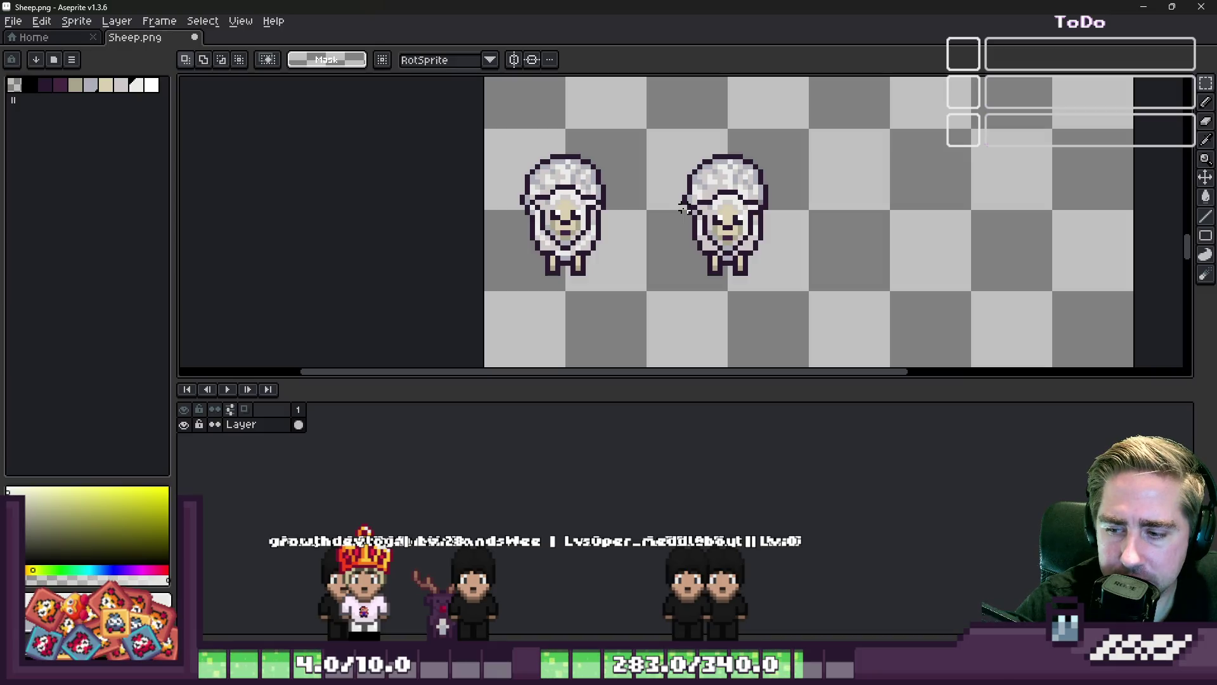
Duplicate the two sheep to the right, extending the sheep row to four frames
scroll(683, 208, "down", 1)
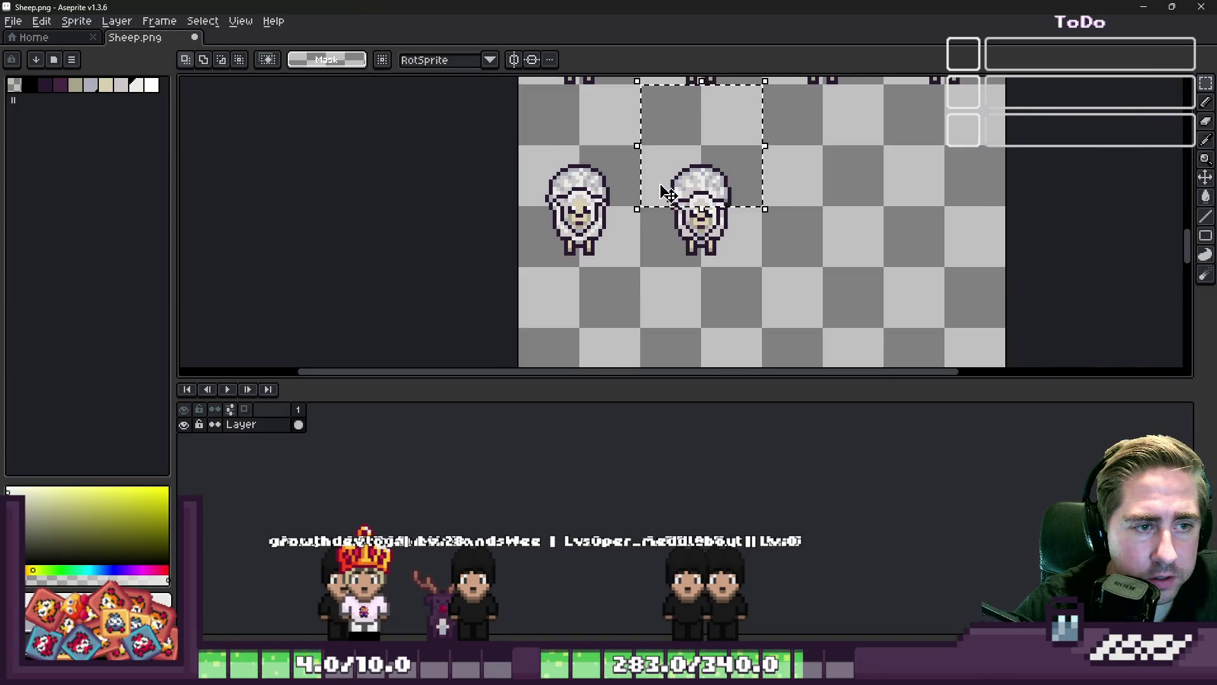
key("ctrl+d")
scroll(599, 205, "right", 1)
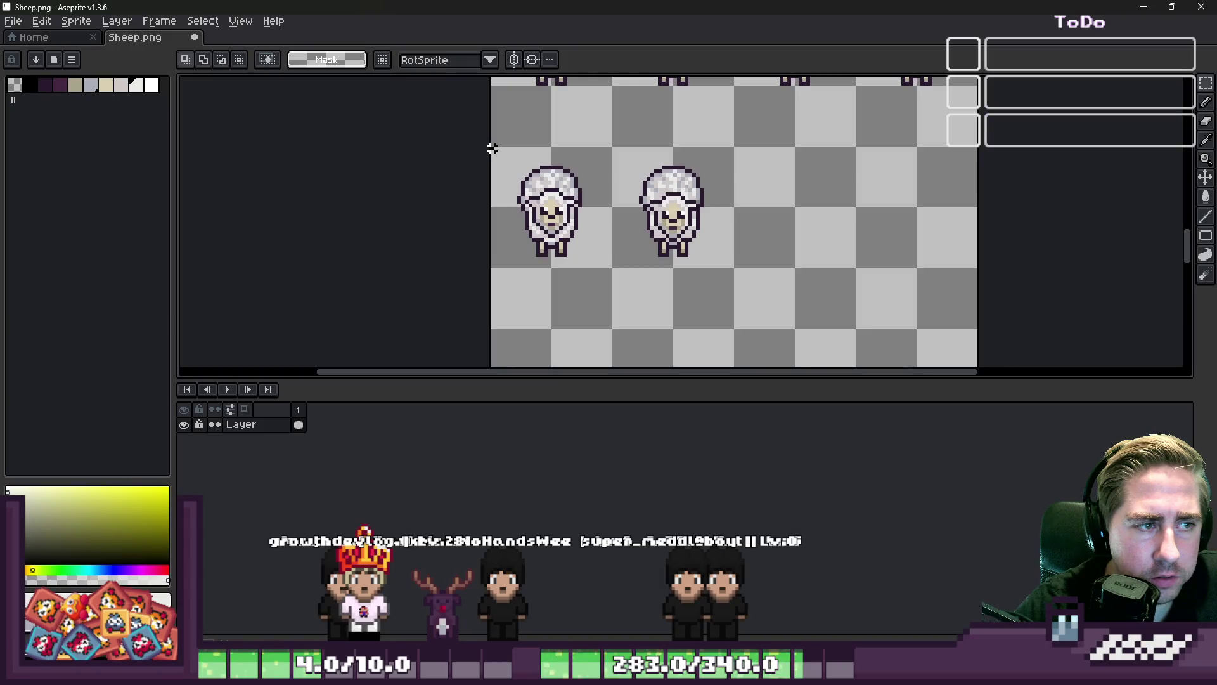
left_click_drag(732, 267, 733, 266)
left_click_drag(589, 239, 833, 251)
key("Return")
Select the top row of small sheep and move it below the large sheep
scroll(938, 222, "up", 6)
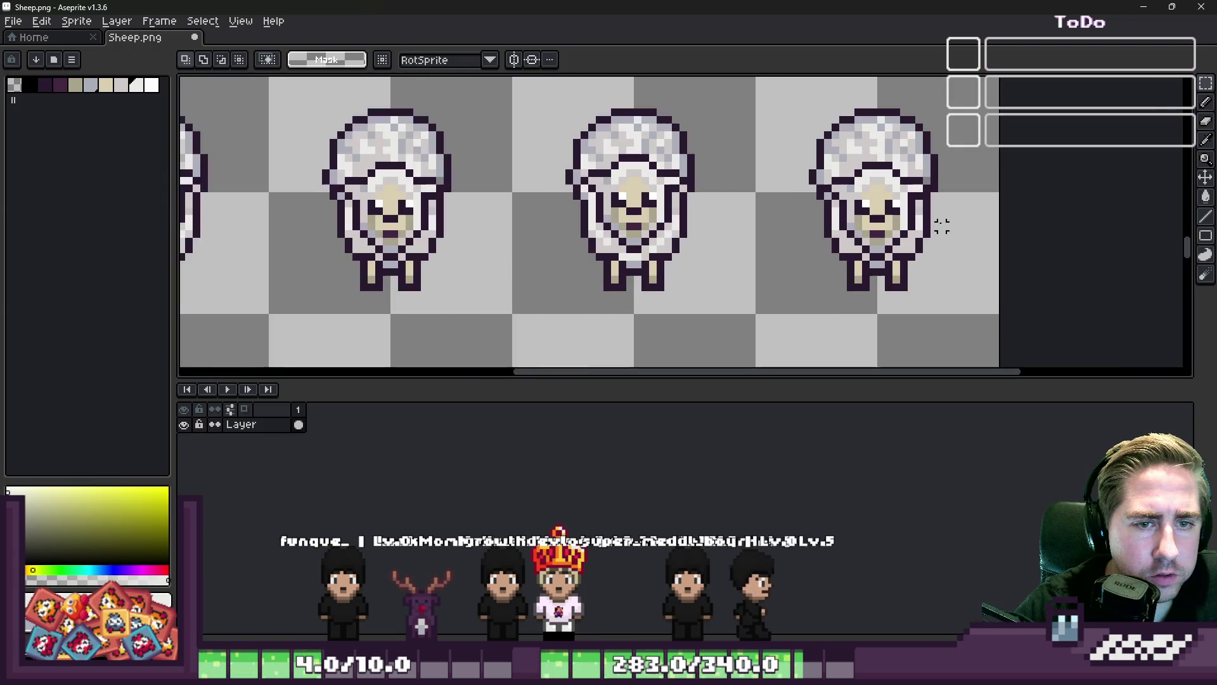
scroll(746, 237, "down", 5)
scroll(747, 237, "up", 4)
key("b")
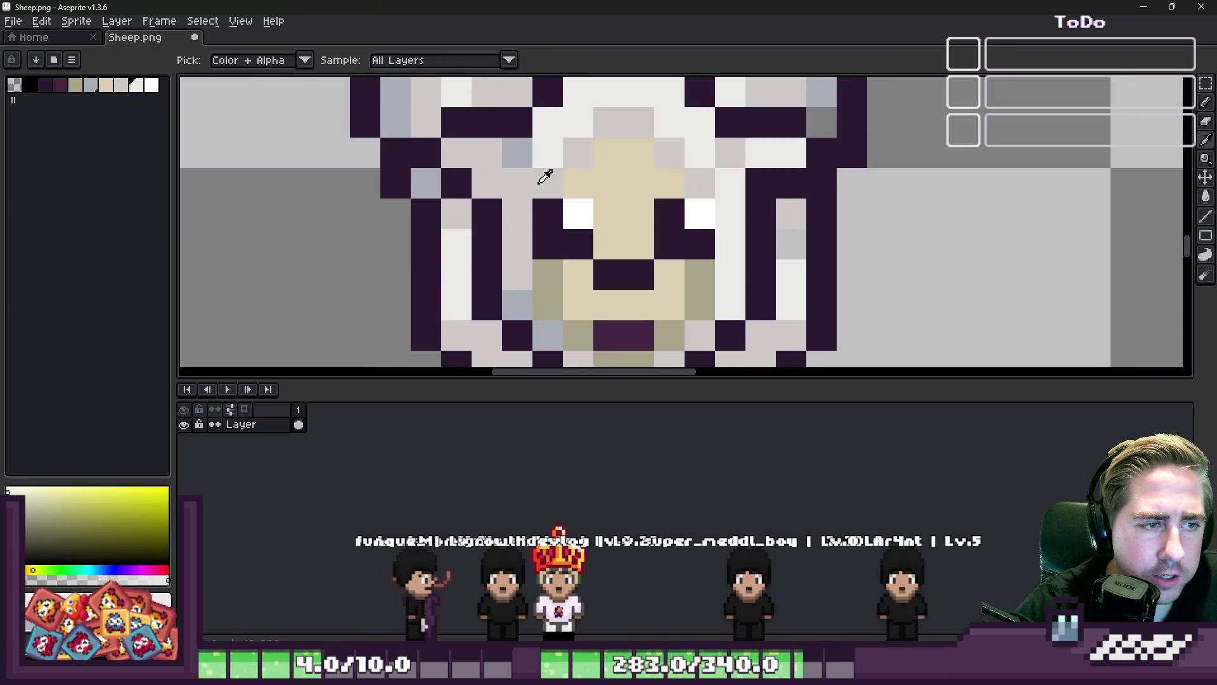
scroll(689, 203, "down", 4)
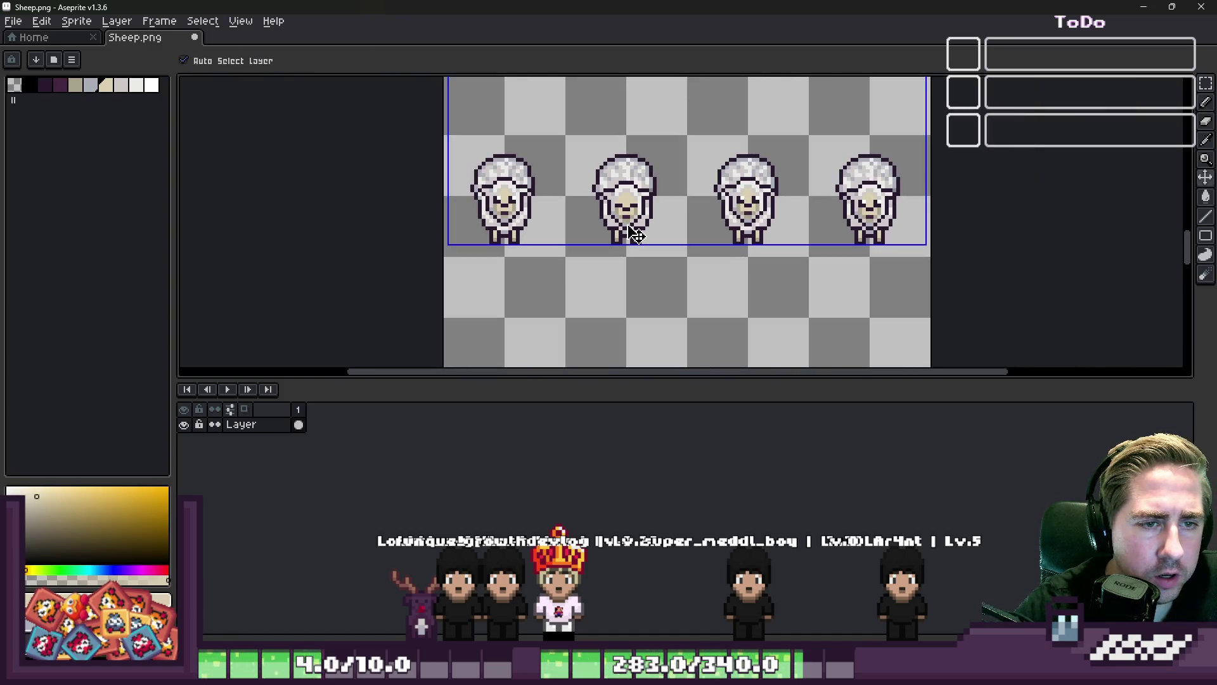
key("b")
scroll(636, 236, "down", 1)
scroll(619, 237, "up", 1)
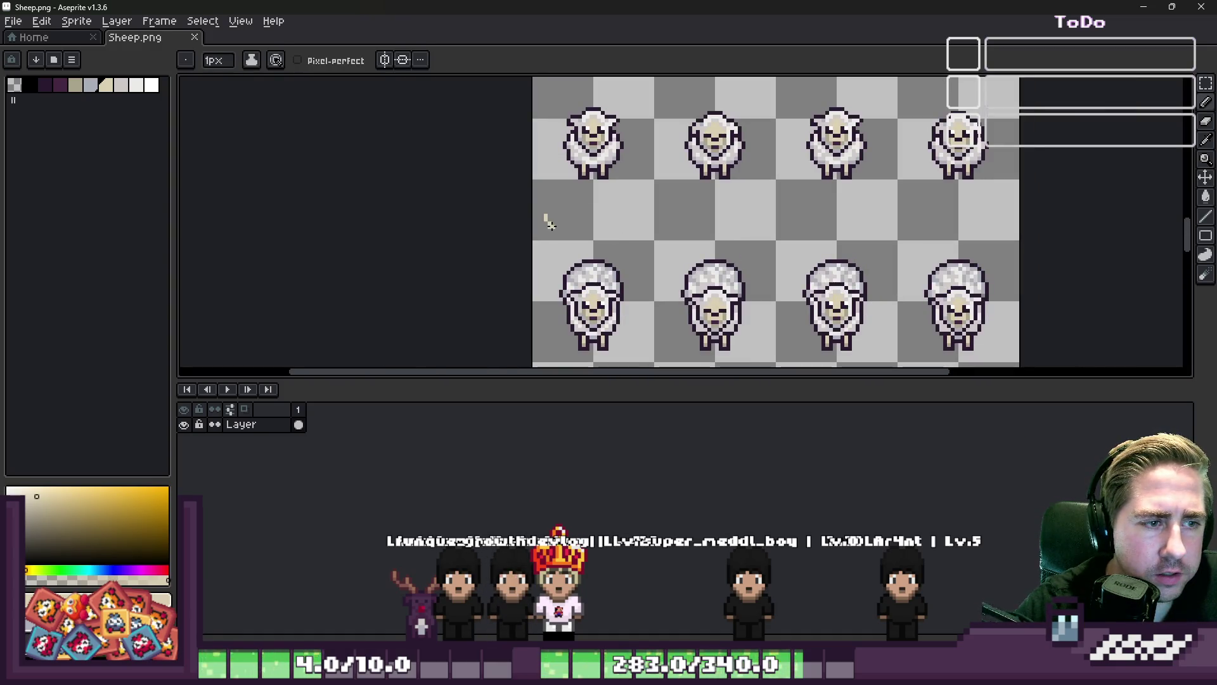
scroll(566, 232, "down", 1)
key("m")
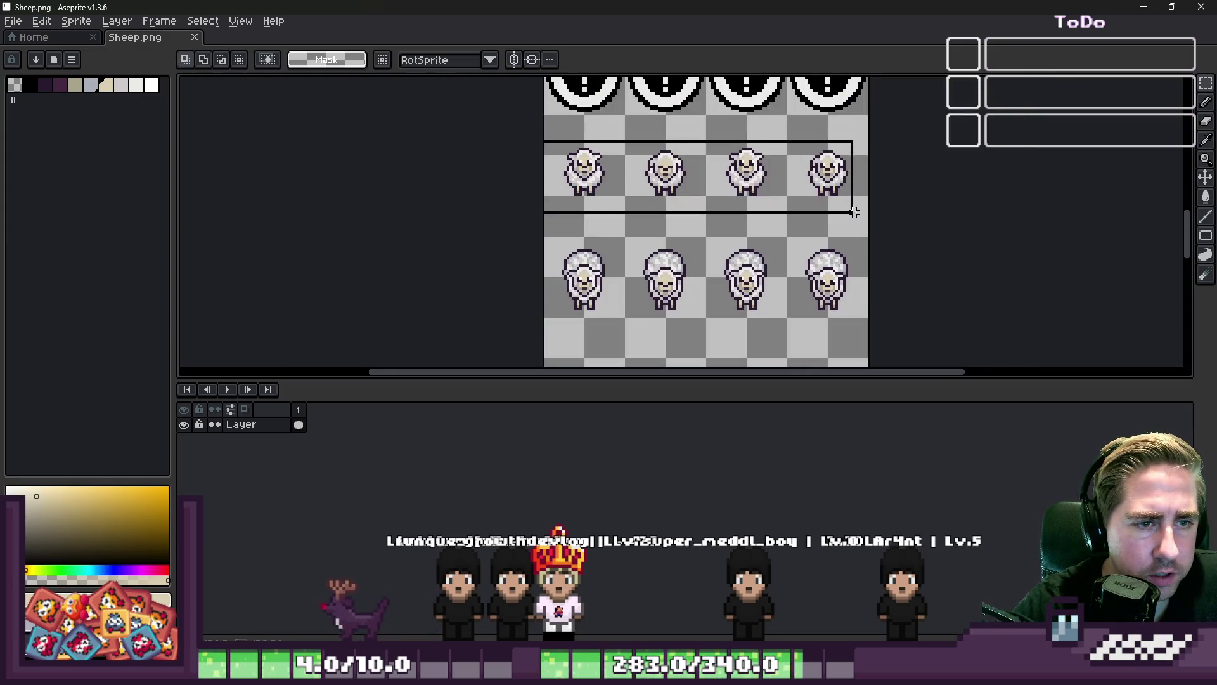
left_click_drag(825, 184, 824, 343)
left_click_drag(544, 183, 805, 298)
left_click(805, 298)
left_click_drag(544, 190, 624, 271)
left_click(610, 293)
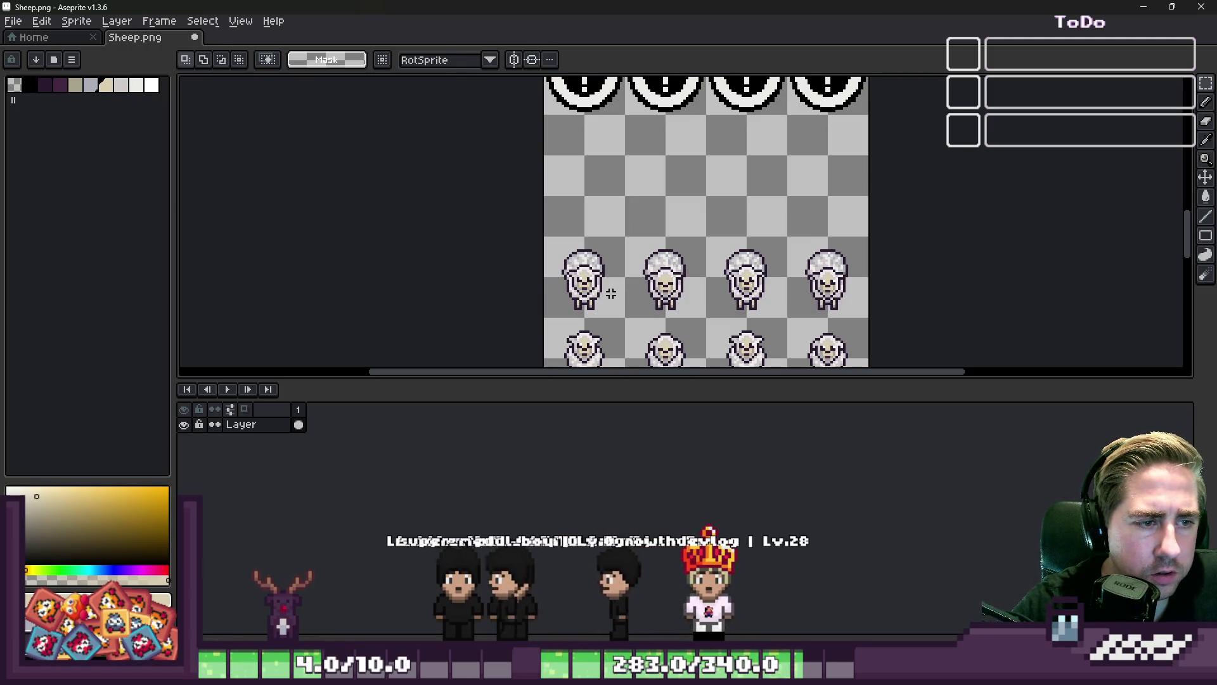
Move the row of large sheep up directly beneath the question-mark icons
left_click_drag(544, 234, 871, 320)
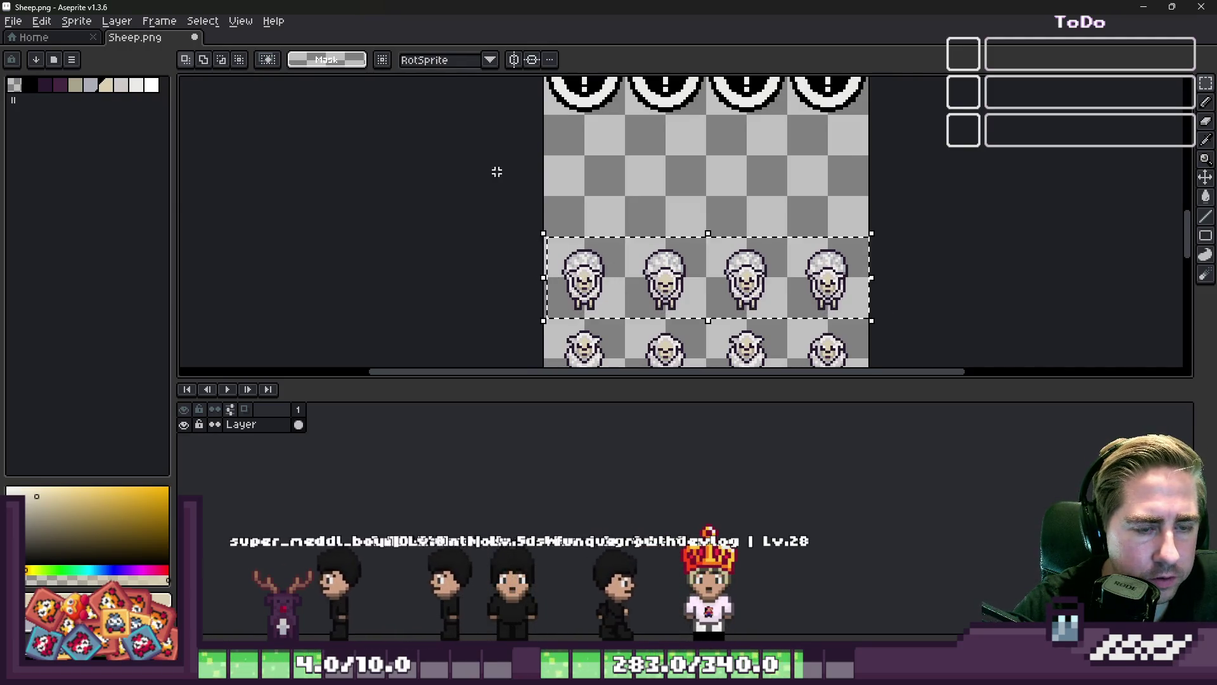
scroll(501, 176, "down", 3)
key("ctrl+d")
scroll(537, 190, "up", 3)
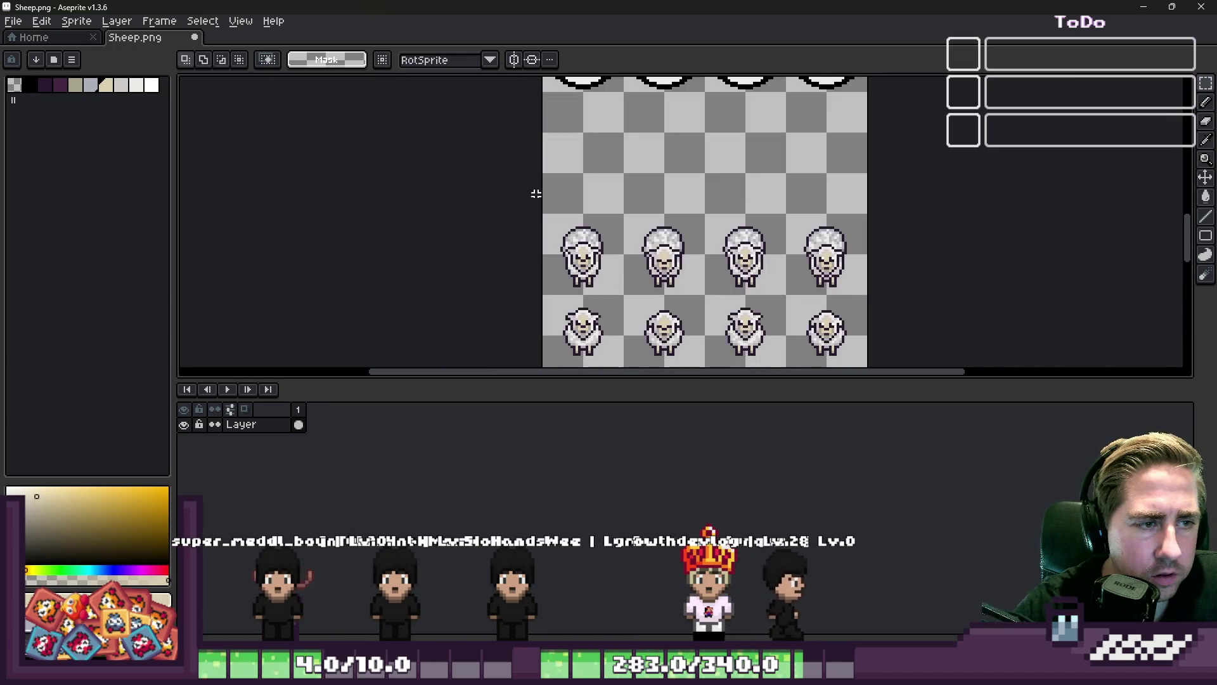
scroll(536, 193, "up", 2)
scroll(515, 184, "down", 1)
left_click_drag(525, 184, 1006, 300)
scroll(729, 285, "down", 2)
left_click_drag(734, 277, 735, 216)
Move the bottom small-sheep row up under the large sheep and commit before returning to Godot
scroll(733, 216, "up", 2)
scroll(679, 203, "down", 2)
left_click_drag(676, 277, 836, 324)
left_click_drag(740, 308, 739, 251)
left_click(875, 178)
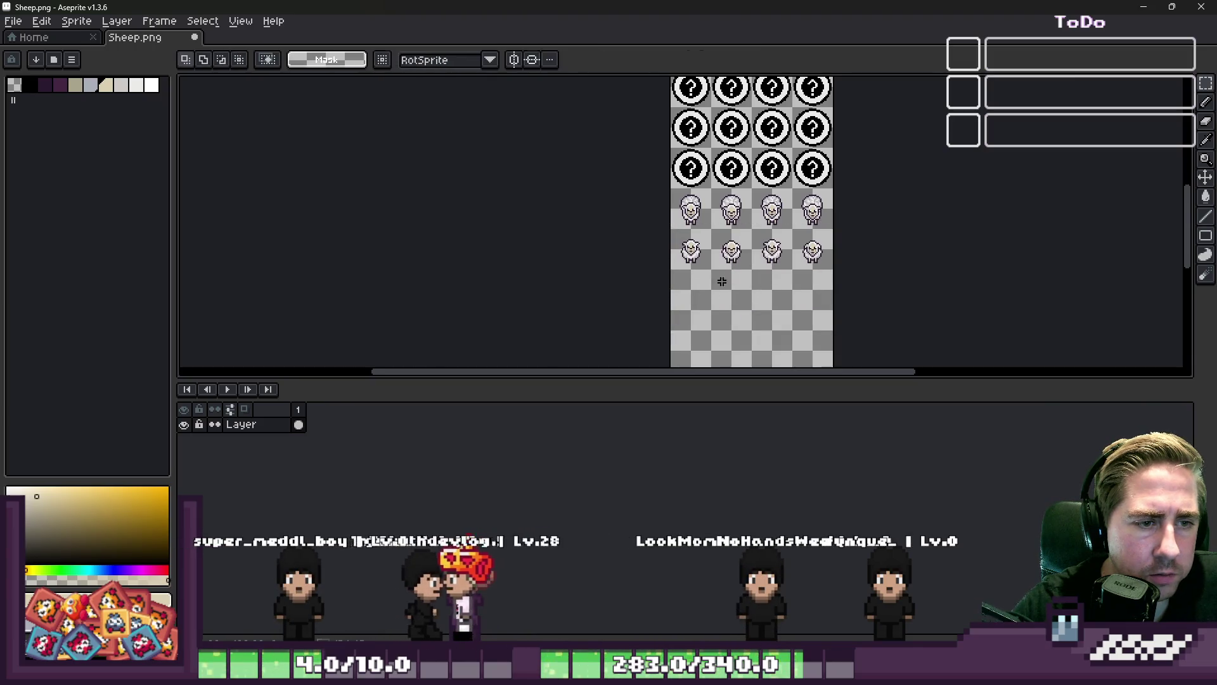
key("alt+Tab")
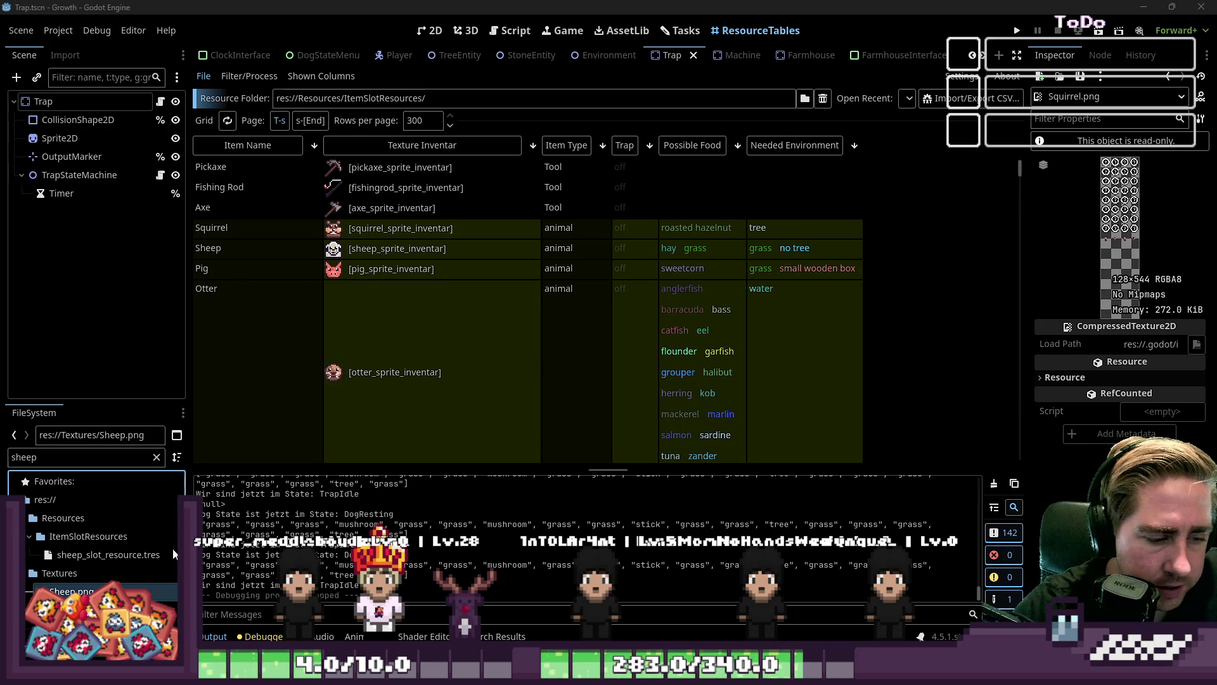
Filter the FileSystem to 'pig' and open pig_slot_resource.tres
double_click(97, 457)
type("pig")
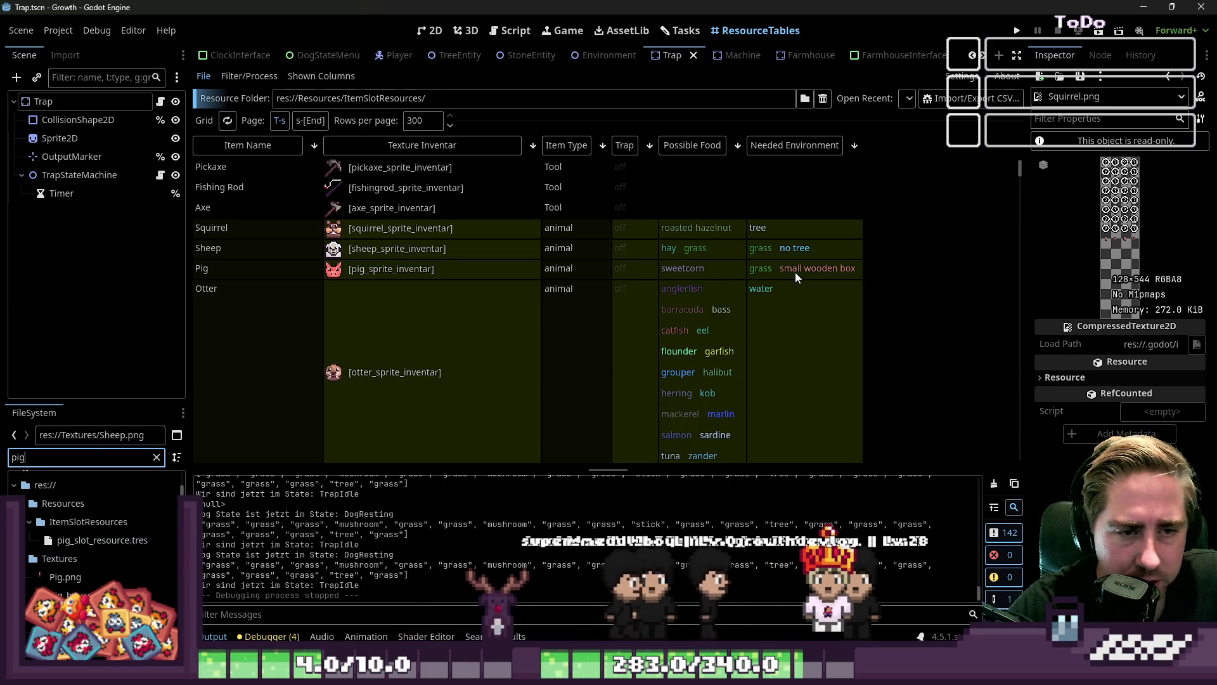
left_click(89, 540)
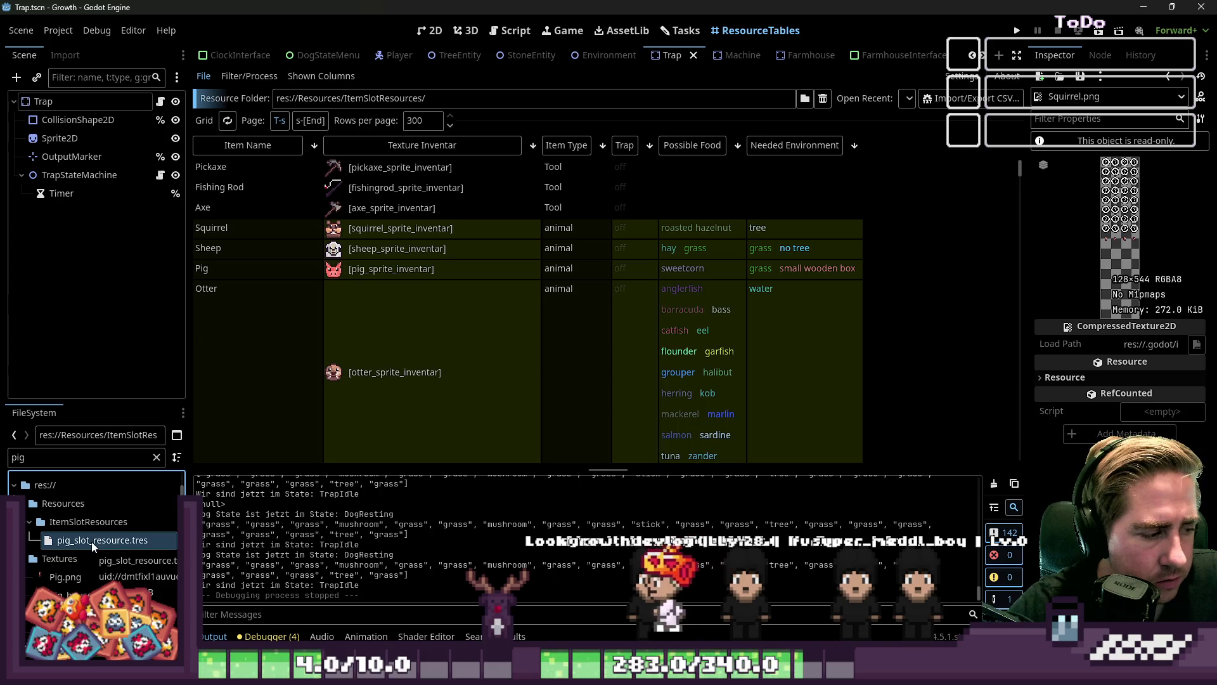
double_click(91, 541)
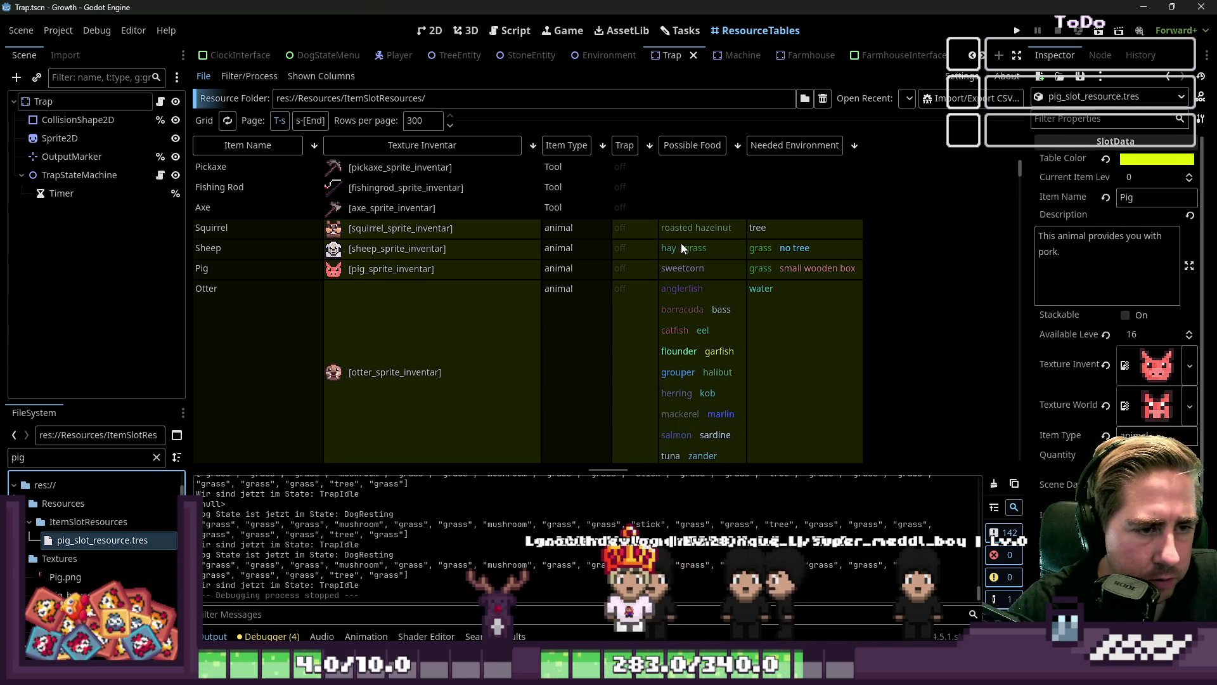
Expand the Squirrel's Possible Food and Animal Prod lists, then open Pig.png in the external editor
left_click(695, 228)
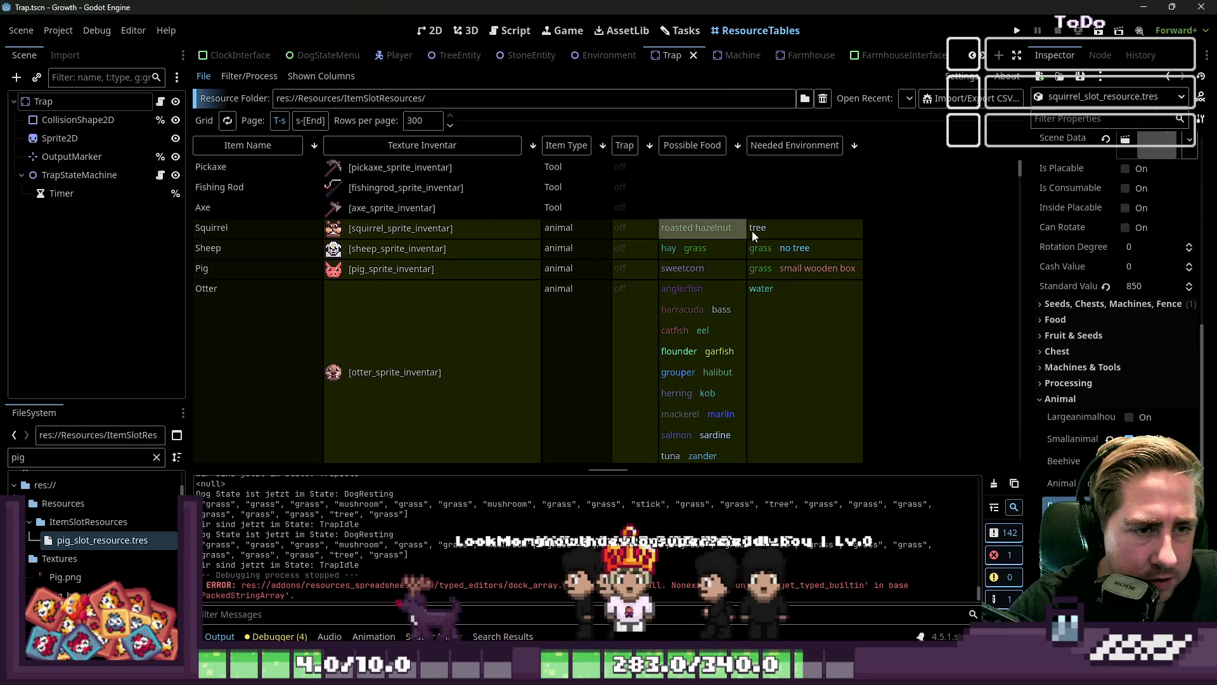
scroll(1133, 431, "down", 2)
left_click(1133, 437)
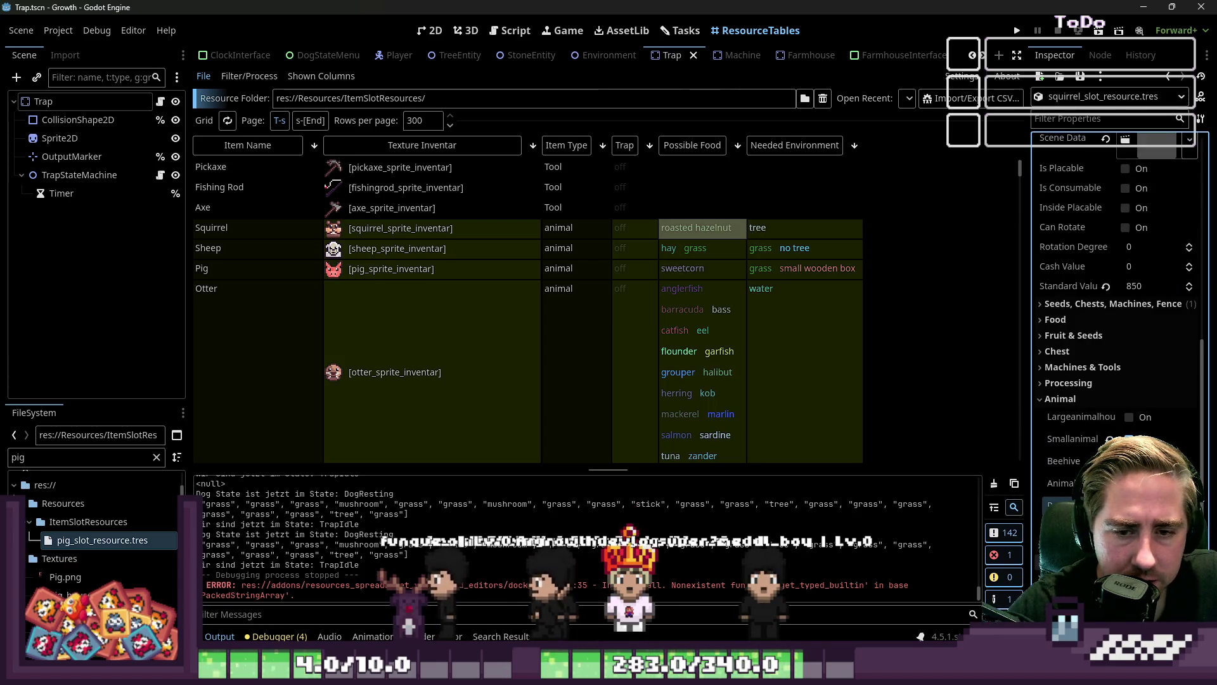
left_click(1158, 415)
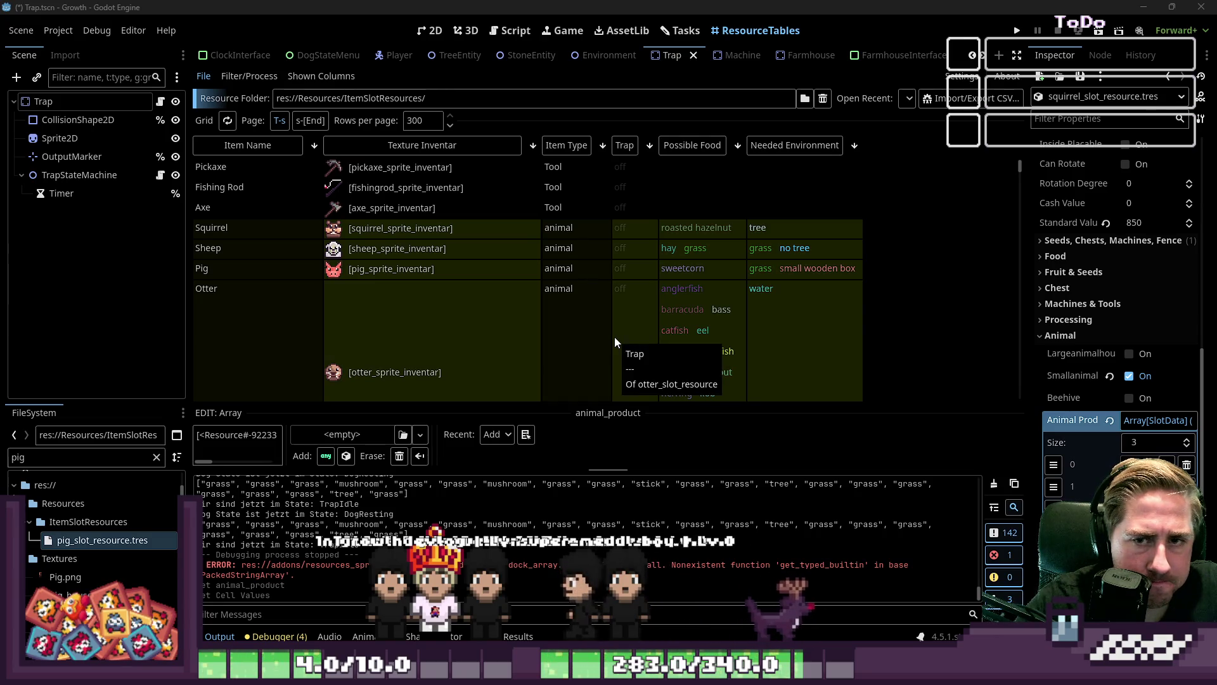
right_click(55, 577)
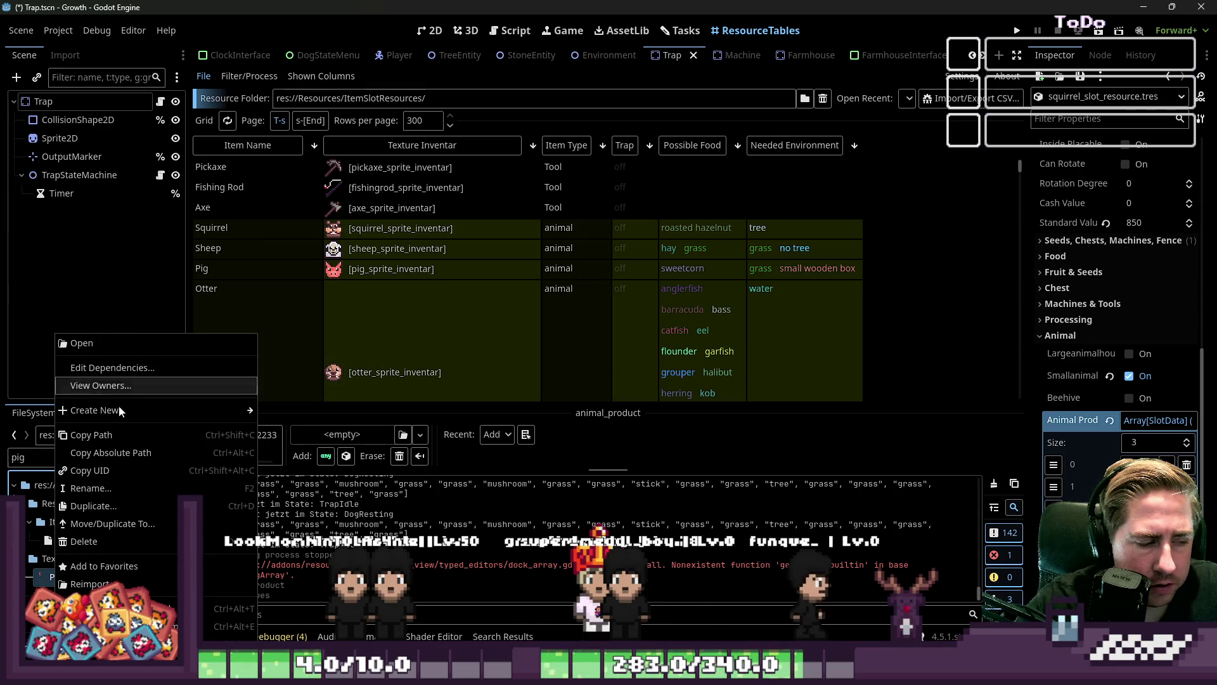
left_click(229, 608)
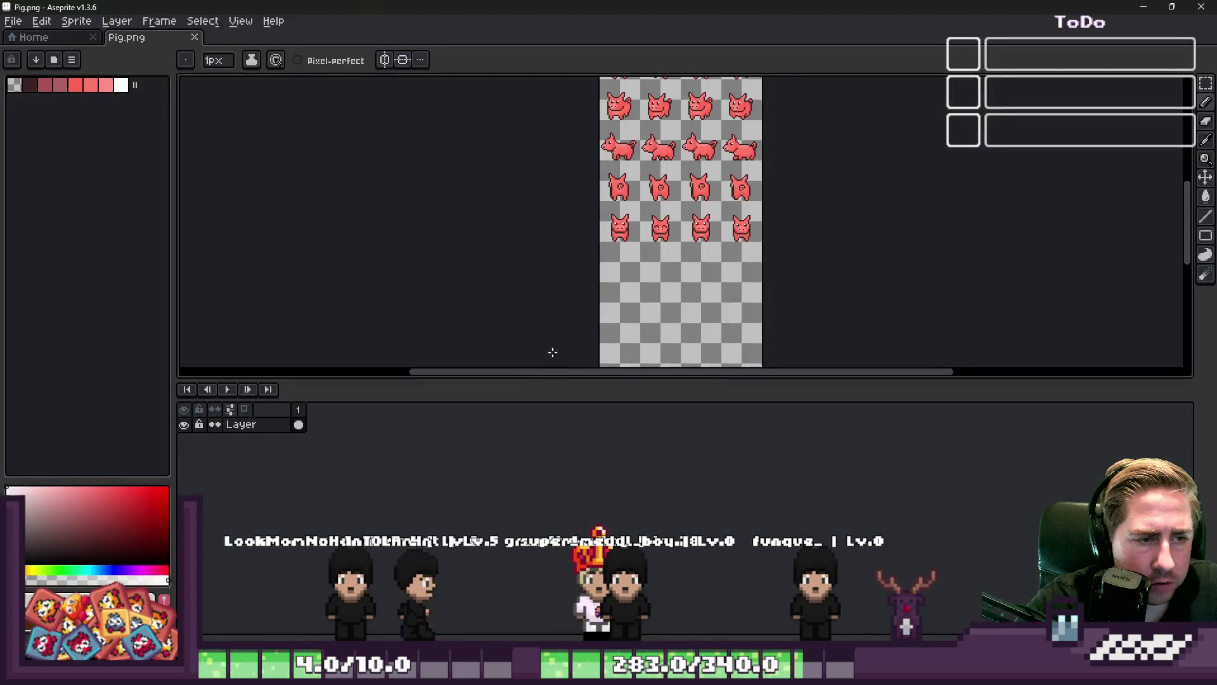
Zoom in on the sheet and select the front-facing pig frame
scroll(644, 243, "up", 3)
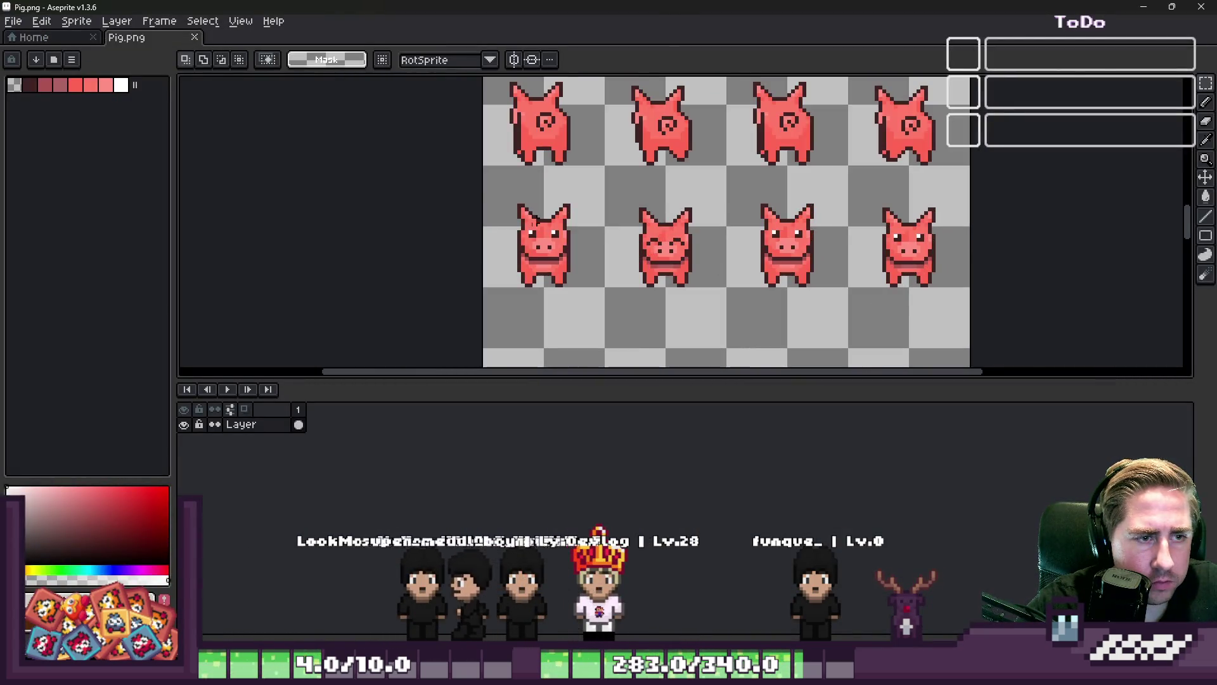
scroll(516, 252, "down", 3)
scroll(517, 252, "down", 1)
scroll(555, 279, "up", 1)
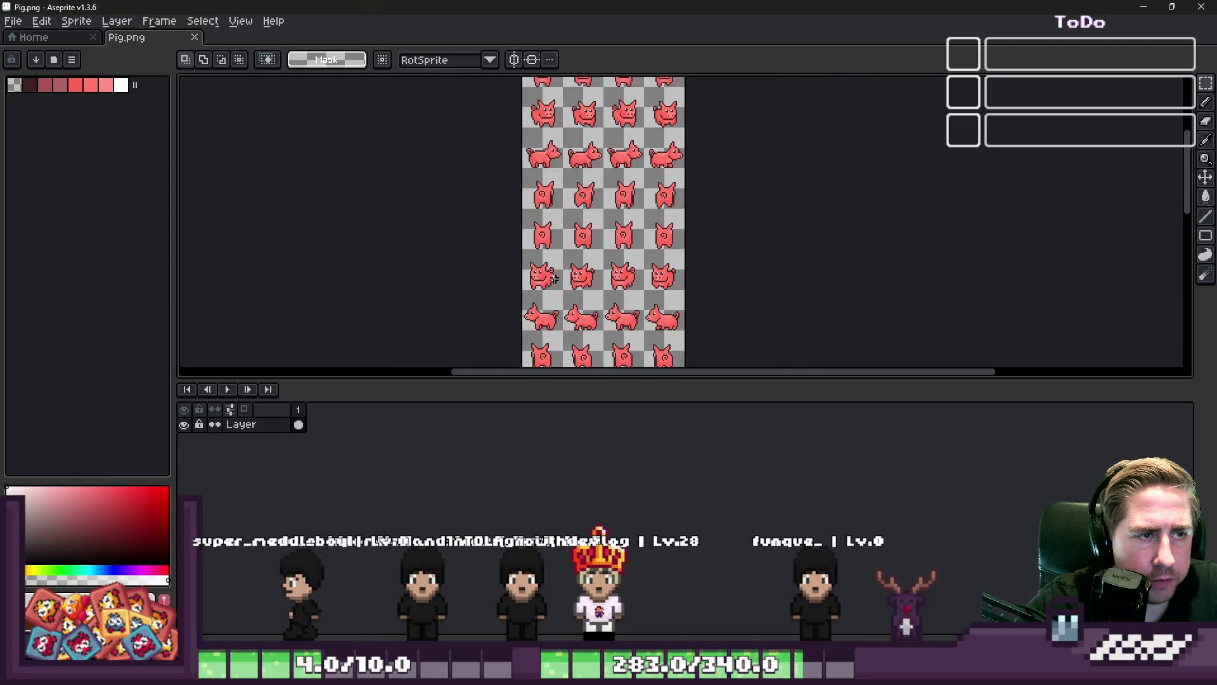
scroll(551, 166, "up", 3)
scroll(617, 280, "down", 3)
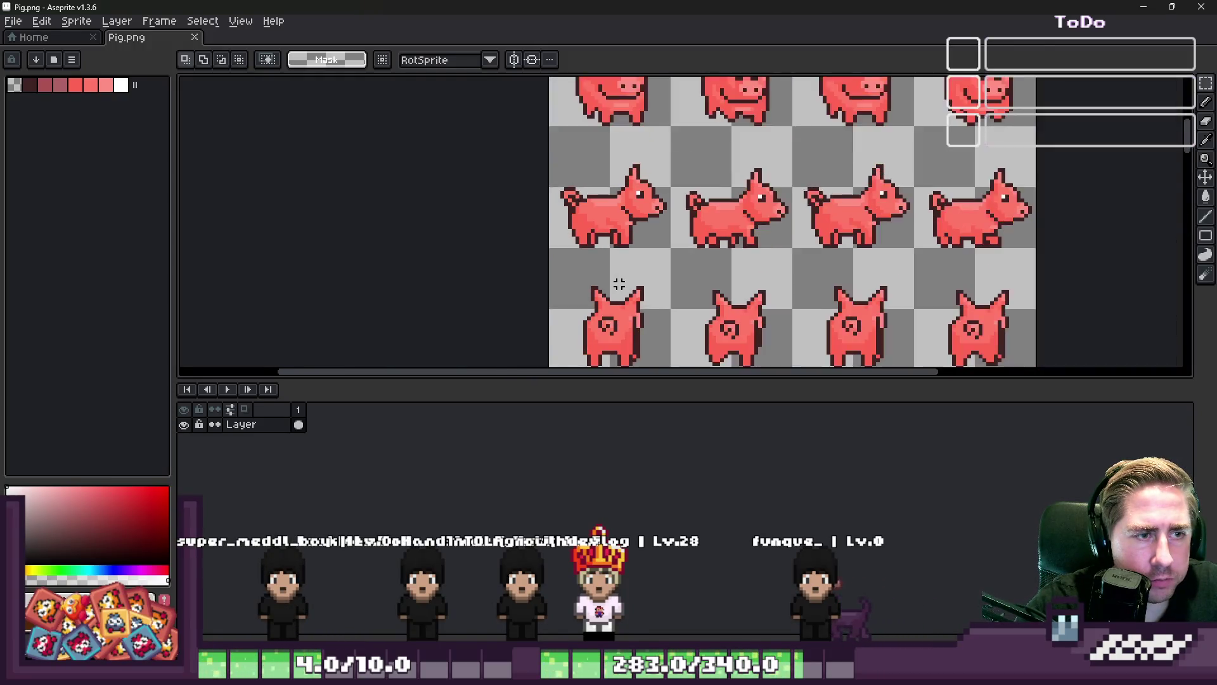
scroll(616, 191, "up", 3)
mouse_move(536, 227)
left_mouse_down()
mouse_move(584, 264)
mouse_move(597, 294)
left_mouse_up()
scroll(601, 202, "down", 5)
scroll(608, 267, "up", 6)
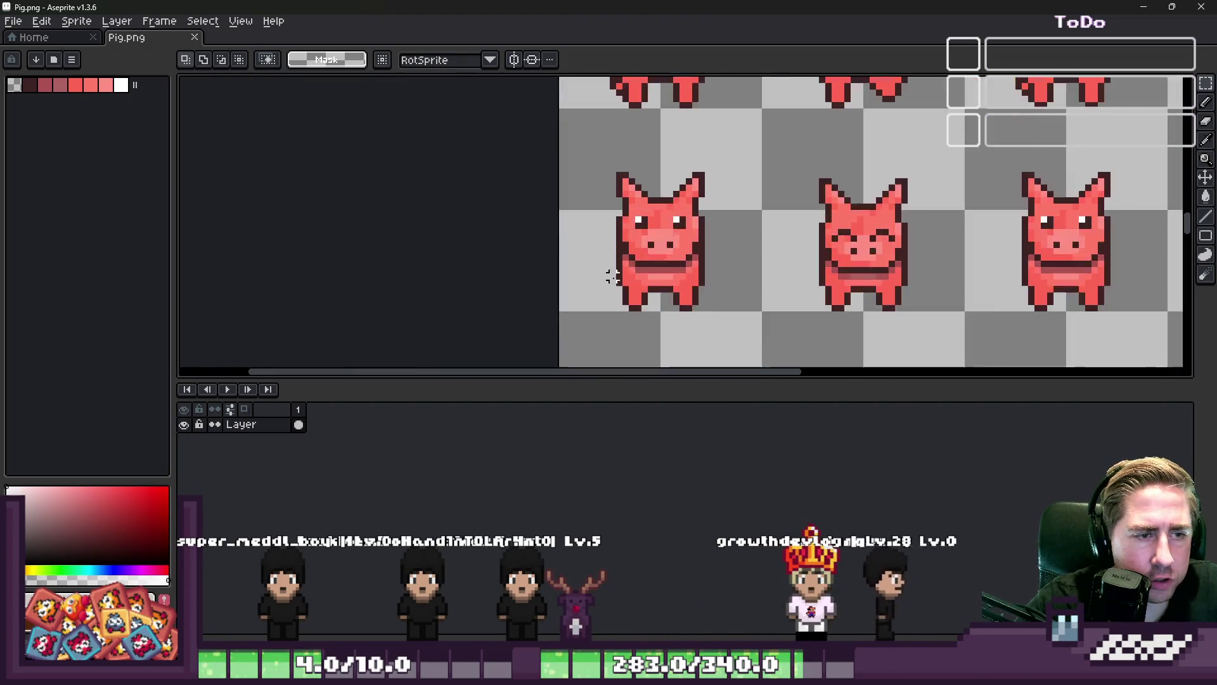
scroll(697, 188, "up", 2)
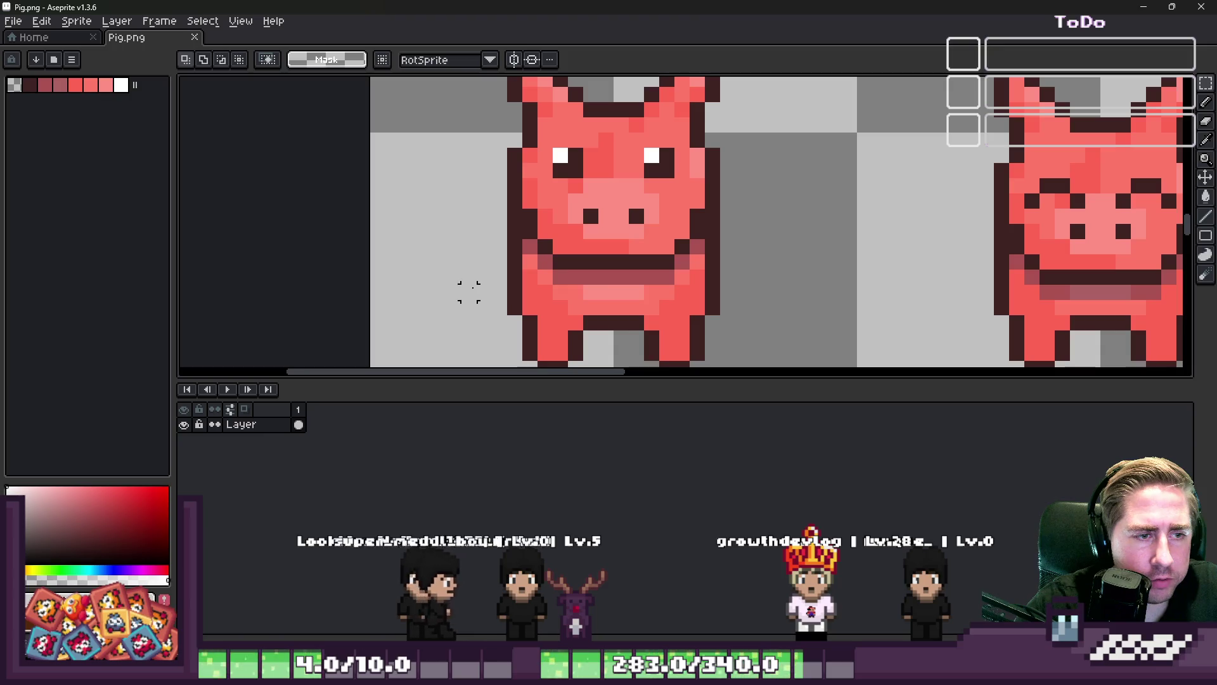
mouse_move(484, 275)
left_mouse_down()
mouse_move(782, 375)
mouse_move(772, 277)
left_mouse_up()
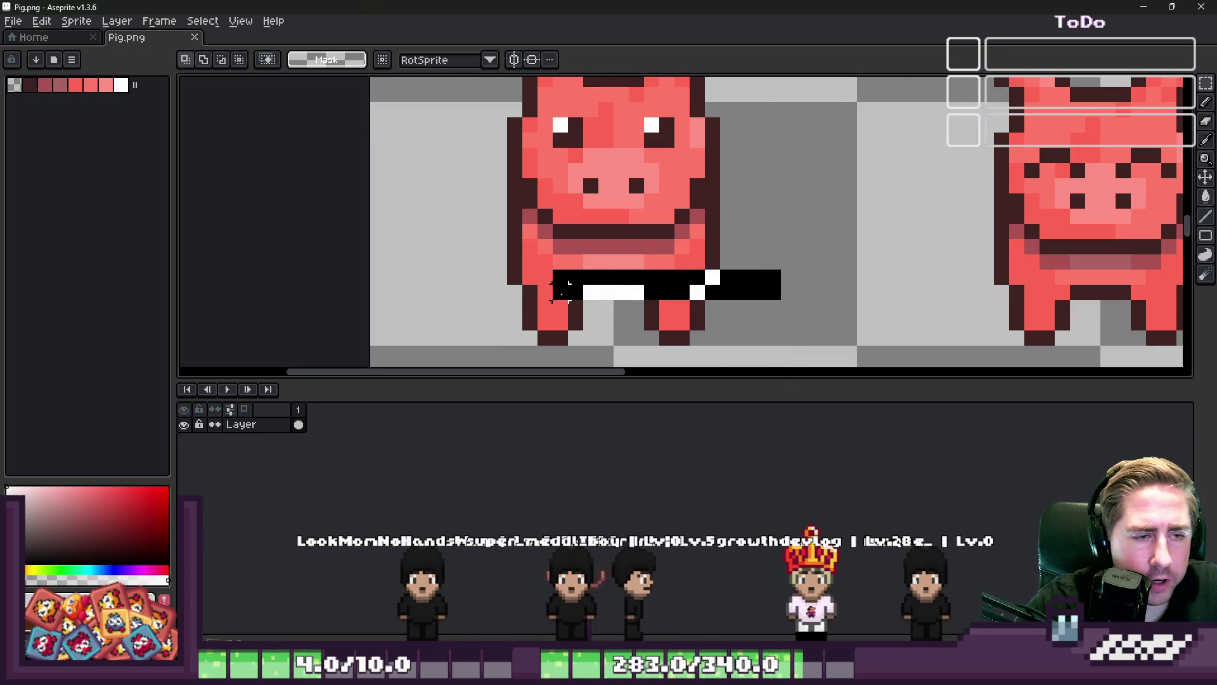
Select a strip across the pig's belly, try tilting it, then cancel and undo
left_click_drag(676, 268, 443, 299)
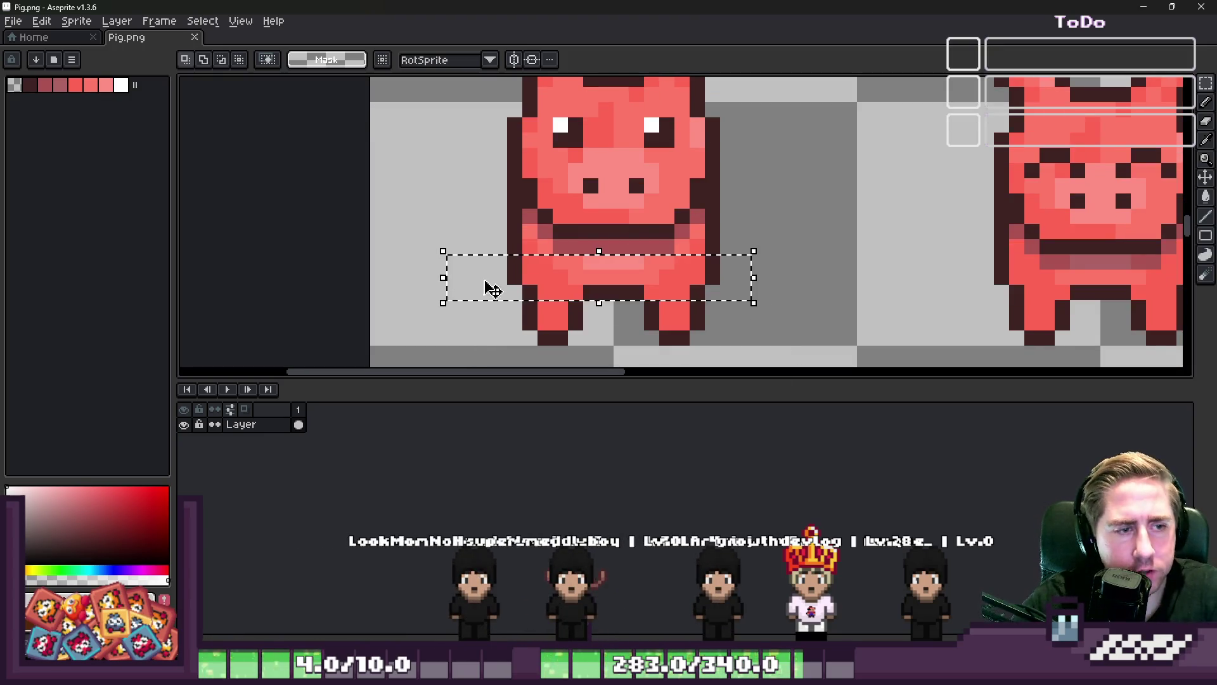
left_click_drag(755, 244, 755, 239)
key("Escape")
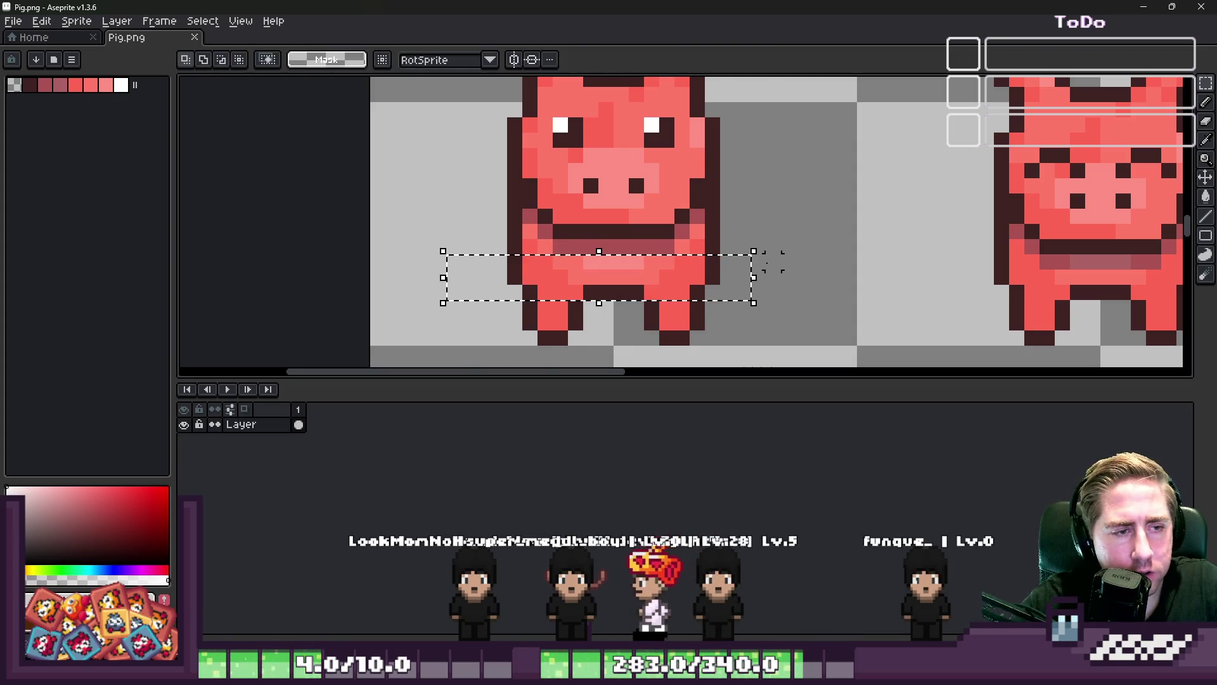
mouse_move(758, 261)
left_mouse_down()
mouse_move(475, 267)
mouse_move(434, 291)
mouse_move(759, 336)
left_mouse_up()
key("ctrl+z")
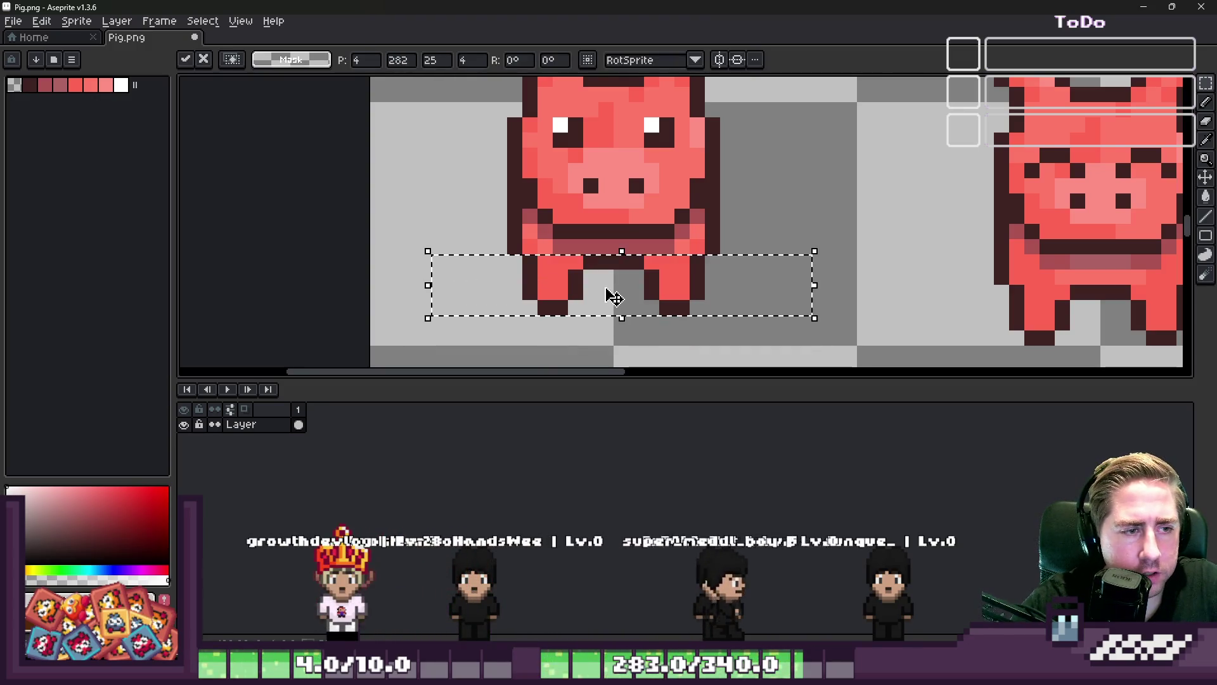
scroll(593, 323, "down", 2)
Select the first pig and eyedrop its dark outline colour
left_click_drag(525, 171, 664, 347)
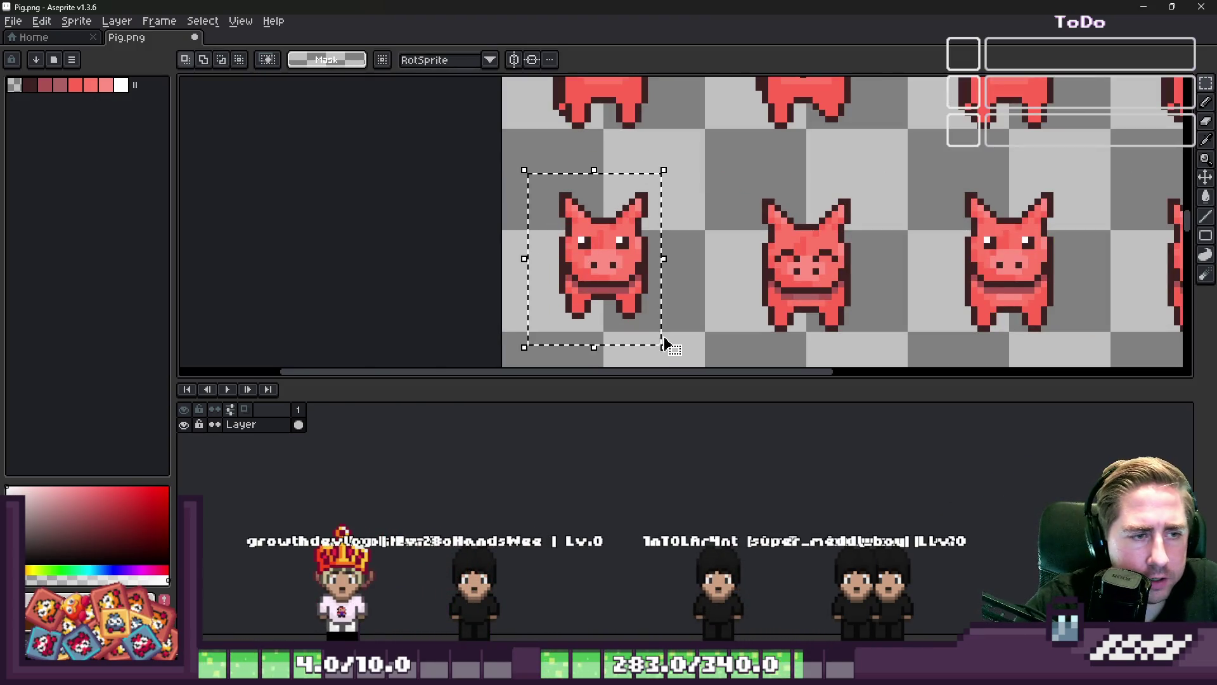
left_click_drag(497, 158, 660, 298)
scroll(576, 272, "up", 2)
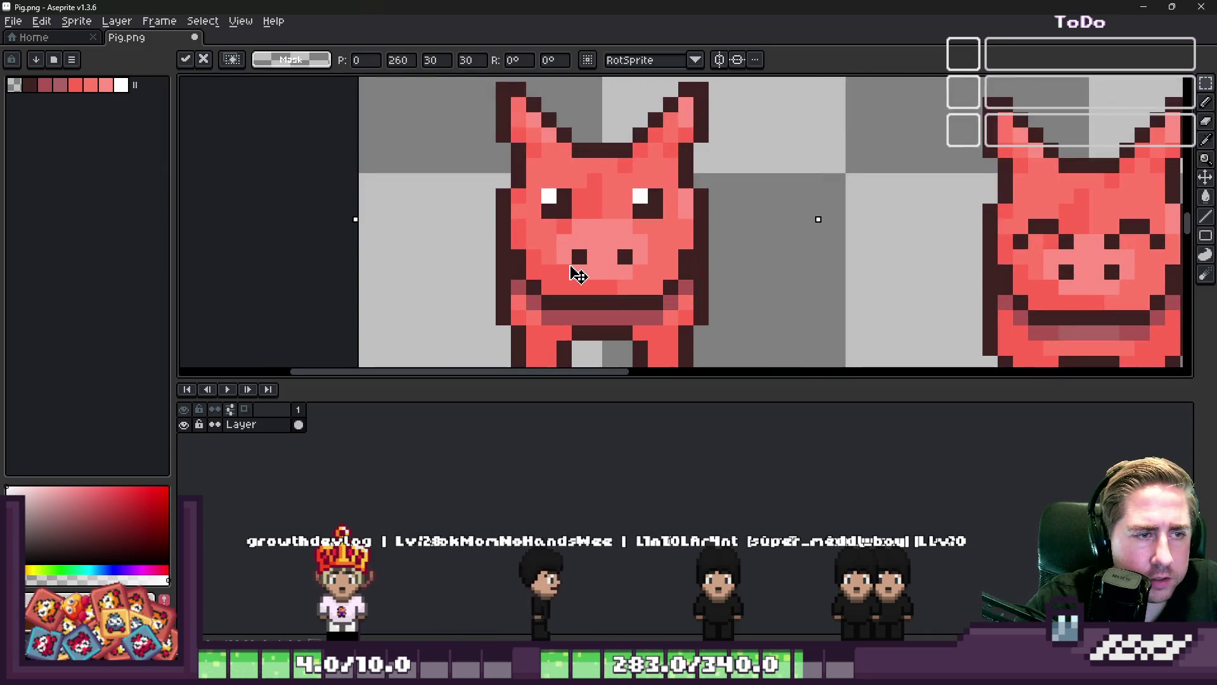
scroll(575, 234, "down", 2)
scroll(575, 235, "up", 1)
key("i")
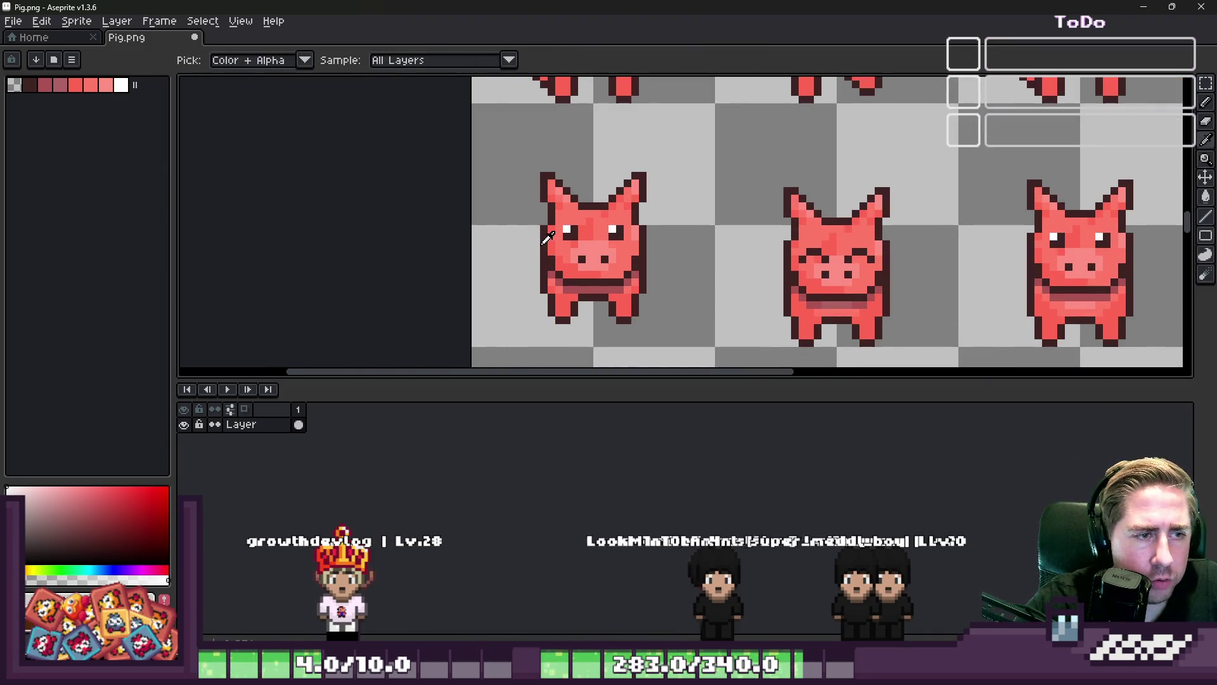
left_click(545, 238)
scroll(542, 216, "up", 2)
Draw a dark curved outline above the pig's head with the pencil, undoing stray pixels
key("b")
left_click_drag(553, 221, 553, 251)
scroll(570, 202, "down", 2)
left_click_drag(563, 167, 562, 160)
left_click(570, 148)
scroll(573, 149, "up", 2)
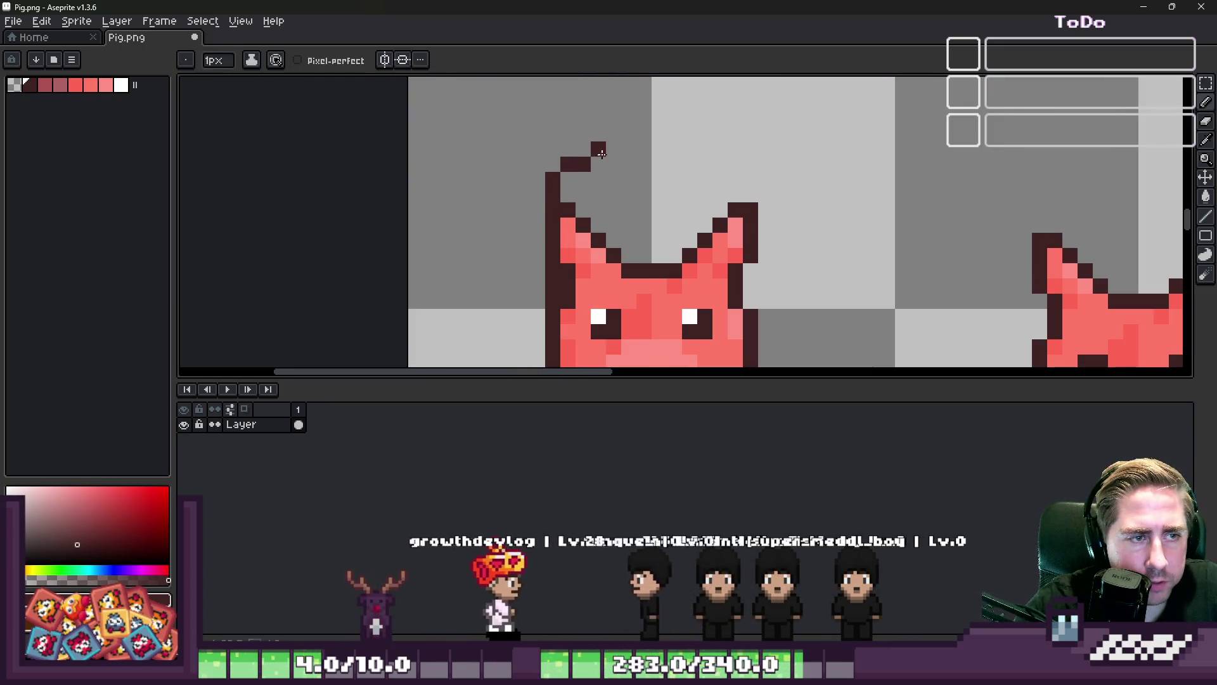
key("ctrl+z")
key("ctrl+z")
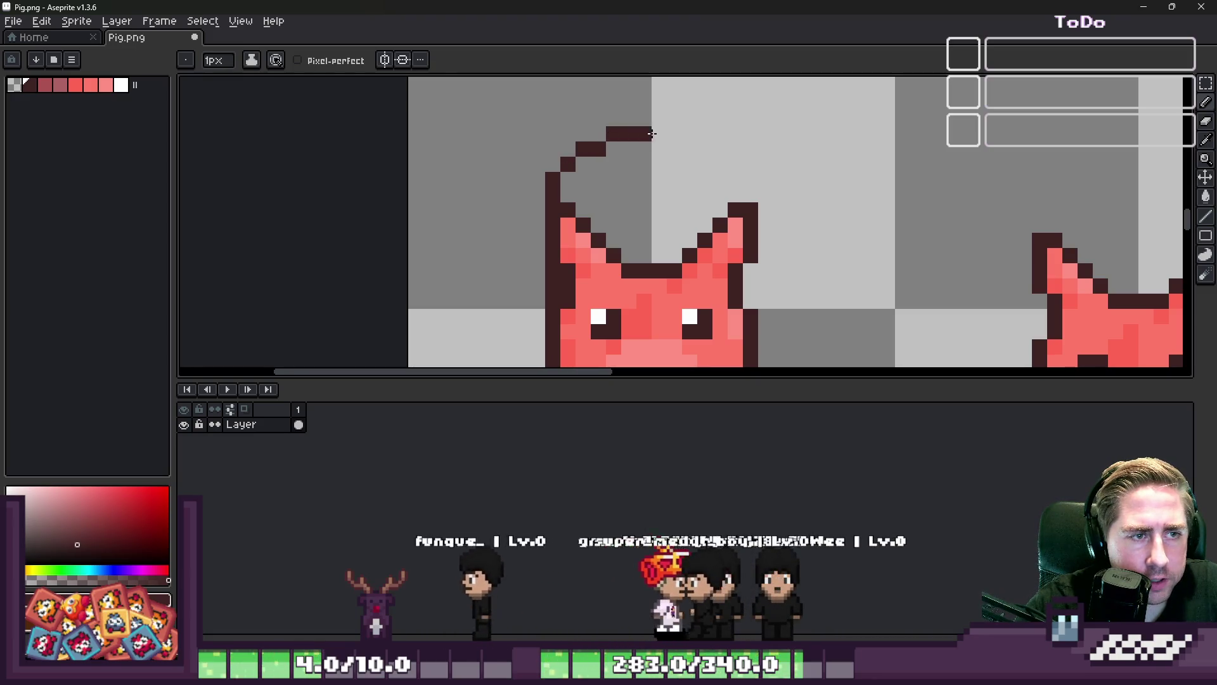
left_click_drag(674, 137, 689, 155)
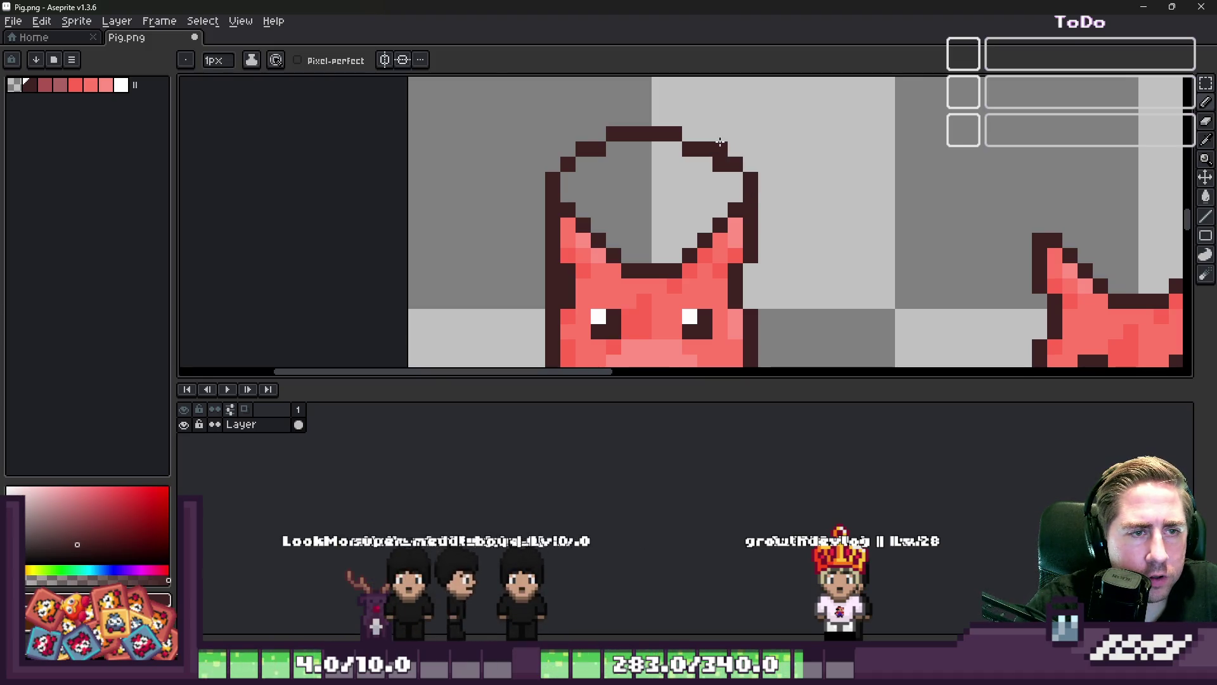
Marquee-select the outline drawn above the pig's head
key("e")
key("b")
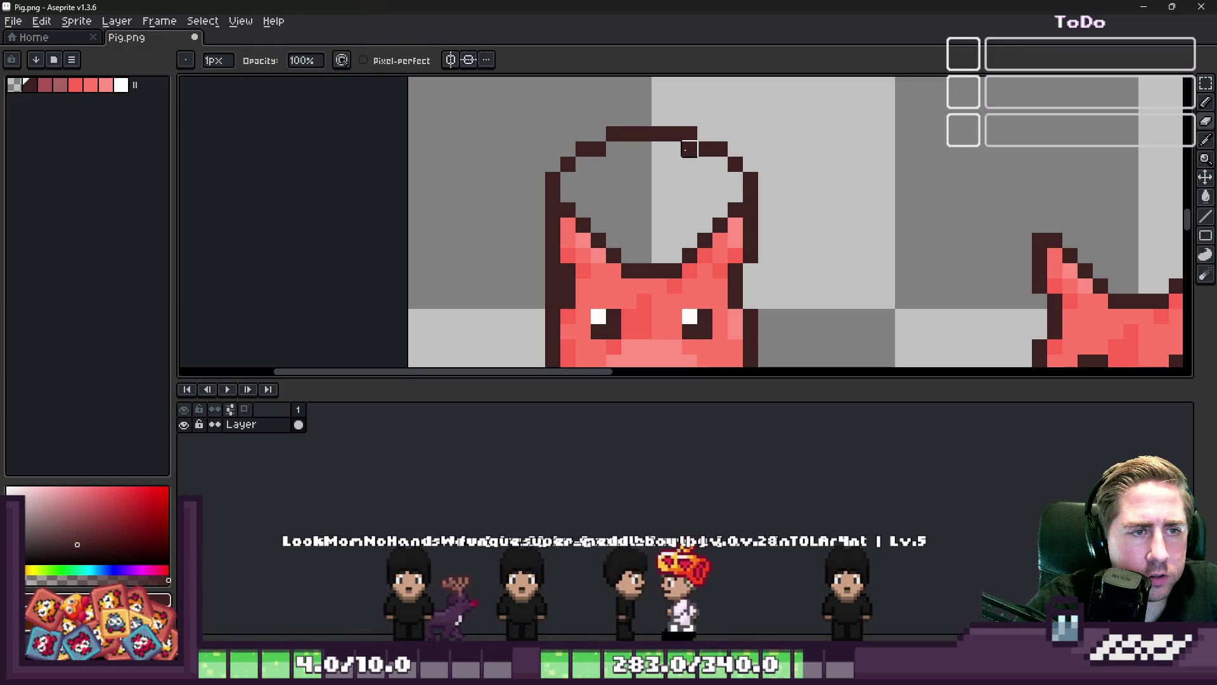
scroll(737, 233, "down", 3)
scroll(737, 233, "up", 4)
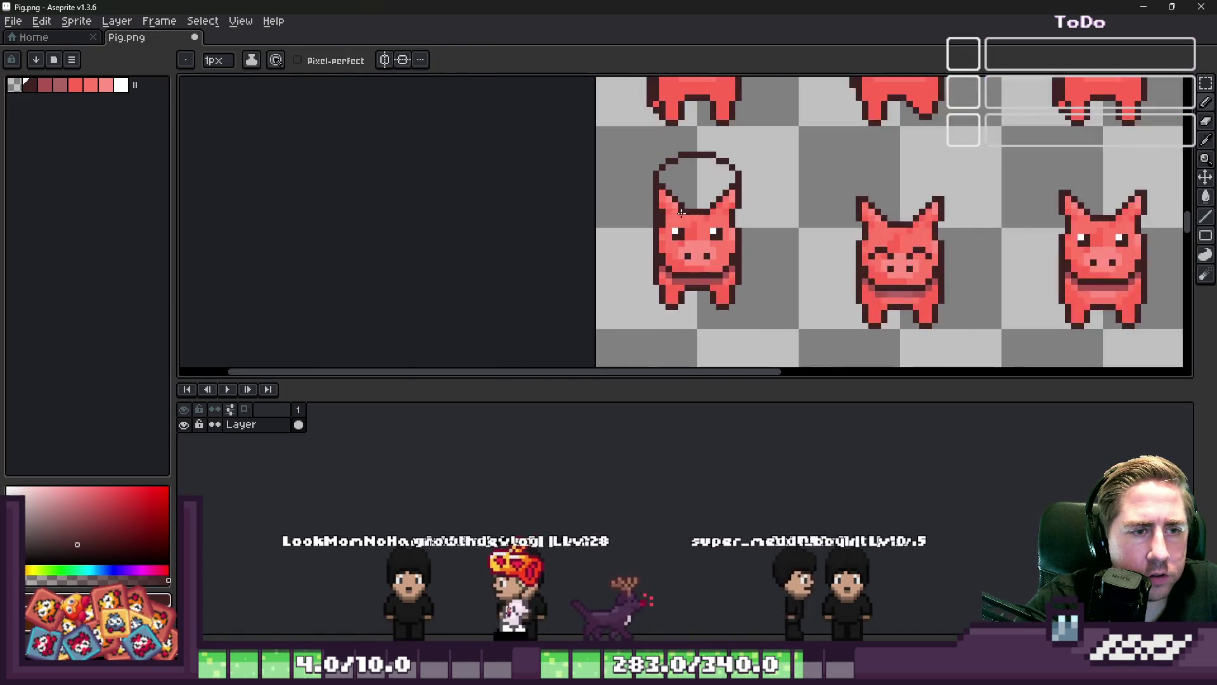
scroll(747, 258, "down", 3)
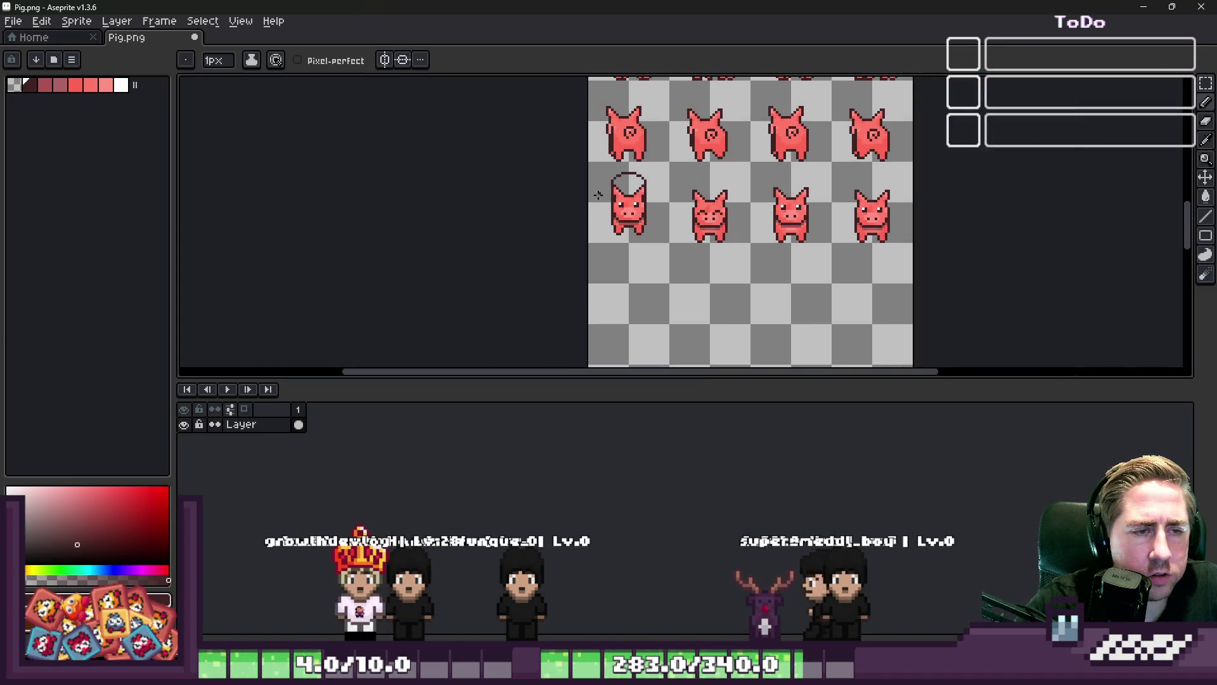
scroll(611, 175, "up", 4)
key("m")
mouse_move(516, 104)
left_mouse_down()
mouse_move(801, 163)
mouse_move(829, 204)
left_mouse_up()
scroll(650, 165, "down", 2)
scroll(650, 164, "down", 3)
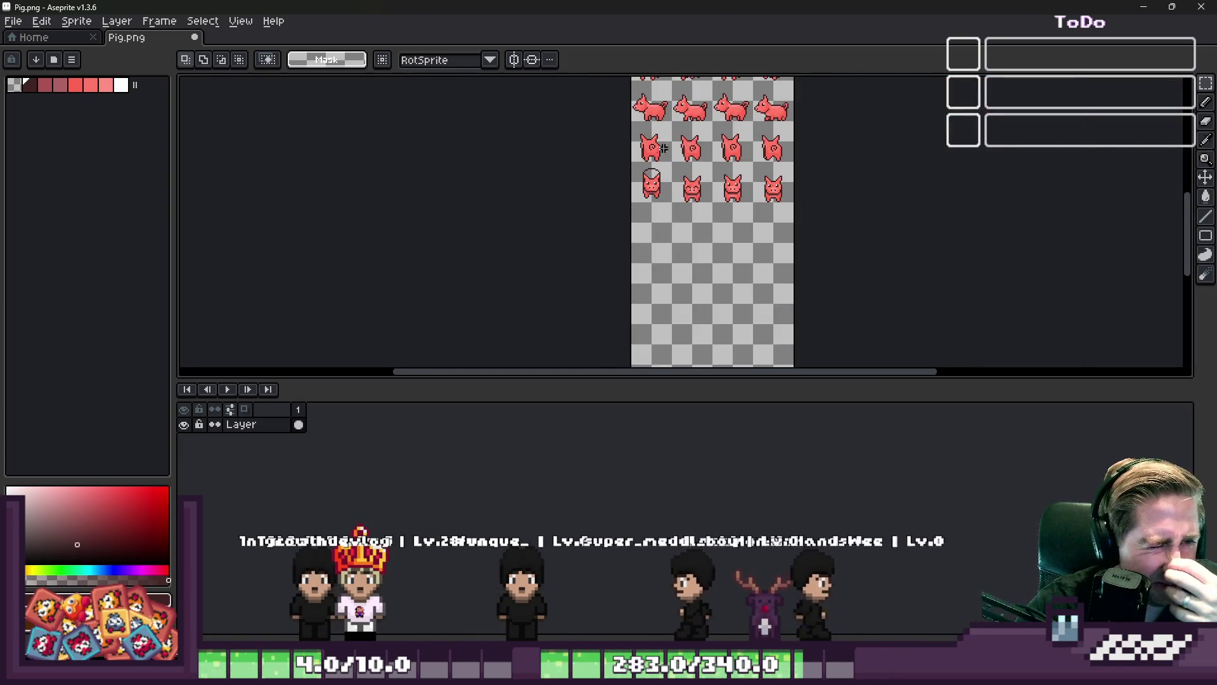
scroll(652, 181, "up", 5)
Undo the dark pixels beside the ear and draw a dark column there instead
key("i")
key("b")
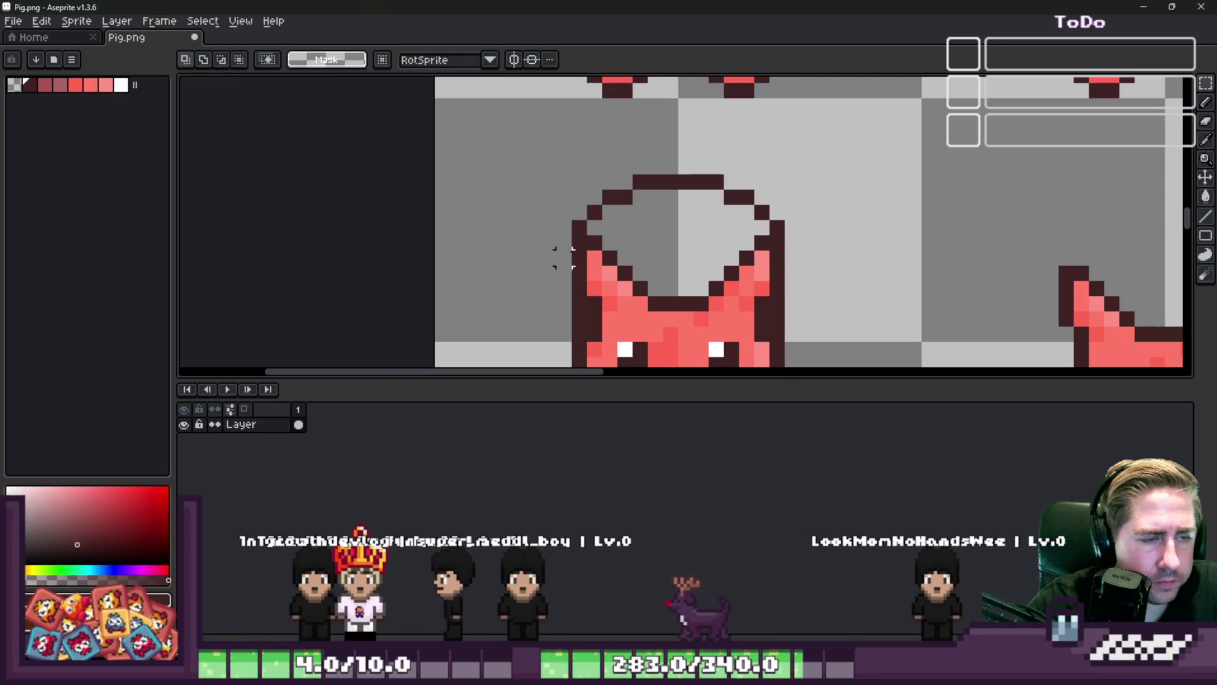
key("ctrl+z")
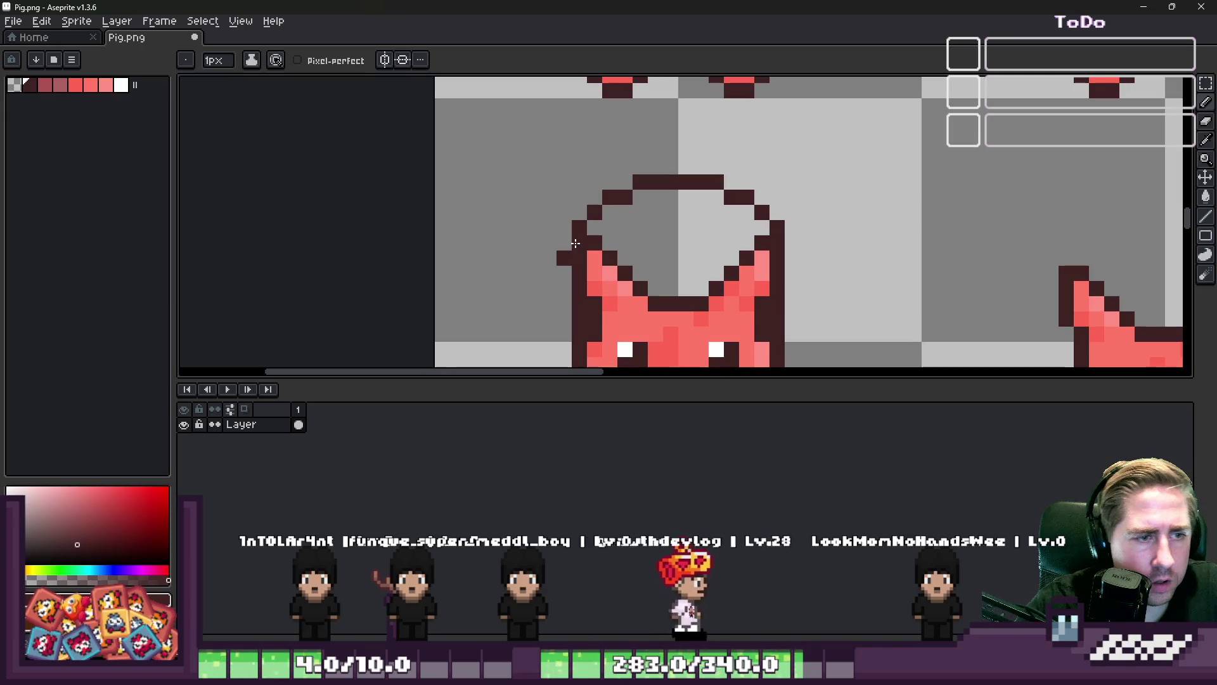
scroll(571, 248, "down", 2)
scroll(572, 239, "up", 1)
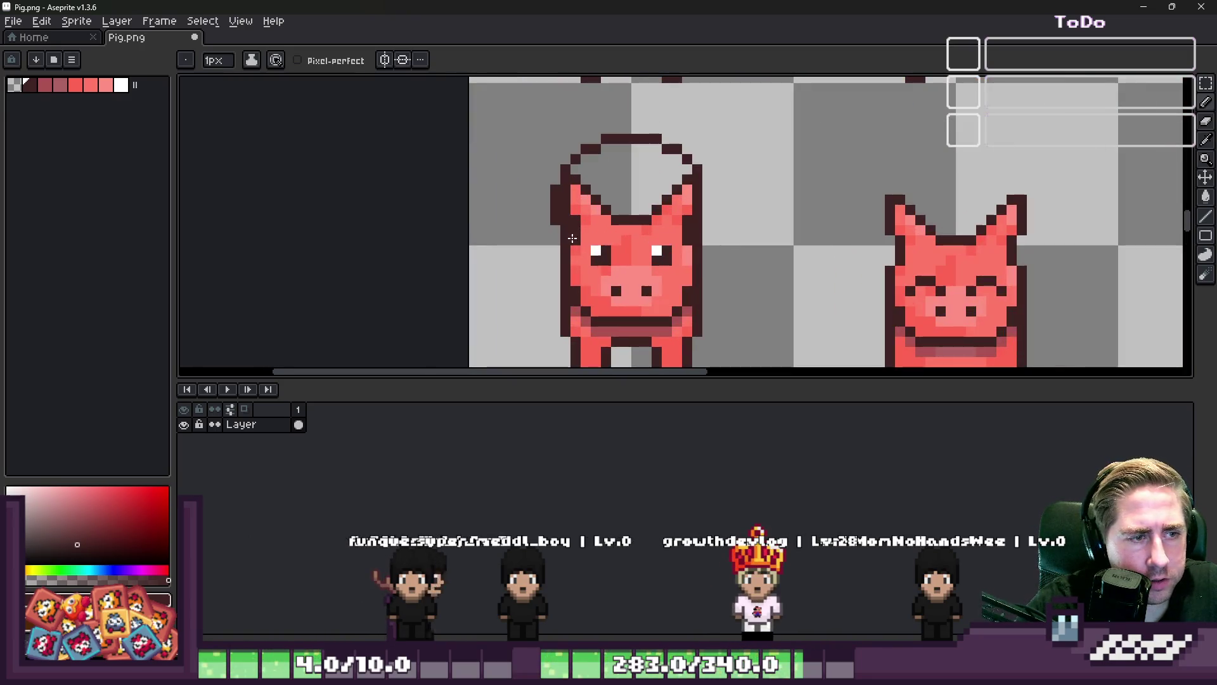
scroll(555, 230, "up", 1)
left_click_drag(782, 245, 778, 172)
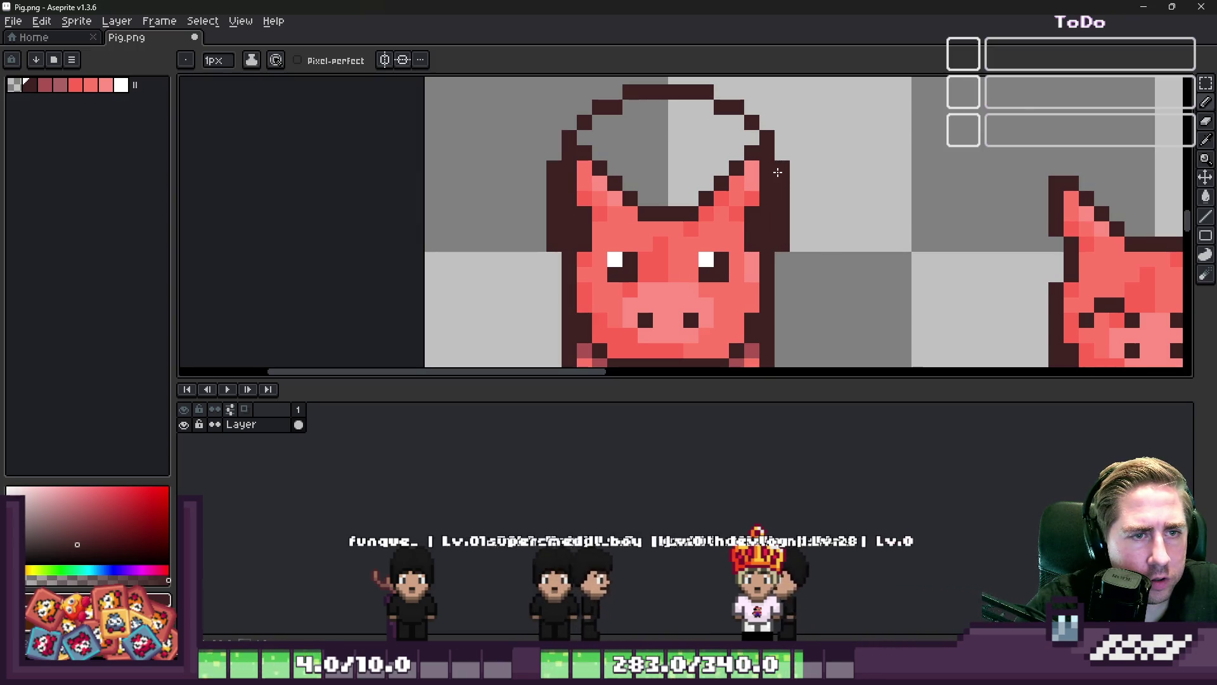
Paint pink pixels down the ear edge and darken one pixel on the outline
left_click(620, 239, "alt")
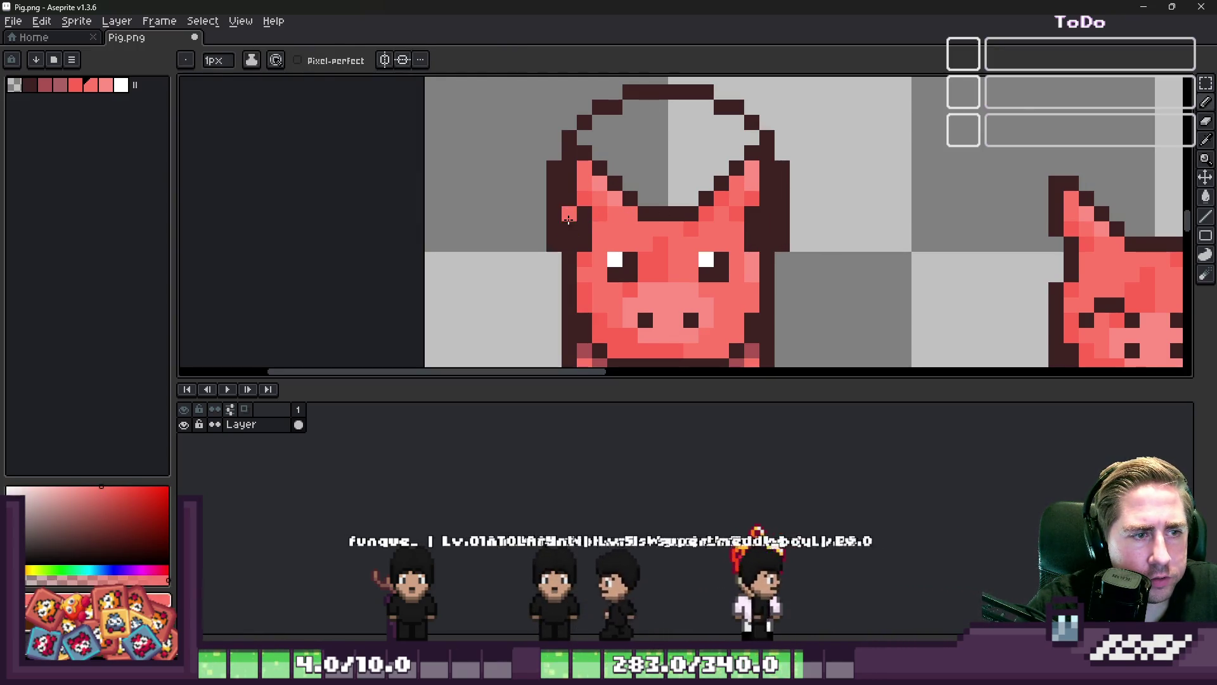
left_click_drag(567, 212, 565, 242)
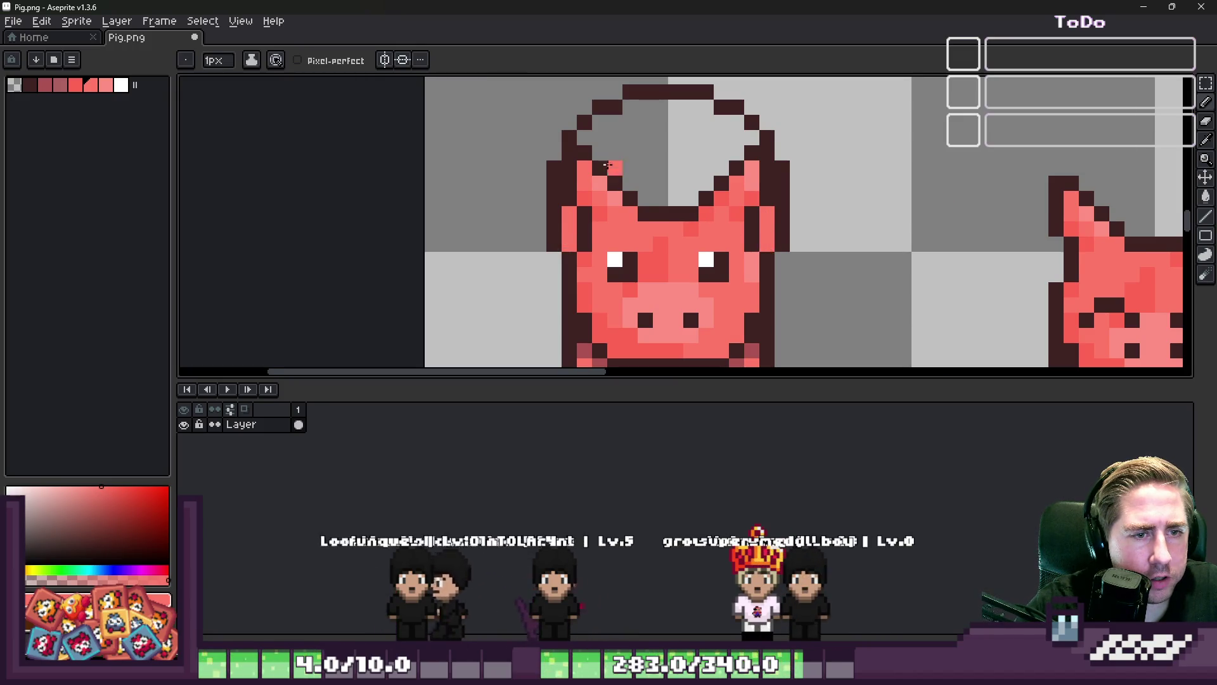
scroll(607, 164, "down", 3)
scroll(563, 152, "up", 4)
left_click(563, 152)
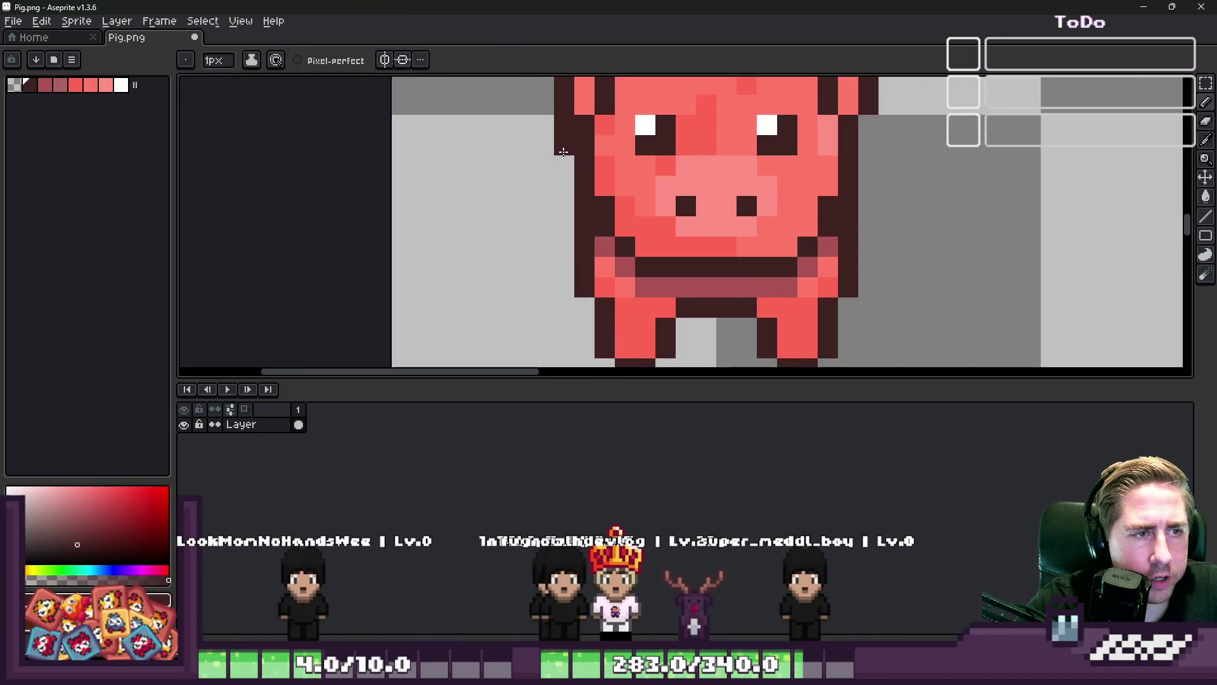
scroll(563, 153, "down", 3)
scroll(710, 184, "up", 2)
scroll(634, 136, "down", 3)
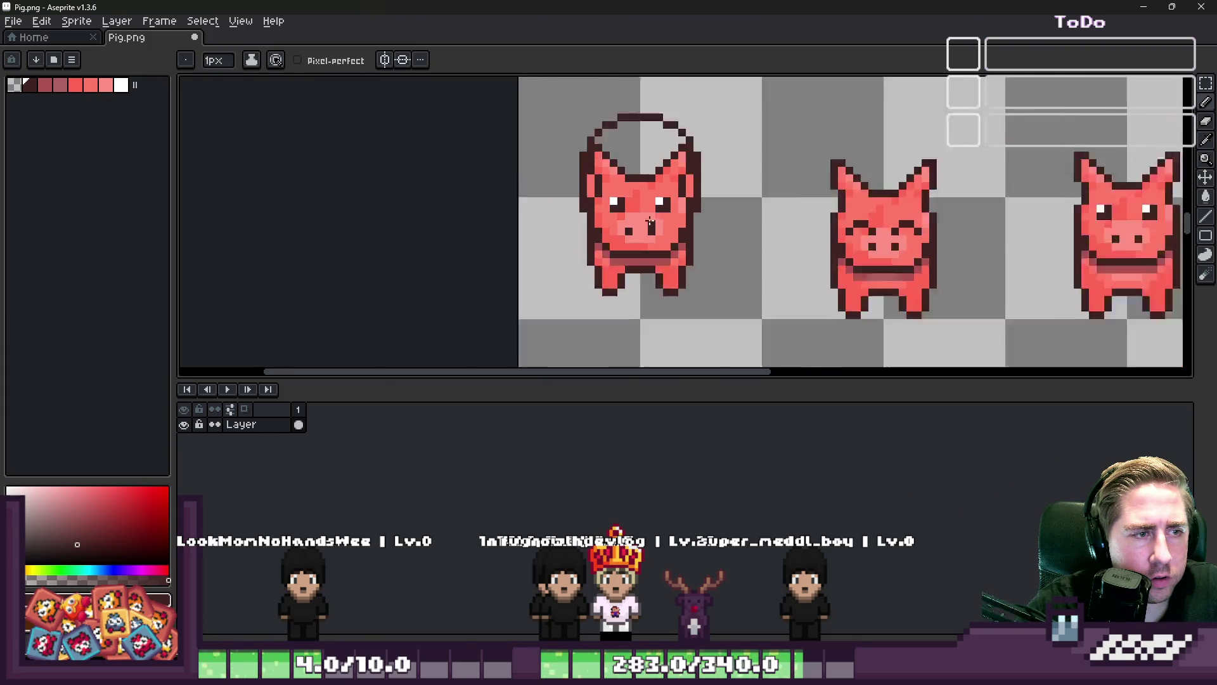
scroll(614, 242, "up", 1)
scroll(613, 242, "up", 1)
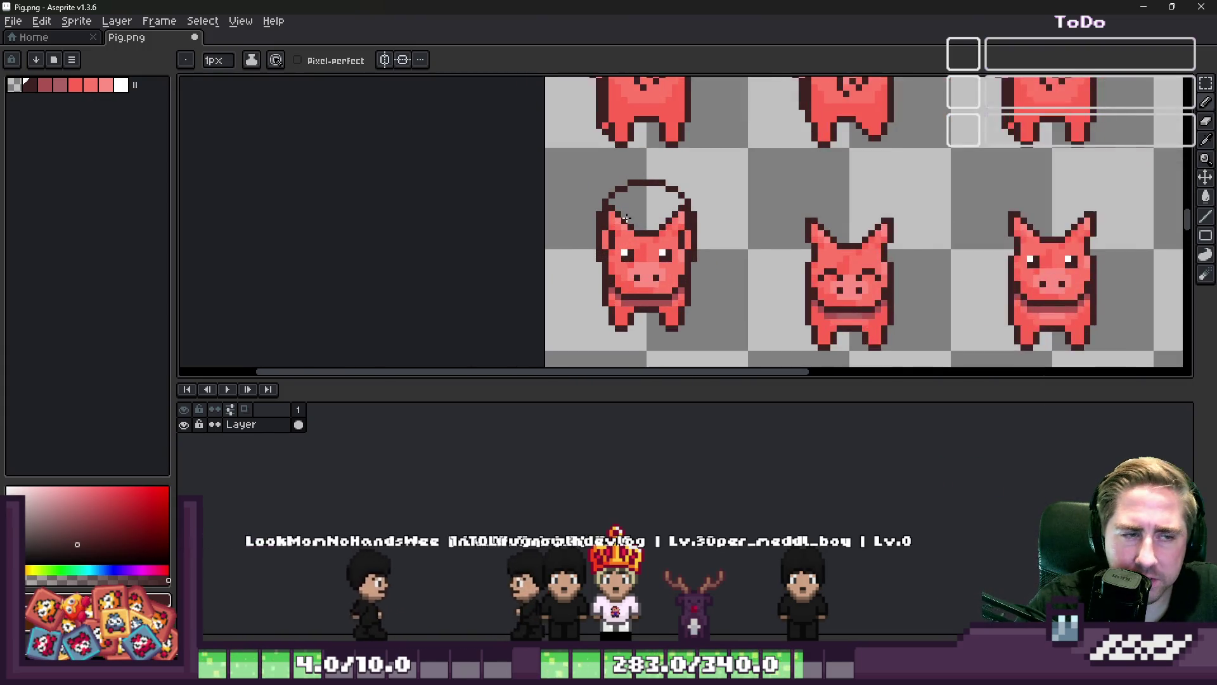
scroll(618, 235, "down", 2)
scroll(633, 136, "up", 2)
scroll(634, 137, "up", 2)
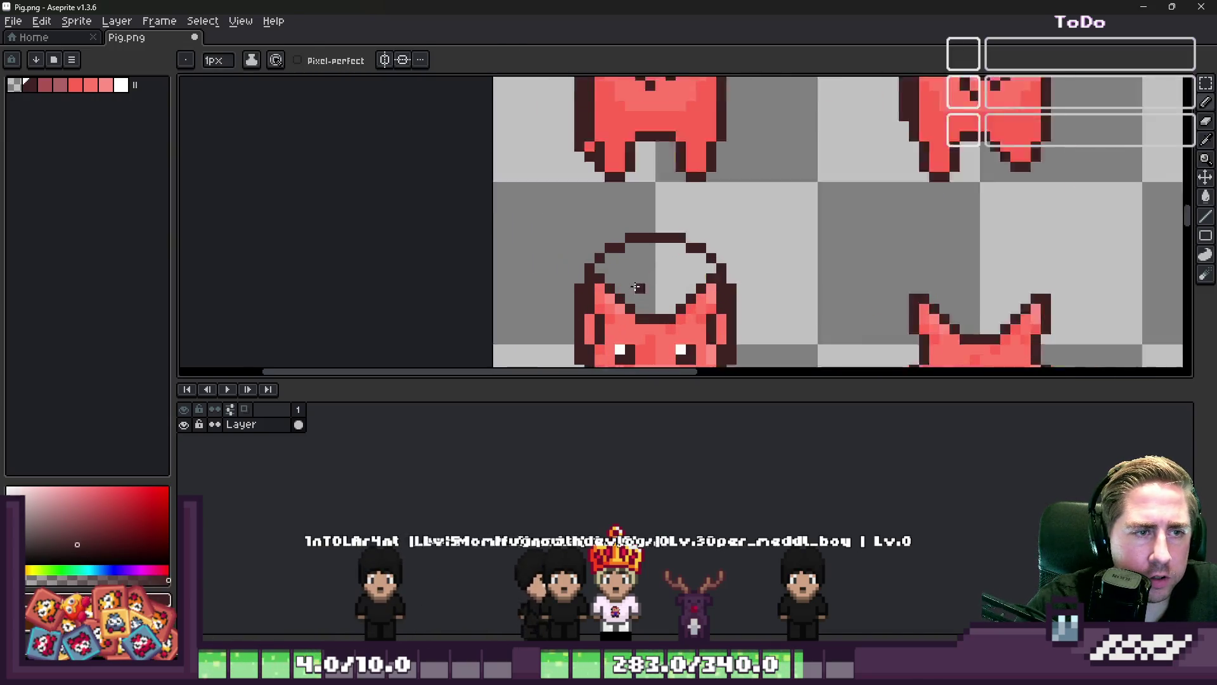
scroll(653, 145, "down", 1)
scroll(671, 154, "up", 1)
scroll(672, 154, "up", 1)
Select the 5x5 swirl patch, flip it vertically and commit it inside the outline
key("m")
mouse_move(636, 122)
left_mouse_down()
mouse_move(711, 198)
mouse_move(685, 264)
mouse_move(703, 273)
mouse_move(690, 271)
mouse_move(692, 343)
left_mouse_up()
scroll(706, 163, "down", 2)
scroll(688, 275, "up", 2)
key("shift+v")
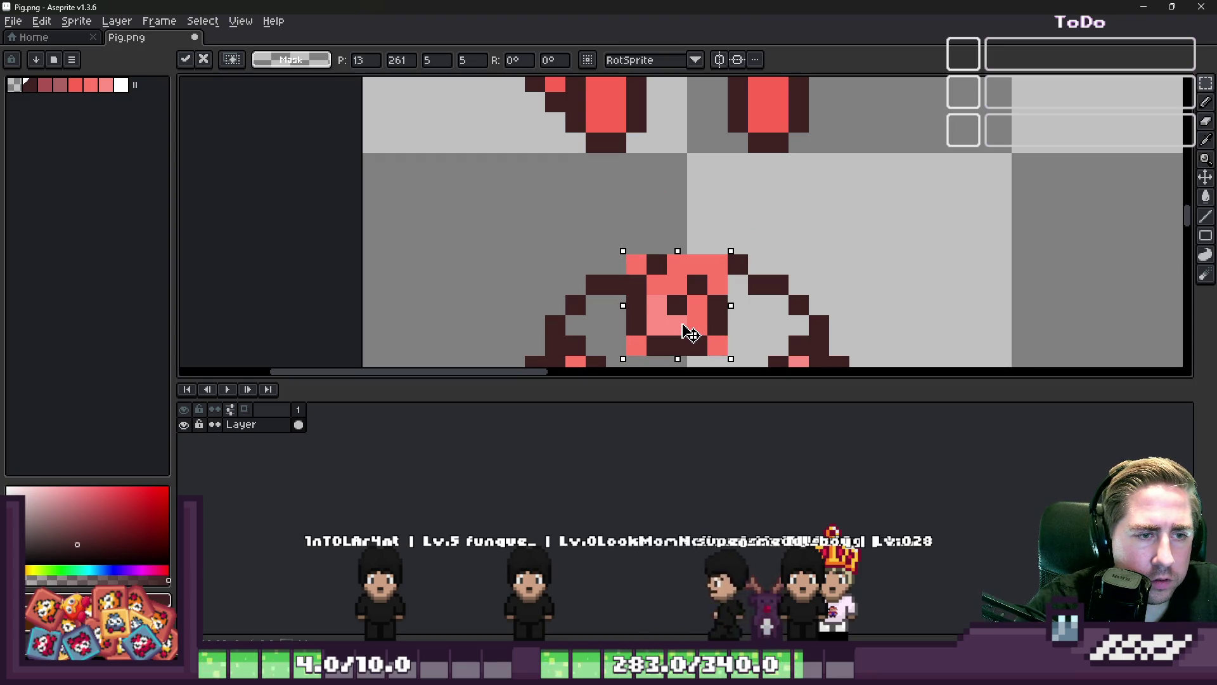
key("Return")
scroll(653, 163, "down", 5)
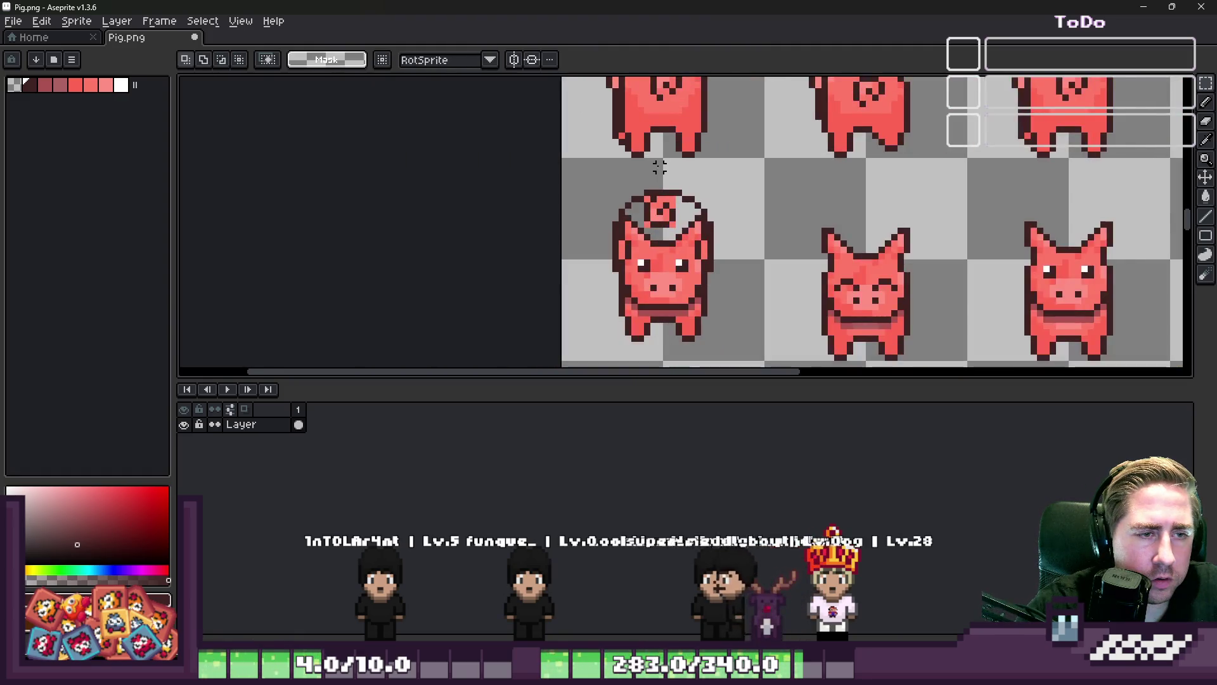
scroll(667, 204, "up", 4)
Fill the inside of the outline with the pig's pink, undoing a mistaken background fill
key("i")
left_click(606, 233)
key("g")
left_click(607, 234)
key("ctrl+z")
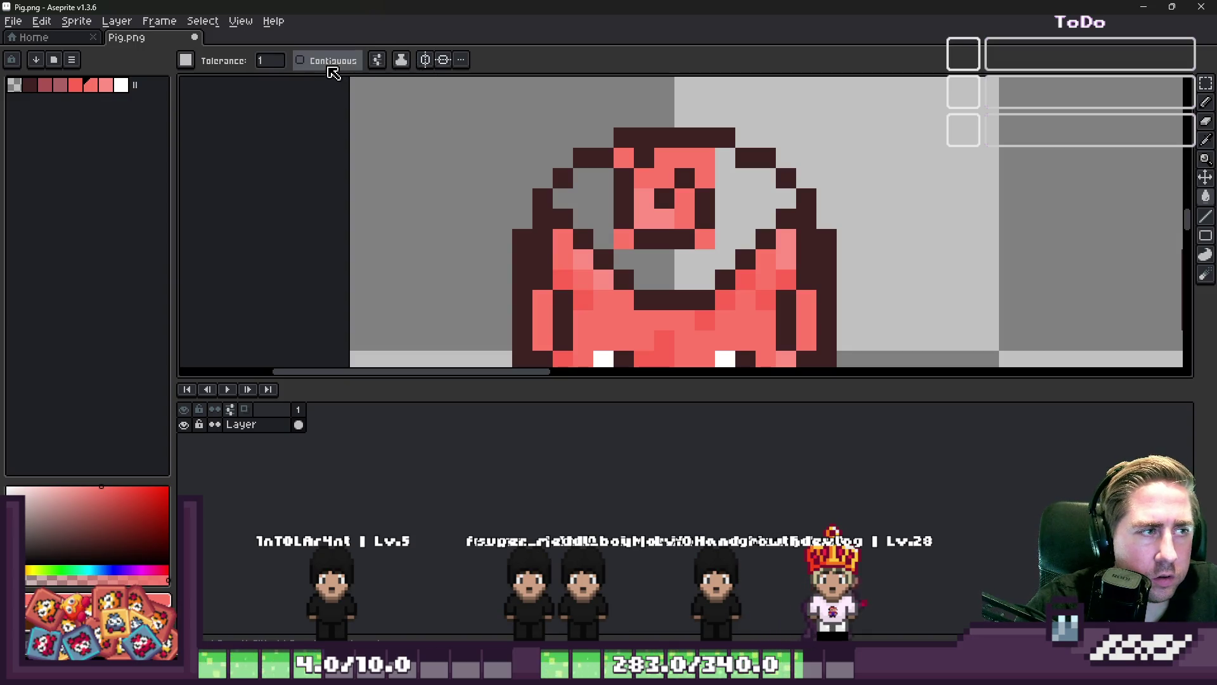
left_click(748, 210)
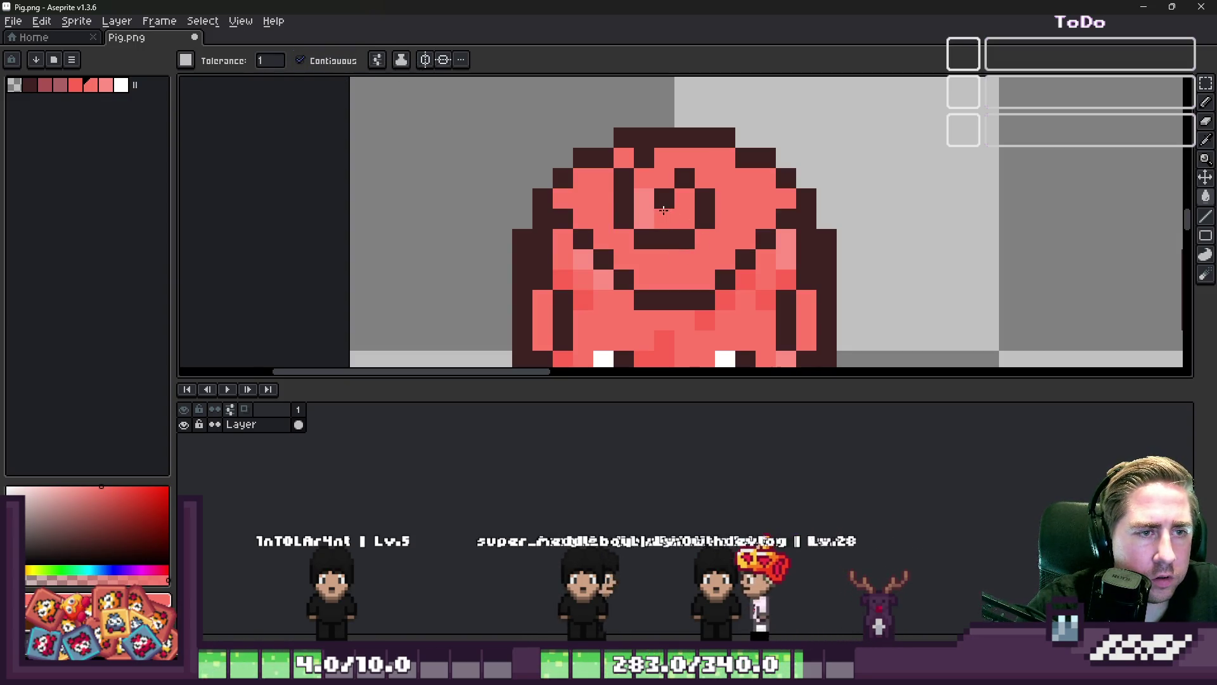
Nudge the swirl block inside the shape up one pixel and commit it
key("m")
scroll(594, 158, "up", 1)
mouse_move(626, 144)
left_mouse_down()
mouse_move(655, 141)
mouse_move(717, 266)
mouse_move(778, 296)
left_mouse_up()
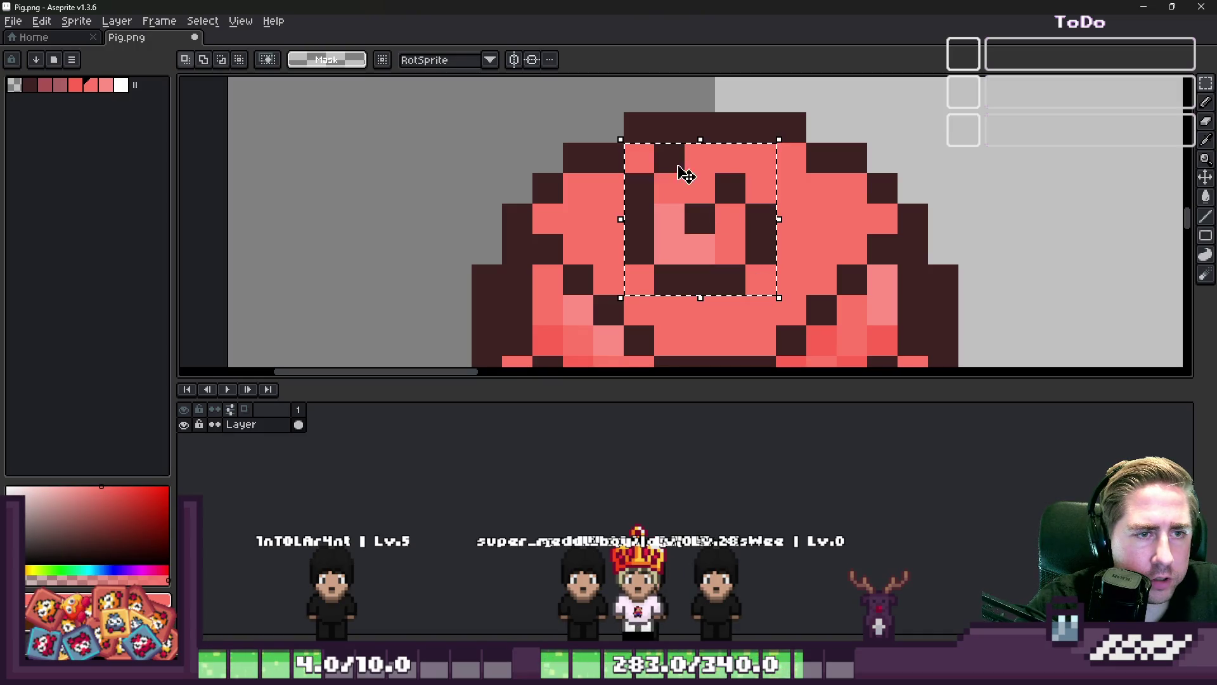
left_click_drag(685, 220, 683, 202)
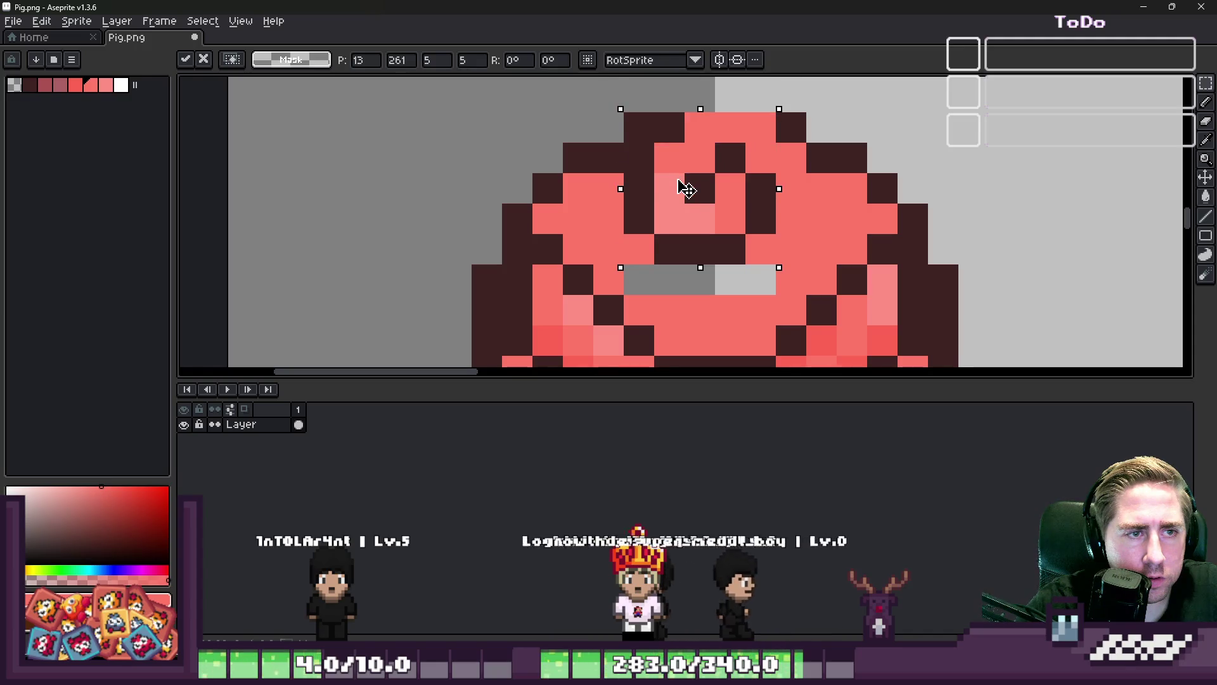
key("Return")
scroll(665, 209, "down", 3)
key("ctrl+d")
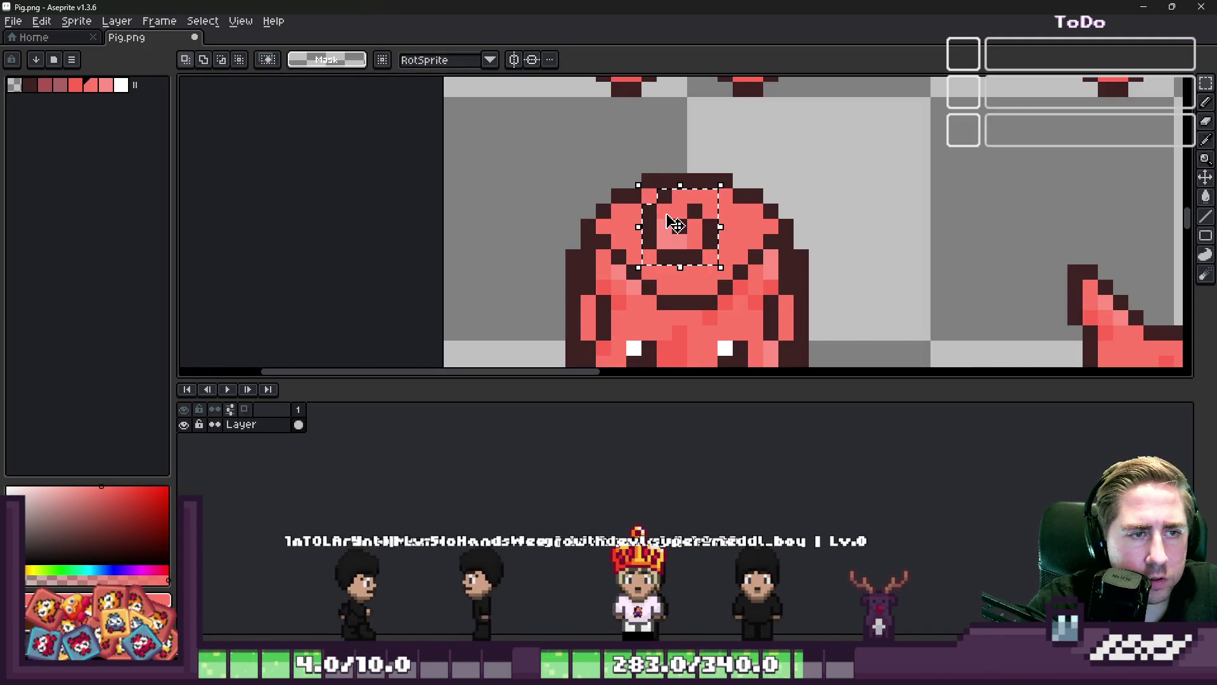
Draw dark pixels along the top of the pig's head
key("i")
scroll(676, 194, "up", 2)
key("b")
left_click_drag(688, 139, 725, 144)
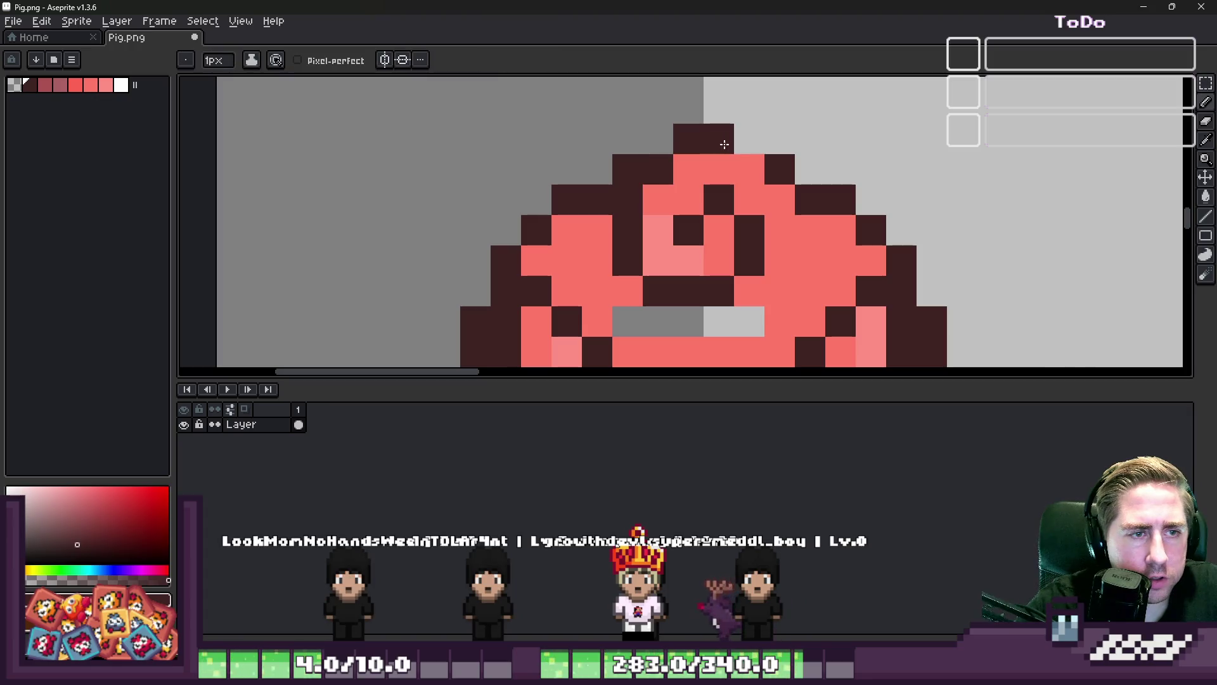
Sample the salmon pink, pale pink and mauve, and paint a mauve shading pixel on the pig's head
scroll(738, 152, "down", 1)
left_click(753, 182, "alt")
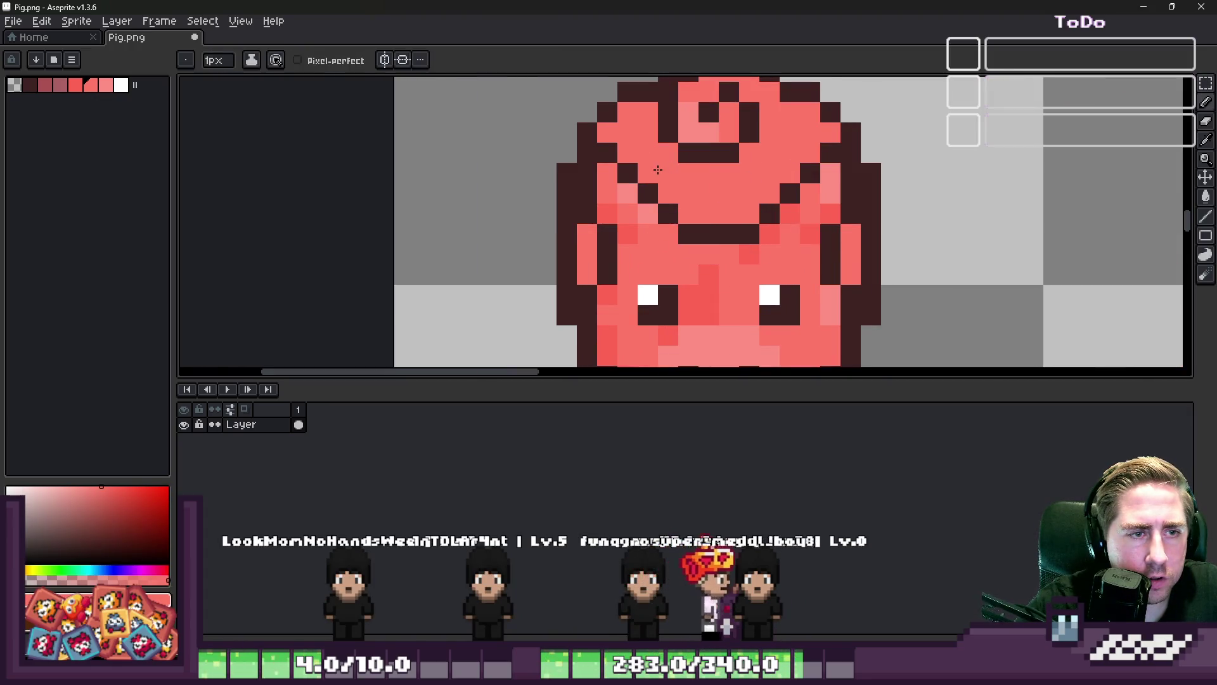
scroll(658, 170, "down", 6)
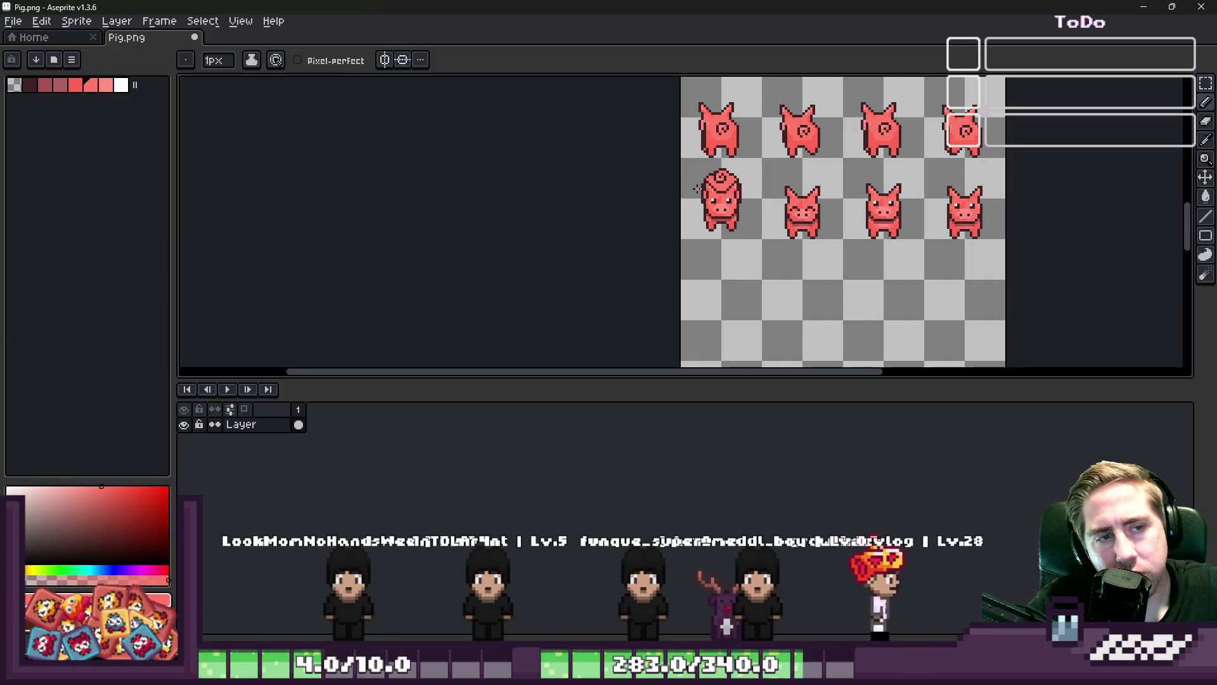
scroll(697, 188, "up", 5)
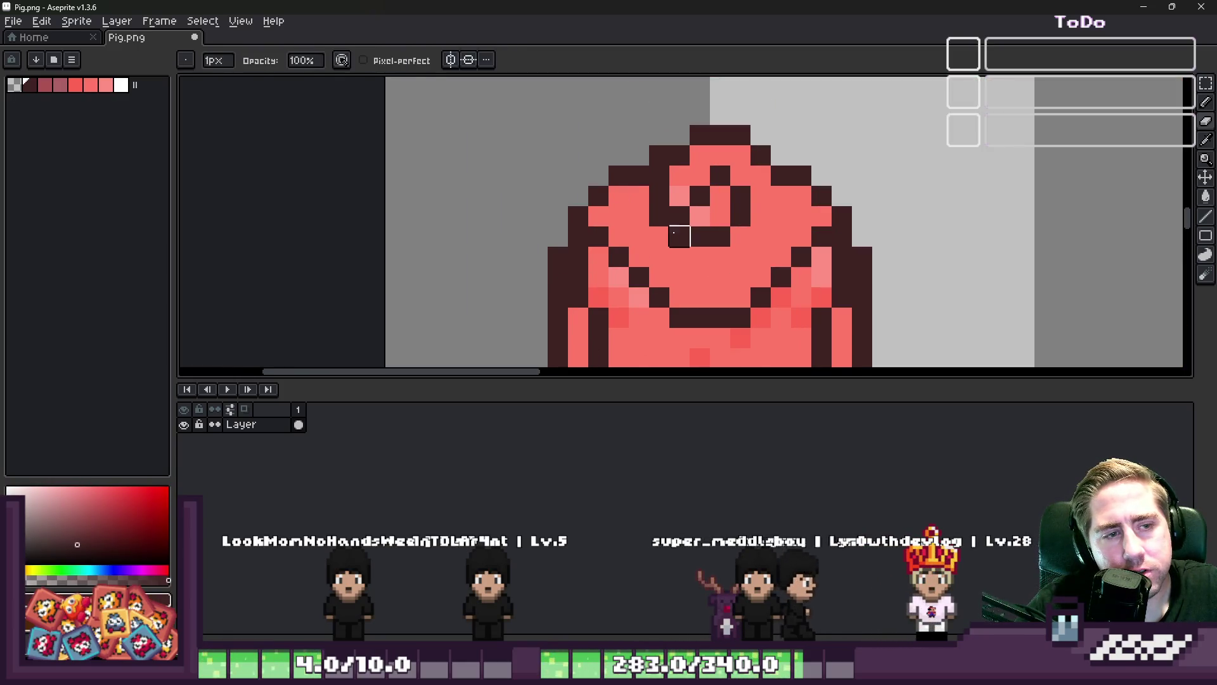
left_click(636, 229)
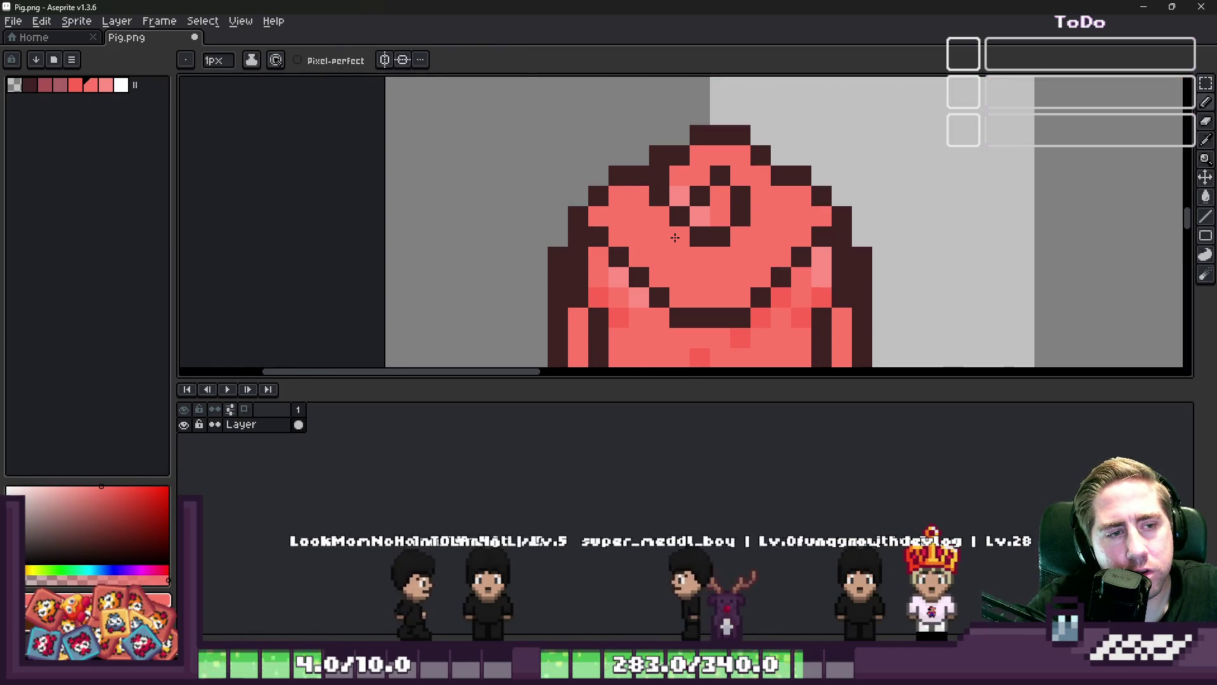
scroll(667, 112, "down", 3)
key("b")
scroll(665, 209, "up", 2)
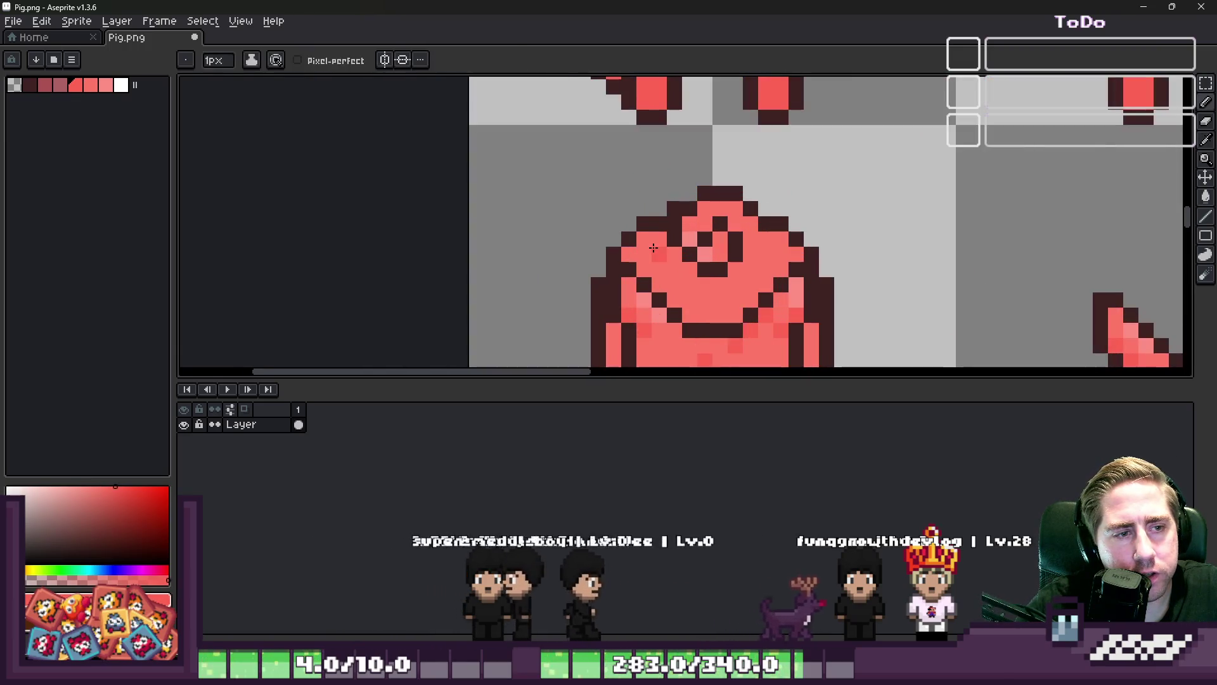
scroll(634, 252, "down", 3)
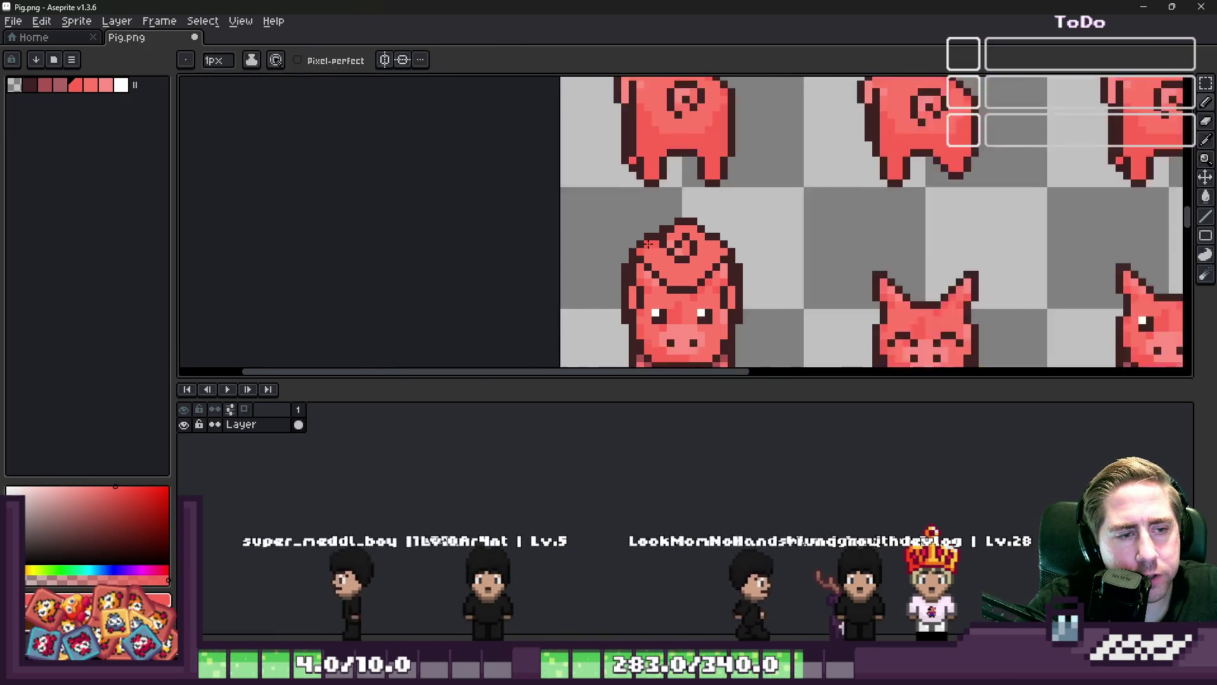
scroll(674, 351, "up", 3)
left_click(674, 351, "alt")
scroll(674, 351, "down", 3)
scroll(608, 236, "up", 3)
left_click(608, 236)
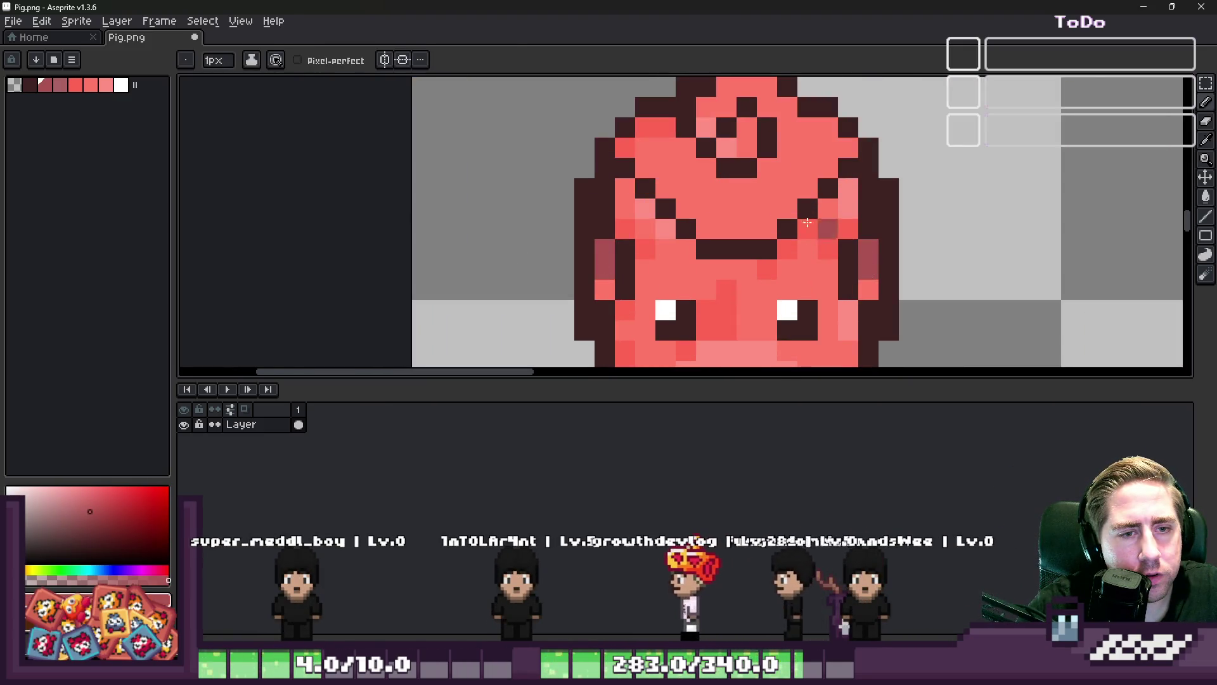
Sample the red from the pig's face and draw a short darker-red stroke on it
scroll(807, 222, "down", 3)
scroll(797, 189, "up", 2)
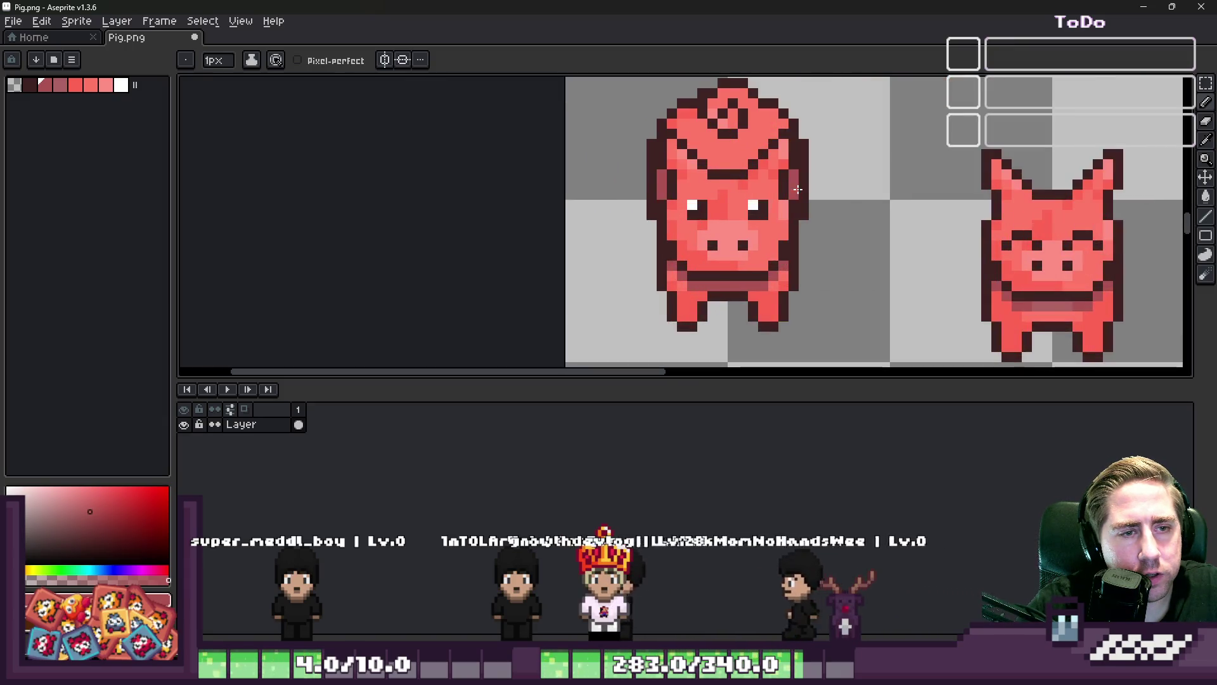
scroll(798, 189, "up", 2)
left_click(584, 84, "alt")
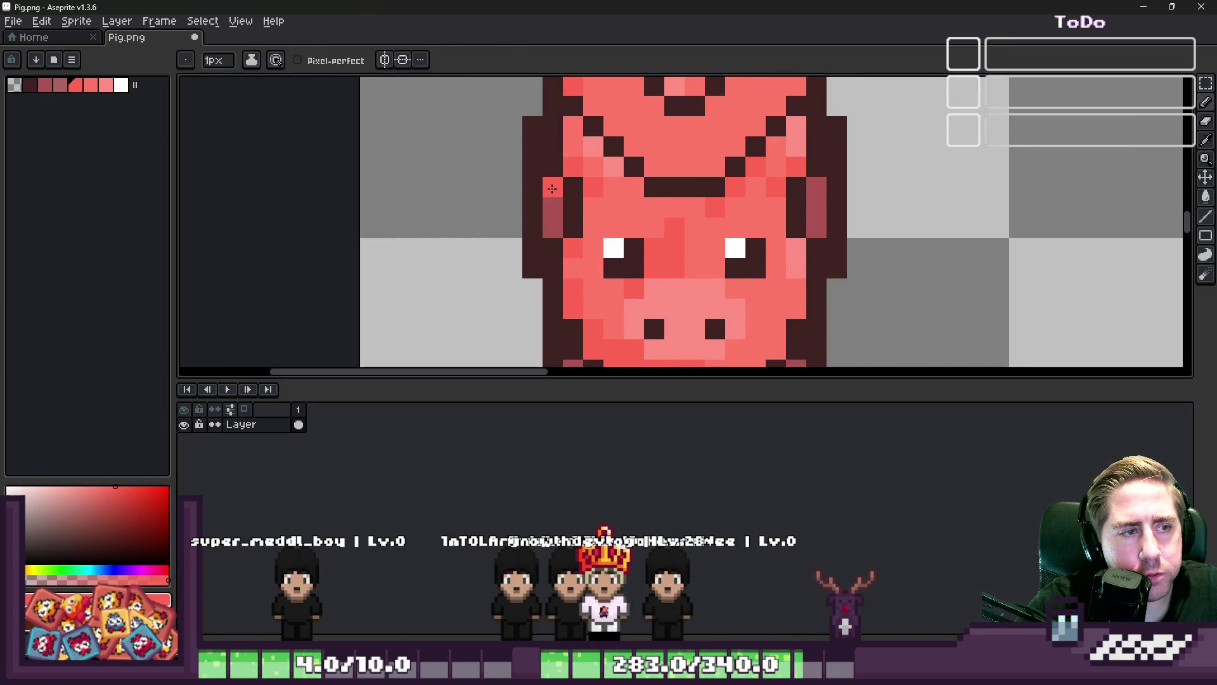
scroll(813, 192, "down", 4)
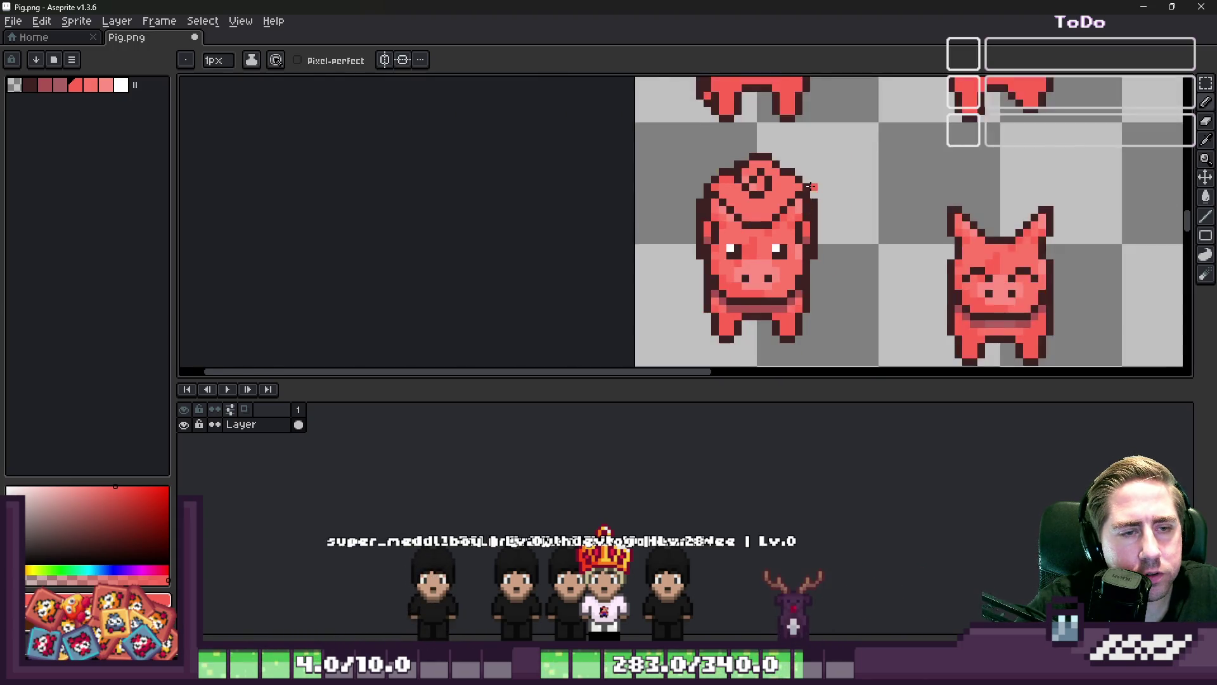
scroll(812, 188, "up", 4)
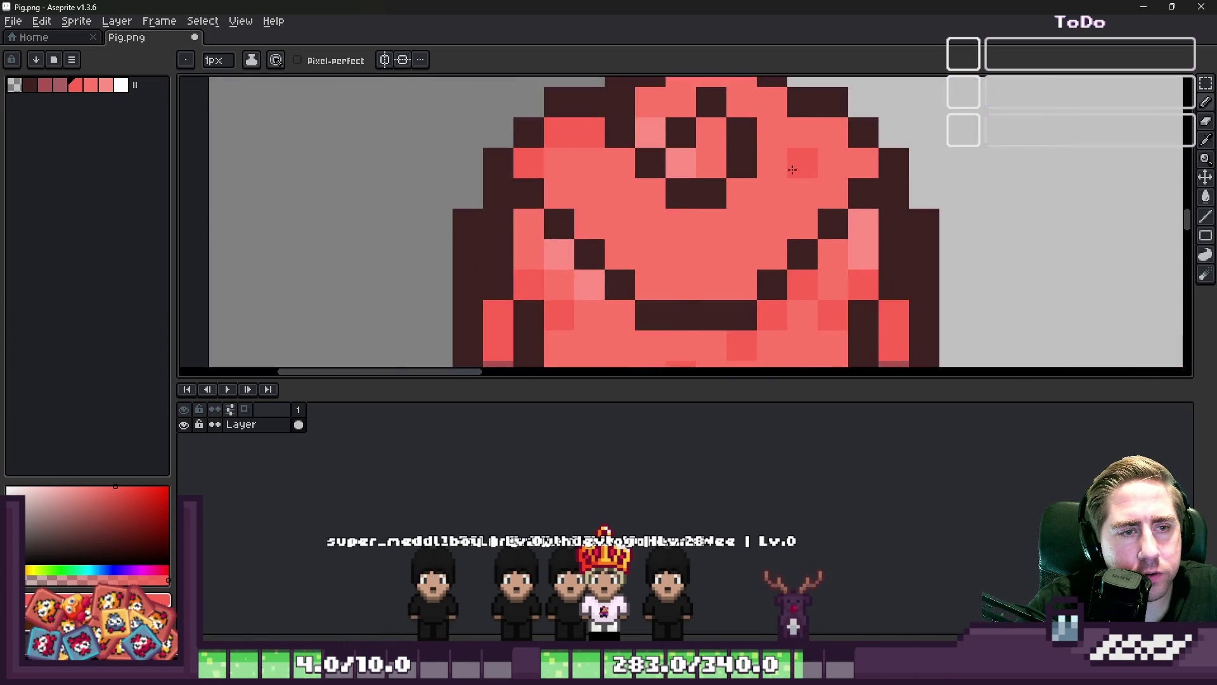
left_click_drag(665, 166, 694, 214)
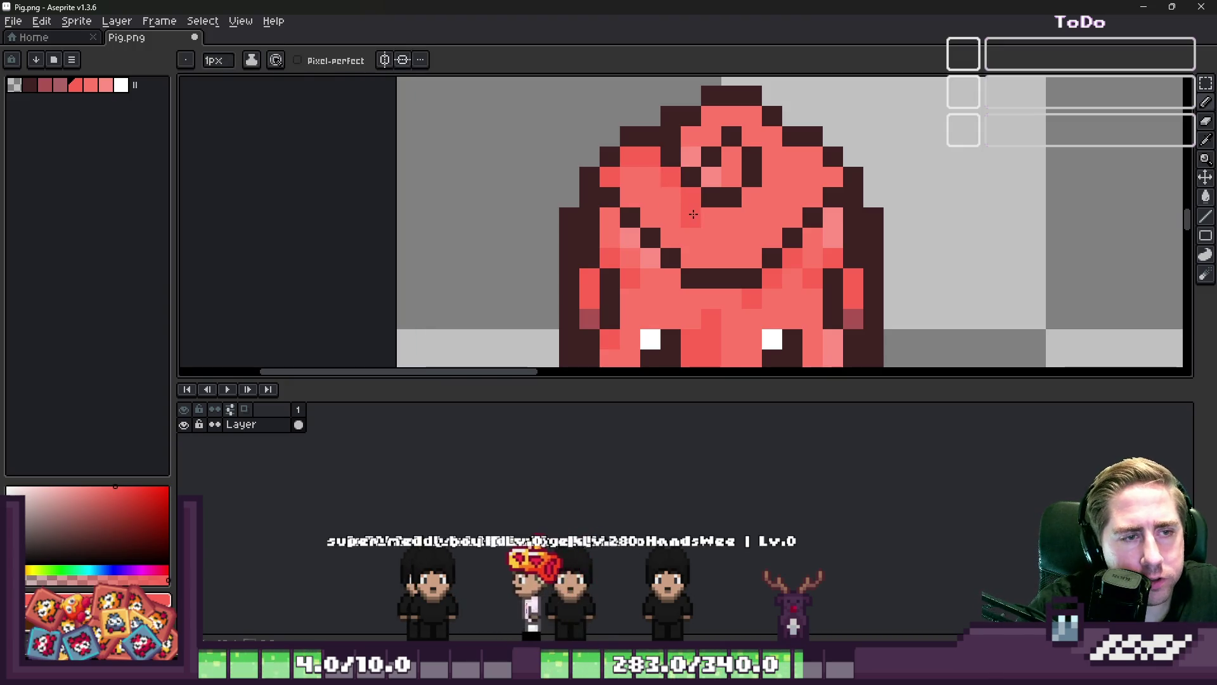
scroll(749, 200, "down", 2)
scroll(732, 183, "up", 2)
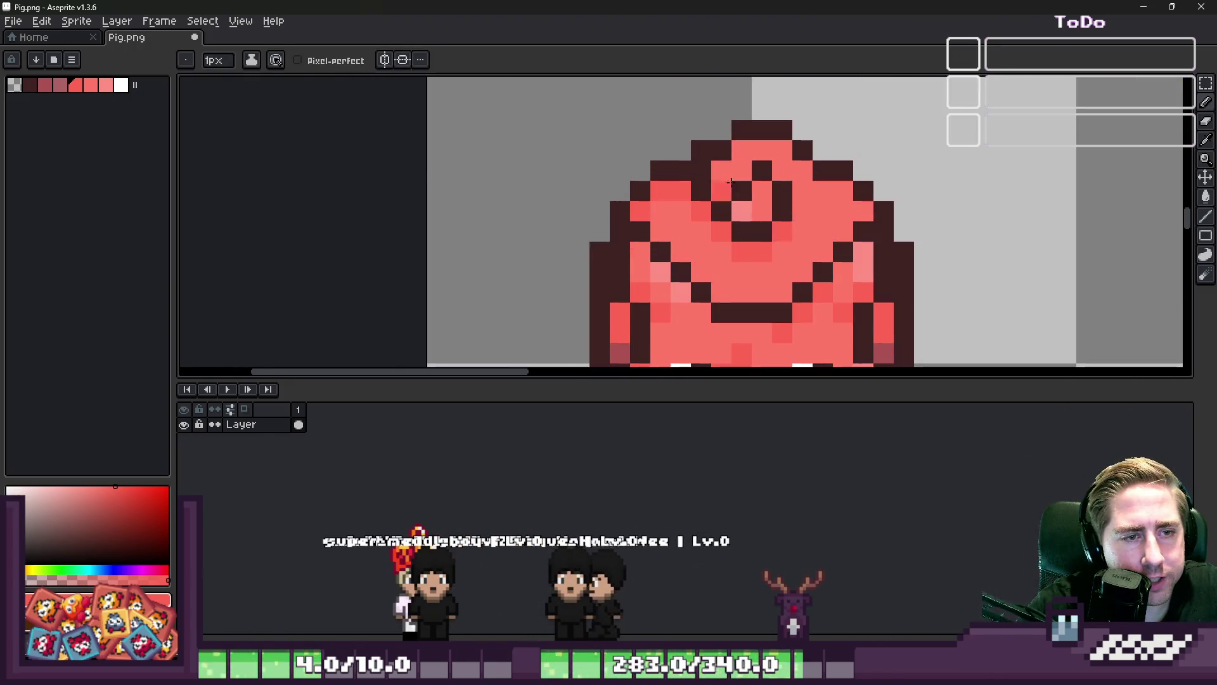
scroll(752, 211, "down", 2)
scroll(624, 236, "up", 2)
key("alt")
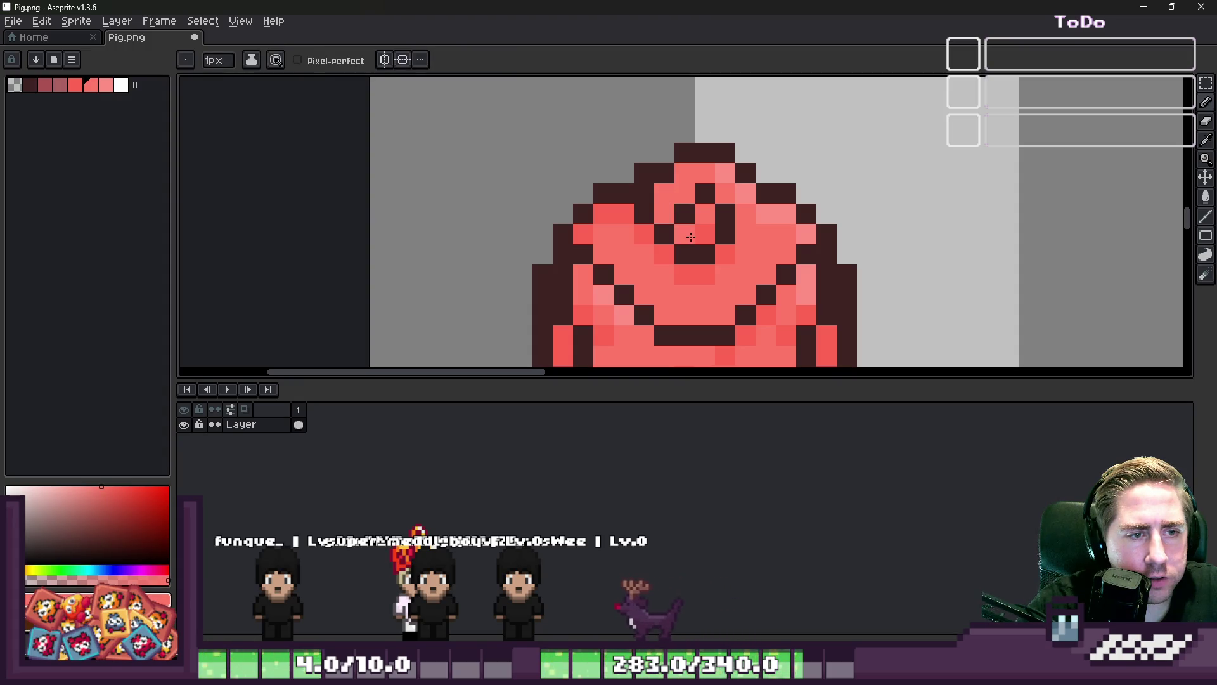
scroll(667, 208, "down", 3)
scroll(622, 180, "up", 2)
key("alt")
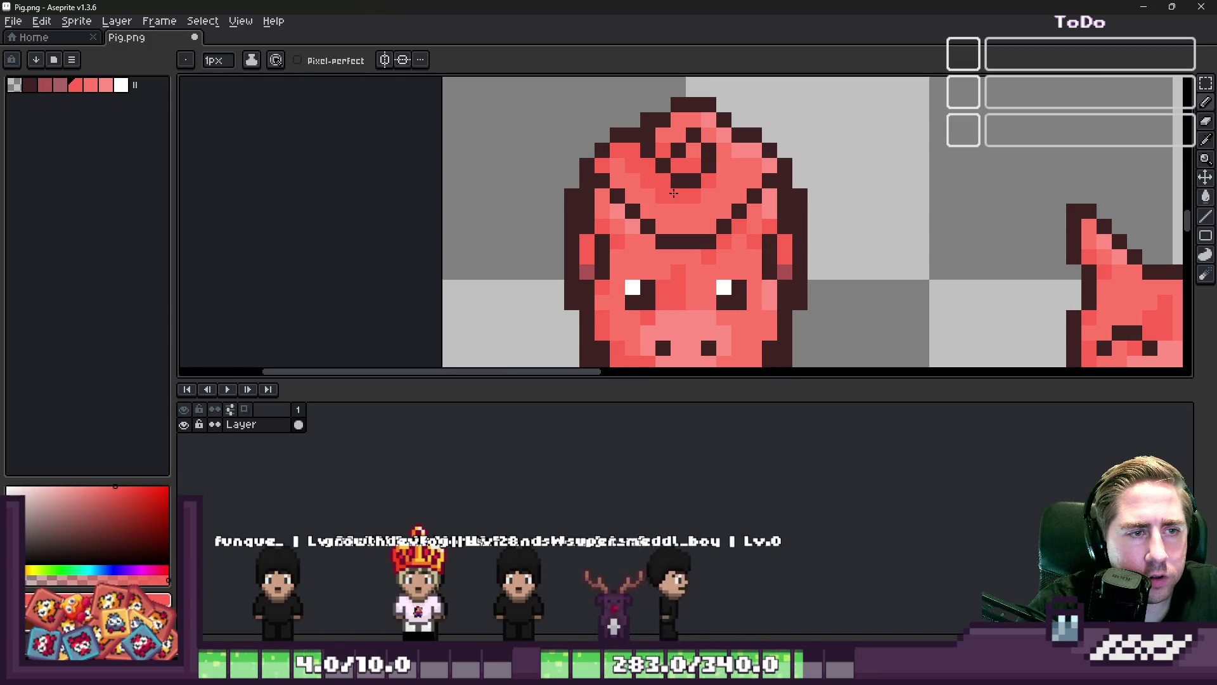
scroll(674, 193, "down", 5)
scroll(616, 175, "up", 2)
scroll(617, 174, "up", 1)
scroll(618, 176, "down", 1)
Select the row of three pointy-eared pigs and move them down one row
key("m")
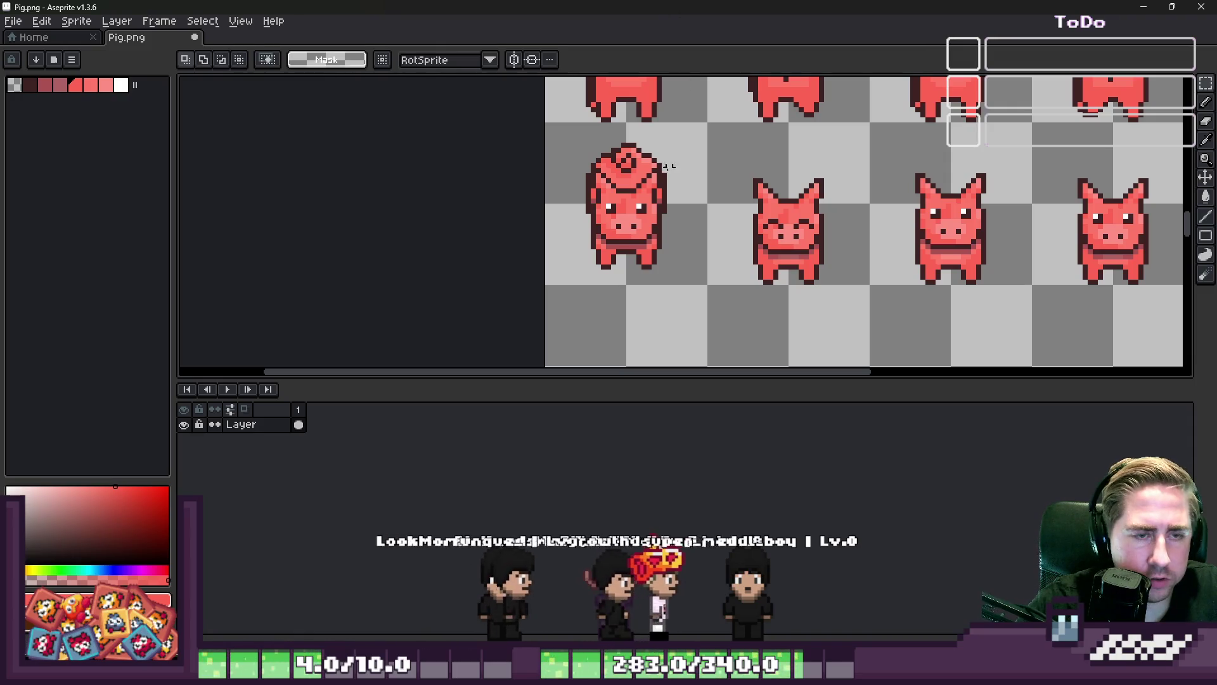
scroll(568, 233, "down", 1)
scroll(568, 233, "down", 3)
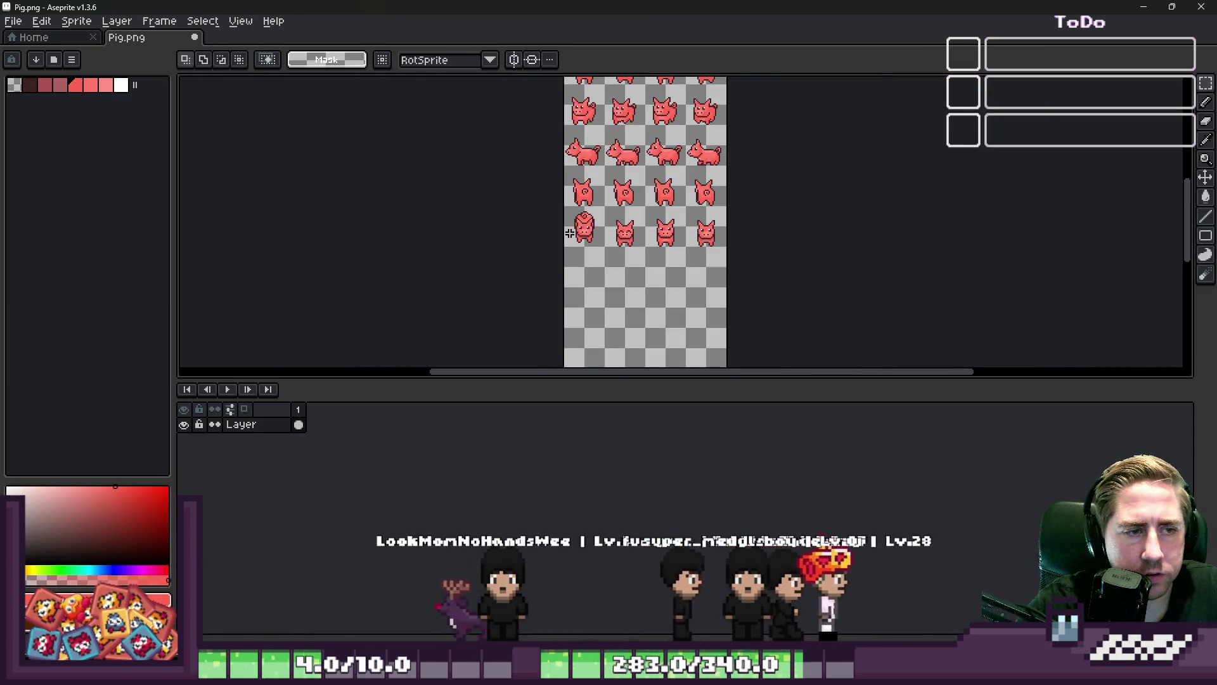
scroll(569, 233, "up", 3)
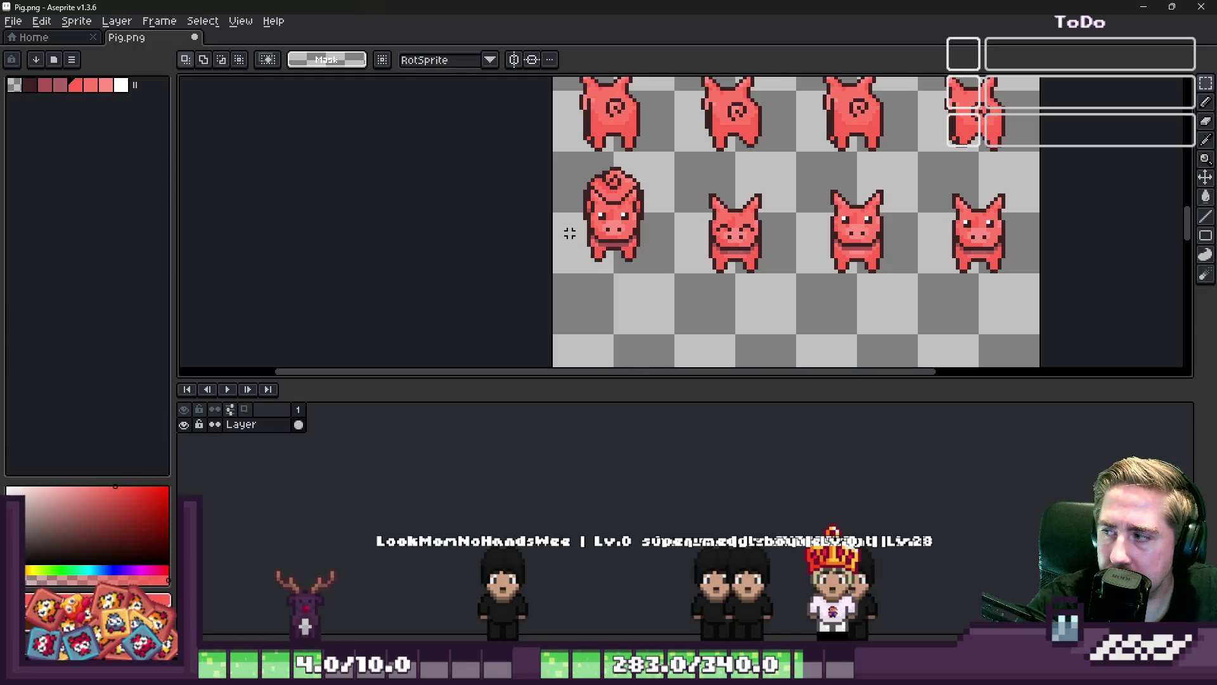
mouse_move(697, 171)
left_mouse_down()
mouse_move(734, 196)
mouse_move(721, 204)
mouse_move(1041, 312)
left_mouse_up()
left_click_drag(751, 227, 729, 311)
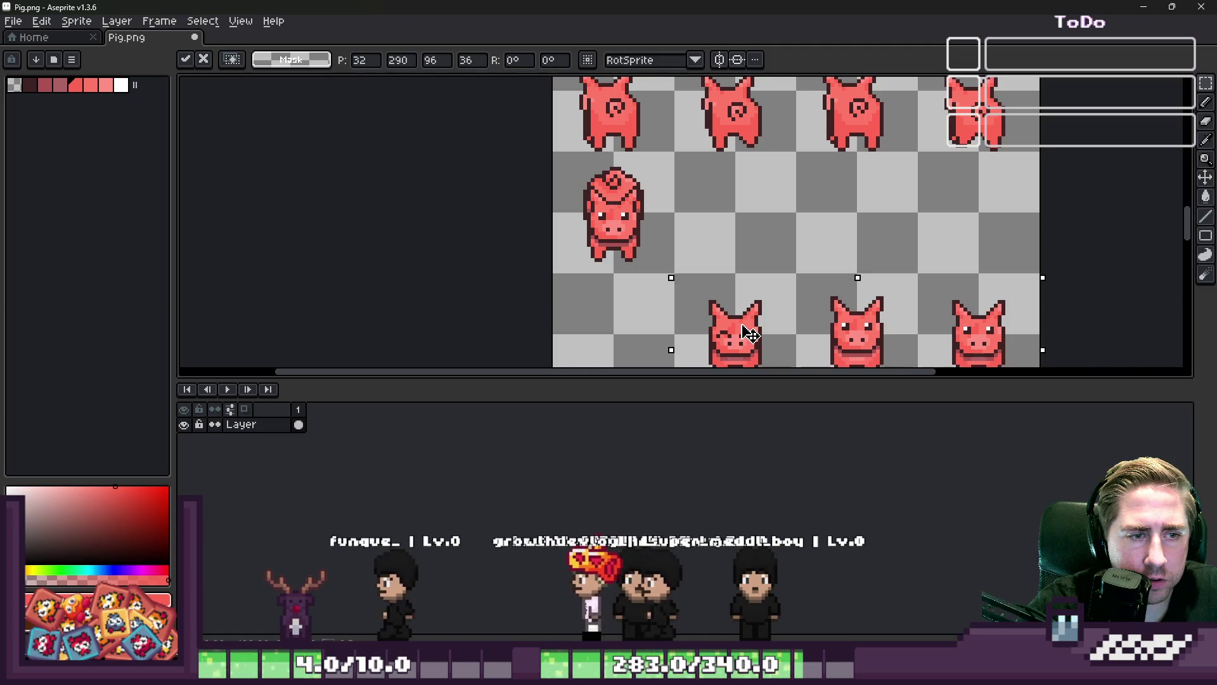
key("Return")
Copy the curl-topped pig into the empty cell beside it
scroll(628, 214, "up", 1)
left_click_drag(537, 139, 670, 292)
left_click_drag(587, 240, 743, 241)
key("Escape")
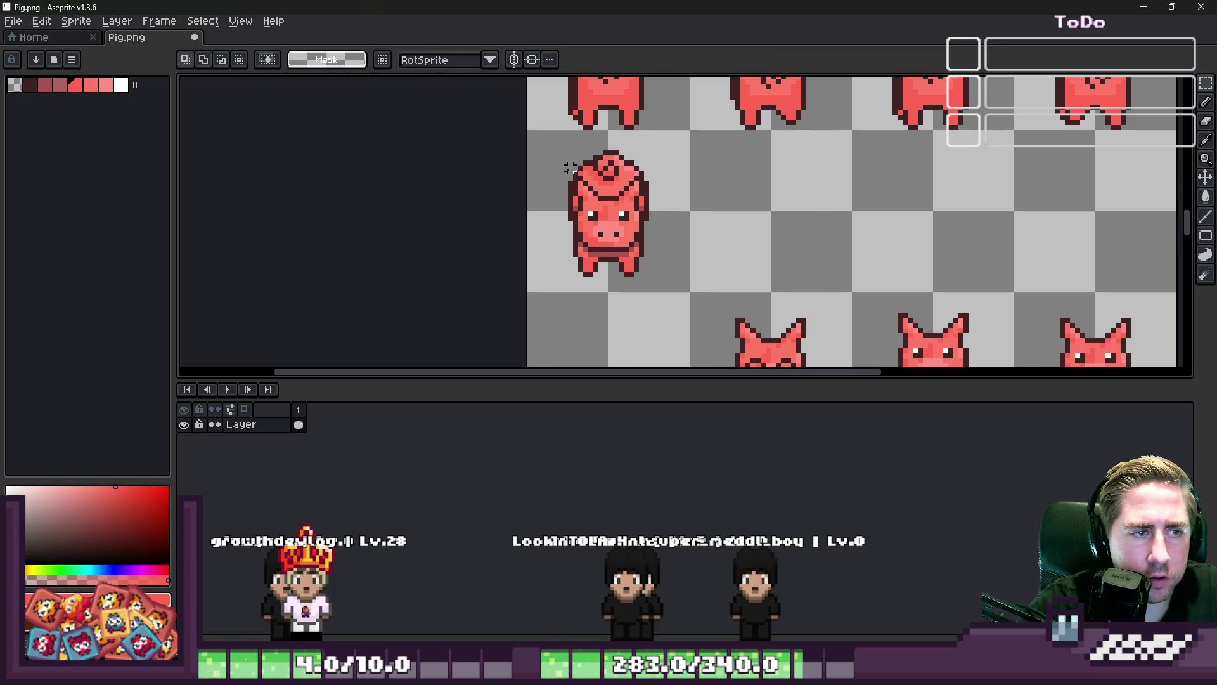
left_click_drag(583, 199, 746, 200)
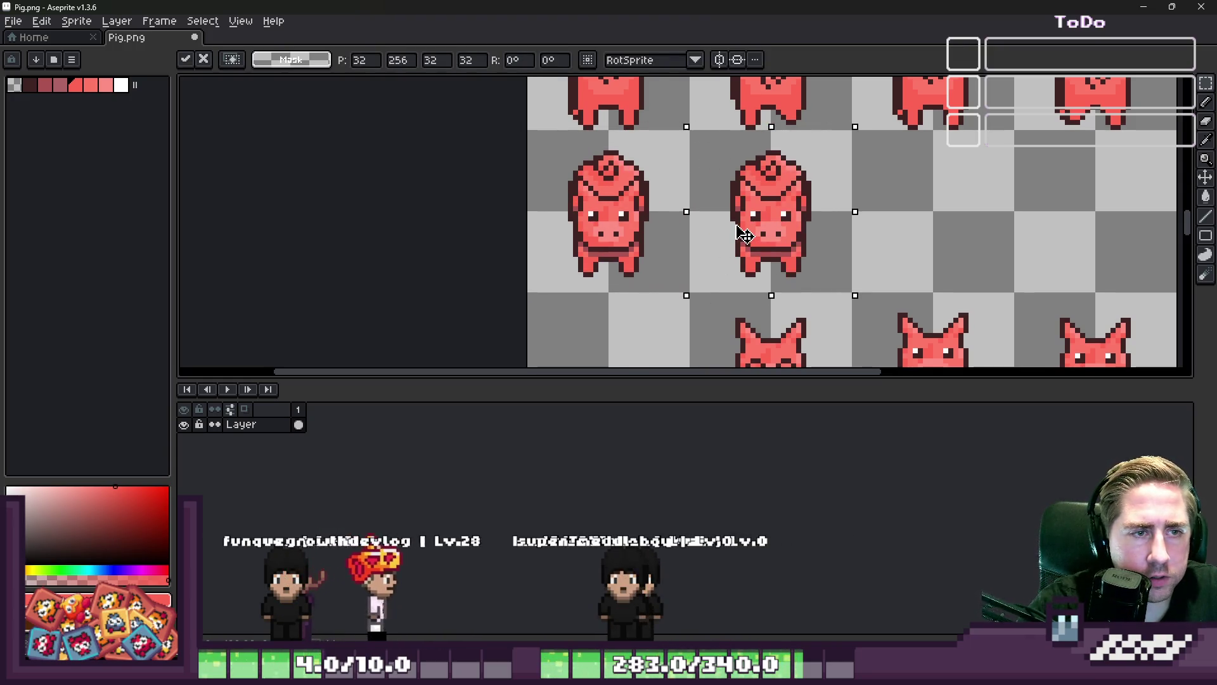
scroll(850, 223, "up", 4)
scroll(760, 203, "down", 1)
scroll(651, 150, "up", 3)
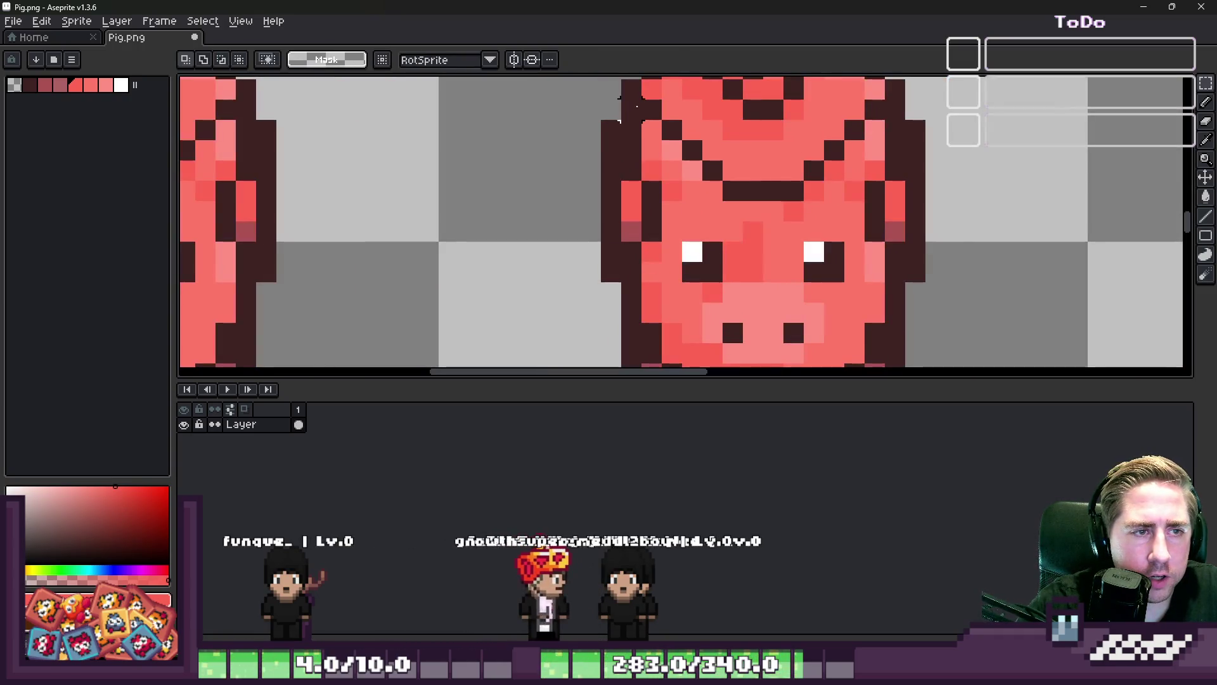
Select the pig's ears and head and shift them down one pixel
left_click_drag(652, 151, 662, 181)
left_click_drag(865, 100, 906, 182)
mouse_move(845, 121)
left_mouse_down()
mouse_move(886, 287)
mouse_move(885, 365)
left_mouse_up()
scroll(743, 222, "down", 1)
scroll(783, 244, "up", 1)
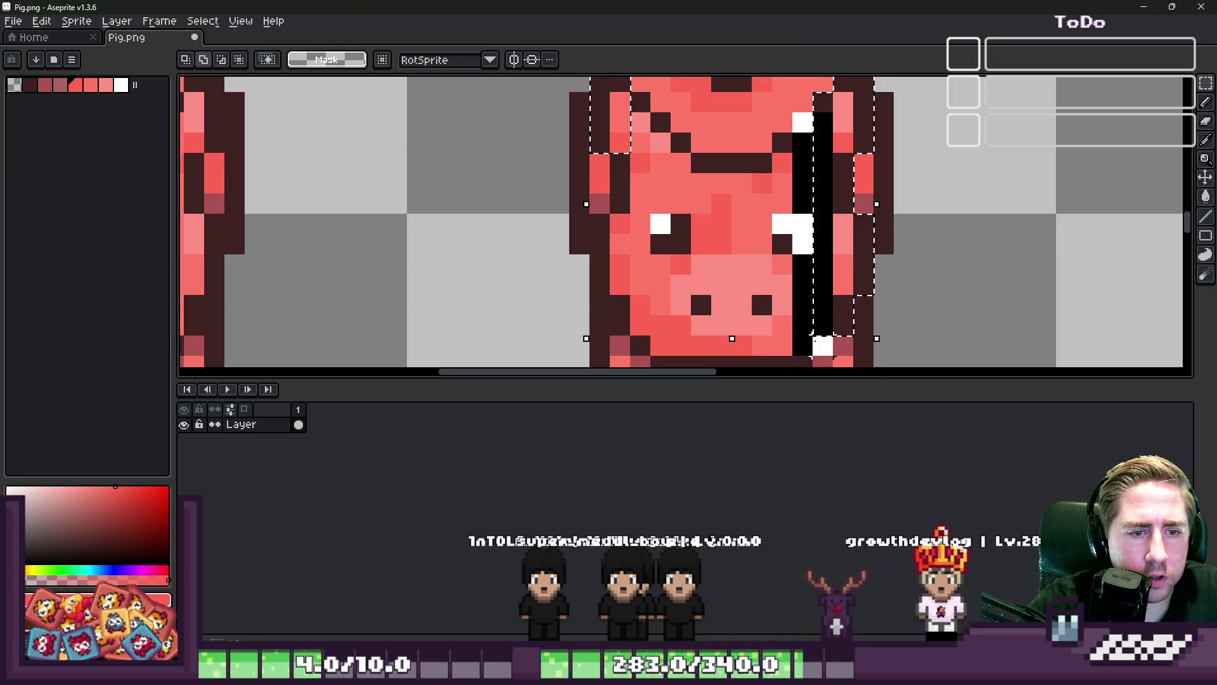
key("Left")
key("Down")
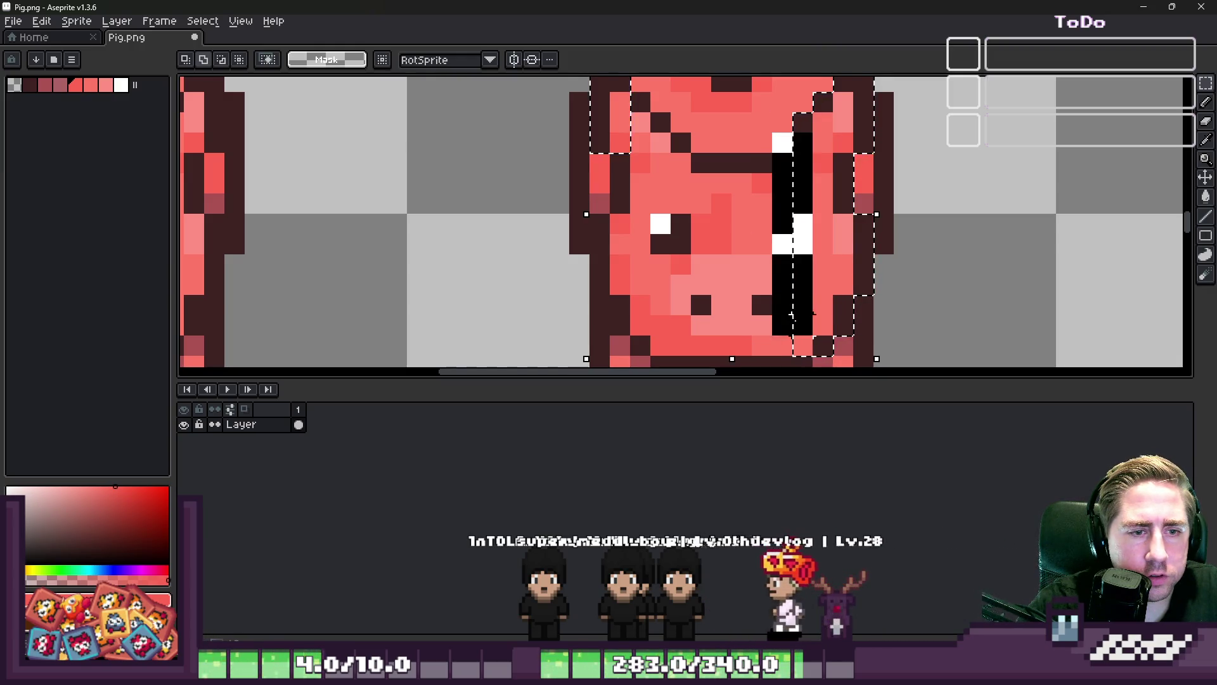
scroll(791, 314, "down", 1)
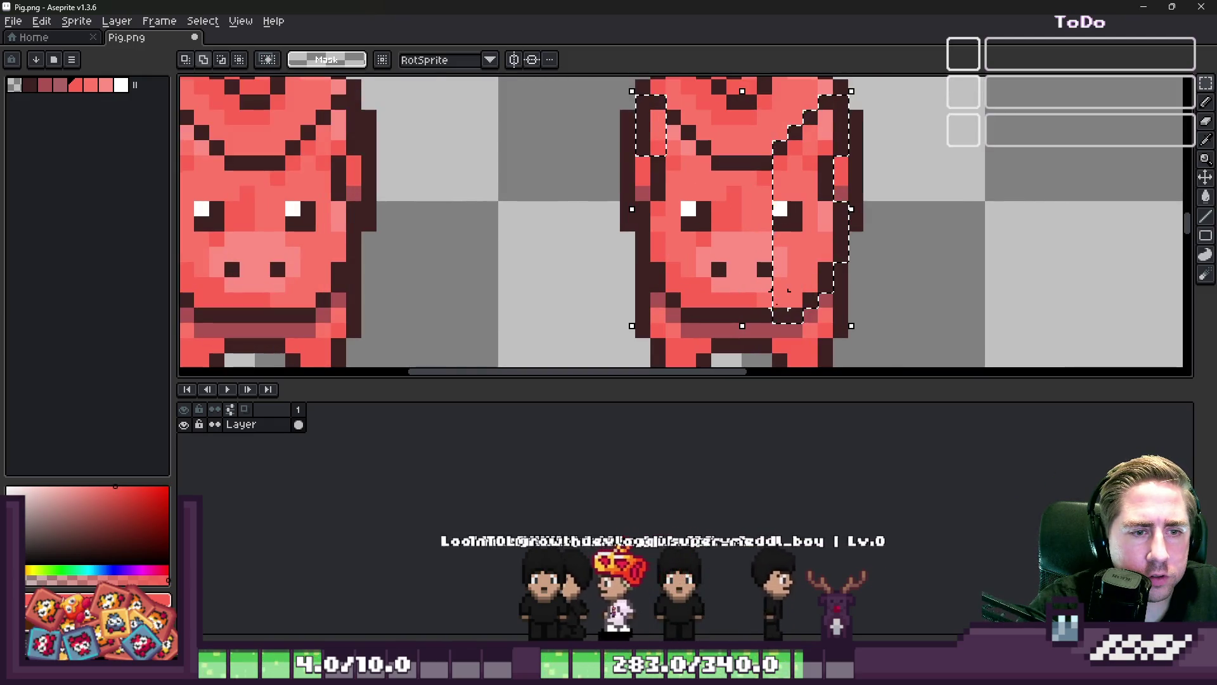
mouse_move(783, 314)
left_mouse_down()
mouse_move(704, 223)
mouse_move(687, 165)
left_mouse_up()
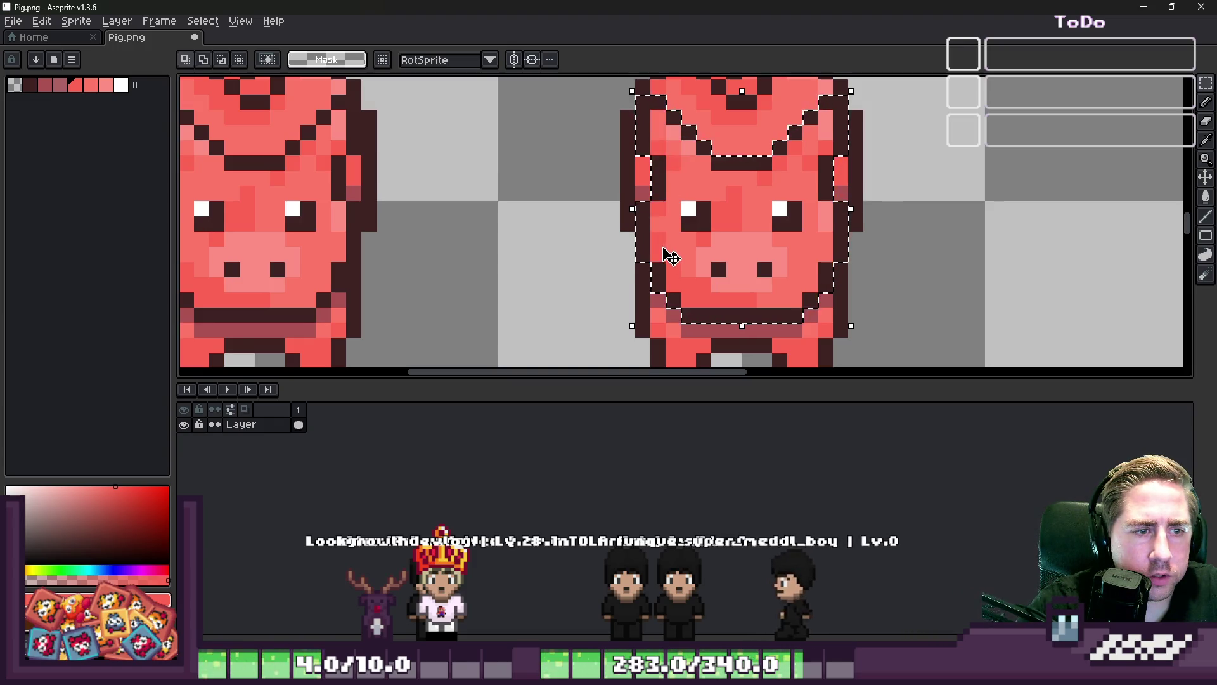
left_click_drag(761, 201, 763, 212)
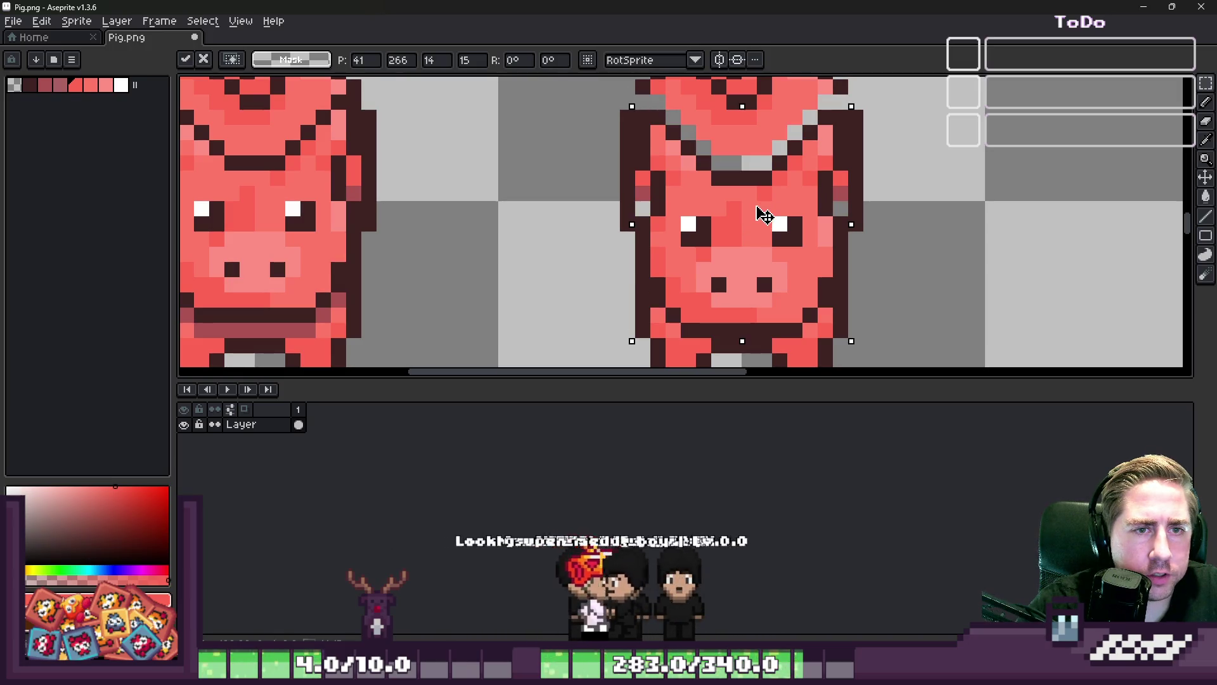
Fill the grey gap pixels on the pig with a lighter pink sampled from the sprite
key("i")
scroll(642, 139, "down", 2)
scroll(642, 139, "up", 2)
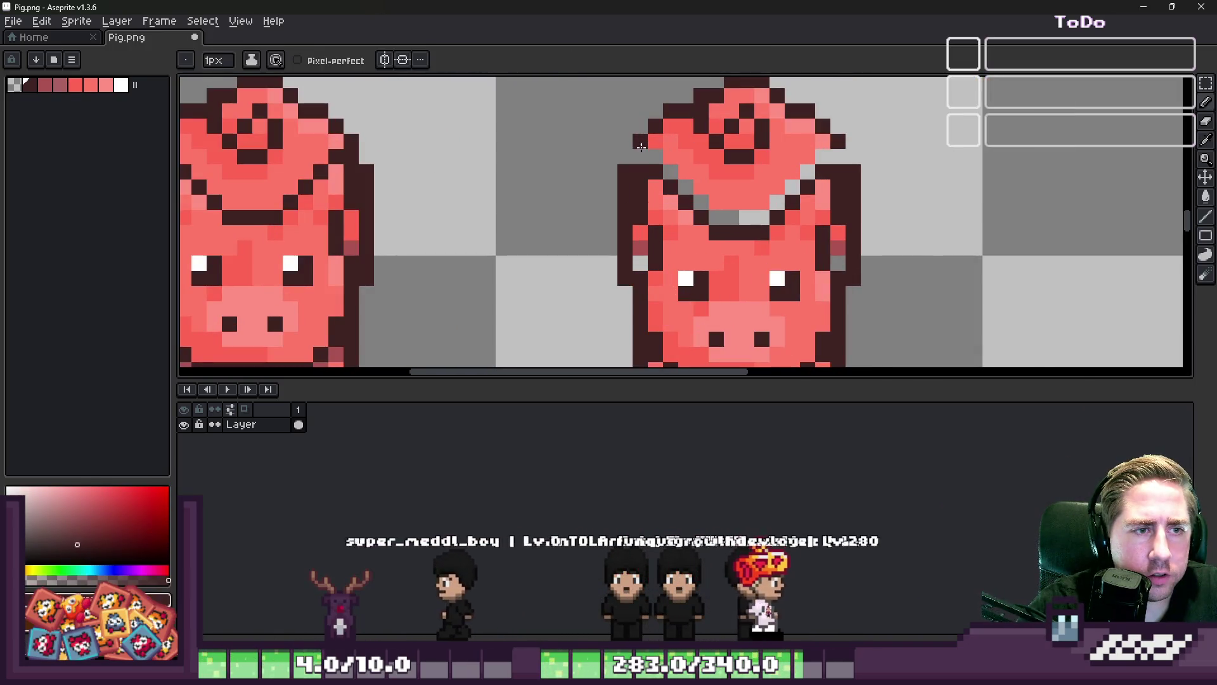
left_click(680, 148)
key("b")
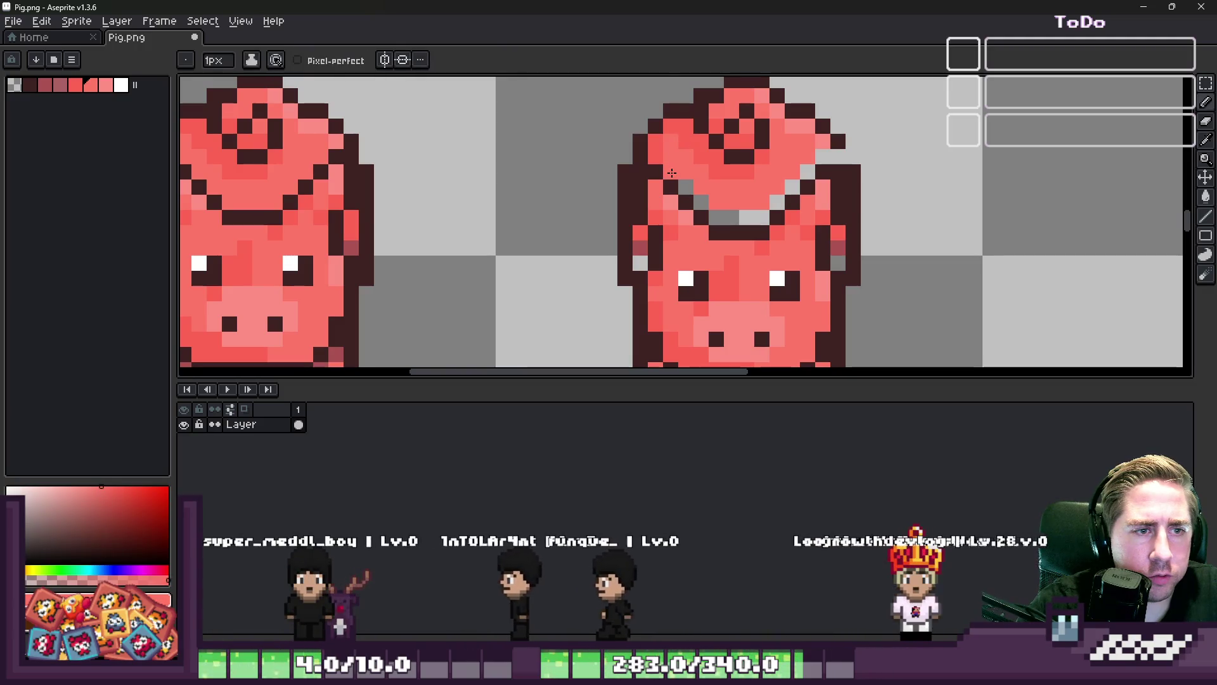
mouse_move(672, 172)
left_mouse_down()
mouse_move(710, 217)
mouse_move(754, 218)
left_mouse_up()
left_click_drag(755, 217, 761, 215)
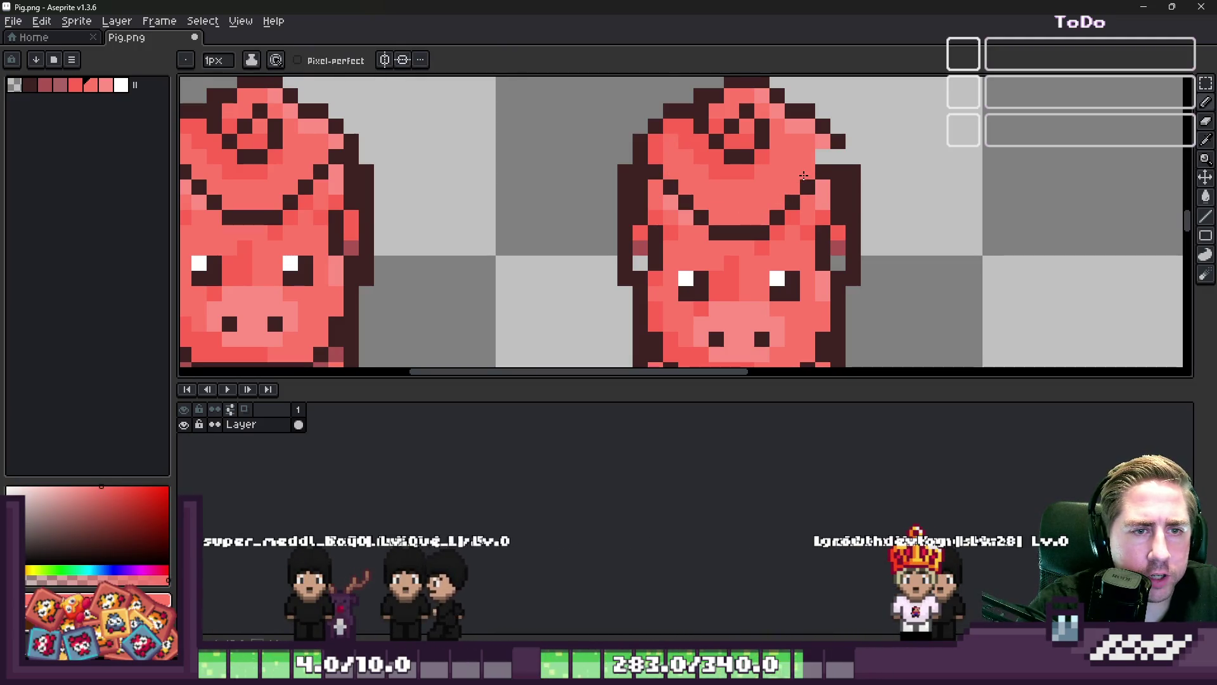
left_click(828, 152, "alt")
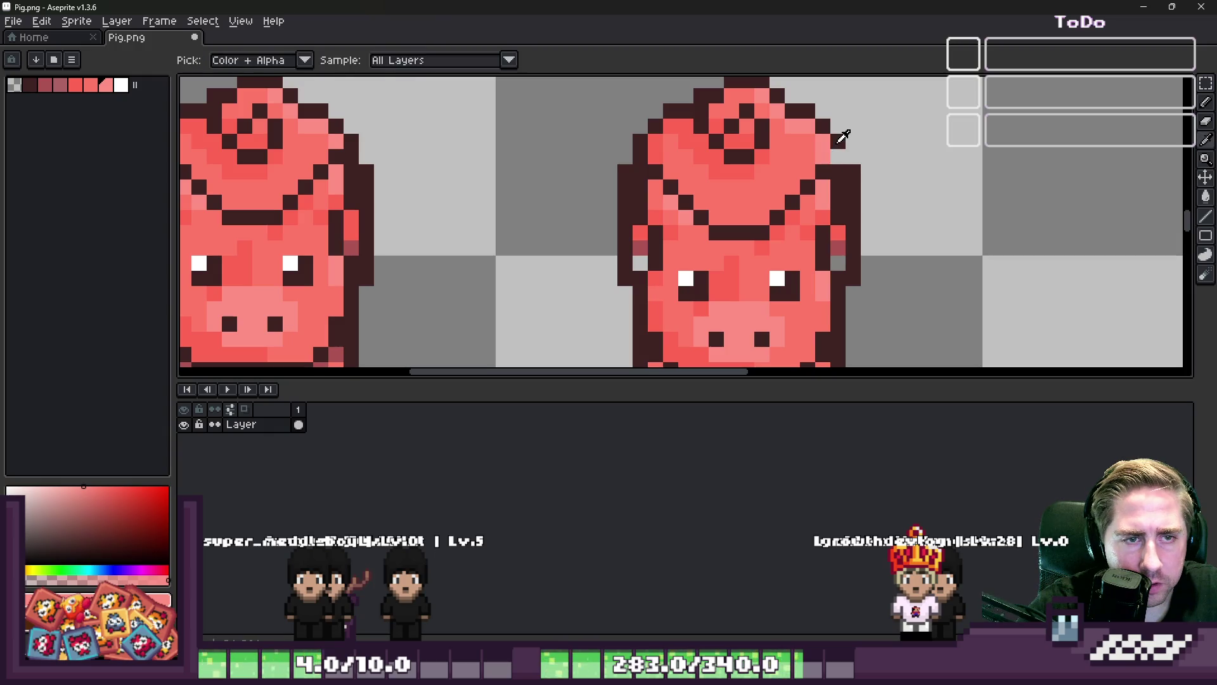
scroll(761, 165, "down", 7)
scroll(683, 183, "up", 3)
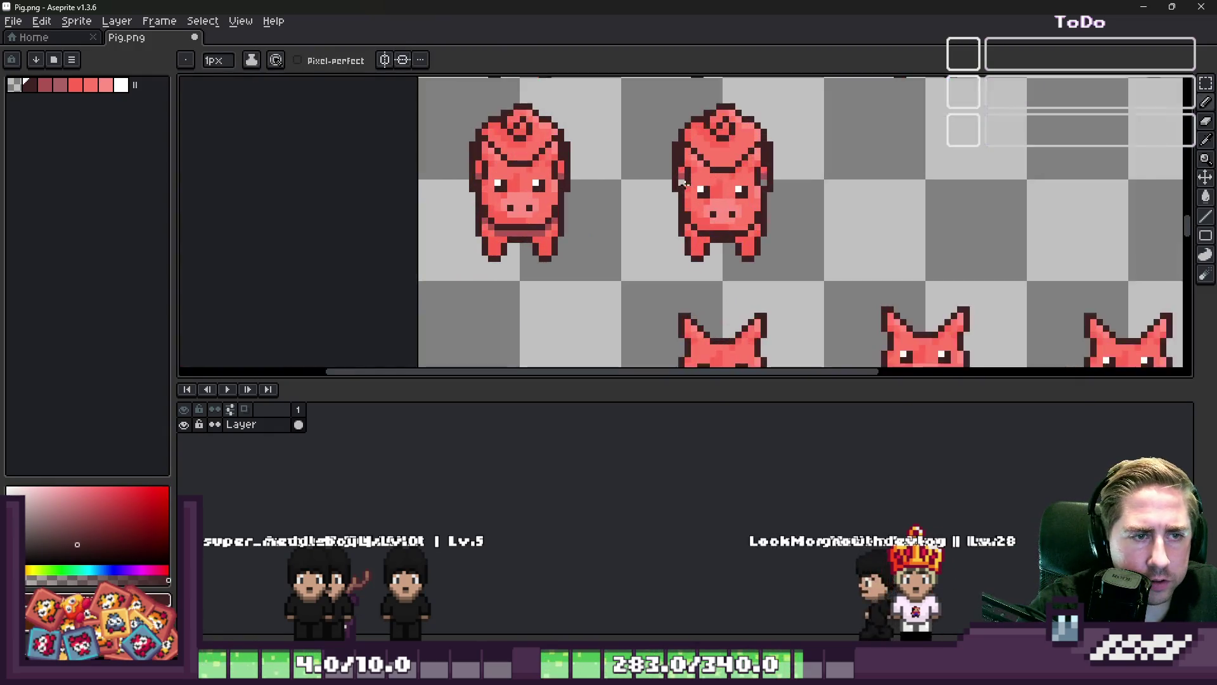
scroll(683, 183, "up", 2)
left_click(681, 172, "alt")
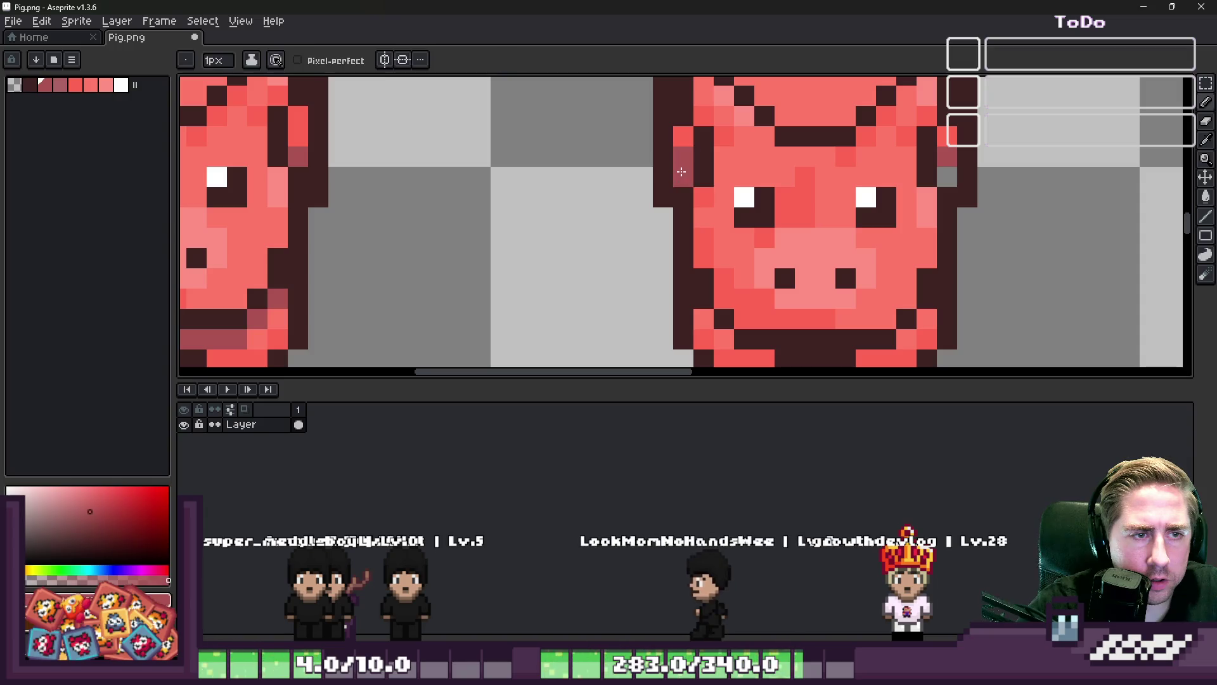
scroll(696, 198, "down", 3)
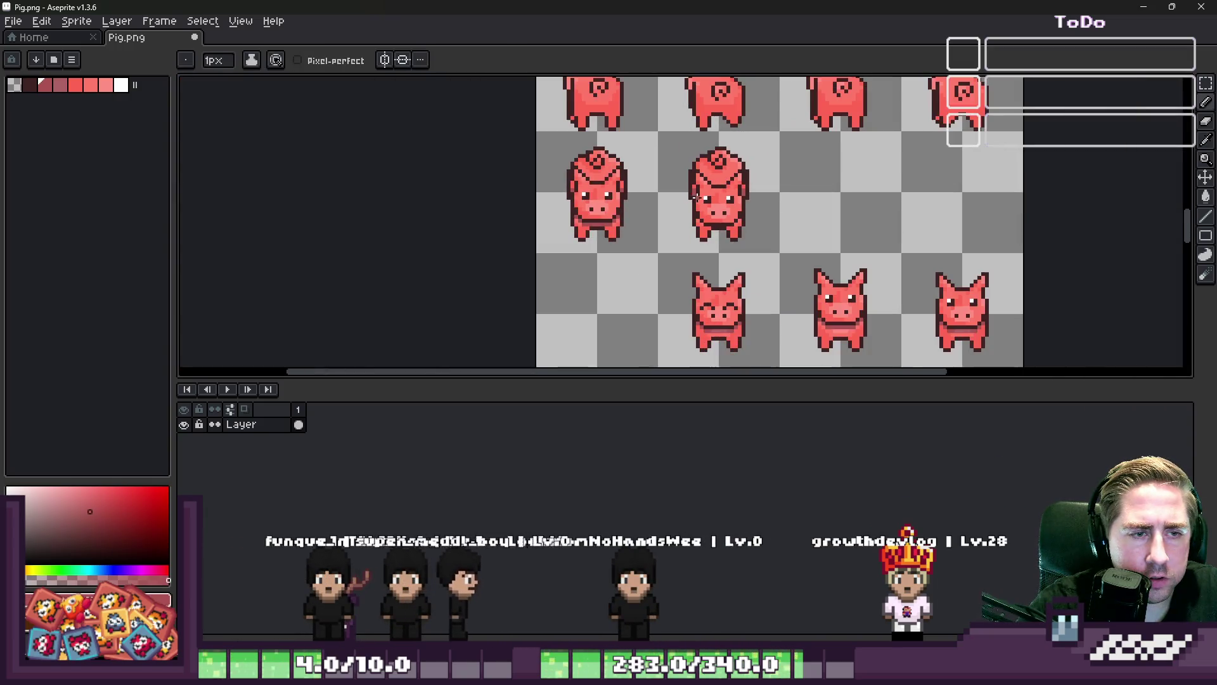
Copy the two pig frames to the right to complete a row of four
key("m")
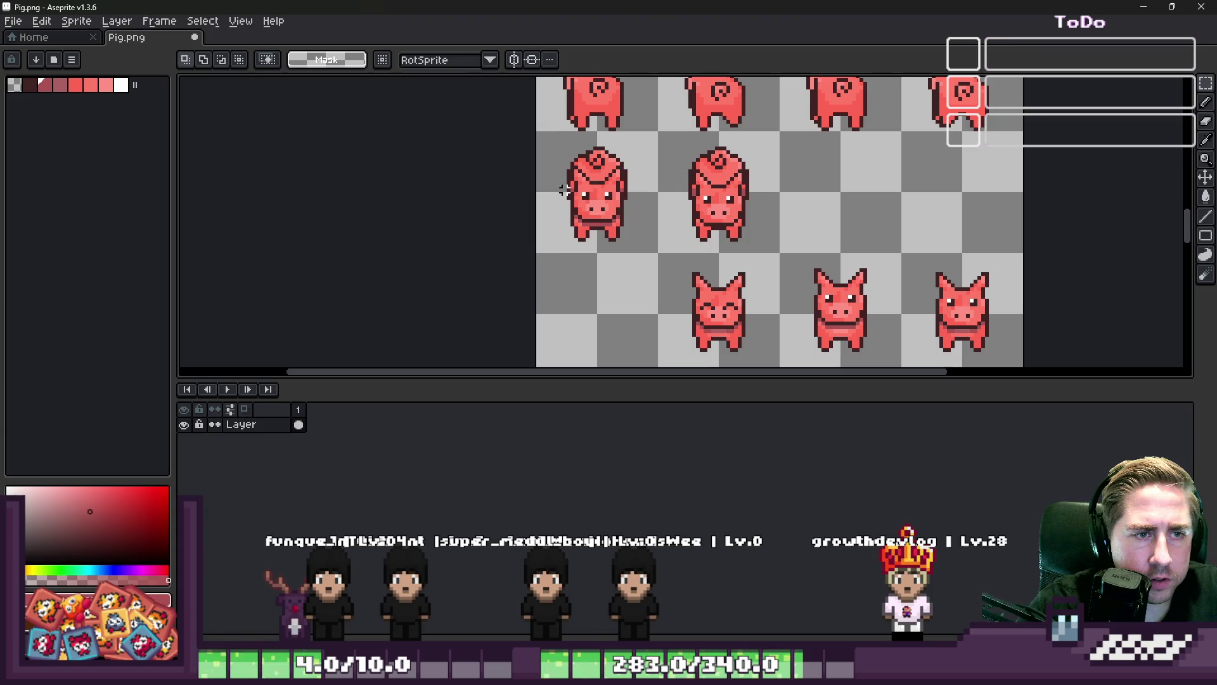
left_click_drag(538, 131, 784, 253)
left_click_drag(602, 236, 848, 241, "ctrl")
key("Return")
scroll(962, 204, "up", 2)
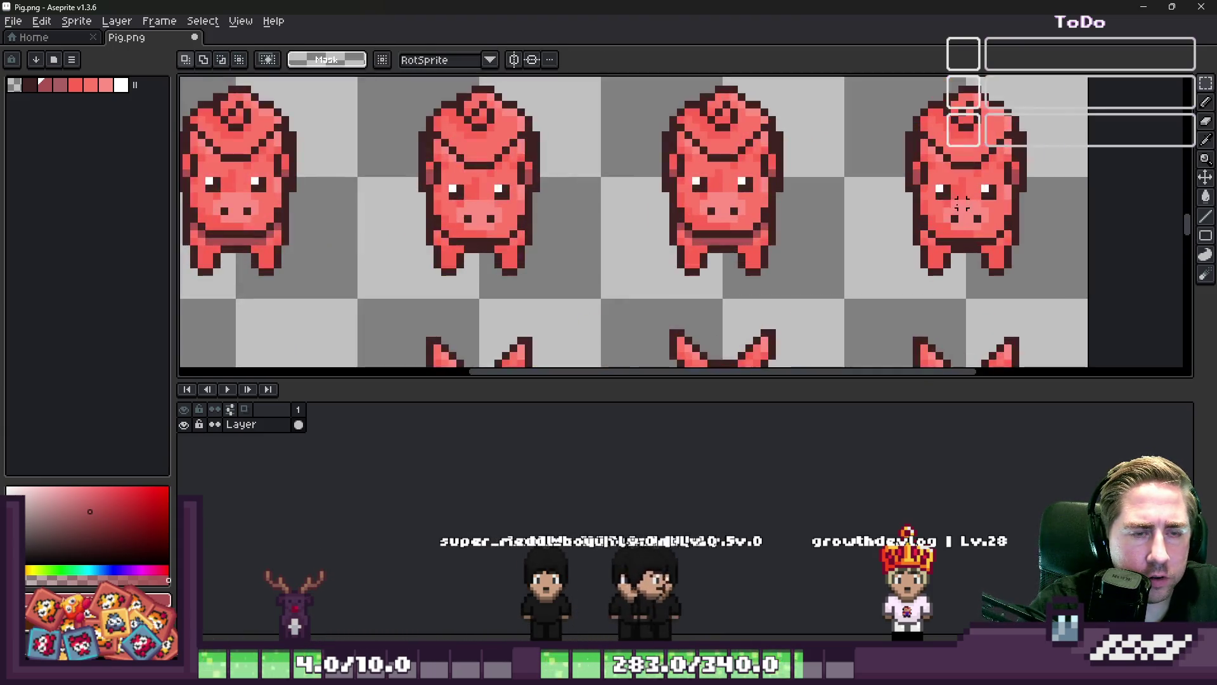
scroll(748, 225, "up", 1)
scroll(634, 190, "down", 1)
scroll(533, 196, "up", 2)
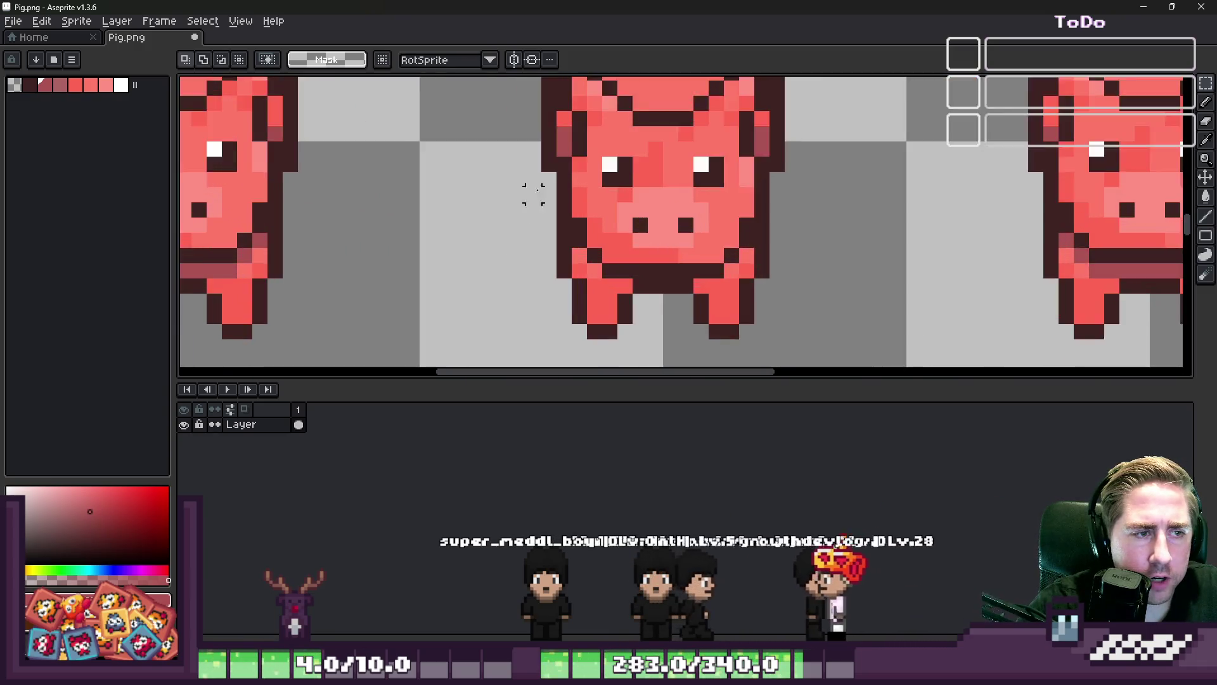
scroll(642, 124, "up", 1)
Paint both of one pig's eyes shut with the light red from its face
left_click(642, 124, "alt")
left_click(651, 150)
left_click(835, 150)
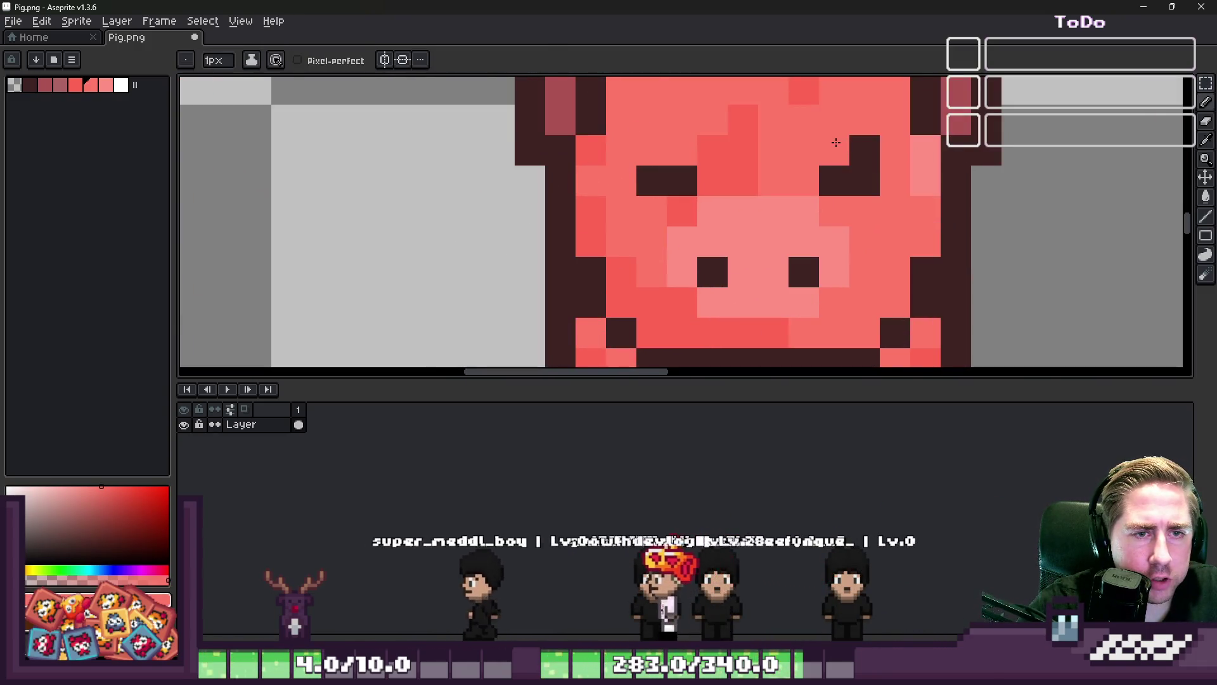
scroll(725, 82, "down", 3)
scroll(711, 131, "down", 2)
scroll(712, 192, "up", 2)
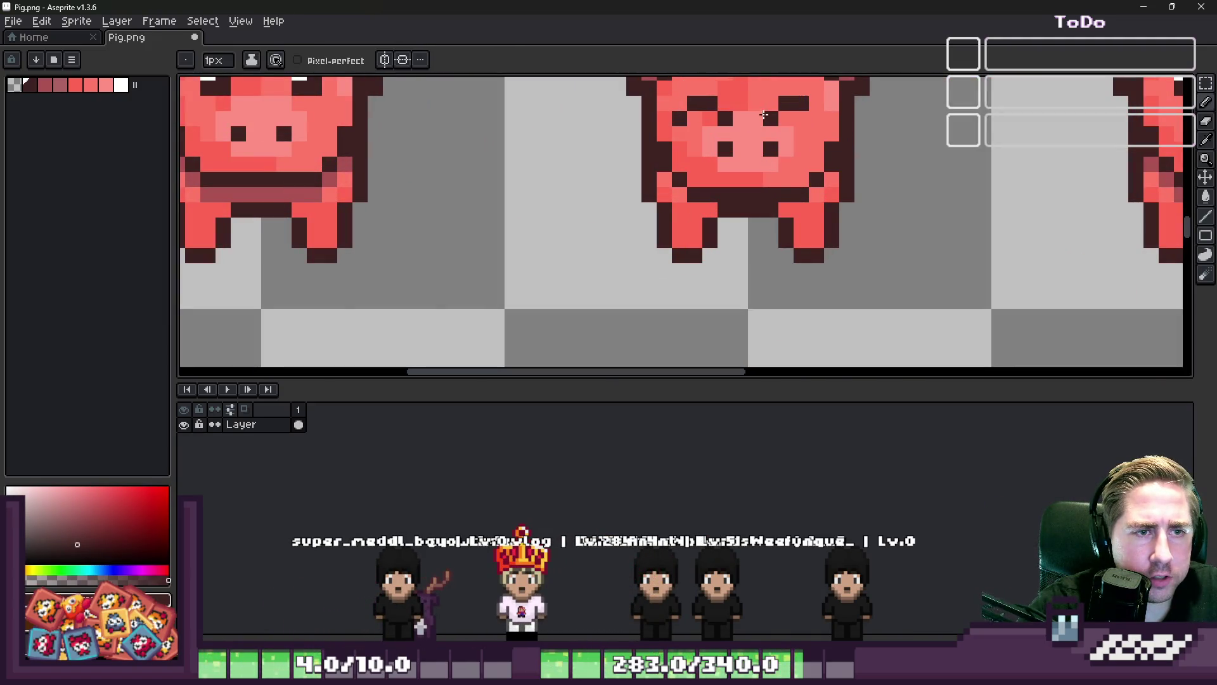
scroll(811, 116, "down", 3)
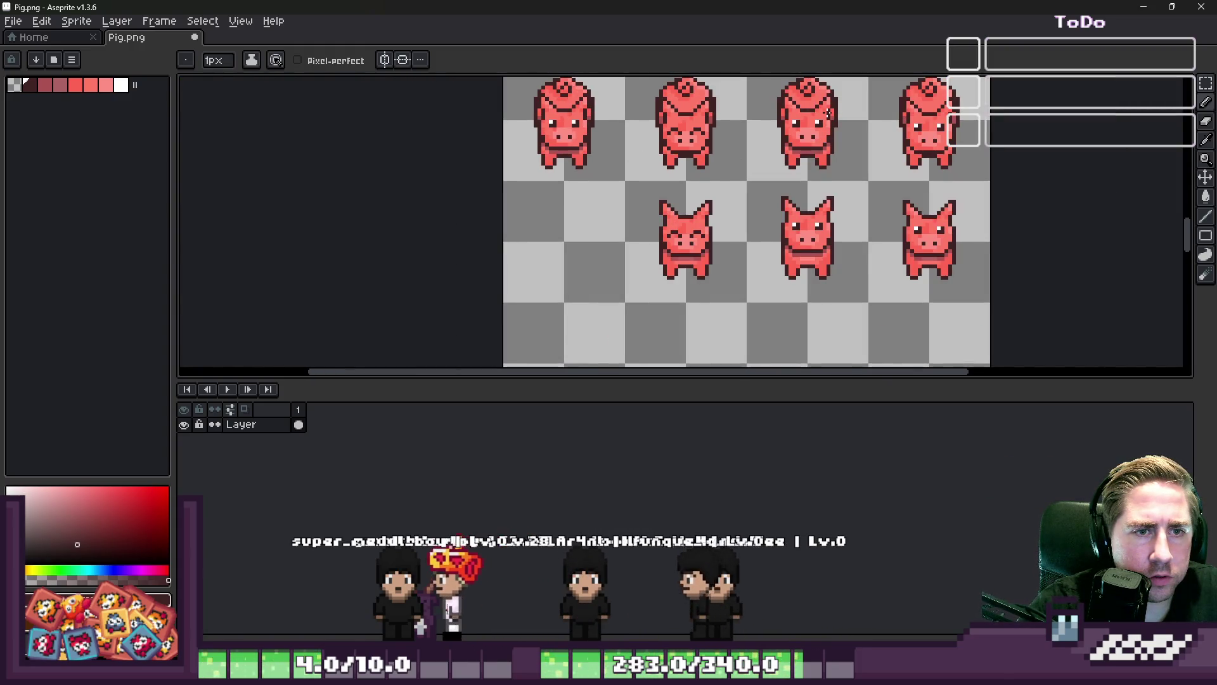
scroll(736, 184, "down", 1)
key("v")
scroll(735, 183, "down", 2)
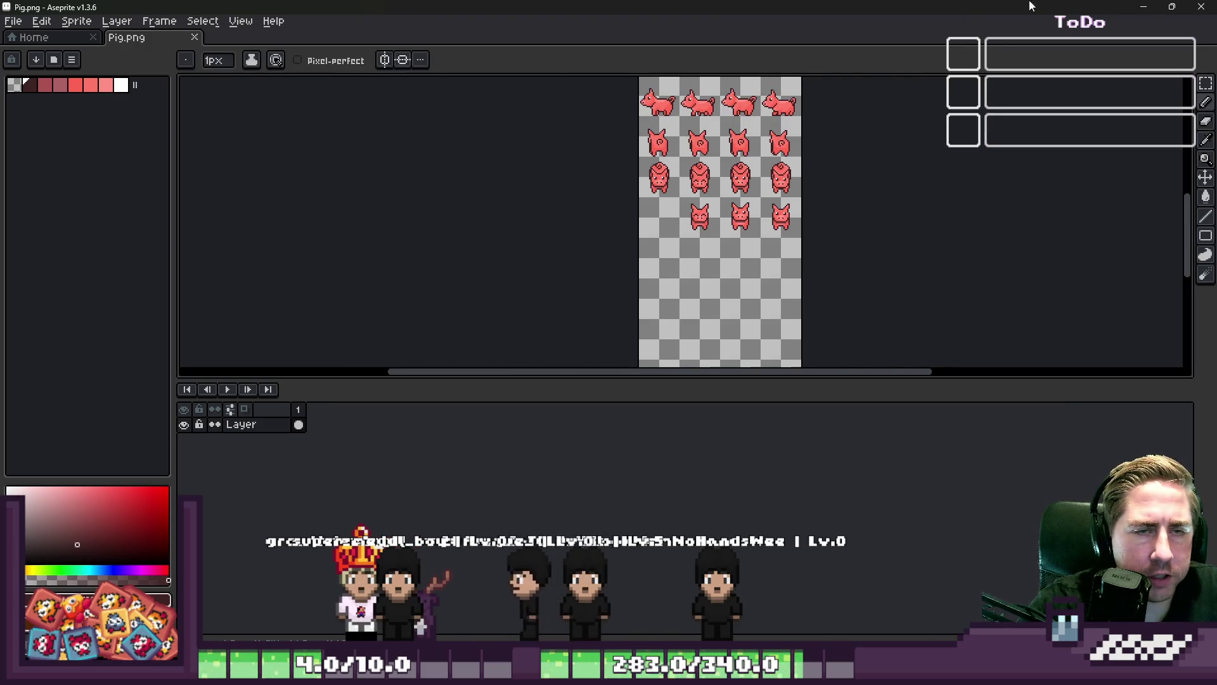
left_click(1143, 6)
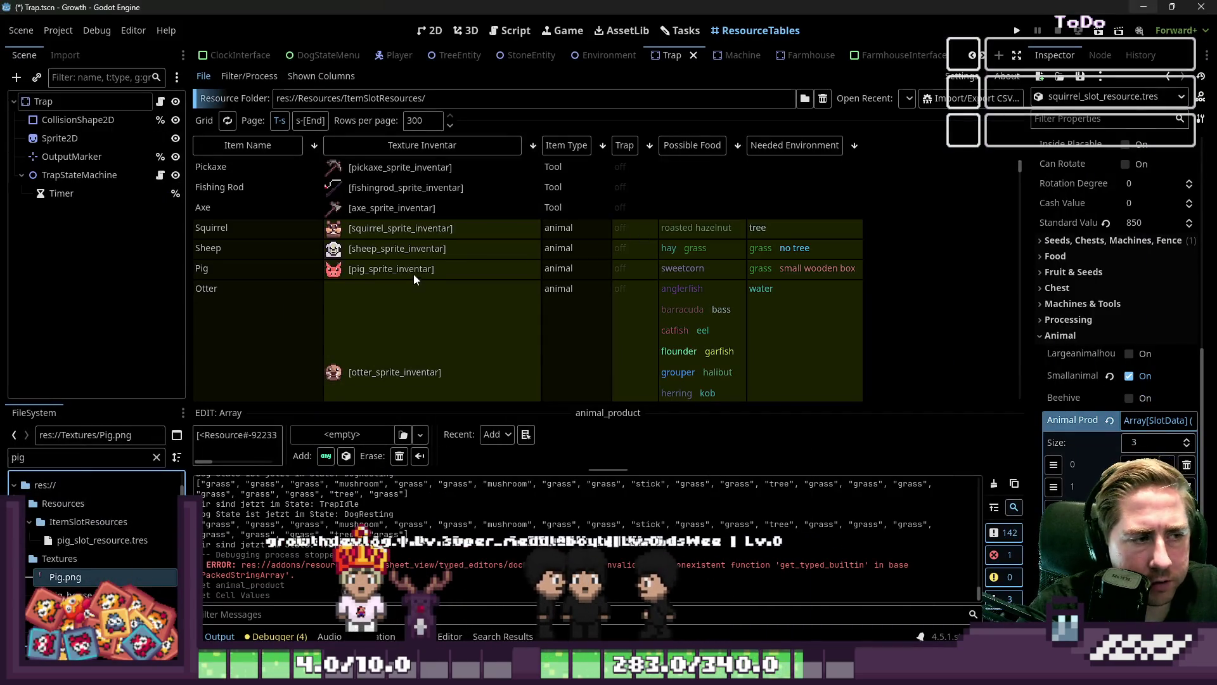
Scroll the resource table down to the pig and ostrich rows
scroll(402, 275, "down", 3)
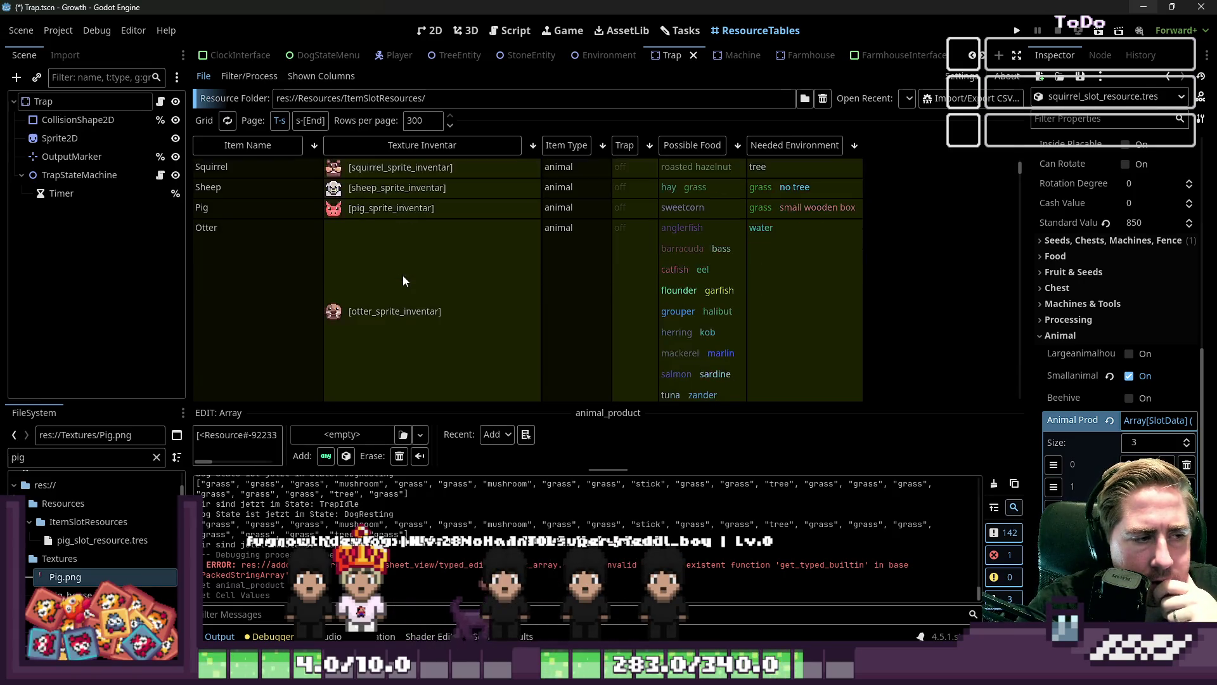
scroll(404, 279, "down", 3)
scroll(404, 281, "down", 5)
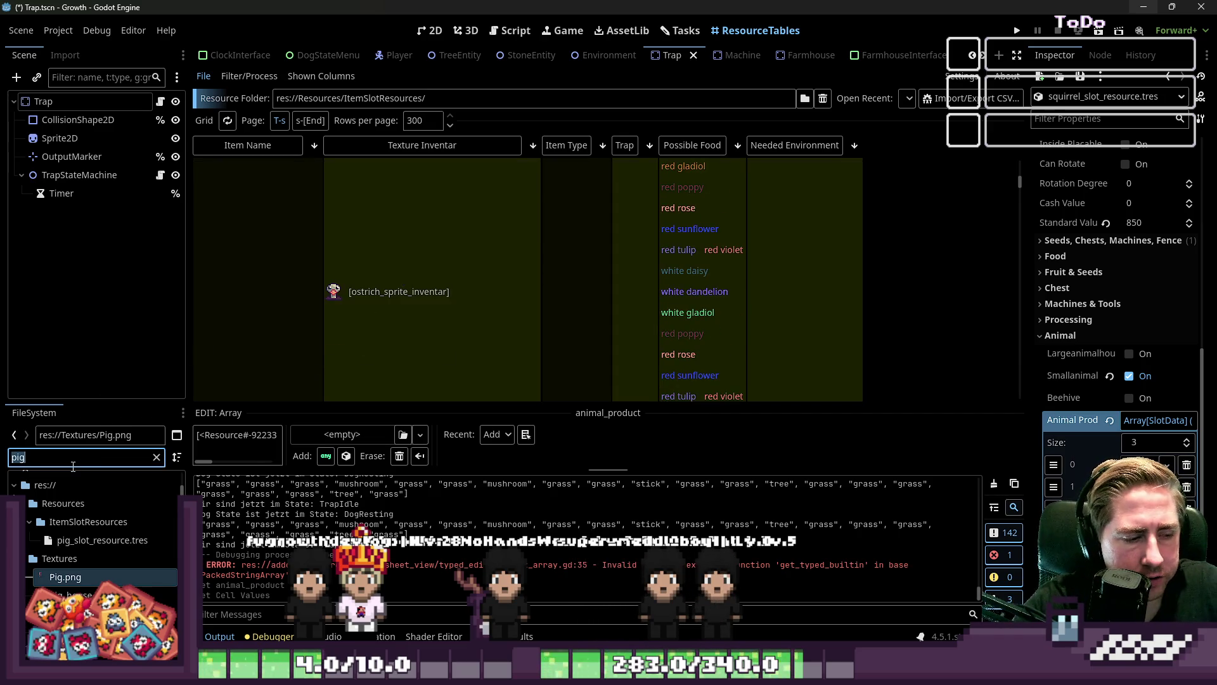
Filter the FileSystem by 'ostrich' and open Ostrich.png in the external editor
type("ostrich")
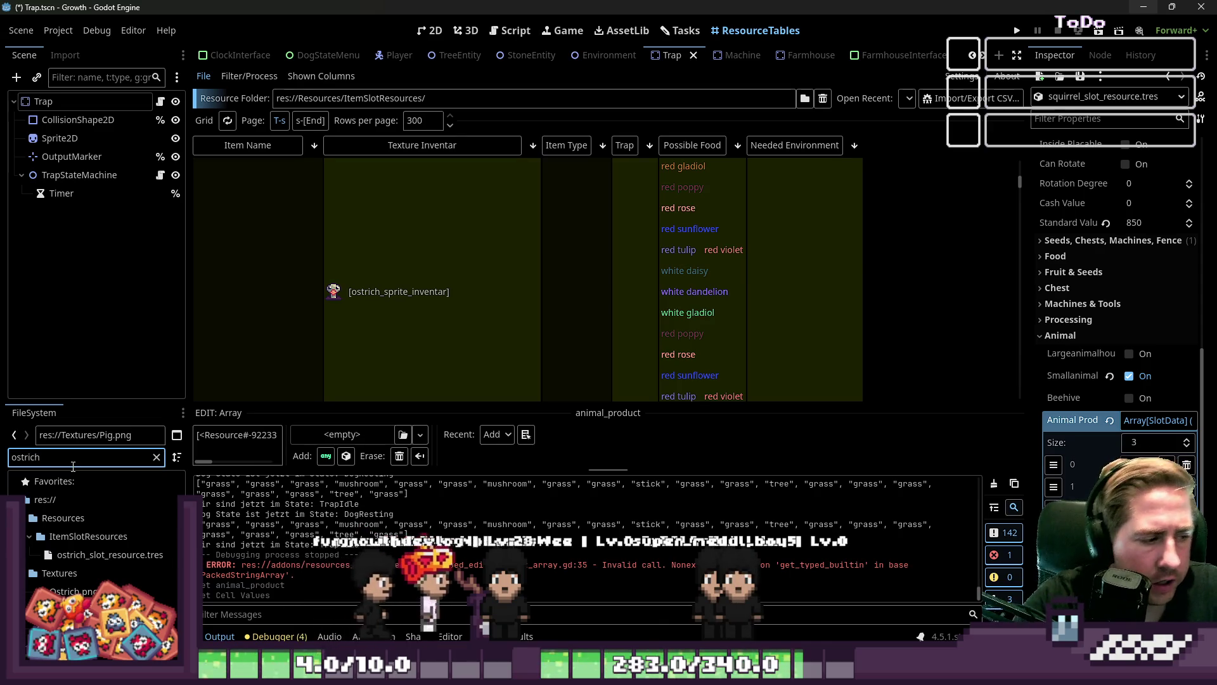
left_click(72, 591)
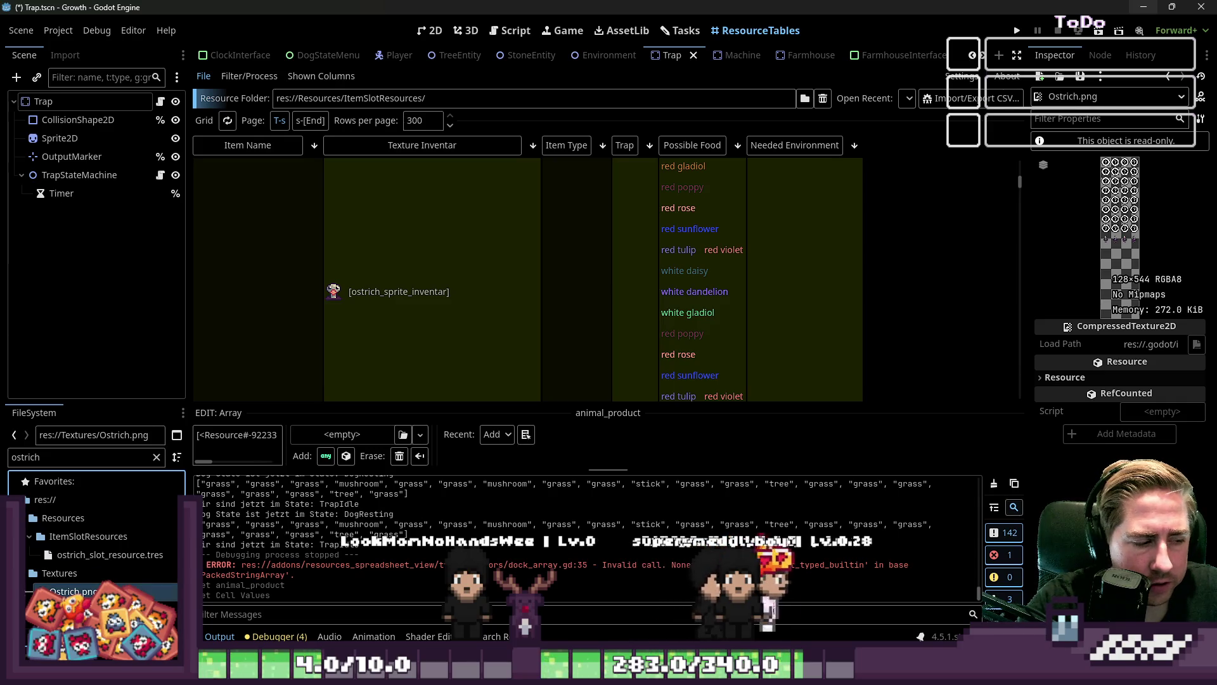
right_click(79, 591)
left_click(235, 626)
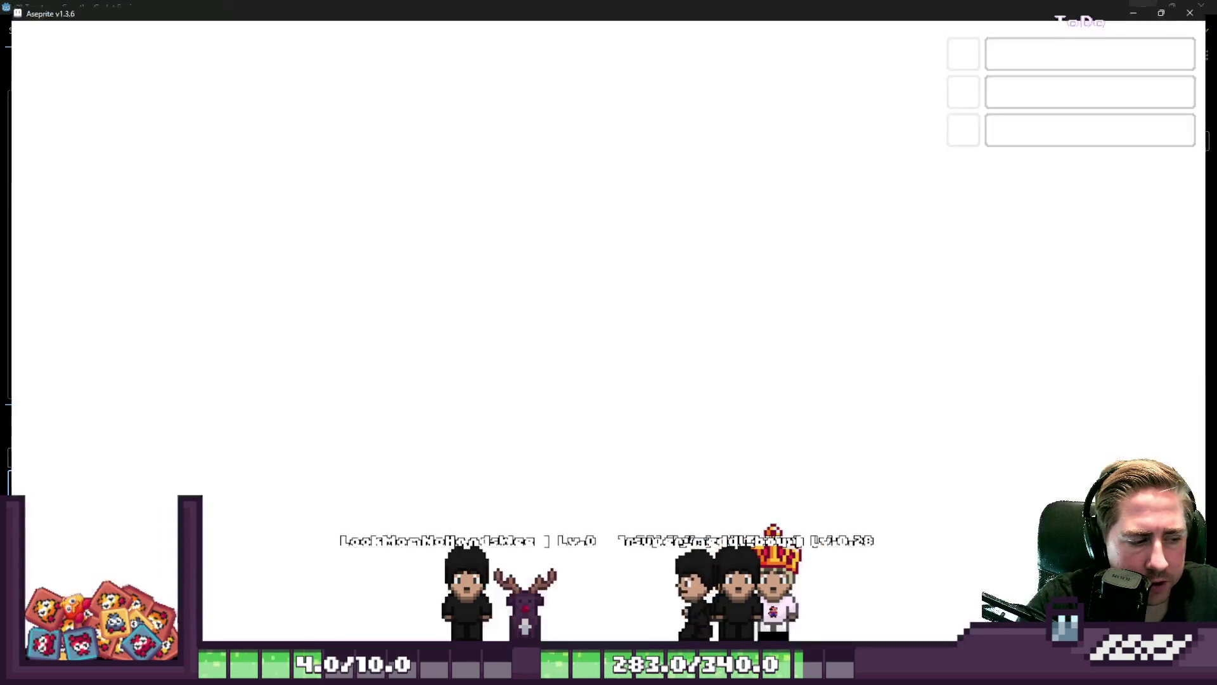
Move the first ostrich's head about 3 pixels down and deselect it
scroll(636, 230, "up", 3)
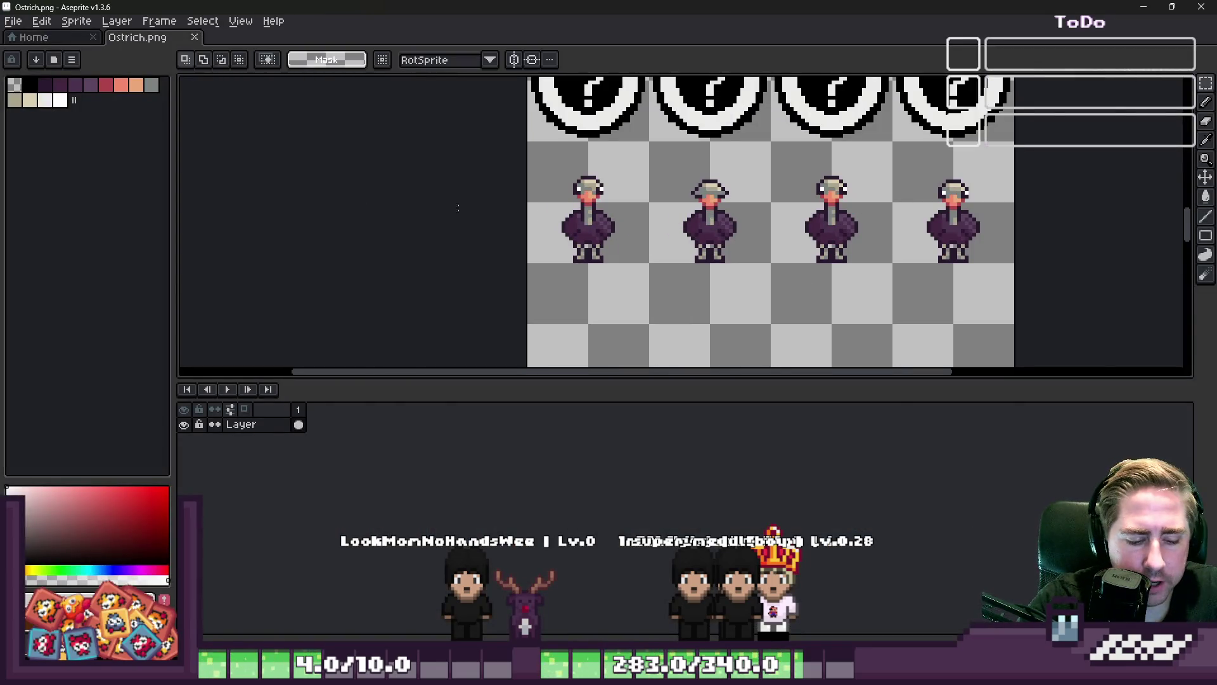
scroll(516, 200, "up", 3)
scroll(590, 168, "down", 2)
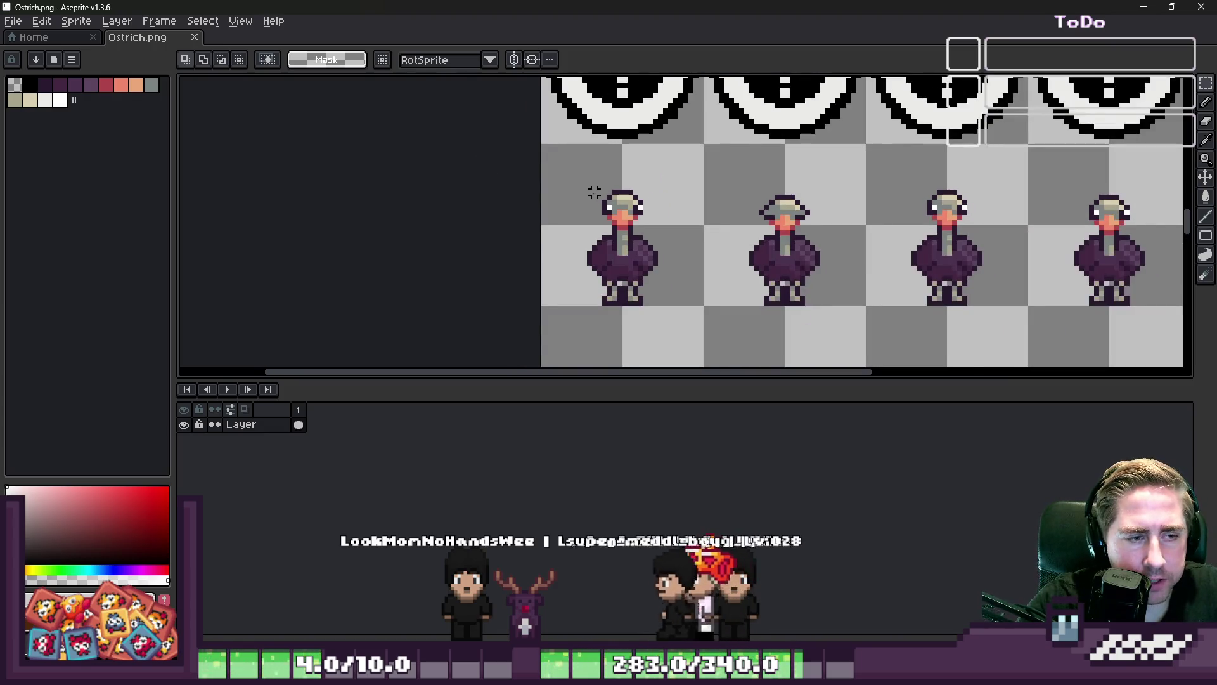
scroll(594, 192, "up", 2)
left_click_drag(589, 156, 705, 271)
left_click_drag(647, 215, 647, 256)
scroll(650, 256, "down", 2)
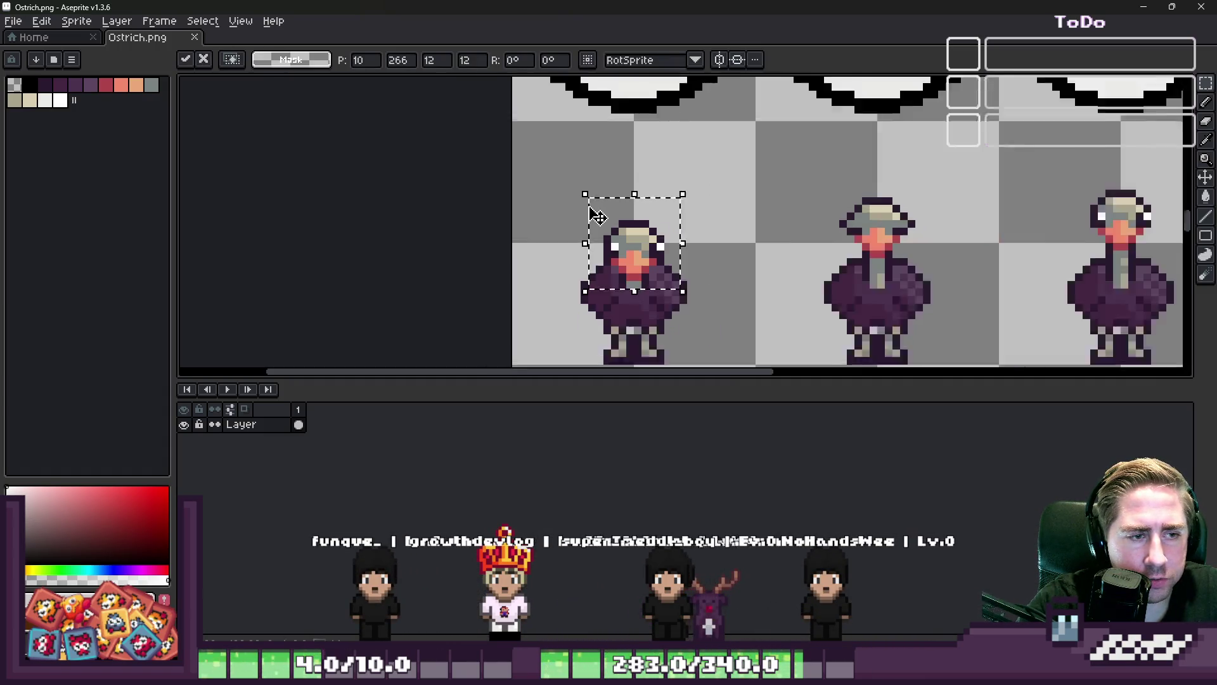
key("ctrl+d")
Switch to the Pencil and sample a light colour from the sprite
scroll(618, 282, "up", 2)
scroll(618, 282, "up", 1)
key("b")
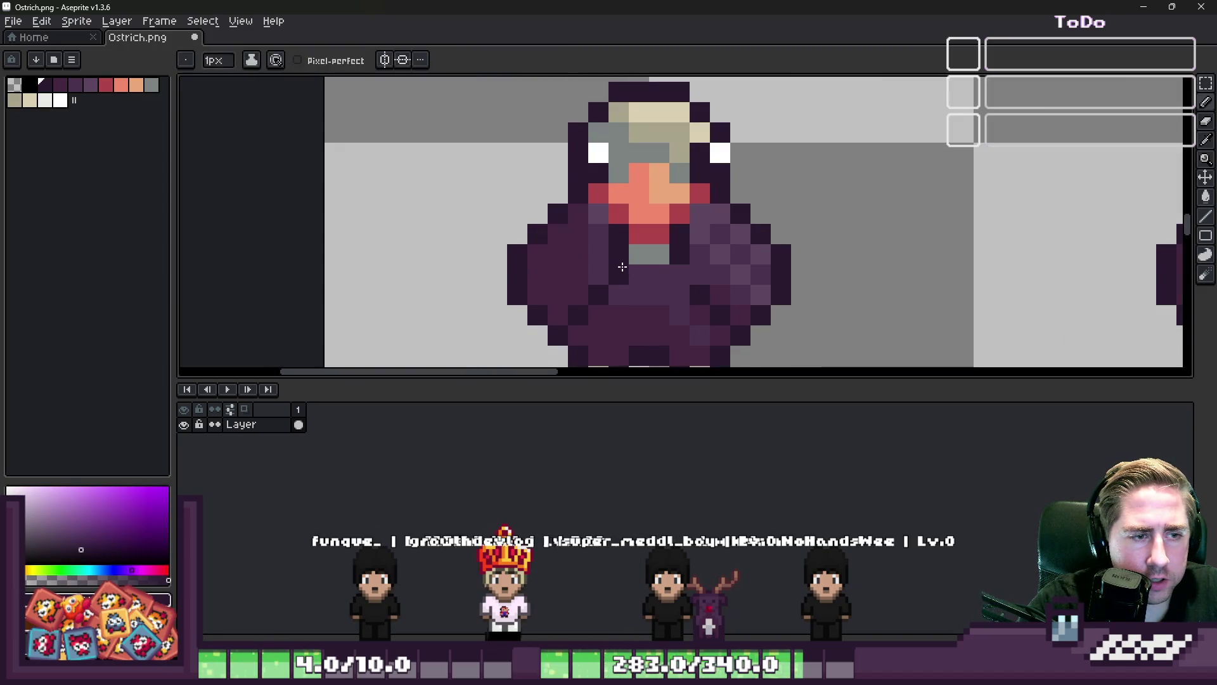
scroll(669, 274, "down", 1)
left_click(907, 254, "alt")
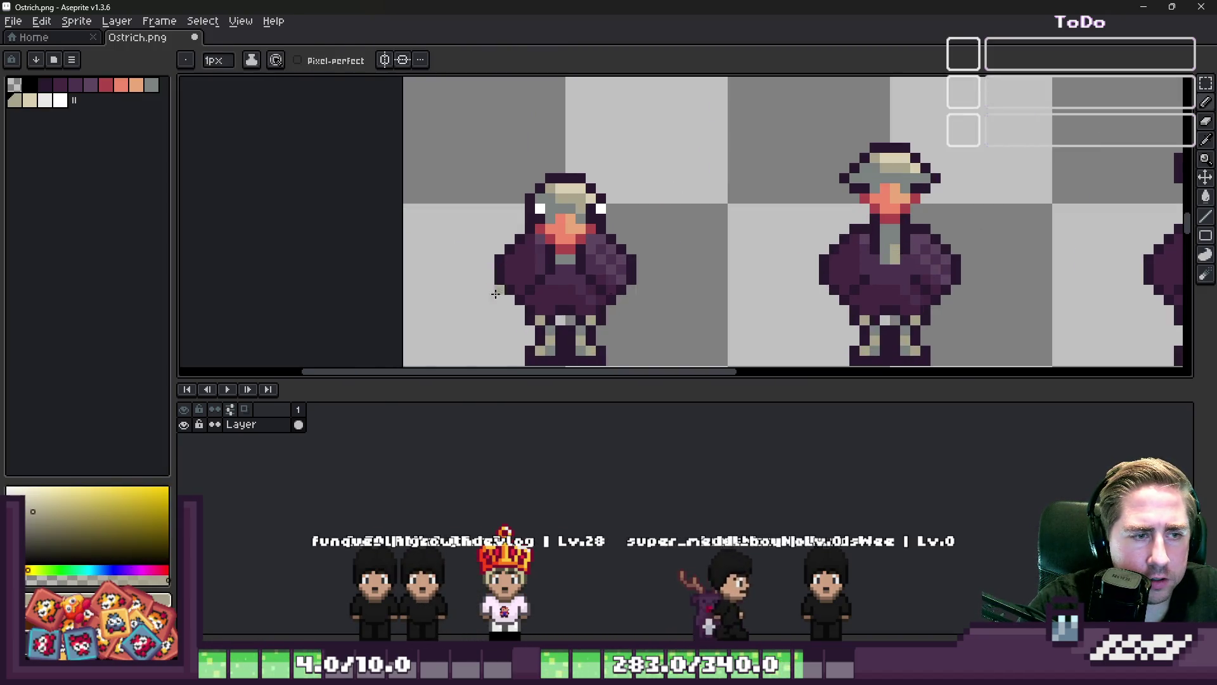
scroll(570, 273, "up", 1)
scroll(560, 281, "down", 3)
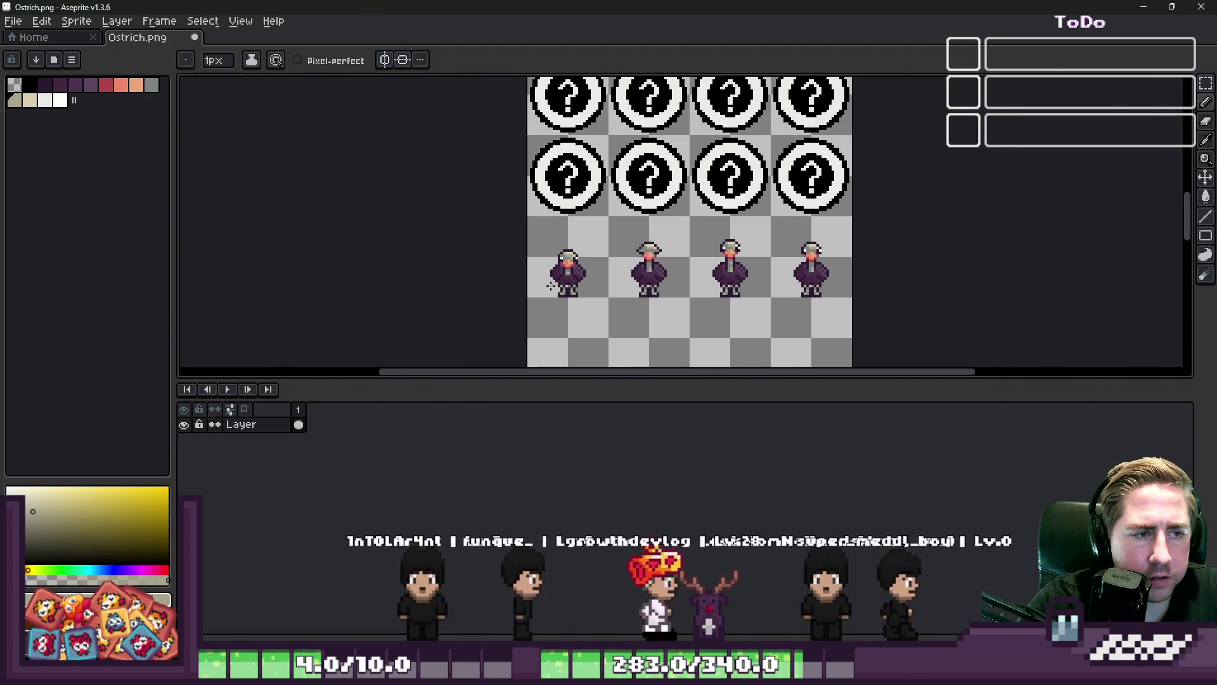
scroll(562, 266, "up", 2)
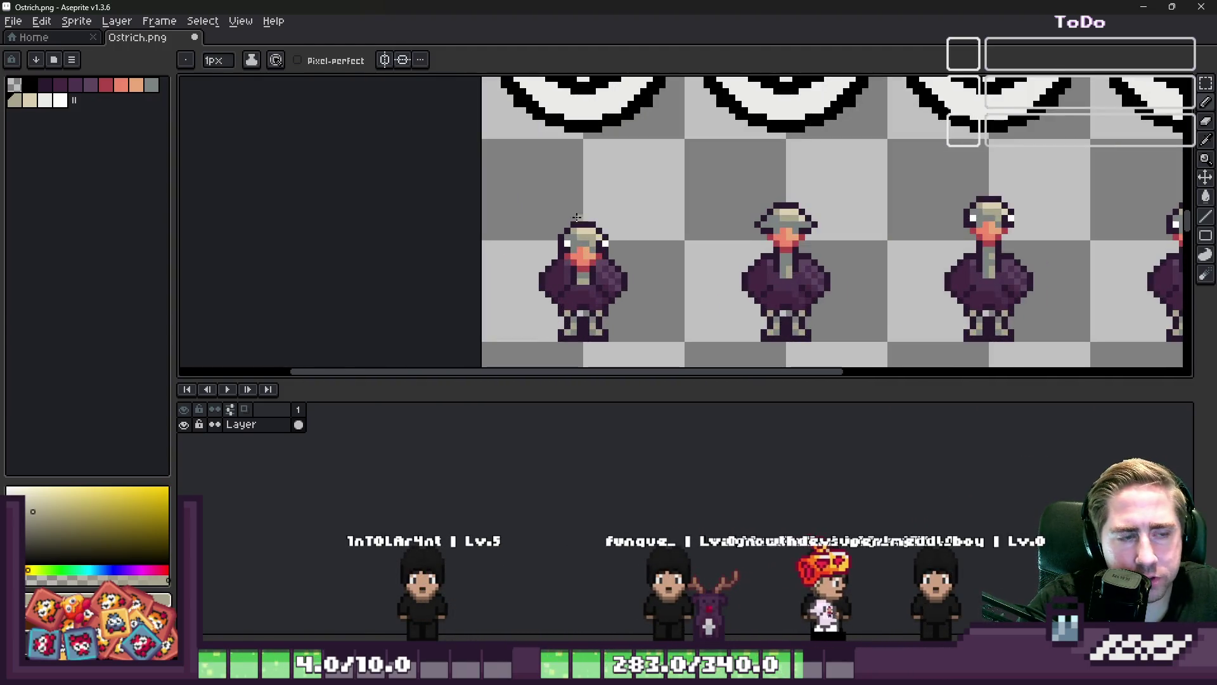
Select the three ostriches to the right of the first one
key("m")
scroll(675, 219, "down", 1)
left_click_drag(720, 214, 1048, 323)
Delete the three selected right-hand ostriches
key("Delete")
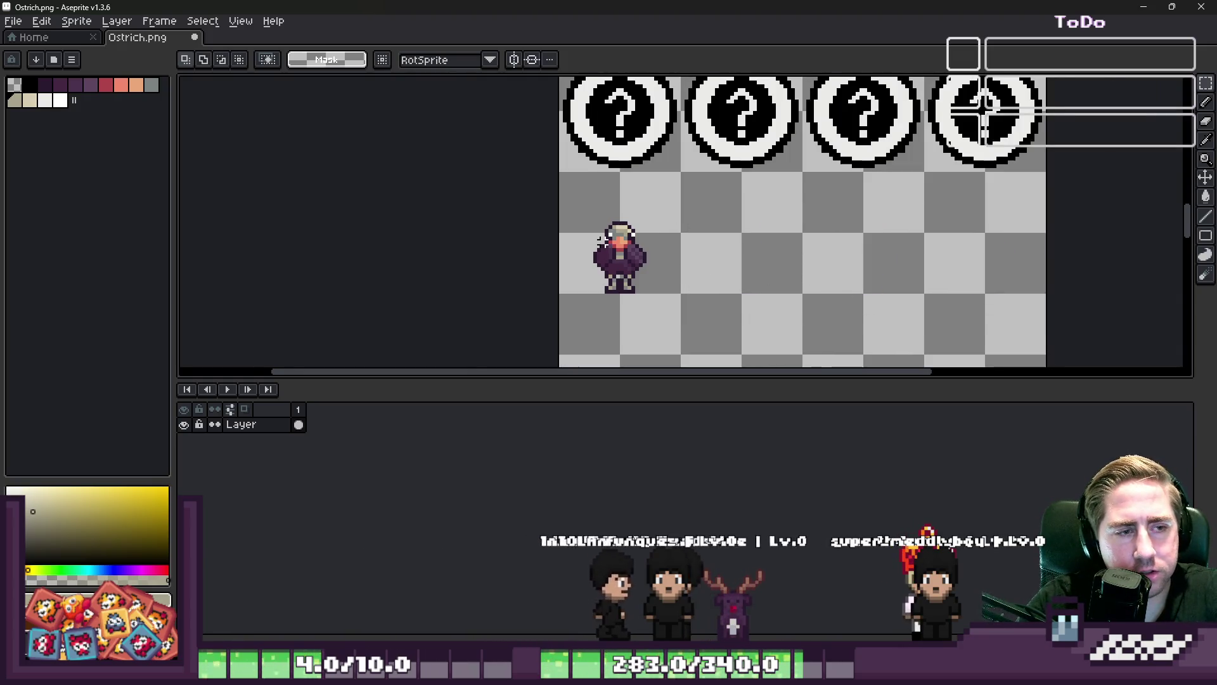
scroll(600, 231, "up", 1)
scroll(593, 261, "up", 2)
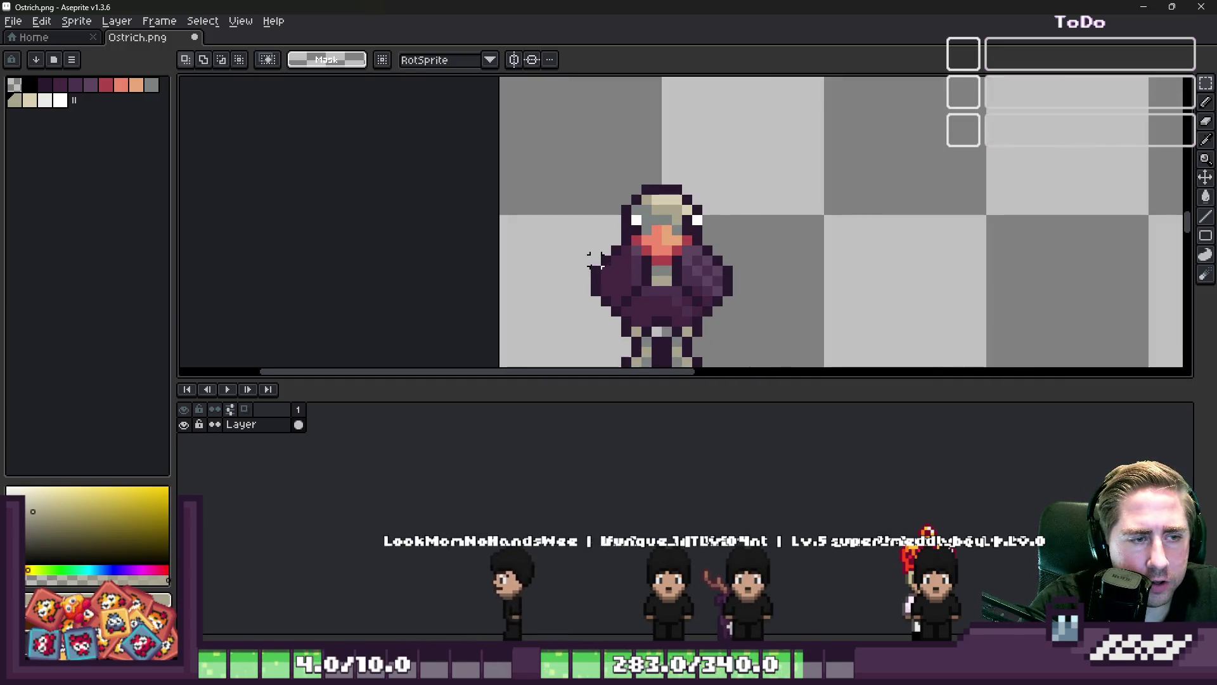
Sample purples from the ostrich body and paint lighter shading on its right side
left_click(602, 265, "alt")
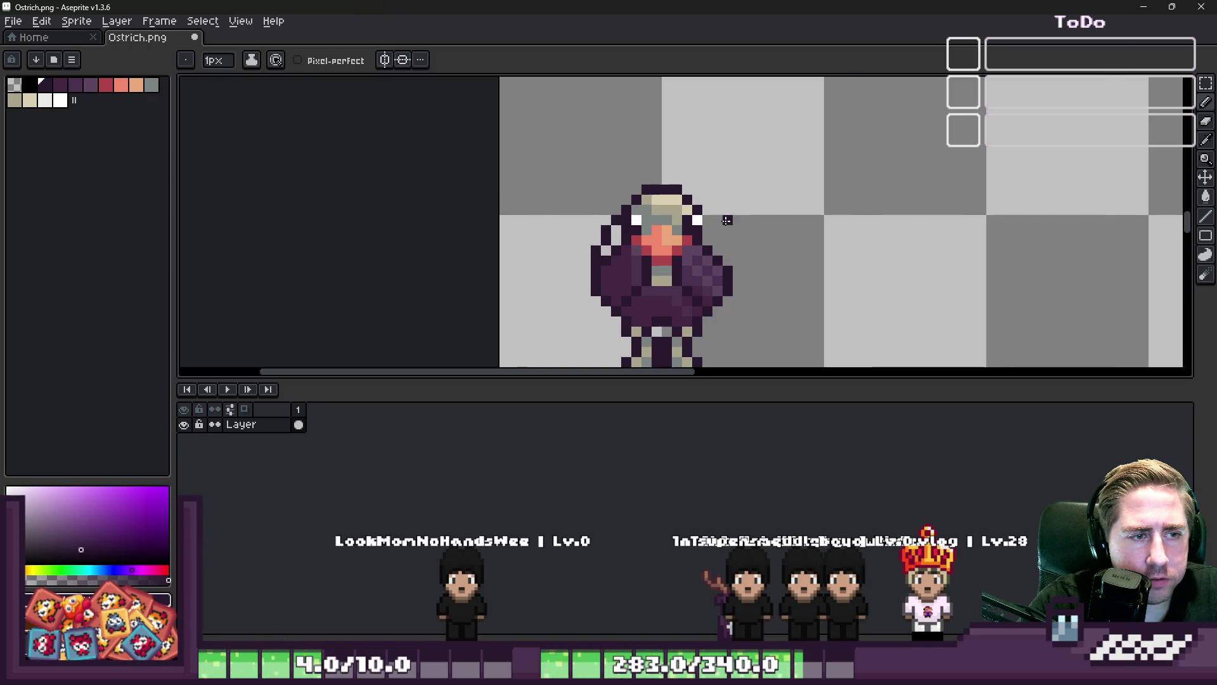
scroll(726, 220, "up", 1)
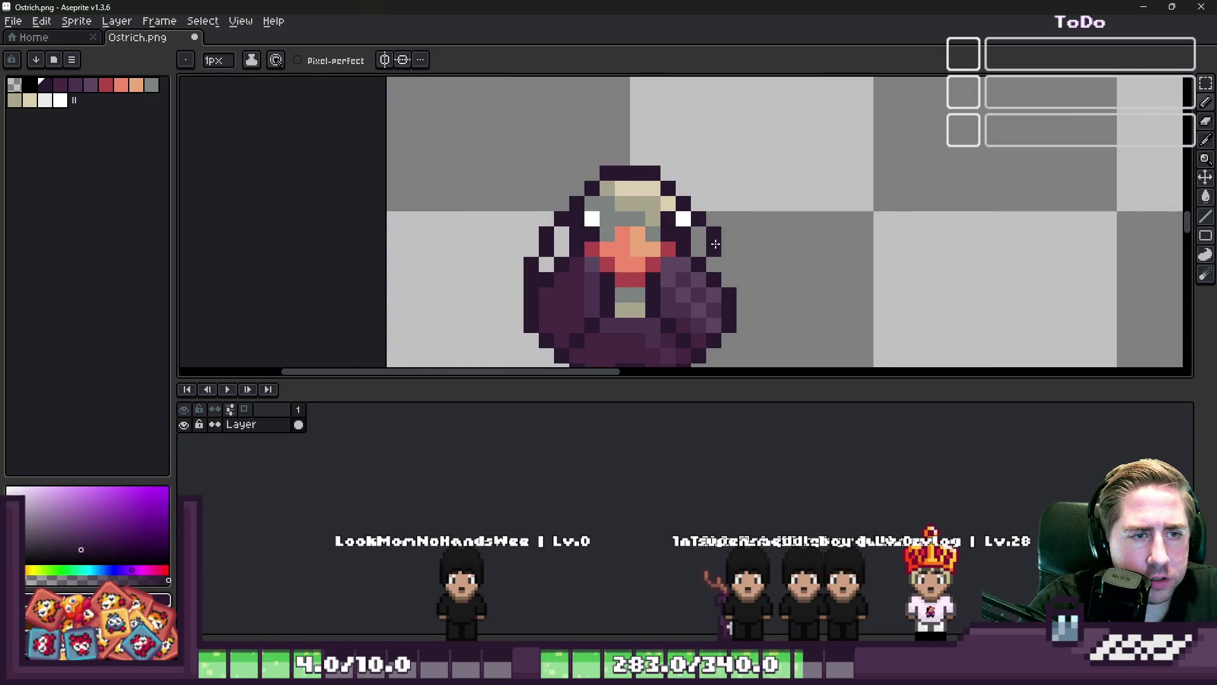
left_click(715, 278, "alt")
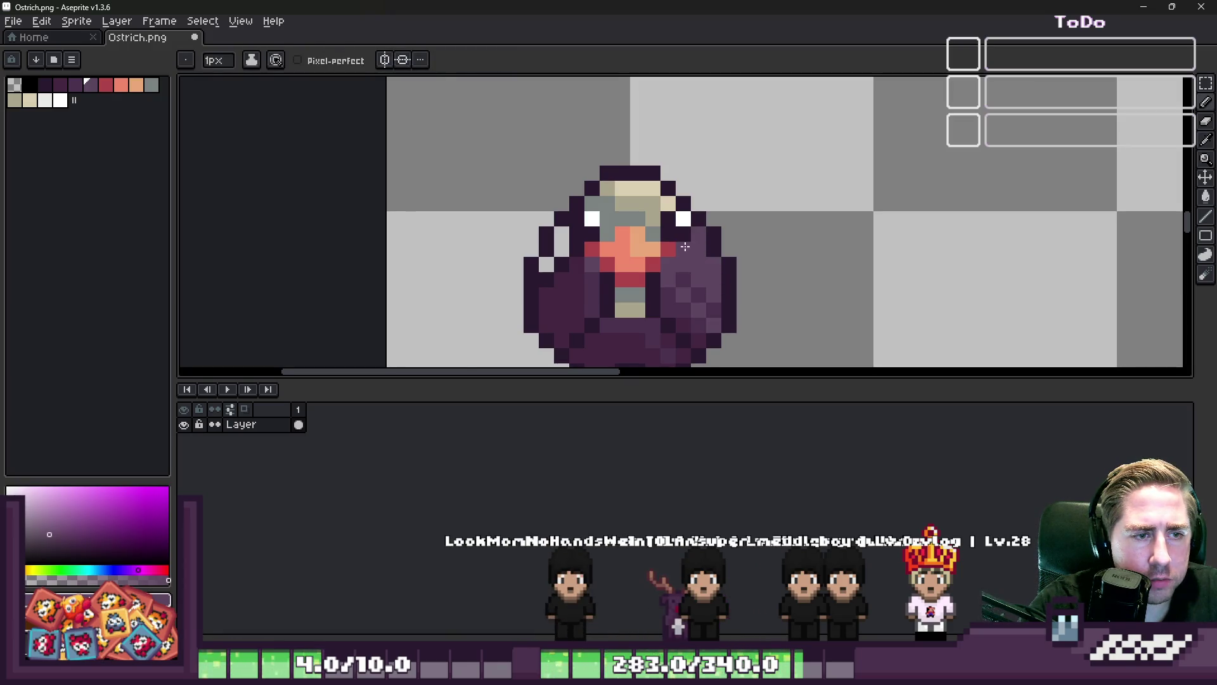
scroll(579, 269, "up", 1)
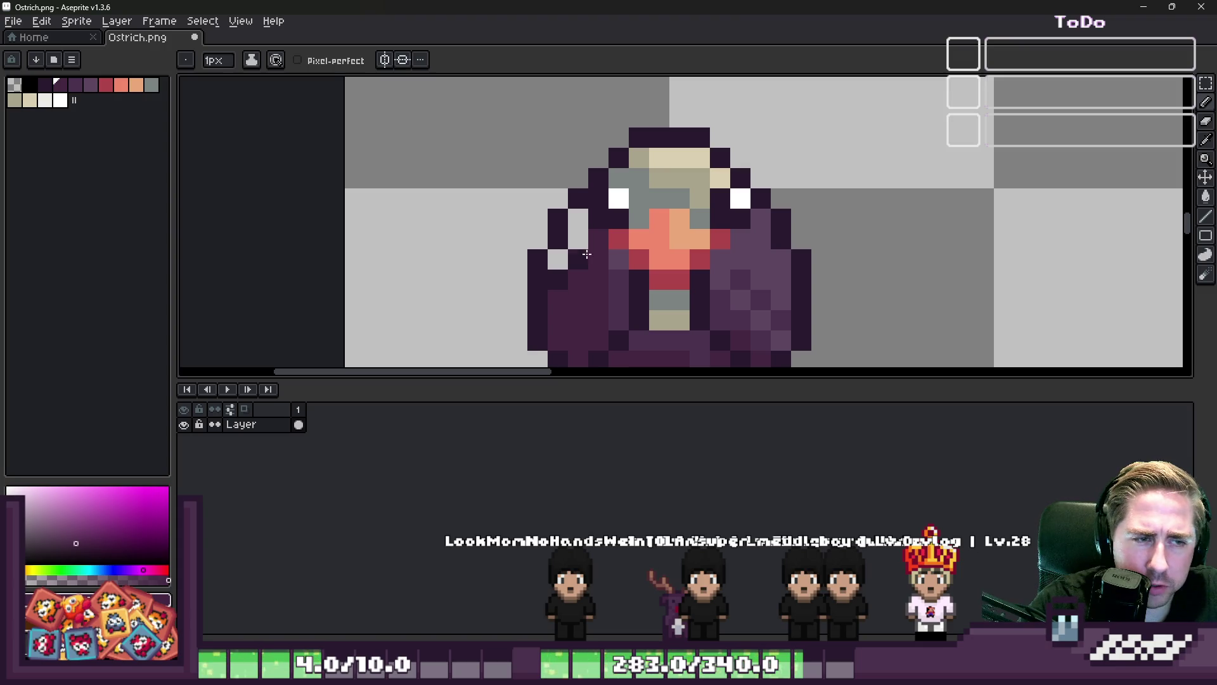
scroll(565, 260, "down", 5)
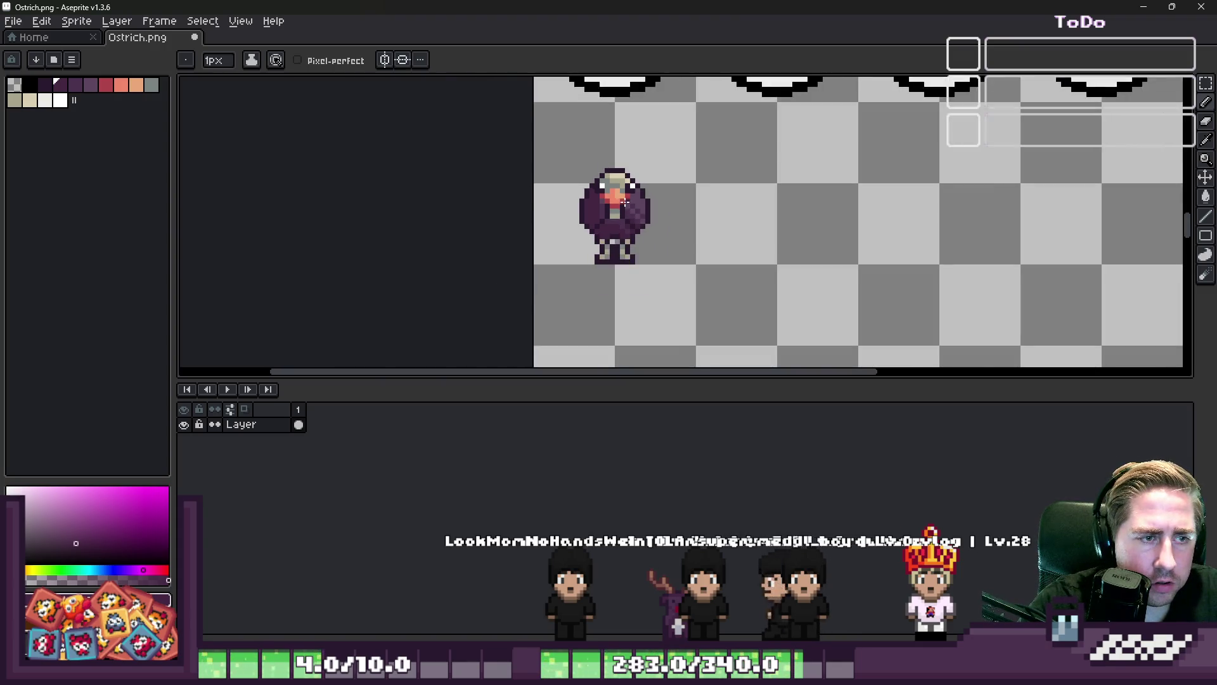
scroll(590, 216, "up", 5)
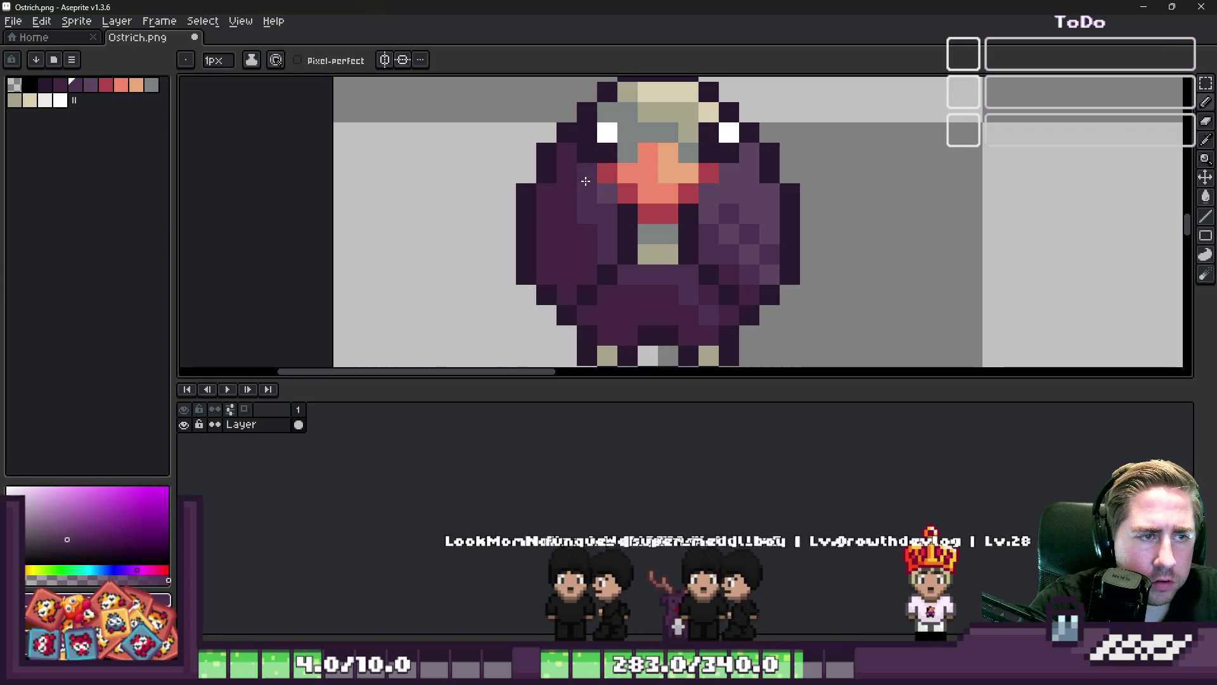
left_click(596, 187, "alt")
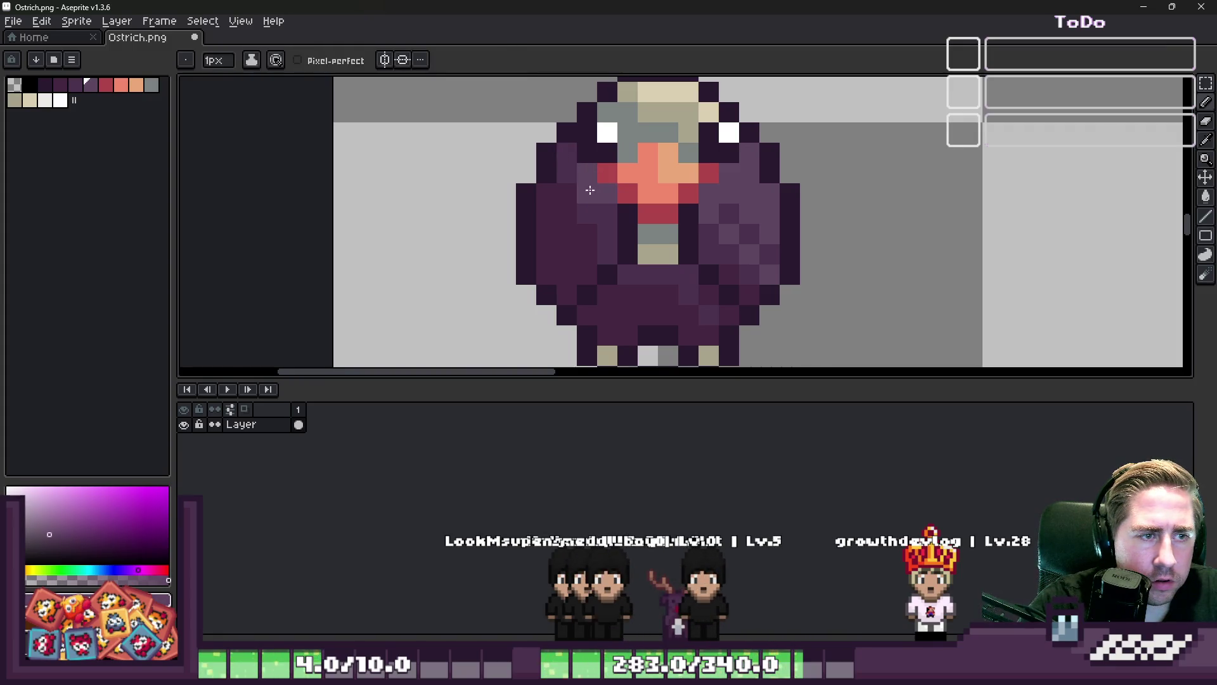
scroll(571, 237, "down", 4)
scroll(570, 237, "up", 3)
left_click(596, 195, "alt")
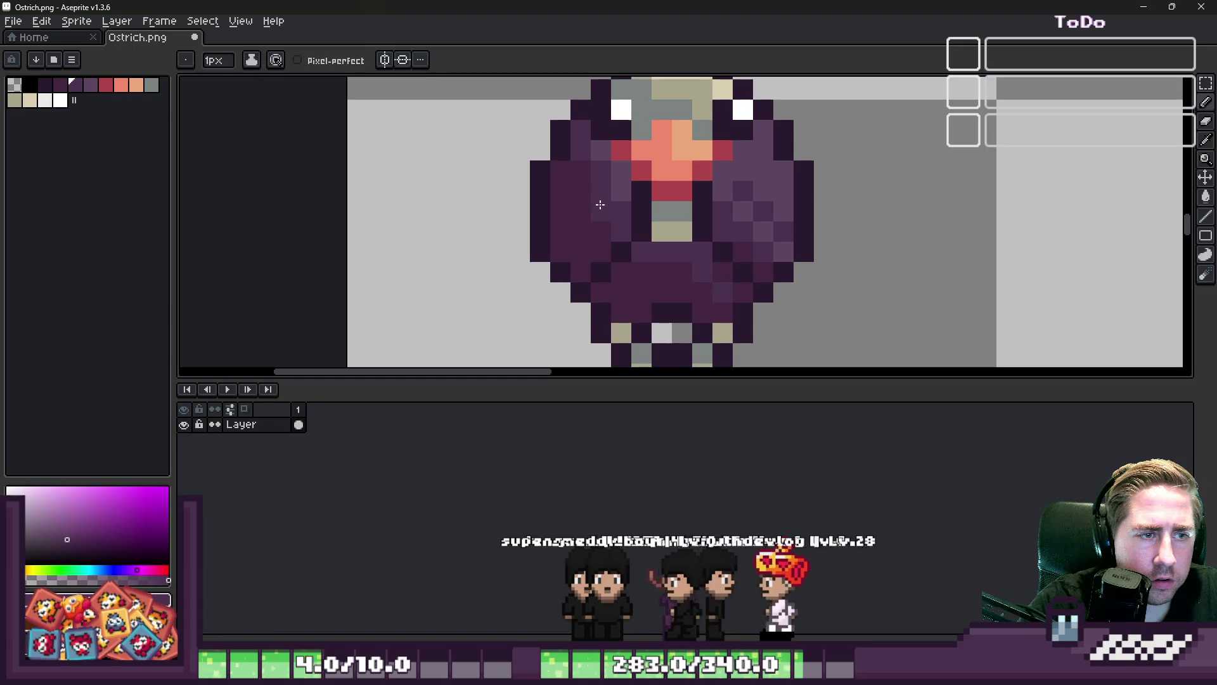
left_click(688, 227)
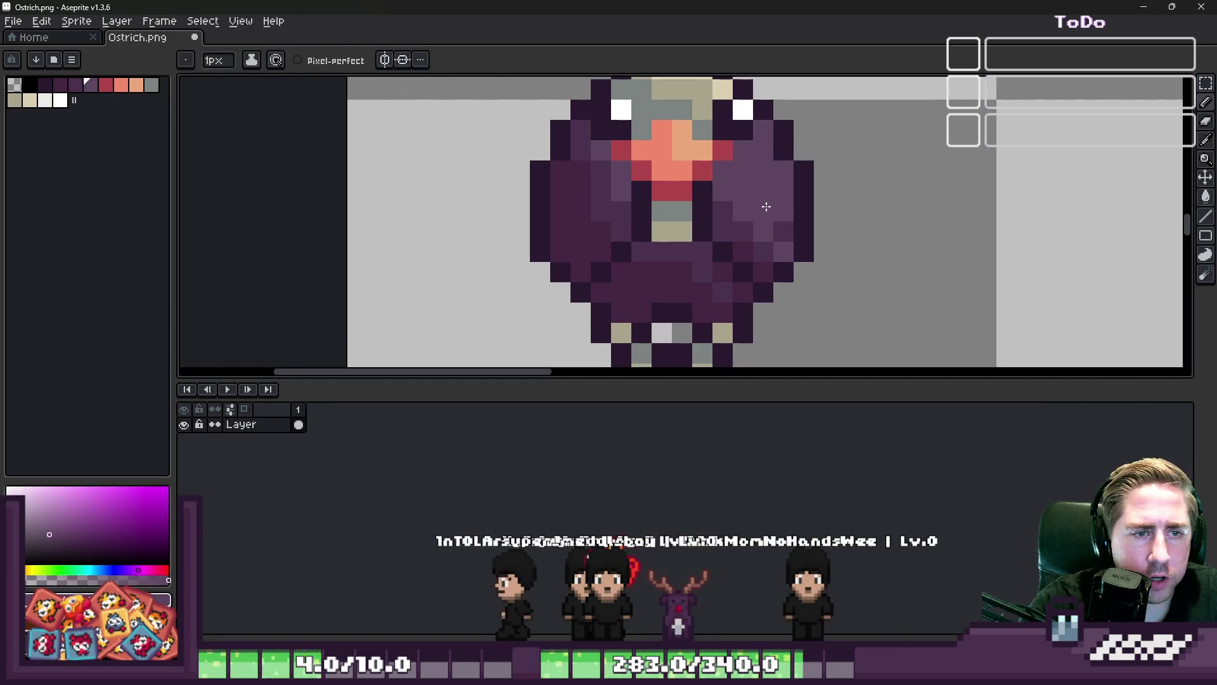
left_click(740, 221, "alt")
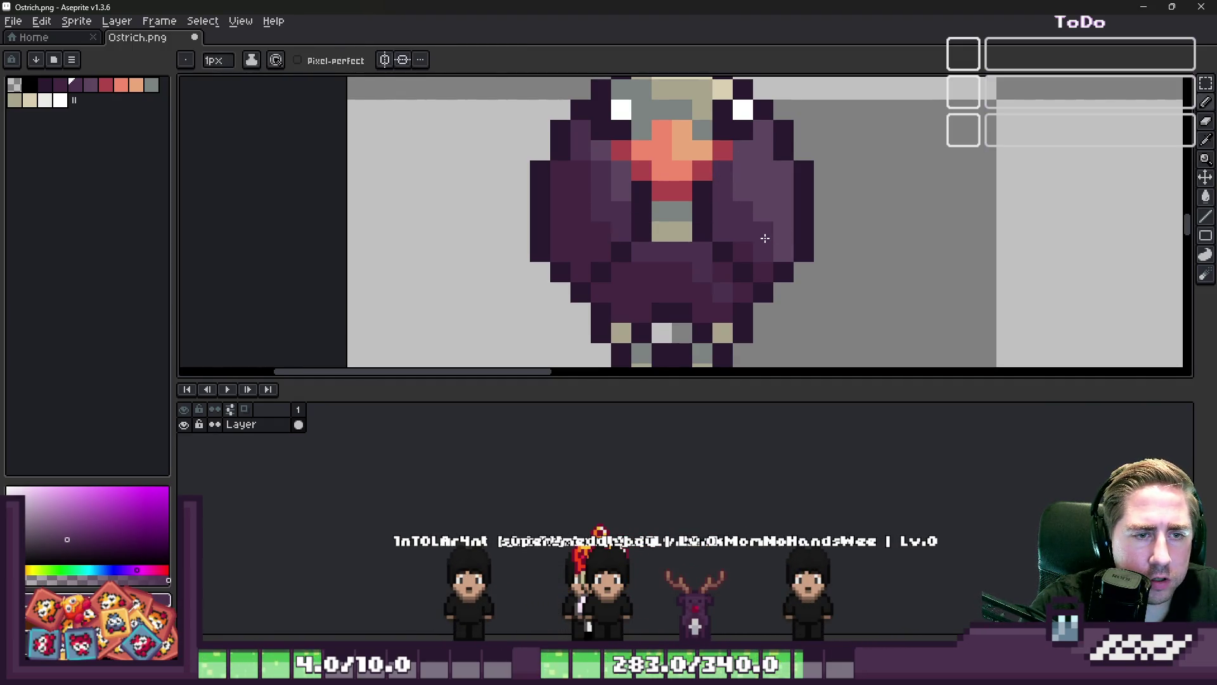
scroll(634, 248, "down", 7)
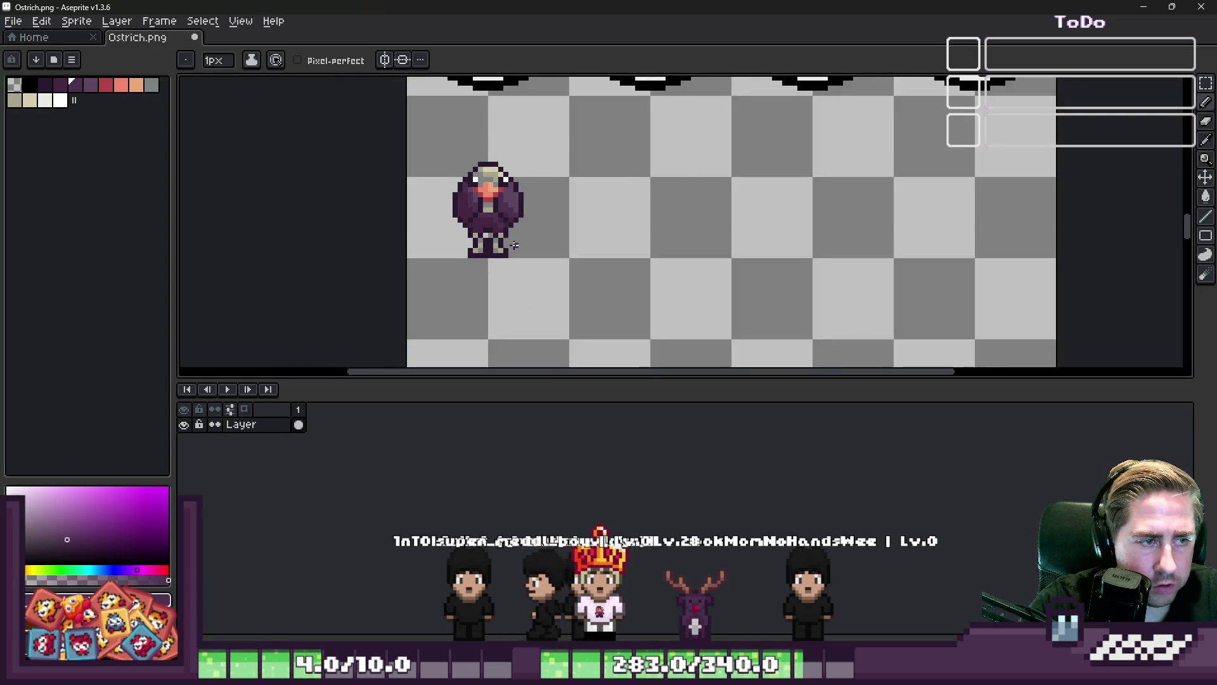
scroll(427, 239, "up", 1)
key("ctrl+t")
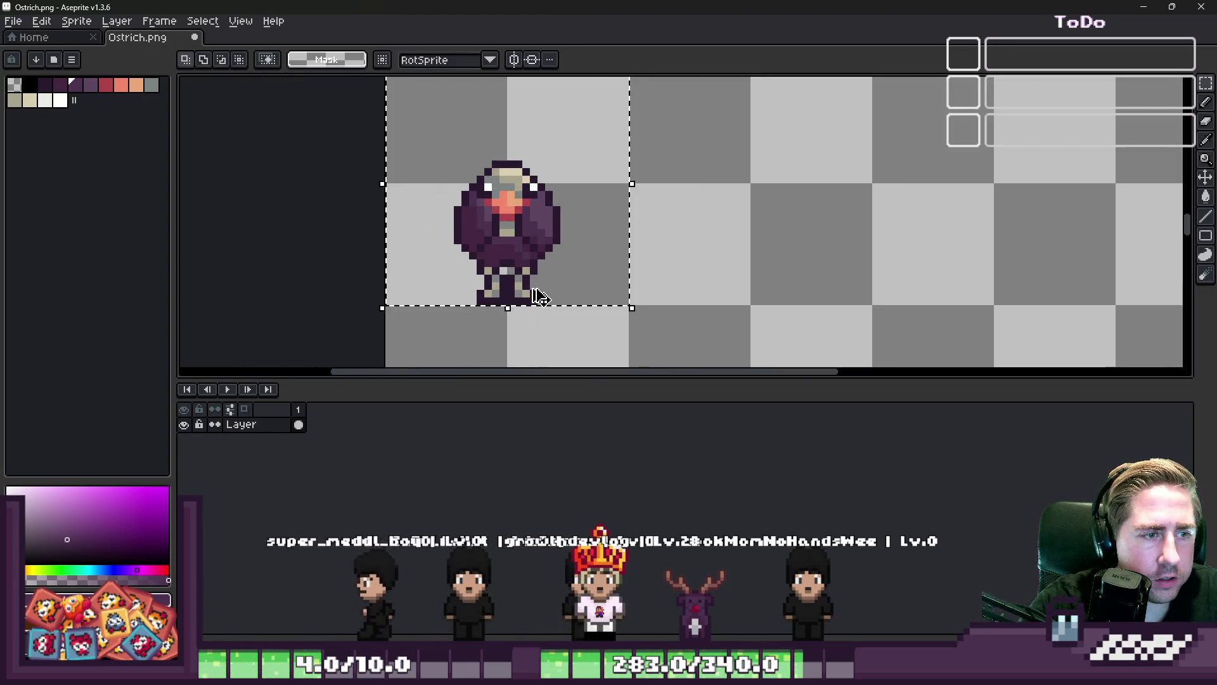
Place a copy of the ostrich one cell to the right
left_click_drag(488, 261, 710, 284)
key("Return")
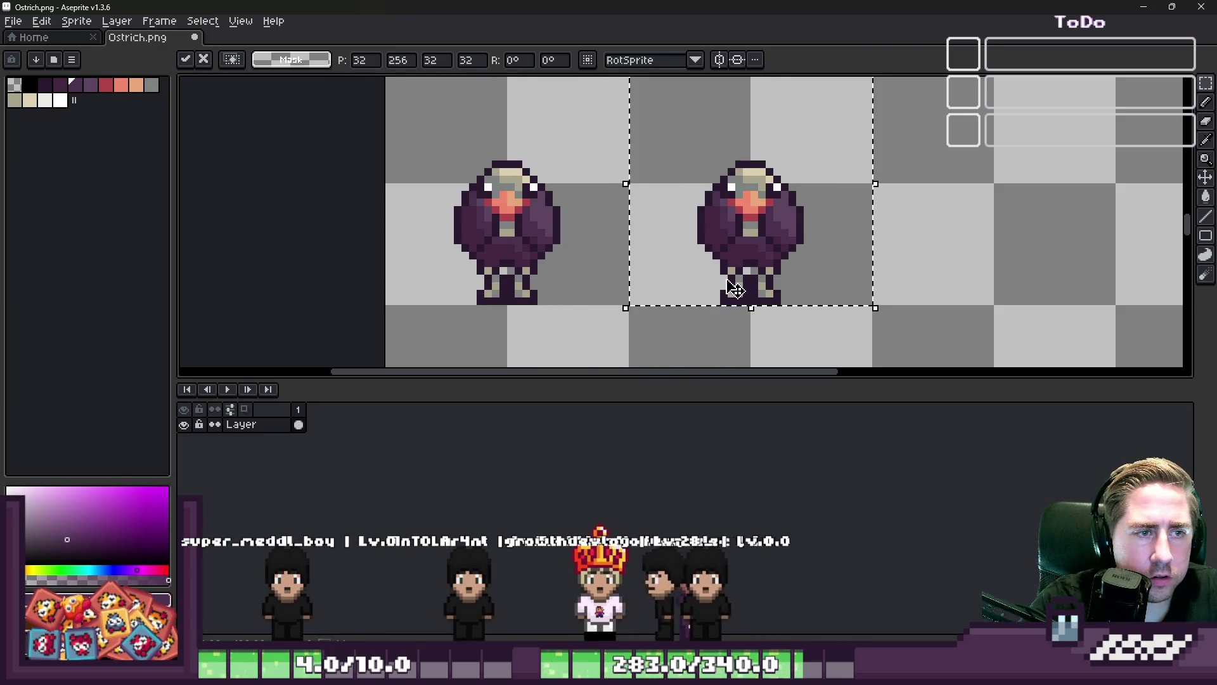
scroll(779, 190, "up", 3)
scroll(678, 183, "up", 1)
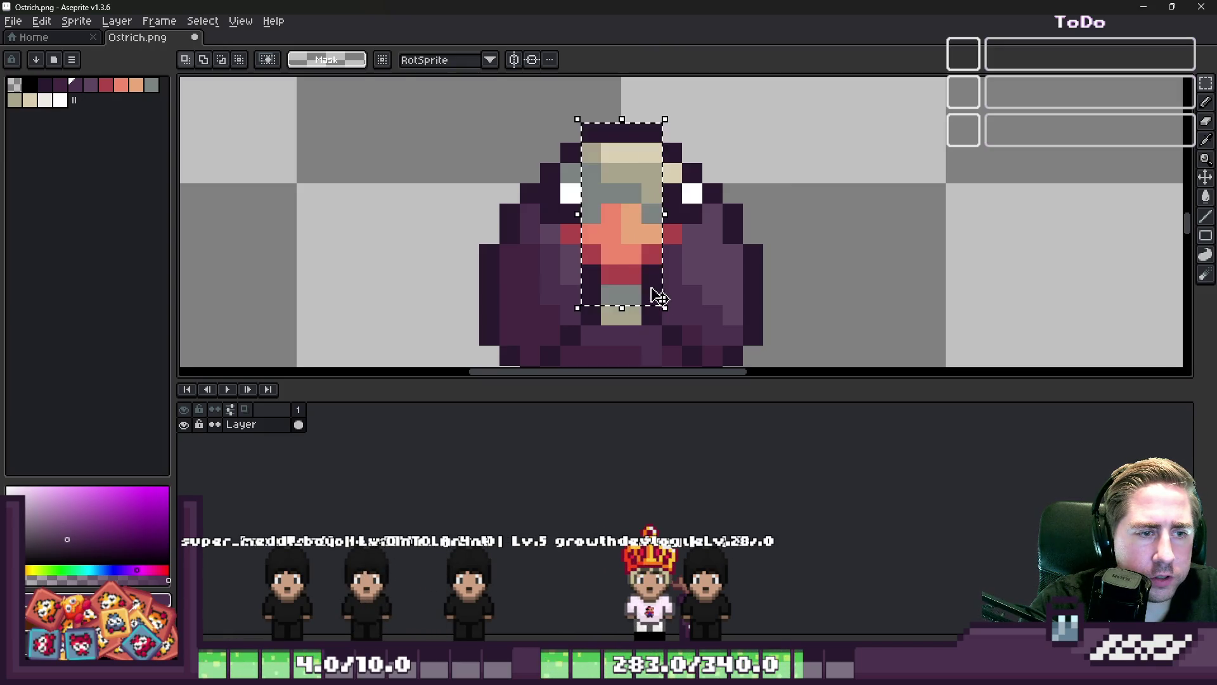
Lower the second ostrich's head by one pixel
left_click_drag(559, 146, 623, 182)
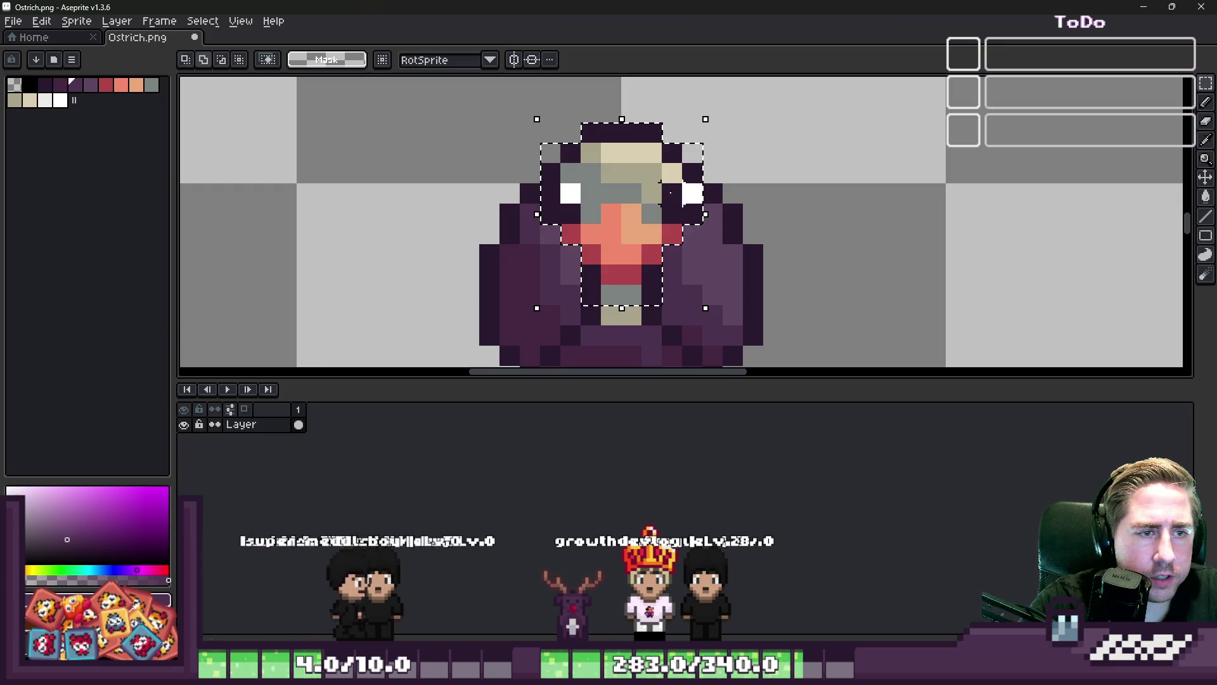
left_click(622, 195)
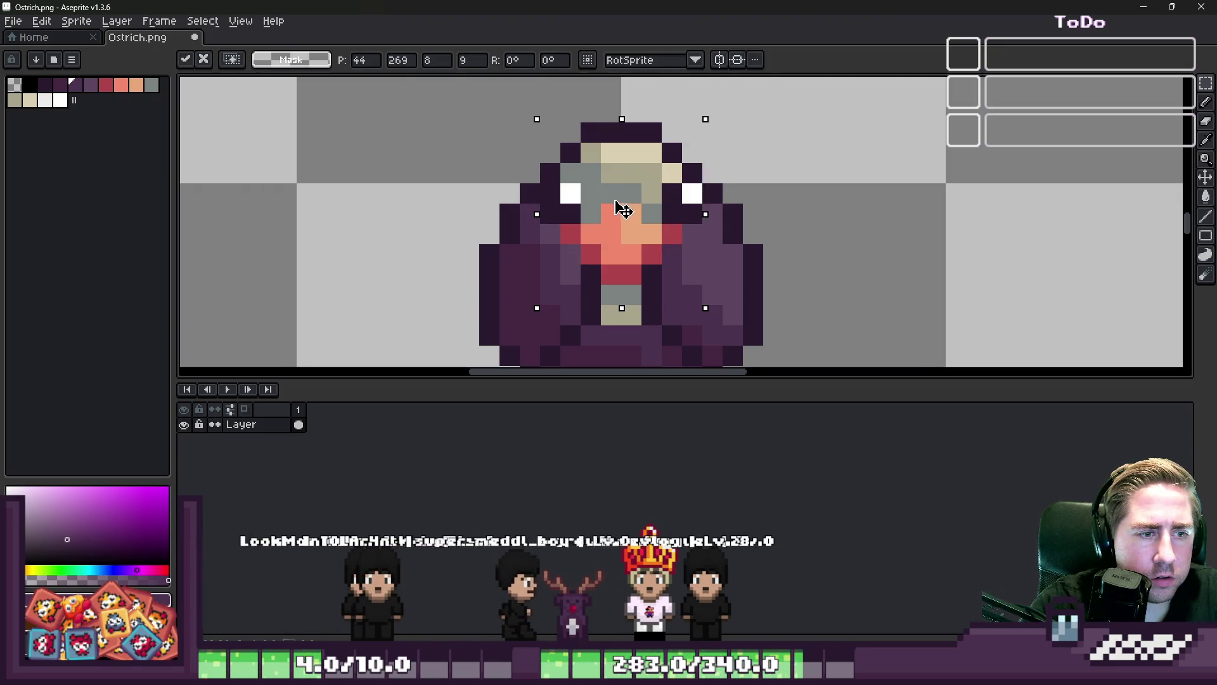
left_click_drag(616, 200, 615, 211)
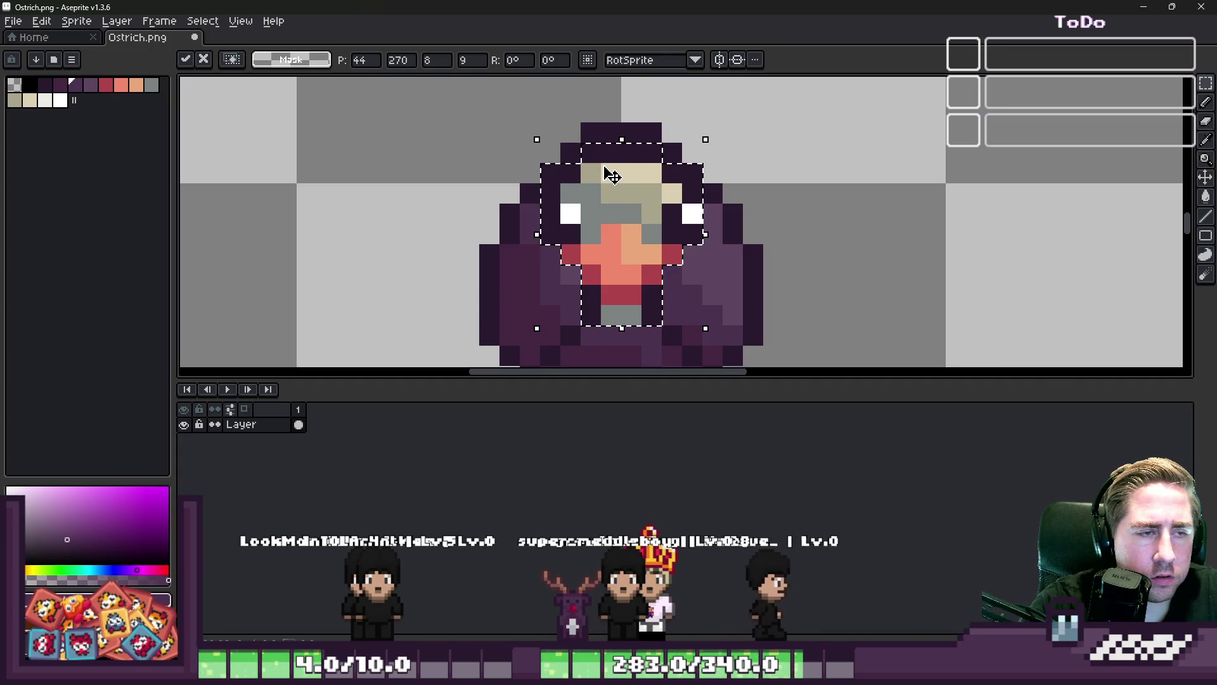
key("ctrl+z")
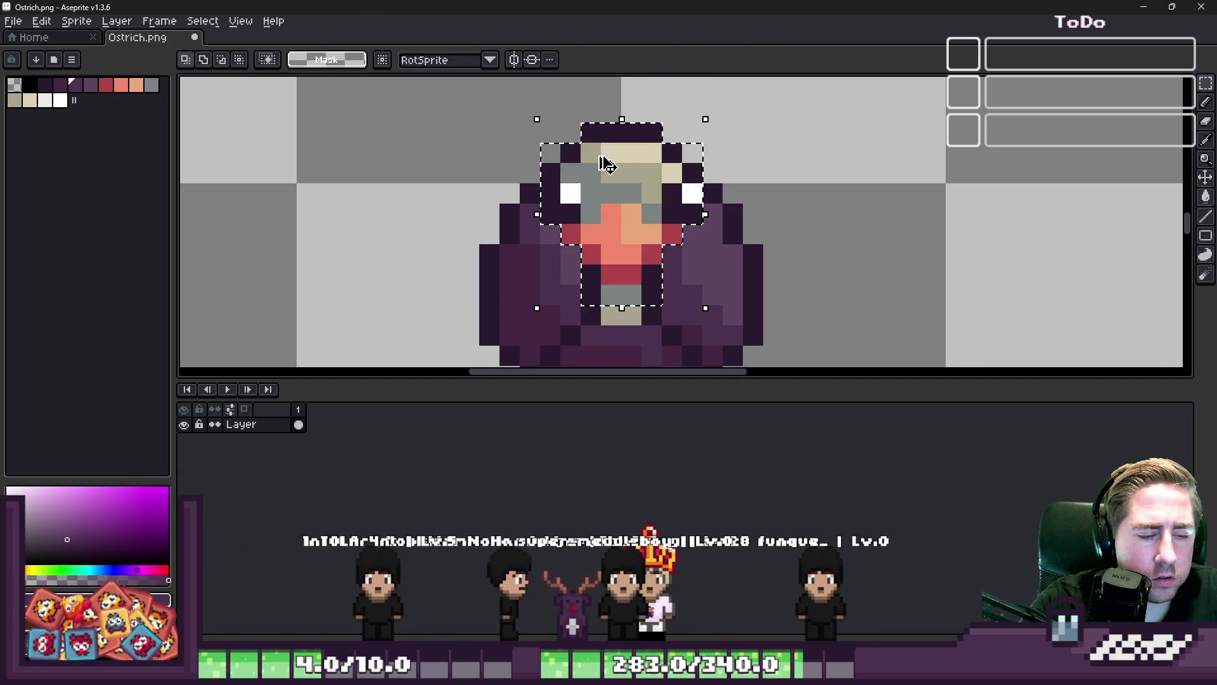
left_click_drag(608, 176, 607, 196)
scroll(607, 196, "down", 4)
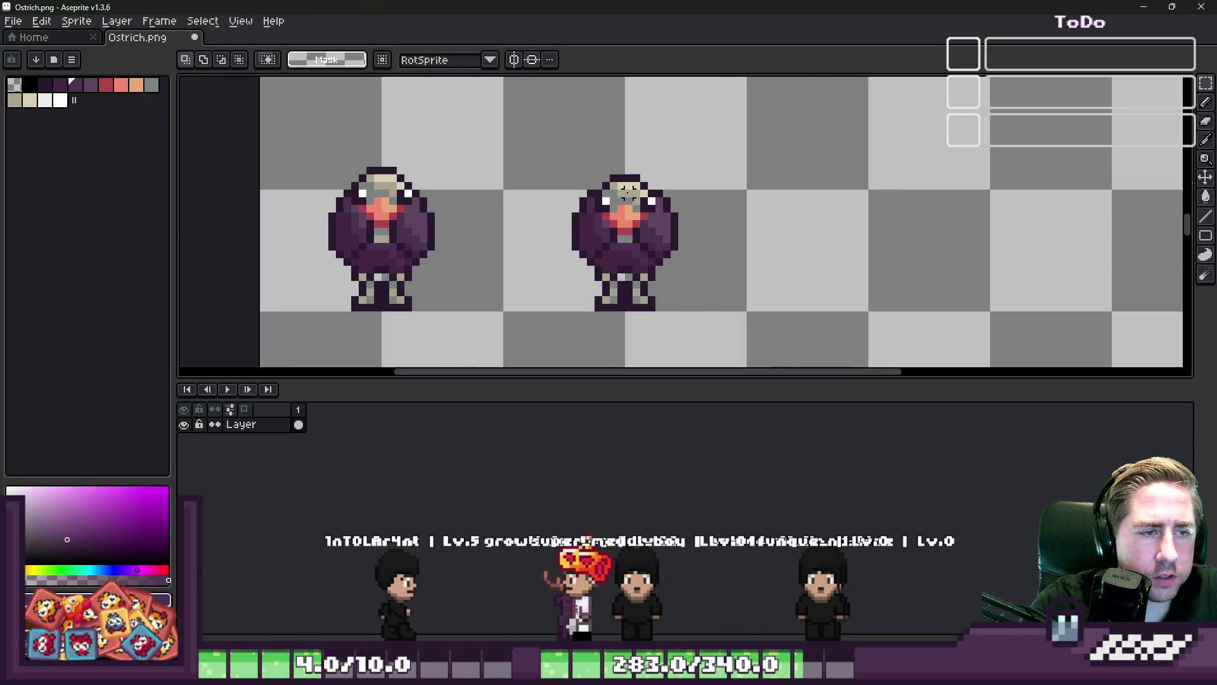
scroll(601, 199, "up", 2)
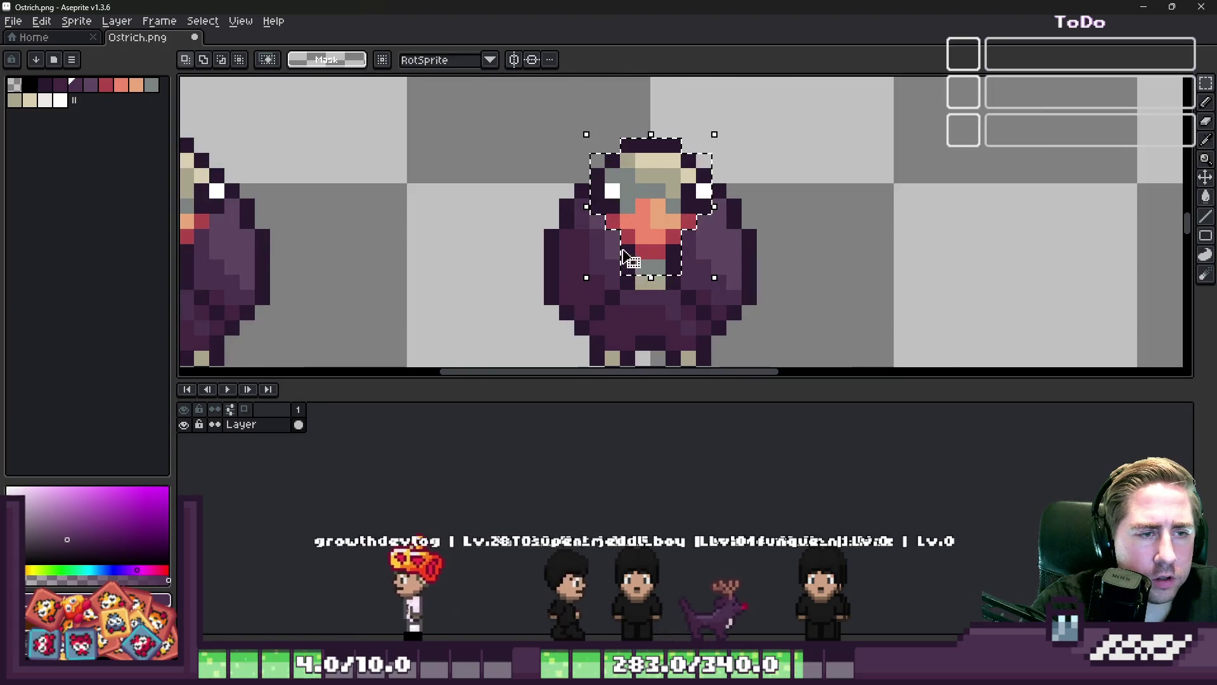
left_click_drag(638, 228, 639, 243)
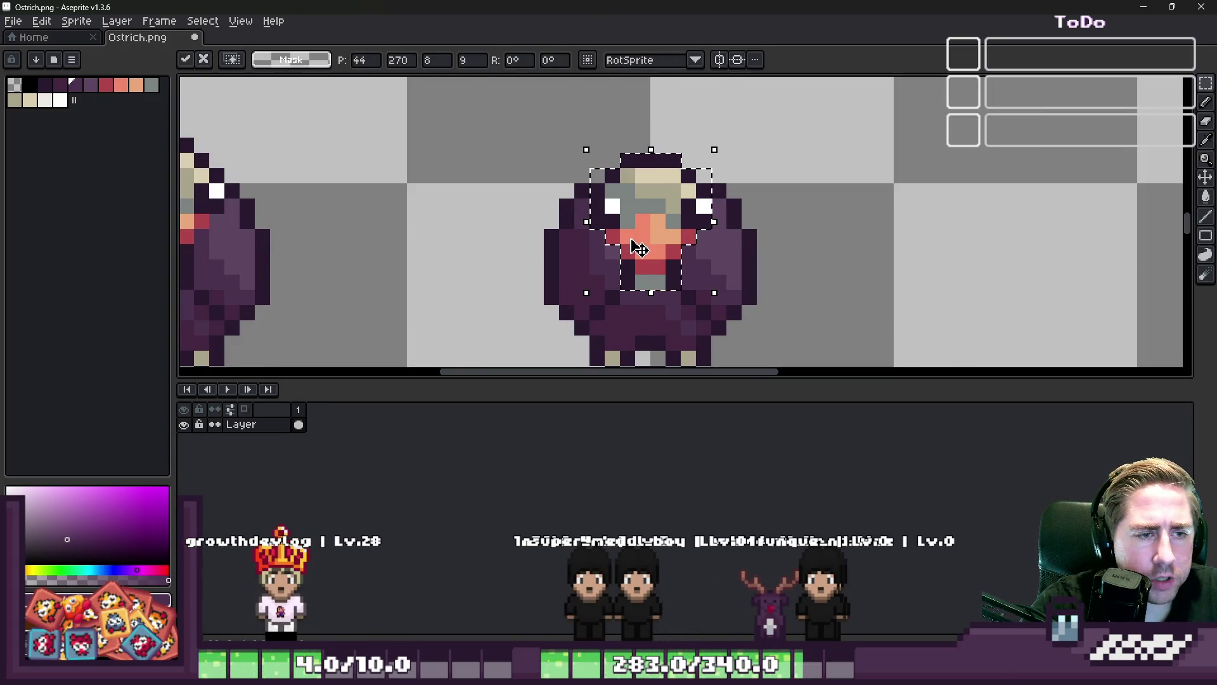
key("Return")
scroll(609, 222, "down", 3)
scroll(556, 188, "up", 2)
scroll(556, 188, "down", 2)
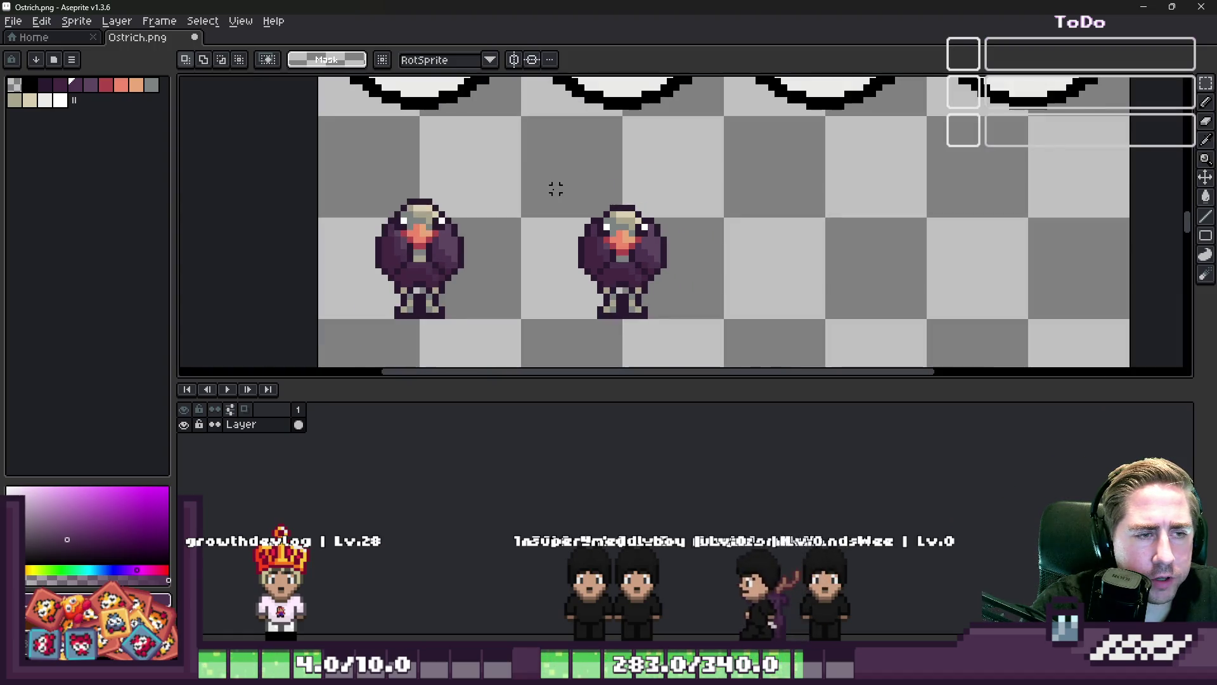
Copy both ostrich frames rightward to fill four frames
left_click(585, 259)
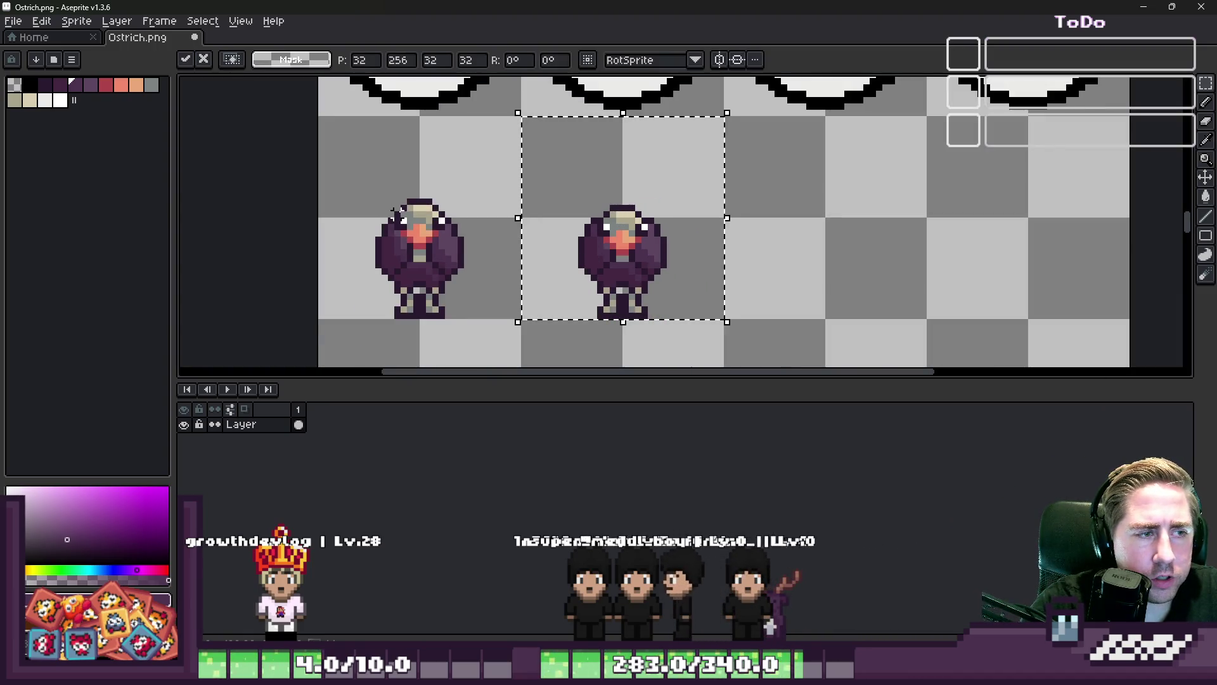
left_click_drag(395, 215, 518, 208)
left_click_drag(453, 250, 816, 244)
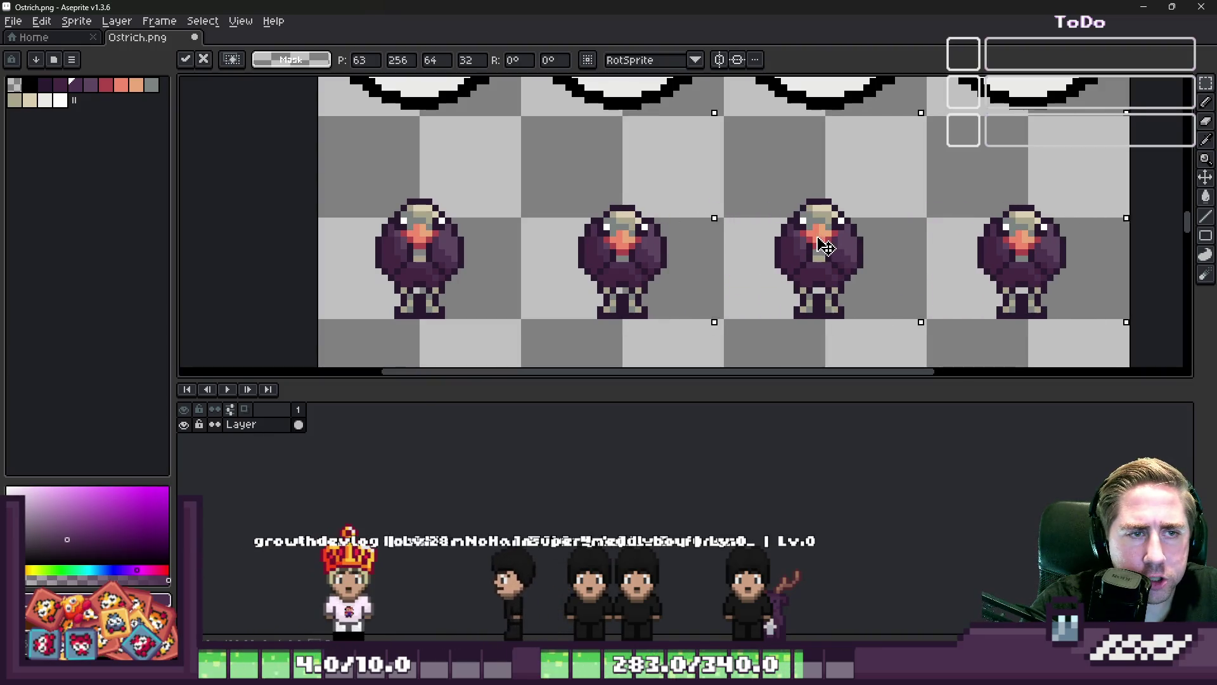
key("ctrl+d")
scroll(731, 205, "down", 1)
scroll(731, 205, "down", 6)
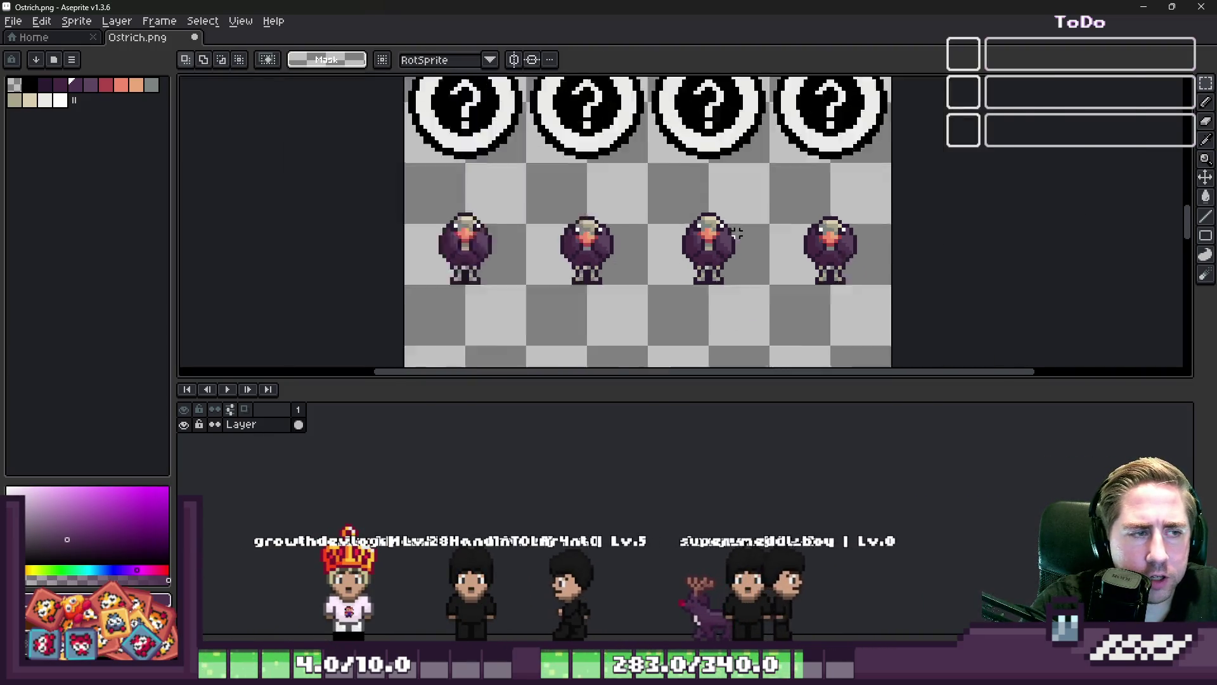
scroll(696, 254, "up", 10)
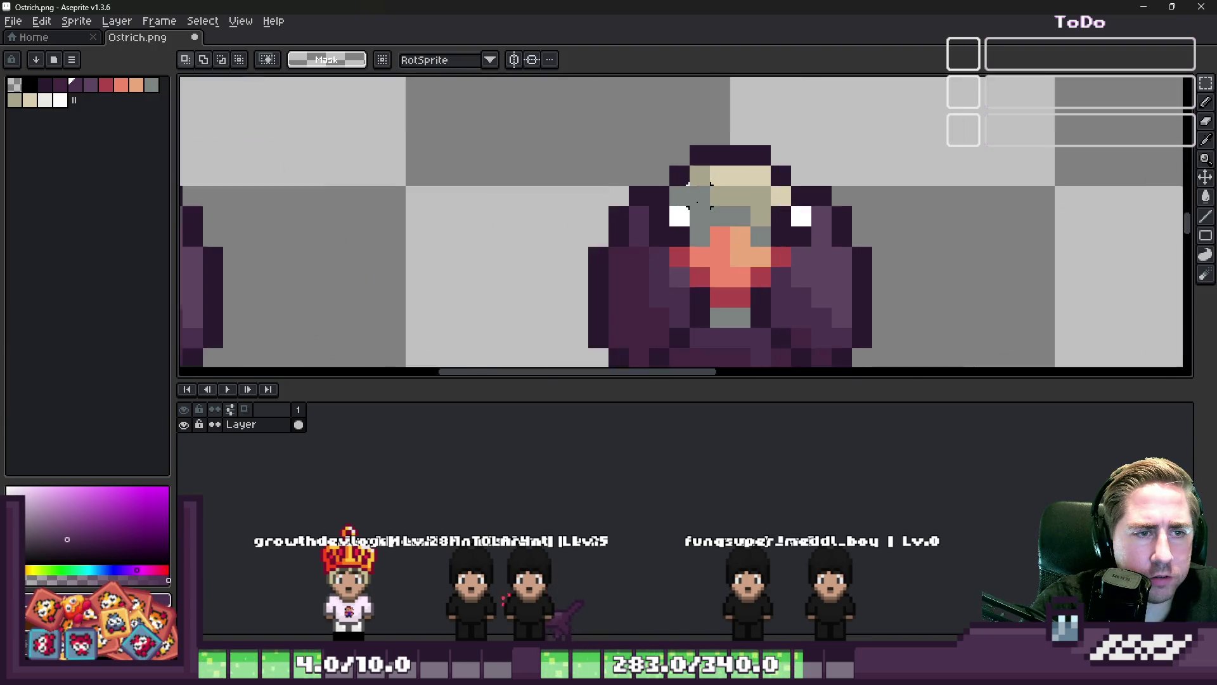
Sample the grey-teal and dark outline colours from the ostrich's face
key("b")
left_click(688, 237, "alt")
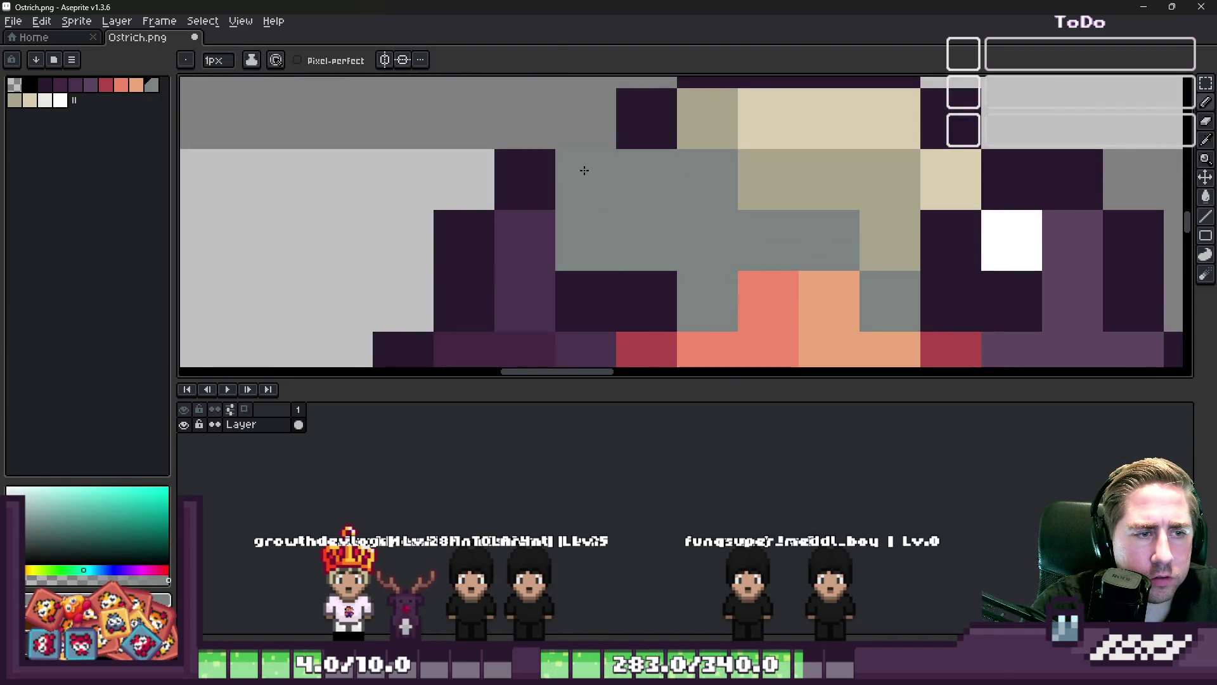
scroll(583, 170, "down", 3)
scroll(656, 226, "up", 2)
left_click(656, 227, "alt")
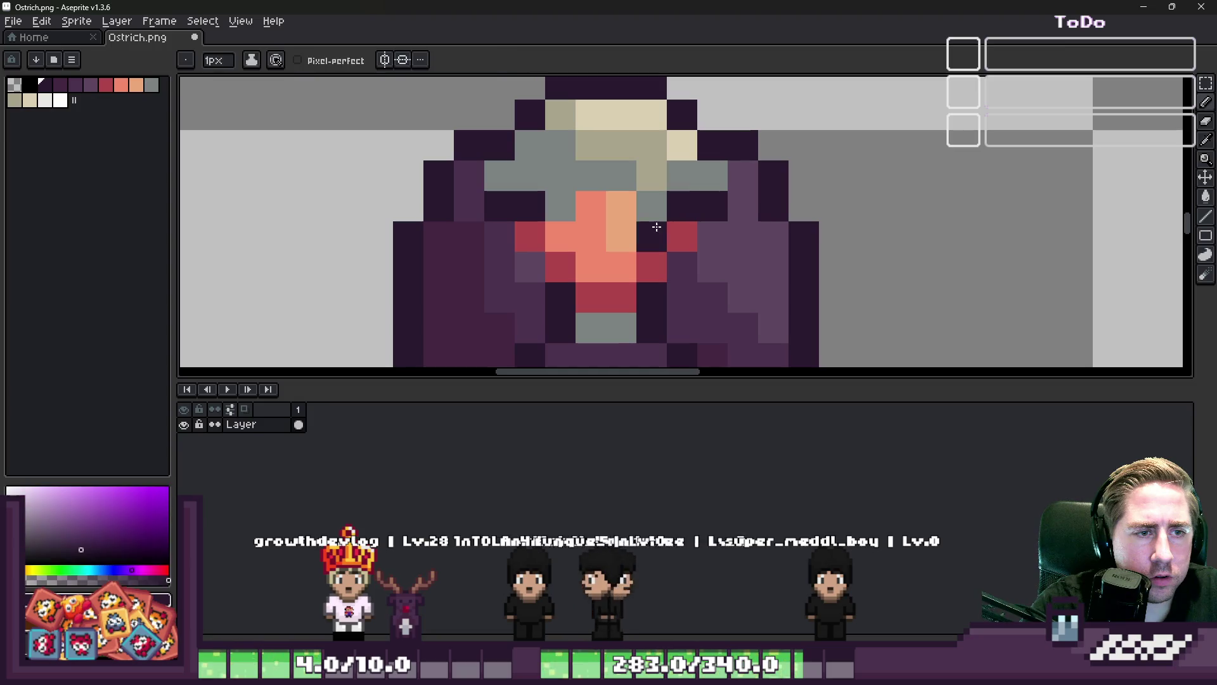
scroll(546, 235, "down", 4)
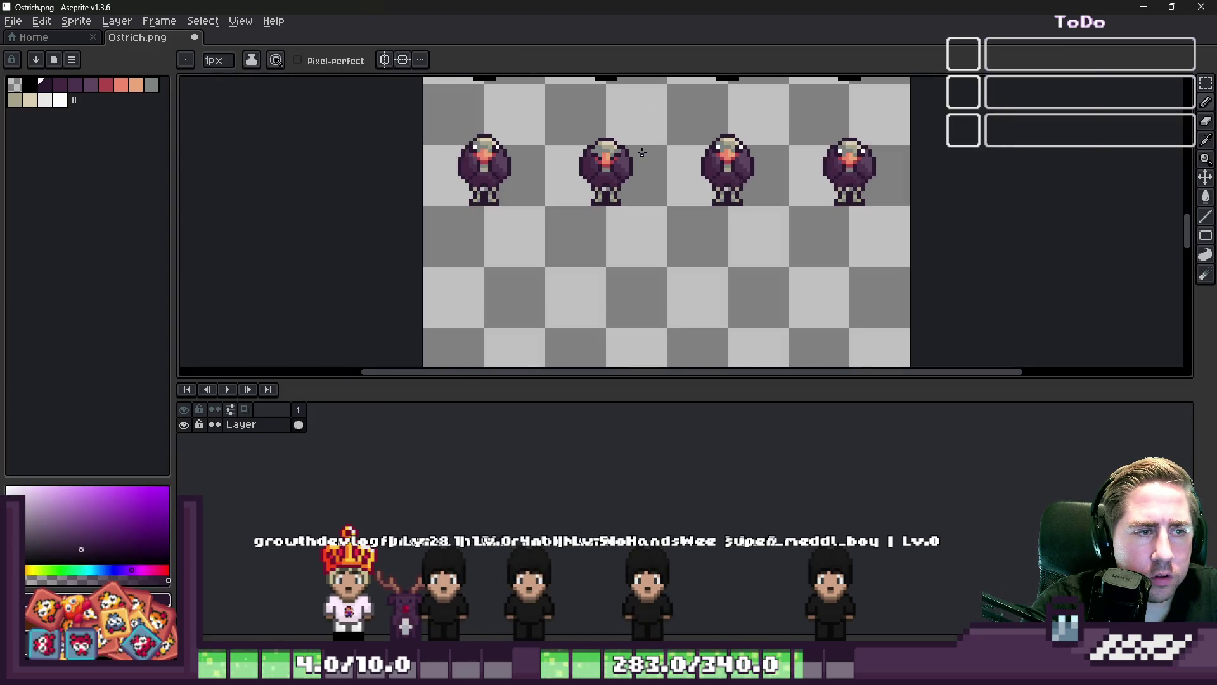
scroll(631, 190, "up", 3)
Close Aseprite to return to Godot
scroll(624, 195, "down", 4)
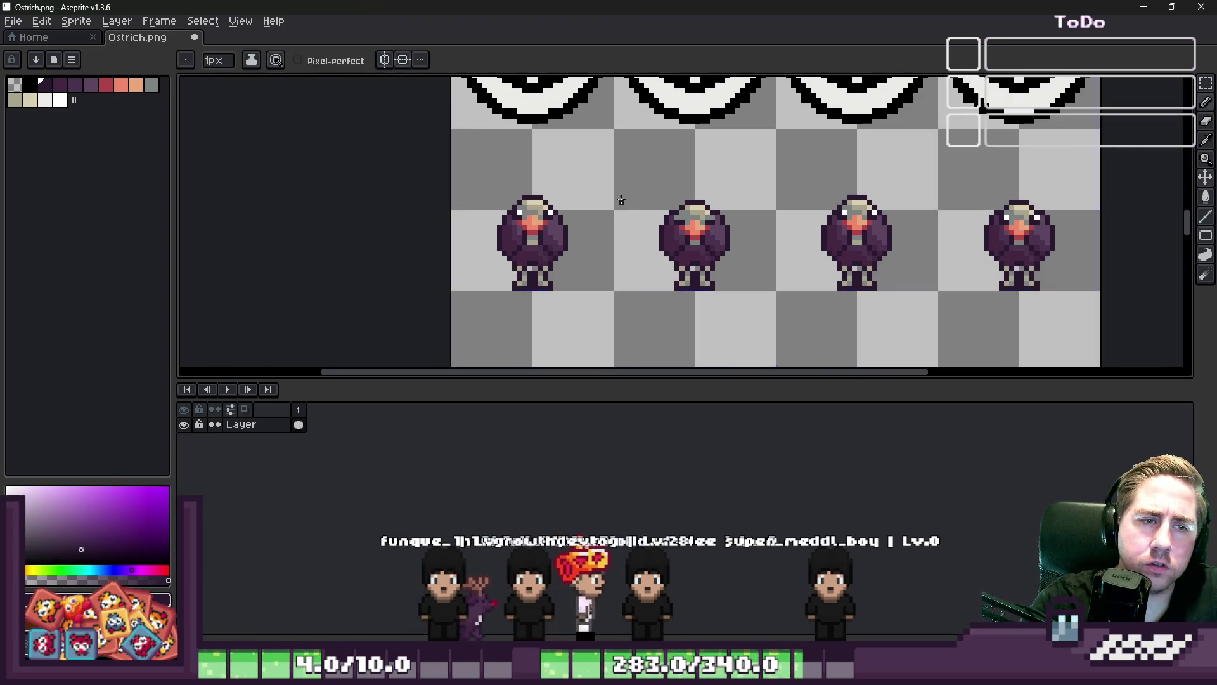
scroll(625, 204, "down", 1)
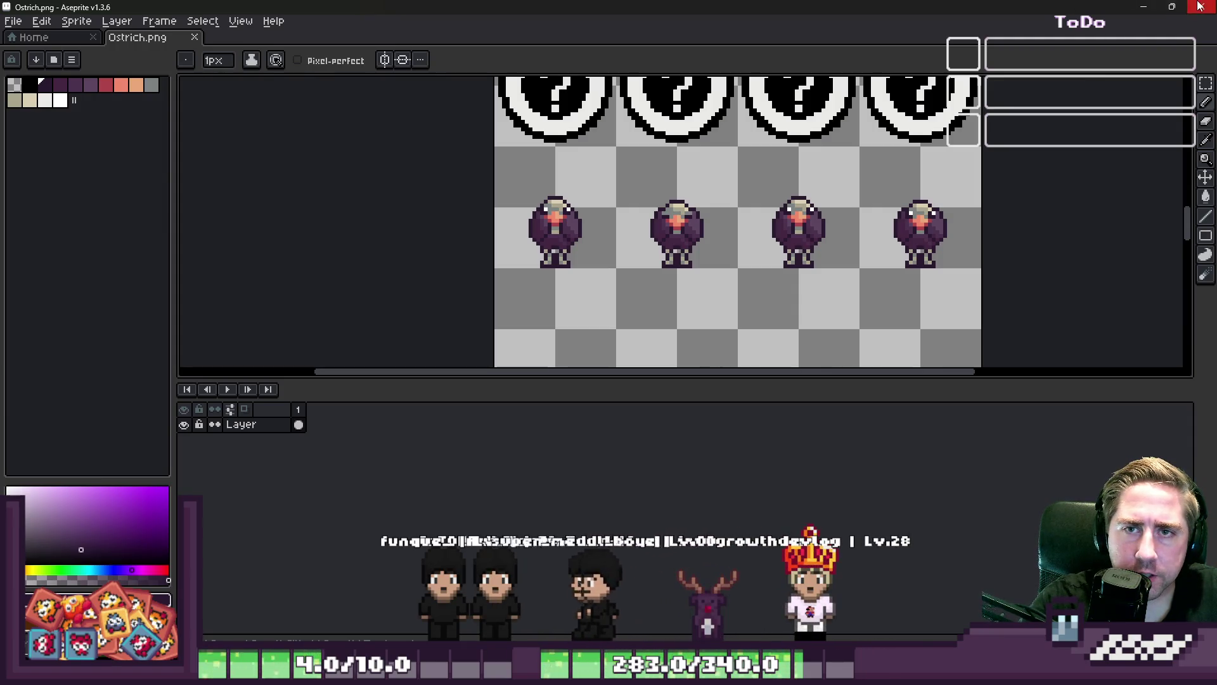
left_click(1199, 6)
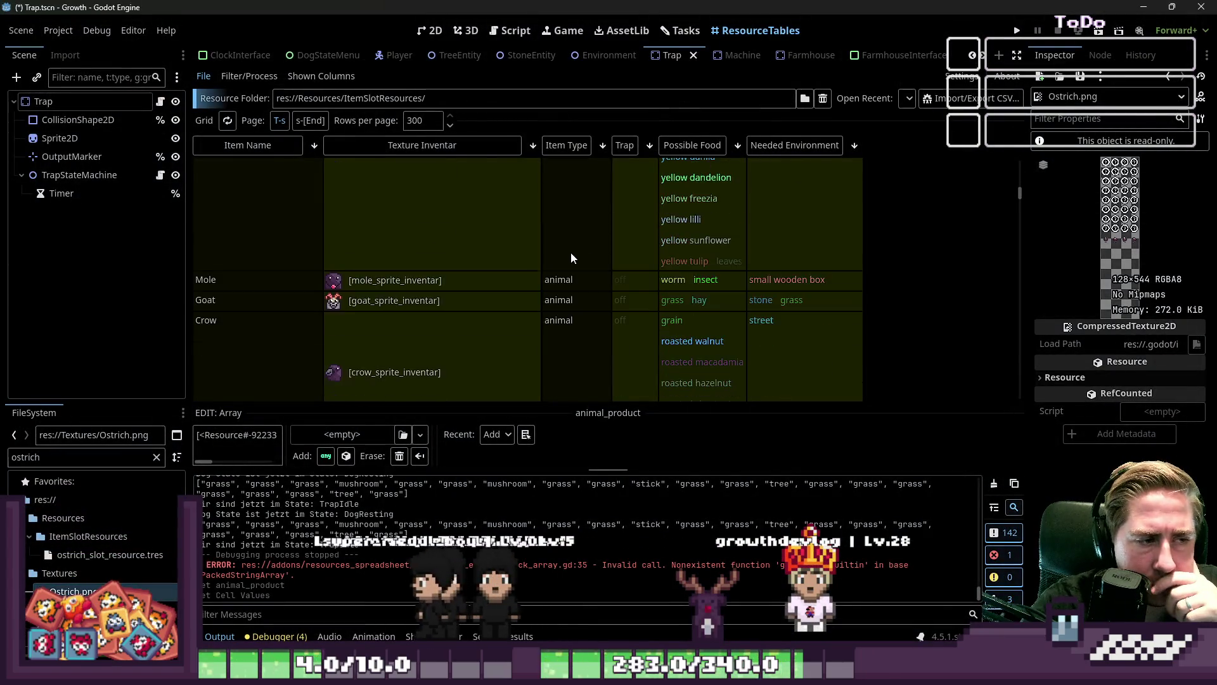
Change the FileSystem filter from 'ostrich' to 'mole'
scroll(571, 253, "down", 2)
scroll(571, 254, "down", 2)
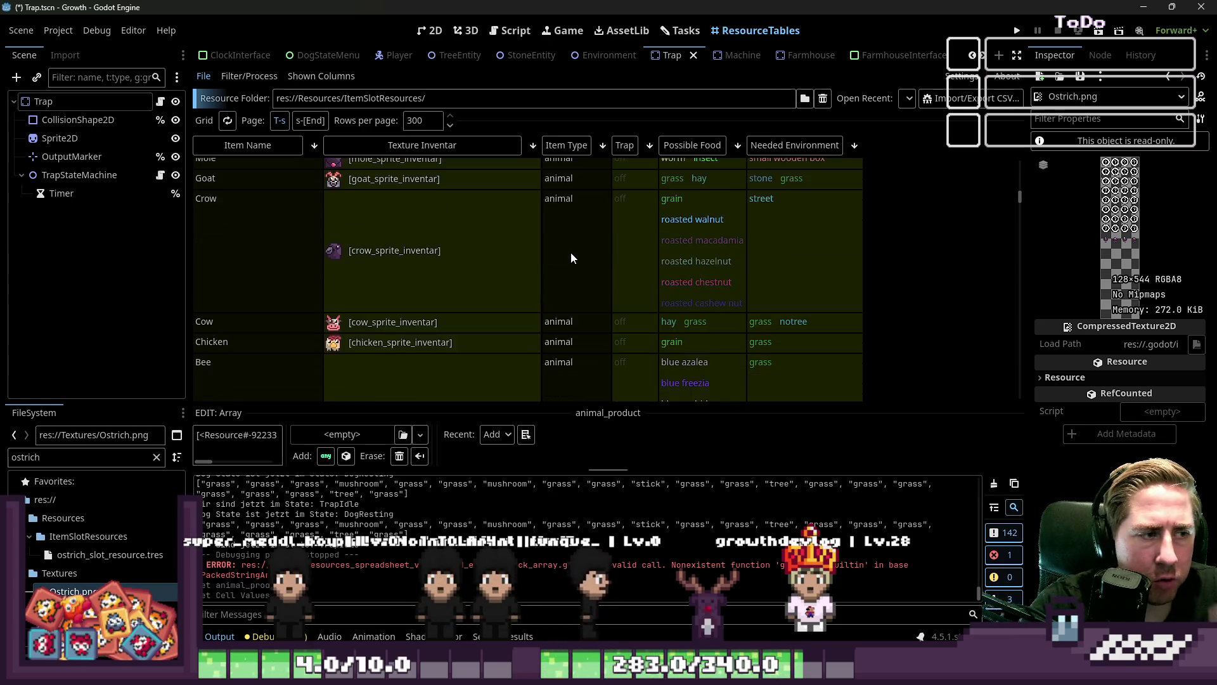
scroll(571, 254, "down", 1)
scroll(571, 254, "down", 3)
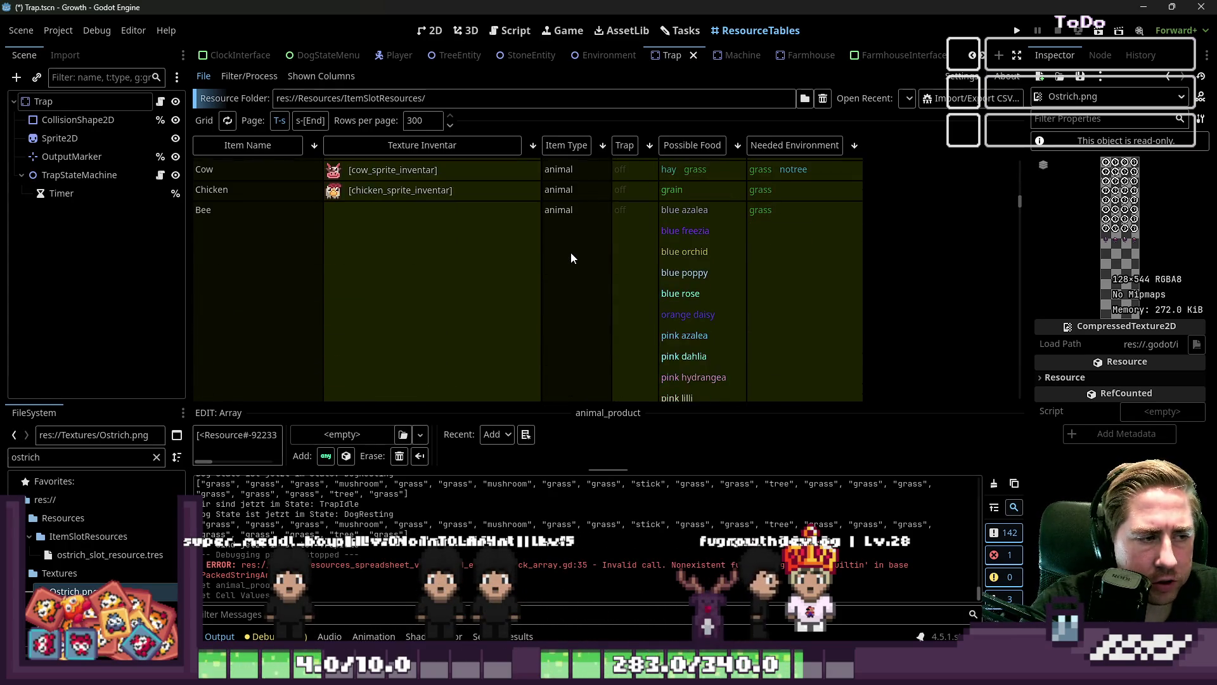
scroll(571, 252, "down", 2)
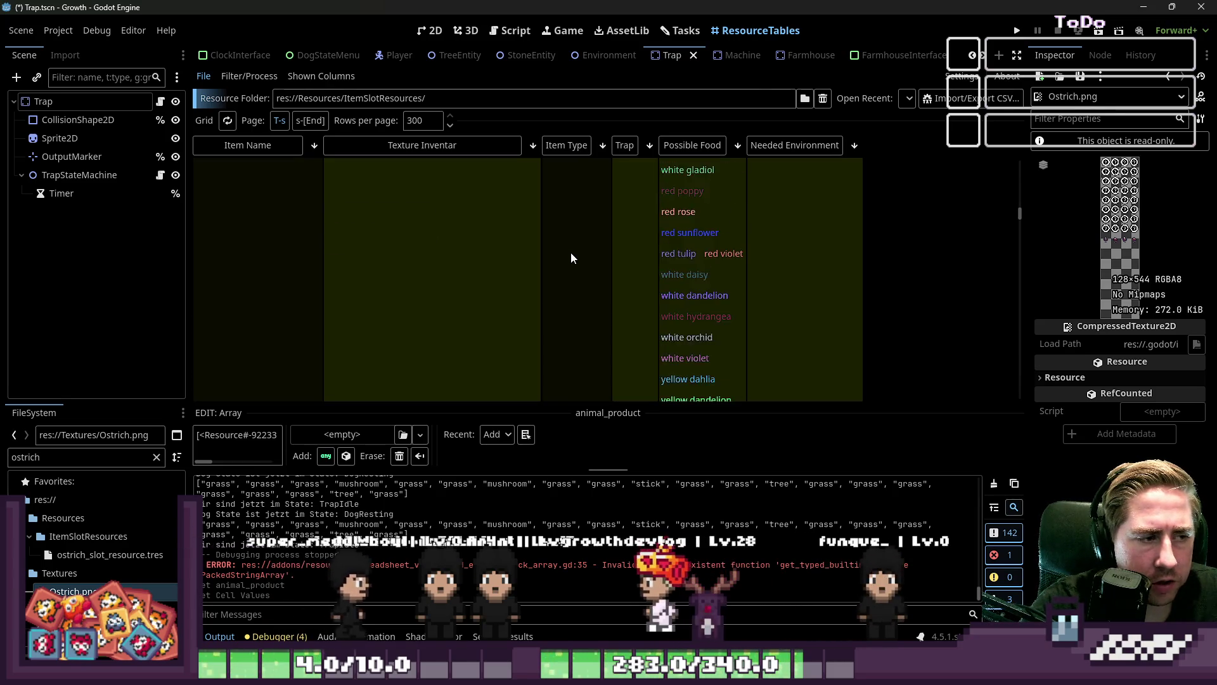
scroll(568, 256, "up", 5)
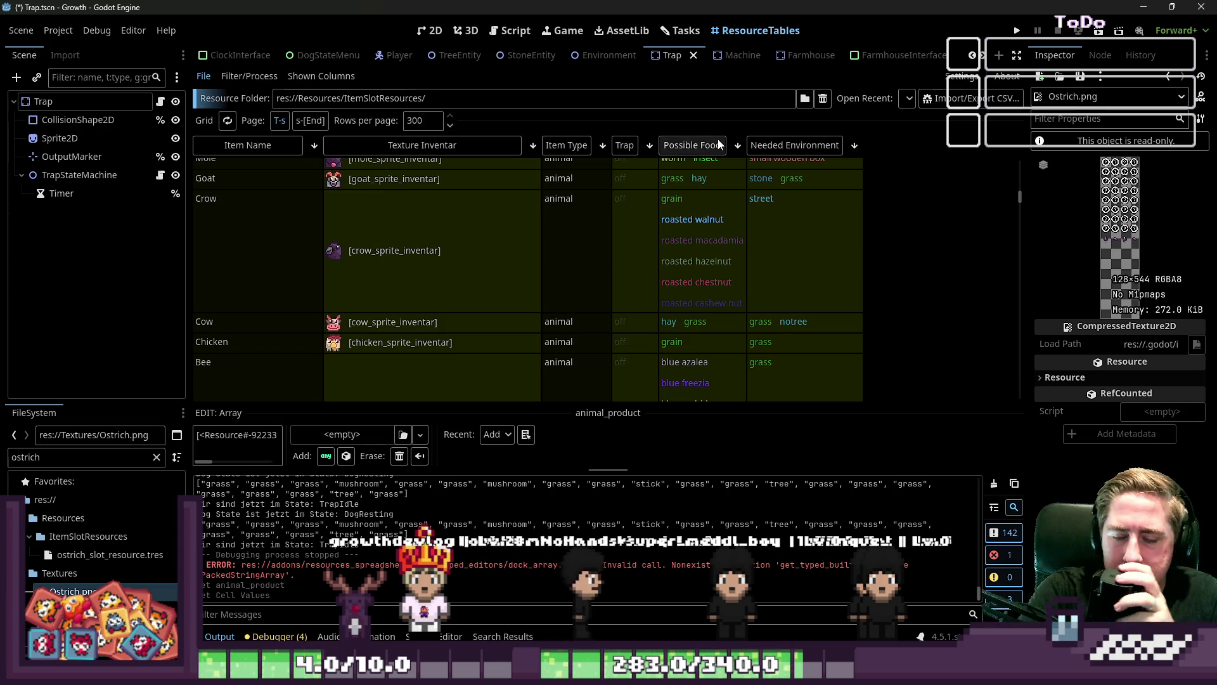
scroll(485, 251, "up", 5)
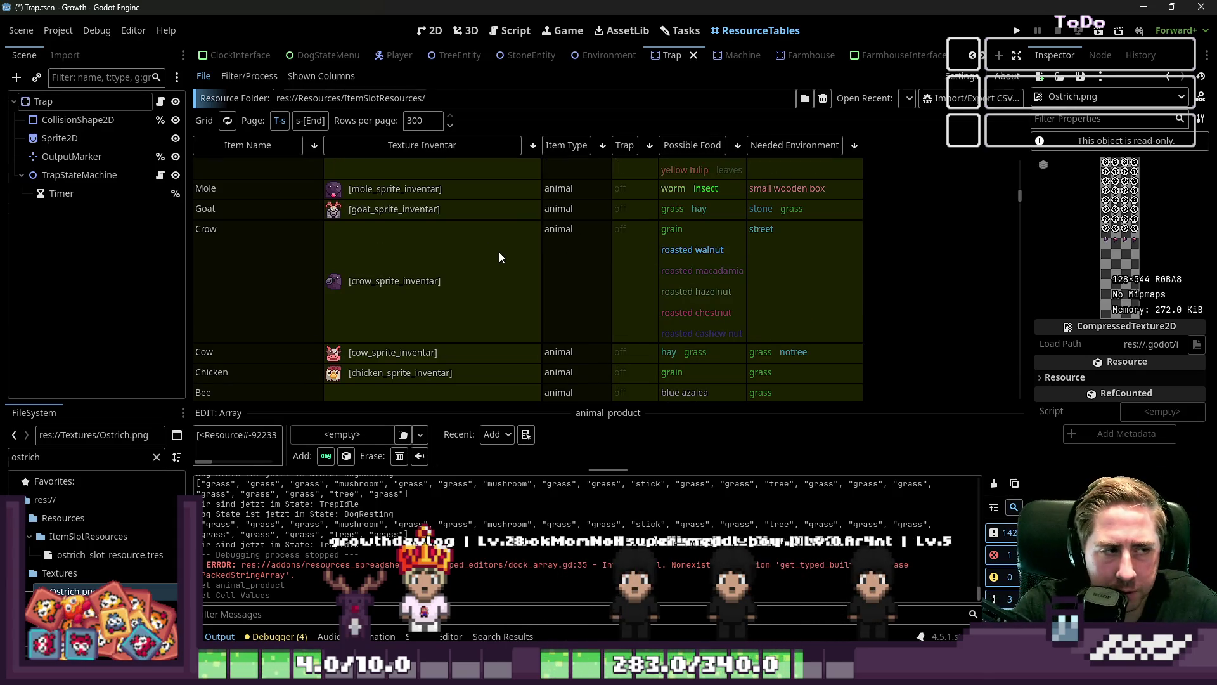
scroll(488, 310, "down", 4)
scroll(484, 304, "up", 3)
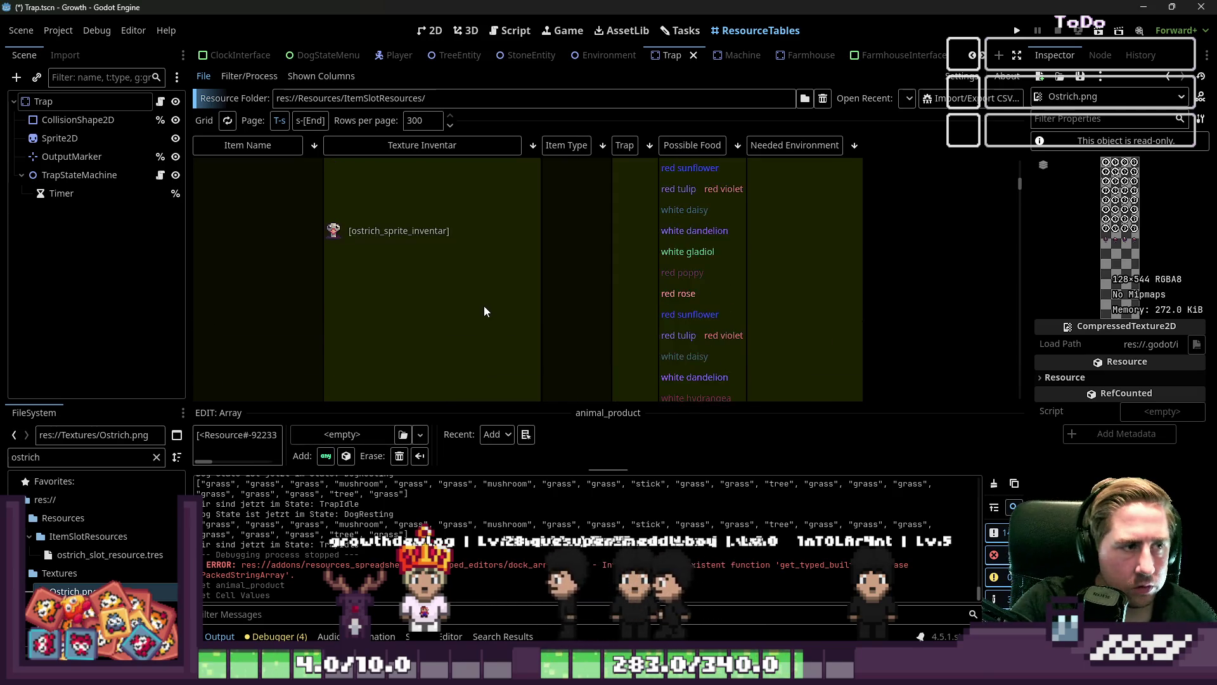
double_click(92, 458)
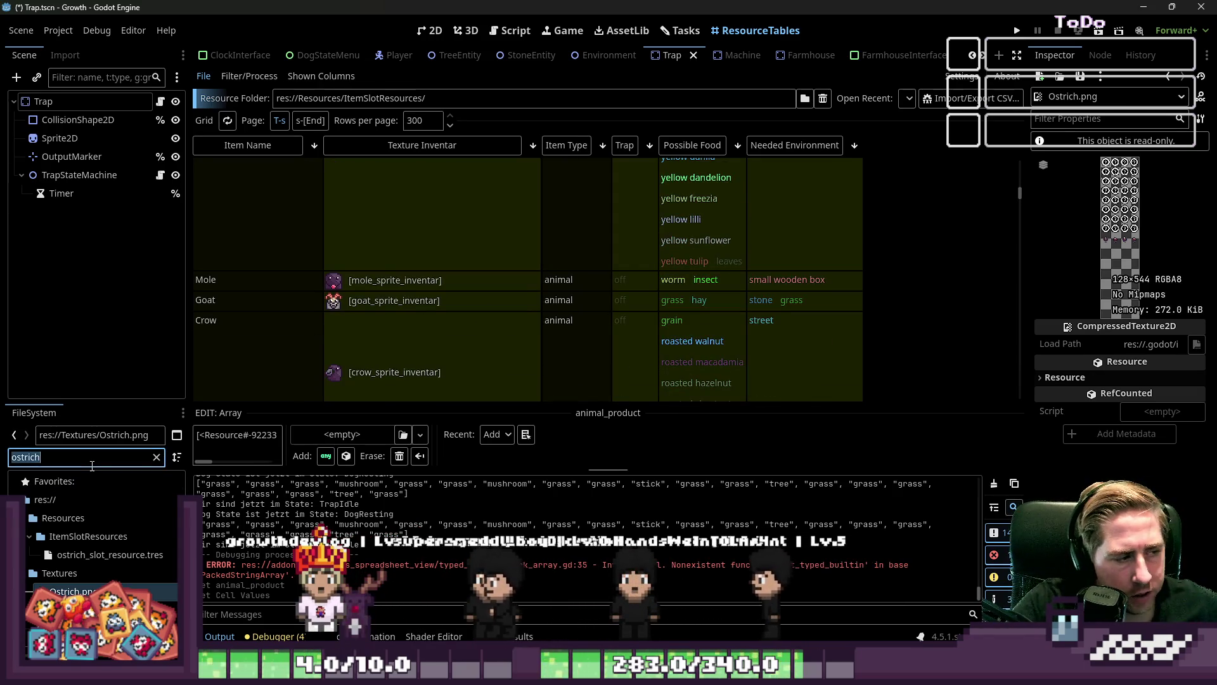
type("mole")
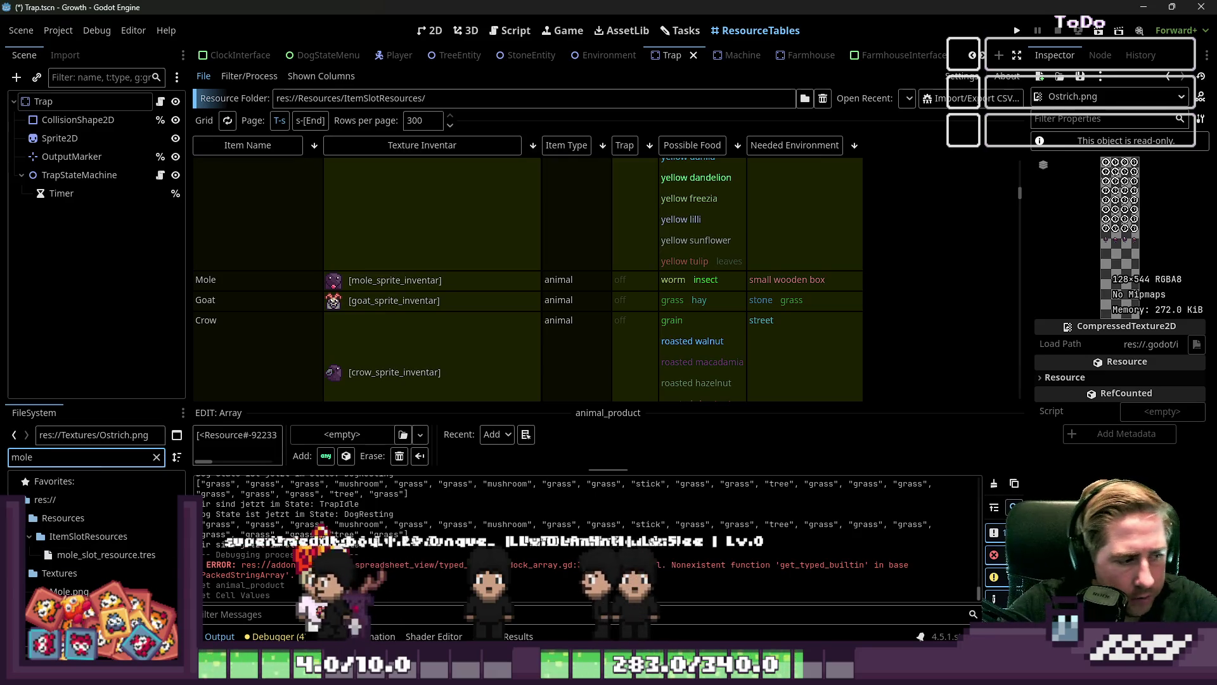
Open Mole.png in the external image editor
right_click(85, 591)
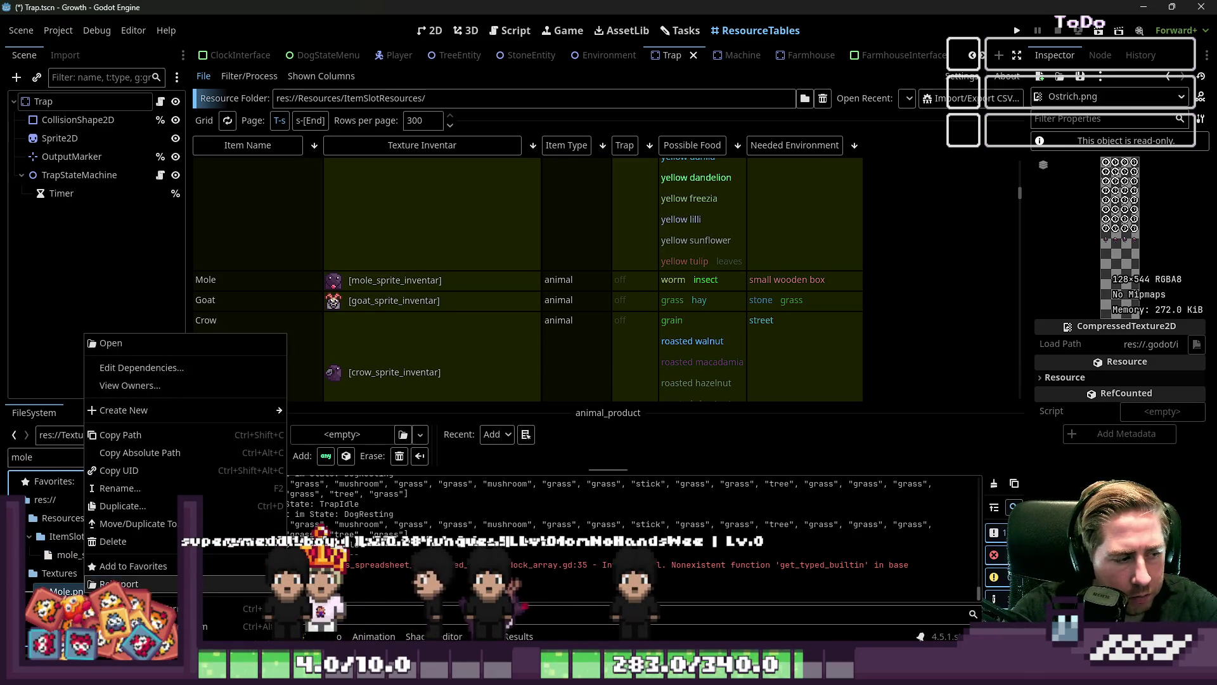
left_click(133, 626)
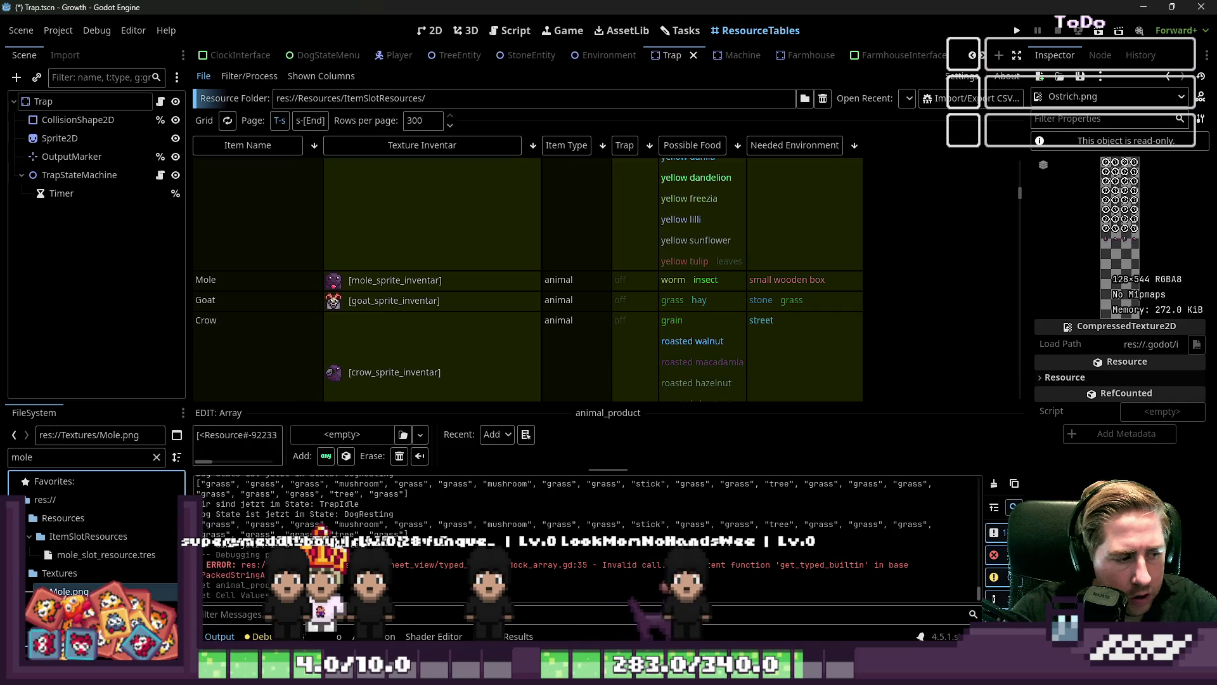
scroll(634, 240, "up", 5)
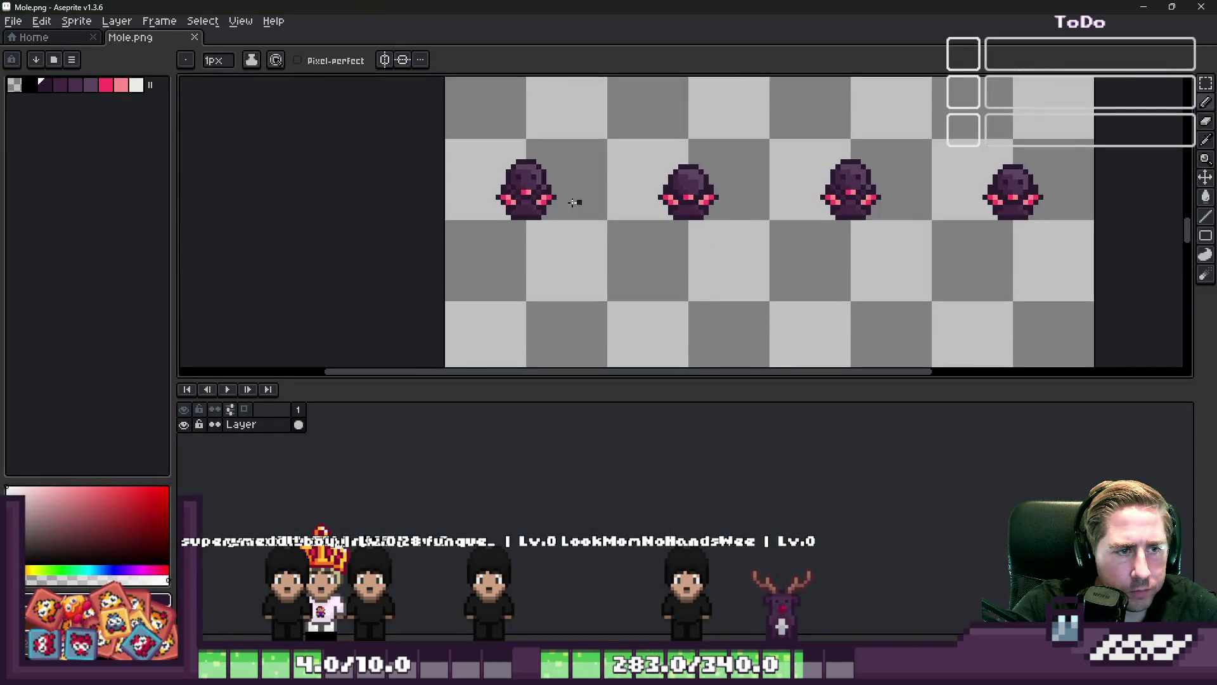
Marquee-select the four moles in Mole.png and drag them upward
key("m")
mouse_move(493, 141)
left_mouse_down()
mouse_move(918, 237)
mouse_move(1072, 243)
left_mouse_up()
left_click_drag(489, 191, 509, 155)
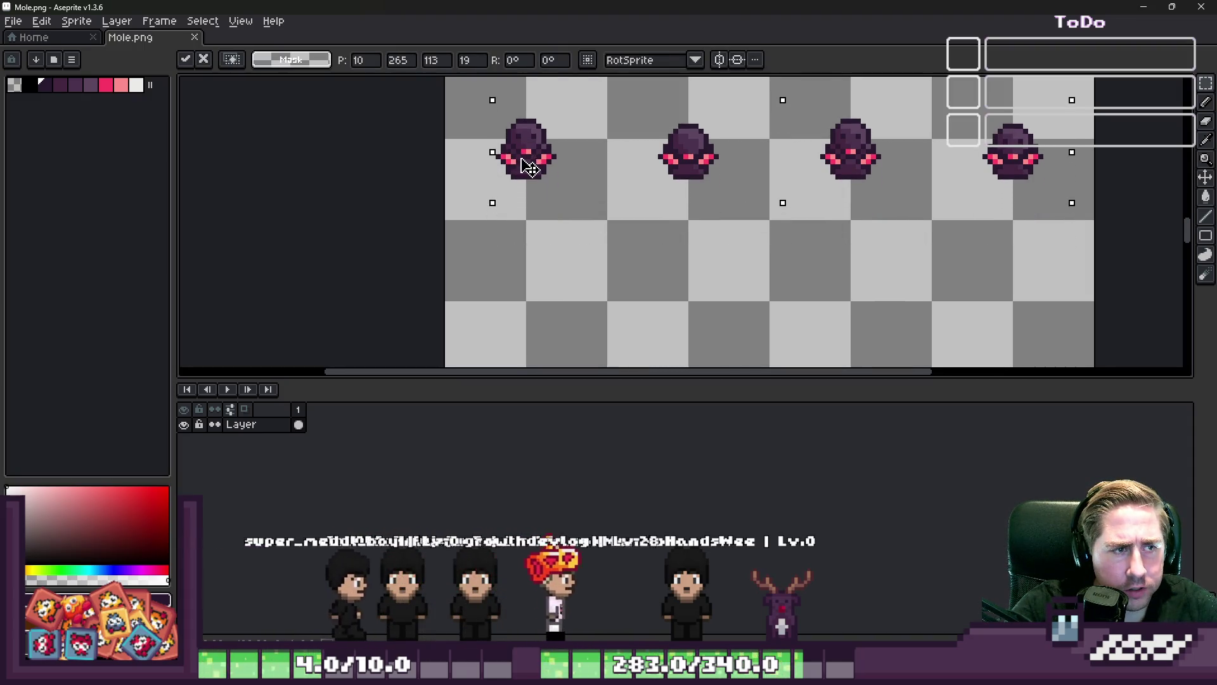
left_click(574, 222)
scroll(585, 284, "down", 1)
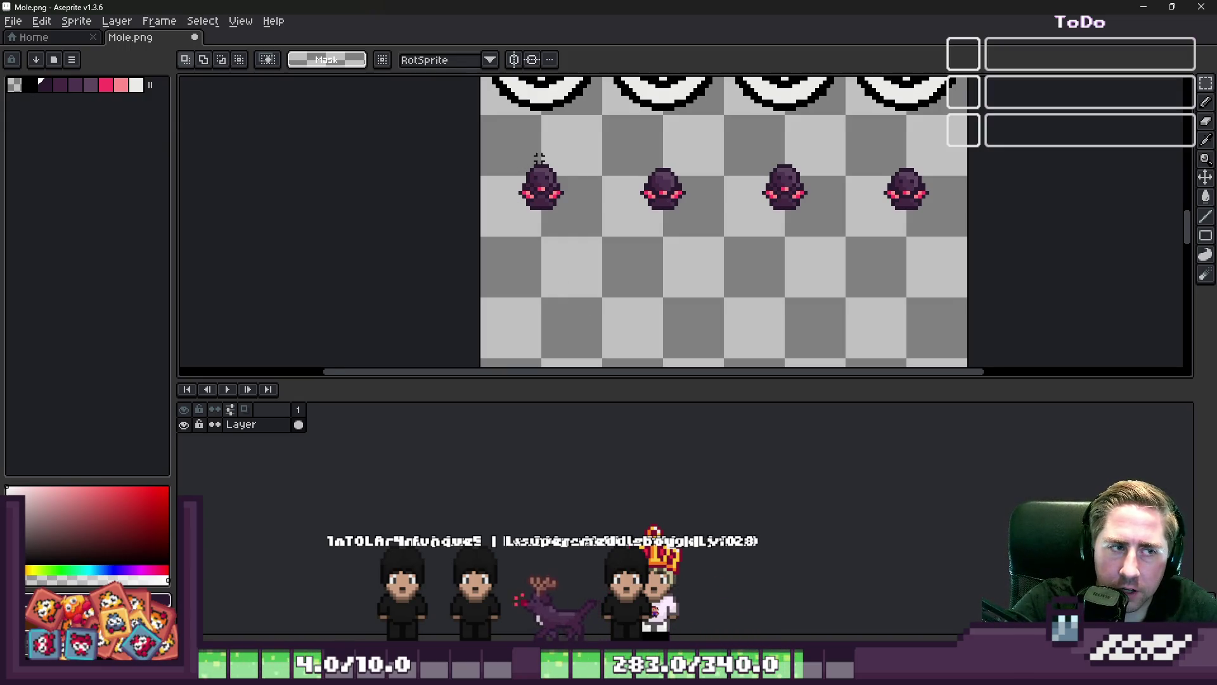
left_click(1155, 9)
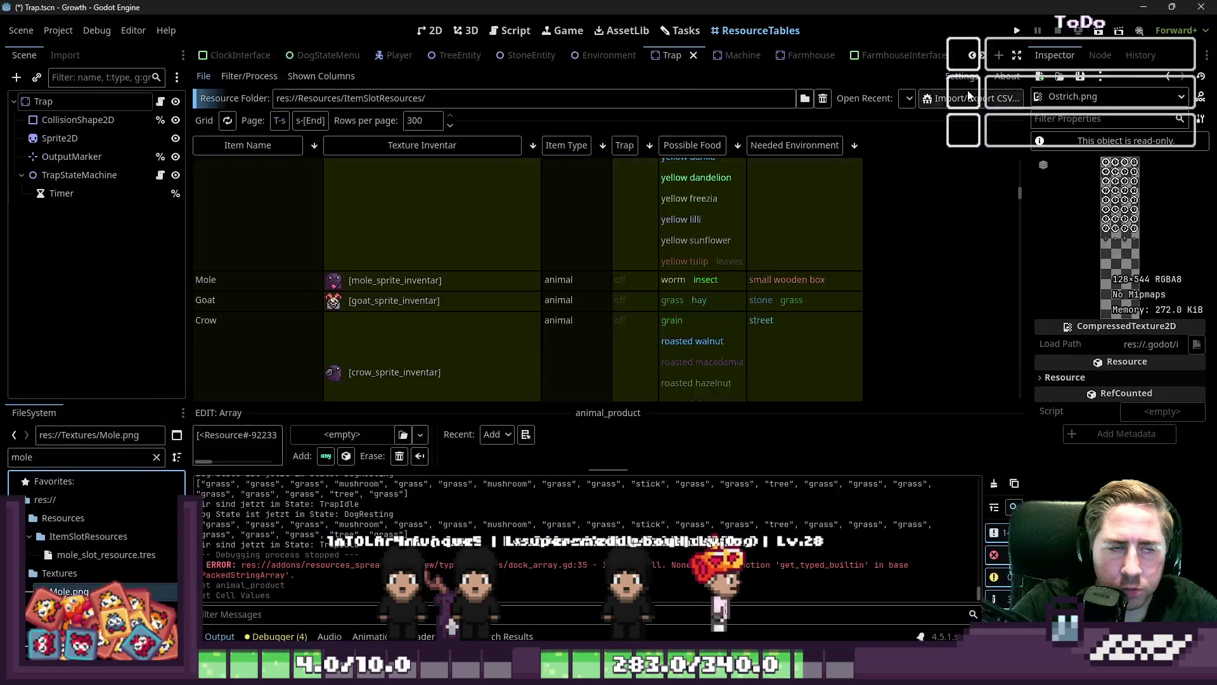
Filter the FileSystem to 'Goat' and open Goat.png in the external editor
scroll(323, 183, "down", 1)
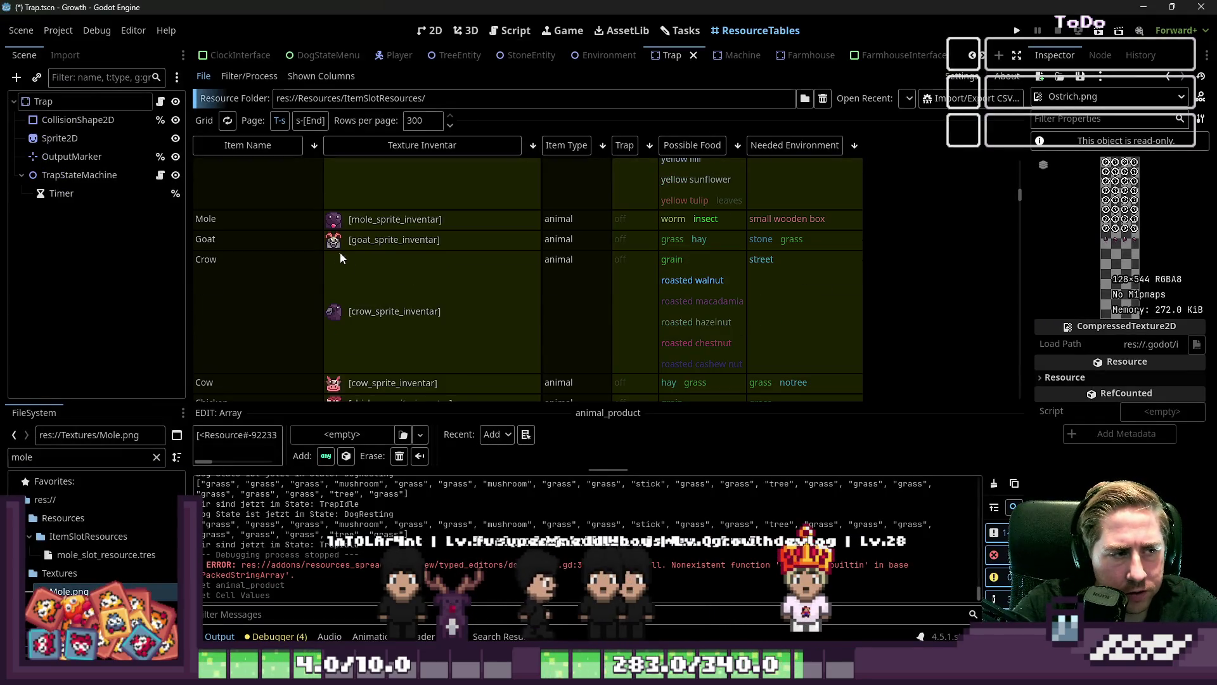
double_click(112, 460)
type("Goat")
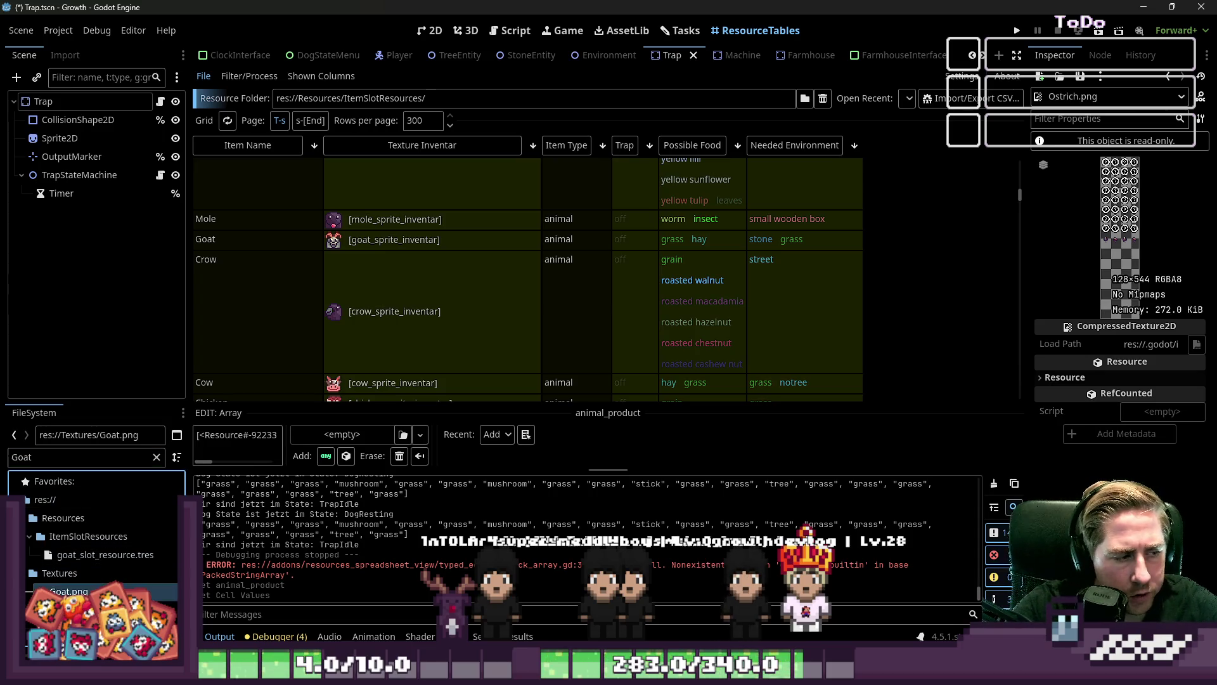
right_click(127, 589)
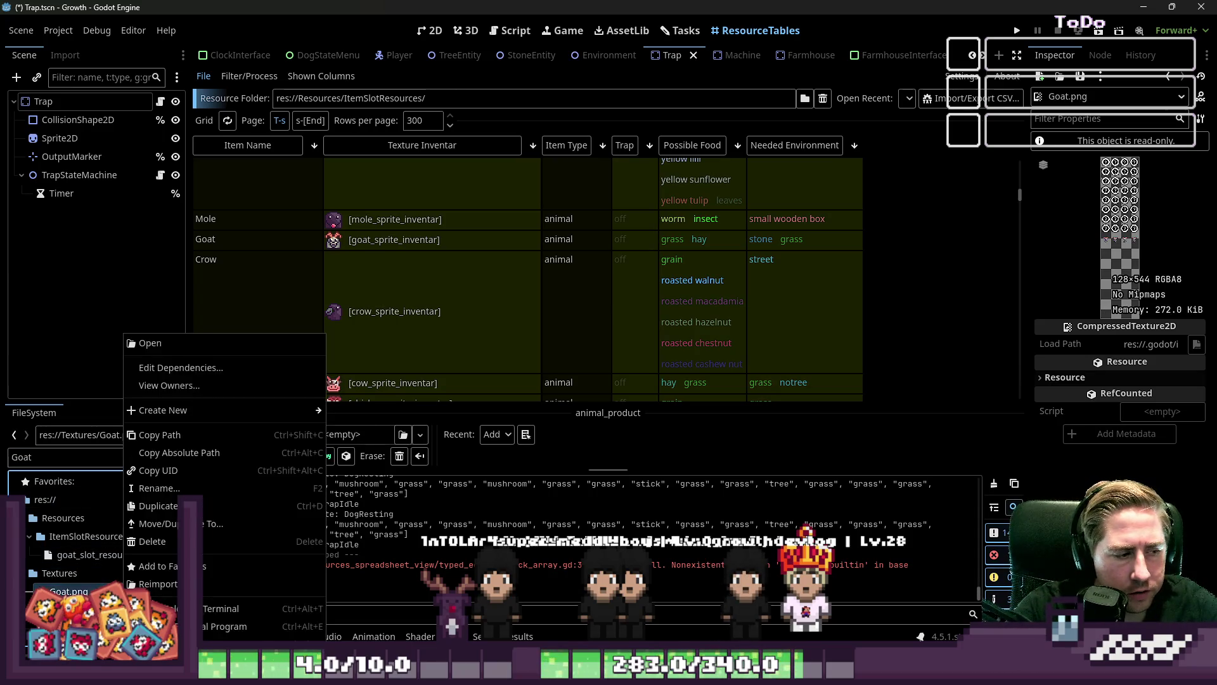
left_click(205, 629)
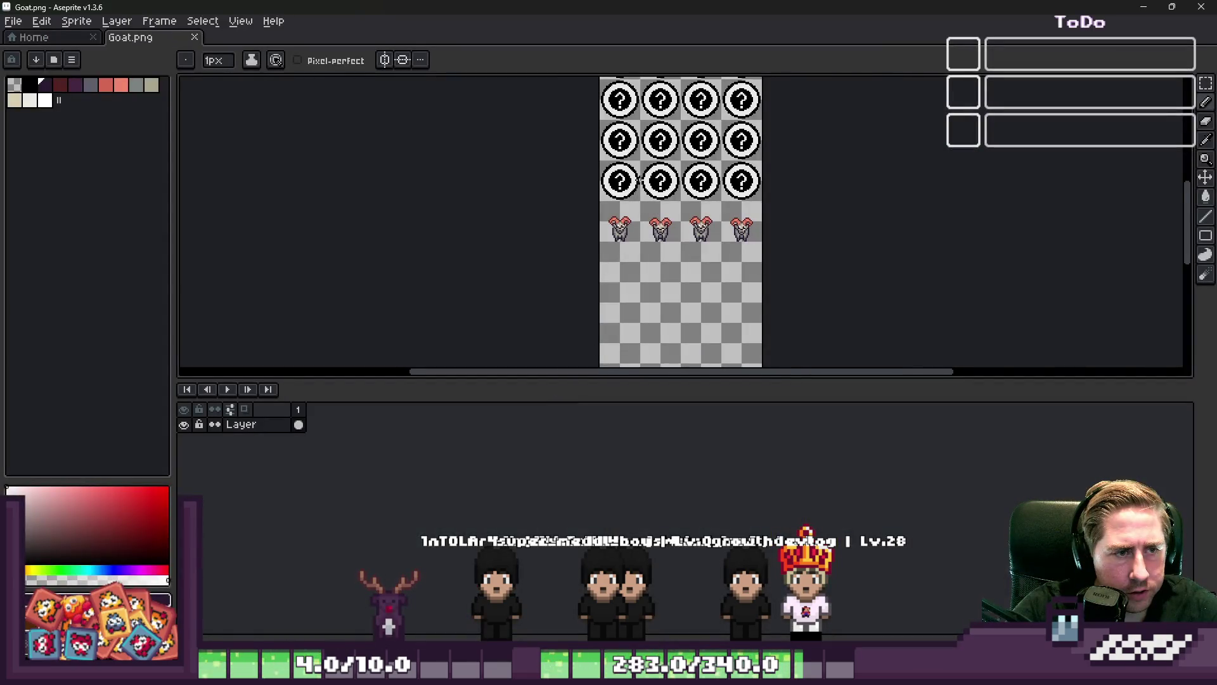
Marquee-select the row of goats and move it upward
scroll(637, 184, "up", 1)
scroll(665, 322, "up", 1)
key("m")
left_click_drag(496, 198, 989, 317)
scroll(558, 264, "up", 2)
left_click_drag(528, 293, 502, 272)
key("Return")
scroll(582, 226, "down", 1)
Reselect the goat row and shift it slightly down
scroll(582, 226, "down", 2)
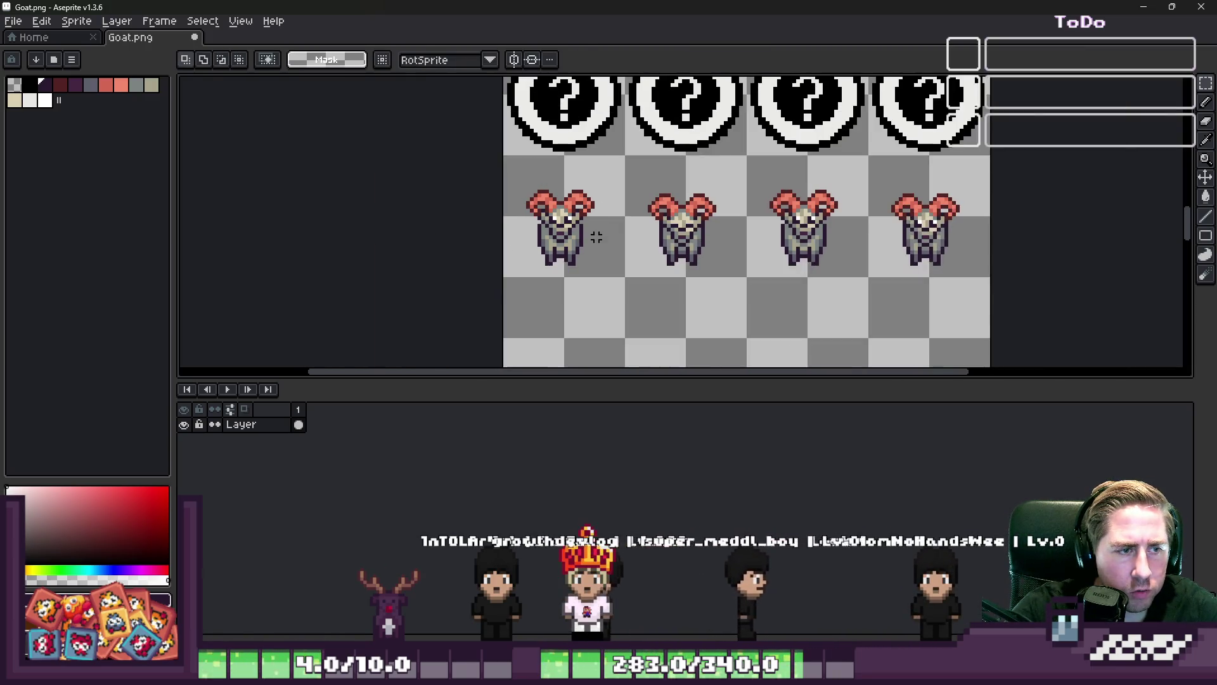
mouse_move(512, 152)
left_mouse_down()
mouse_move(848, 313)
mouse_move(993, 341)
left_mouse_up()
mouse_move(501, 153)
left_mouse_down()
mouse_move(701, 196)
mouse_move(824, 203)
mouse_move(939, 253)
left_mouse_up()
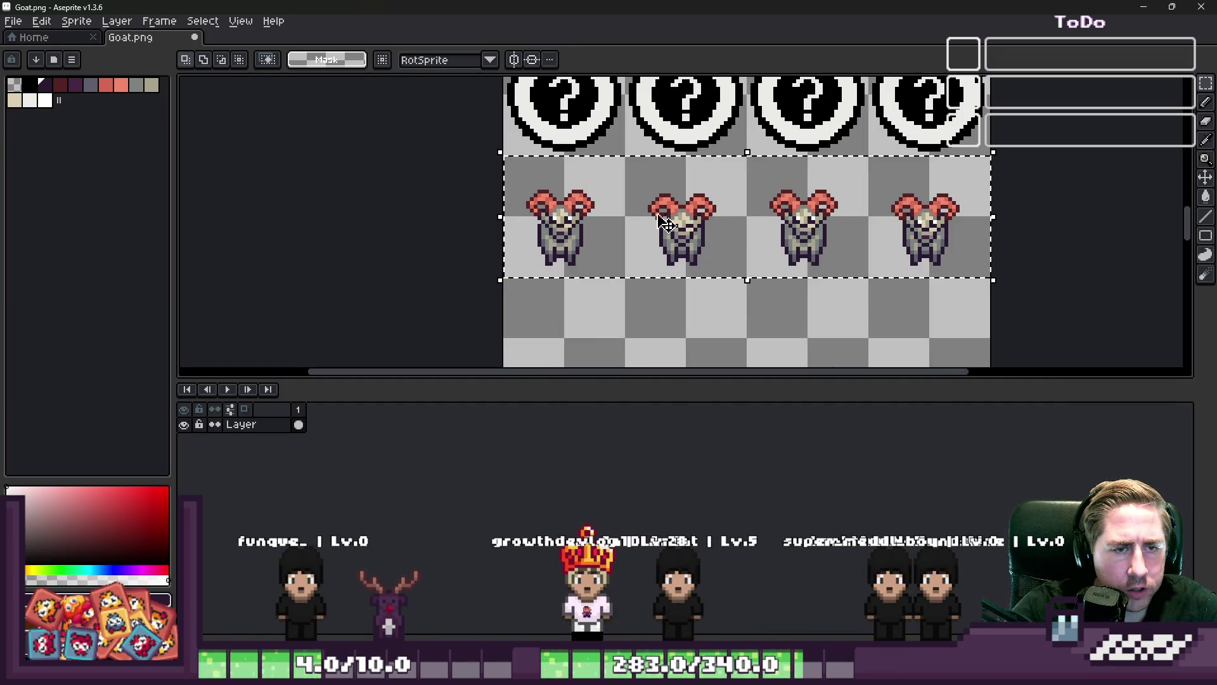
mouse_move(666, 231)
left_mouse_down()
mouse_move(594, 226)
mouse_move(598, 320)
left_mouse_up()
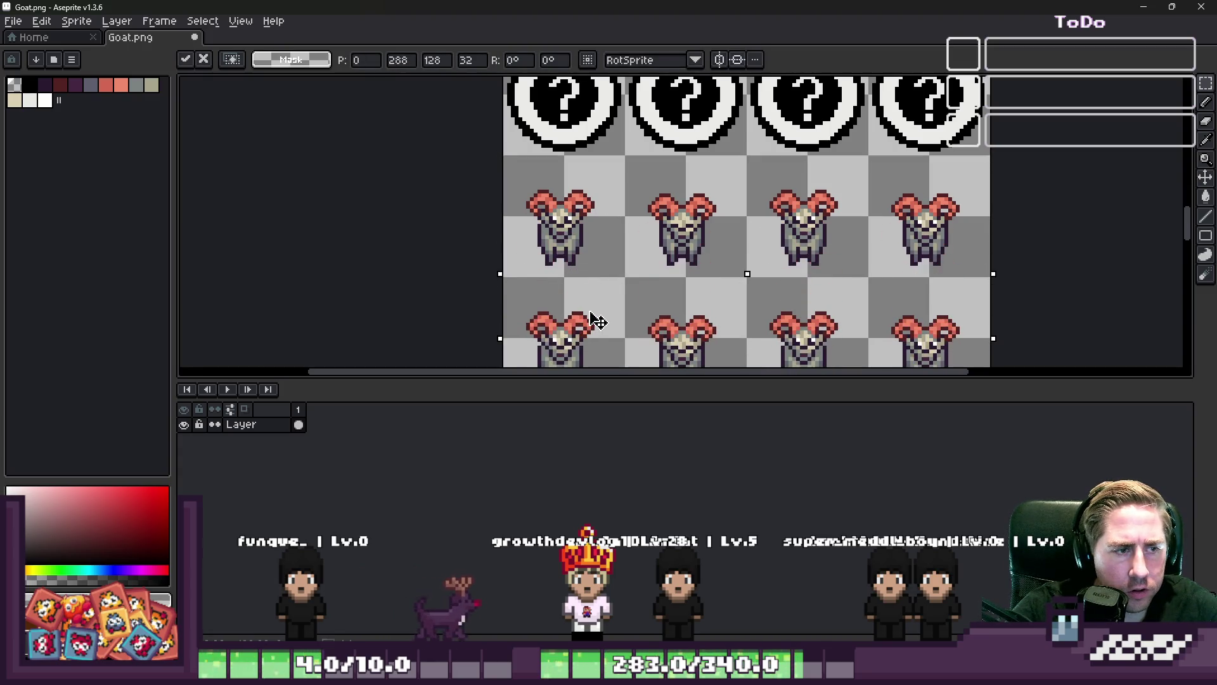
key("Return")
scroll(589, 256, "up", 4)
Nudge the goat's bottom rows down one pixel
scroll(444, 258, "down", 2)
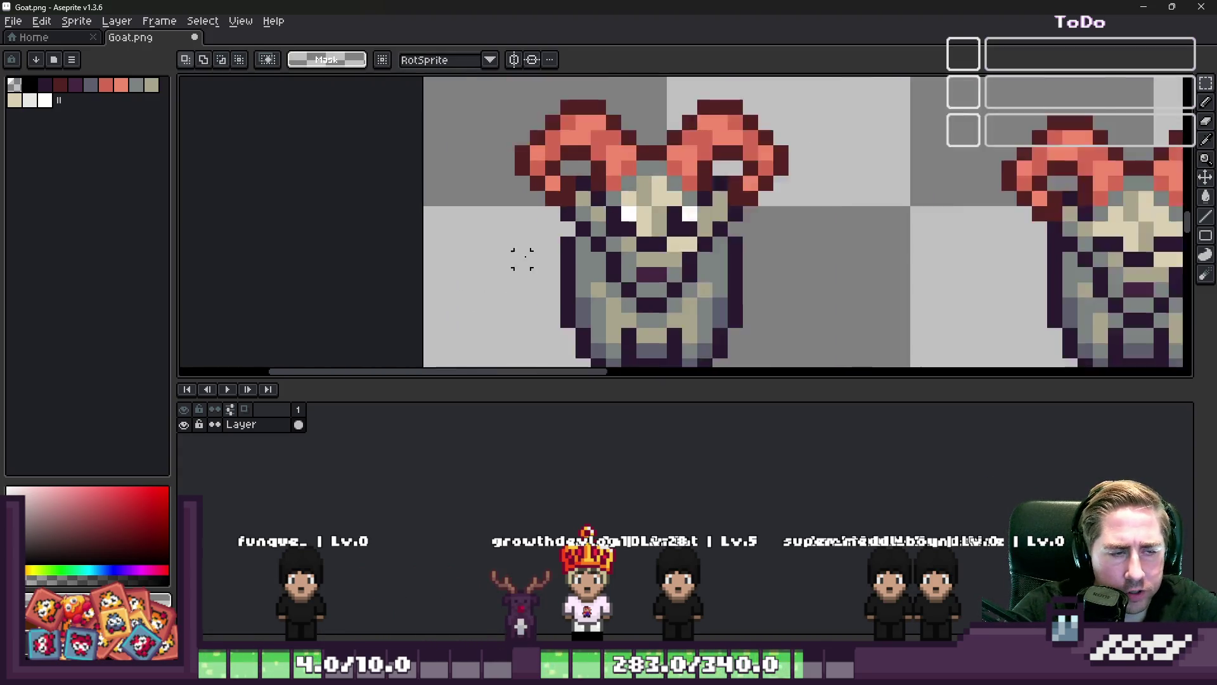
scroll(524, 308, "up", 2)
mouse_move(523, 309)
left_mouse_down()
mouse_move(802, 362)
mouse_move(783, 319)
mouse_move(490, 295)
mouse_move(493, 319)
mouse_move(484, 314)
left_mouse_up()
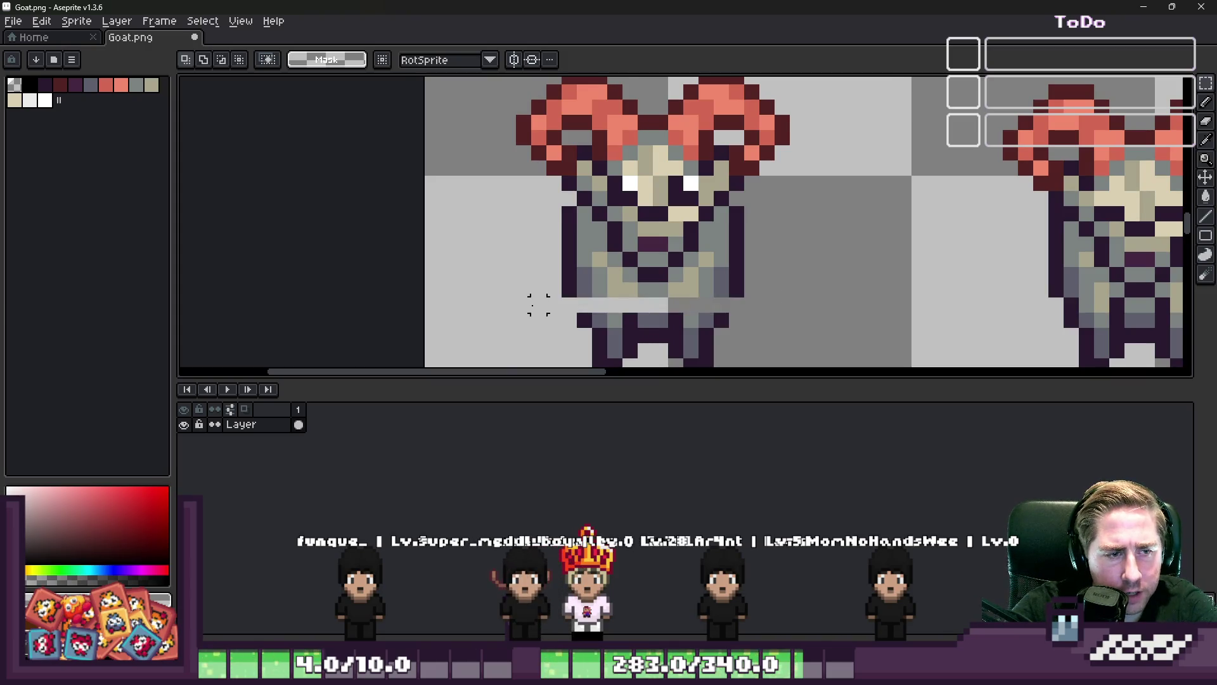
scroll(535, 304, "down", 1)
key("Down")
key("Return")
scroll(710, 315, "down", 1)
scroll(600, 236, "up", 1)
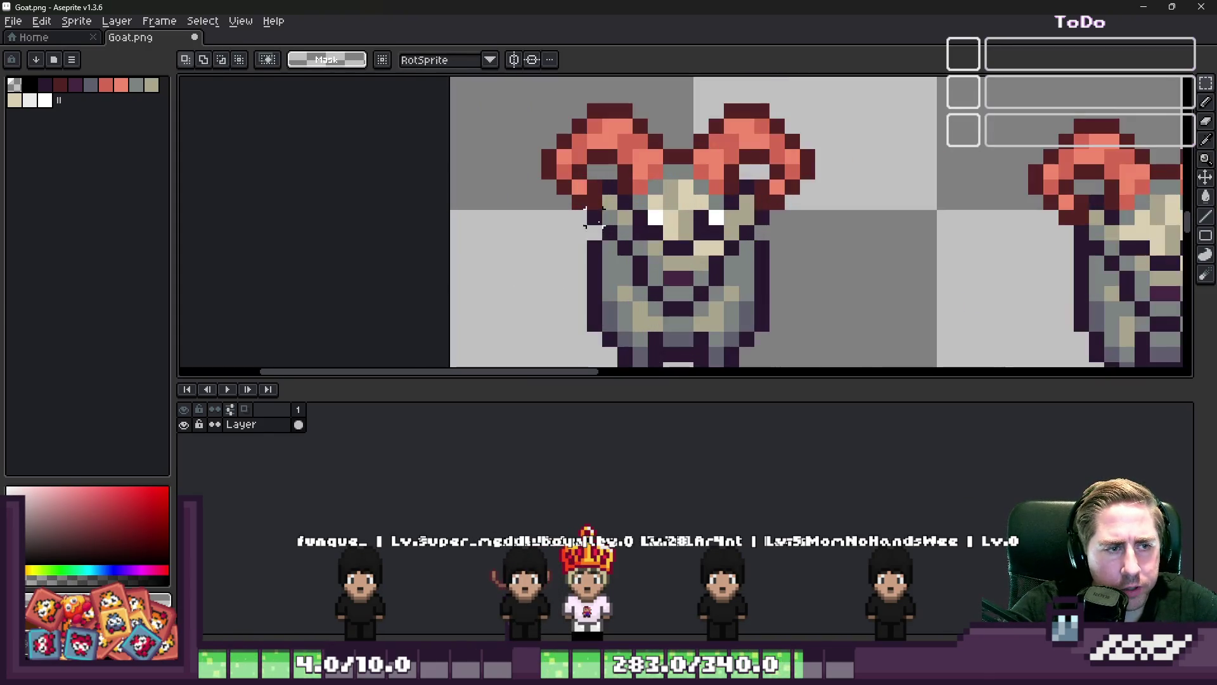
With the Pencil, pick the goat's dark outline, grey and dark purple colours
key("b")
left_click(599, 235, "alt")
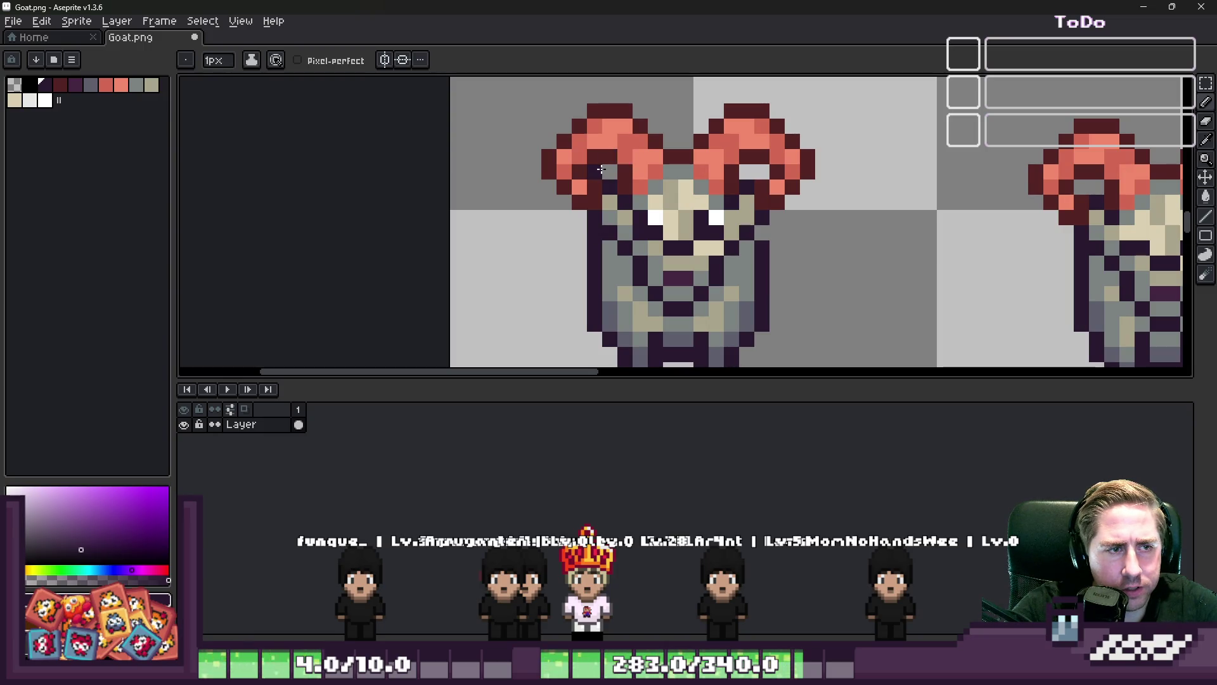
key("alt")
scroll(619, 195, "down", 2)
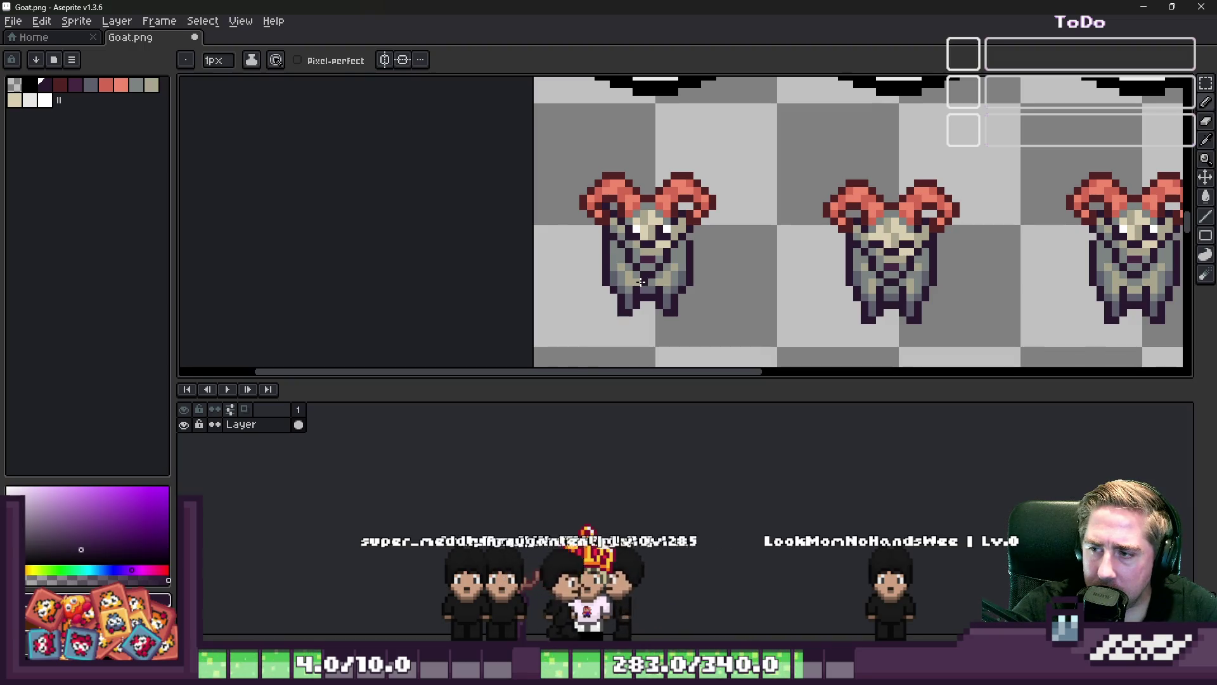
scroll(636, 216, "up", 2)
left_click(711, 192, "alt")
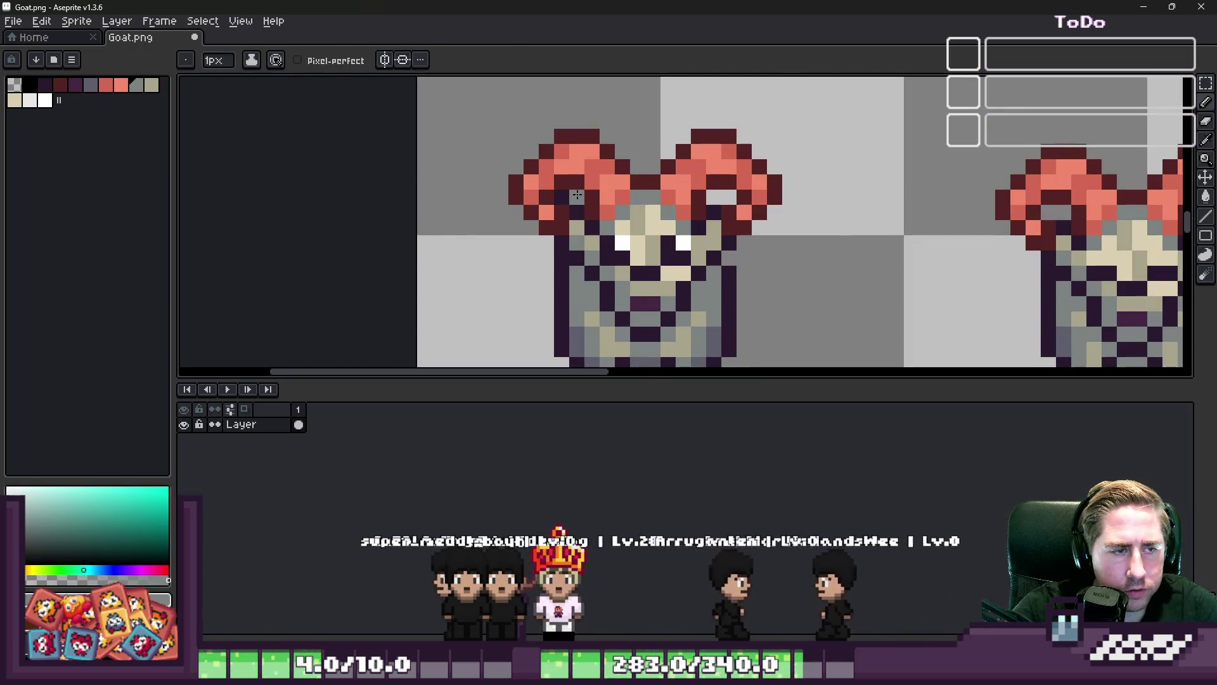
left_click(732, 265, "alt")
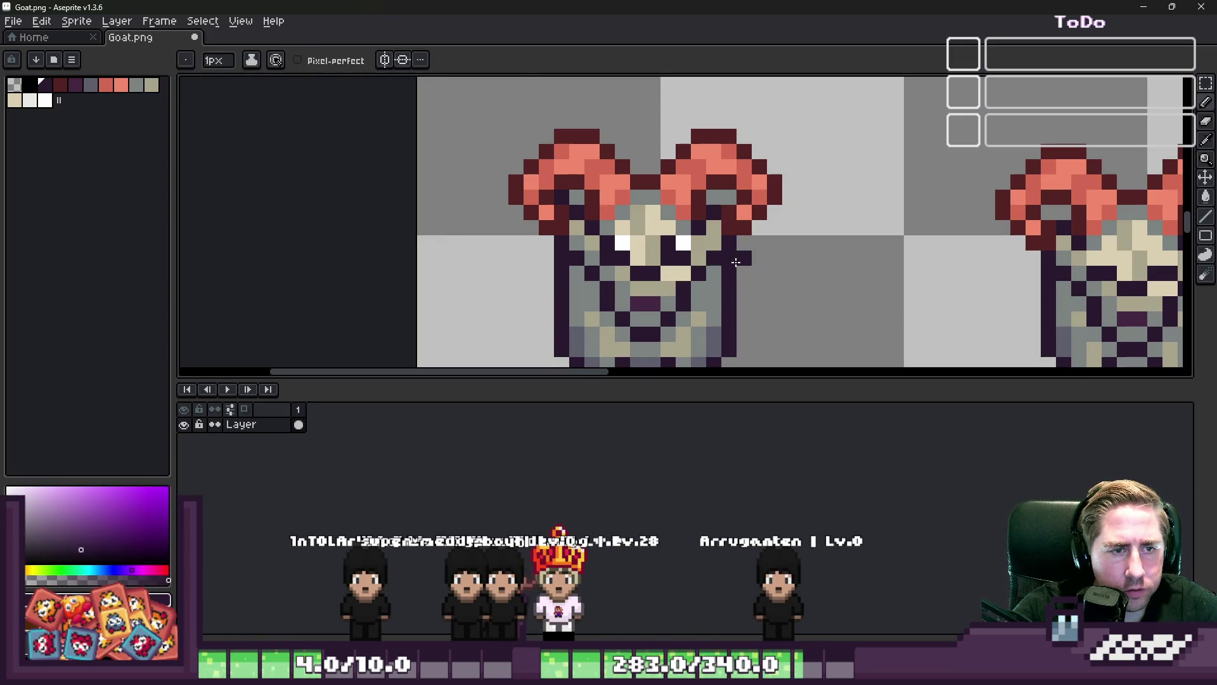
scroll(731, 260, "down", 2)
scroll(628, 248, "up", 2)
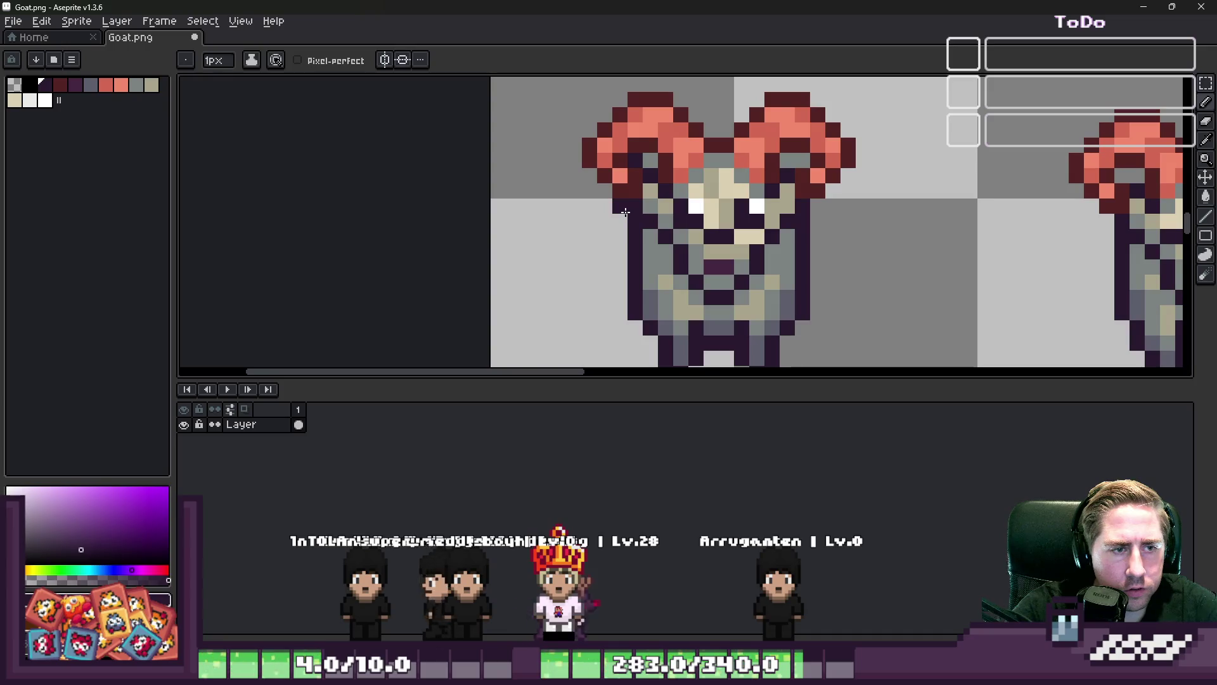
Paint an outline pixel beside the face and grey pixels along the goat's right edge
left_click(827, 210)
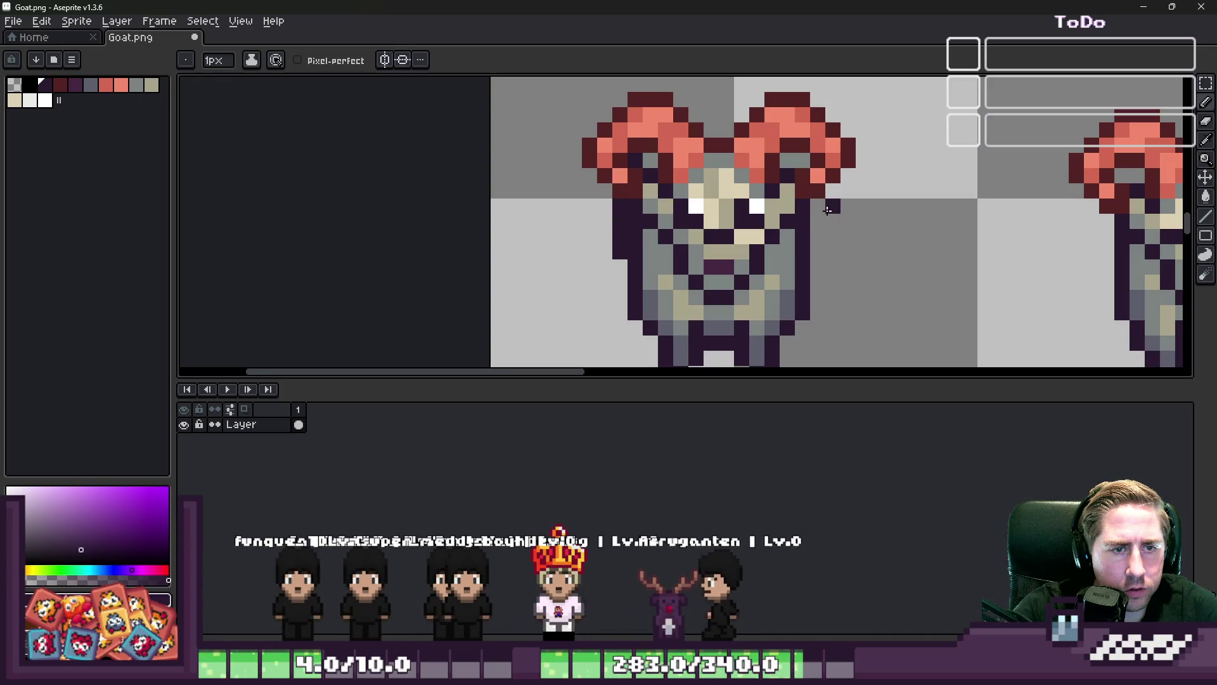
left_click(797, 245, "alt")
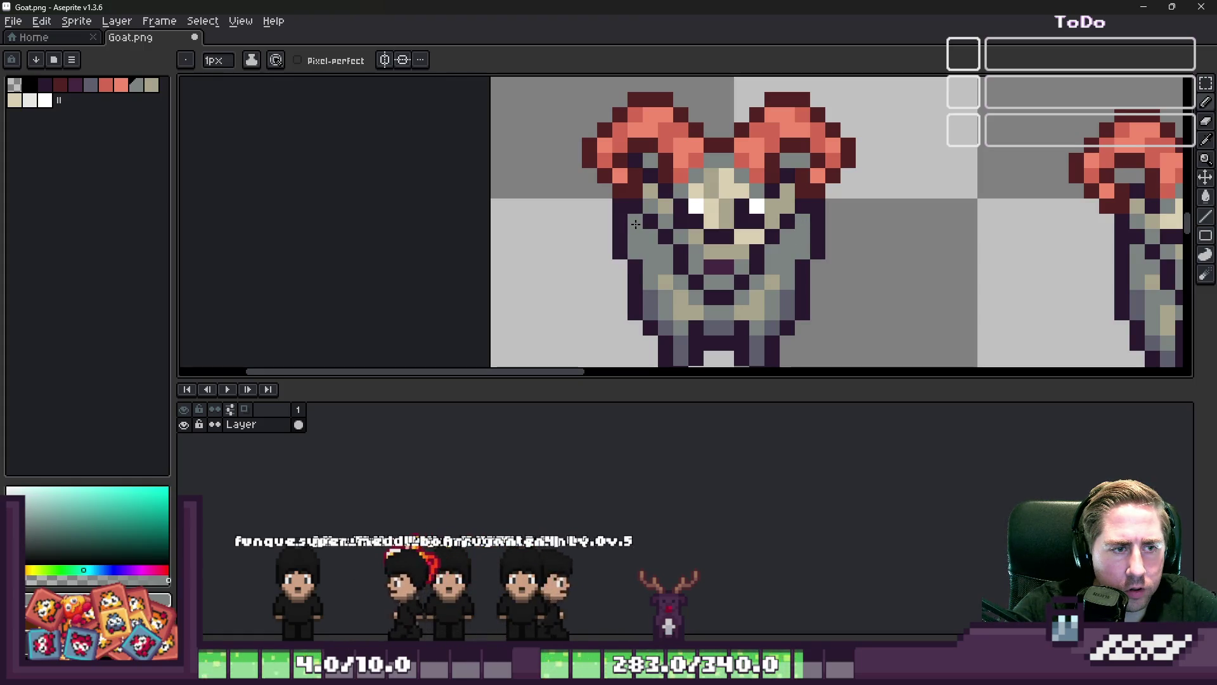
scroll(619, 228, "down", 2)
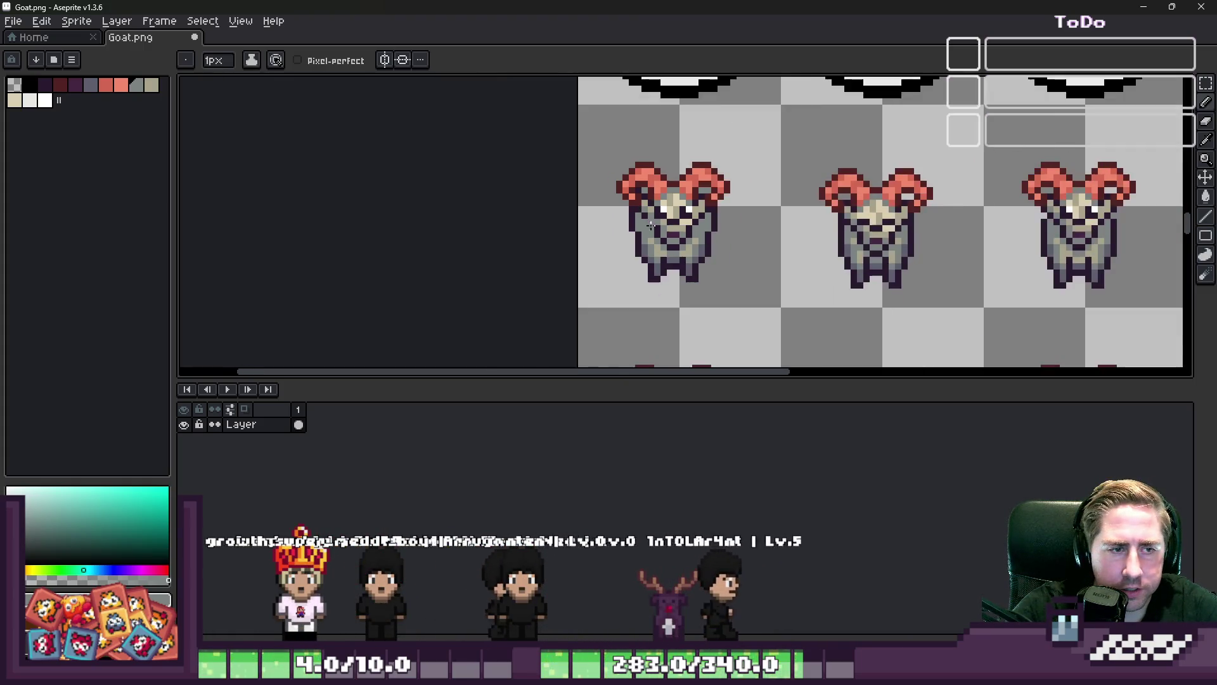
scroll(619, 257, "up", 2)
left_click(618, 255, "alt")
left_click(627, 229, "alt")
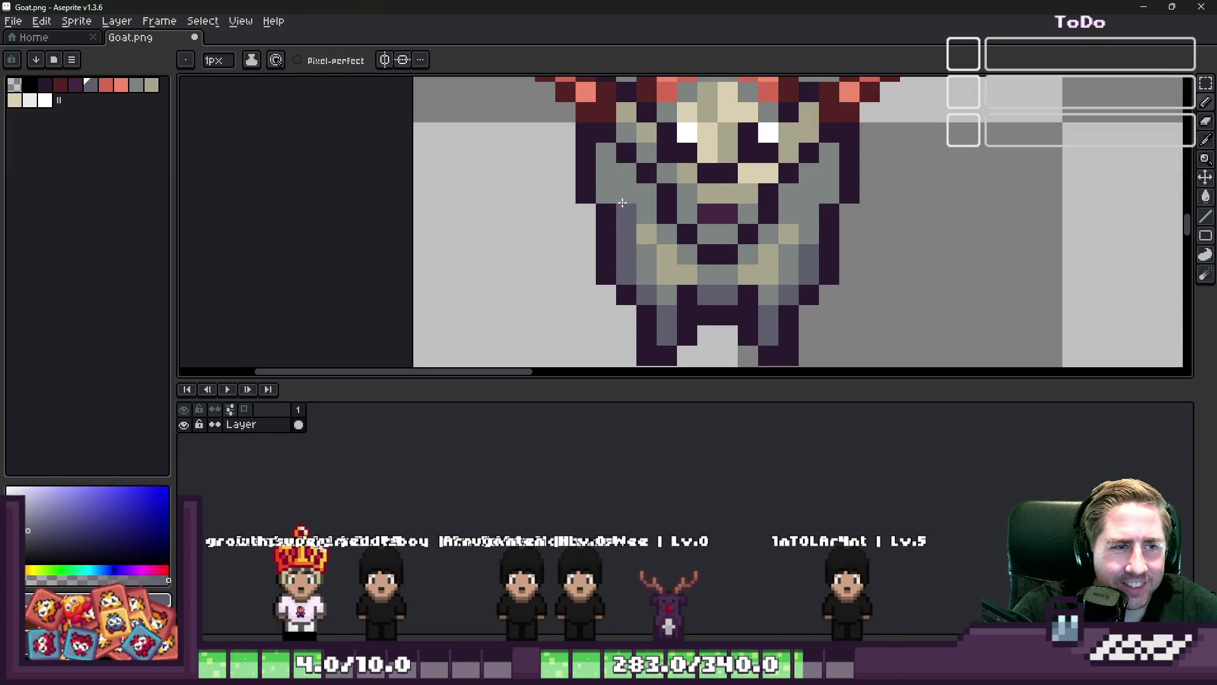
scroll(620, 173, "down", 1)
scroll(620, 173, "up", 1)
left_click_drag(803, 235, 803, 213)
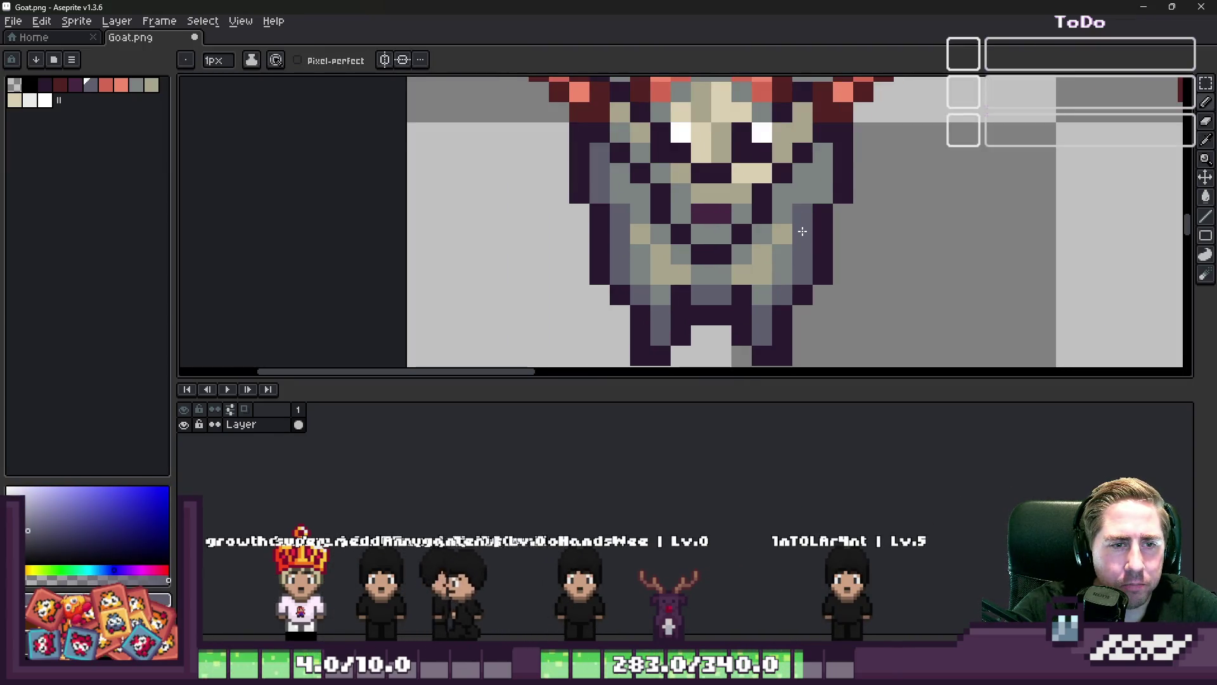
left_click(823, 163)
Paint a tan pixel on the goat's face
left_click(787, 227, "alt")
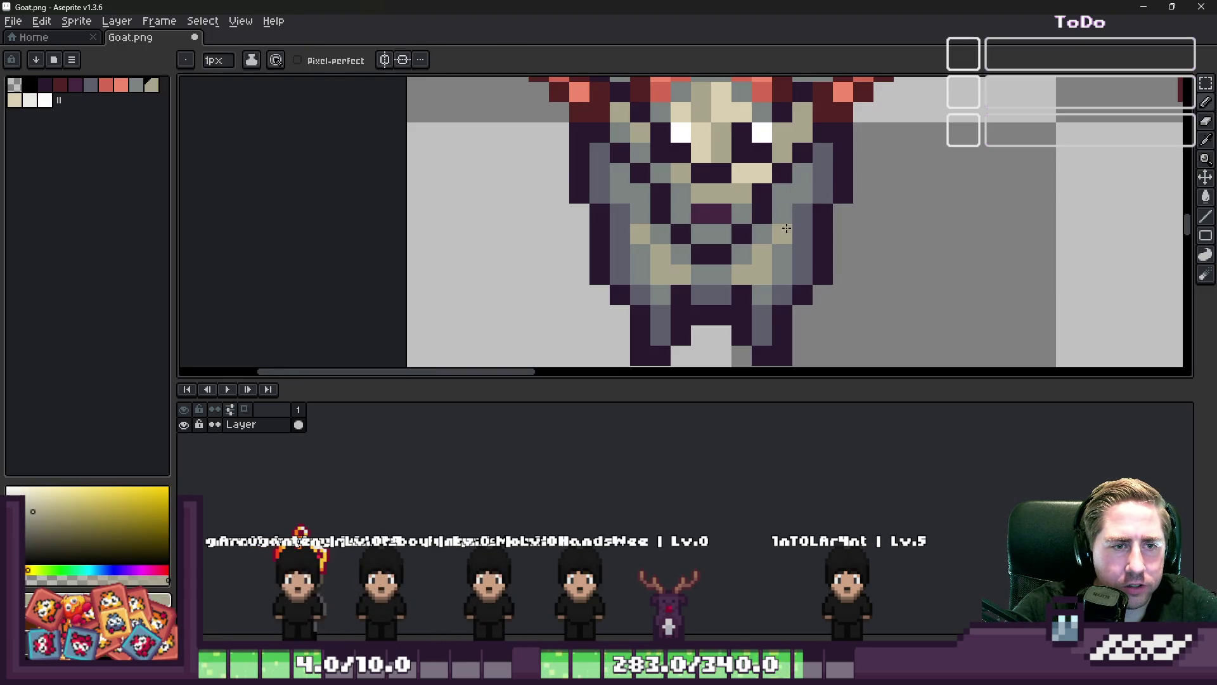
left_click(802, 193)
scroll(632, 209, "down", 4)
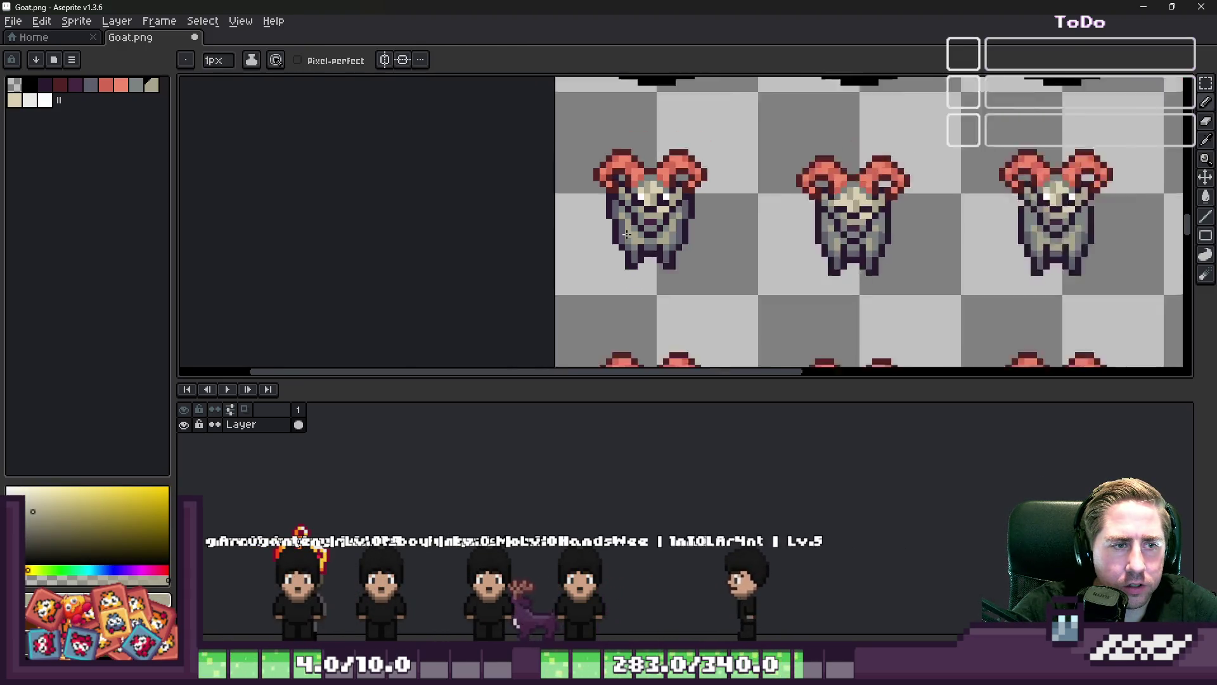
scroll(636, 248, "up", 2)
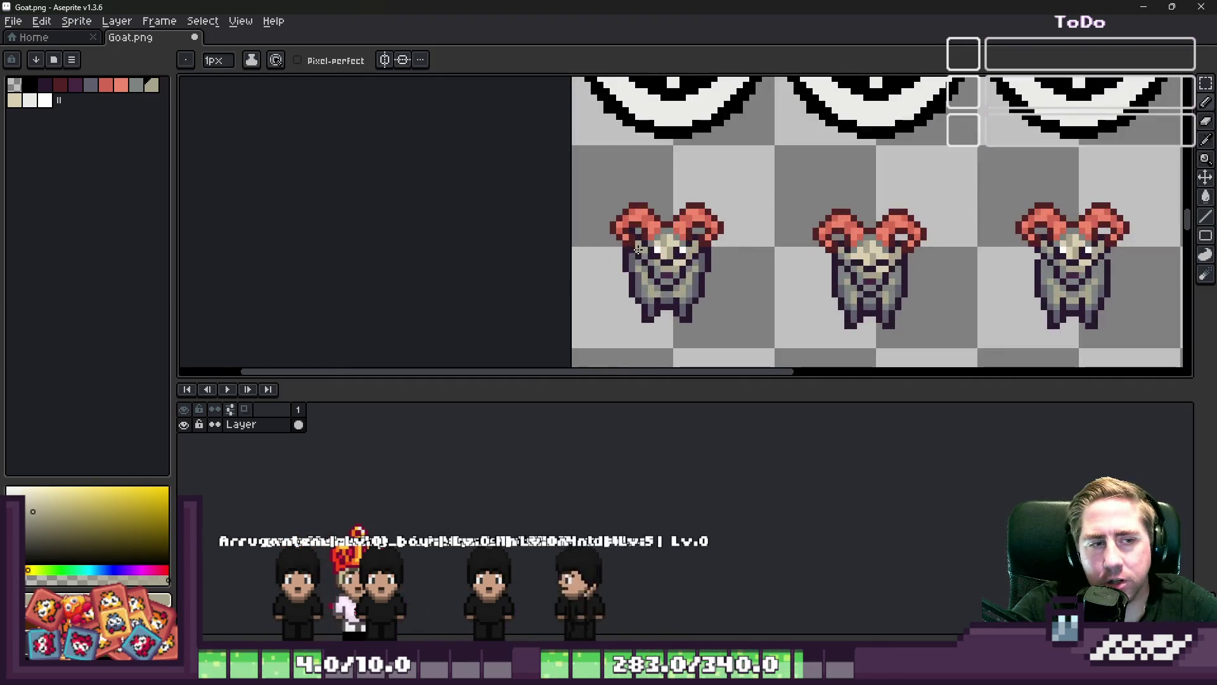
scroll(639, 216, "up", 3)
scroll(639, 208, "down", 2)
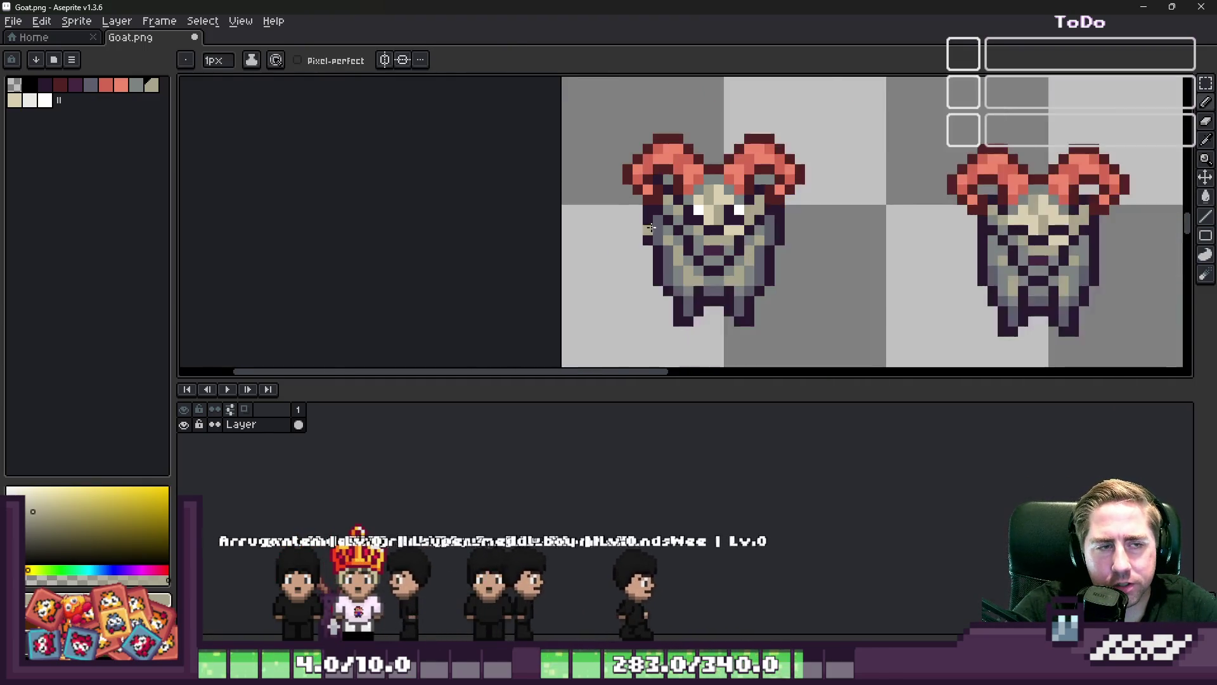
Eyedrop the grey-blue and dark purple shades from the goat
left_click(670, 180, "alt")
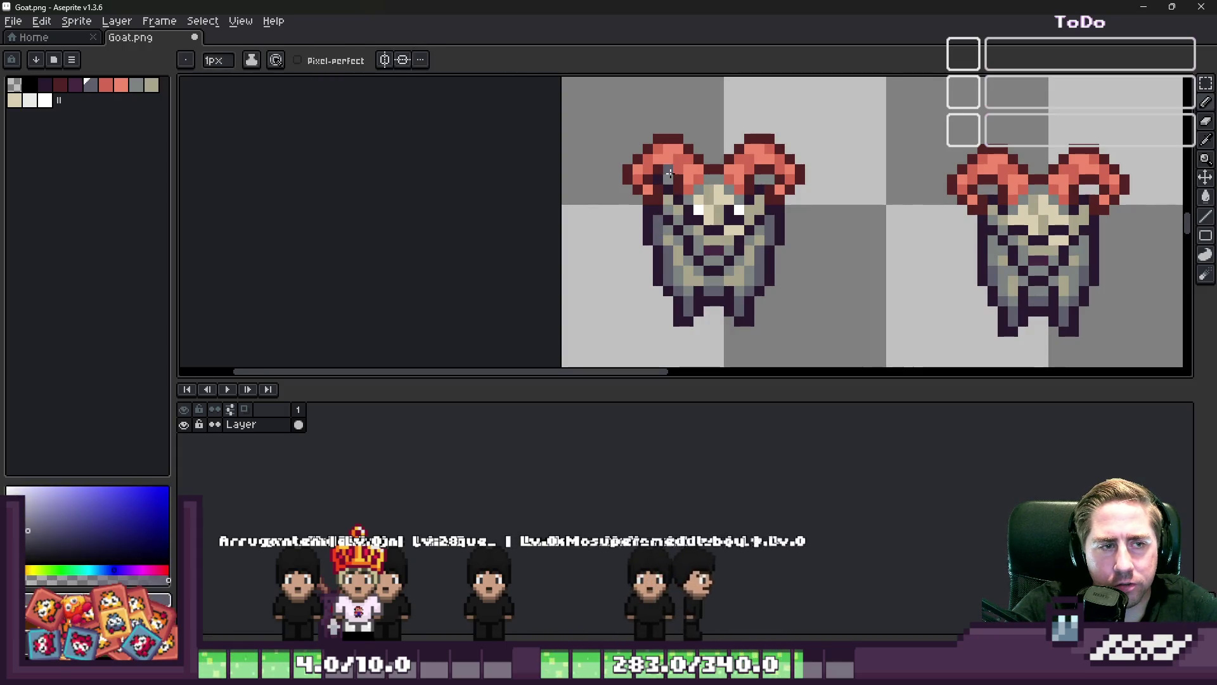
scroll(770, 180, "down", 3)
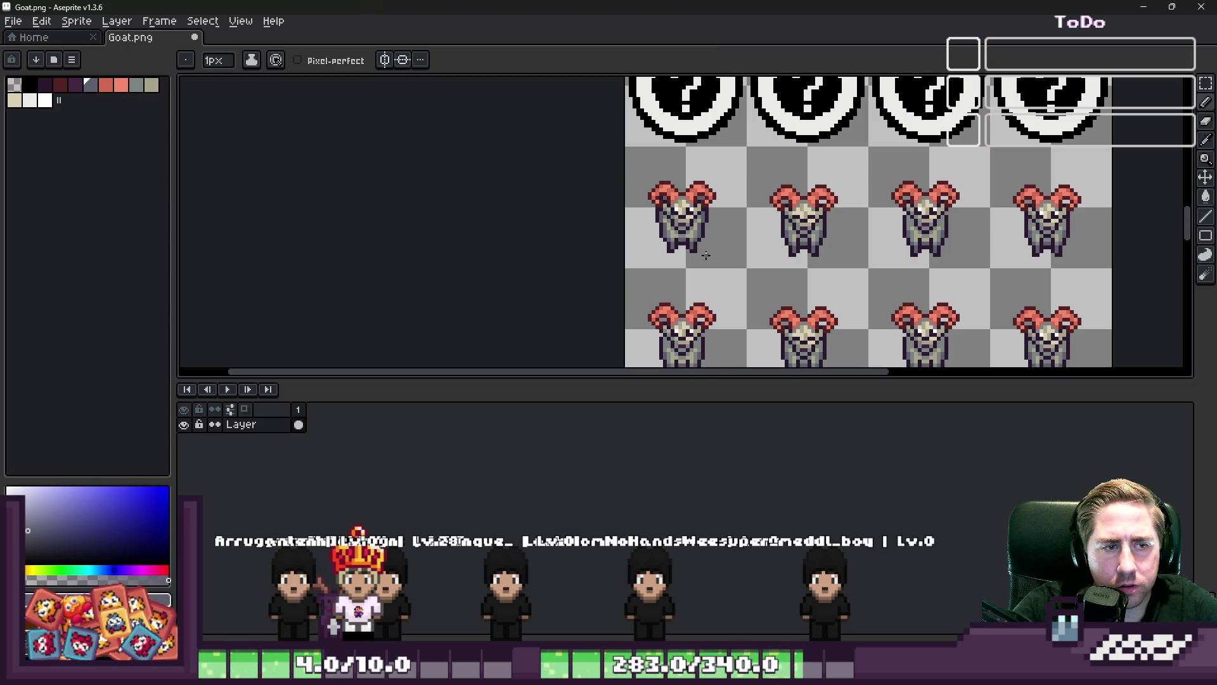
scroll(706, 255, "up", 3)
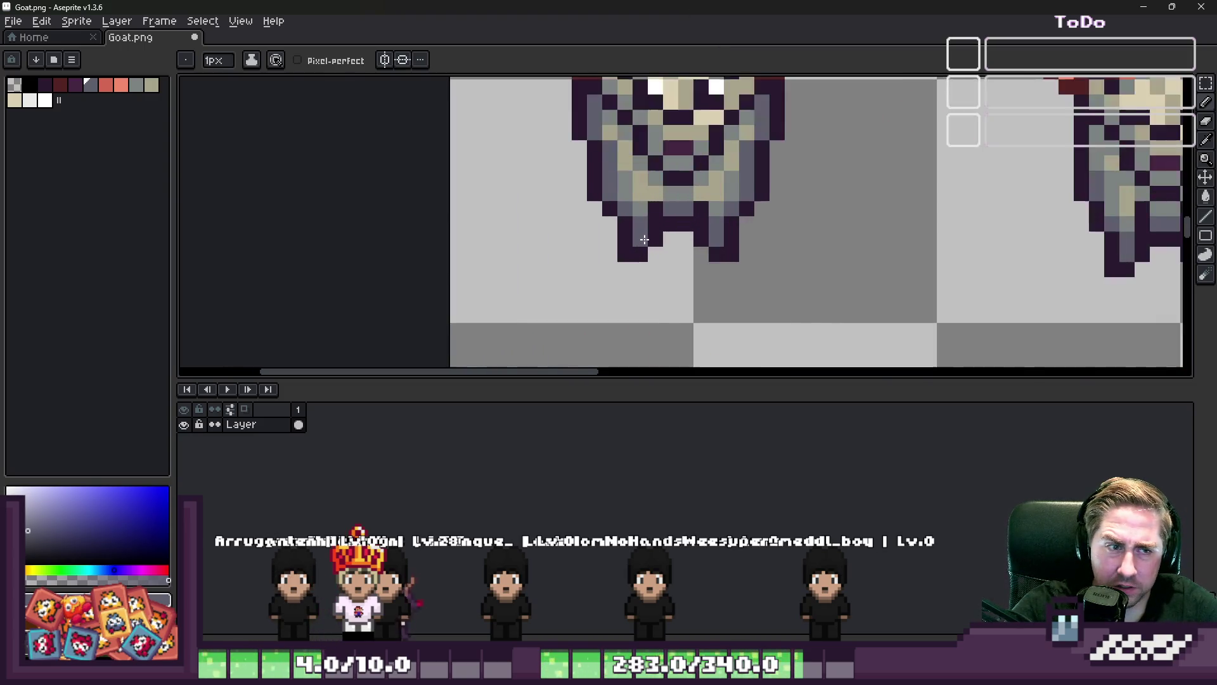
left_click(656, 207, "alt")
scroll(704, 198, "down", 3)
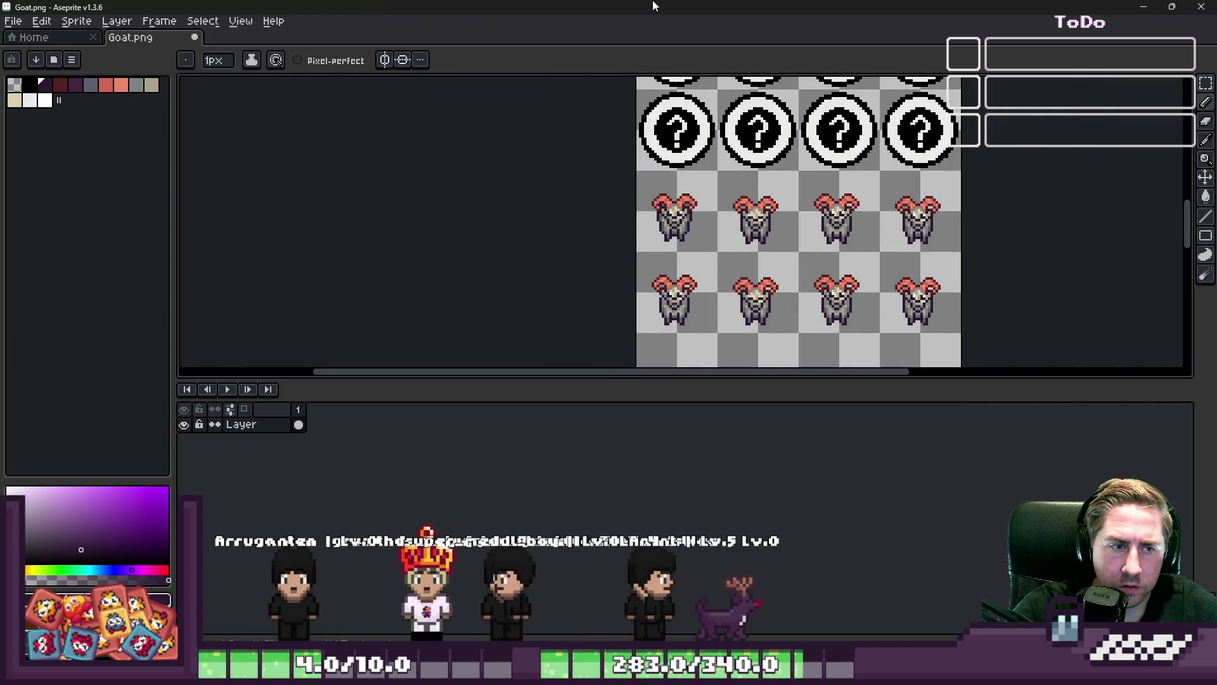
key("m")
scroll(696, 190, "up", 2)
Delete the goats from the other tiles in the row
left_click_drag(609, 190, 669, 262)
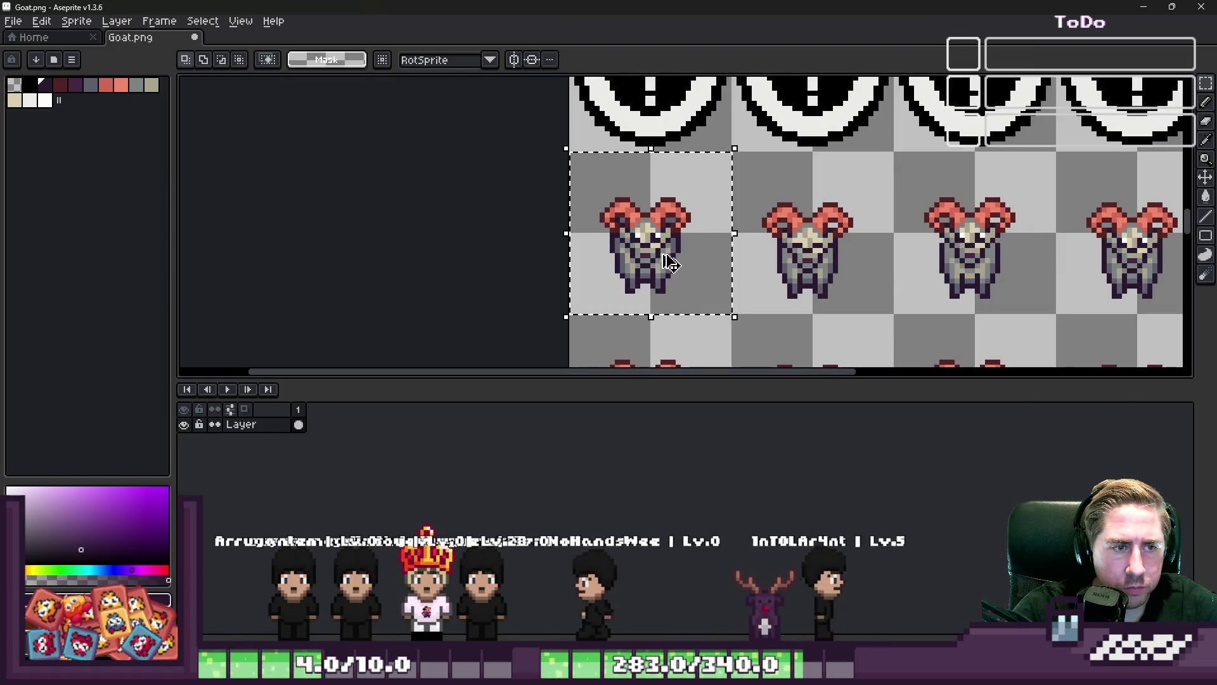
left_click(693, 239)
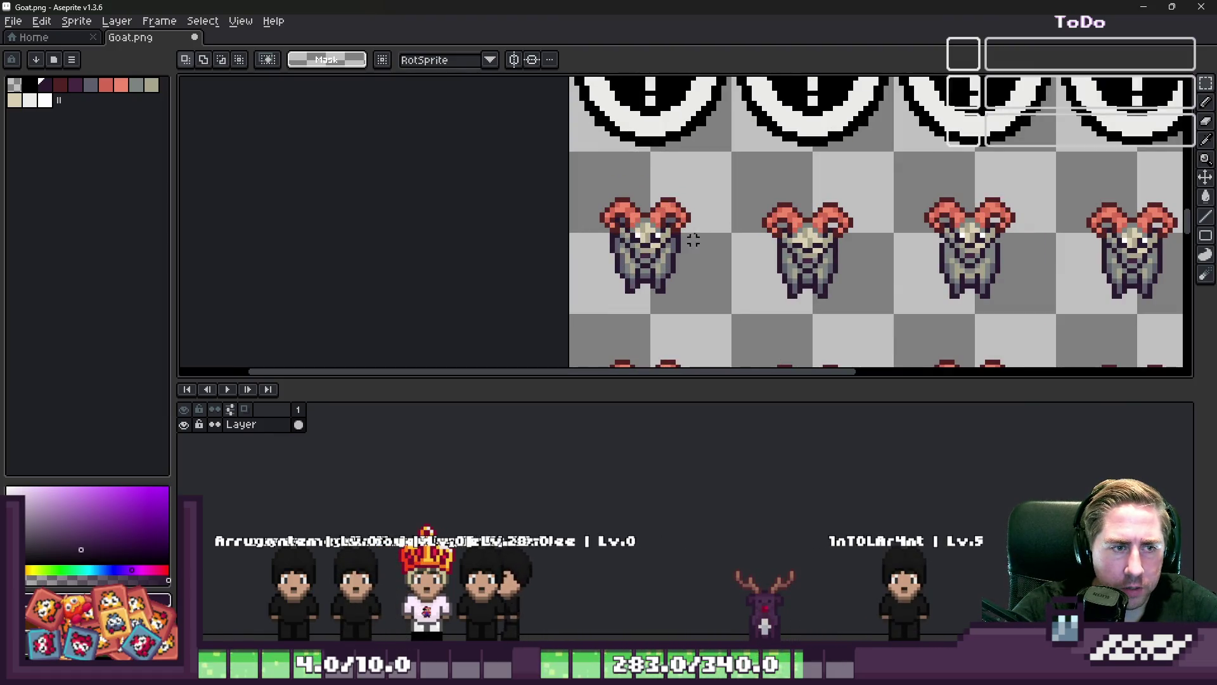
key("Delete")
left_click(905, 212)
key("Delete")
left_click(1078, 239)
key("Delete")
Copy the first goat and paste copies into tiles 2, 3 and 4
left_click(621, 216)
key("ctrl+c")
key("ctrl+v")
left_click_drag(622, 265, 786, 265)
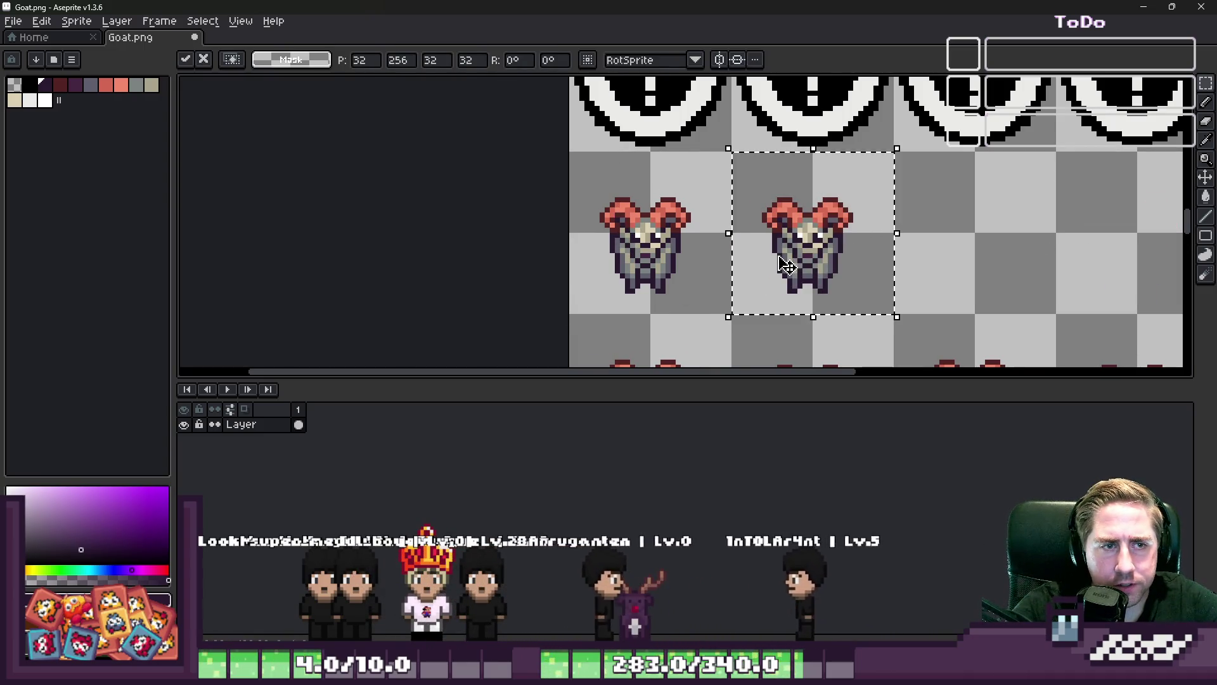
key("ctrl+v")
left_click_drag(638, 266, 970, 266)
key("Return")
left_click(637, 266)
key("ctrl+v")
left_click_drag(637, 266, 1124, 266)
key("Return")
Select the goat's mouth pixels
scroll(1132, 234, "down", 1)
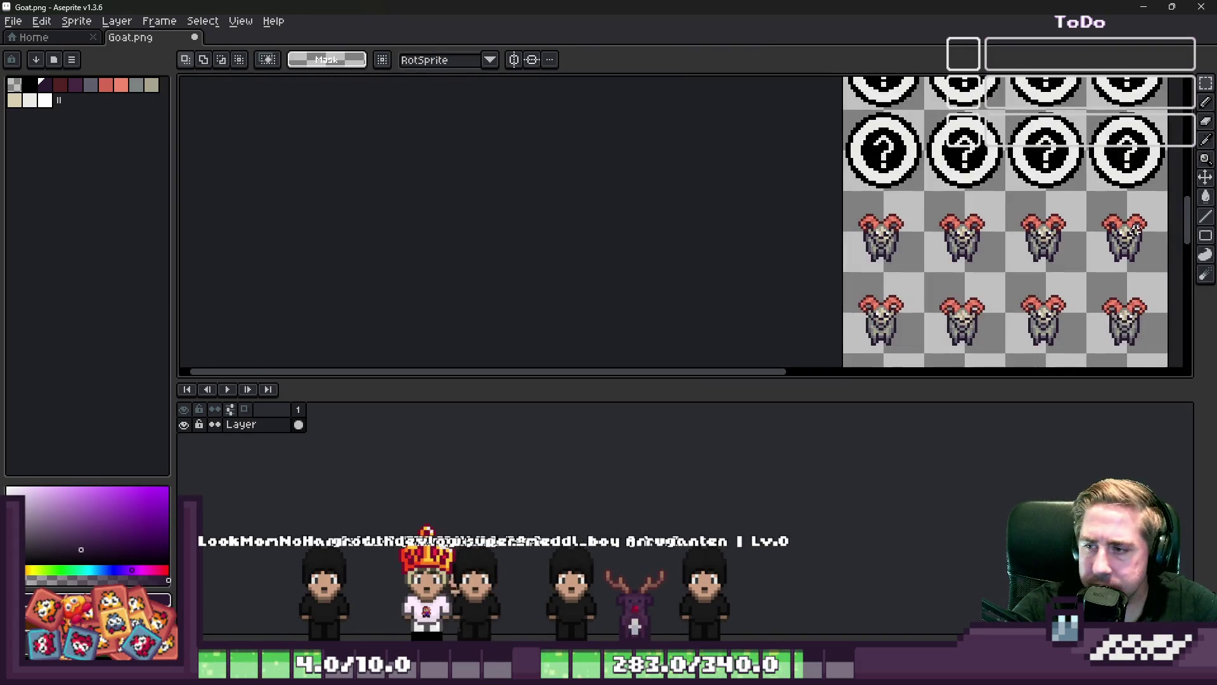
scroll(1055, 216, "up", 5)
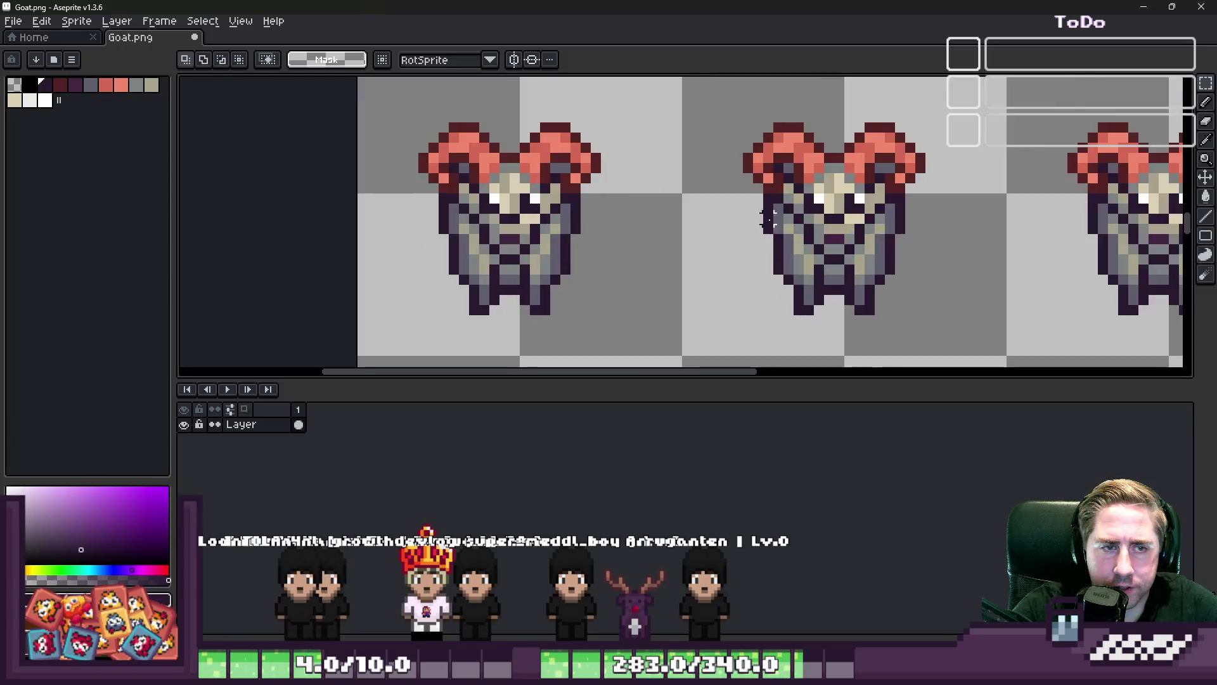
scroll(787, 277, "up", 2)
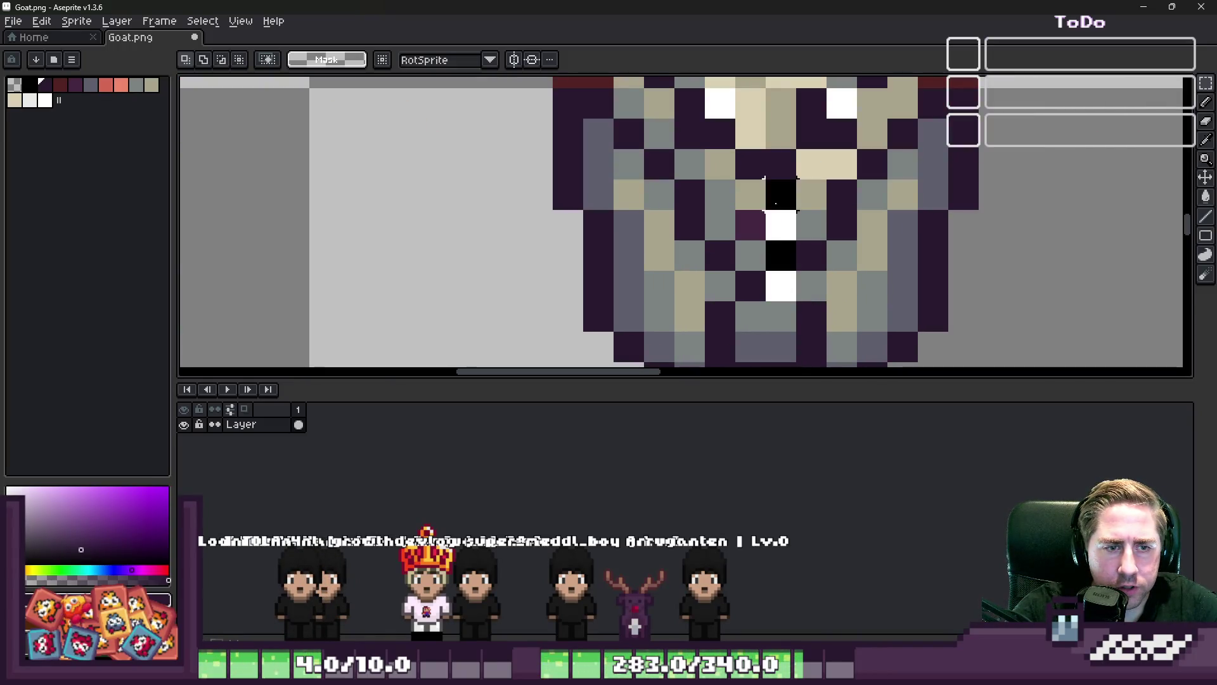
left_click_drag(751, 194, 786, 292)
Select the second goat's face and both horns with the rectangular marquee
scroll(727, 304, "down", 2)
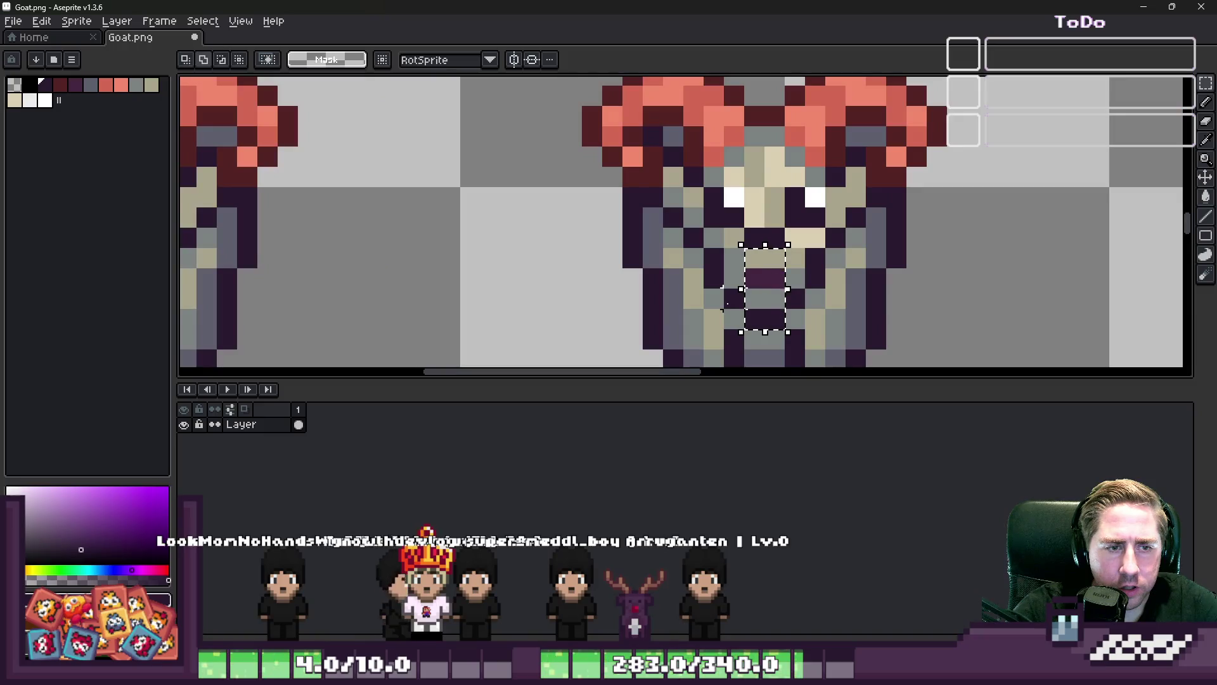
left_click_drag(796, 208, 674, 155)
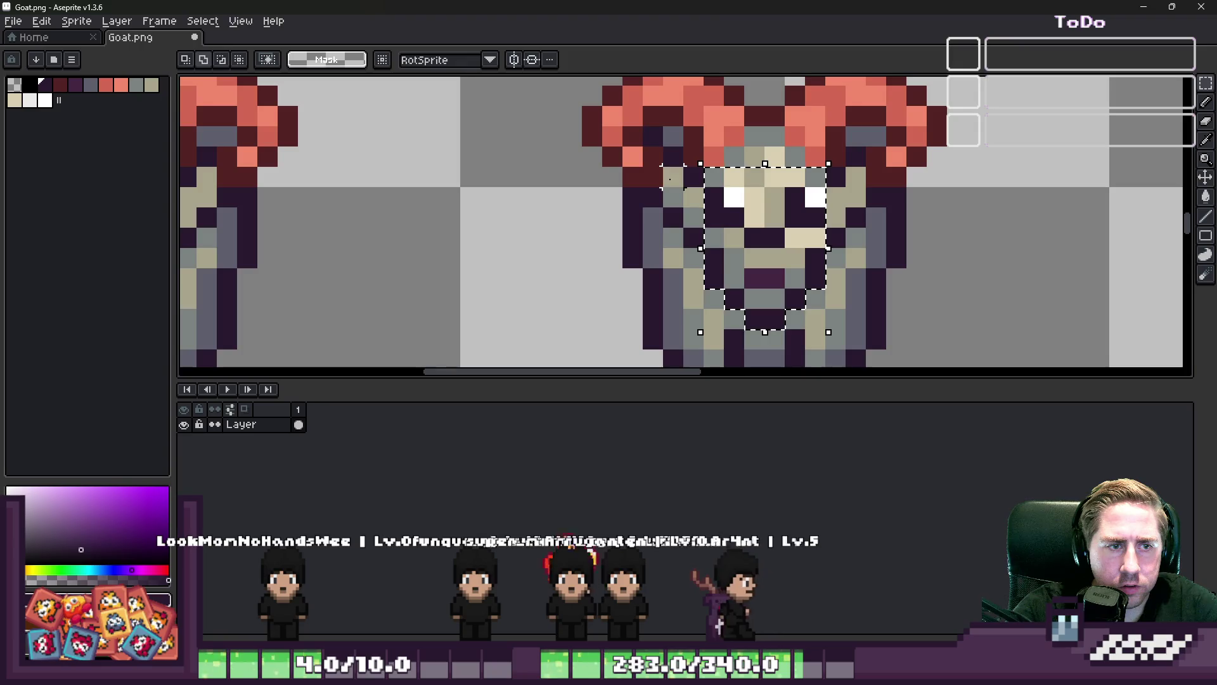
left_click_drag(732, 196, 691, 236)
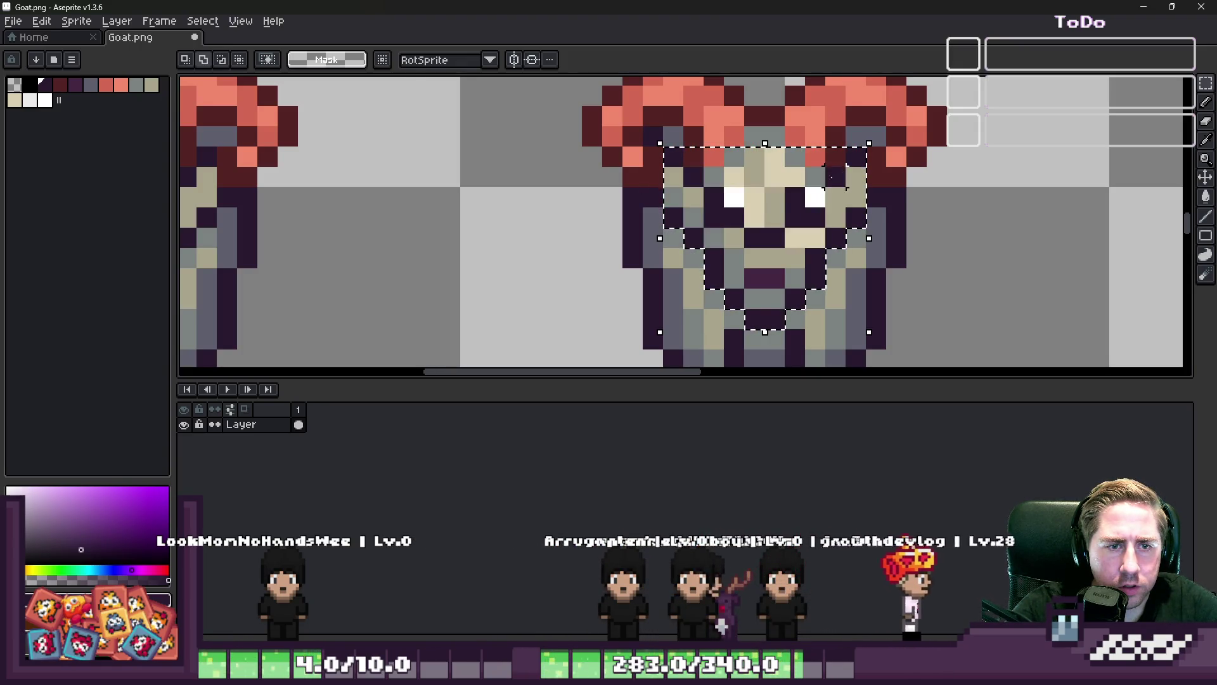
scroll(897, 177, "down", 3)
scroll(743, 270, "up", 5)
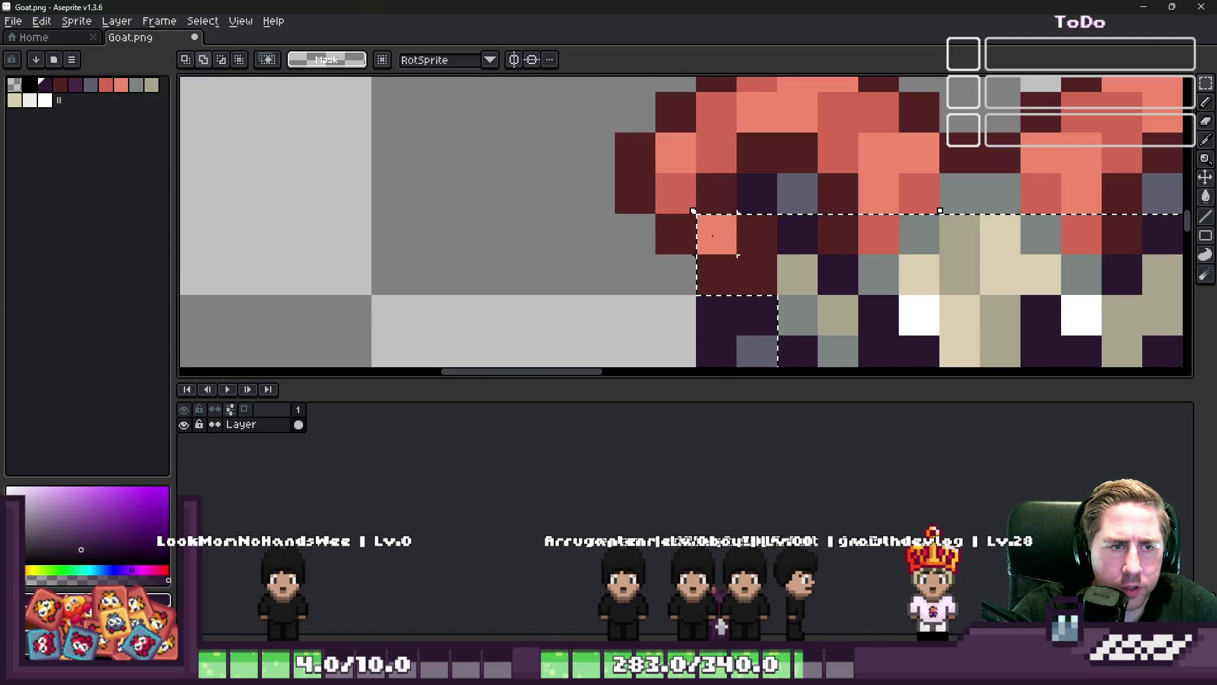
left_click_drag(675, 162, 657, 193)
left_click_drag(702, 157, 686, 118)
scroll(686, 118, "down", 2)
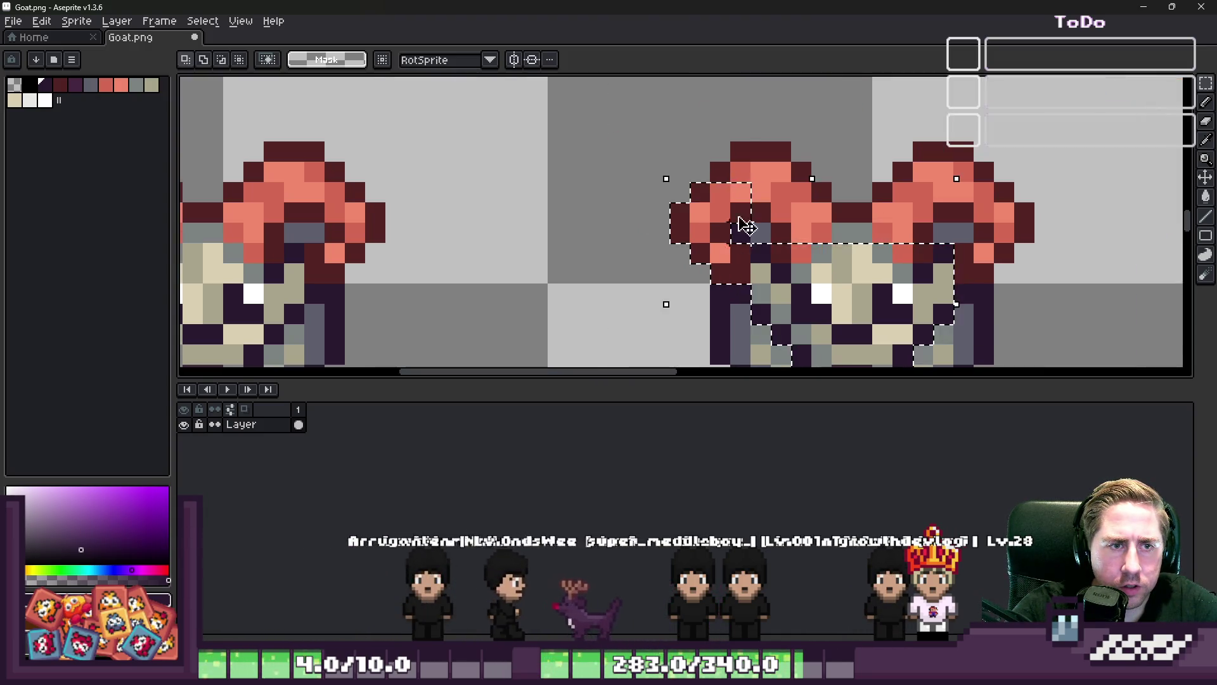
scroll(747, 230, "up", 2)
mouse_move(838, 217)
left_mouse_down()
mouse_move(838, 258)
mouse_move(797, 150)
left_mouse_up()
scroll(743, 209, "down", 2)
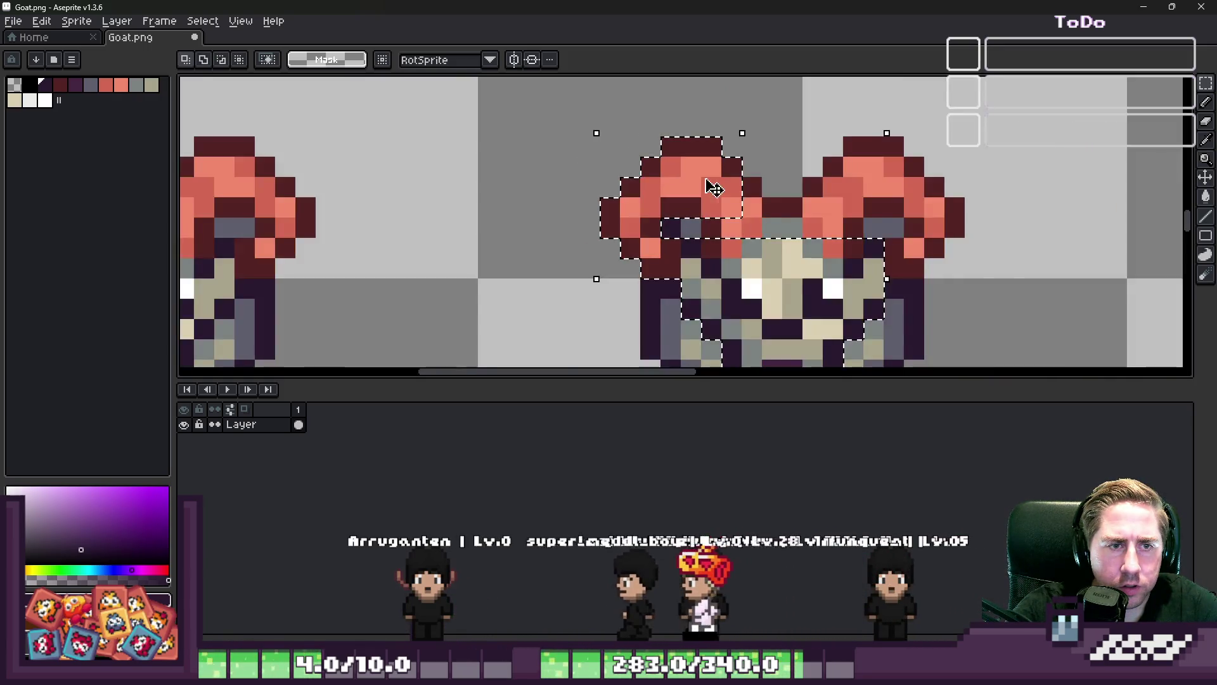
scroll(743, 125, "up", 2)
mouse_move(702, 190)
left_mouse_down()
mouse_move(753, 218)
mouse_move(922, 263)
left_mouse_up()
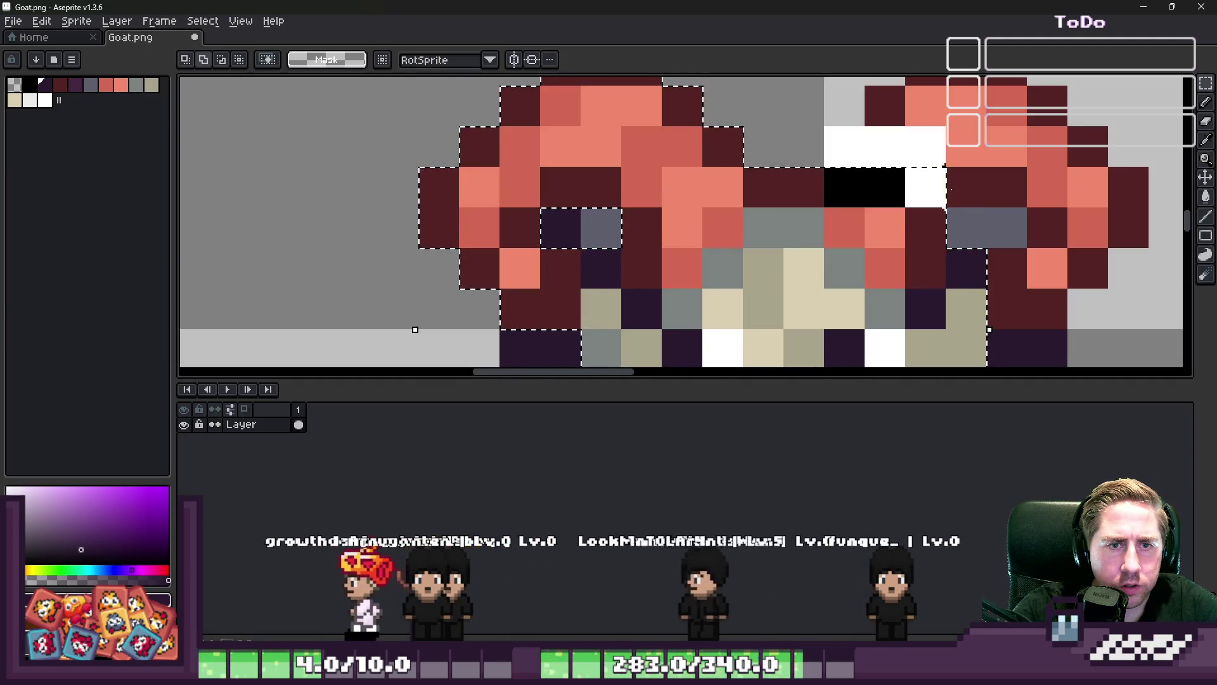
Shift the selected horns and face down one pixel and deselect to apply the move
key("ctrl+z")
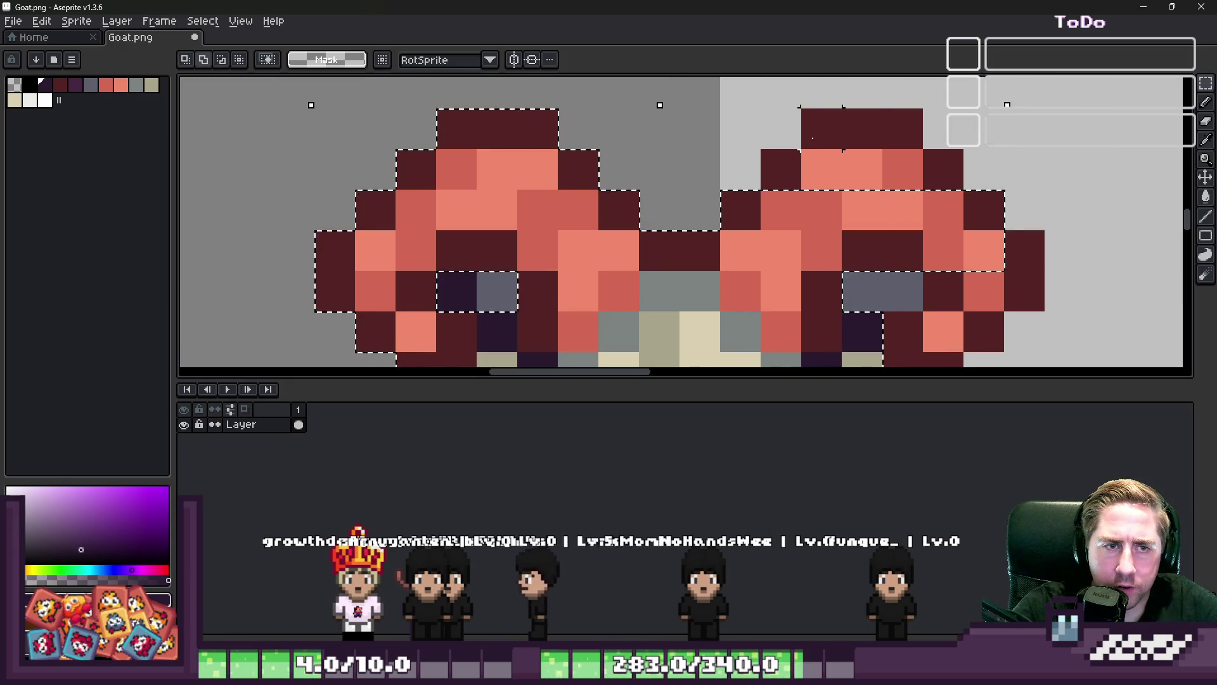
key("ctrl+y")
key("ctrl+y")
key("ctrl+z")
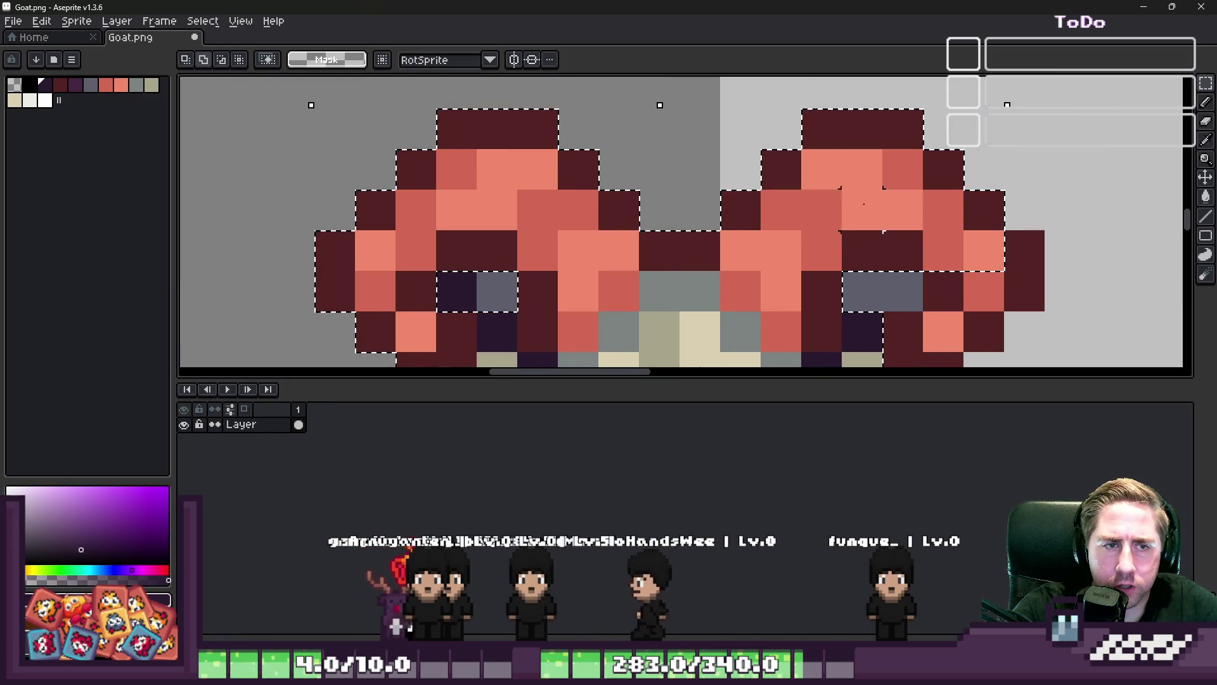
key("ctrl+y")
key("ctrl+z")
key("ctrl+z")
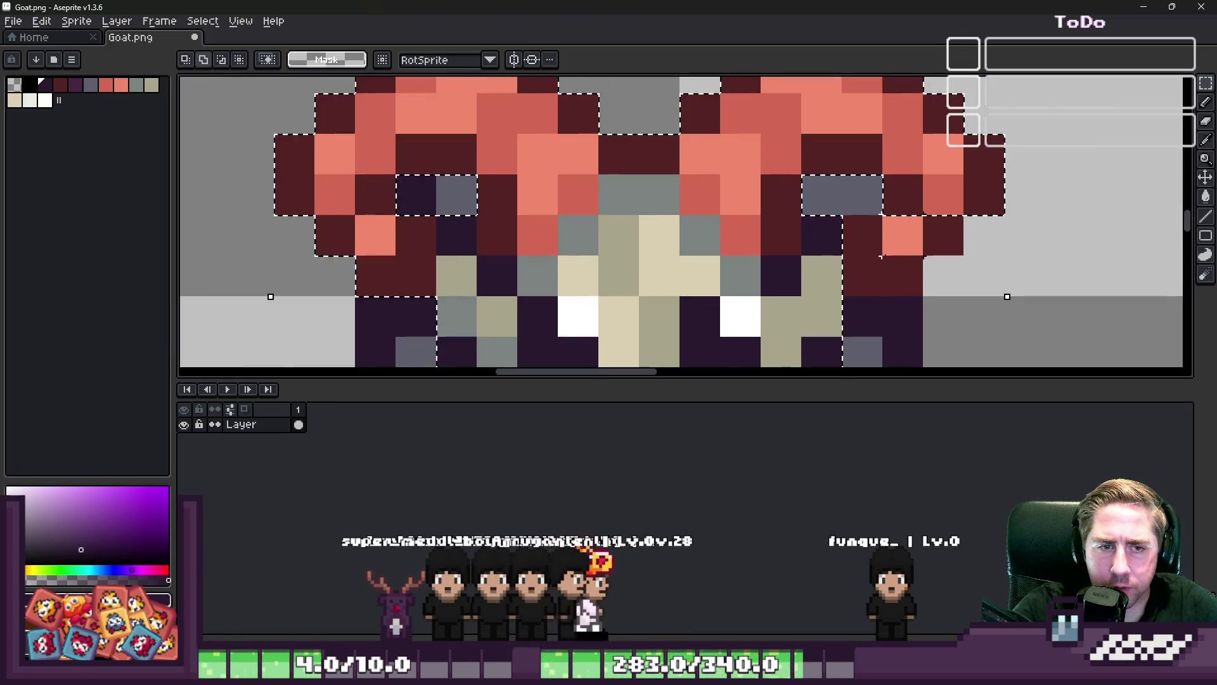
key("ctrl+y")
key("ctrl+z")
scroll(945, 238, "down", 4)
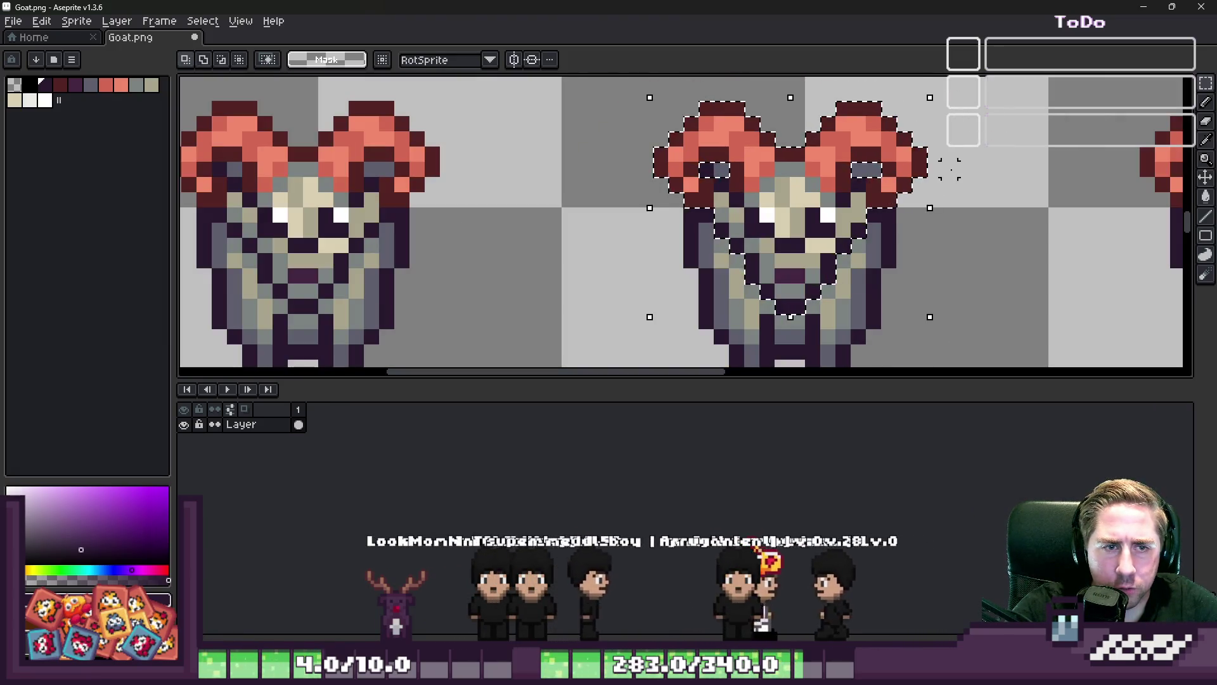
left_click_drag(817, 223, 822, 246)
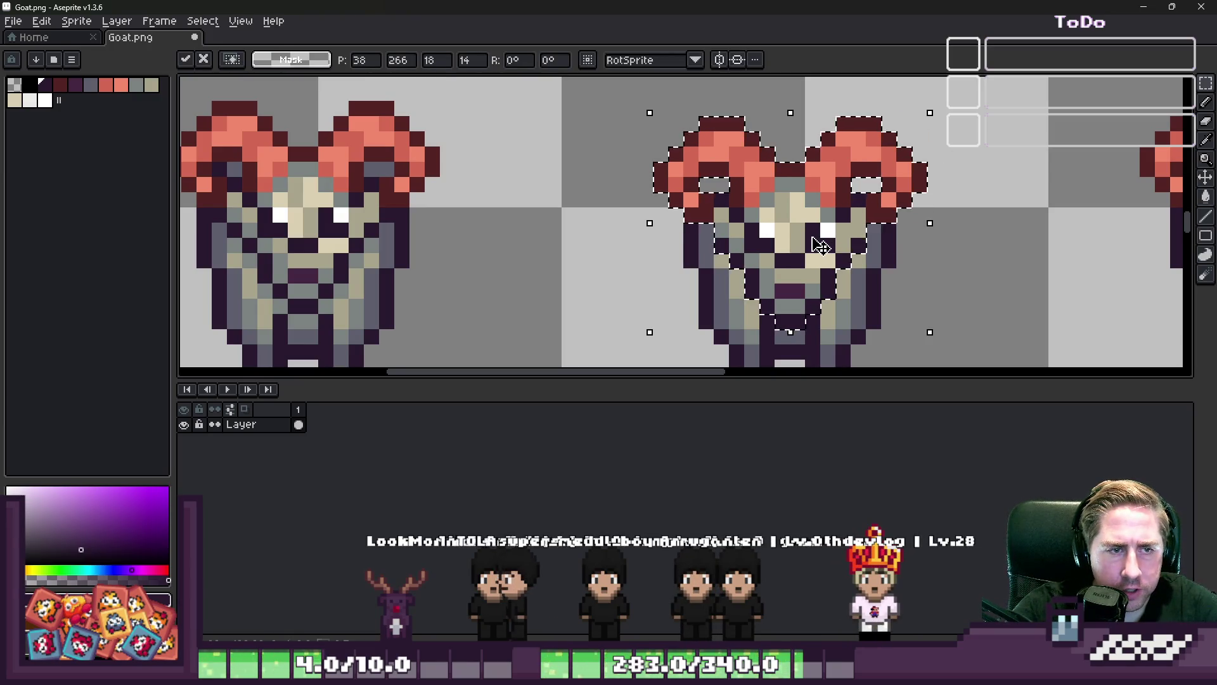
key("ctrl+d")
scroll(818, 244, "down", 2)
scroll(720, 236, "up", 4)
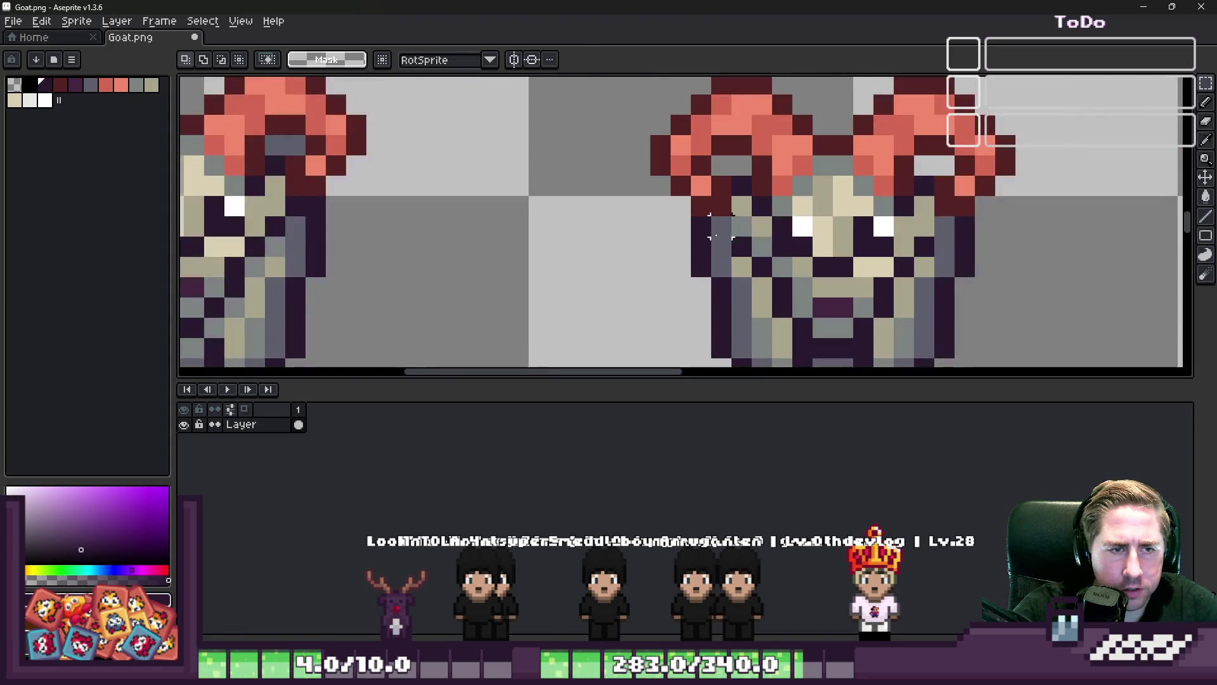
Switch to the Pencil and sample grey-blue and dark purple colours from the goat
key("b")
left_click(726, 178, "alt")
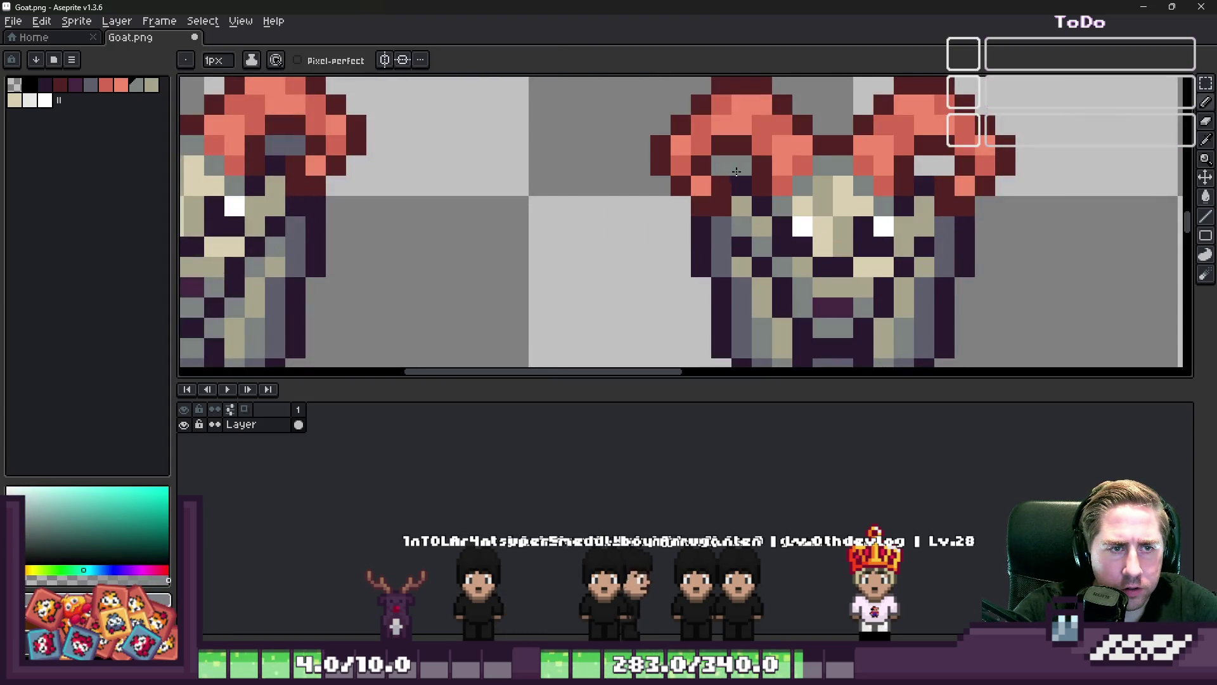
scroll(937, 169, "down", 4)
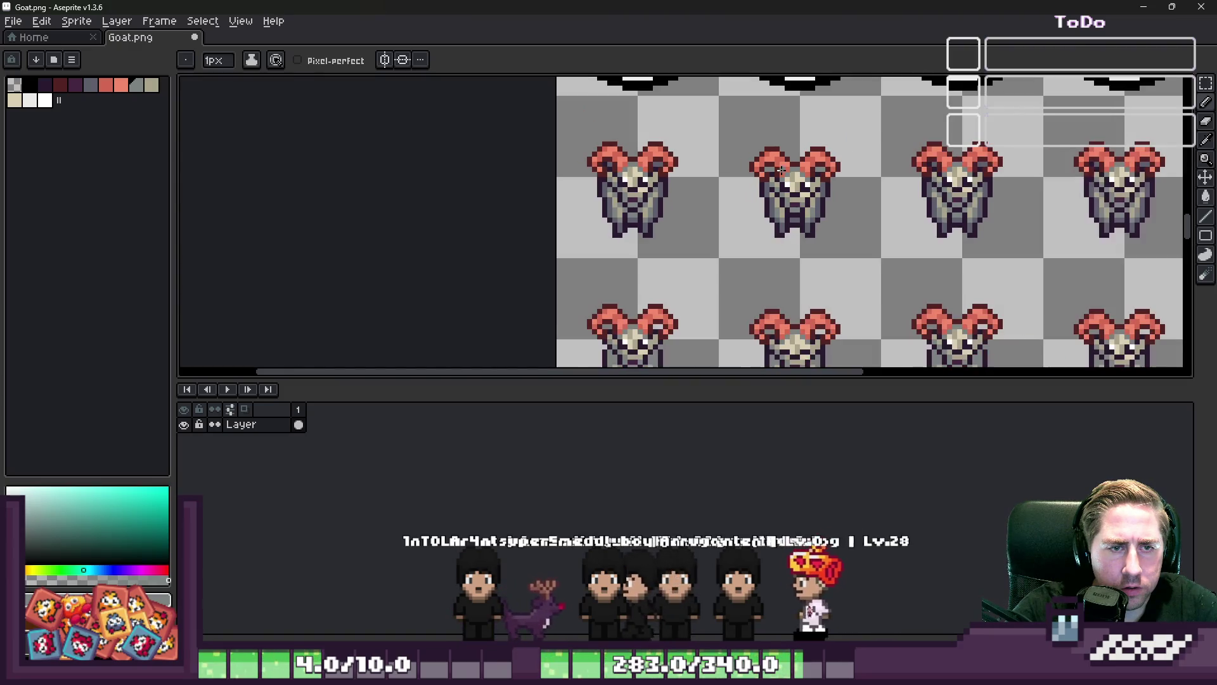
scroll(755, 168, "up", 4)
left_click(624, 154, "alt")
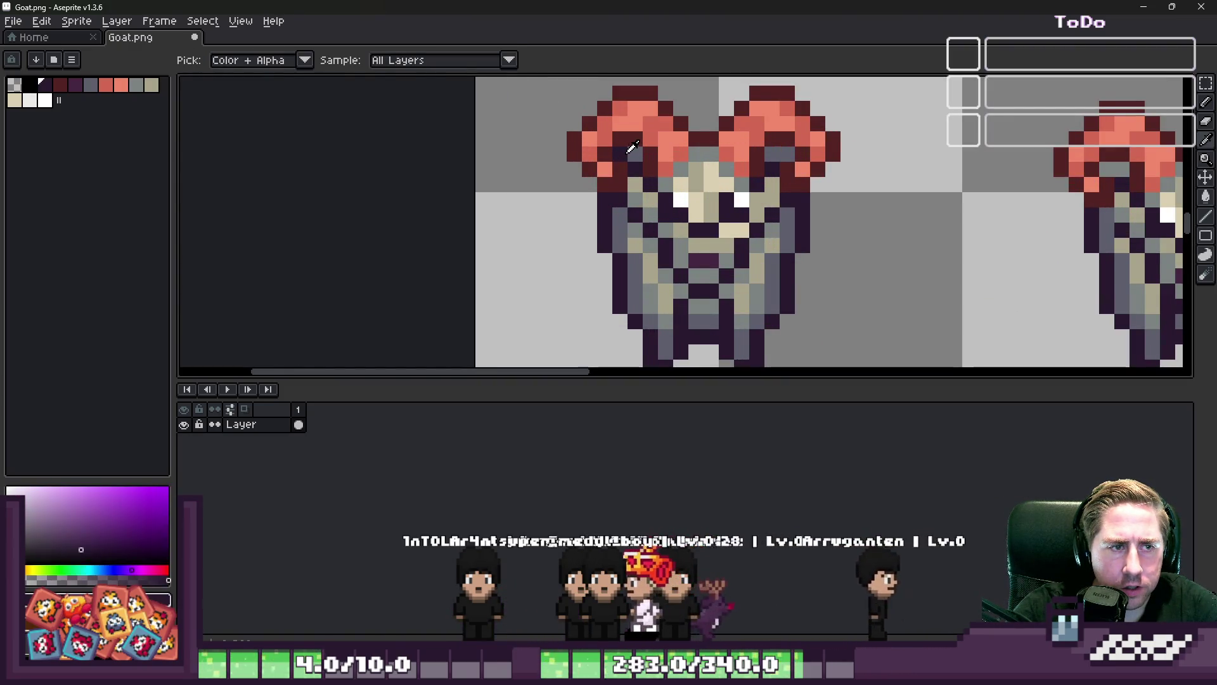
scroll(624, 156, "down", 3)
scroll(783, 179, "up", 3)
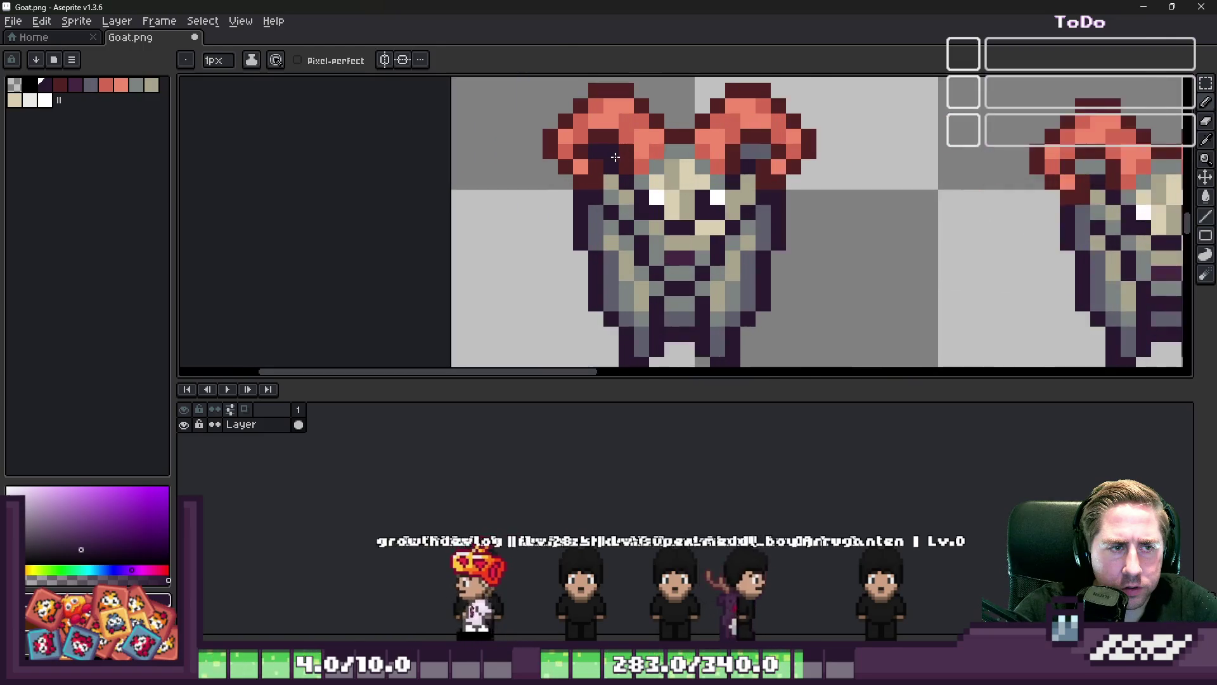
left_click(592, 217, "alt")
scroll(595, 203, "down", 2)
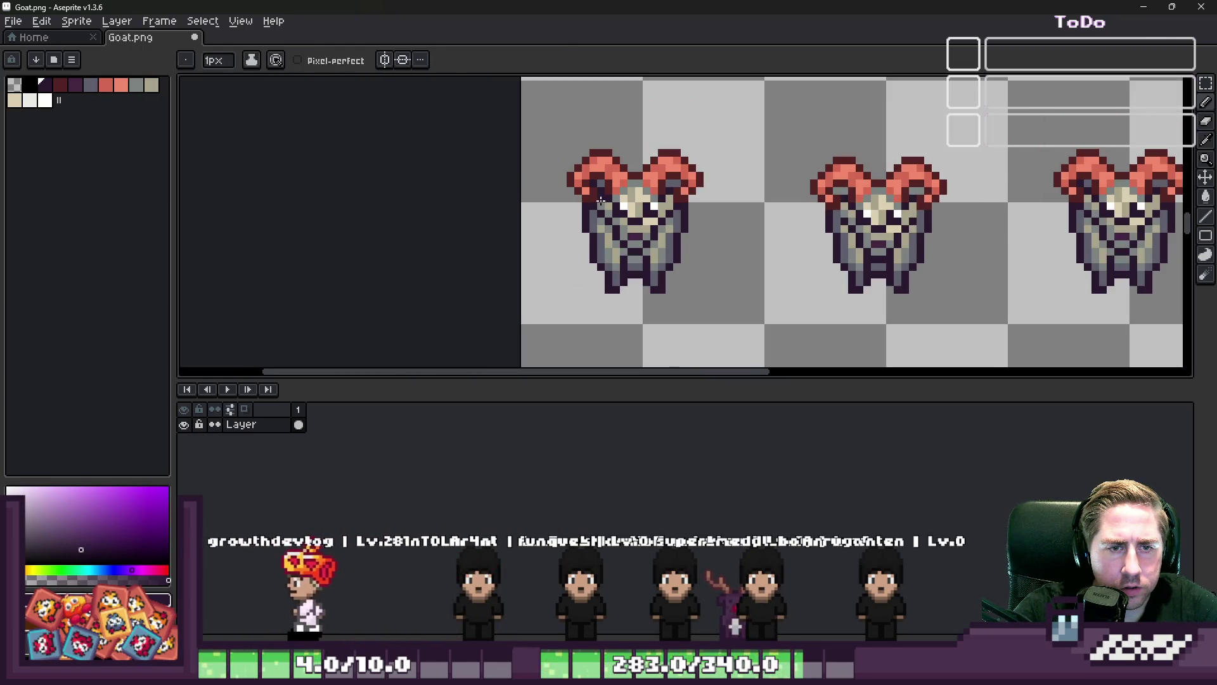
scroll(605, 201, "down", 1)
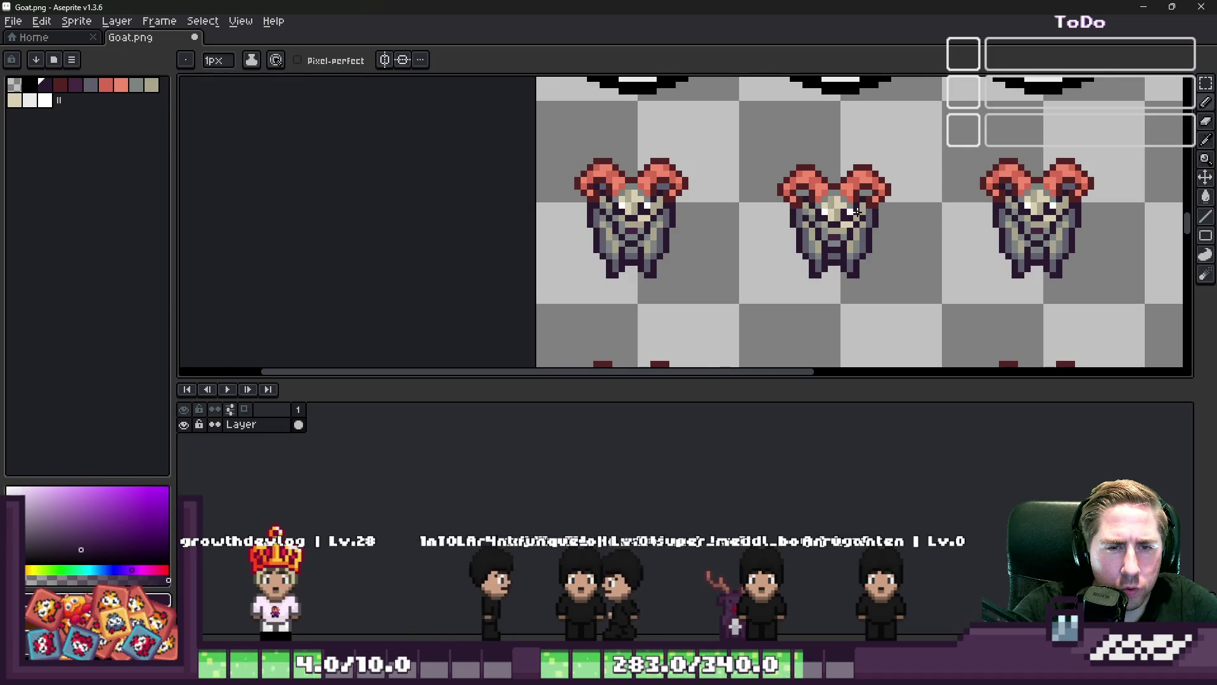
scroll(857, 211, "down", 1)
scroll(932, 211, "up", 2)
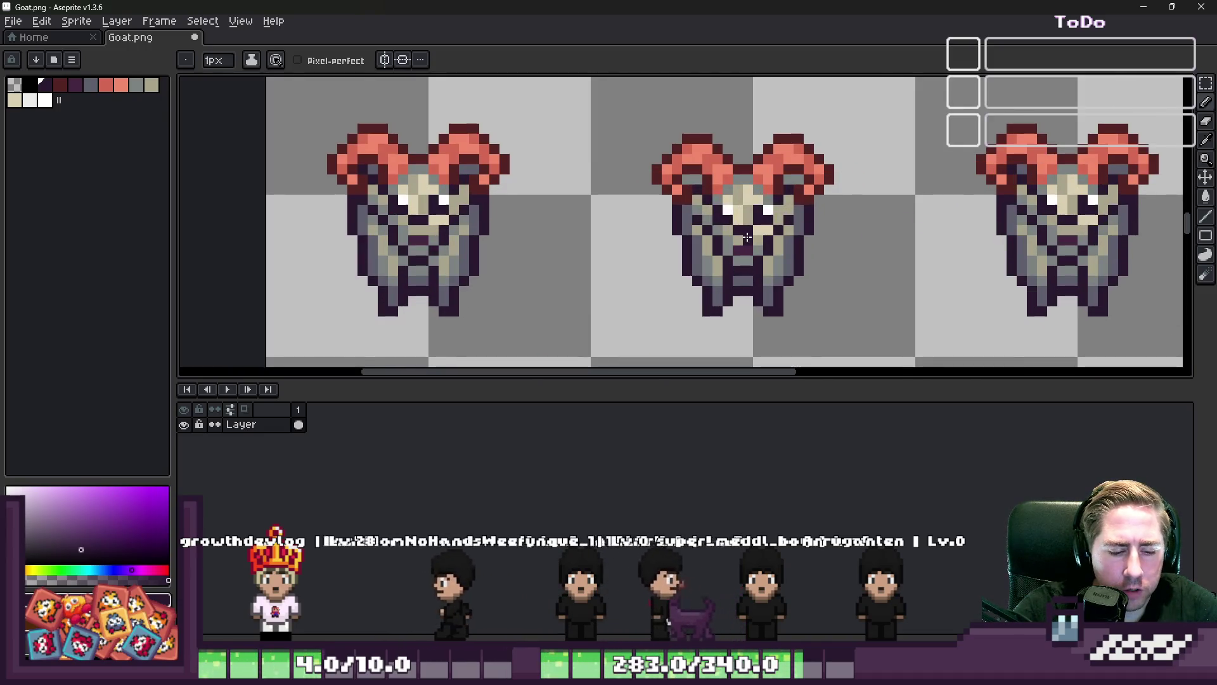
scroll(747, 237, "down", 2)
Select the middle goat frame, shift it slightly right and commit it in place
key("m")
left_click_drag(646, 106, 855, 316)
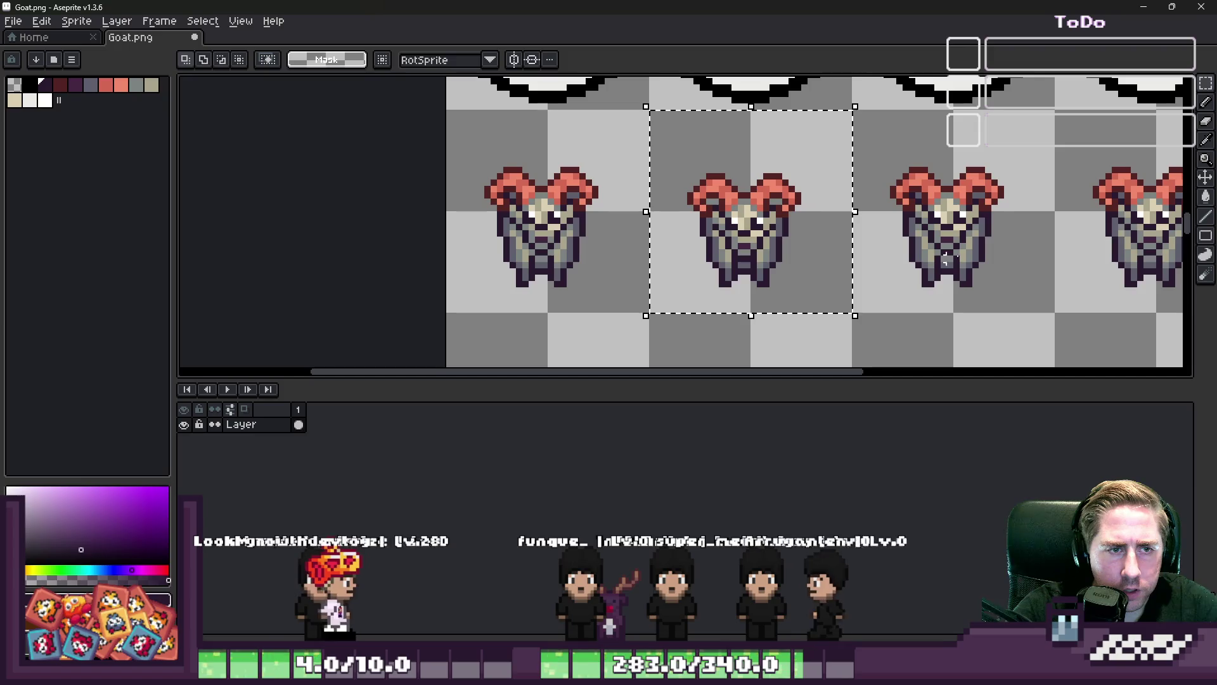
left_click_drag(674, 260, 1074, 261)
key("Return")
scroll(740, 212, "up", 2)
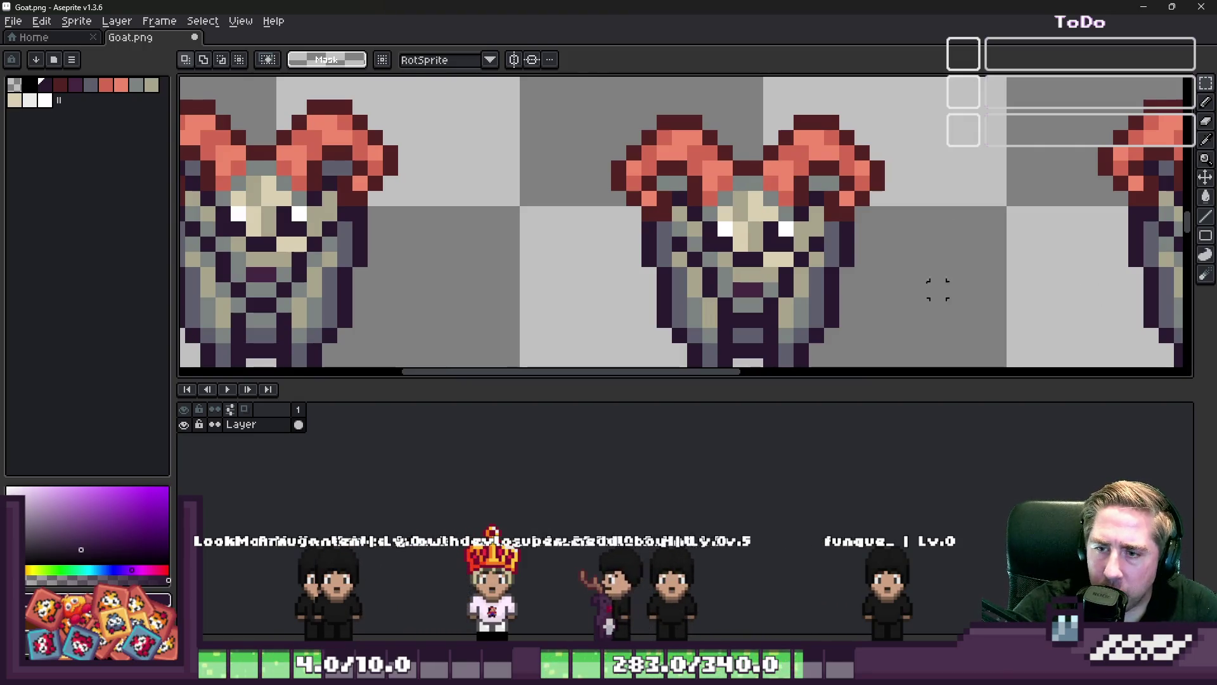
scroll(748, 228, "up", 3)
Sample beige from the goat's face and paint two face pixels beige
key("i")
left_click(603, 237, "alt")
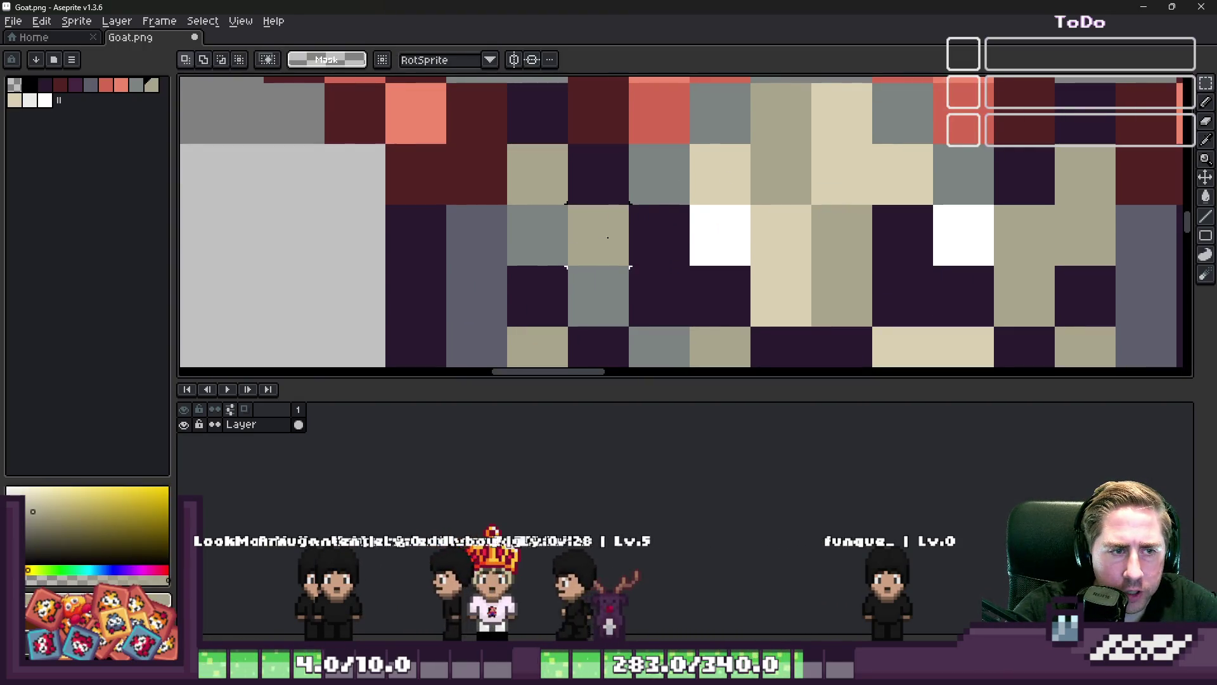
left_click(723, 185, "alt")
left_click(688, 232)
scroll(688, 231, "down", 3)
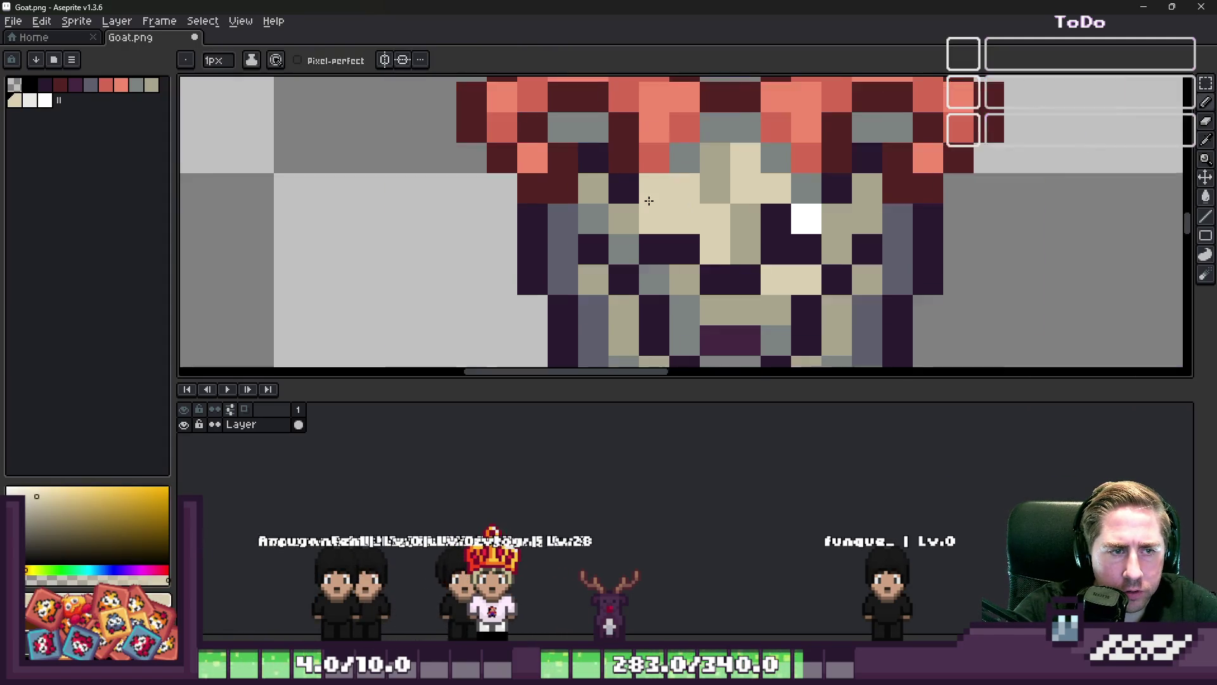
scroll(666, 240, "up", 1)
Repaint one face pixel dark purple and another dark pixel beige
key("alt")
left_click(678, 181, "alt")
left_click(683, 153)
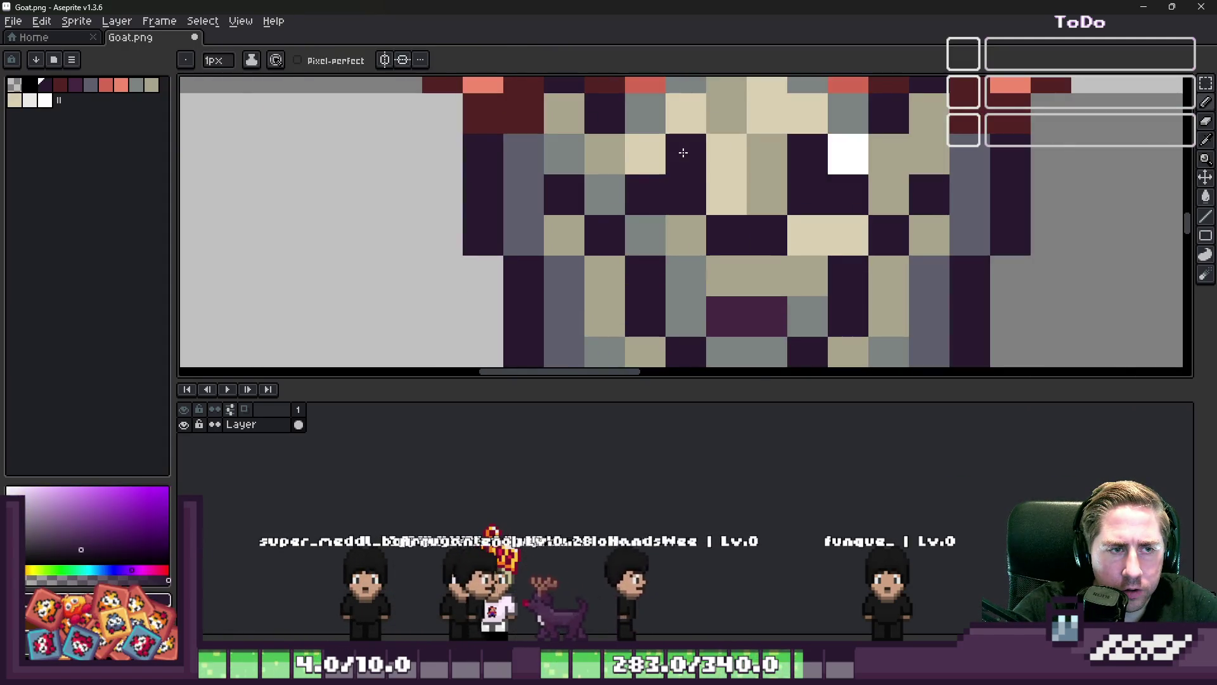
left_click(691, 222, "alt")
left_click(646, 194)
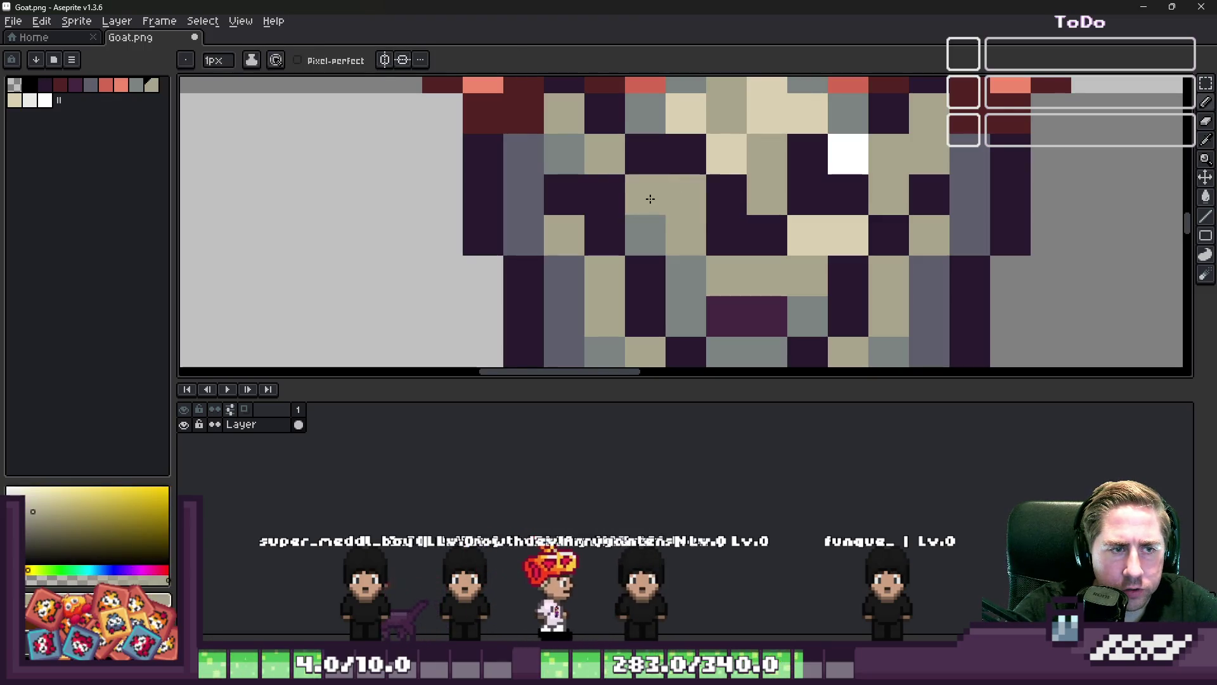
scroll(768, 202, "down", 5)
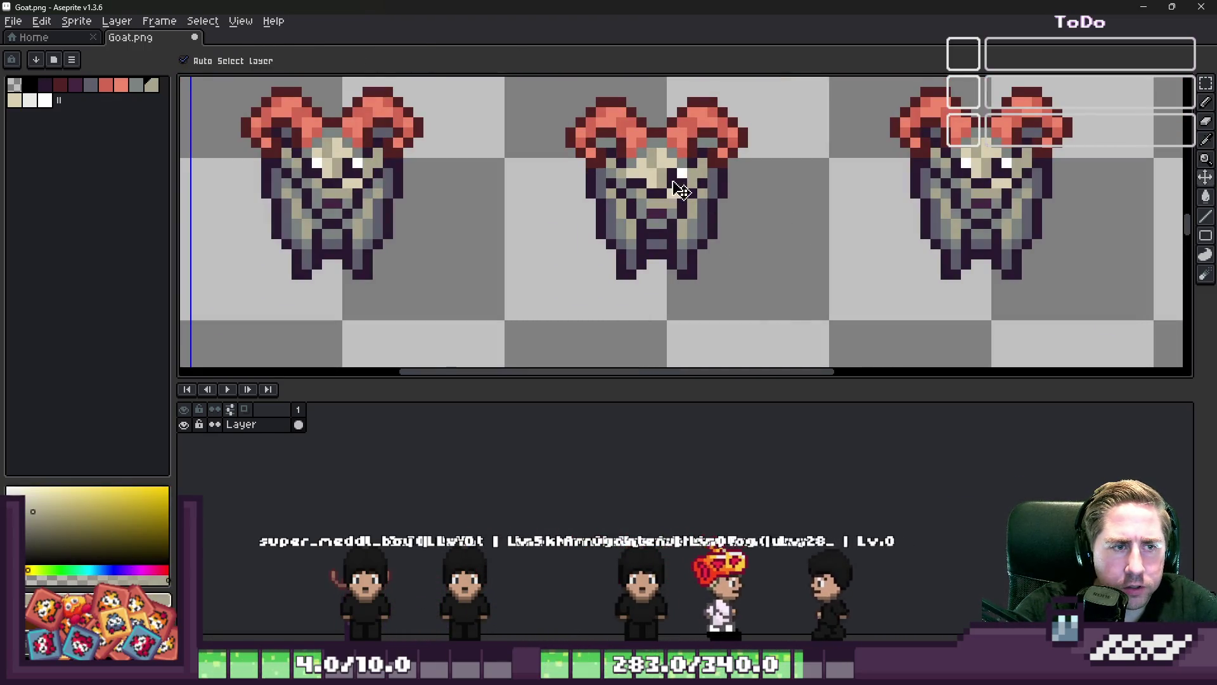
scroll(729, 180, "up", 3)
Sample another colour from the middle goat and save Goat.png
key("alt")
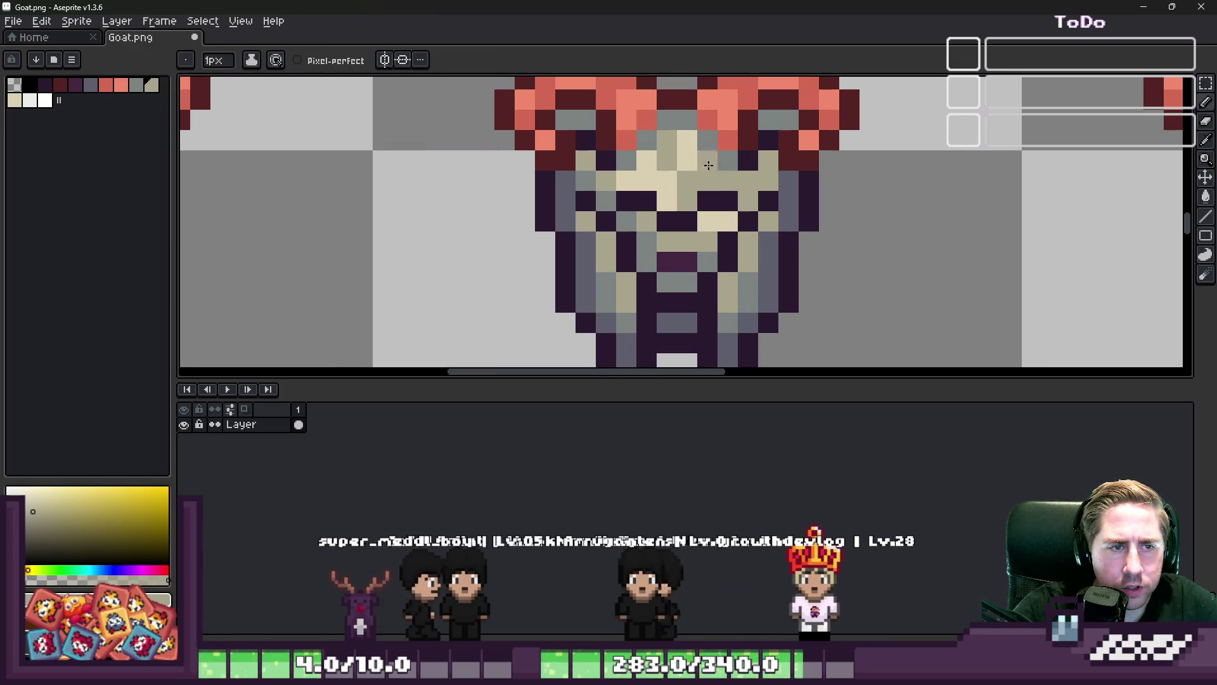
left_click(722, 184, "alt")
scroll(697, 162, "down", 3)
scroll(697, 163, "down", 1)
key("ctrl+s")
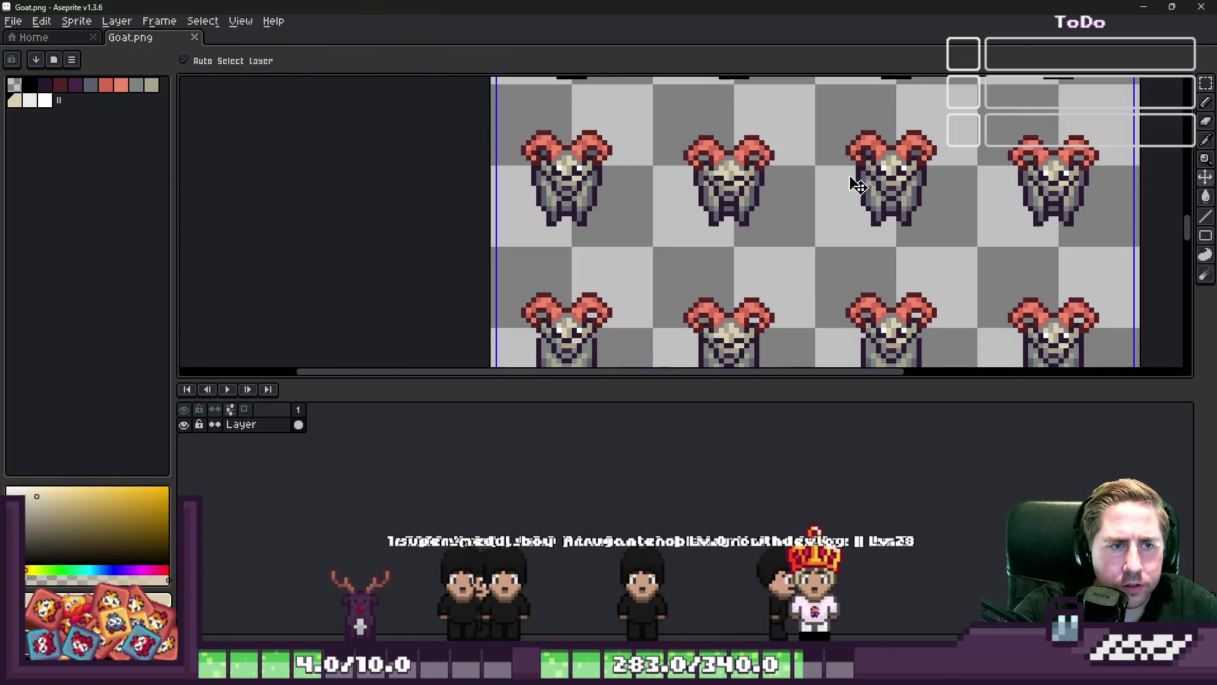
scroll(848, 175, "down", 1)
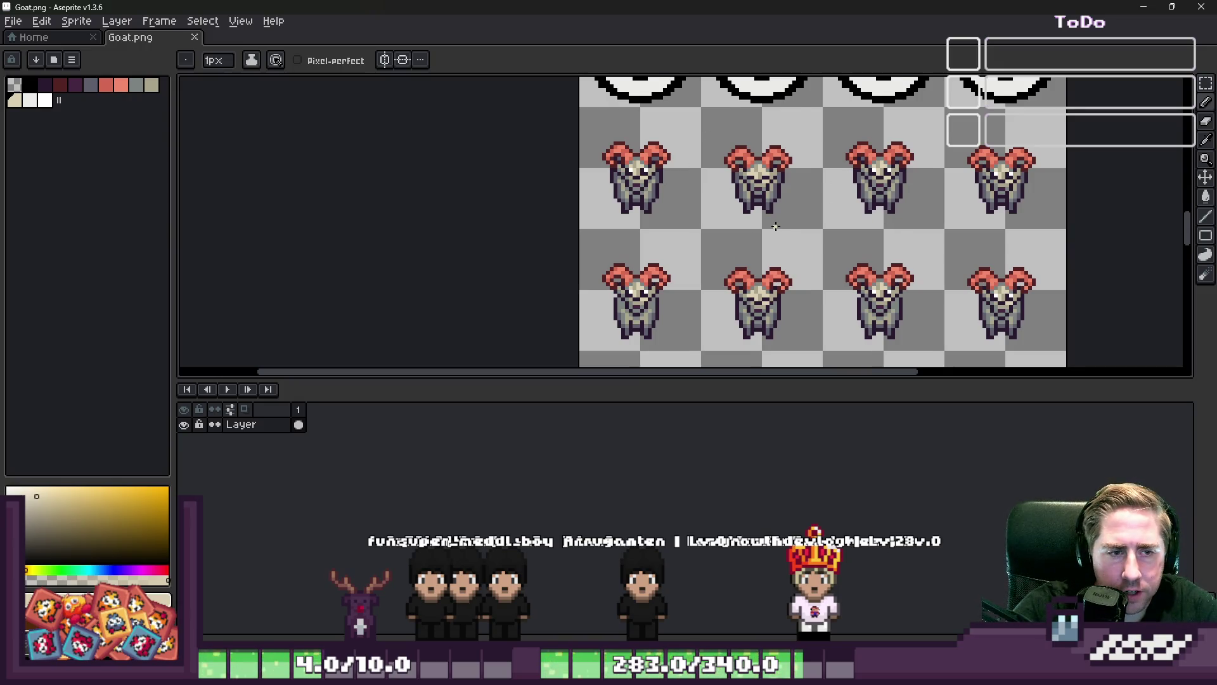
scroll(775, 227, "down", 1)
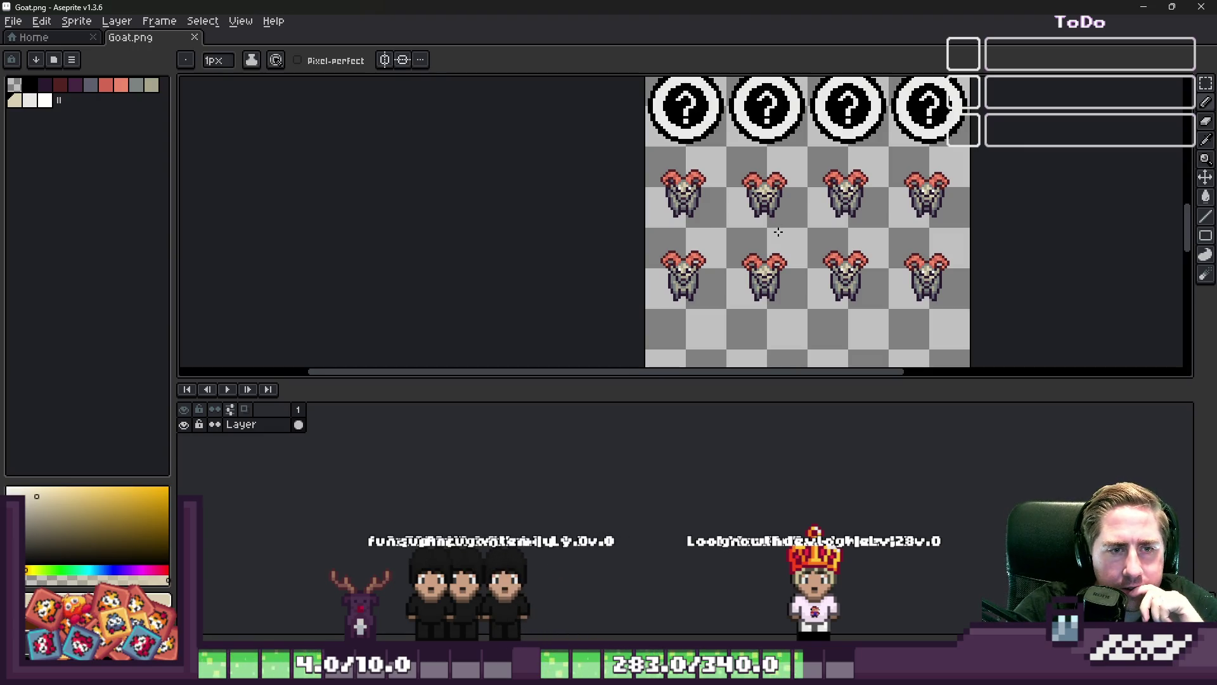
scroll(867, 200, "up", 5)
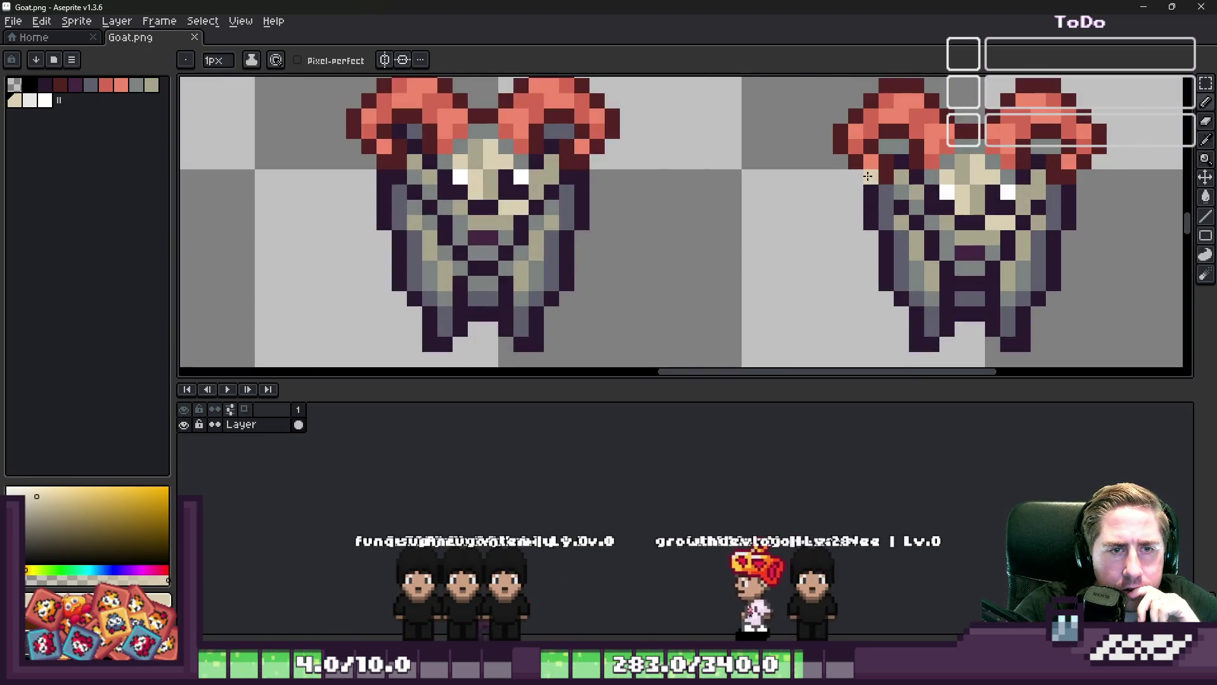
scroll(868, 176, "down", 3)
scroll(868, 176, "up", 2)
Pick dark purple from the goat, save Goat.png again and close Aseprite
key("alt")
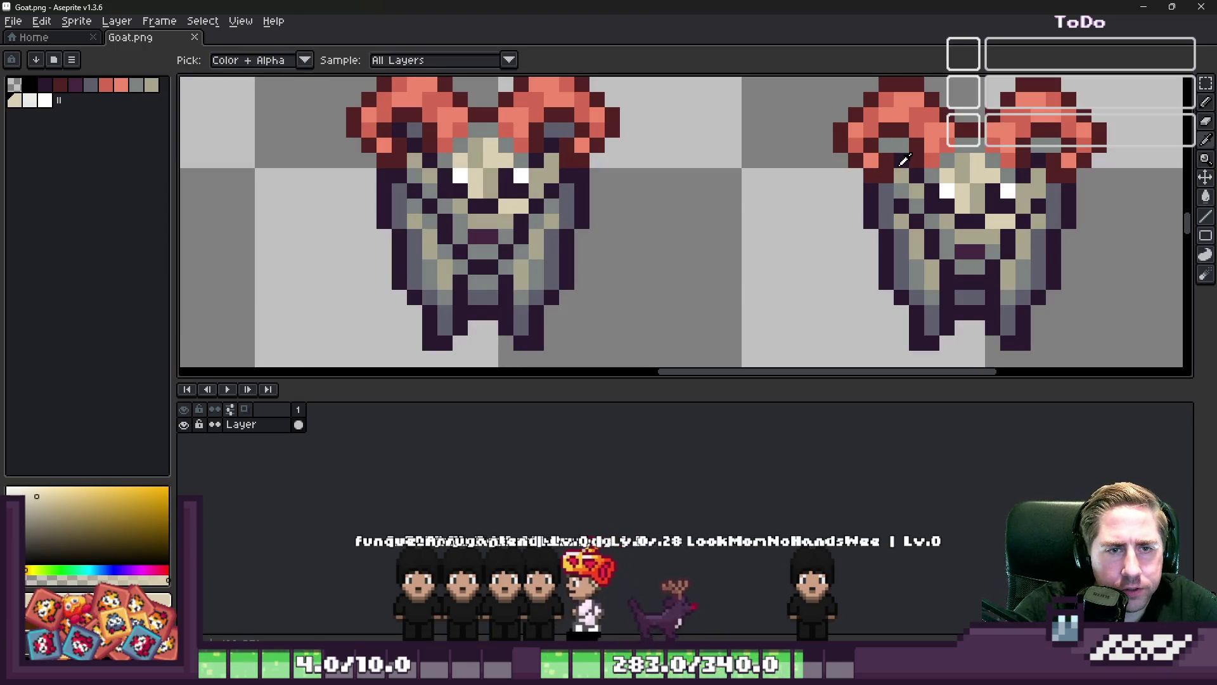
scroll(904, 180, "down", 2)
scroll(893, 202, "up", 2)
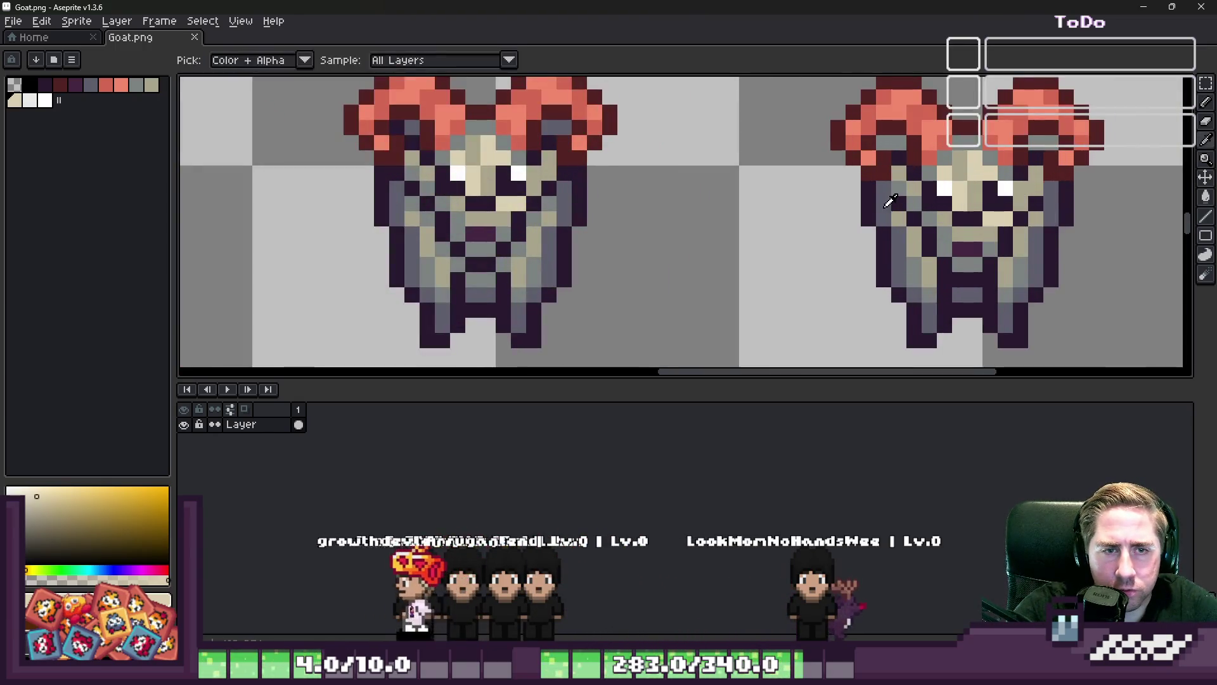
left_click(897, 199, "alt")
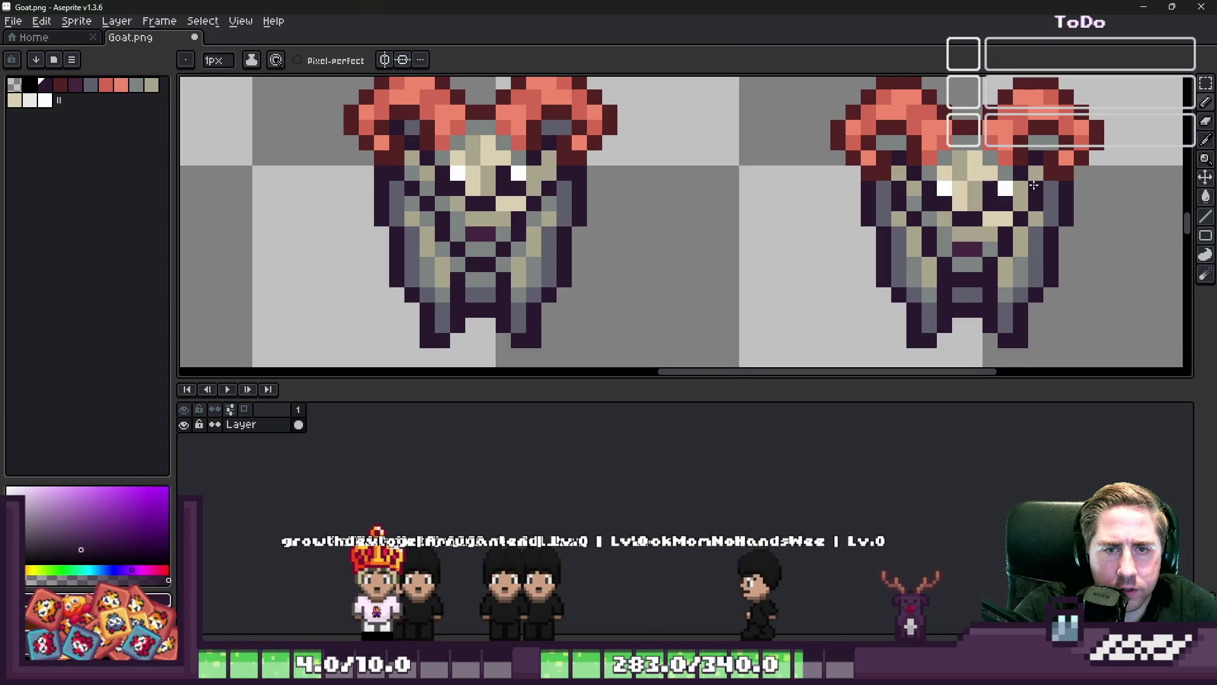
scroll(875, 204, "down", 2)
scroll(874, 205, "up", 2)
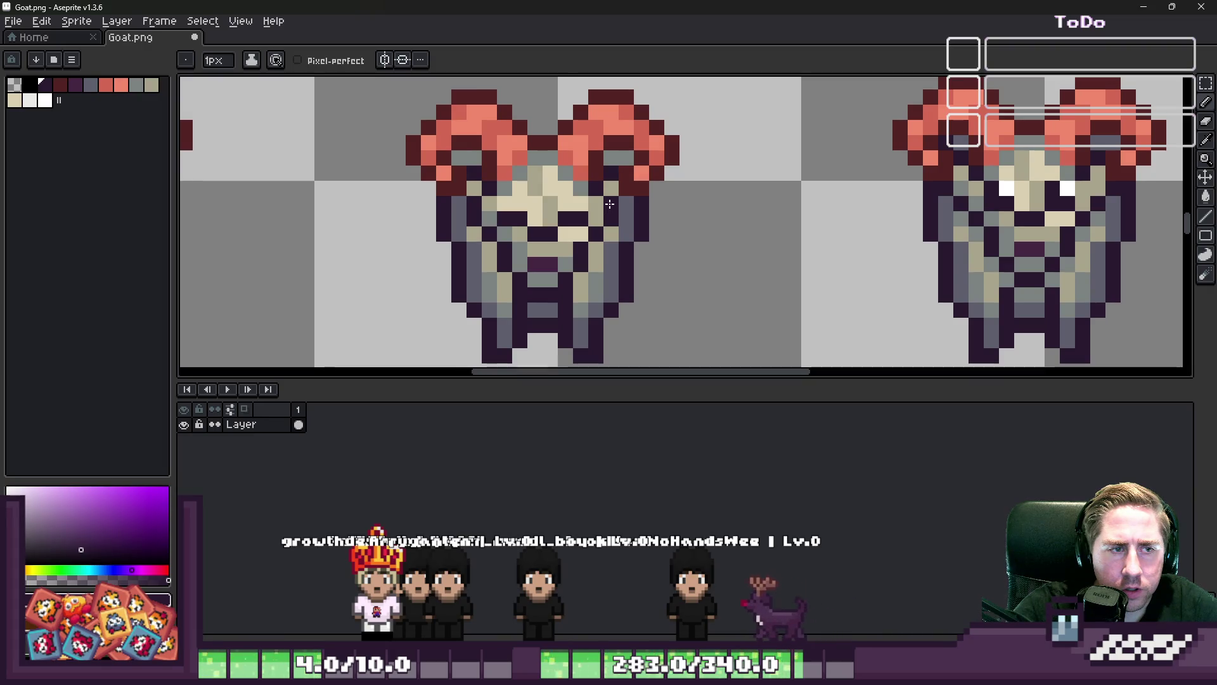
scroll(883, 198, "down", 1)
scroll(898, 160, "up", 2)
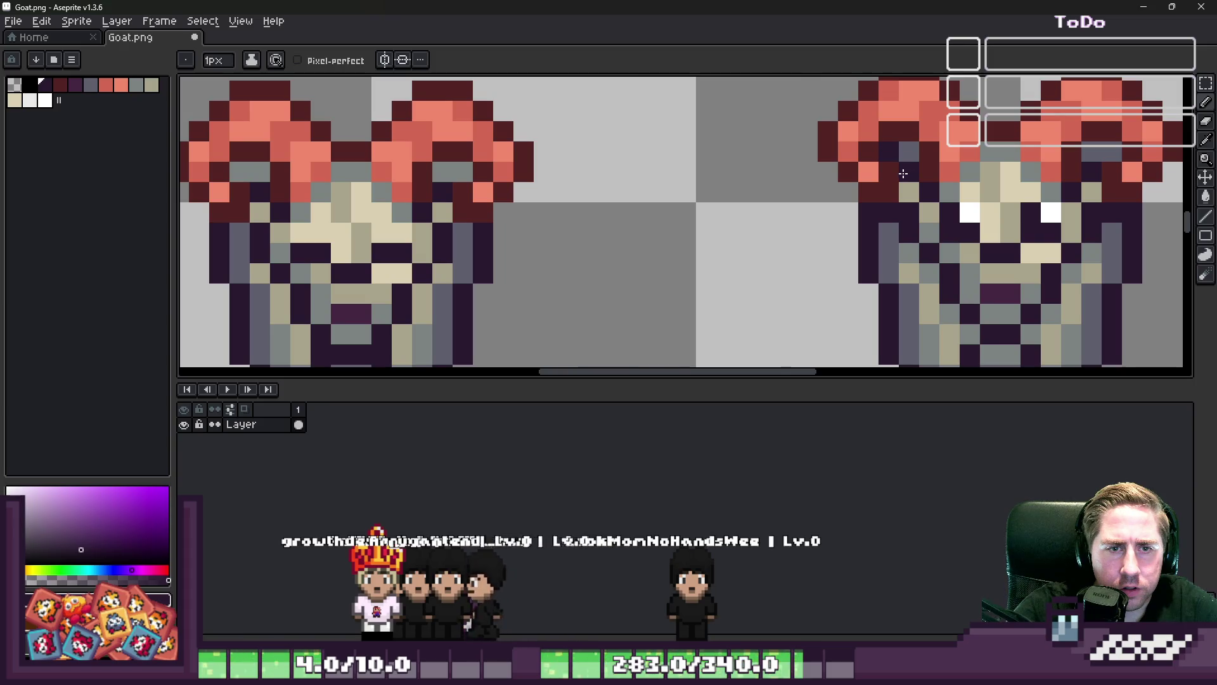
scroll(903, 173, "down", 3)
scroll(702, 202, "up", 2)
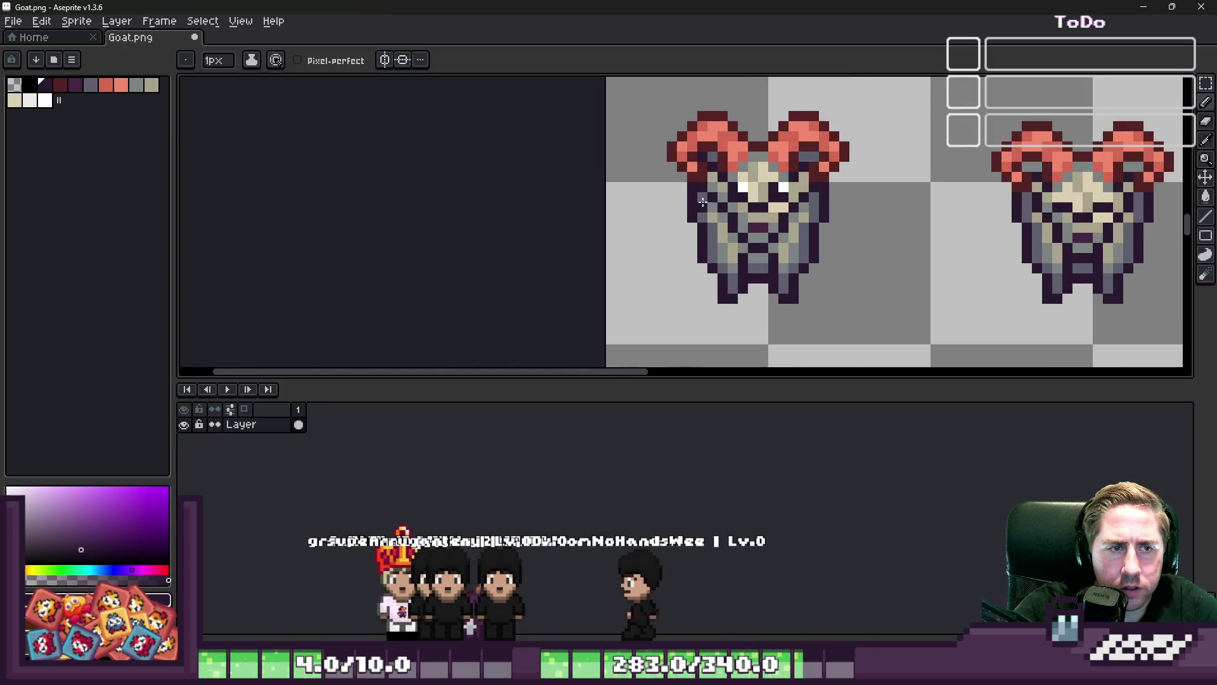
scroll(608, 185, "down", 3)
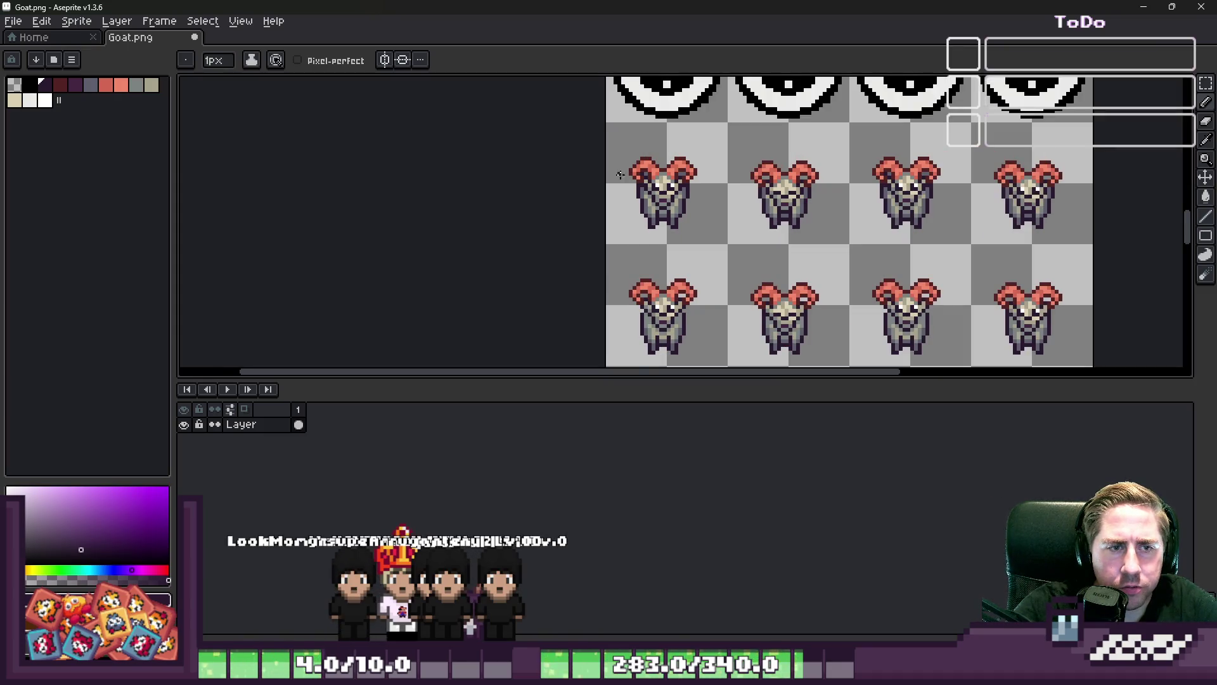
scroll(620, 174, "up", 3)
scroll(671, 183, "down", 4)
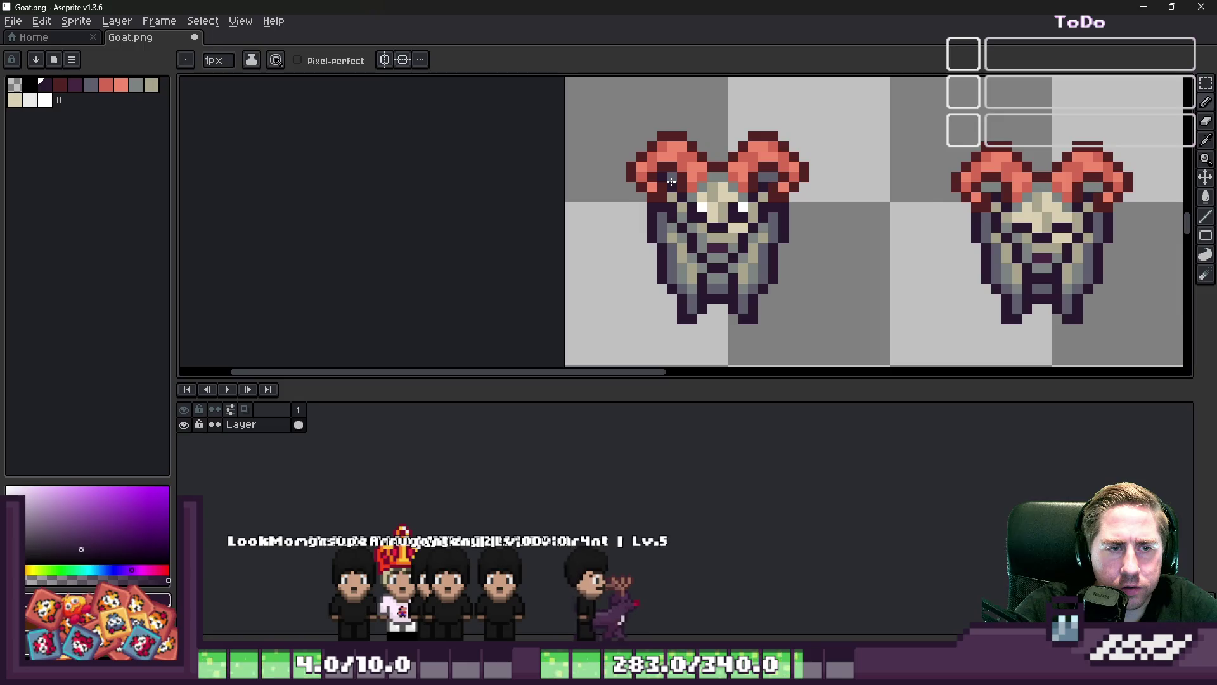
key("ctrl+s")
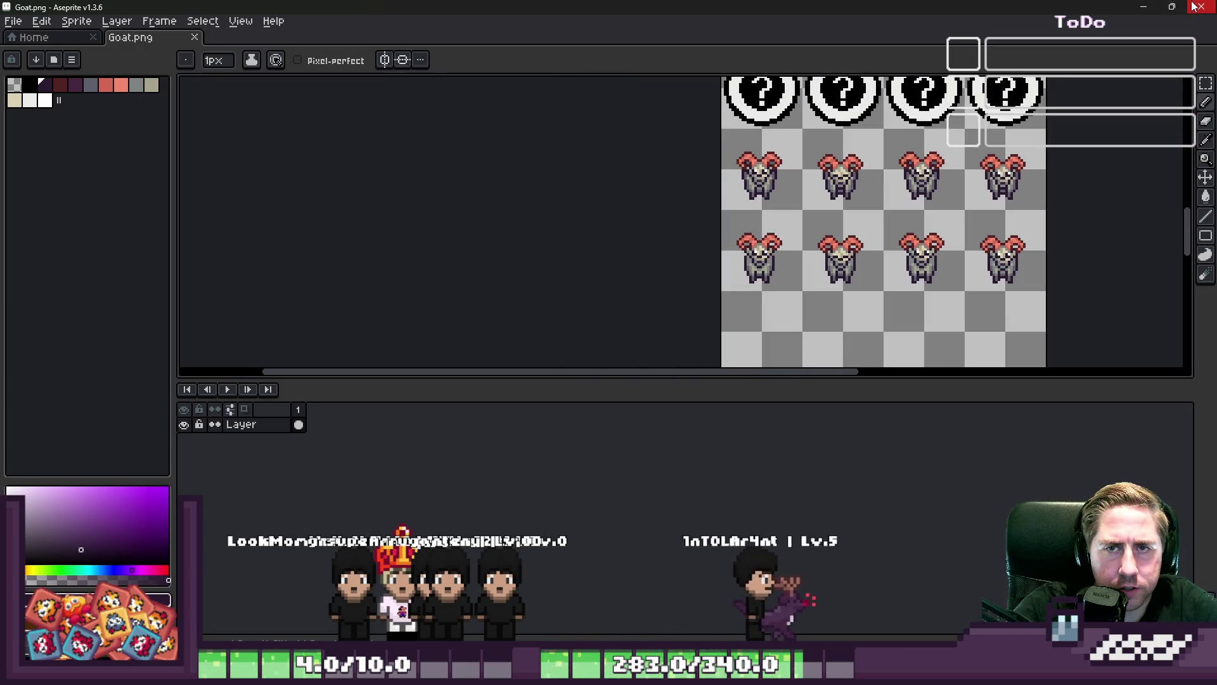
left_click(1195, 7)
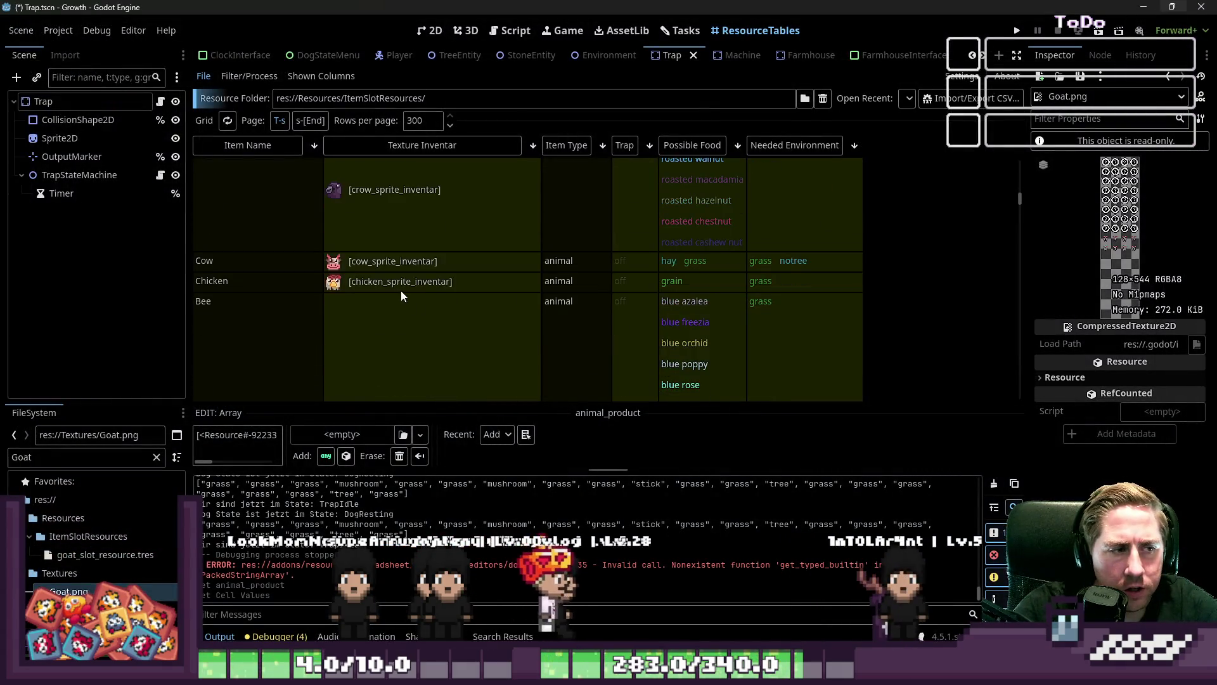
Filter the FileSystem dock to 'crow' and open crow_slot_resource.tres
scroll(376, 268, "down", 10)
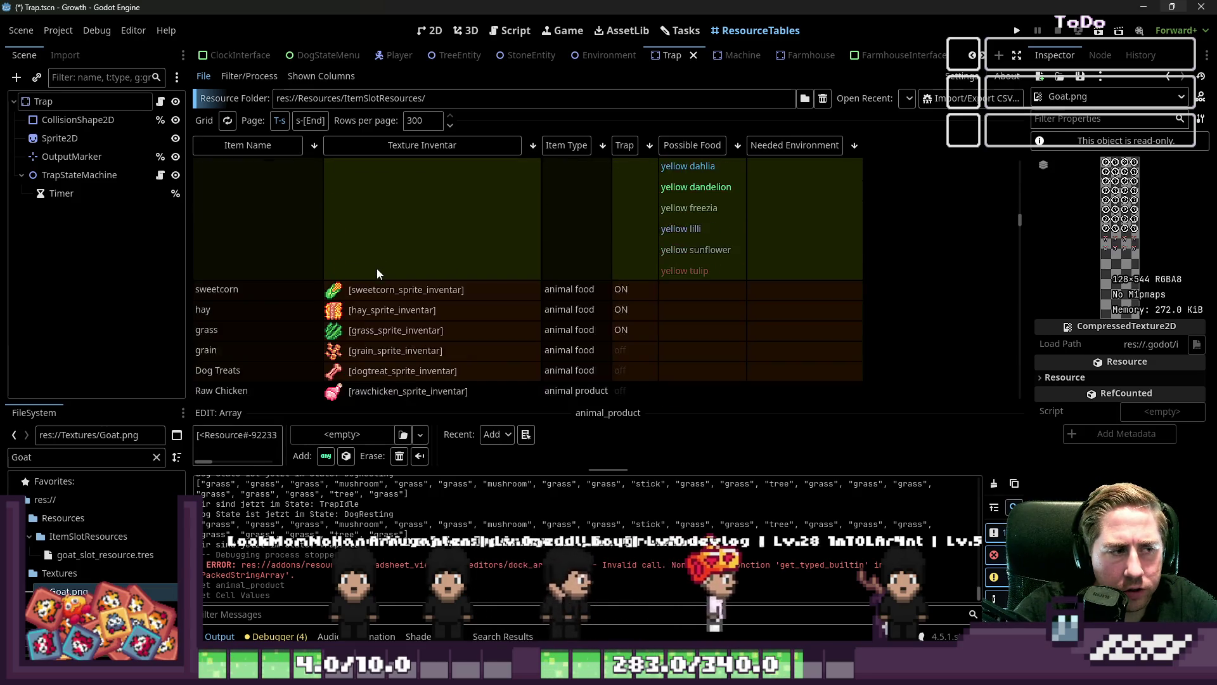
scroll(377, 269, "up", 10)
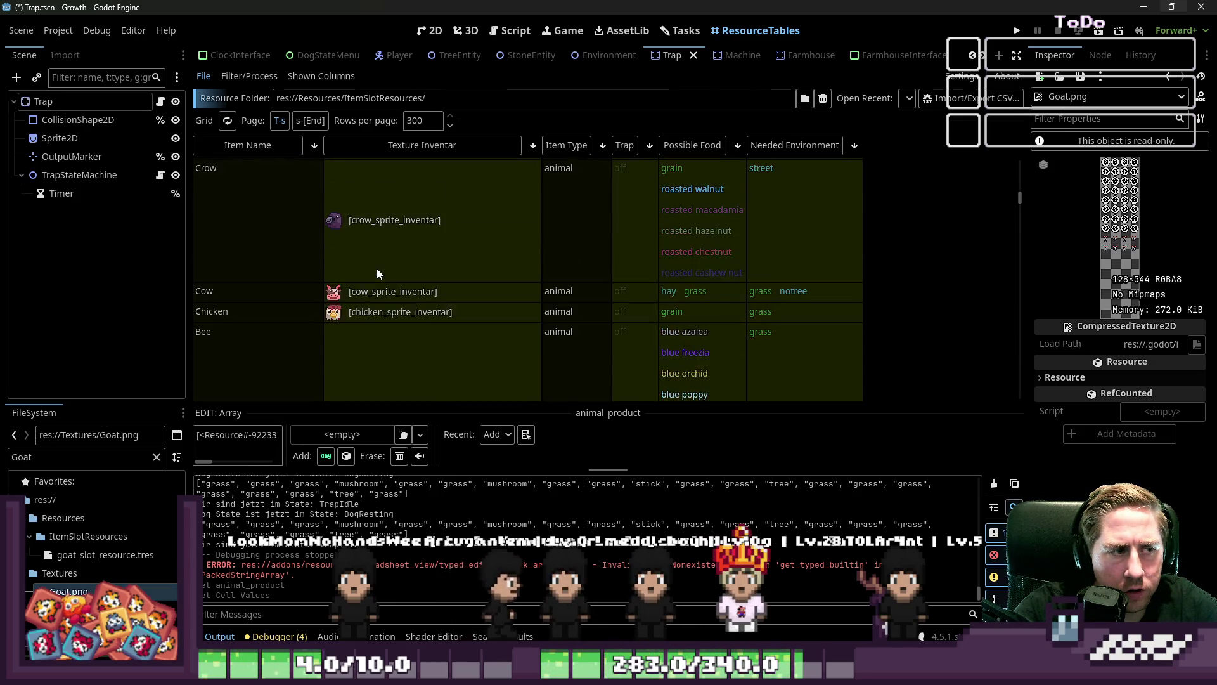
scroll(376, 268, "up", 2)
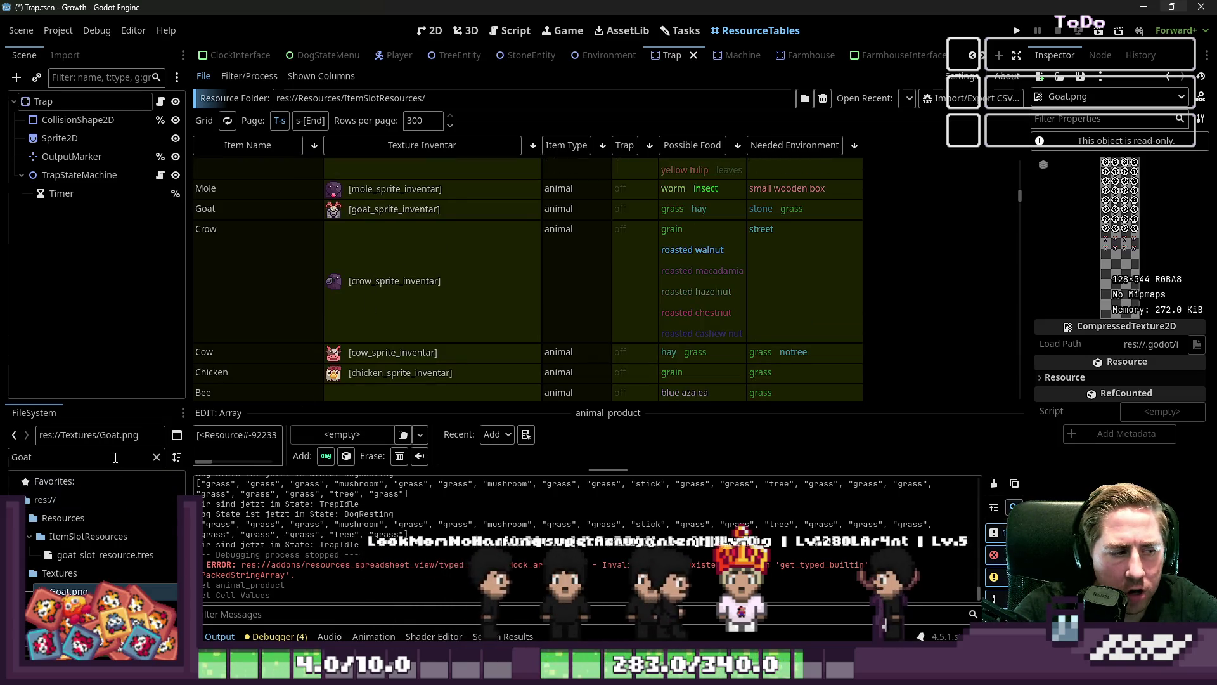
double_click(22, 457)
type("crow")
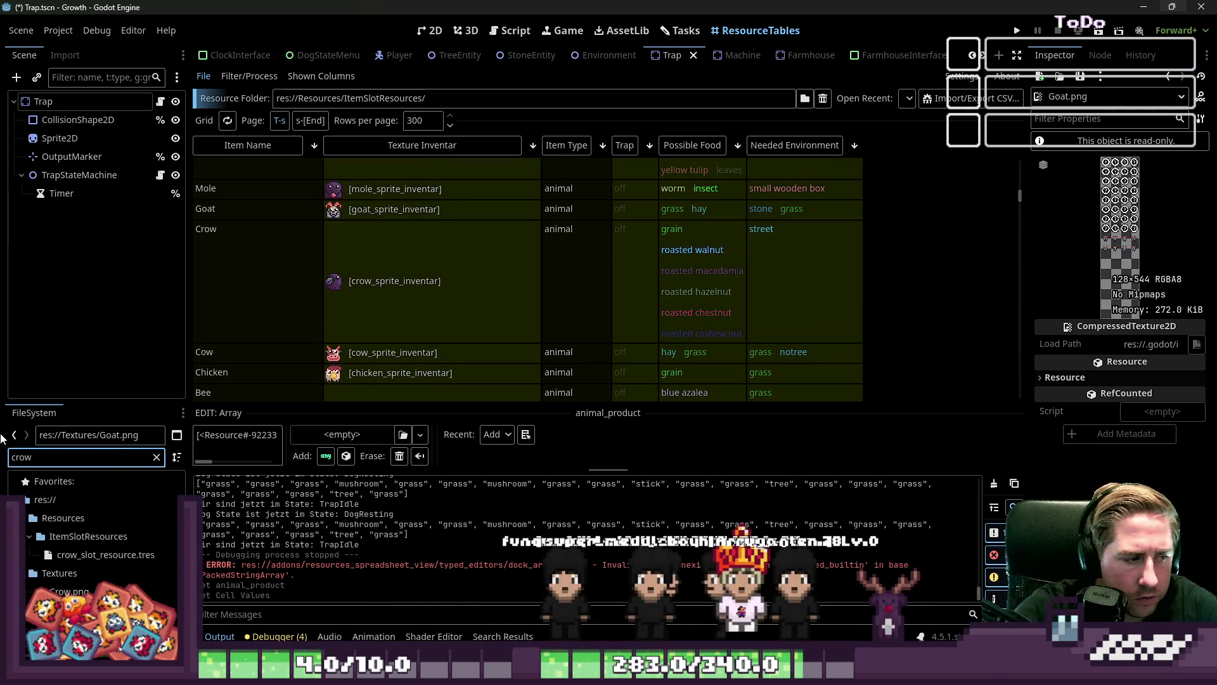
left_click(136, 556)
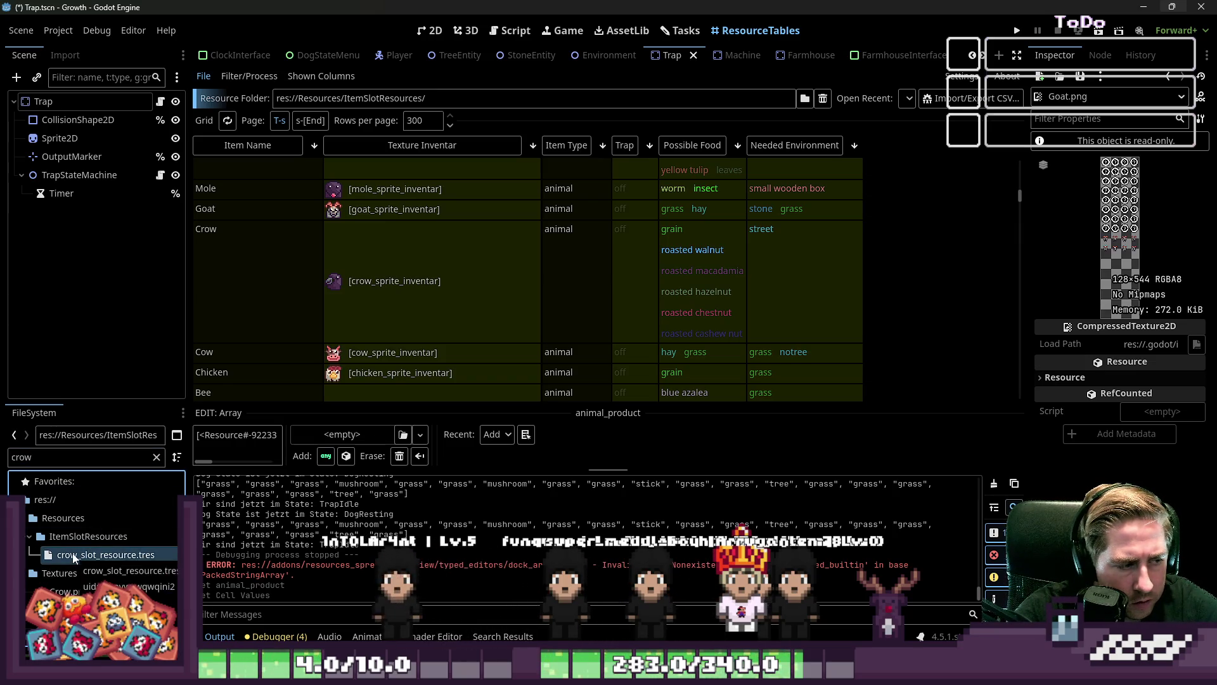
Open Crow.png in the external image editor from its context menu
left_click(73, 591)
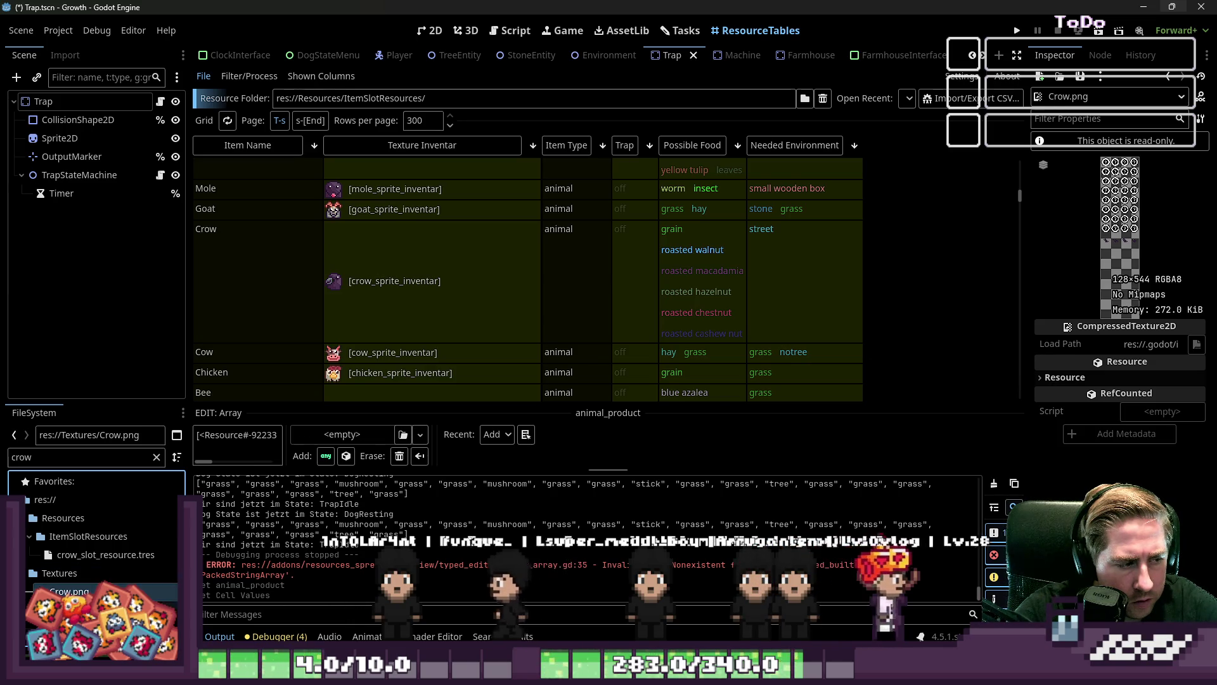
right_click(108, 591)
left_click(222, 626)
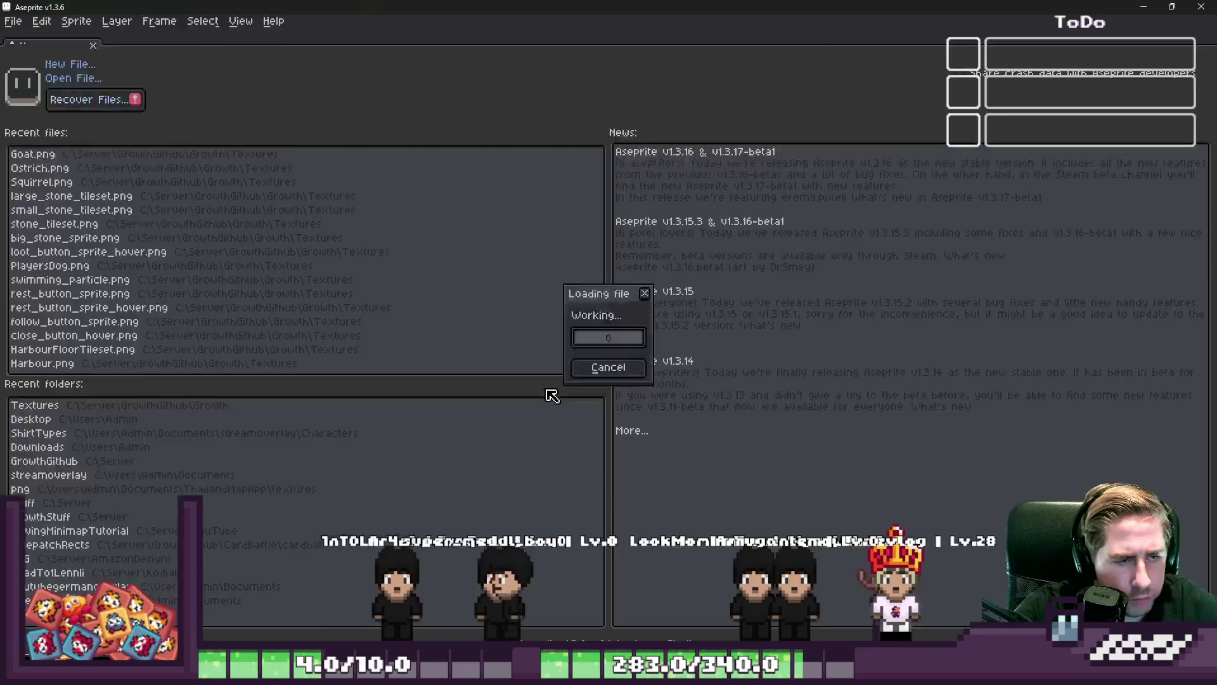
Marquee the row of four crows, move it about 70 px up, and save Crow.png
key("m")
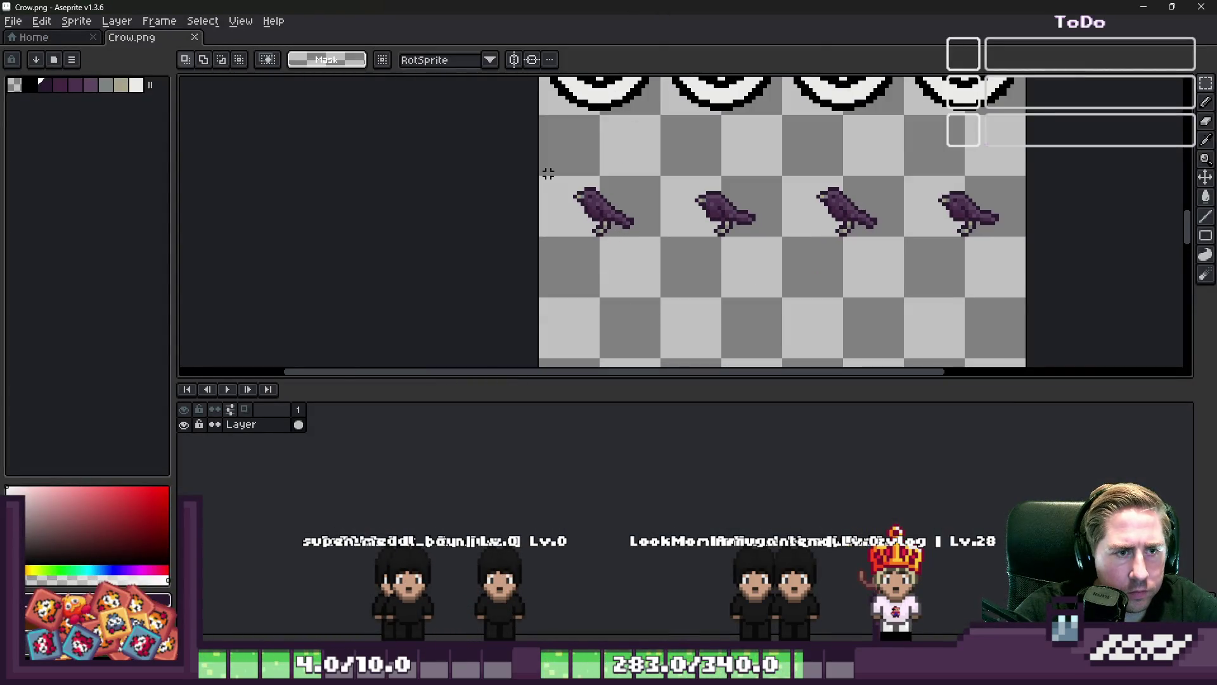
left_click_drag(539, 176, 1063, 269)
scroll(729, 171, "up", 2)
mouse_move(638, 263)
left_mouse_down()
mouse_move(644, 215)
mouse_move(644, 225)
left_mouse_up()
key("ctrl+d")
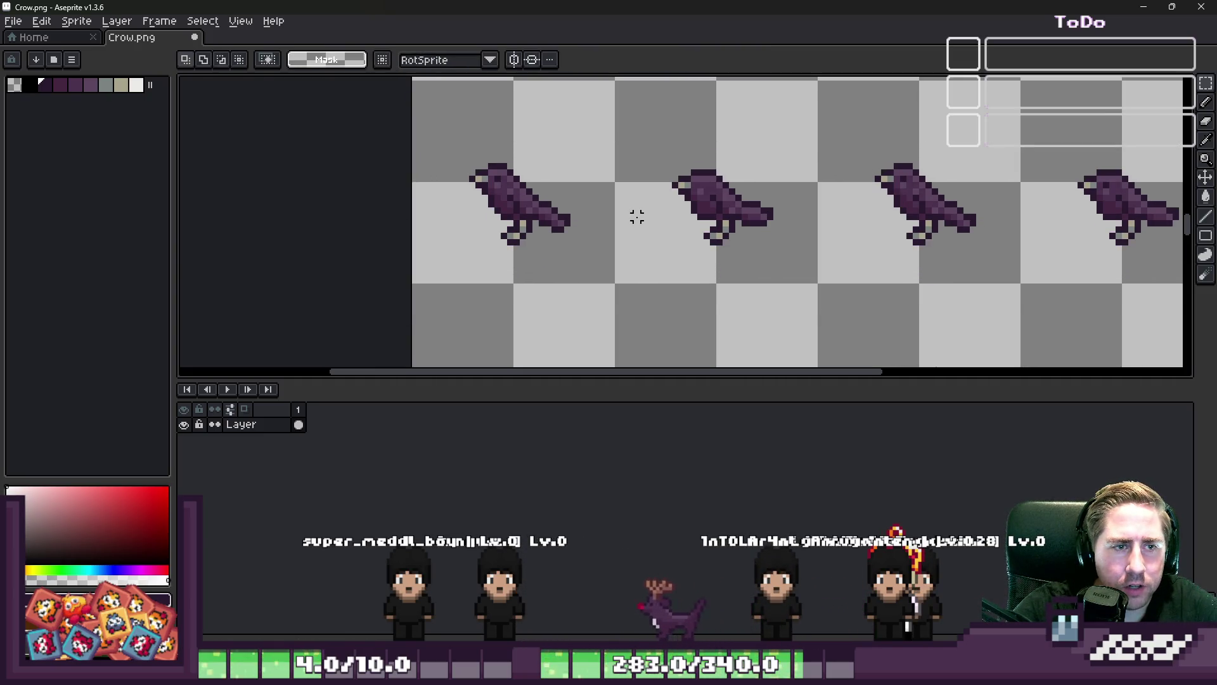
key("ctrl+s")
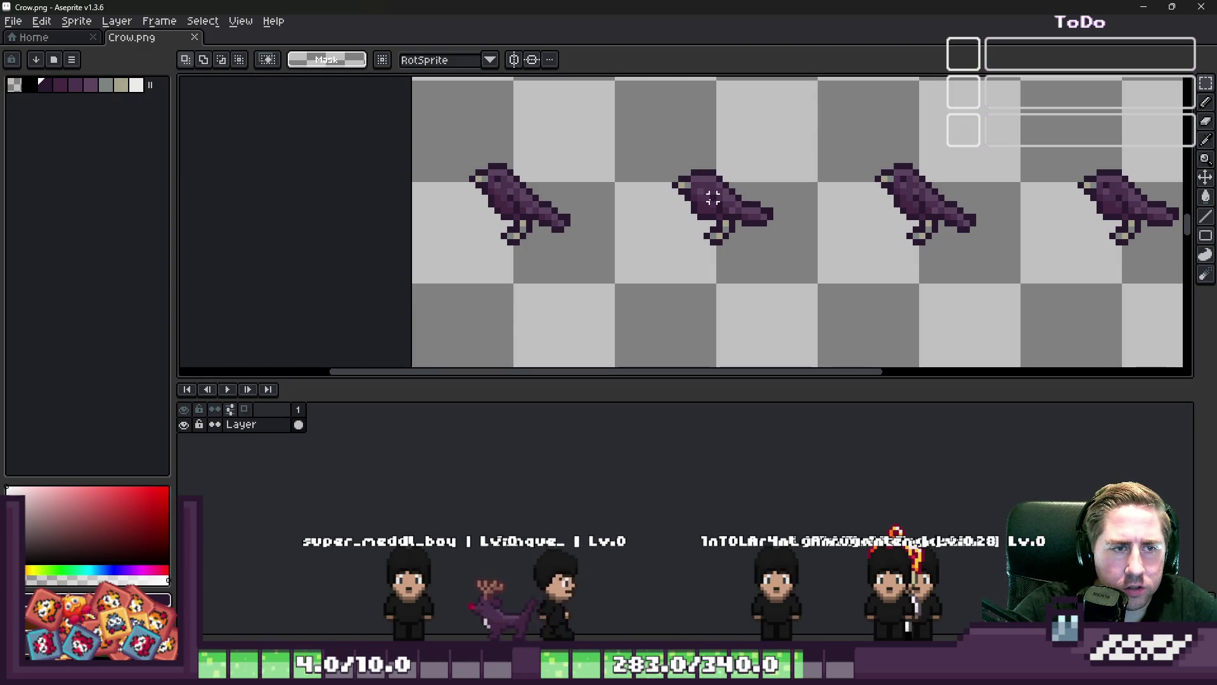
scroll(697, 228, "down", 1)
key("alt+Tab")
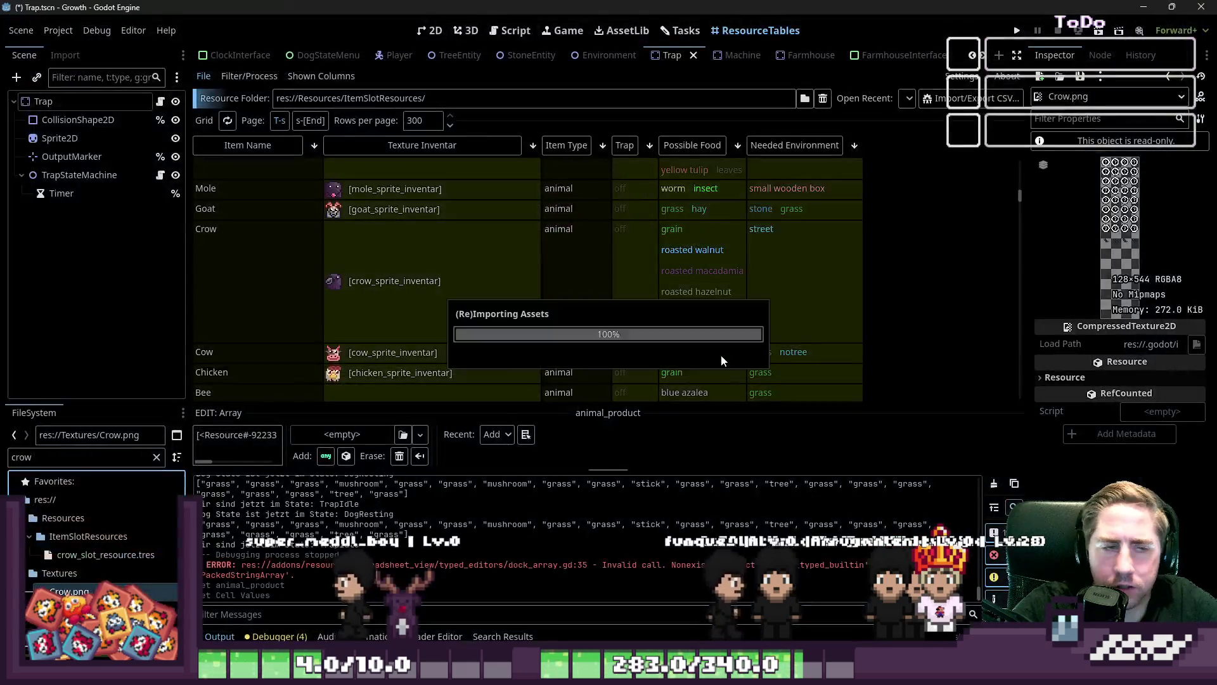
Filter the FileSystem to 'chicken' and open Chicken.png in the external image editor
scroll(488, 345, "down", 1)
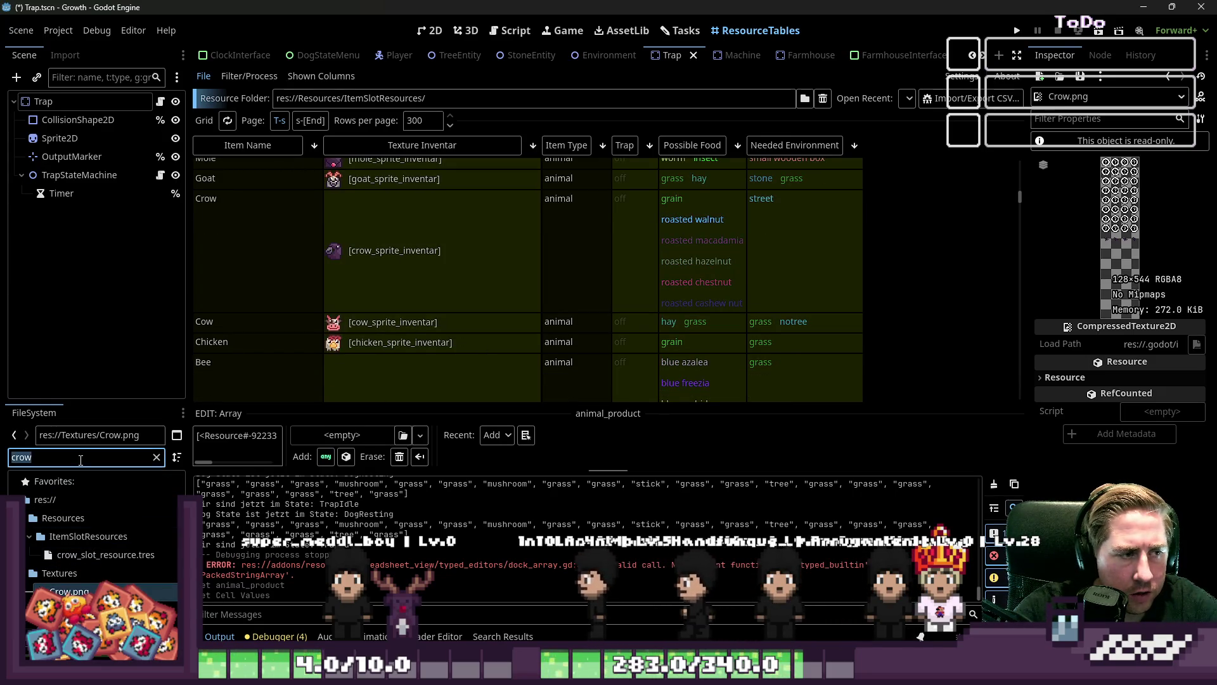
type("chicken")
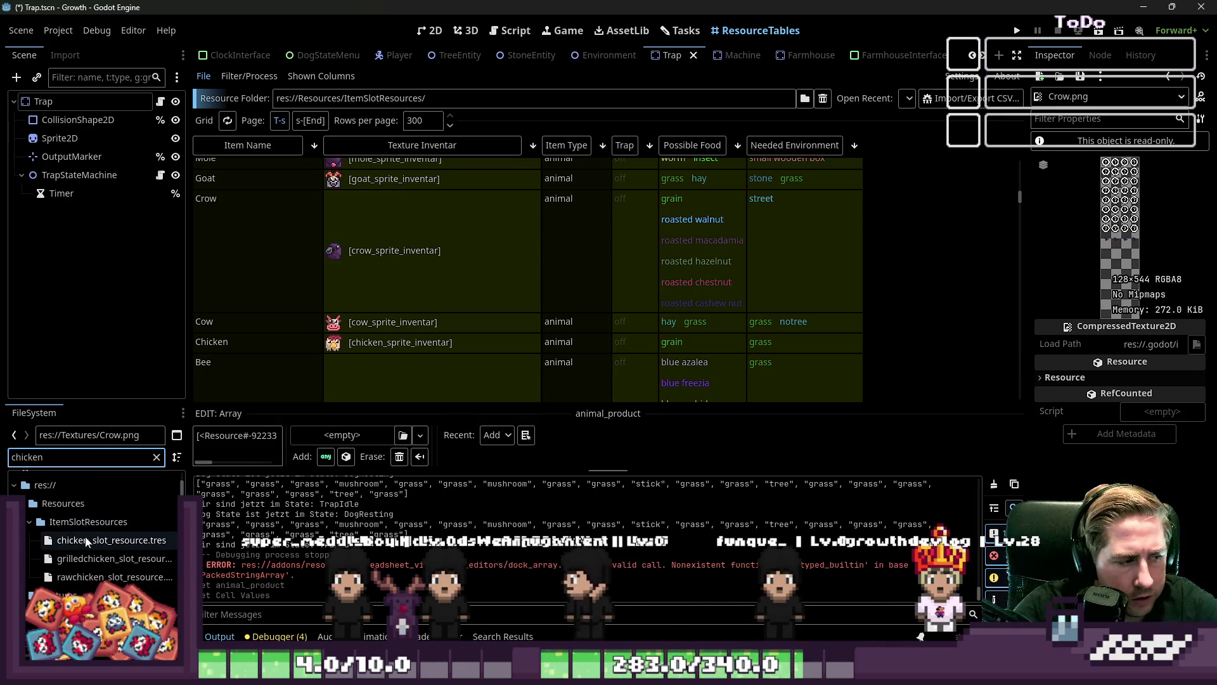
right_click(70, 539)
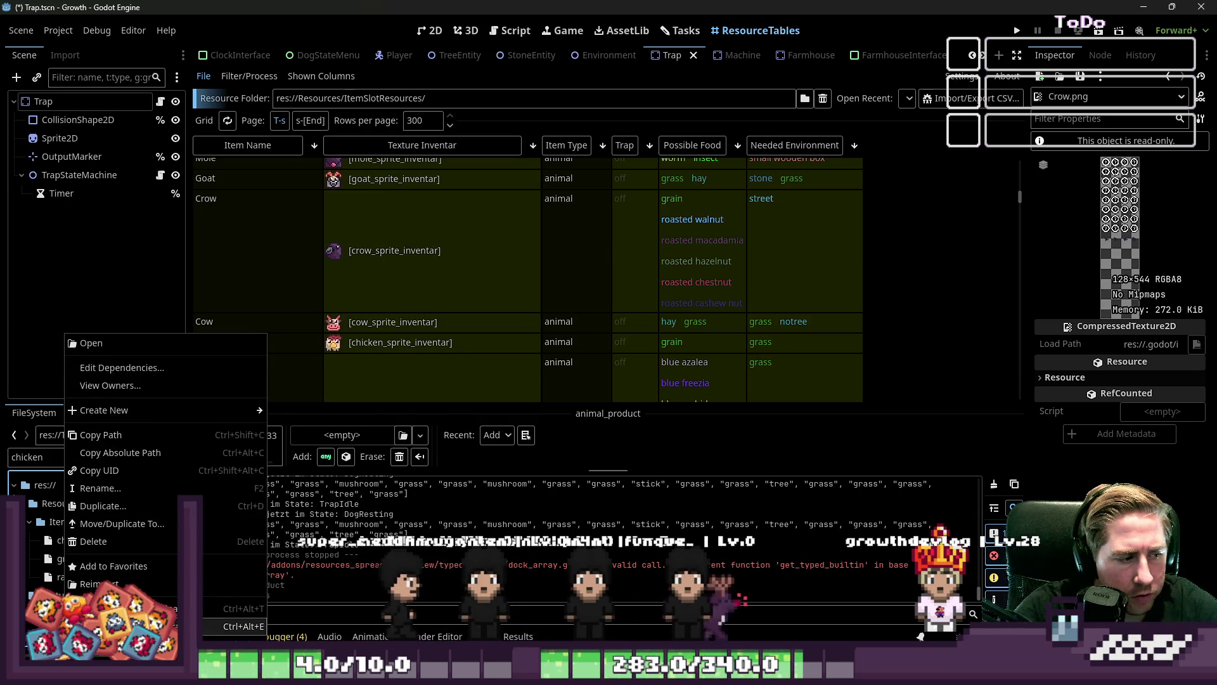
left_click(241, 626)
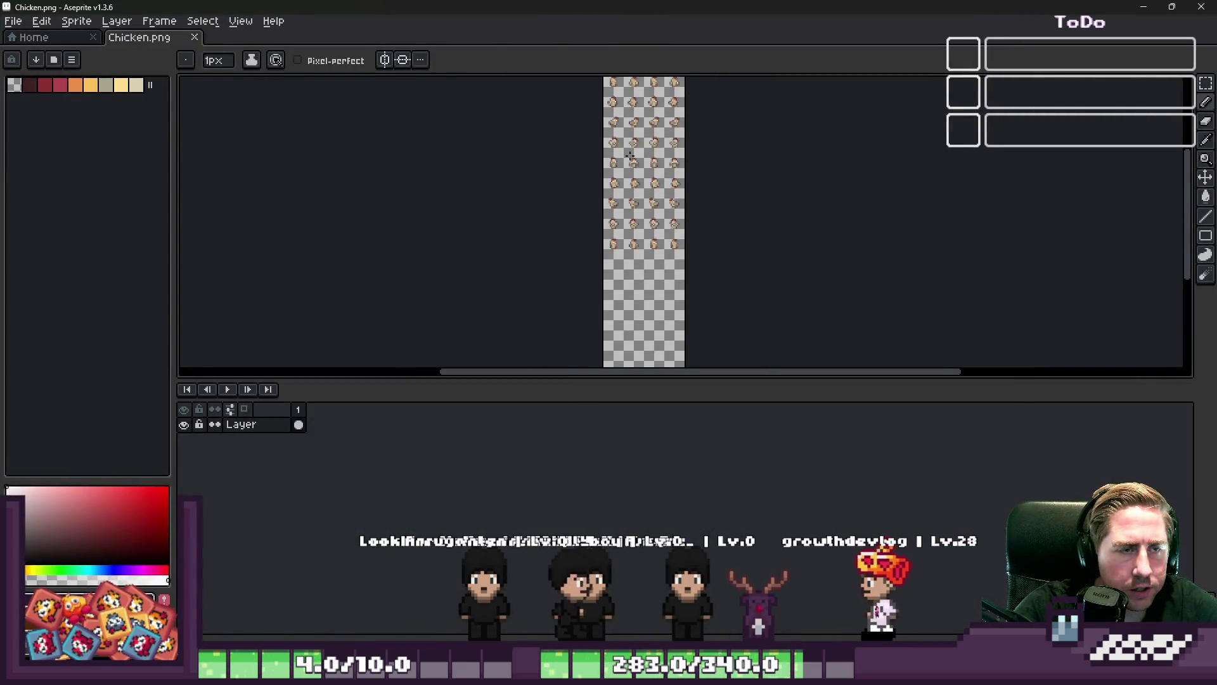
key("m")
scroll(609, 127, "up", 5)
left_click_drag(599, 139, 761, 301)
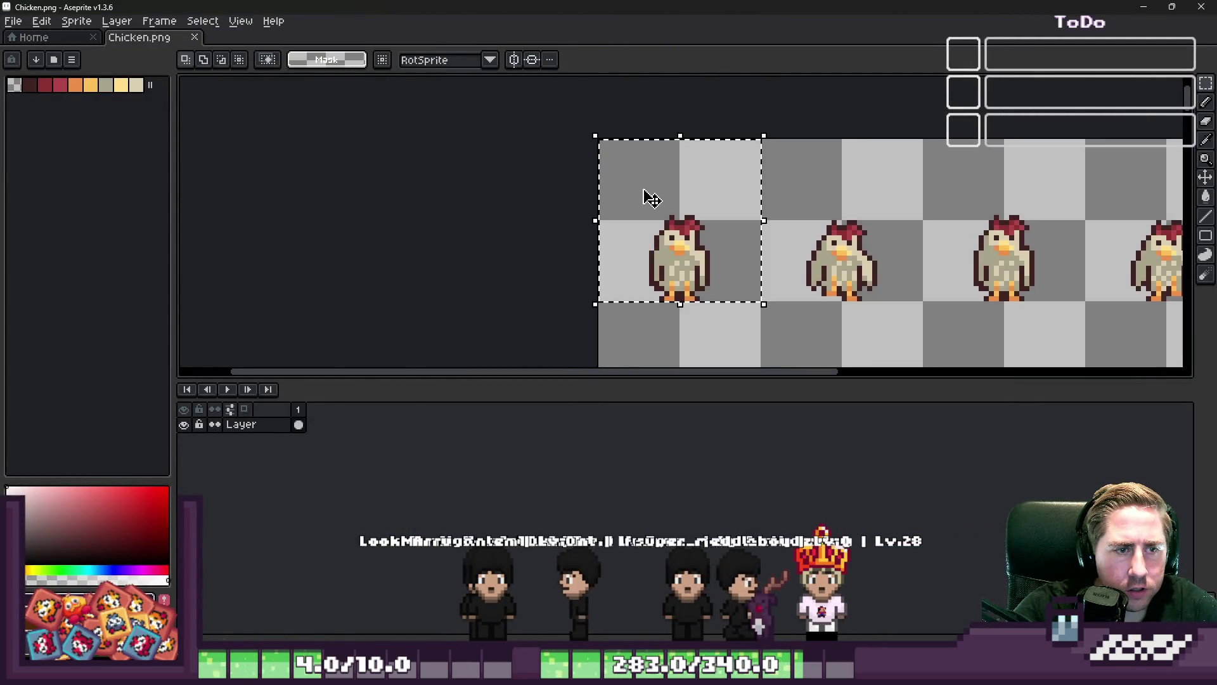
scroll(645, 179, "right", 2)
left_click_drag(741, 210, 684, 226)
left_click_drag(561, 207, 1135, 298)
scroll(702, 158, "down", 5)
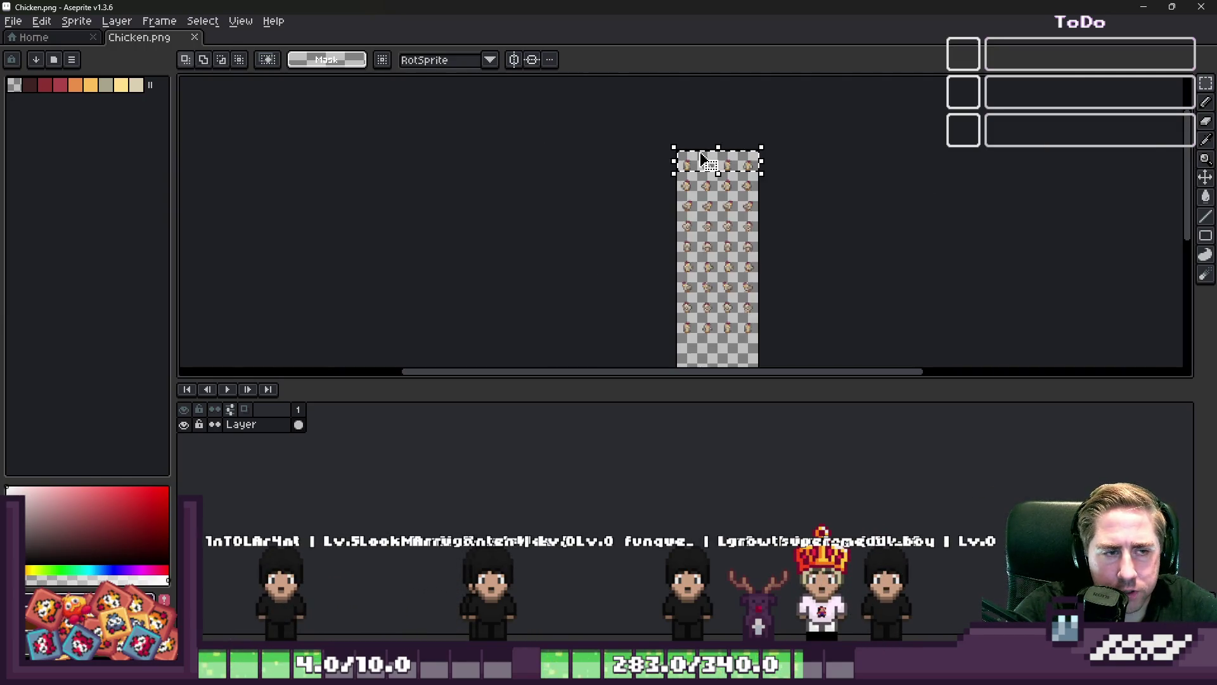
scroll(706, 194, "up", 5)
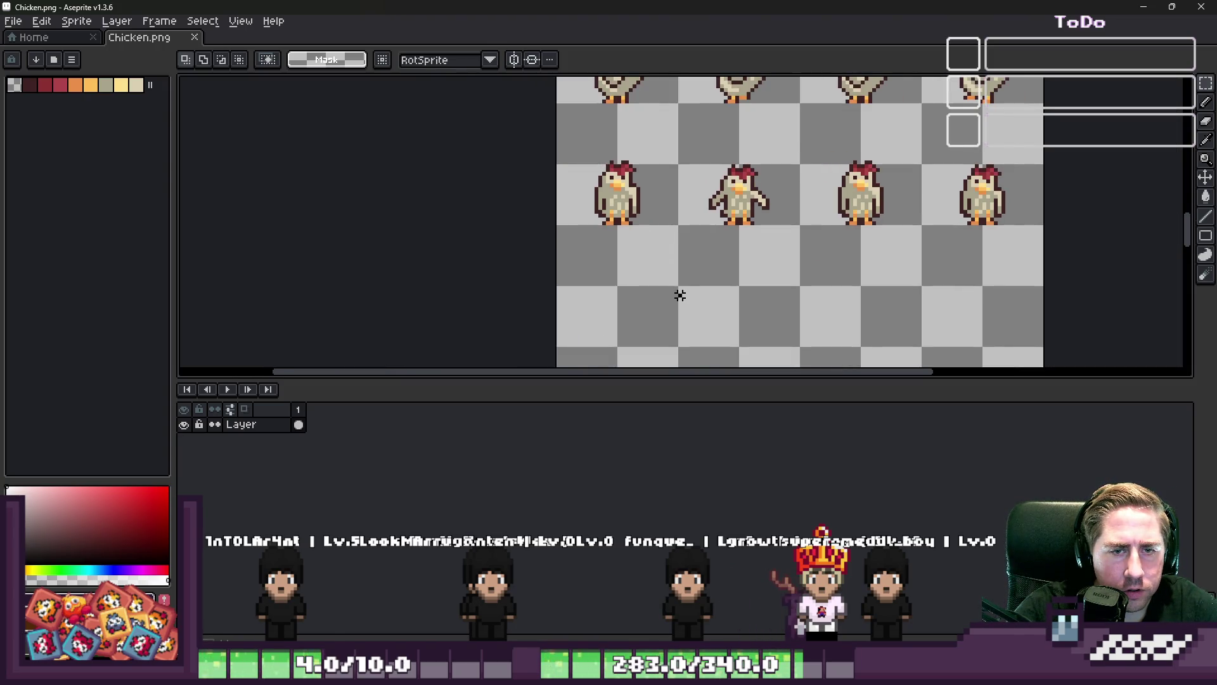
key("ctrl+v")
left_click_drag(661, 272, 652, 326)
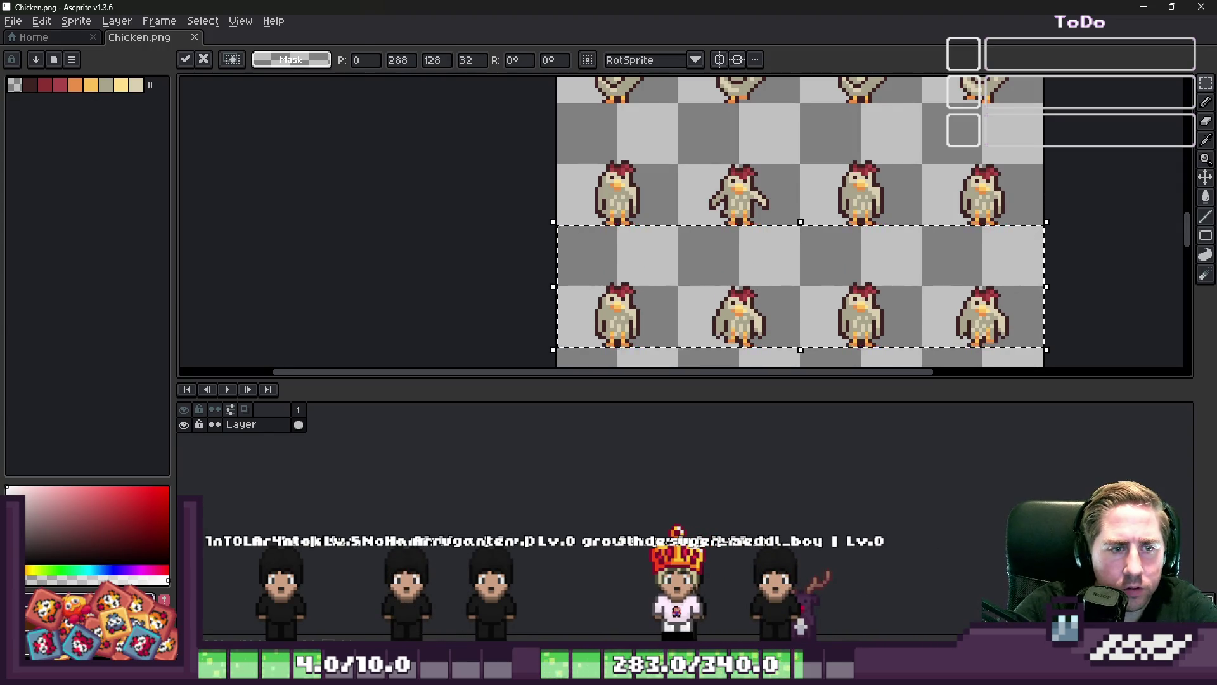
key("Escape")
scroll(723, 254, "up", 4)
scroll(740, 256, "down", 2)
scroll(712, 263, "down", 1)
scroll(712, 263, "up", 2)
key("alt")
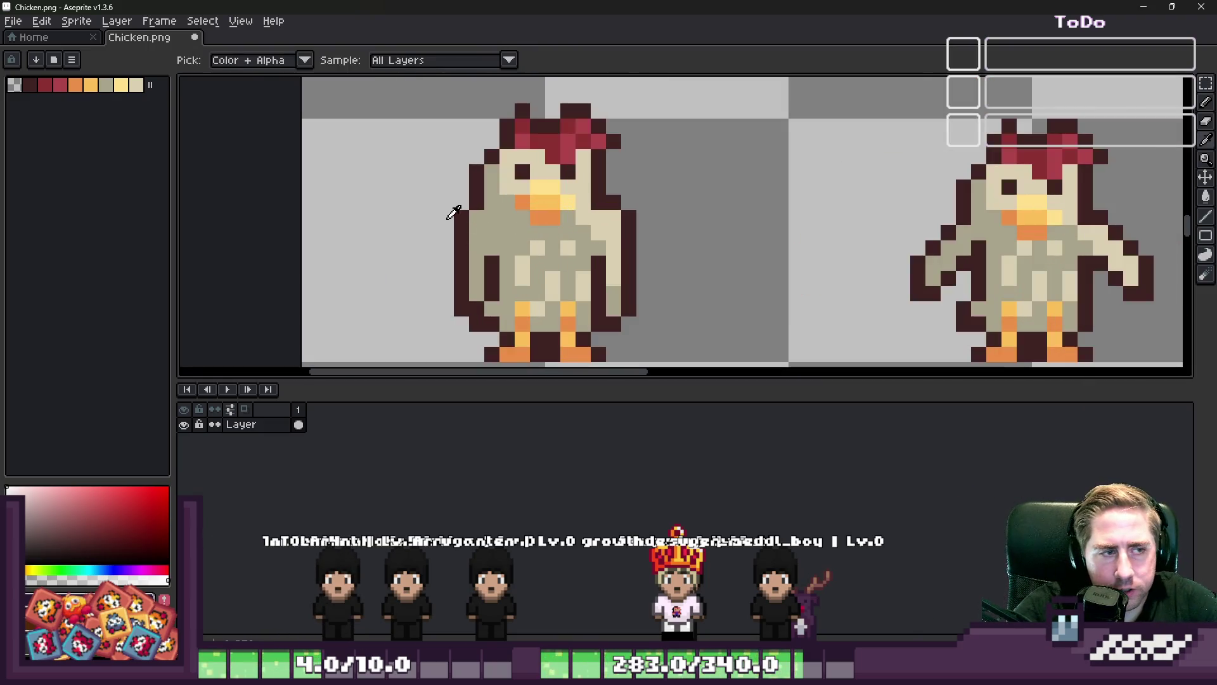
Copy the row of four chickens one row lower and drop it in place
scroll(474, 181, "down", 3)
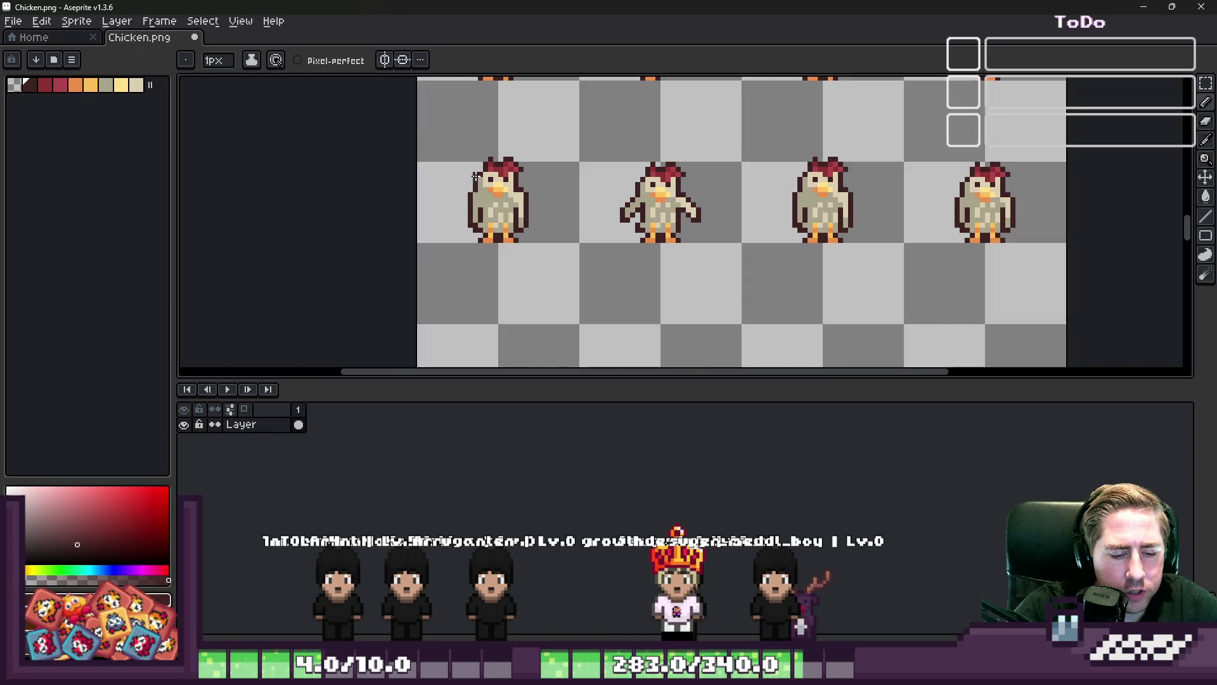
key("m")
mouse_move(503, 144)
left_mouse_down()
mouse_move(997, 166)
mouse_move(1069, 246)
left_mouse_up()
left_click_drag(634, 141, 632, 298)
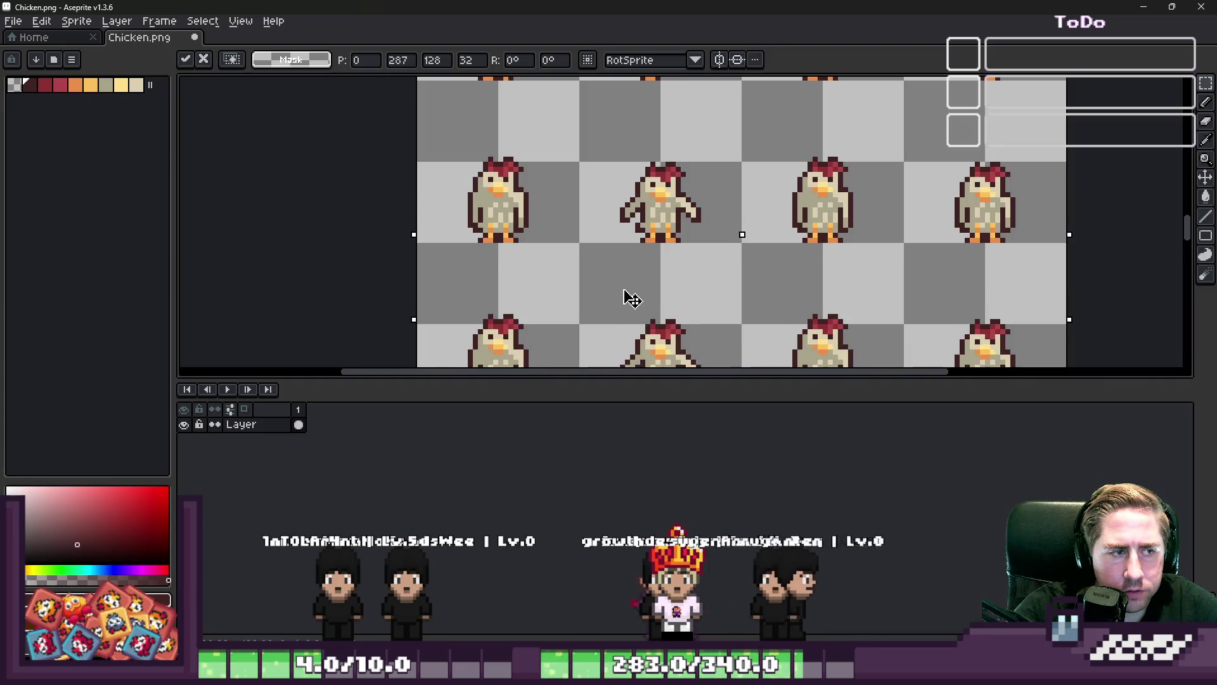
key("Return")
scroll(467, 217, "up", 3)
Draw a stepped dark outline above the left chicken's head with the Pencil
key("i")
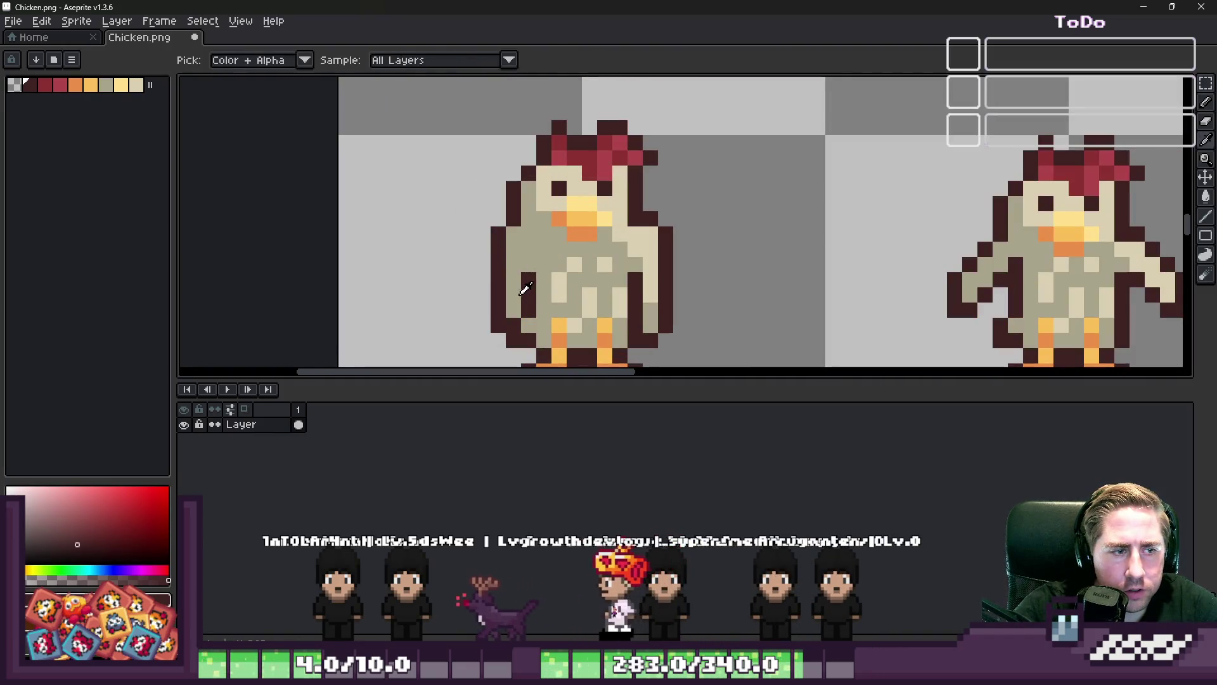
key("b")
scroll(530, 245, "down", 3)
scroll(508, 254, "up", 3)
mouse_move(500, 255)
left_mouse_down()
mouse_move(548, 154)
mouse_move(540, 141)
mouse_move(593, 173)
left_mouse_up()
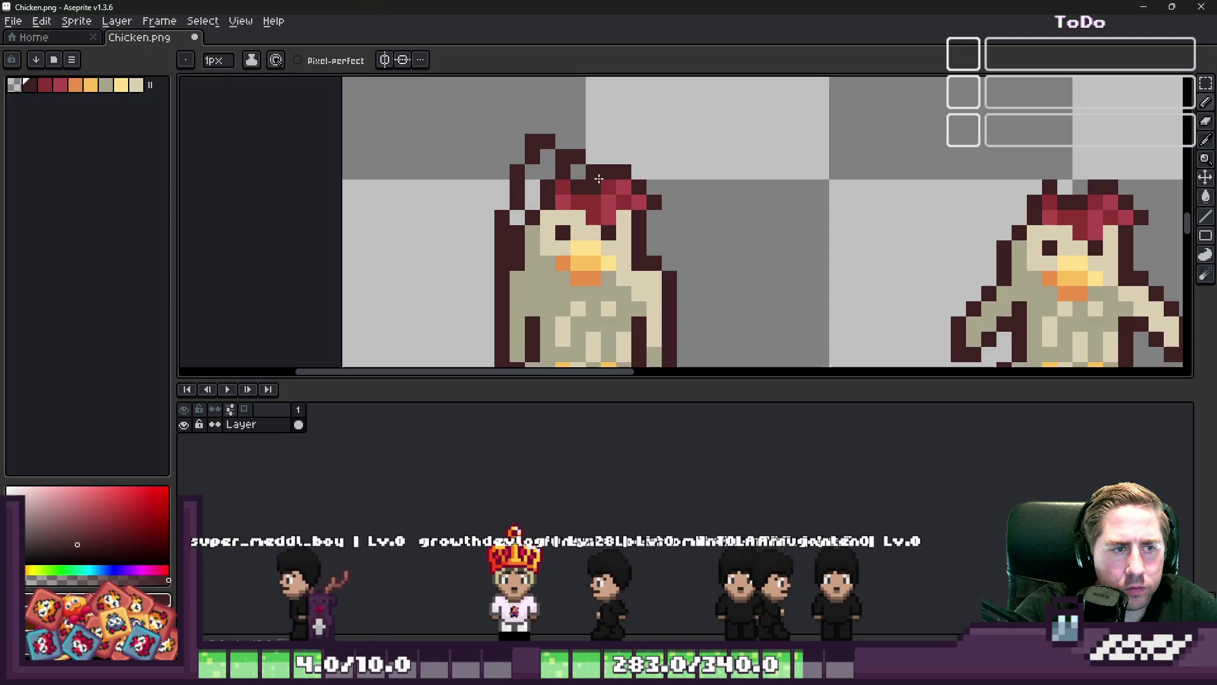
scroll(656, 246, "down", 3)
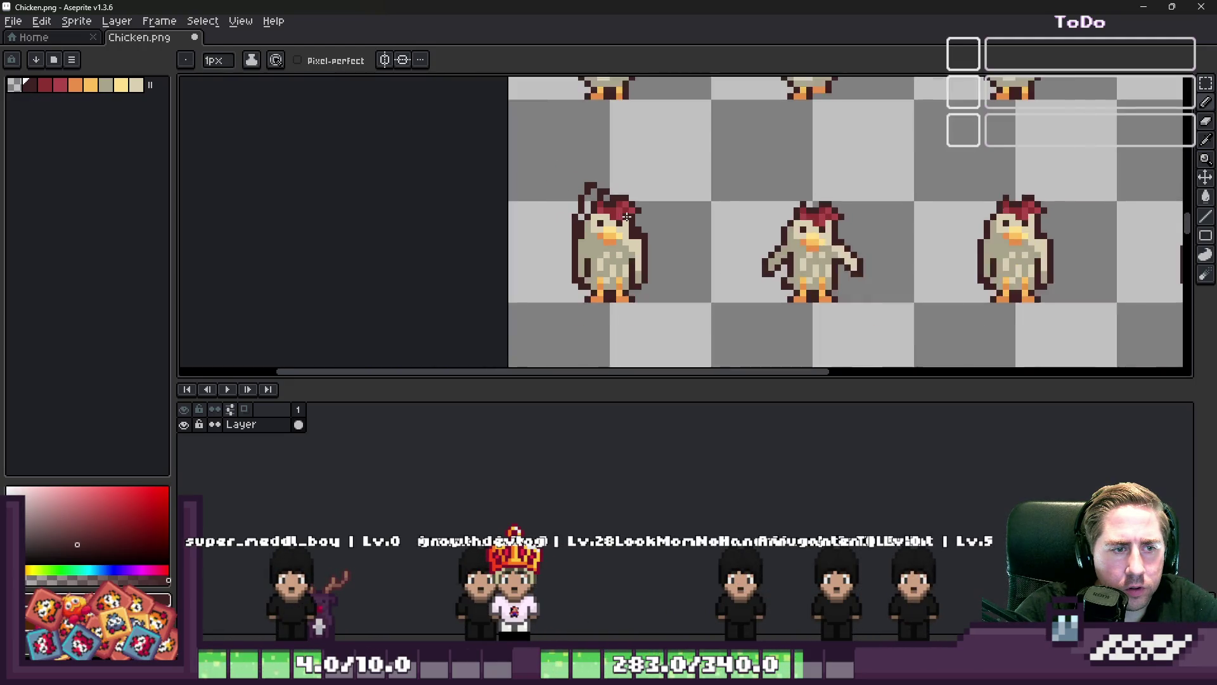
scroll(685, 253, "up", 4)
scroll(689, 257, "up", 1)
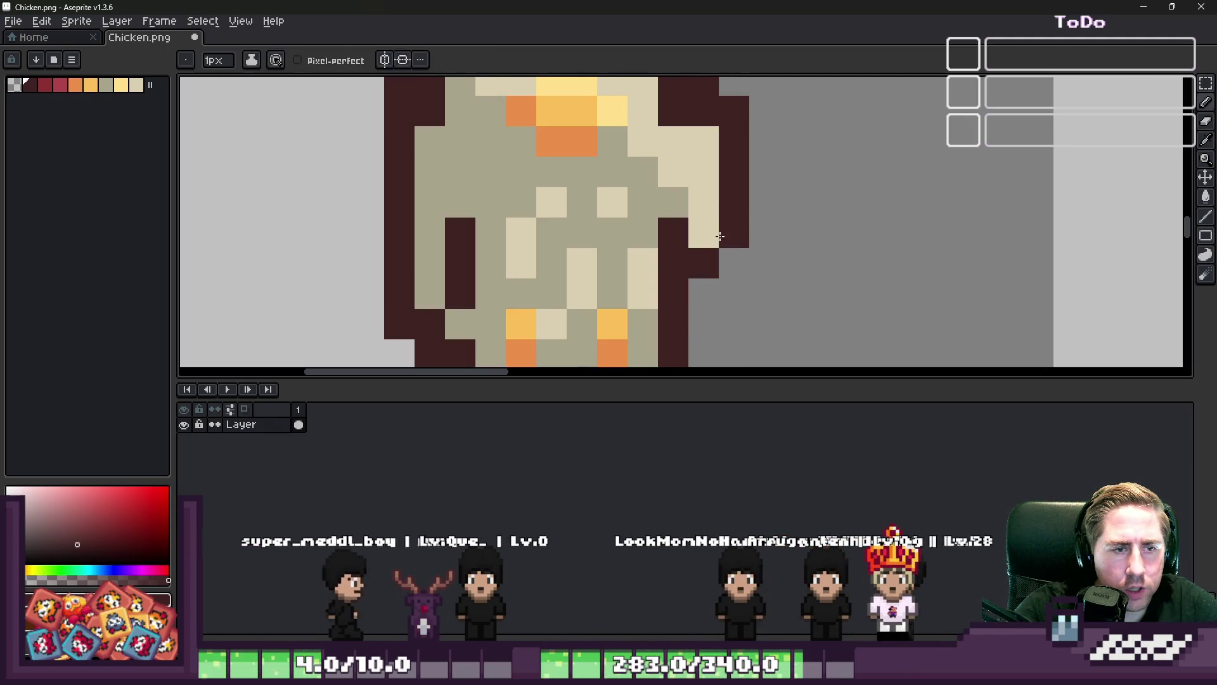
scroll(698, 323, "down", 4)
scroll(539, 202, "up", 2)
scroll(539, 201, "up", 1)
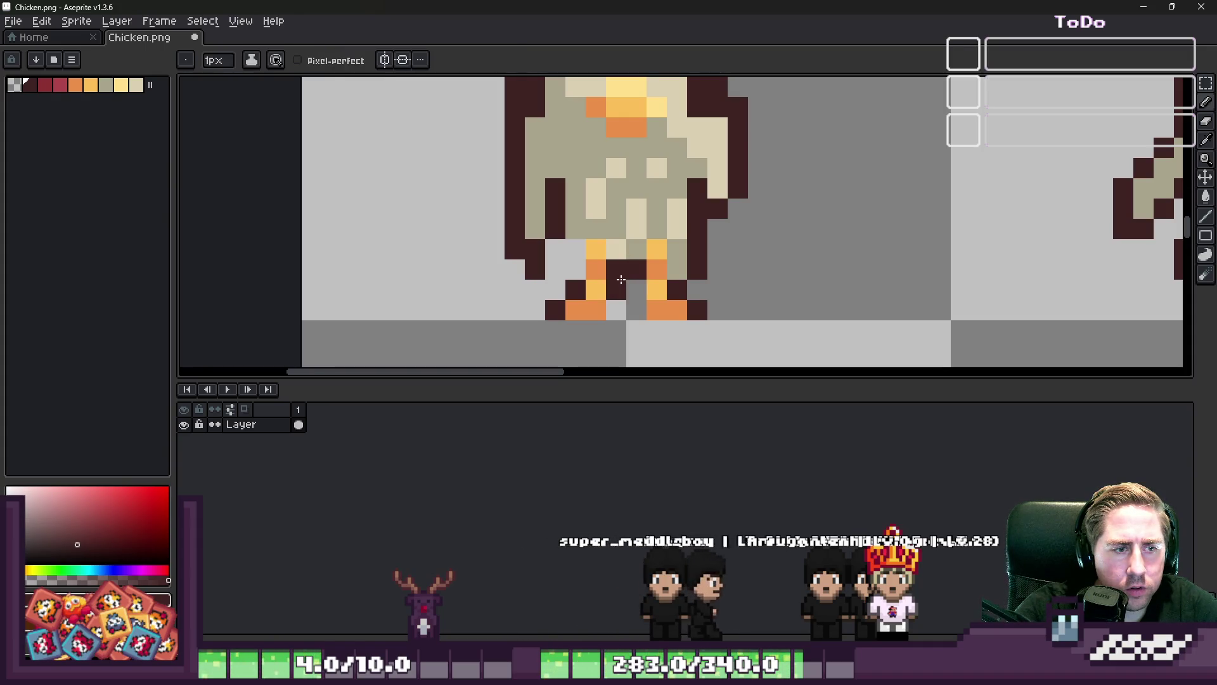
scroll(636, 312, "down", 1)
scroll(581, 283, "up", 1)
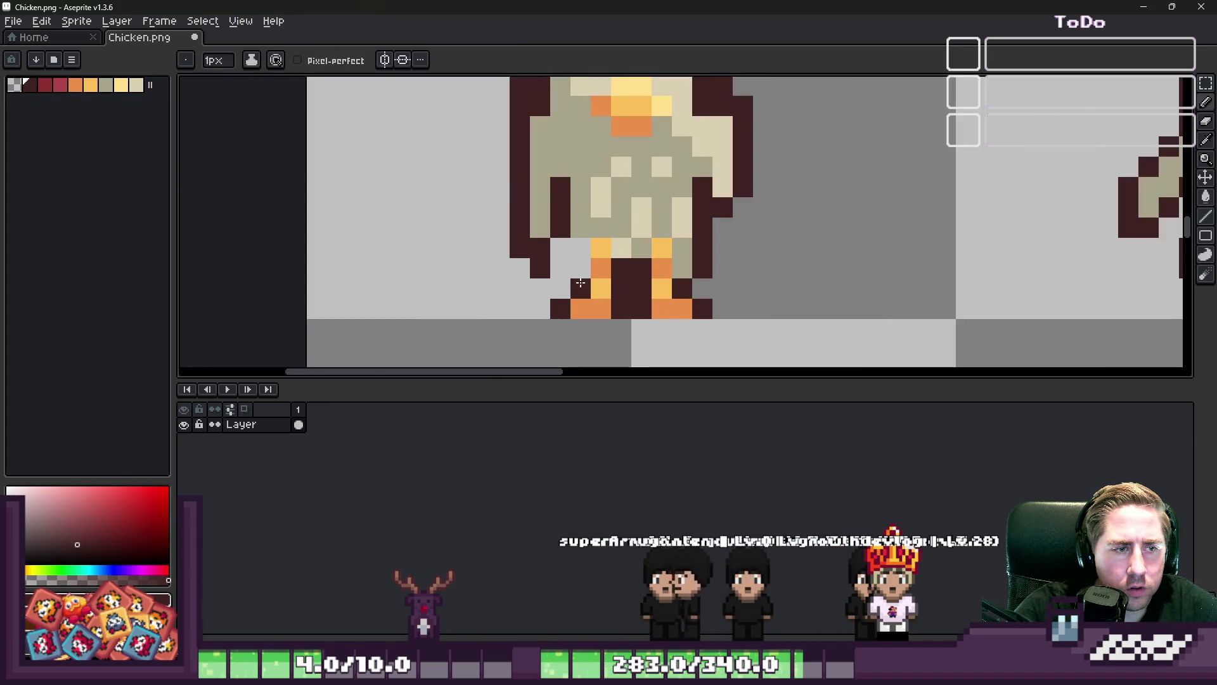
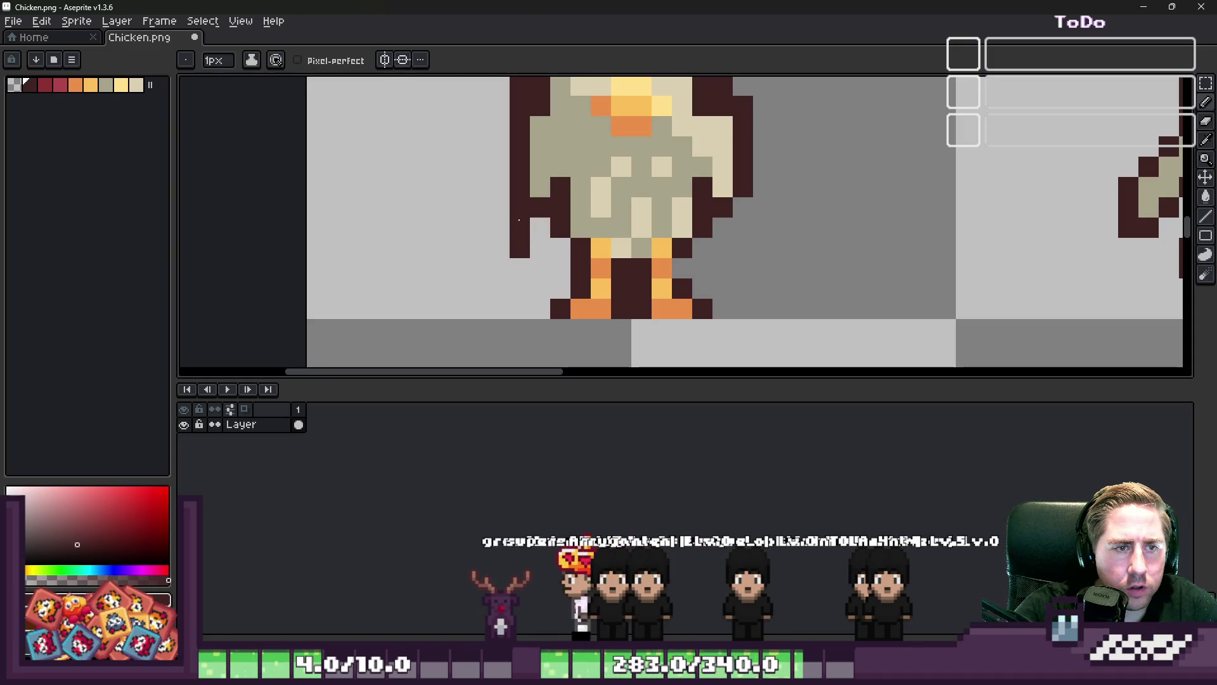
Eyedrop the chicken's dark maroon outline, beige body and light beige-grey colours
scroll(517, 212, "down", 4)
scroll(515, 206, "up", 1)
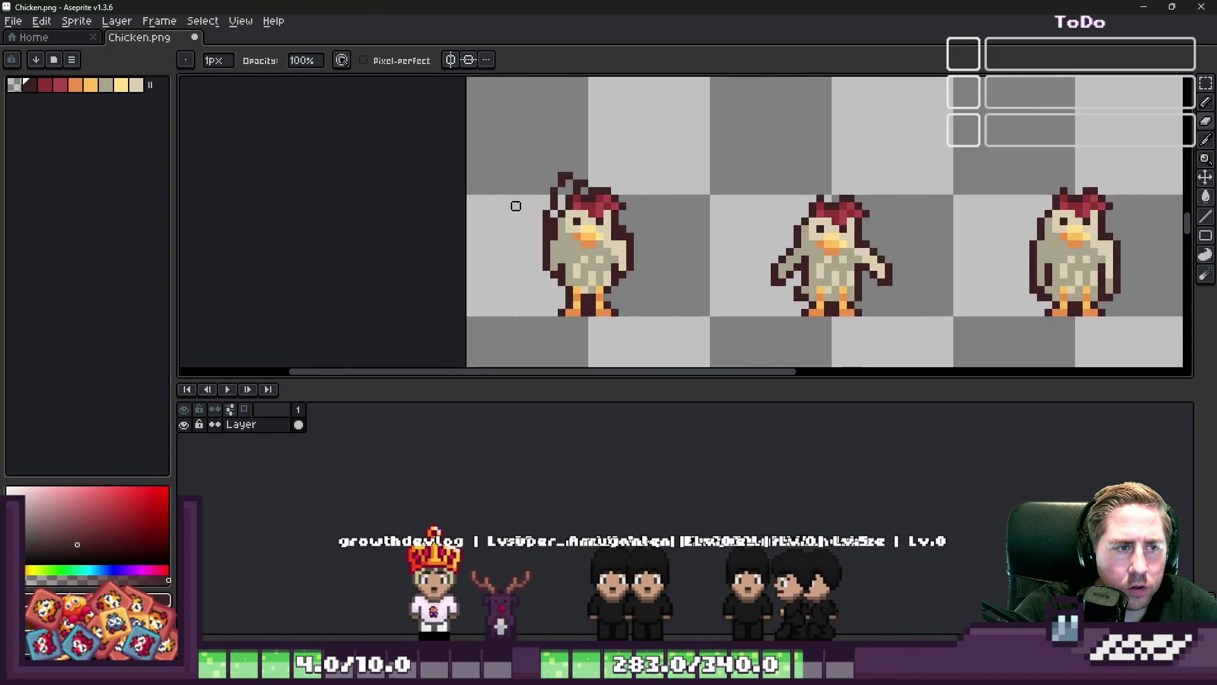
scroll(515, 206, "up", 3)
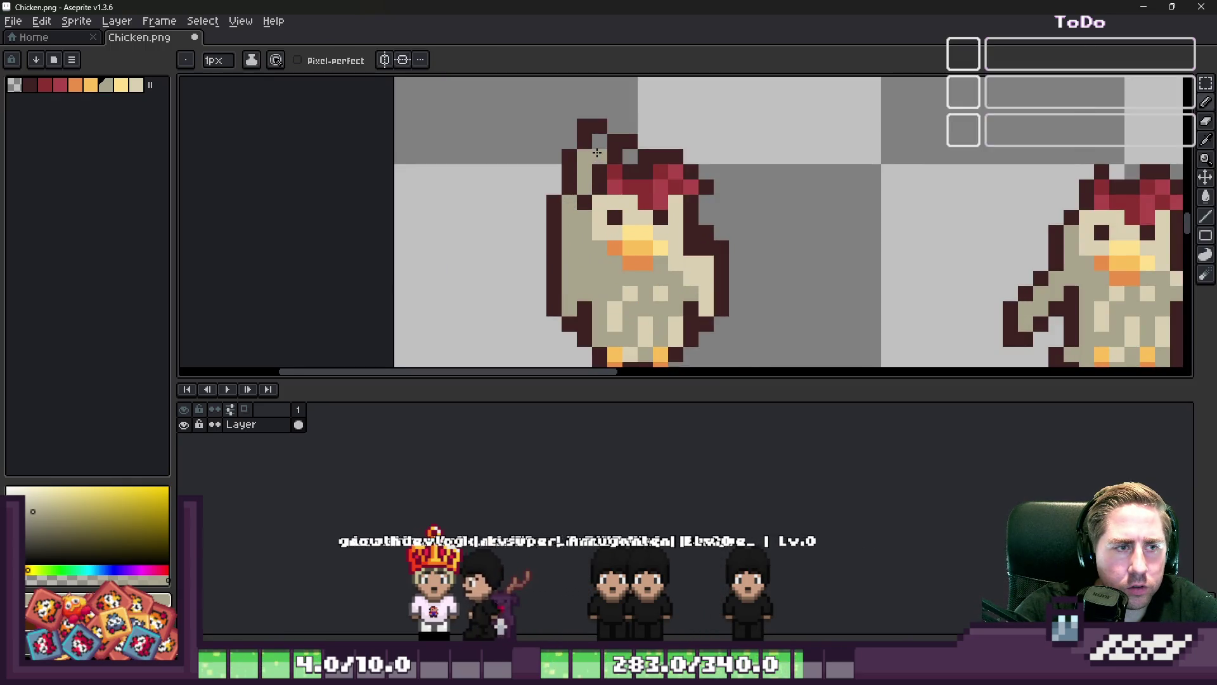
left_click(582, 201, "alt")
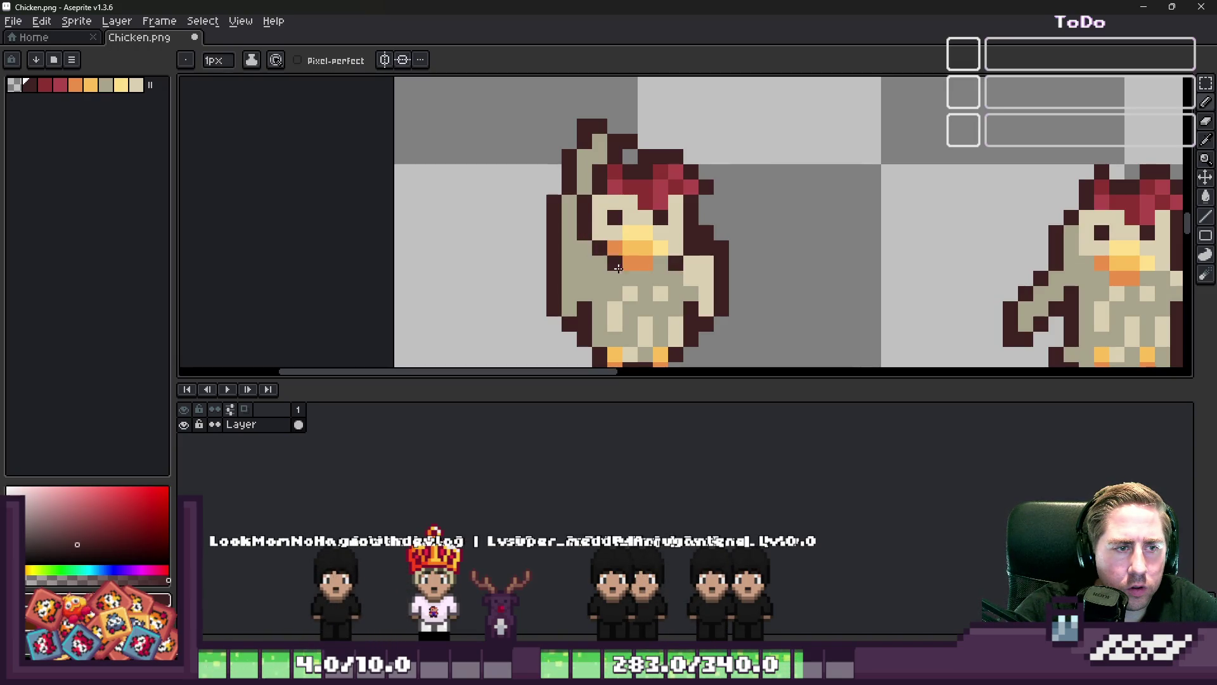
key("i")
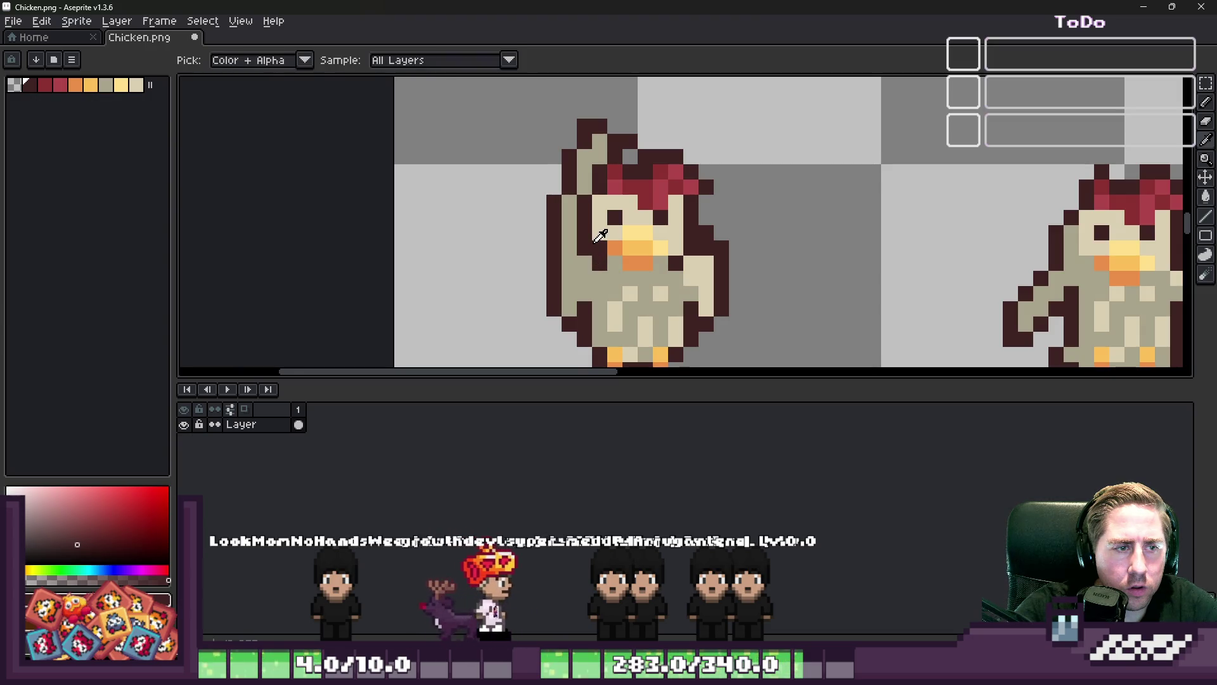
left_click(597, 235)
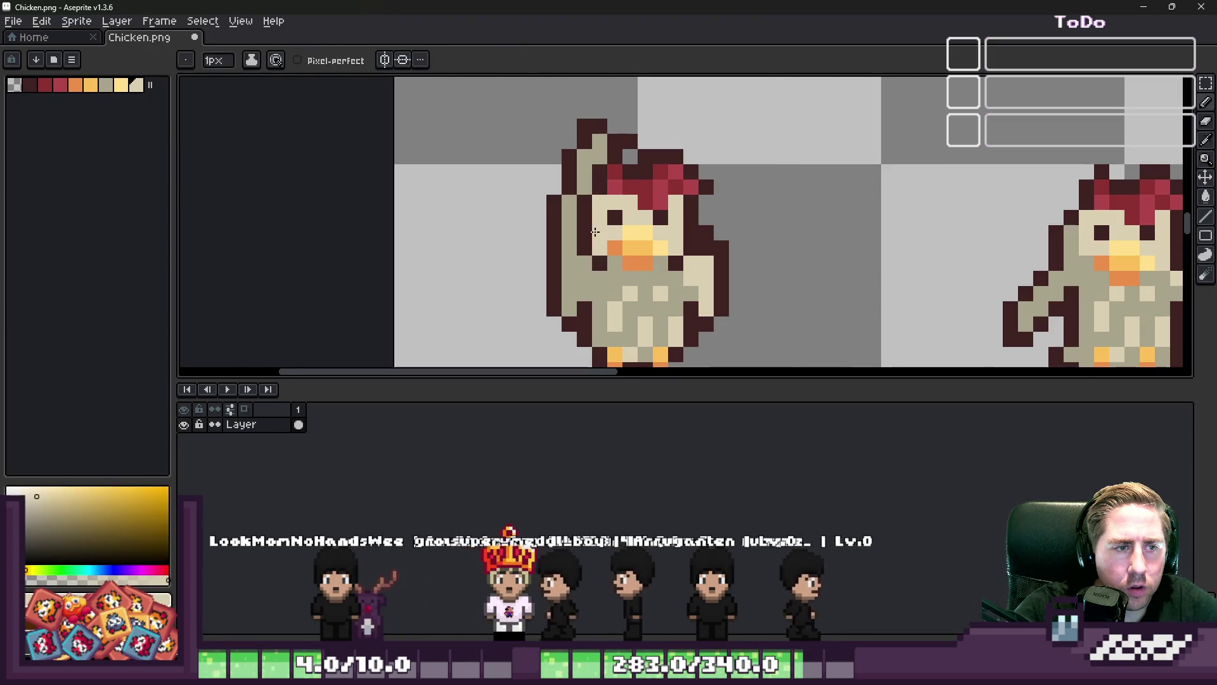
scroll(608, 247, "up", 1)
left_click(601, 235)
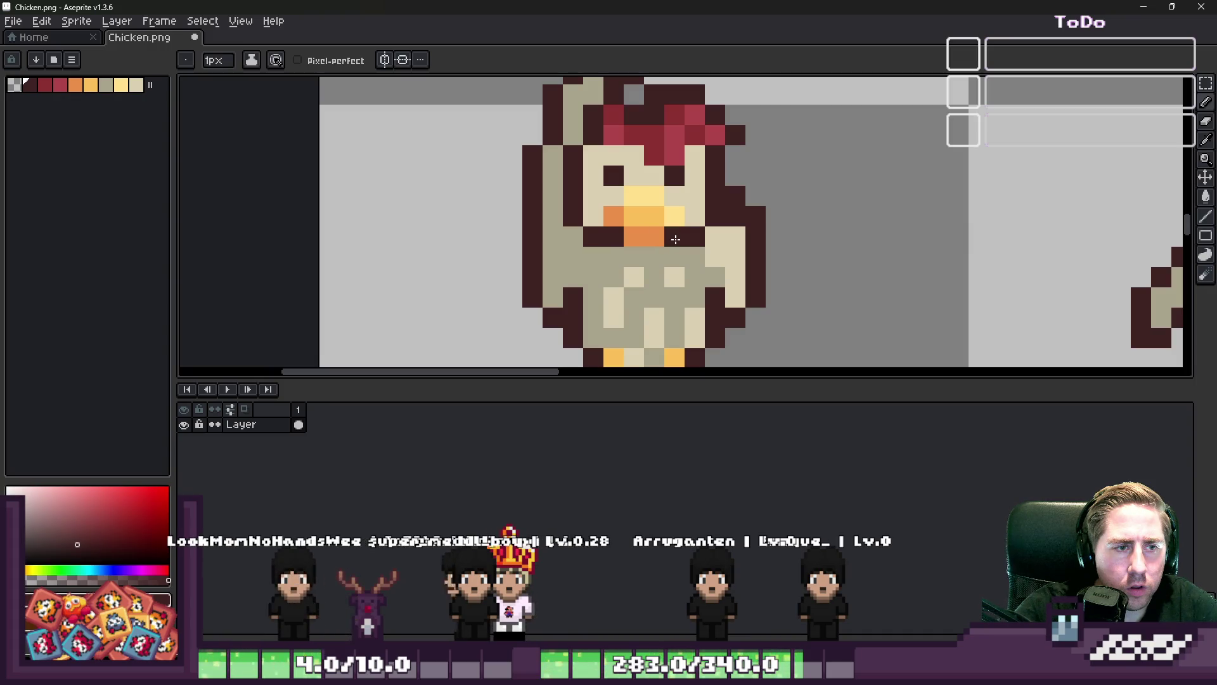
scroll(640, 253, "down", 4)
scroll(575, 243, "up", 4)
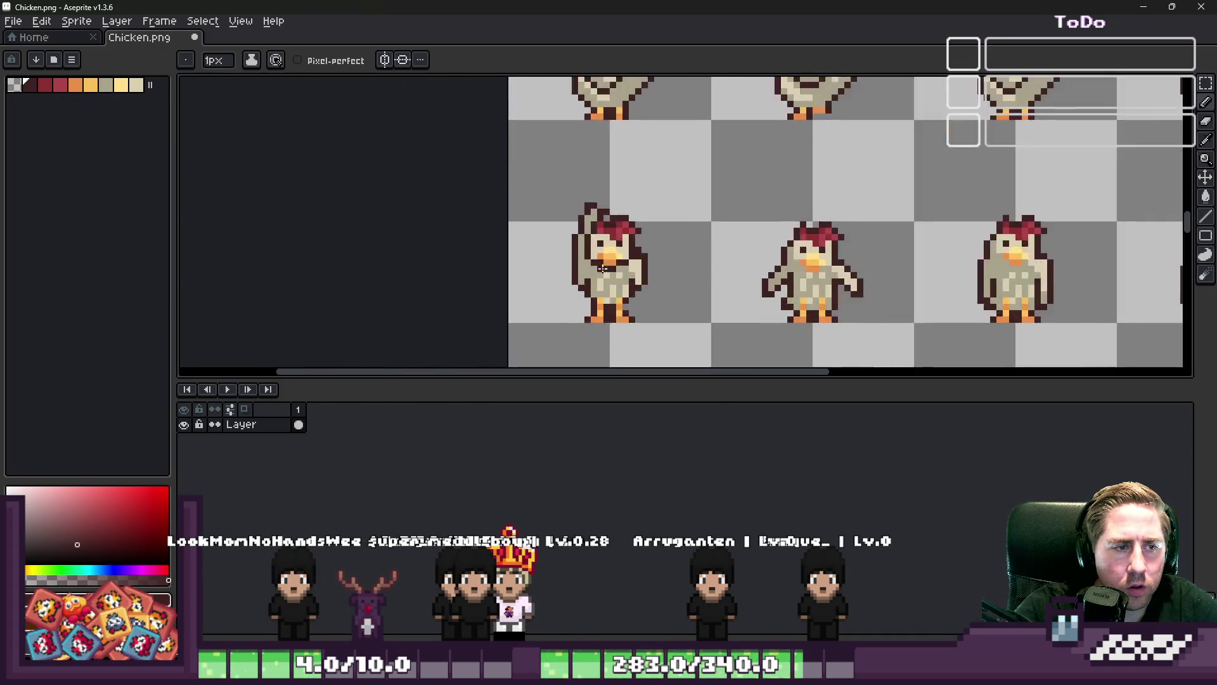
left_click(670, 262, "alt")
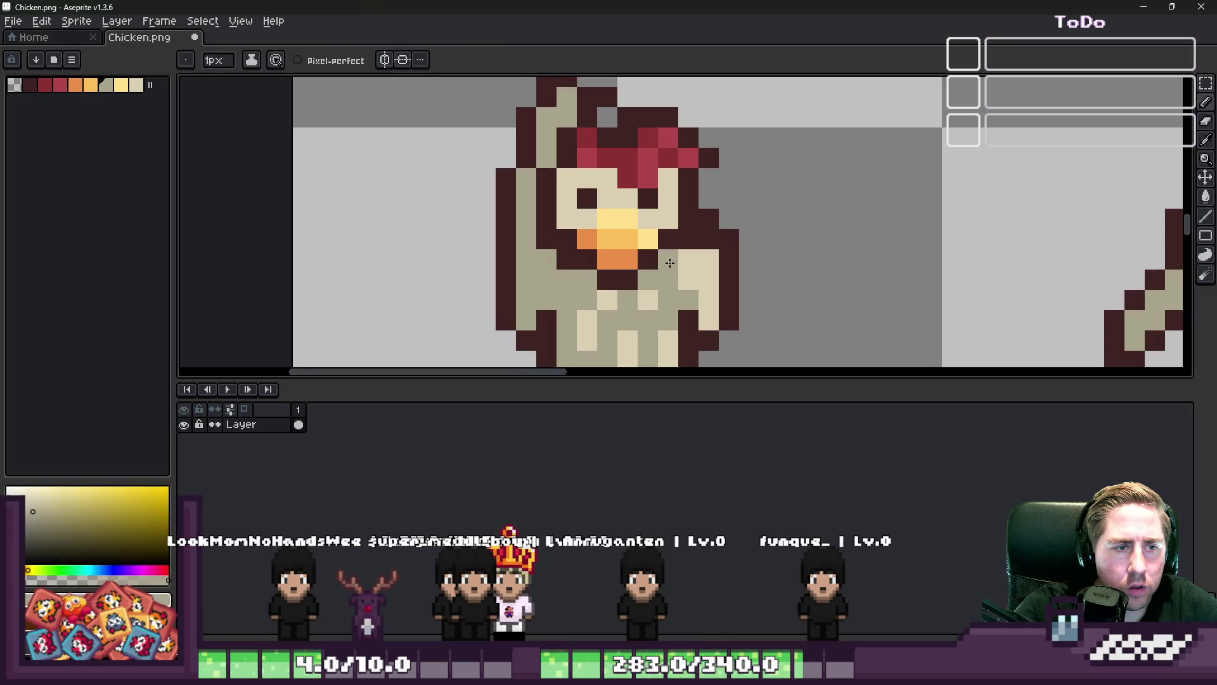
scroll(551, 244, "down", 3)
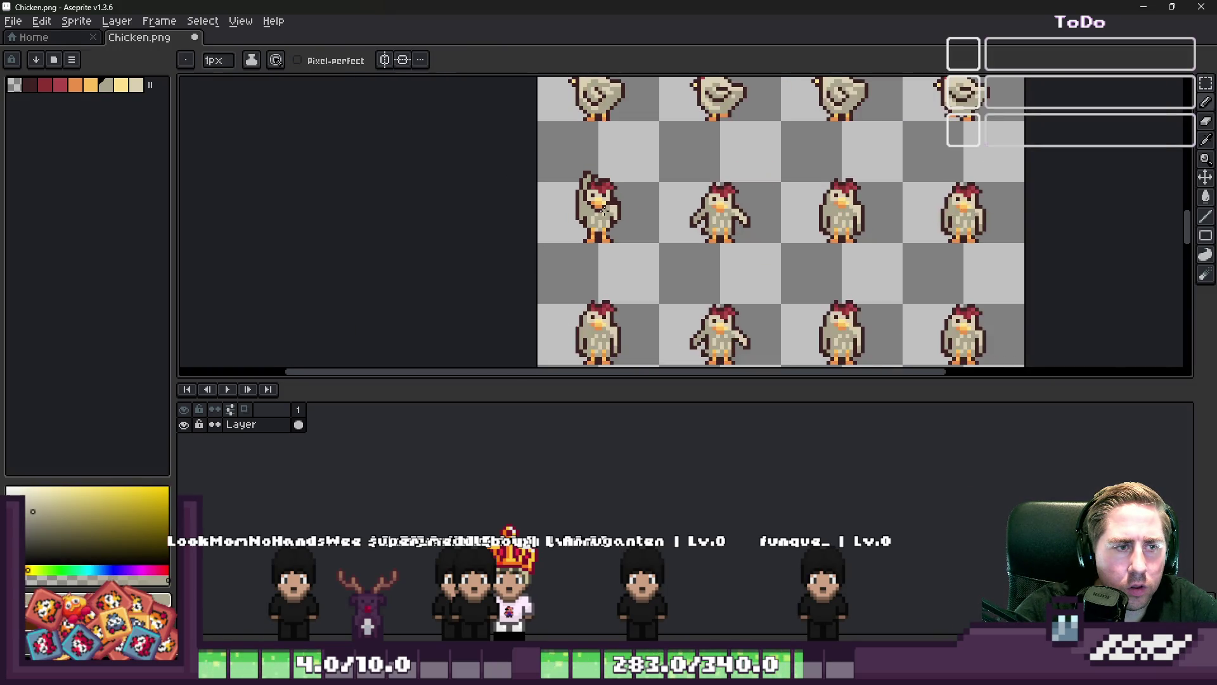
scroll(669, 211, "up", 3)
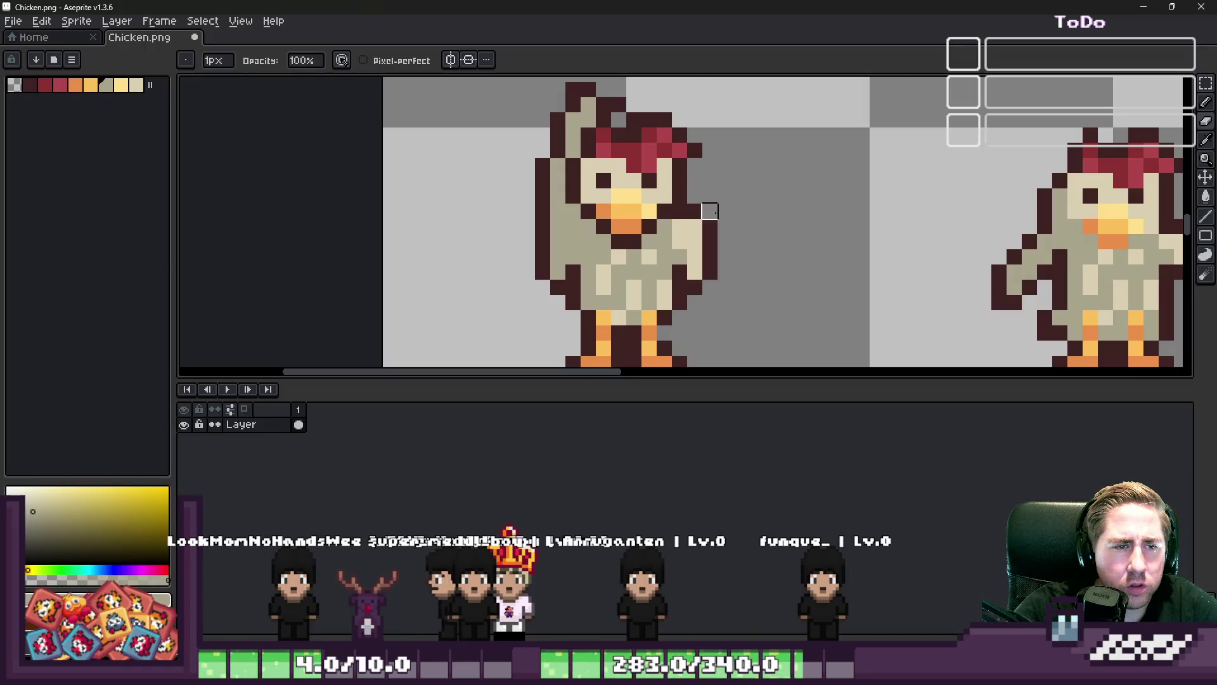
Resample outline and beige, then erase the raised wing's pixels beside the head
left_click(697, 214, "alt")
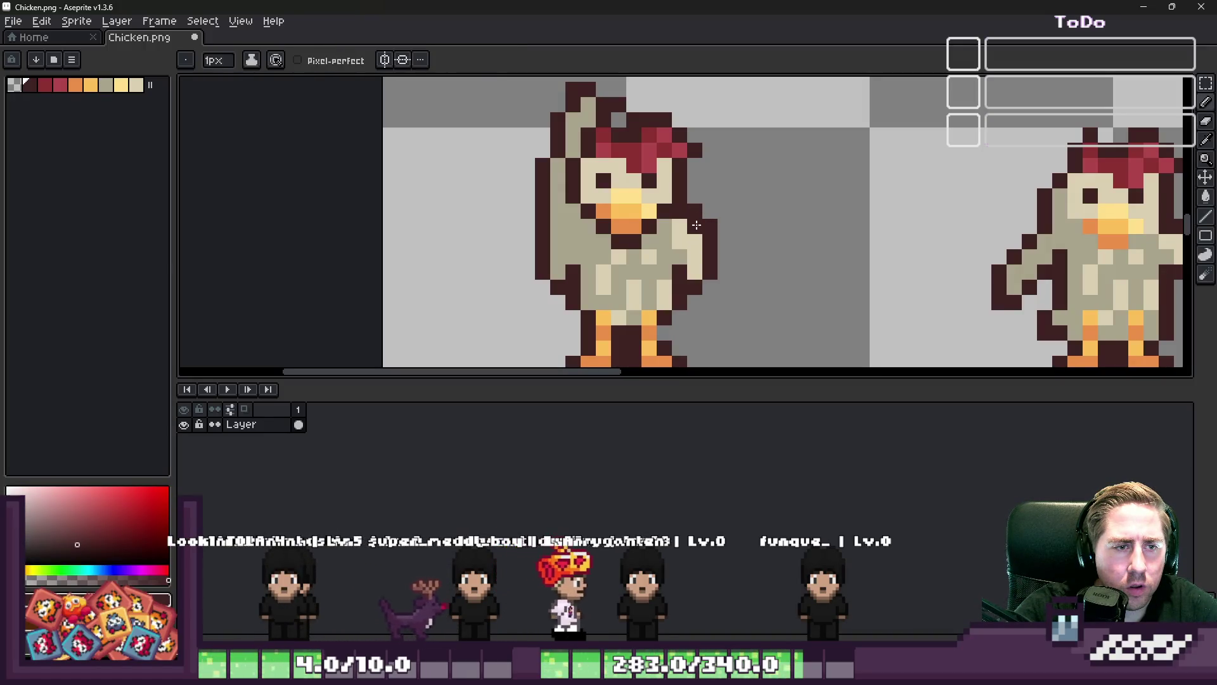
left_click(686, 200, "alt")
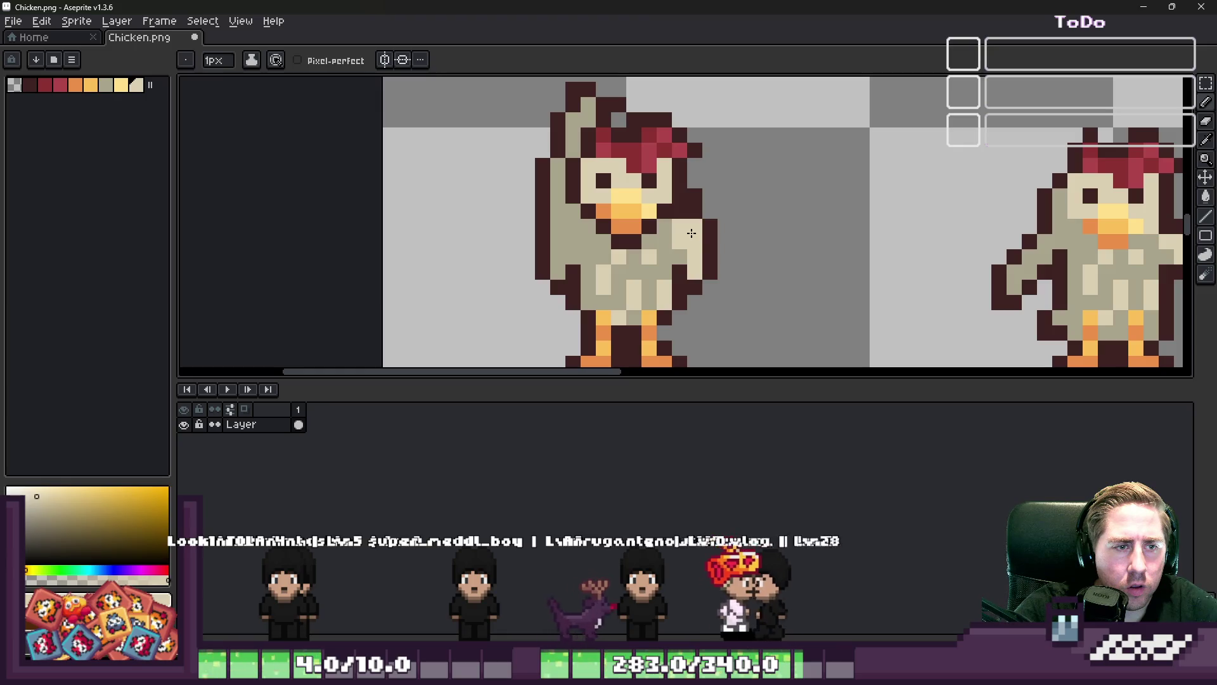
scroll(686, 200, "down", 3)
scroll(679, 208, "up", 3)
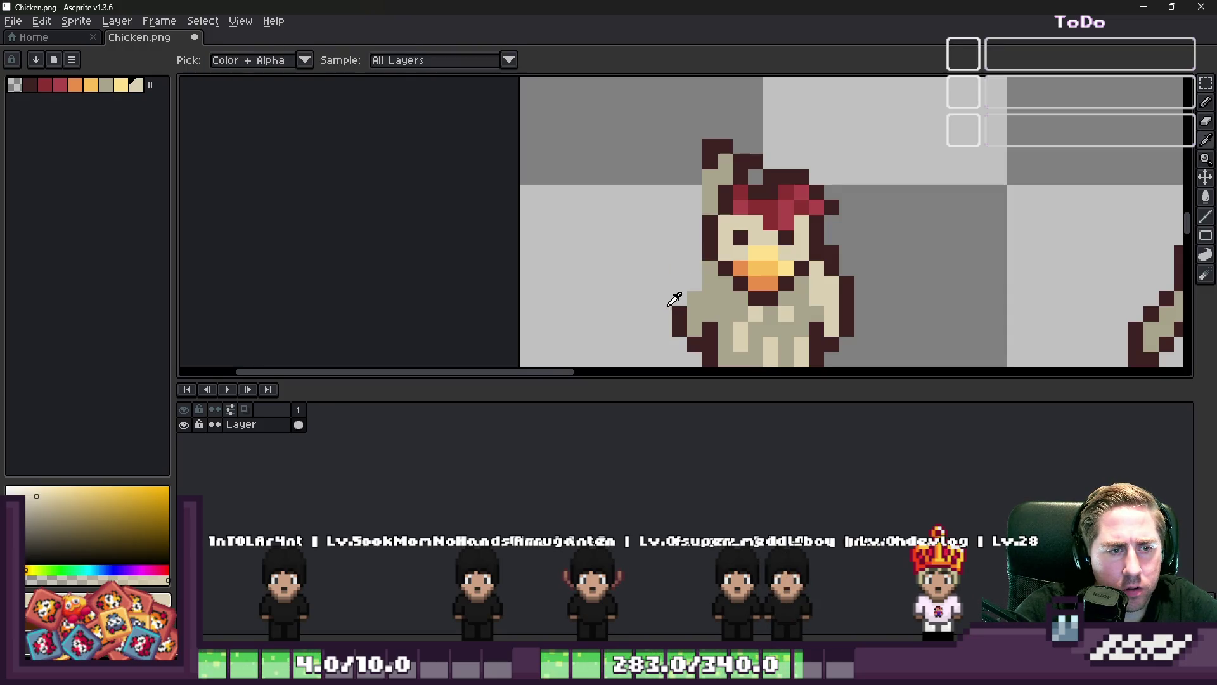
left_click(674, 303, "alt")
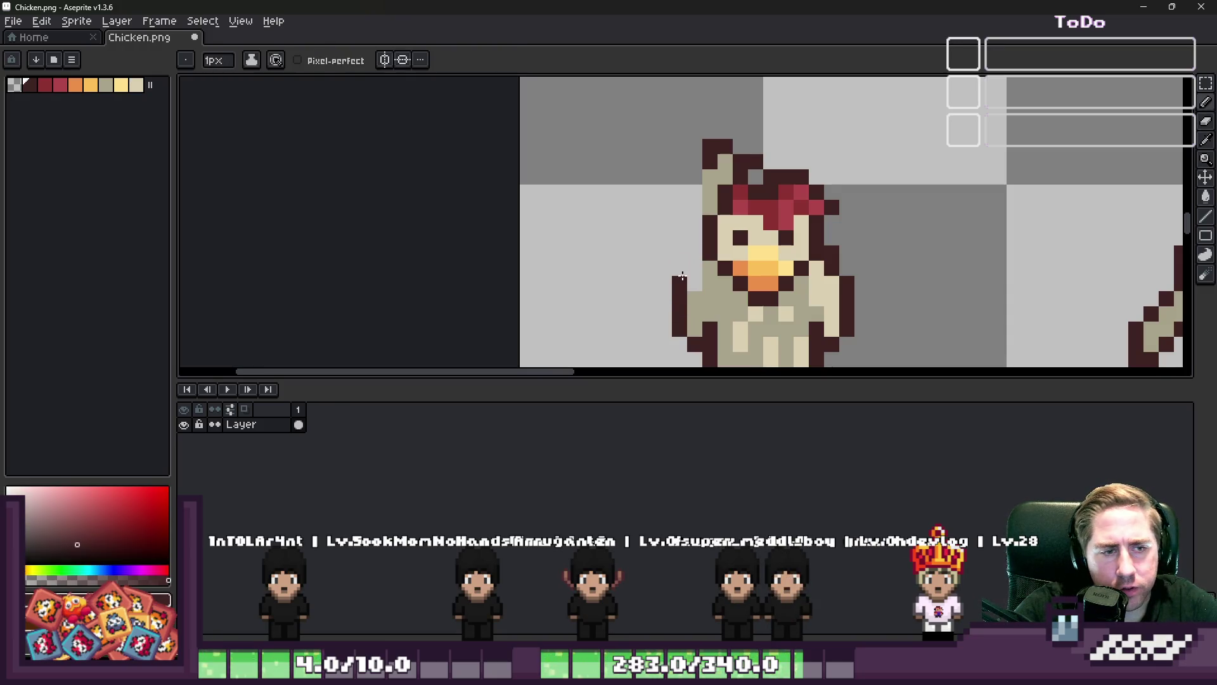
key("e")
mouse_move(697, 193)
left_mouse_down()
mouse_move(709, 161)
mouse_move(755, 171)
left_mouse_up()
Select the area around the left chicken with the rectangular marquee
key("b")
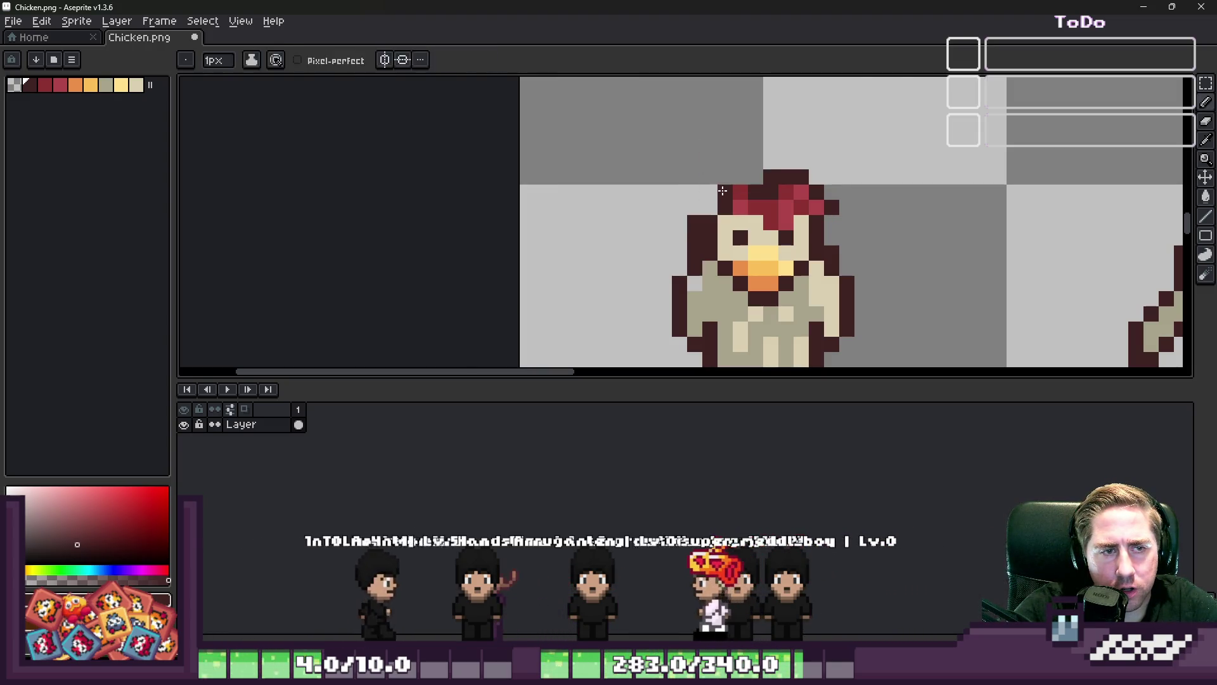
scroll(734, 175, "down", 5)
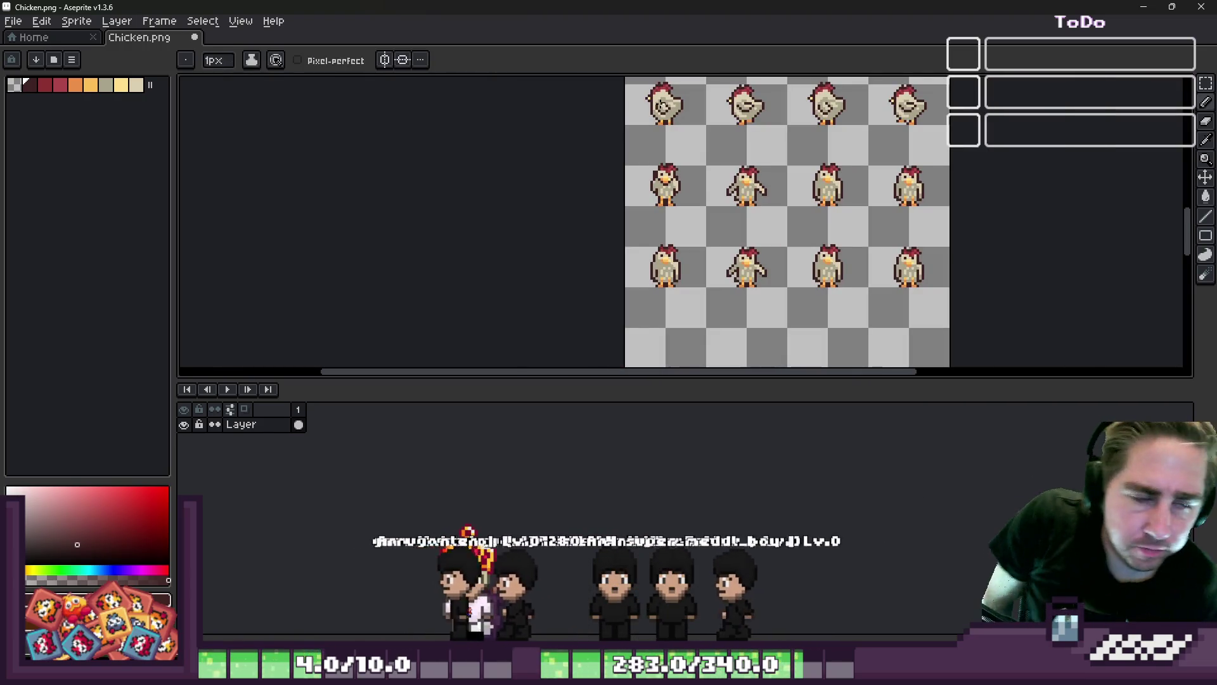
scroll(670, 330, "up", 3)
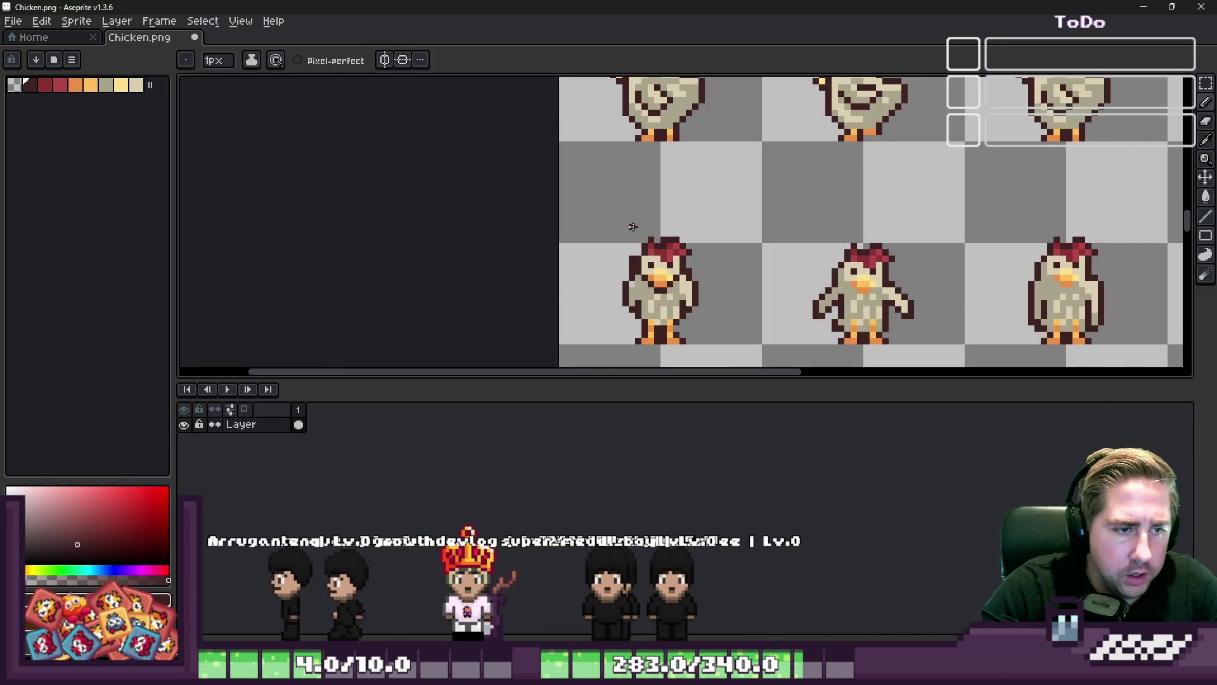
key("m")
scroll(670, 330, "up", 3)
mouse_move(590, 83)
left_mouse_down()
mouse_move(837, 330)
mouse_move(824, 320)
left_mouse_up()
scroll(742, 241, "down", 3)
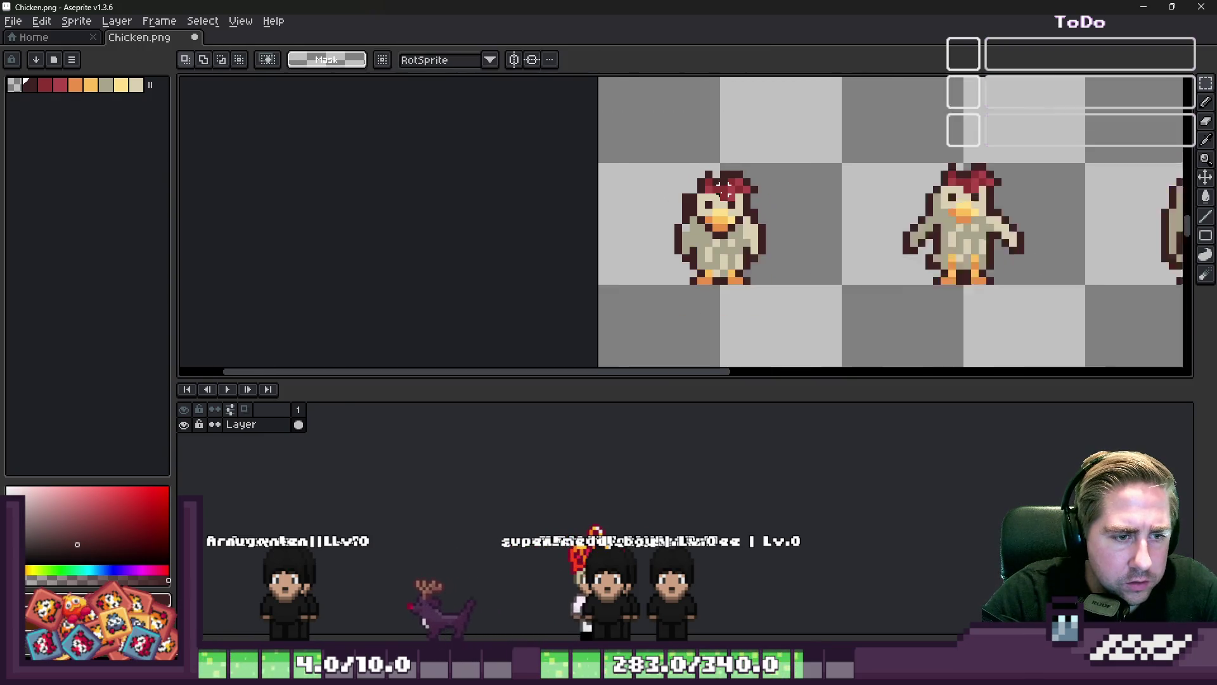
scroll(728, 189, "up", 1)
Eyedrop the chicken's pale beige-grey body and dark maroon outline colours
key("i")
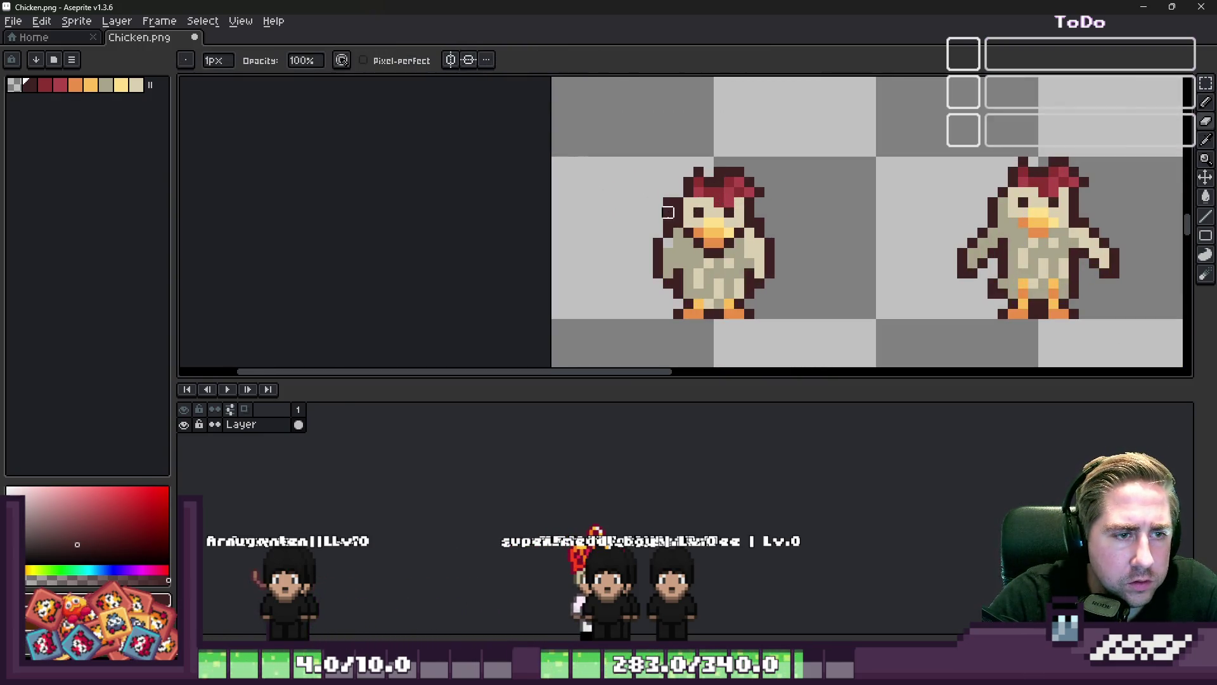
scroll(668, 162, "up", 2)
left_click(660, 235)
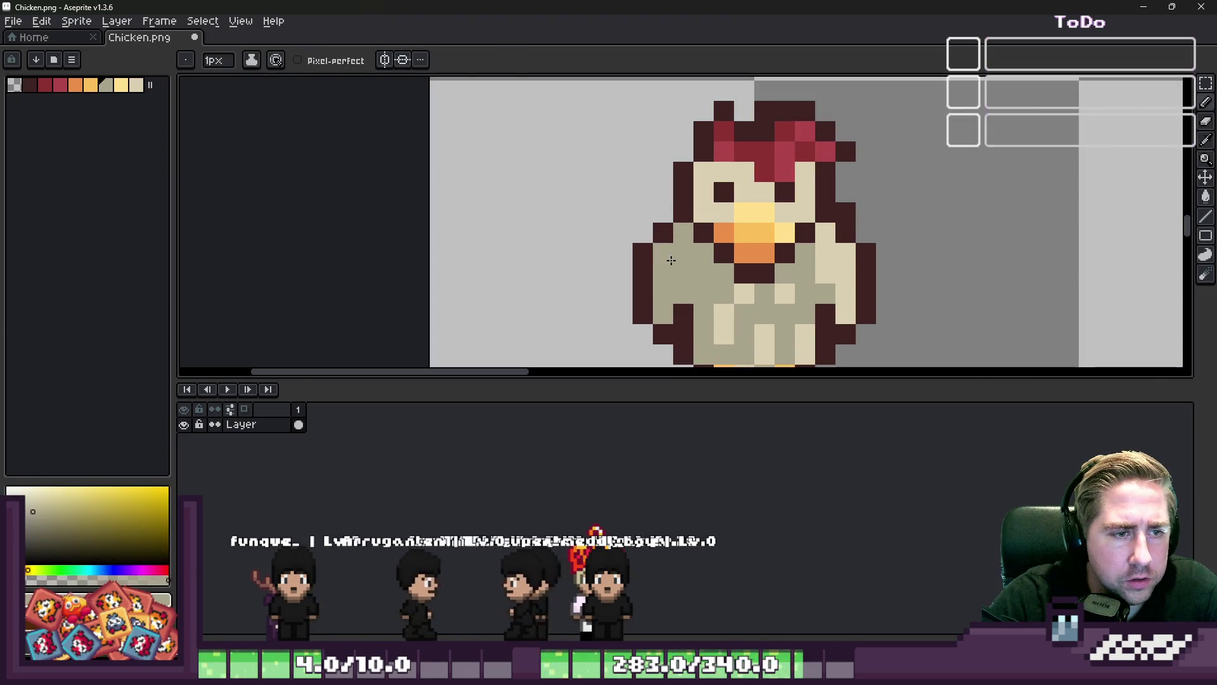
left_click(642, 246, "alt")
scroll(642, 246, "down", 1)
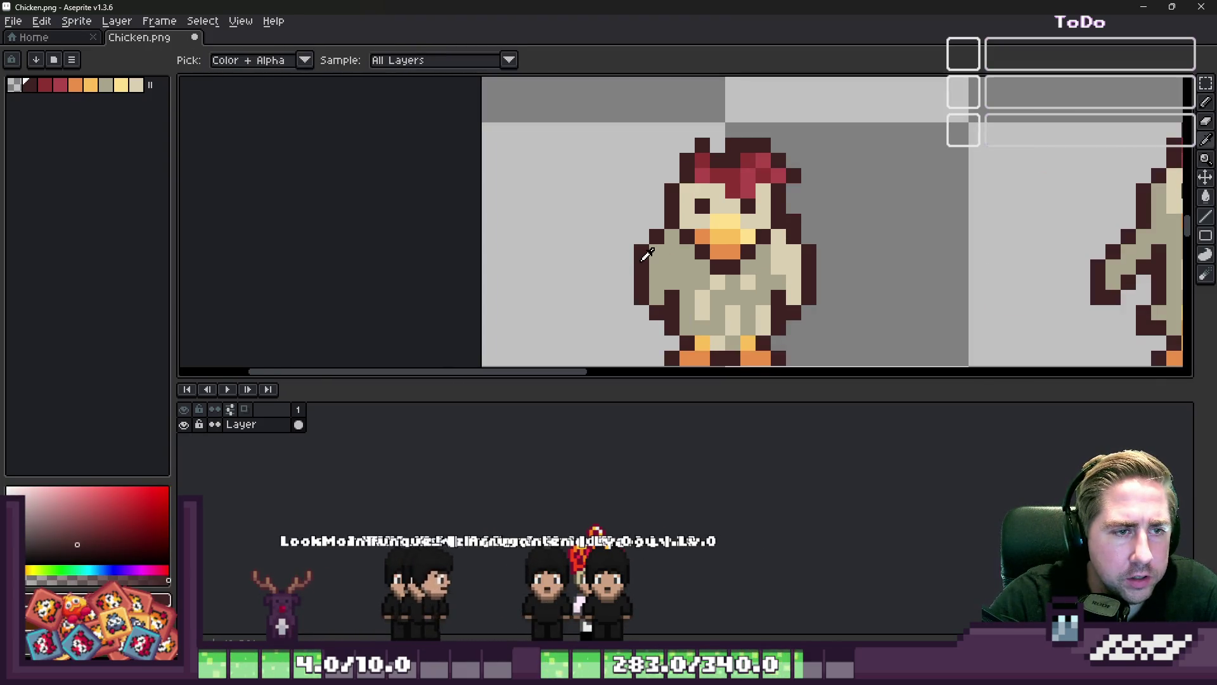
scroll(715, 148, "up", 1)
scroll(715, 148, "down", 3)
scroll(722, 137, "up", 1)
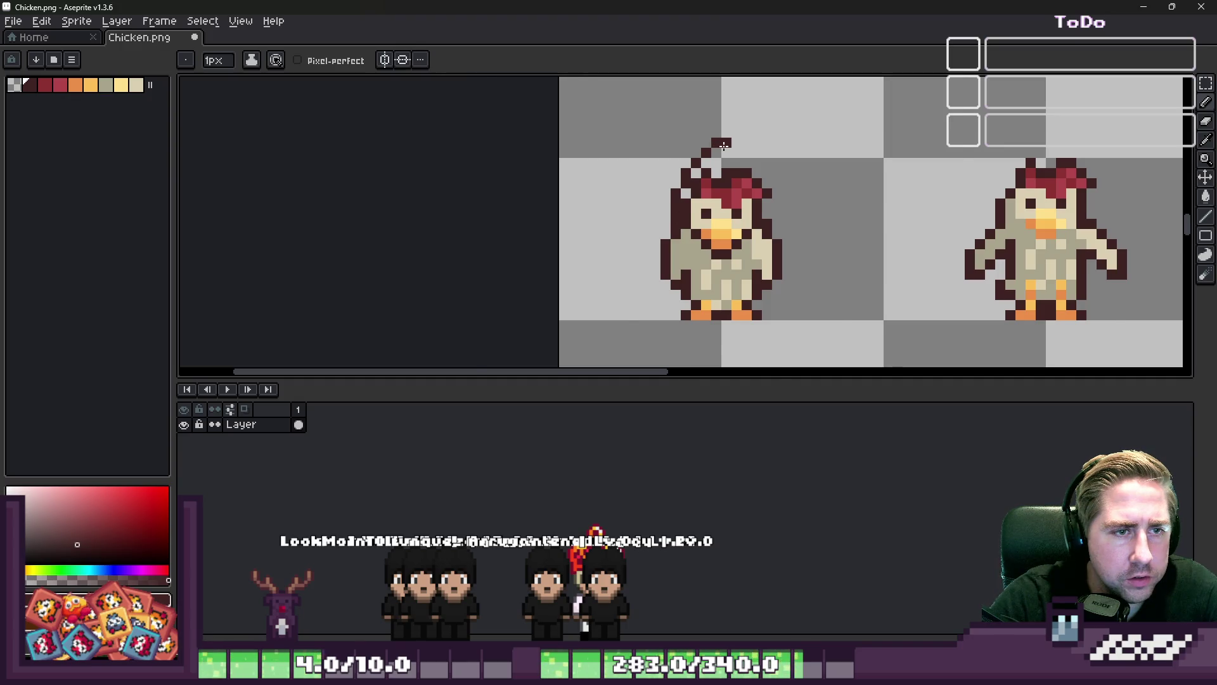
Erase the head strand's top pixel and draw the crest's dark outline down and right
scroll(723, 145, "up", 1)
right_click(759, 156)
left_click(758, 170)
left_click(774, 186)
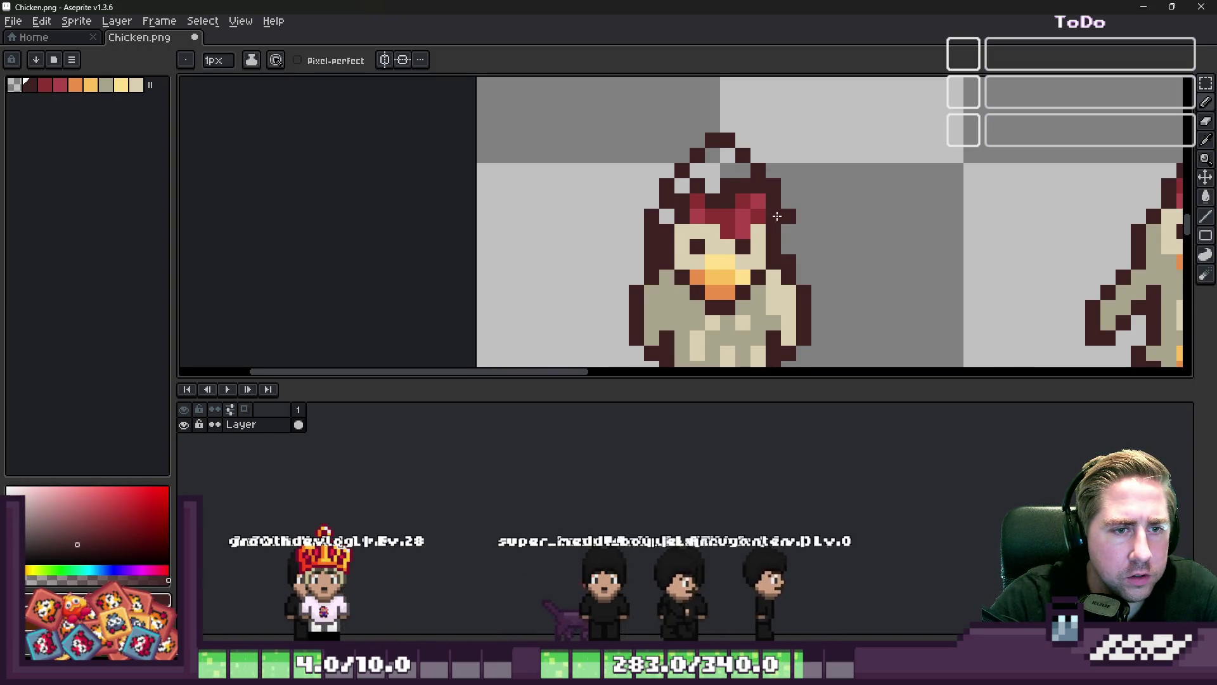
scroll(697, 232, "down", 5)
scroll(697, 231, "up", 4)
scroll(697, 232, "up", 2)
Fill the crest with grey-beige pixels, then sample the dark outline colour again
left_click(697, 231, "alt")
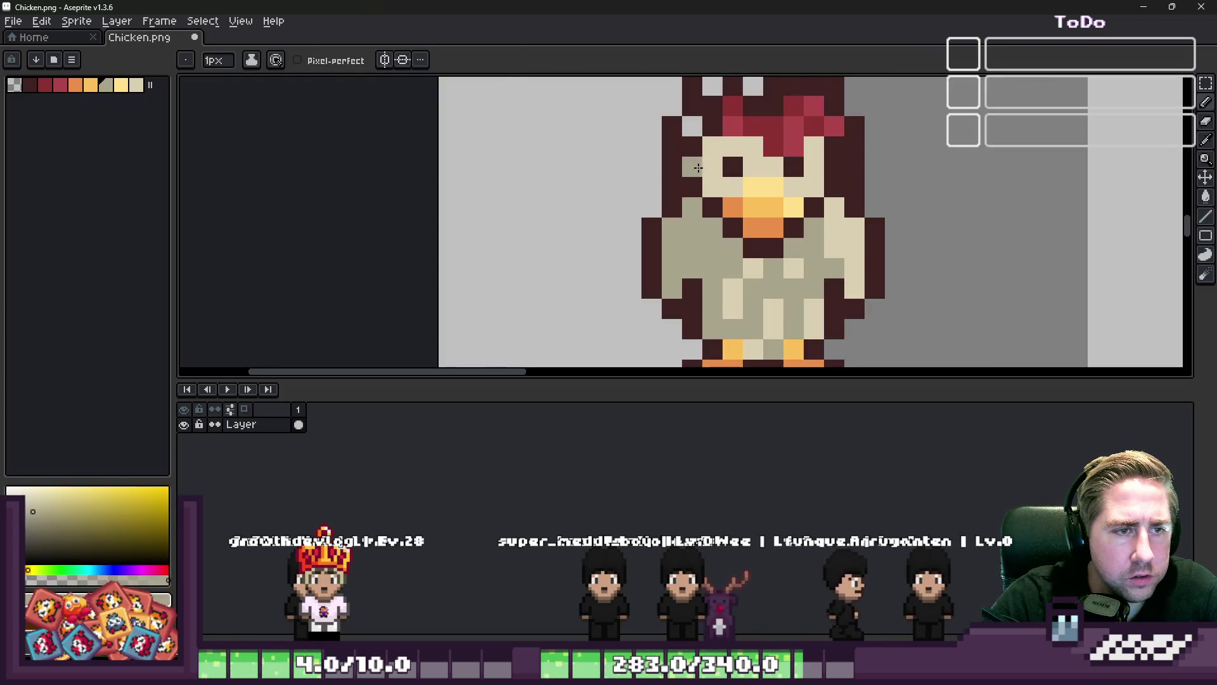
scroll(697, 231, "down", 2)
scroll(679, 190, "up", 3)
left_click(679, 190)
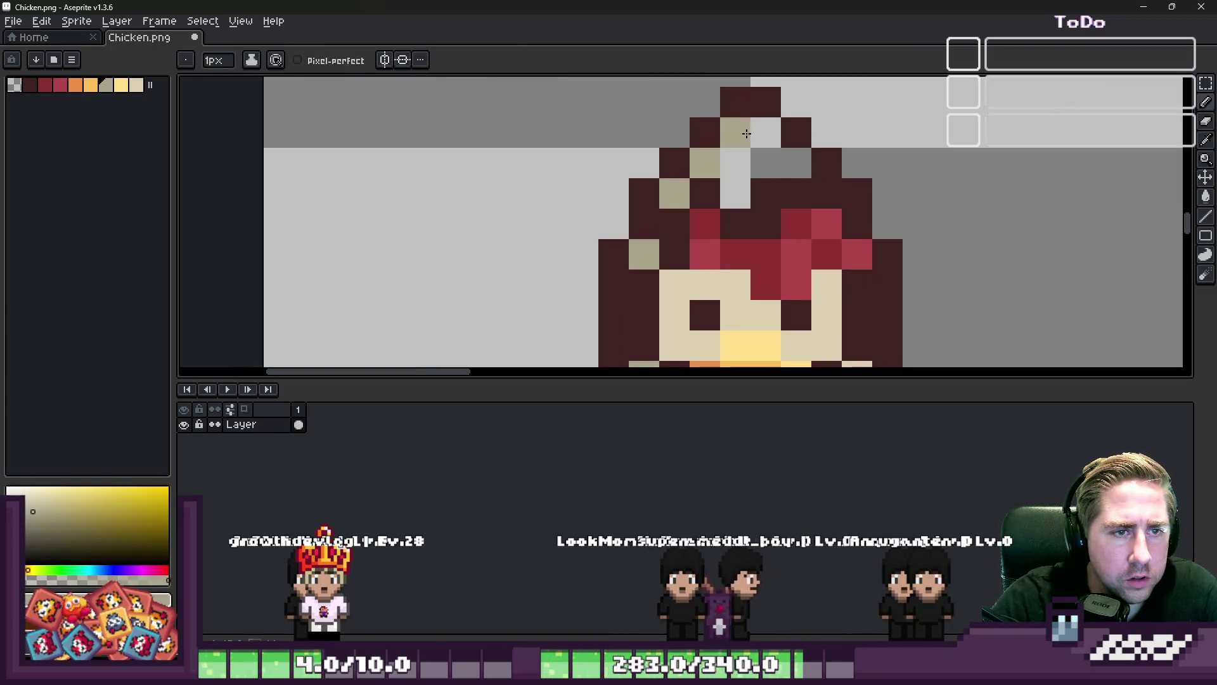
scroll(780, 171, "down", 6)
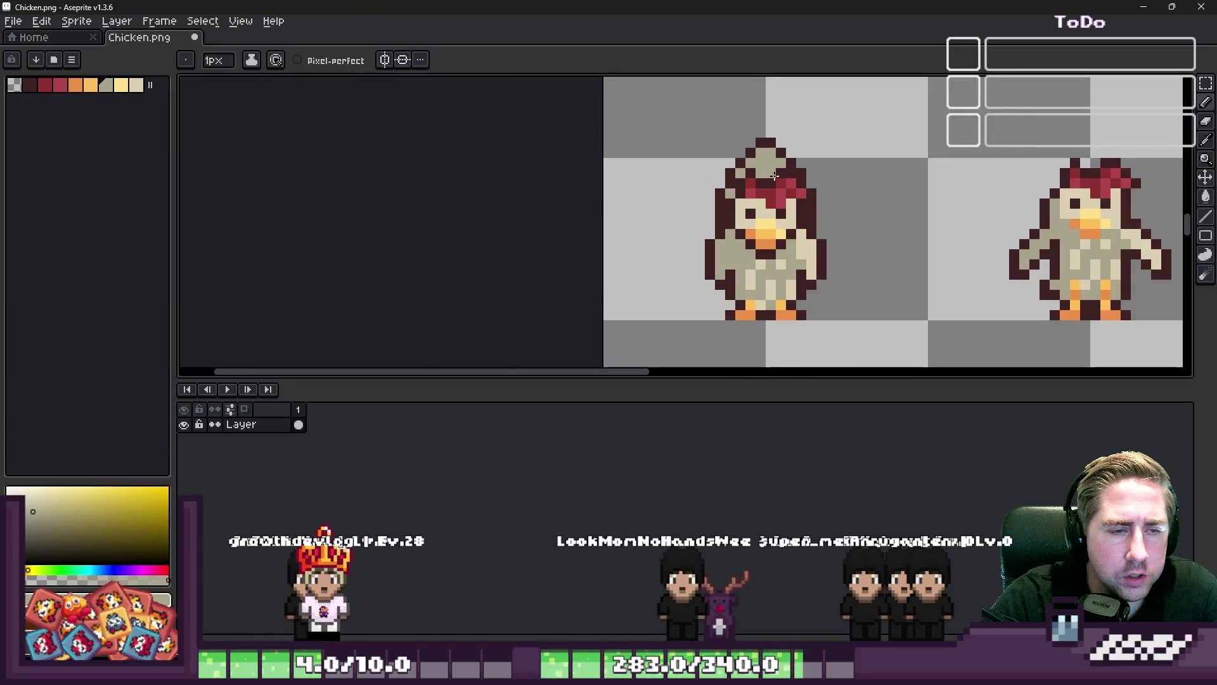
scroll(735, 121, "down", 3)
scroll(726, 164, "up", 5)
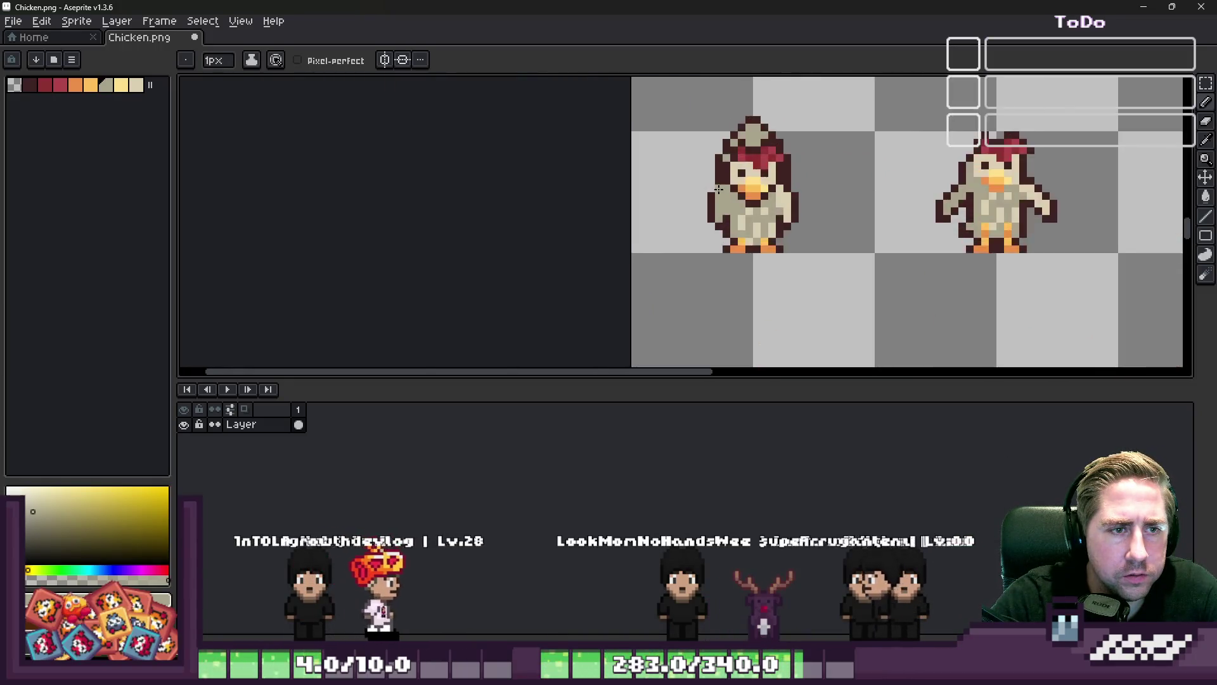
key("alt")
scroll(726, 164, "down", 3)
scroll(713, 210, "up", 2)
left_click(710, 212, "alt")
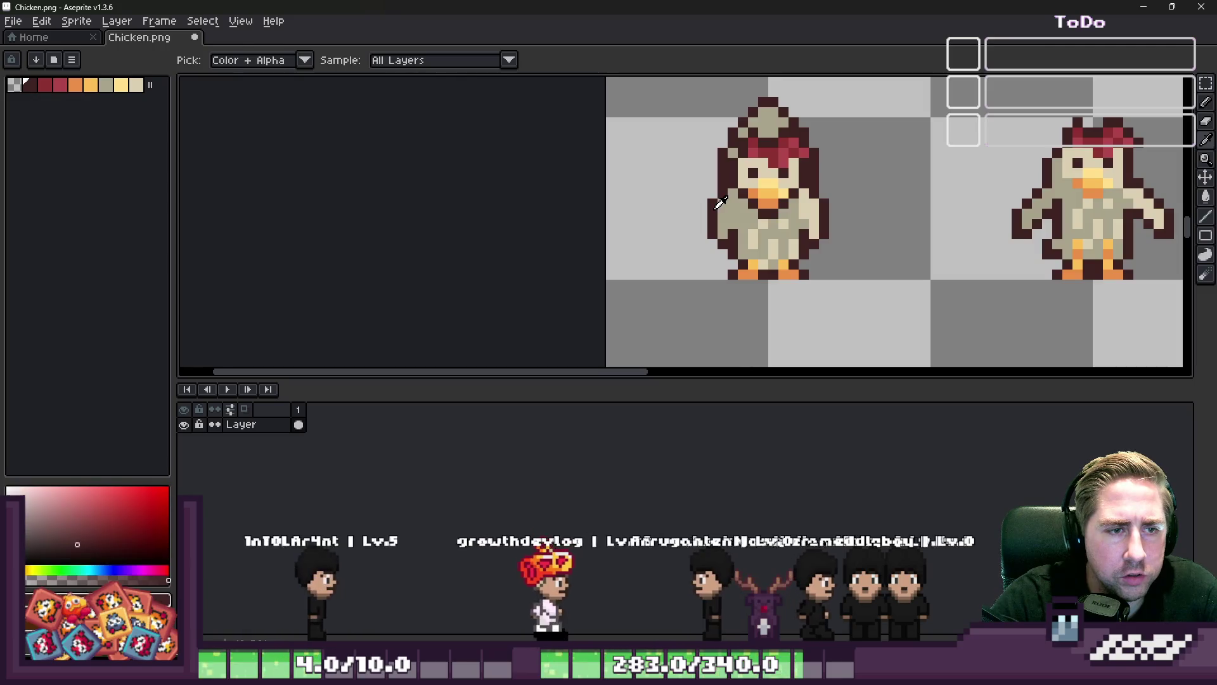
scroll(715, 162, "up", 2)
left_click(714, 163)
left_click_drag(715, 162, 708, 202)
key("ctrl+z")
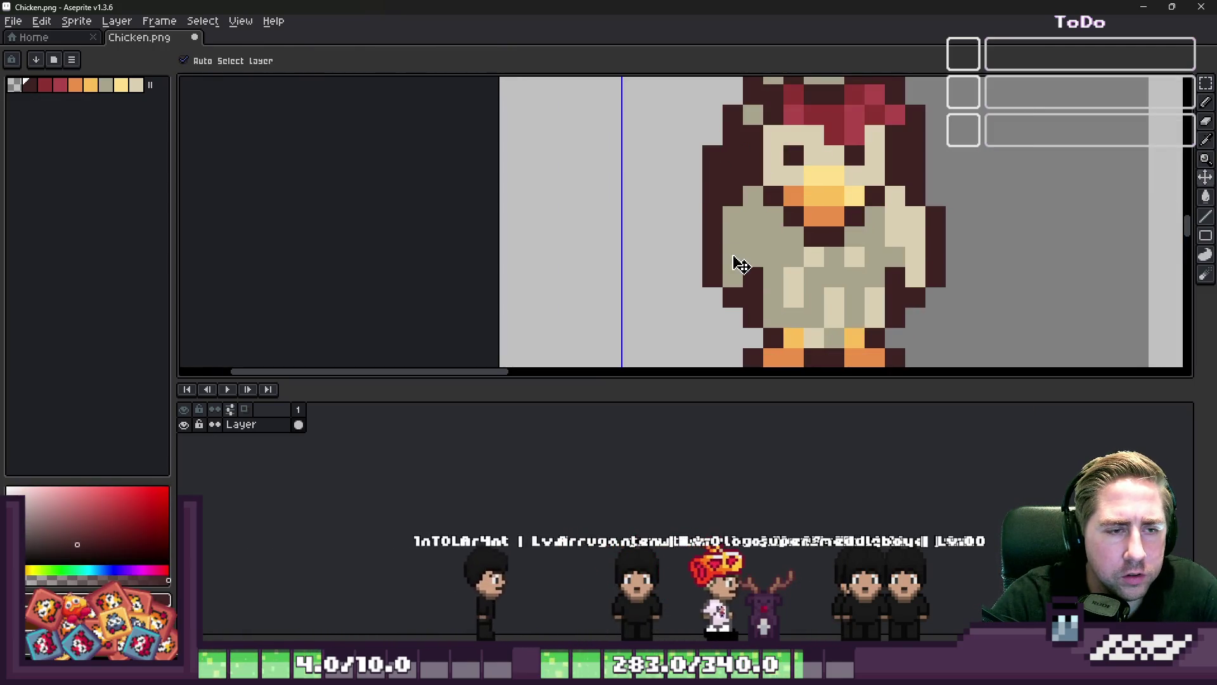
left_click(731, 210, "alt")
left_click(733, 277)
left_click(750, 273, "alt")
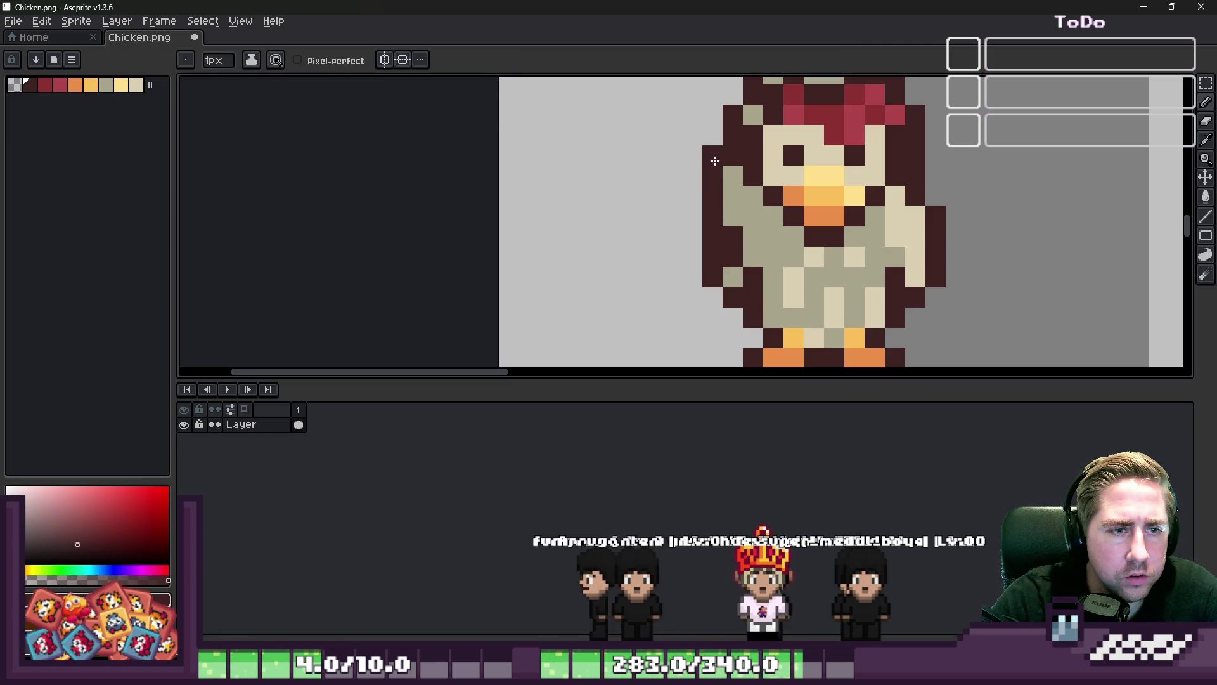
scroll(688, 244, "down", 3)
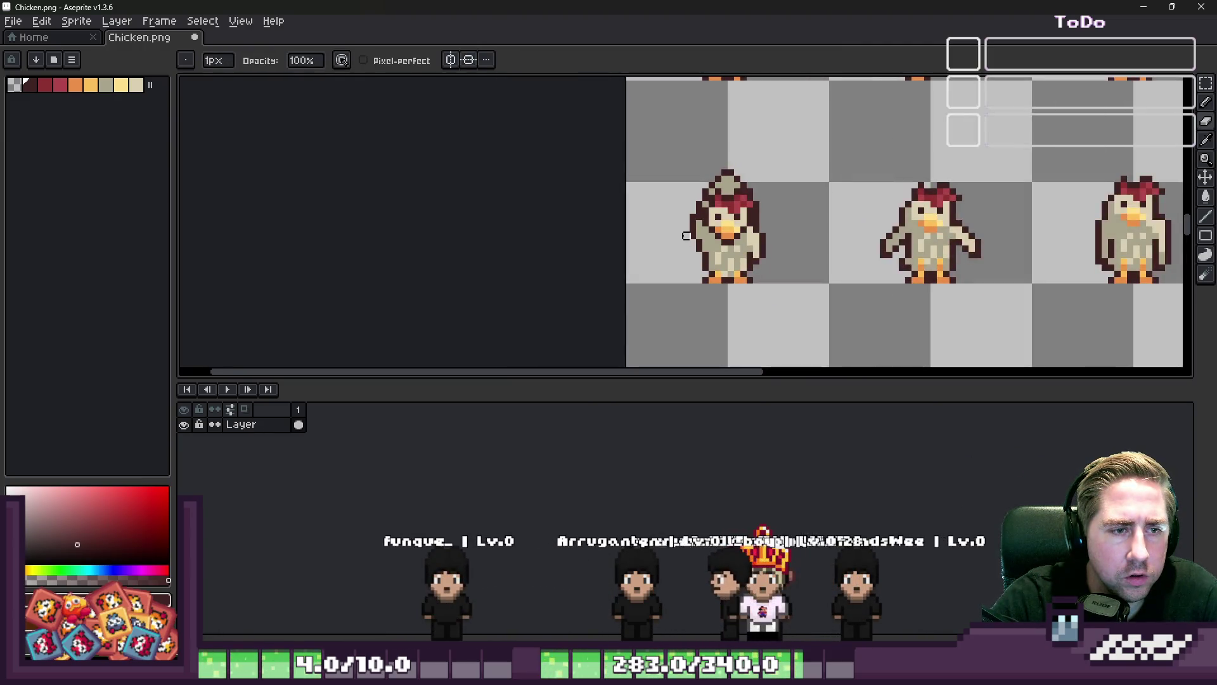
scroll(686, 236, "up", 1)
scroll(698, 244, "down", 2)
scroll(701, 254, "up", 2)
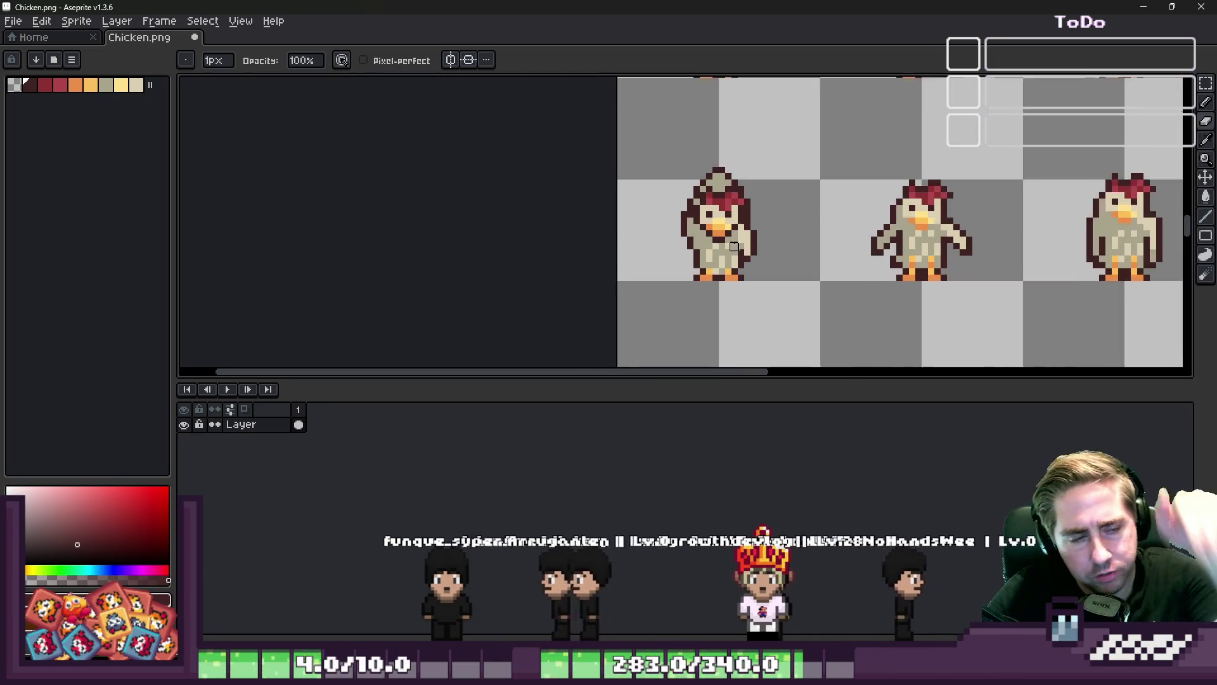
scroll(704, 267, "up", 1)
scroll(704, 266, "up", 1)
key("m")
mouse_move(620, 264)
left_mouse_down()
mouse_move(828, 320)
mouse_move(645, 251)
mouse_move(817, 251)
mouse_move(836, 277)
left_mouse_up()
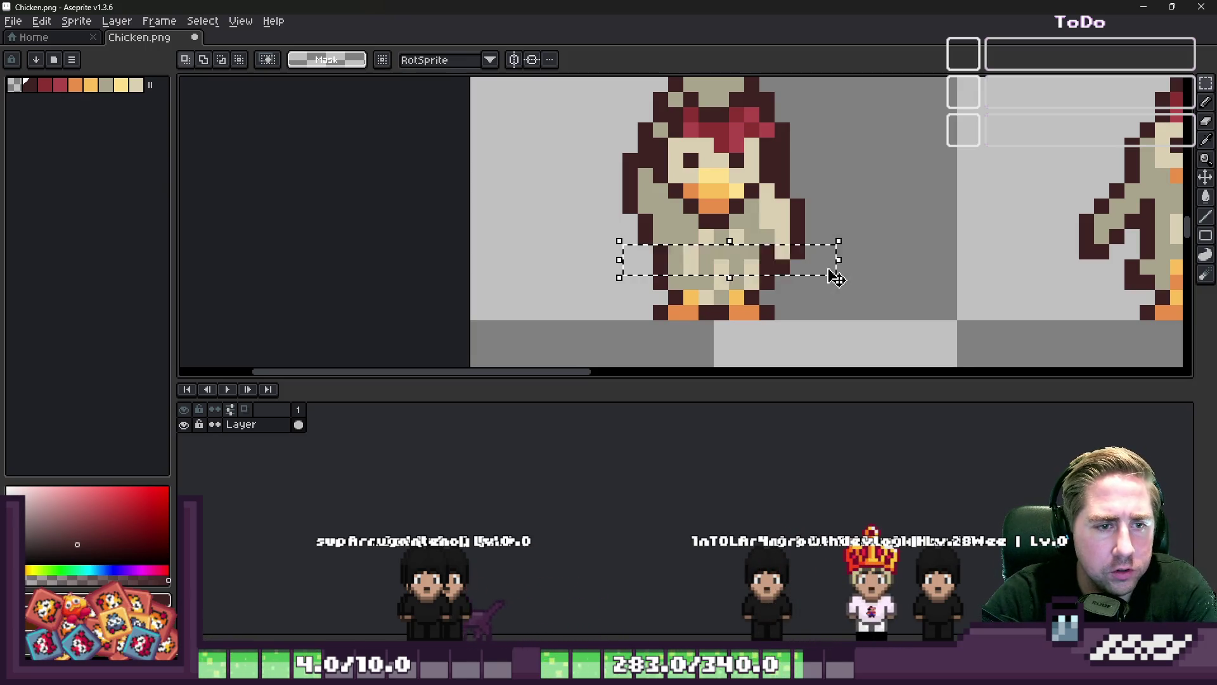
Repaint the cream pixel on the chicken's right side in the dark brown outline colour
scroll(675, 206, "up", 1)
key("b")
left_click(797, 152, "alt")
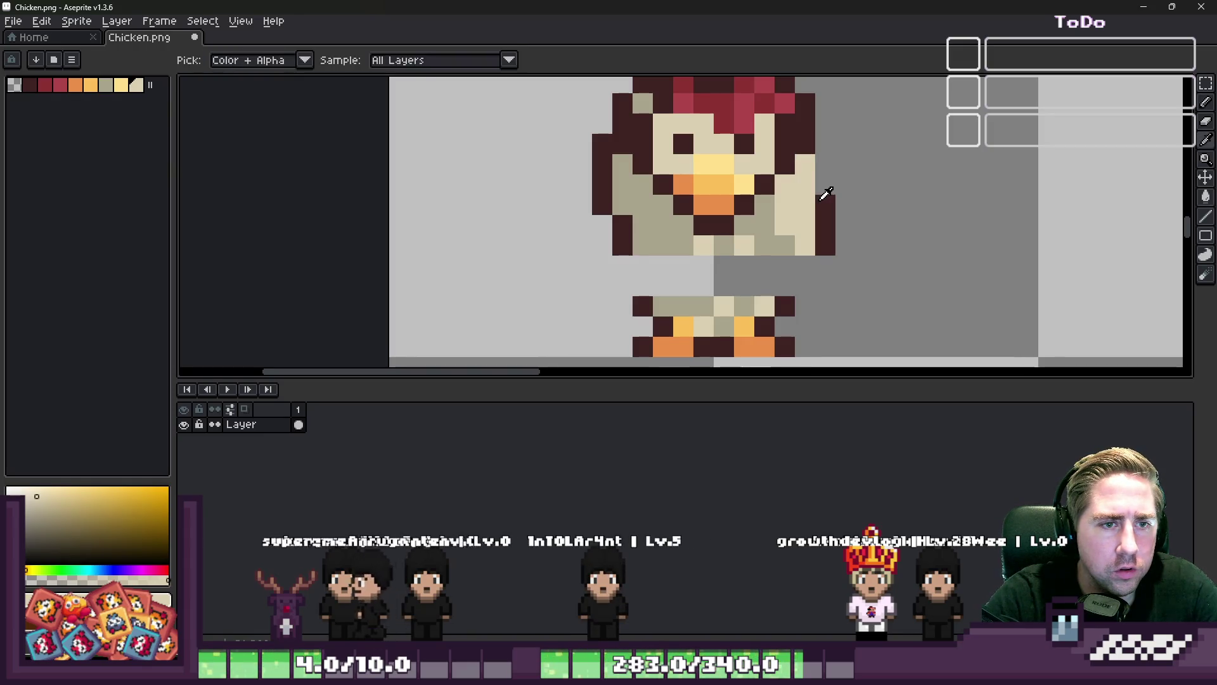
left_click(818, 191, "alt")
left_click(809, 189, "alt")
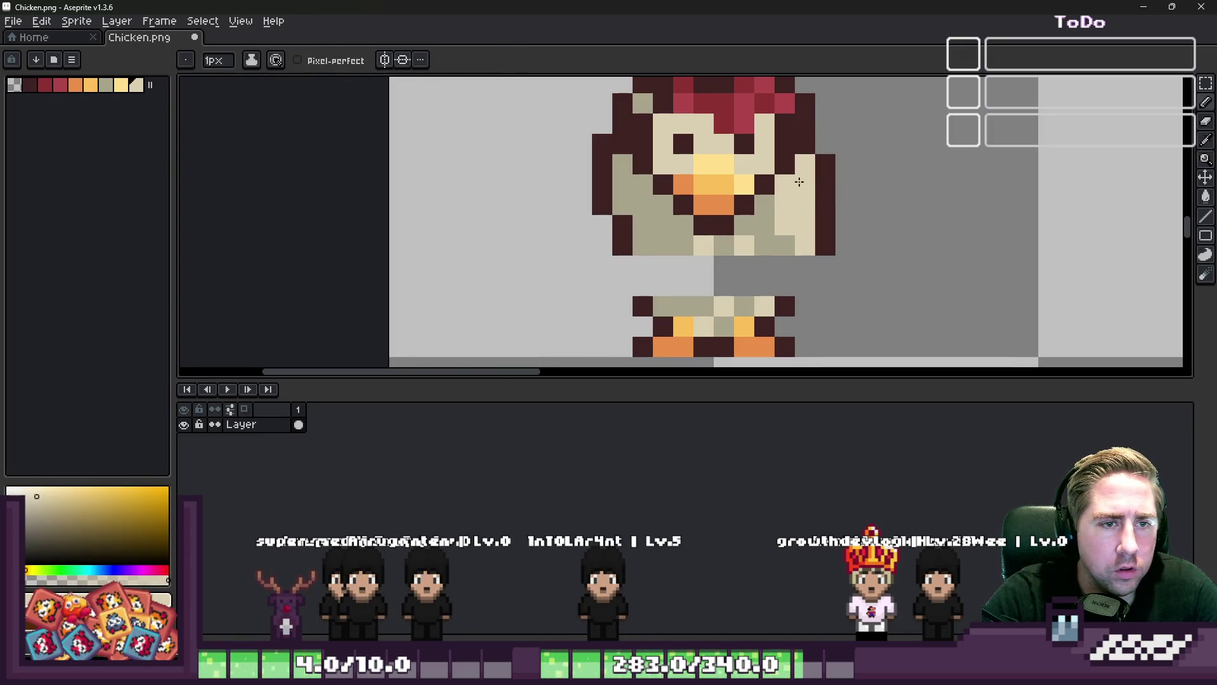
left_click(815, 212, "alt")
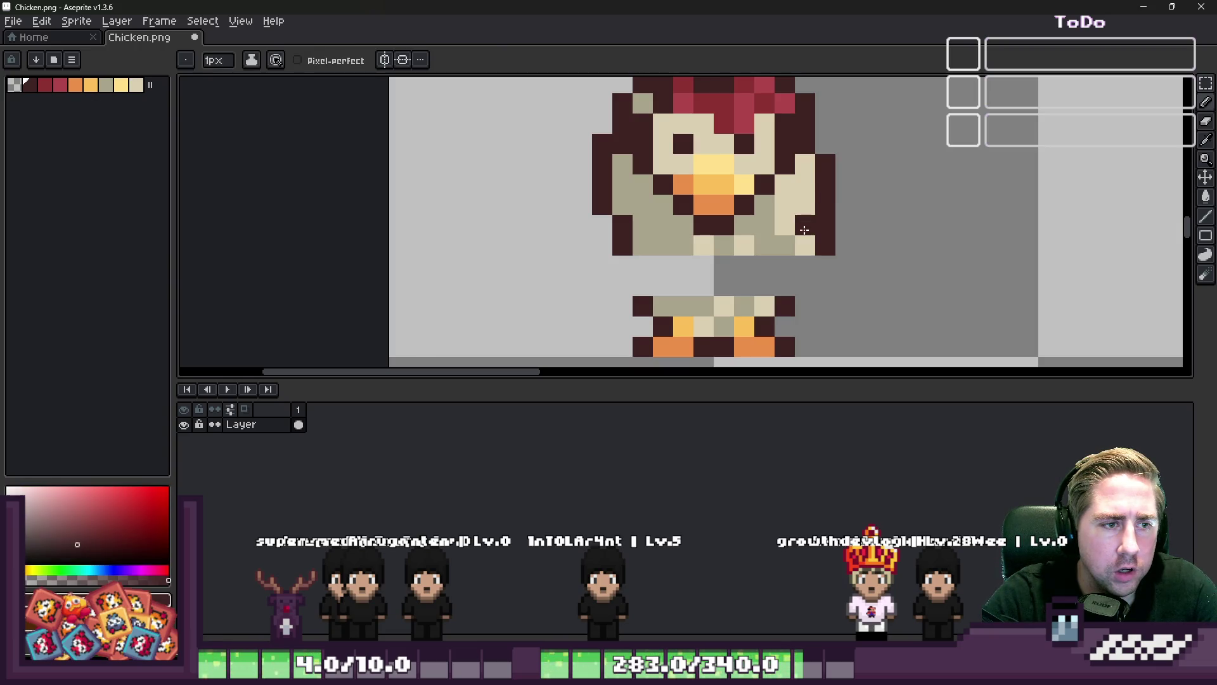
left_click(805, 245)
scroll(824, 246, "down", 3)
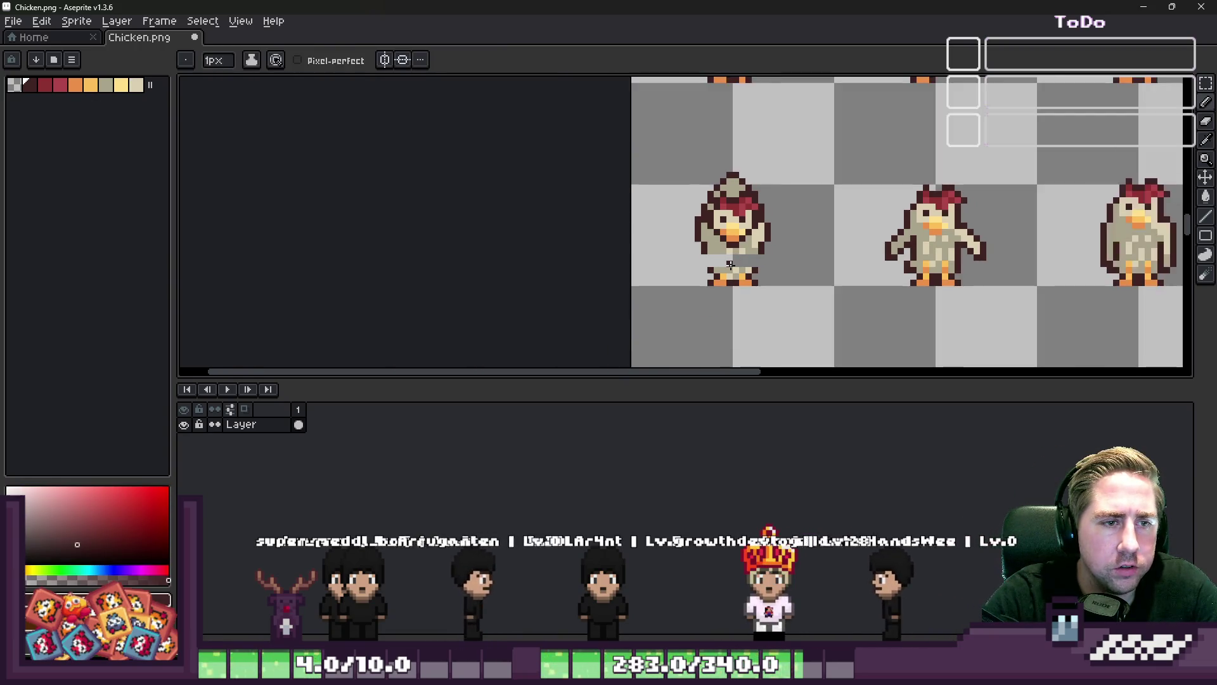
scroll(668, 214, "up", 3)
key("m")
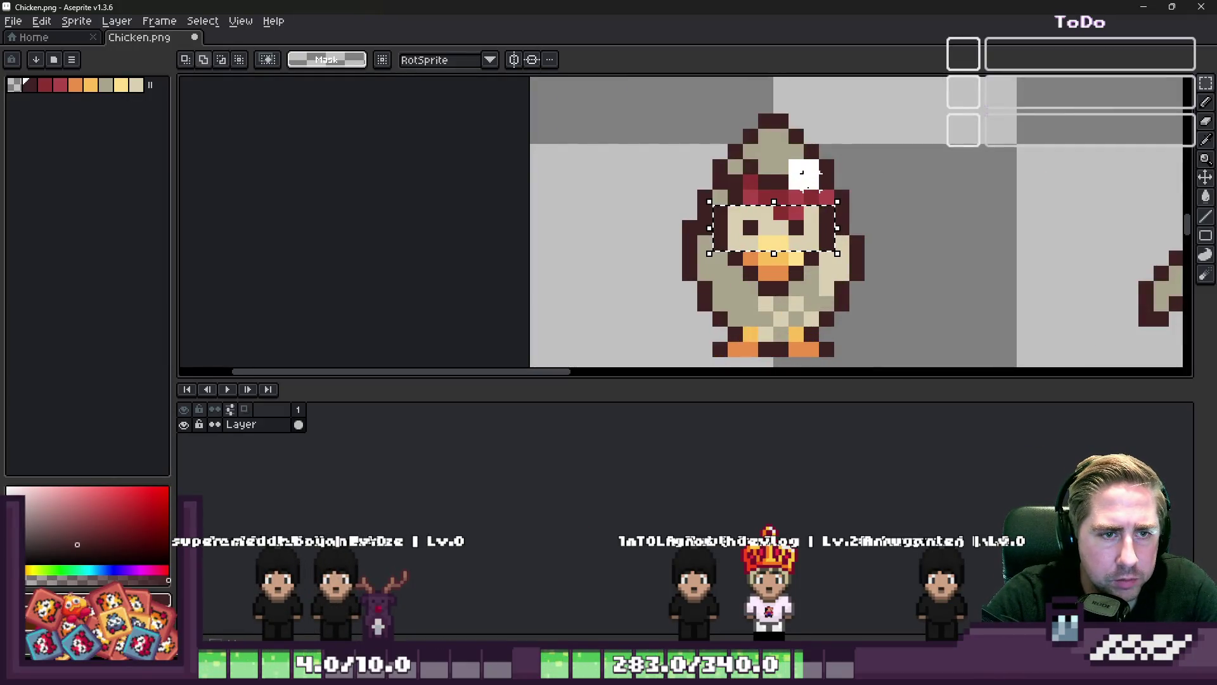
Select the chicken's face and red comb and lower them by one pixel
left_click_drag(818, 188, 821, 204)
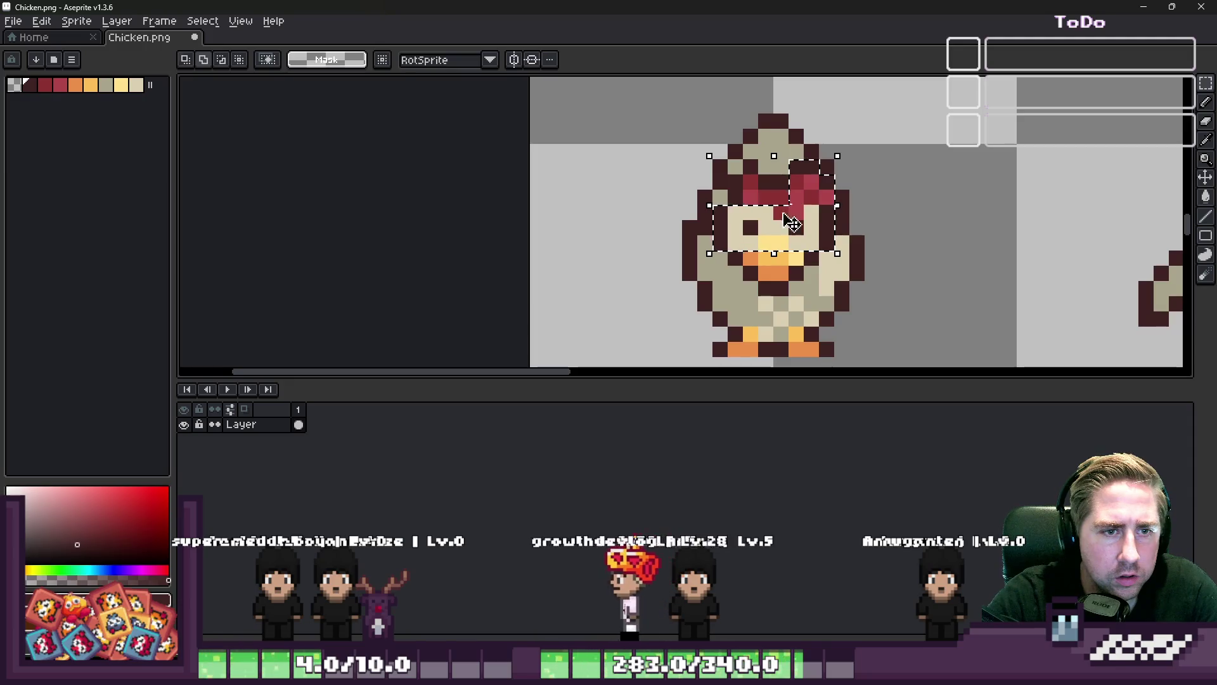
scroll(835, 171, "up", 1)
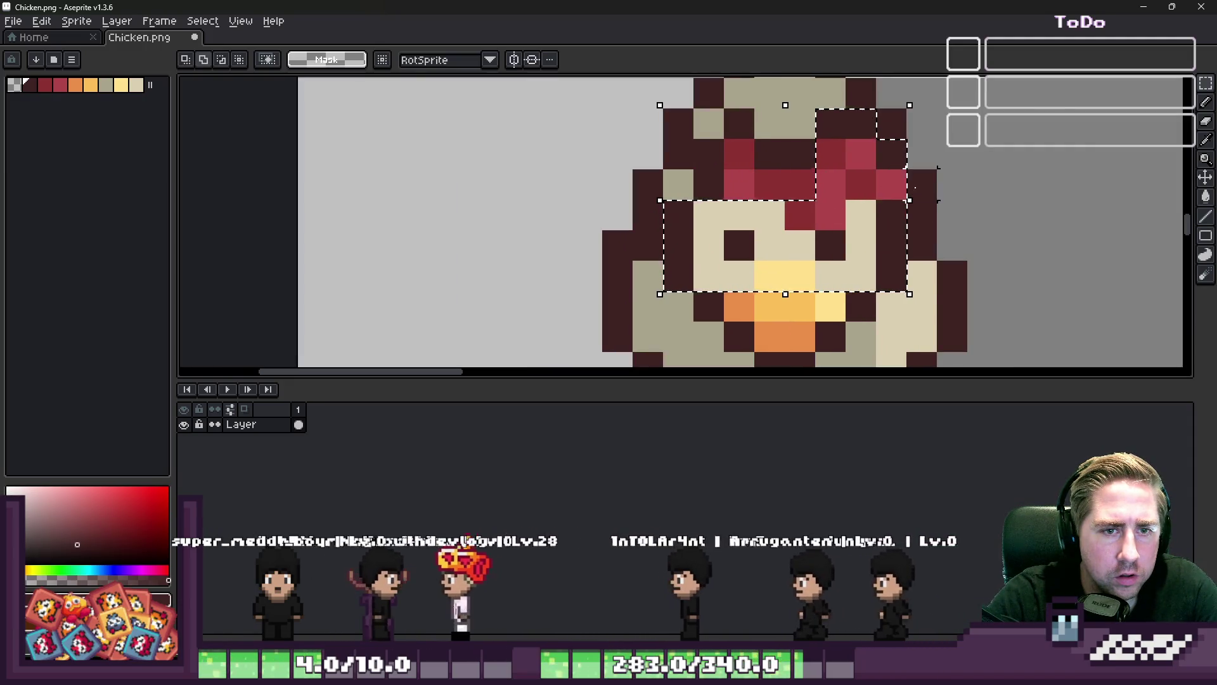
left_click_drag(936, 140, 726, 197)
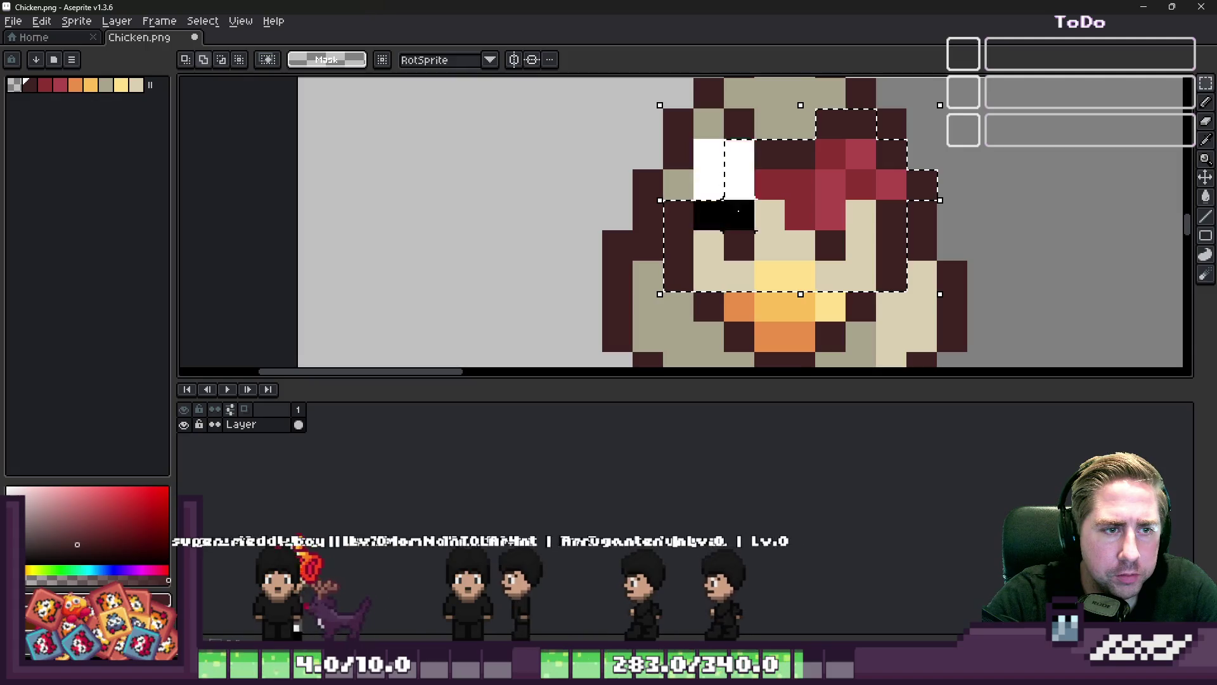
scroll(700, 136, "down", 1)
scroll(748, 190, "up", 1)
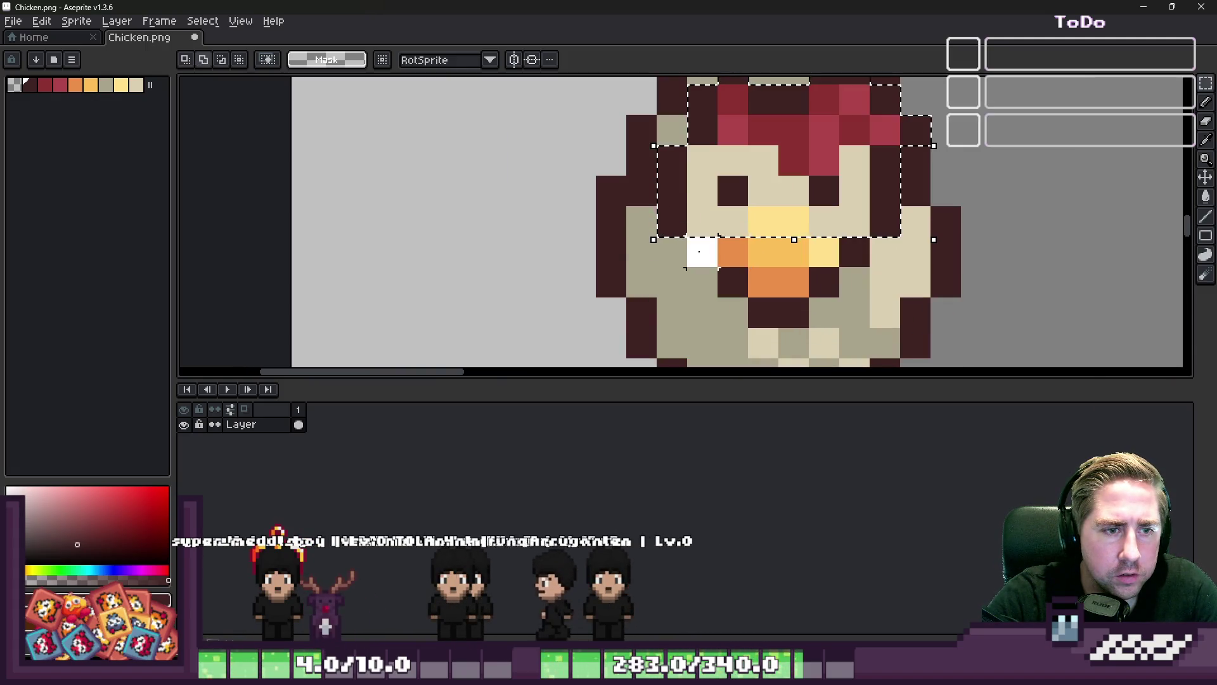
key("Escape")
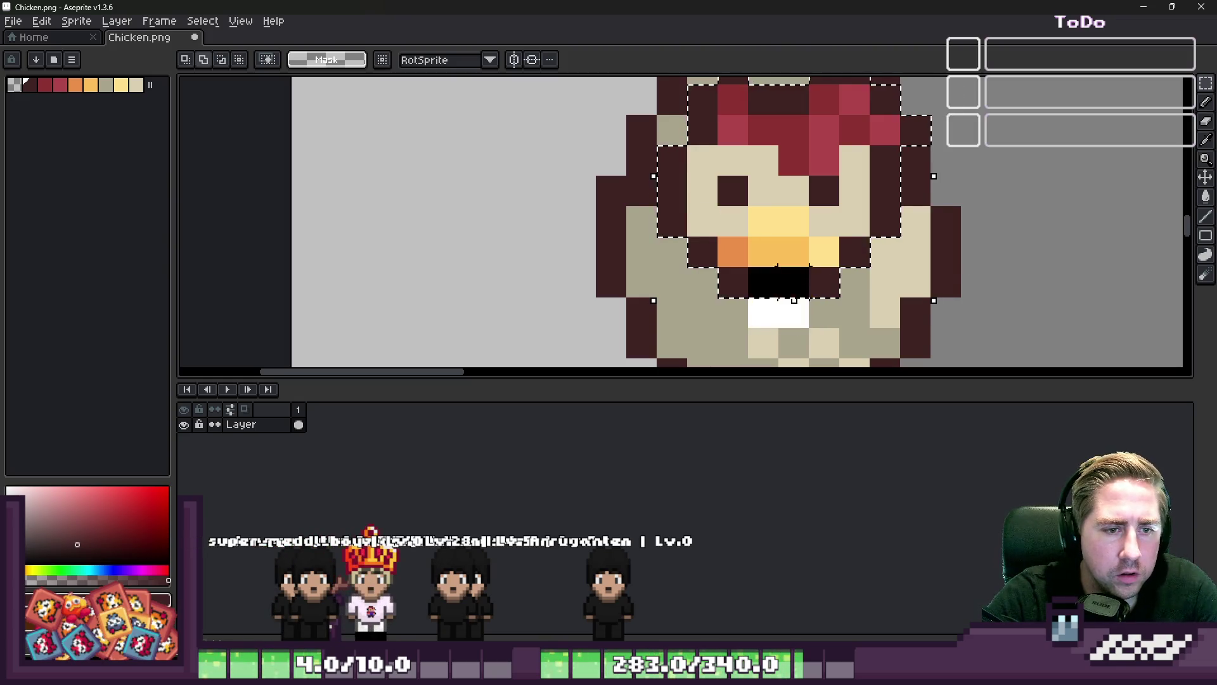
left_click_drag(791, 164, 791, 194)
scroll(824, 165, "down", 2)
scroll(878, 144, "up", 2)
key("i")
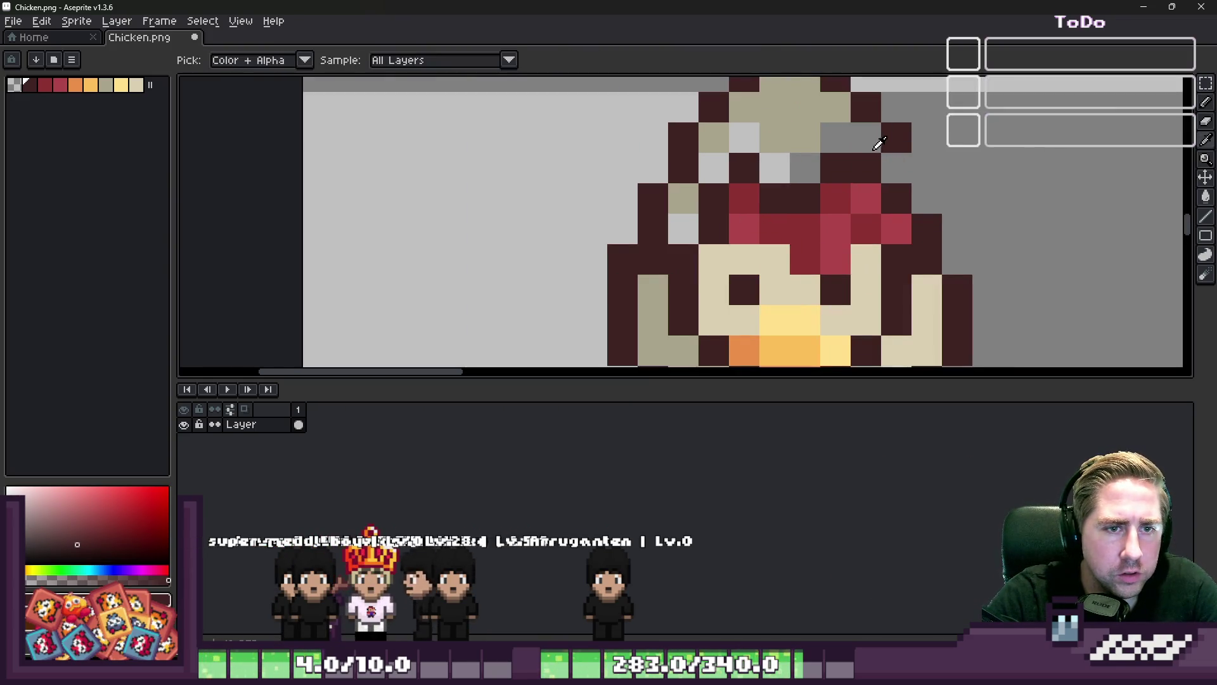
left_click(822, 118, "alt")
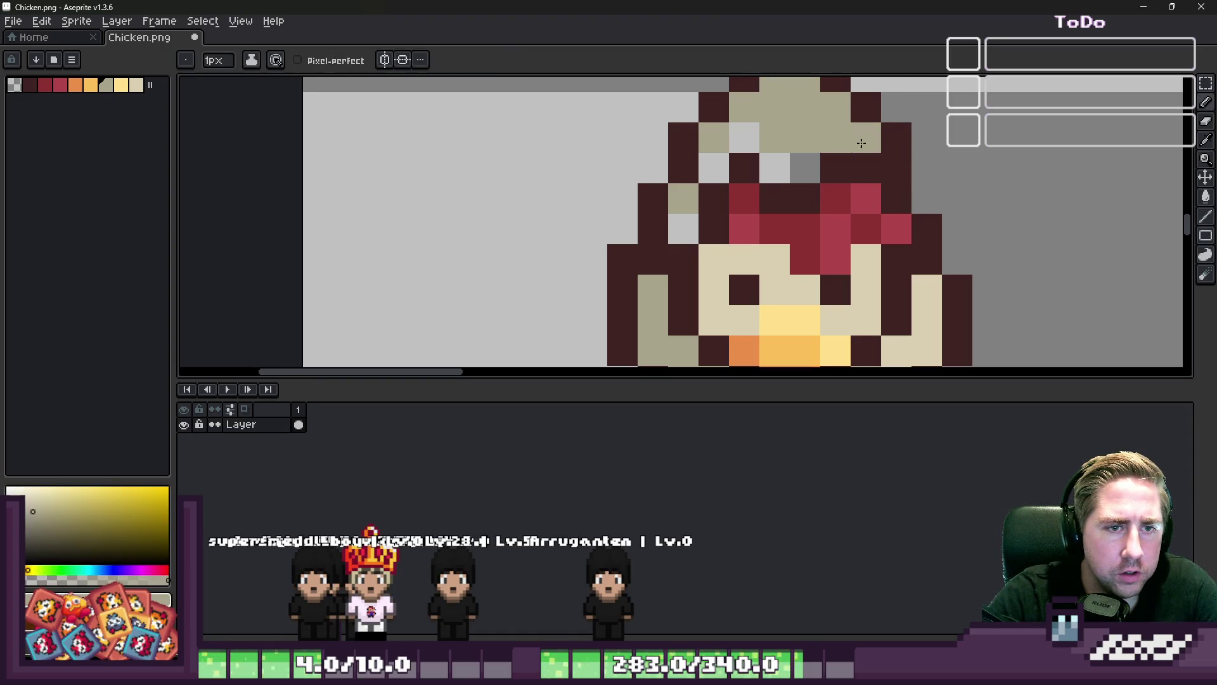
Paint three off-colour face pixels tan and the top head pixel light tan
left_click(792, 160)
left_click(746, 135)
left_click(704, 173)
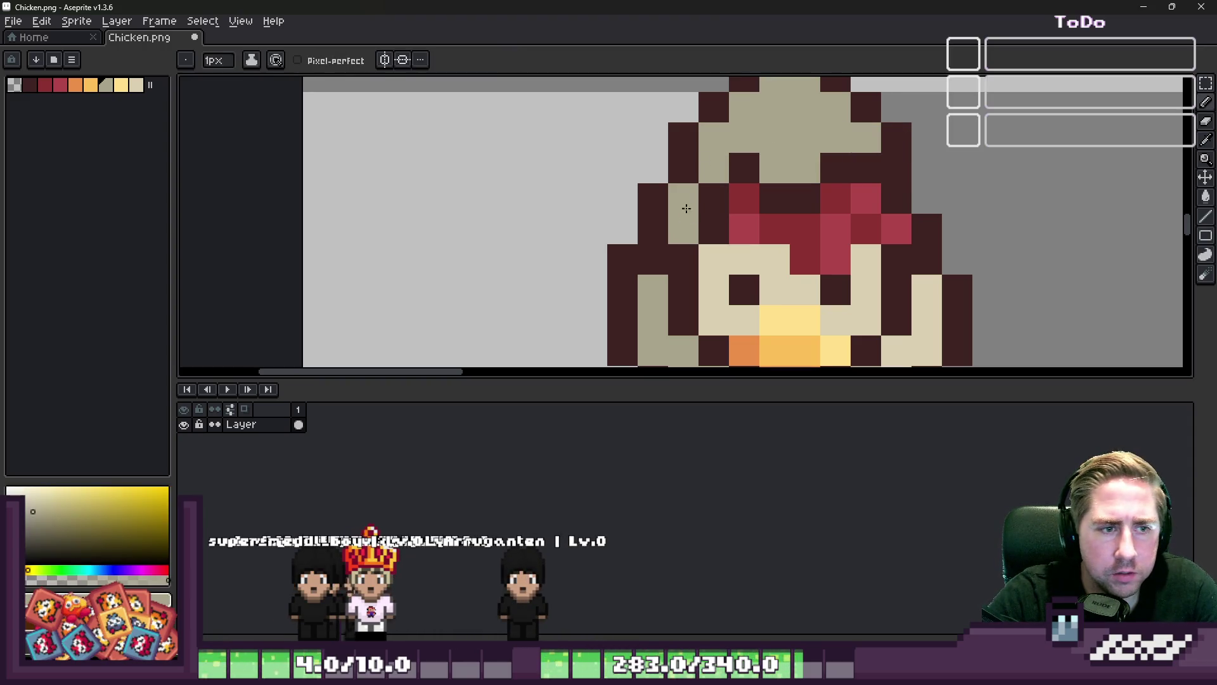
scroll(687, 208, "down", 3)
scroll(710, 176, "up", 3)
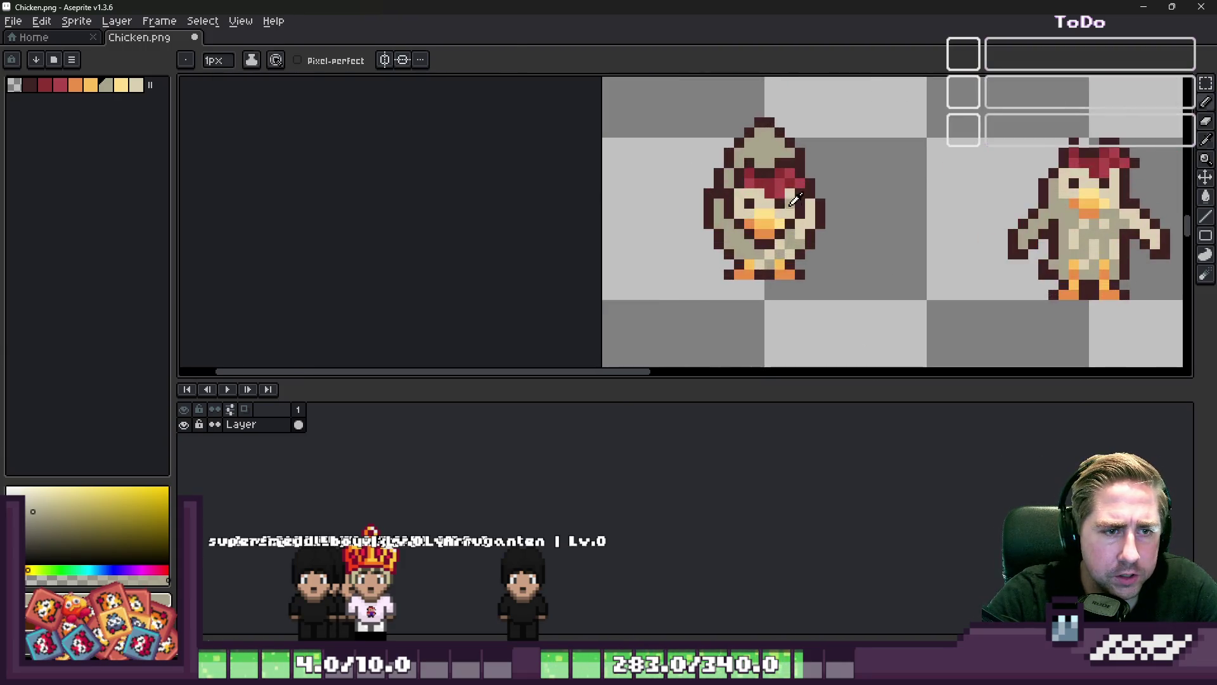
left_click(811, 211, "alt")
scroll(751, 103, "up", 3)
left_click(804, 163)
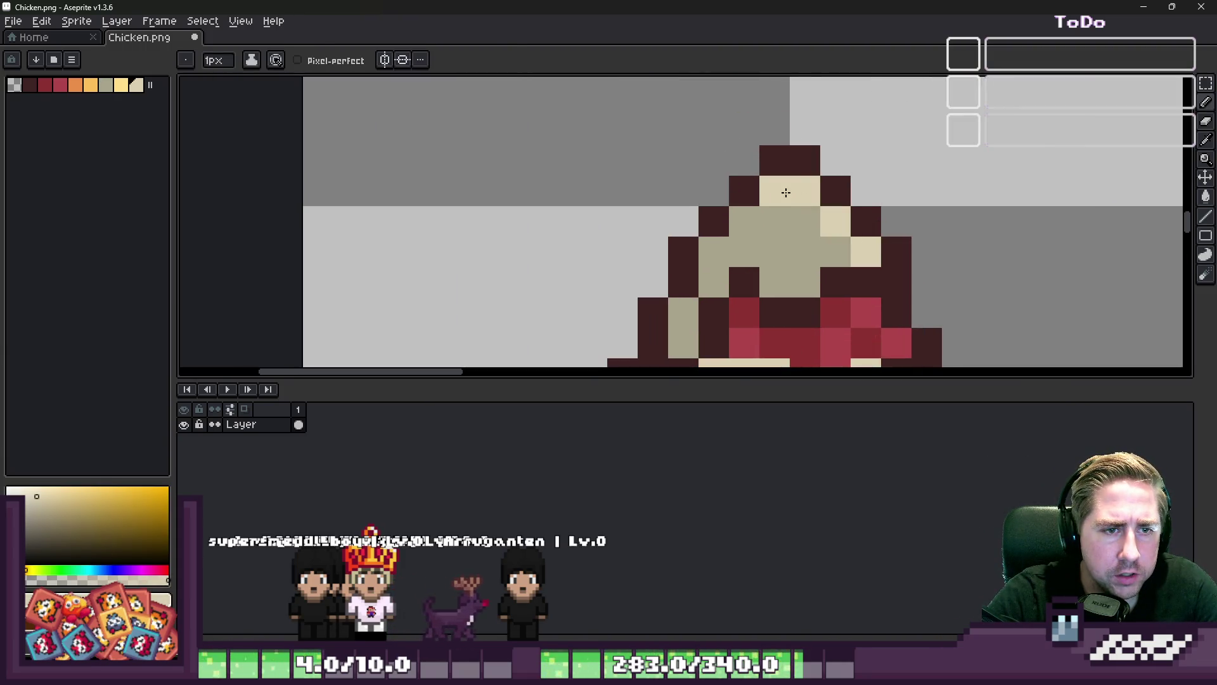
scroll(776, 222, "down", 3)
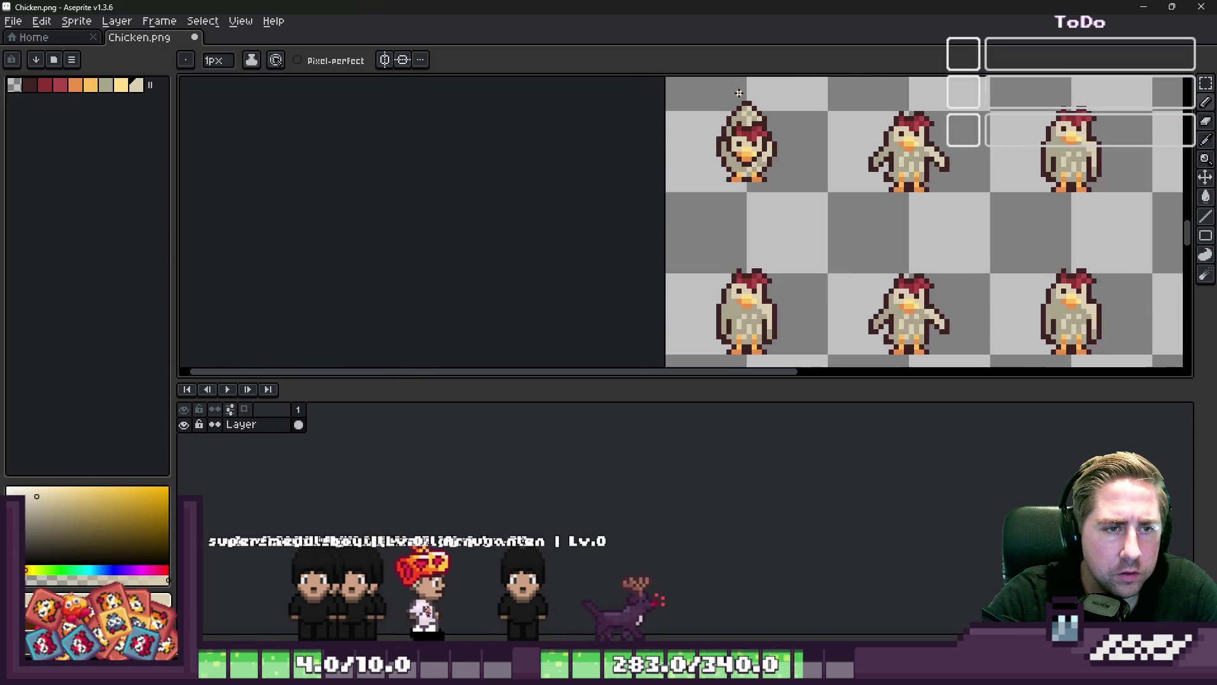
scroll(733, 249, "up", 4)
Sample the dark maroon outline from the foot and darken the two pixels between the eyes
key("alt")
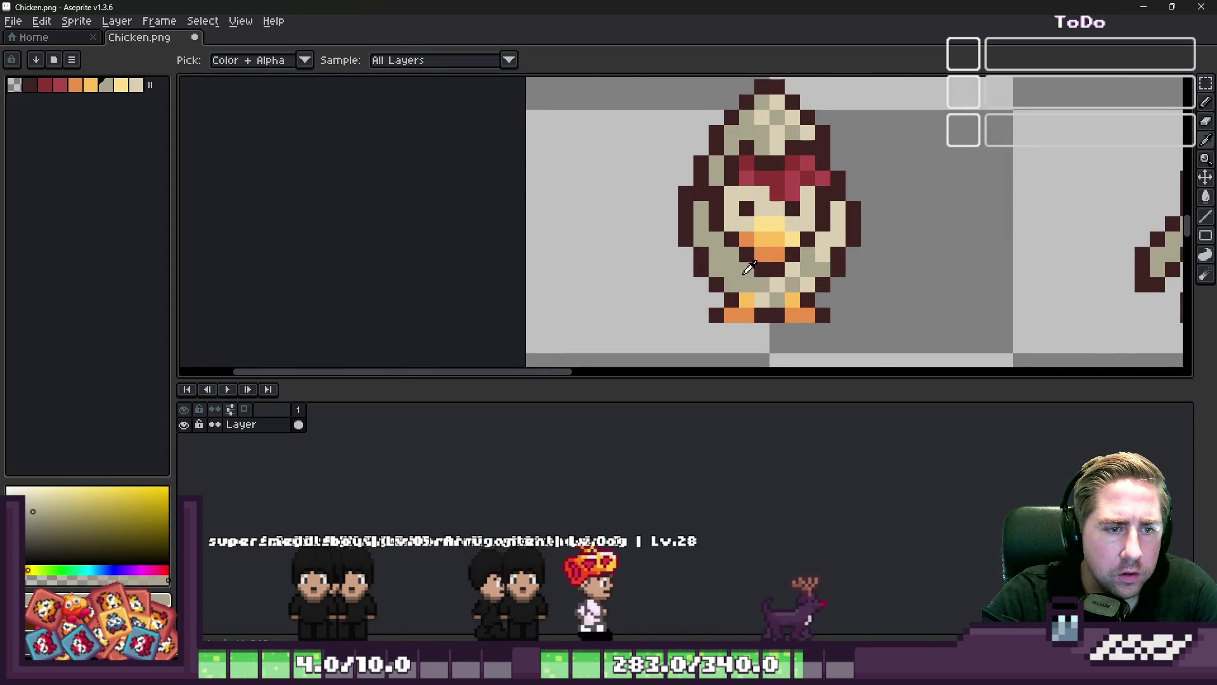
left_click(774, 269, "alt")
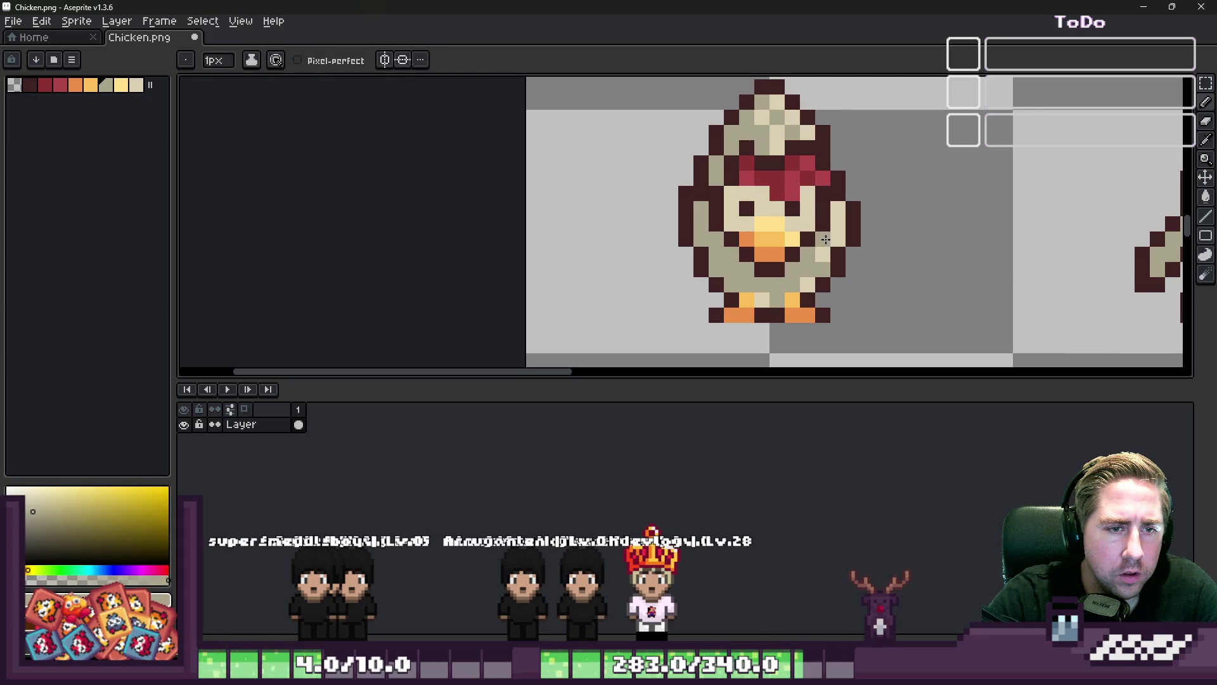
scroll(821, 251, "up", 1)
left_click(822, 266, "alt")
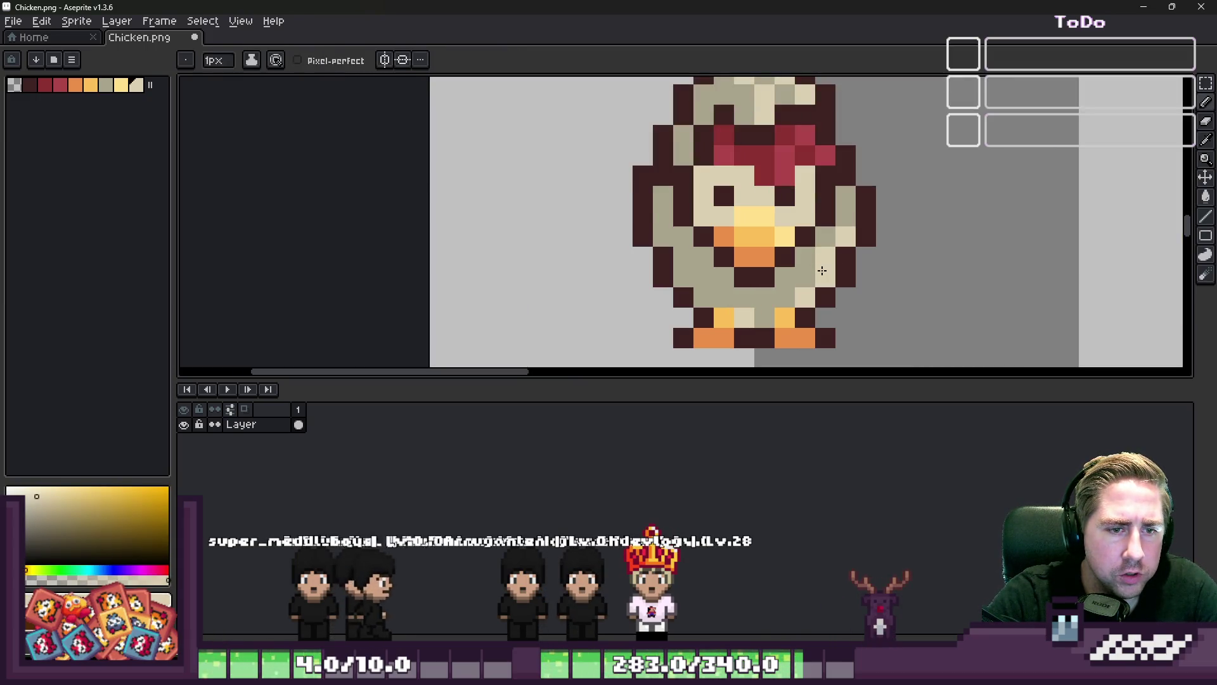
left_click(770, 310, "alt")
scroll(769, 310, "down", 3)
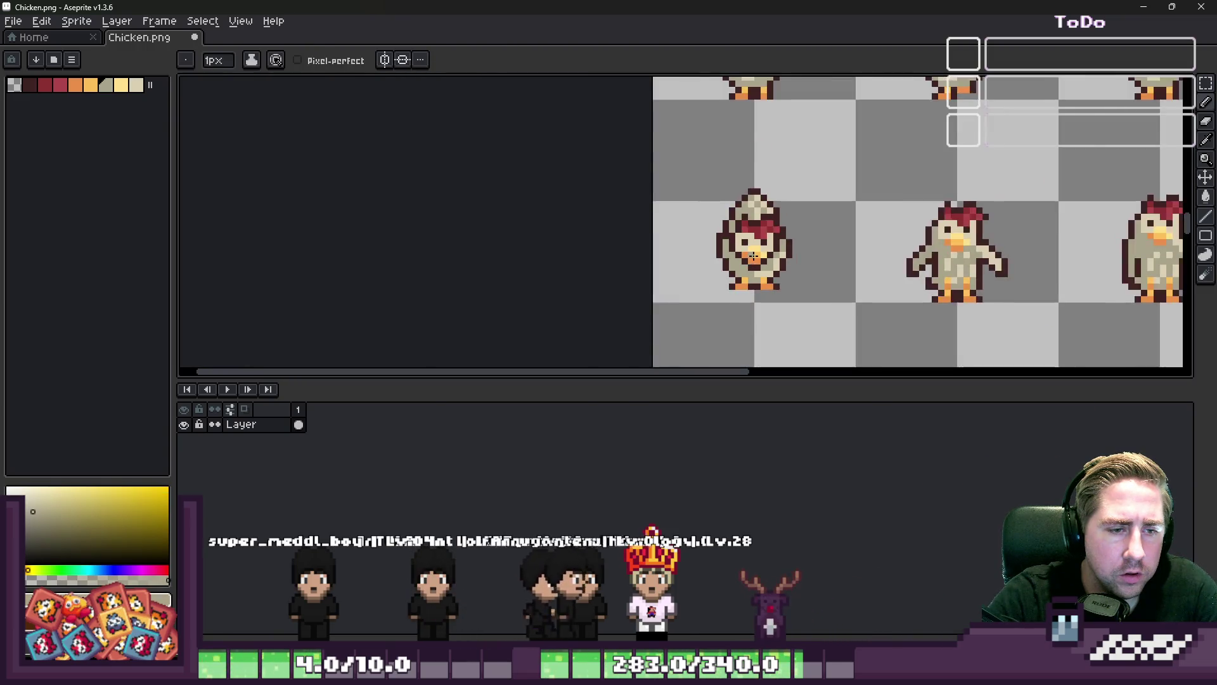
scroll(719, 297, "up", 2)
left_click(727, 261, "alt")
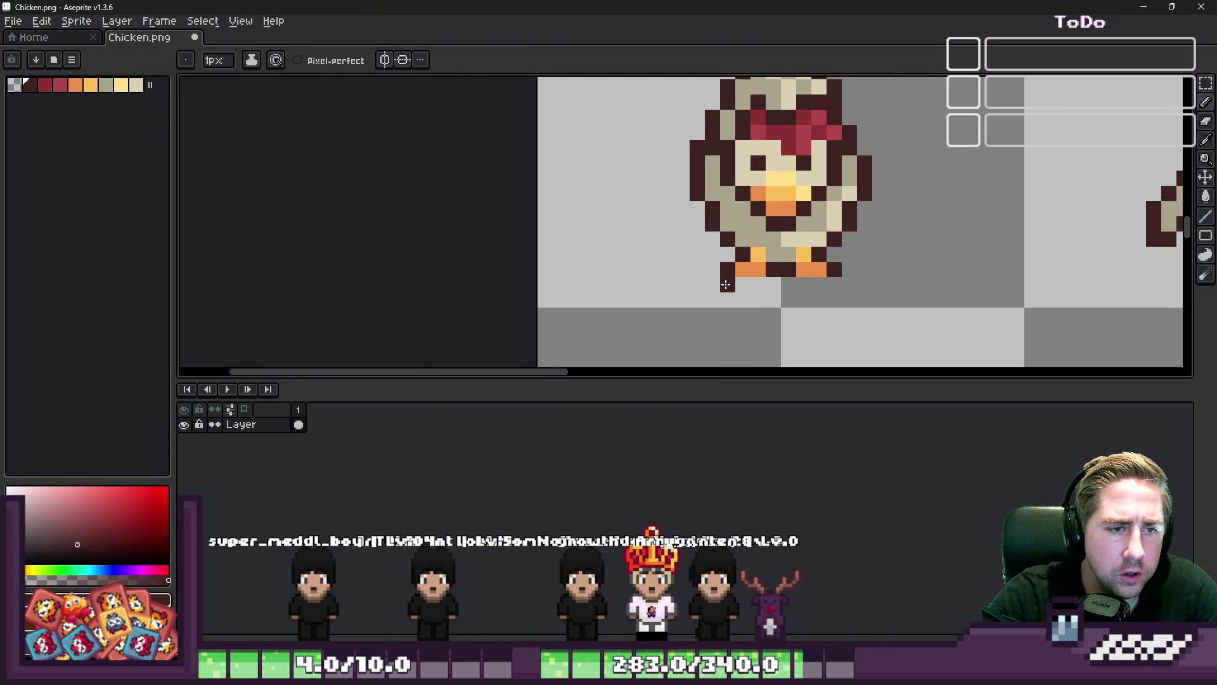
scroll(695, 217, "down", 3)
scroll(687, 258, "up", 5)
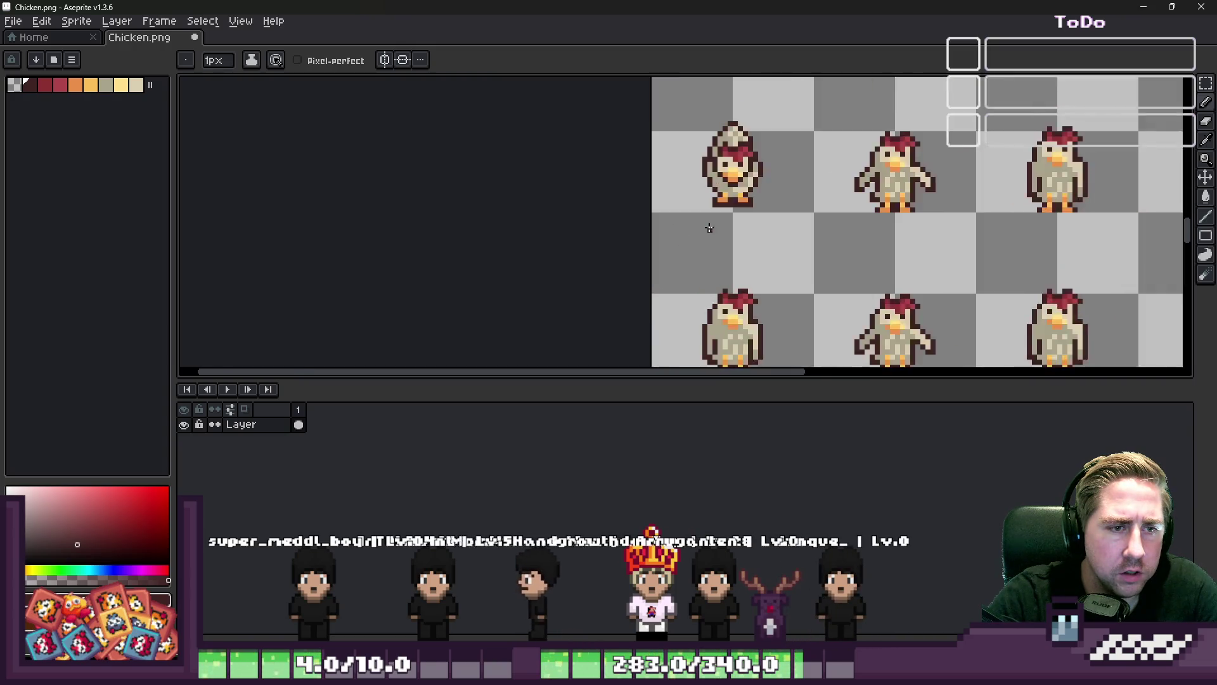
scroll(818, 330, "down", 3)
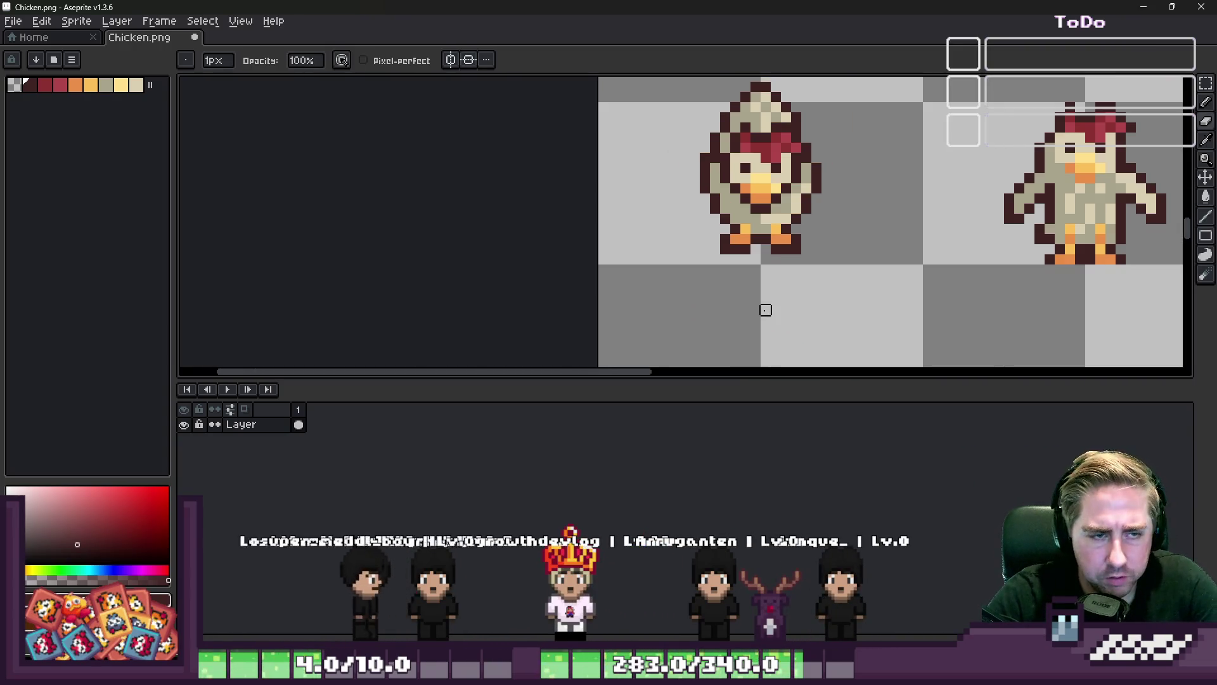
scroll(761, 267, "up", 3)
left_click_drag(790, 197, 827, 197)
scroll(765, 270, "down", 3)
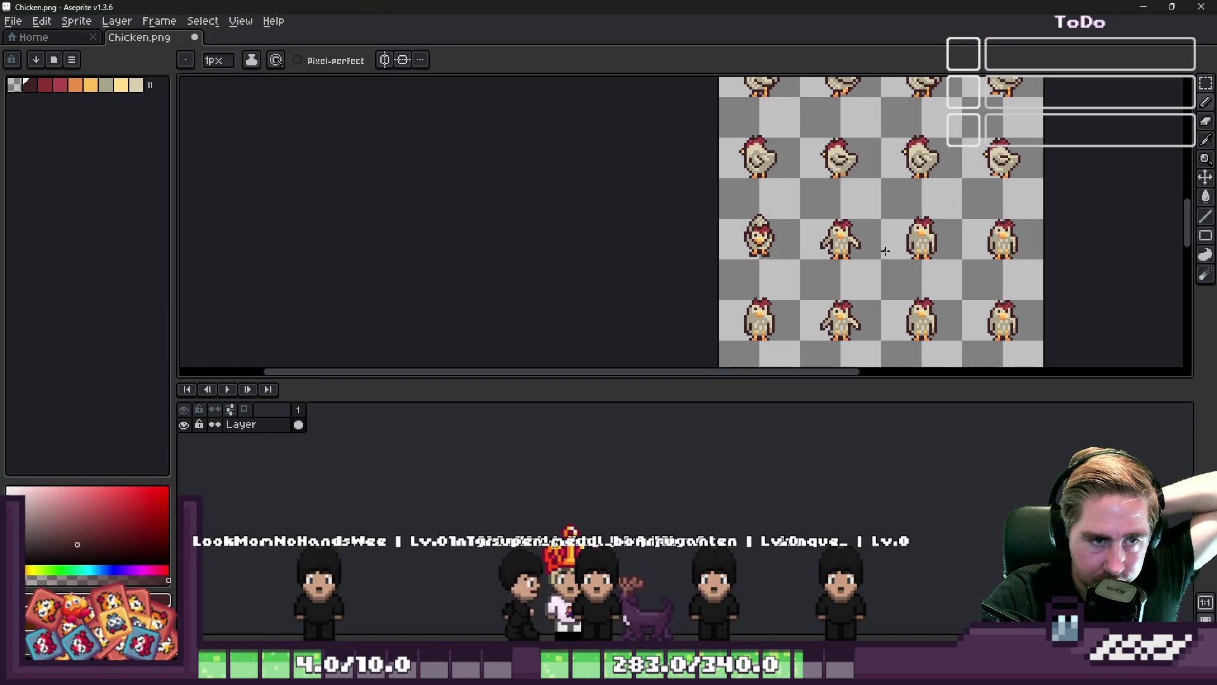
scroll(777, 241, "up", 4)
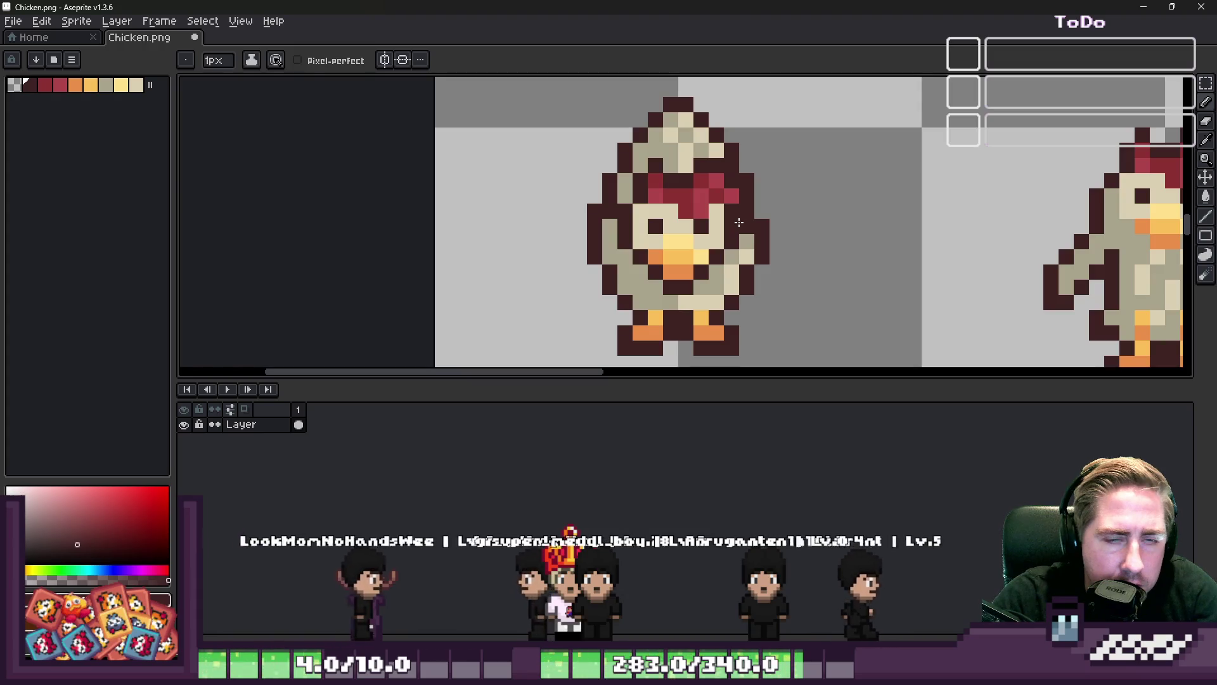
scroll(780, 215, "down", 3)
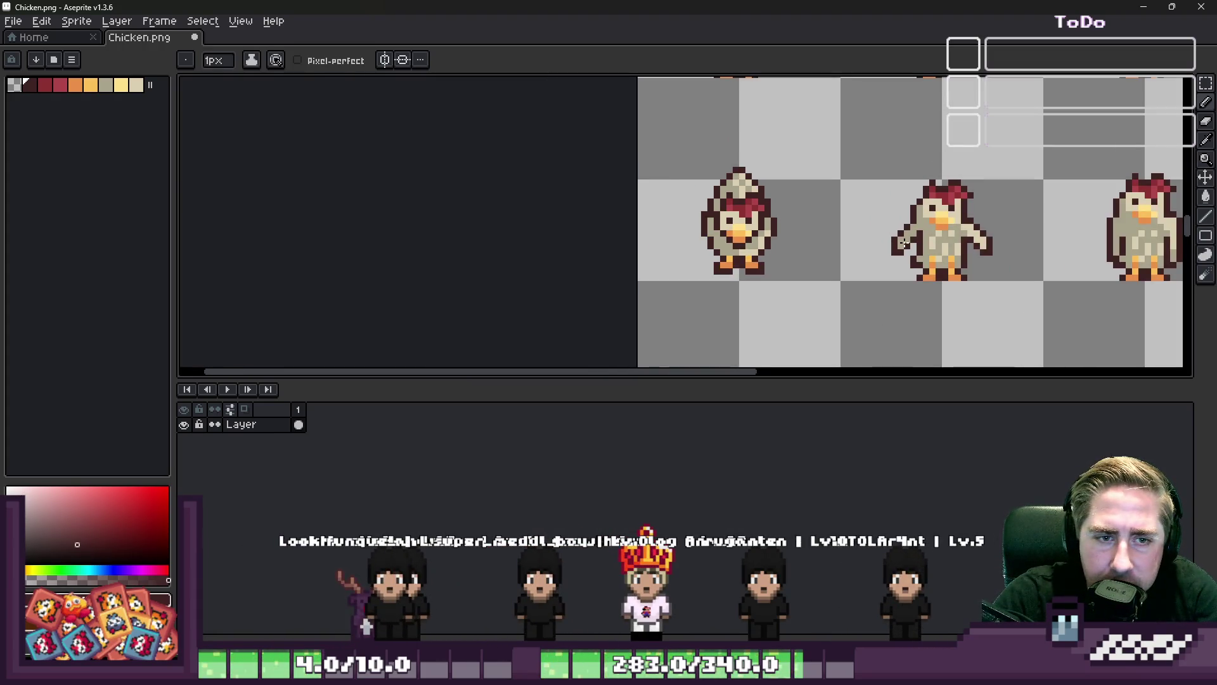
key("m")
scroll(780, 133, "down", 2)
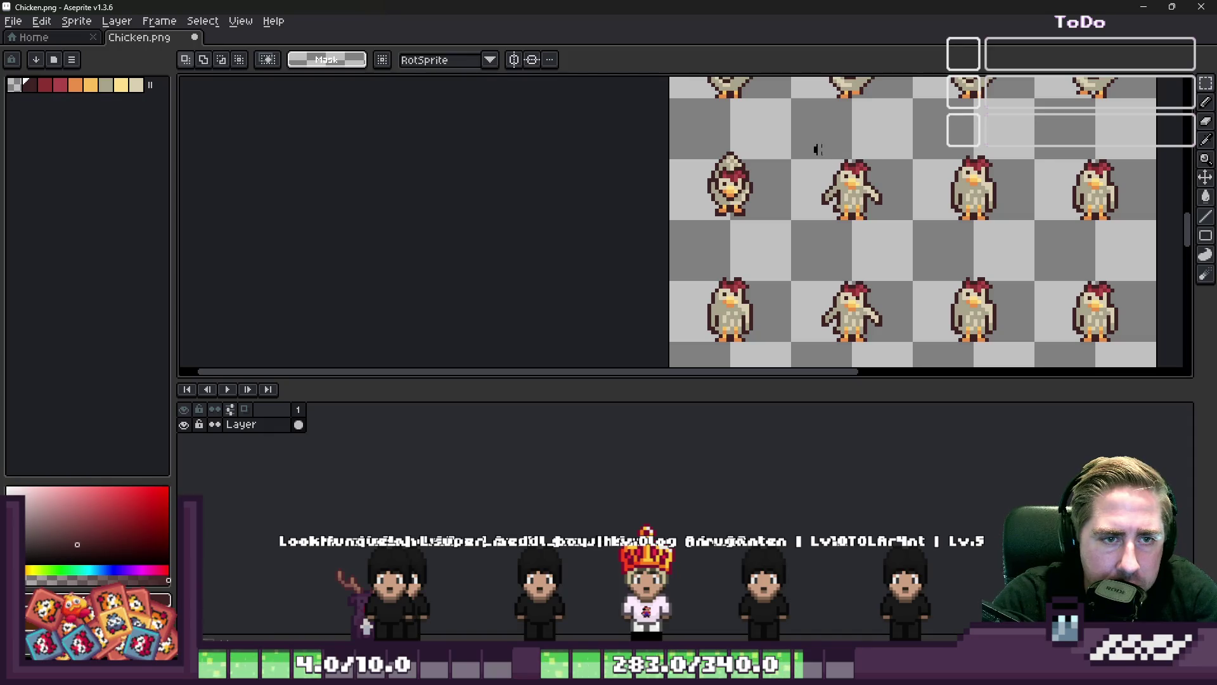
Delete the three selected chickens and move the front-facing chicken into its lower-row cell
key("Delete")
left_click_drag(763, 226, 675, 210)
left_click(735, 211)
mouse_move(681, 124)
left_mouse_down()
mouse_move(789, 219)
mouse_move(745, 202)
left_mouse_up()
scroll(743, 239, "up", 2)
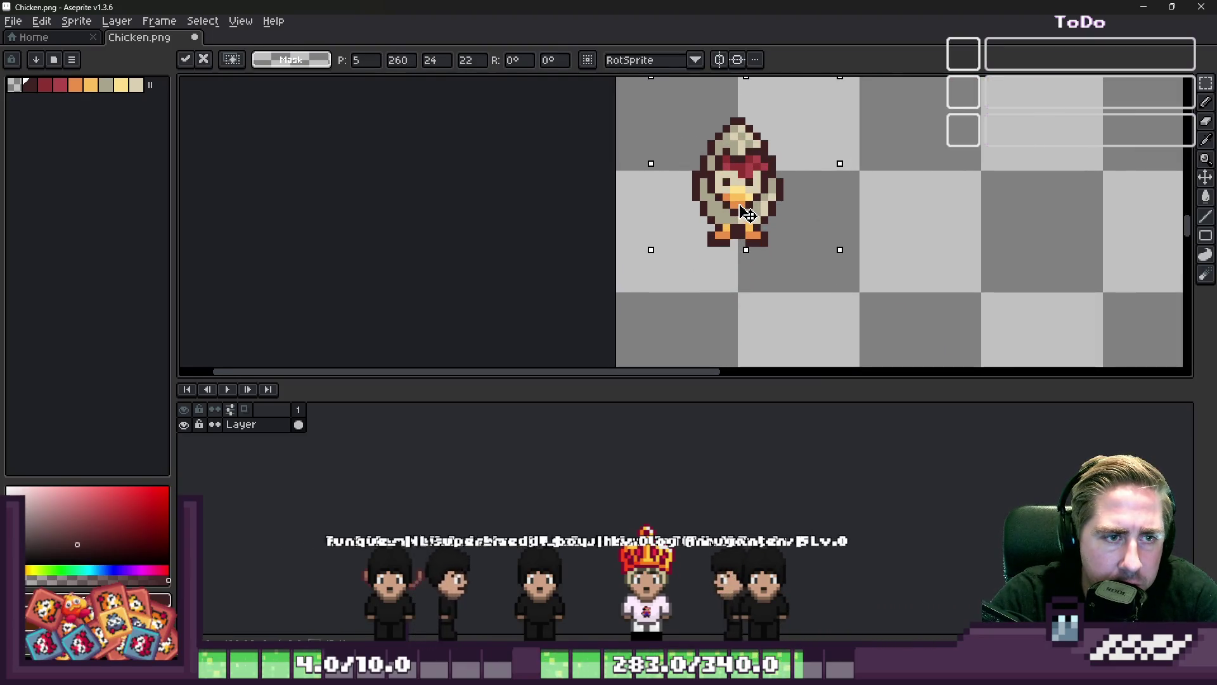
key("Return")
scroll(672, 199, "down", 1)
left_click_drag(686, 150, 814, 285)
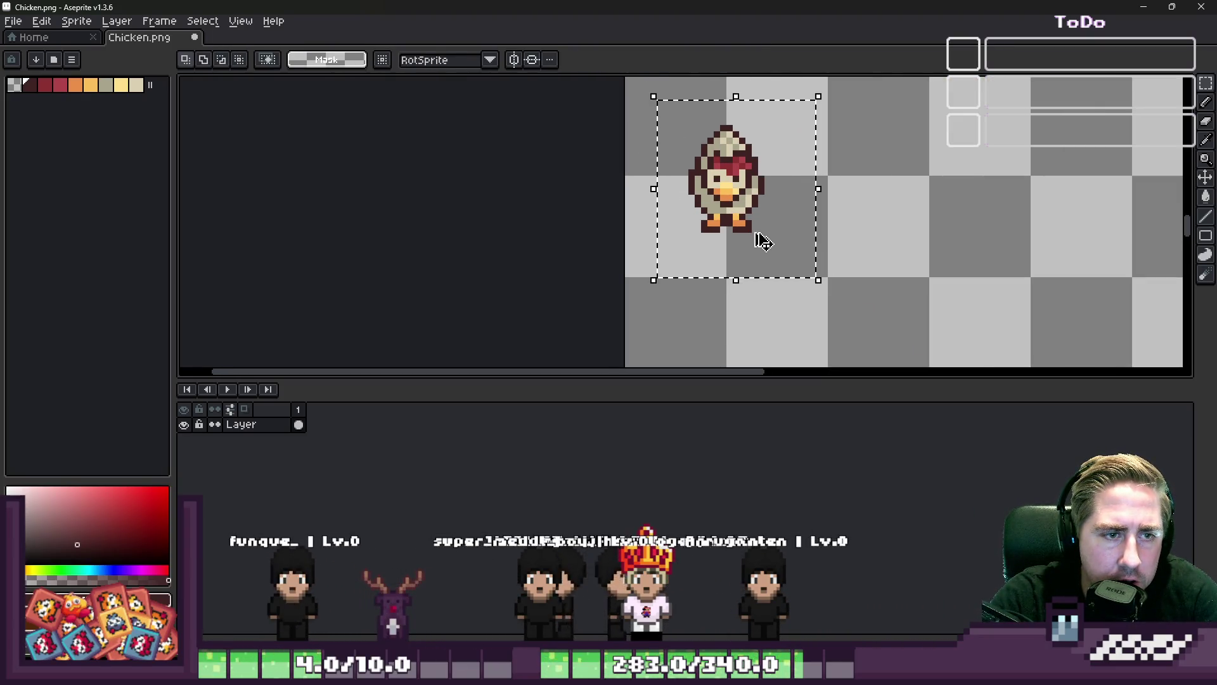
scroll(694, 244, "up", 3)
left_click_drag(694, 245, 857, 299)
key("Return")
Duplicate the chicken into the cell to the right and touch up a pixel in light cream
scroll(686, 263, "down", 3)
scroll(684, 261, "down", 1)
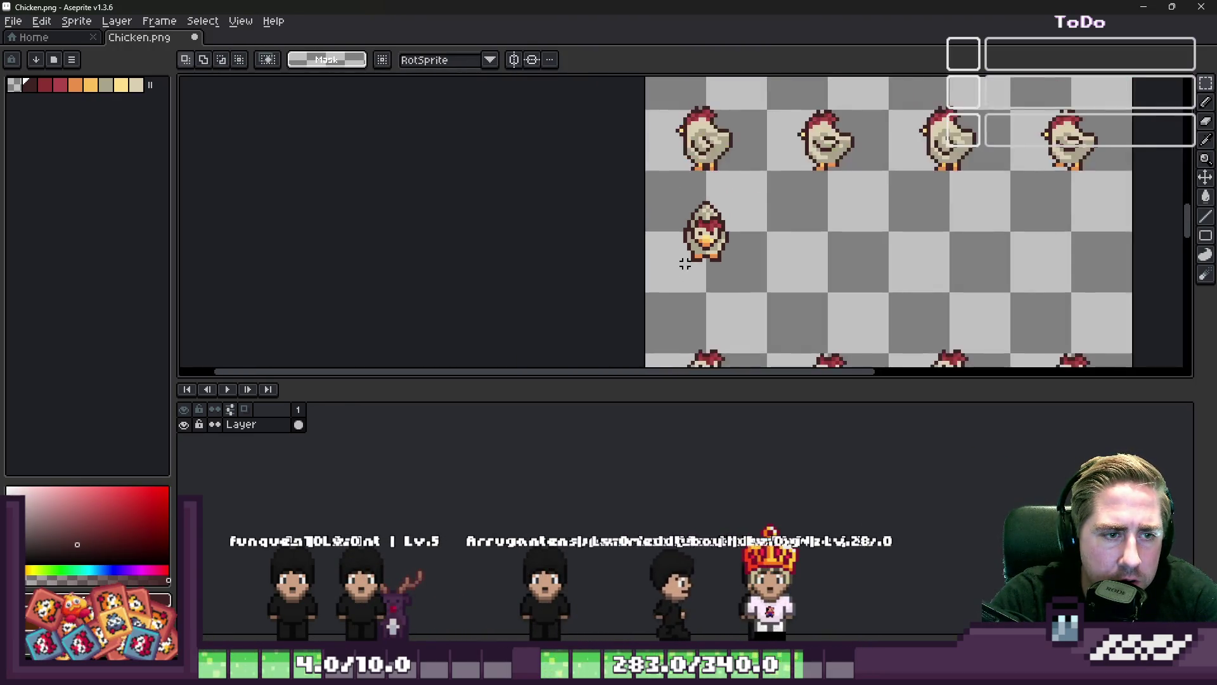
scroll(670, 223, "down", 1)
scroll(670, 223, "up", 2)
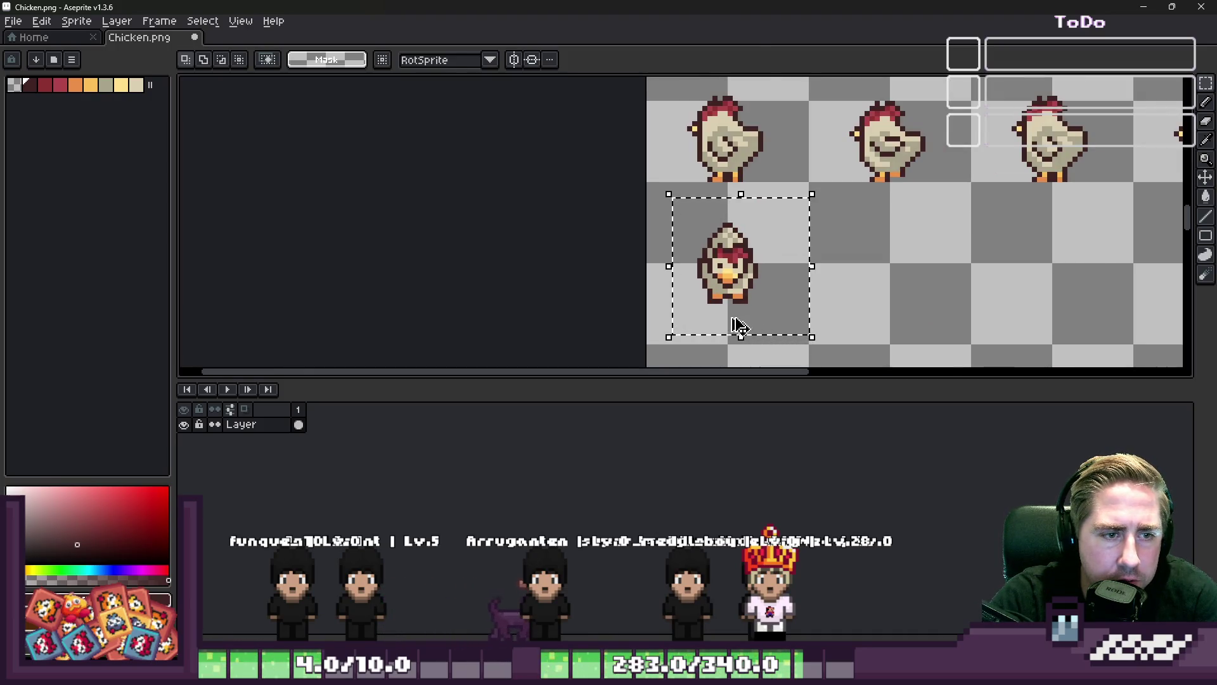
left_click(674, 230)
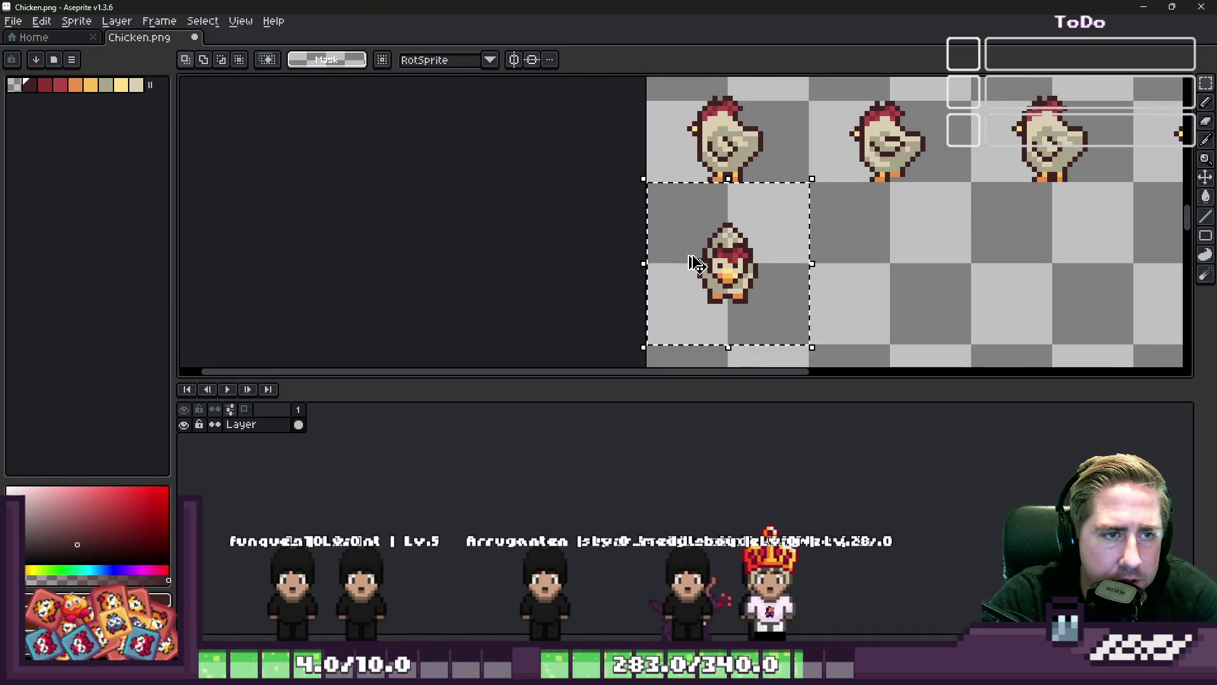
mouse_move(687, 271)
left_mouse_down()
mouse_move(883, 304)
mouse_move(850, 299)
left_mouse_up()
scroll(783, 256, "down", 1)
left_click(783, 256)
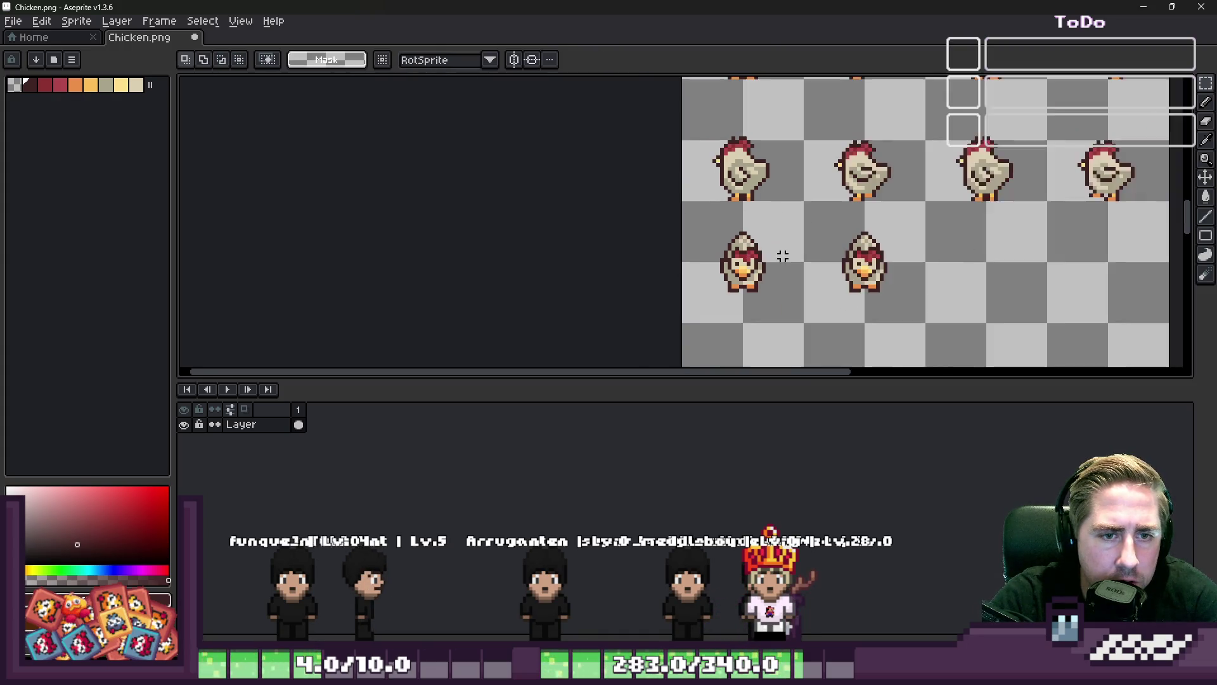
scroll(783, 255, "down", 4)
scroll(983, 262, "up", 5)
scroll(761, 285, "up", 5)
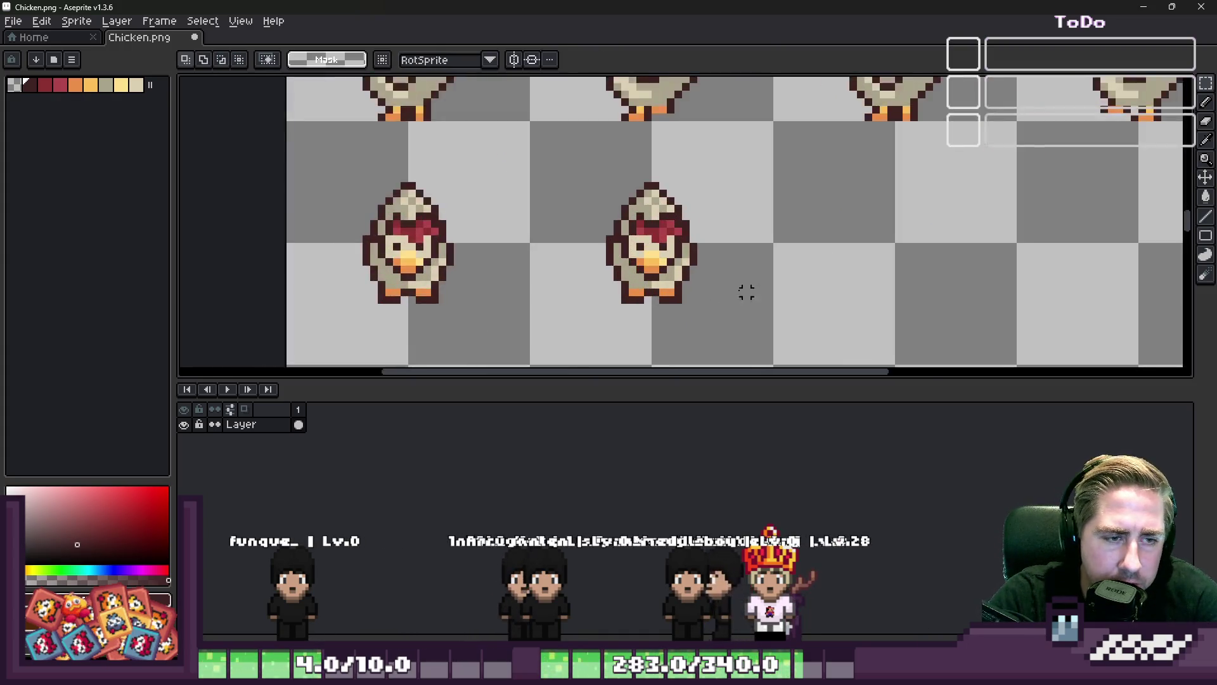
left_click(613, 216, "alt")
key("b")
left_click(609, 222)
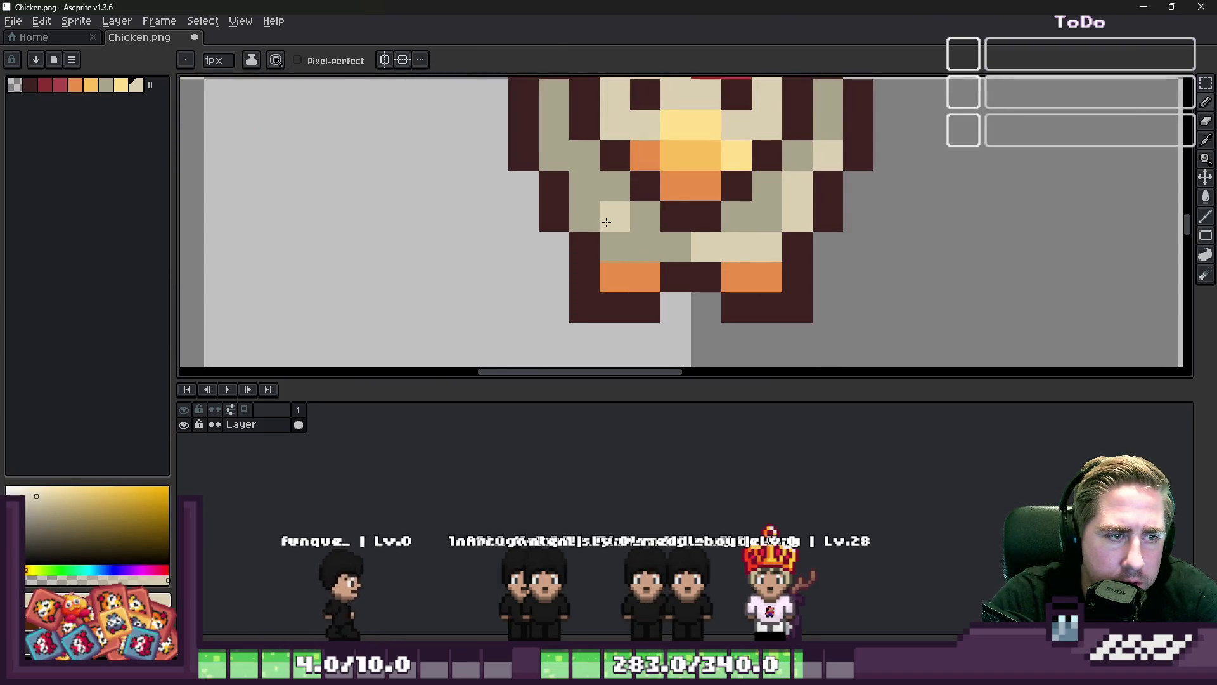
Pencil a khaki wing with a dark maroon outline on the chicken's left side
scroll(609, 213, "down", 5)
scroll(457, 237, "up", 3)
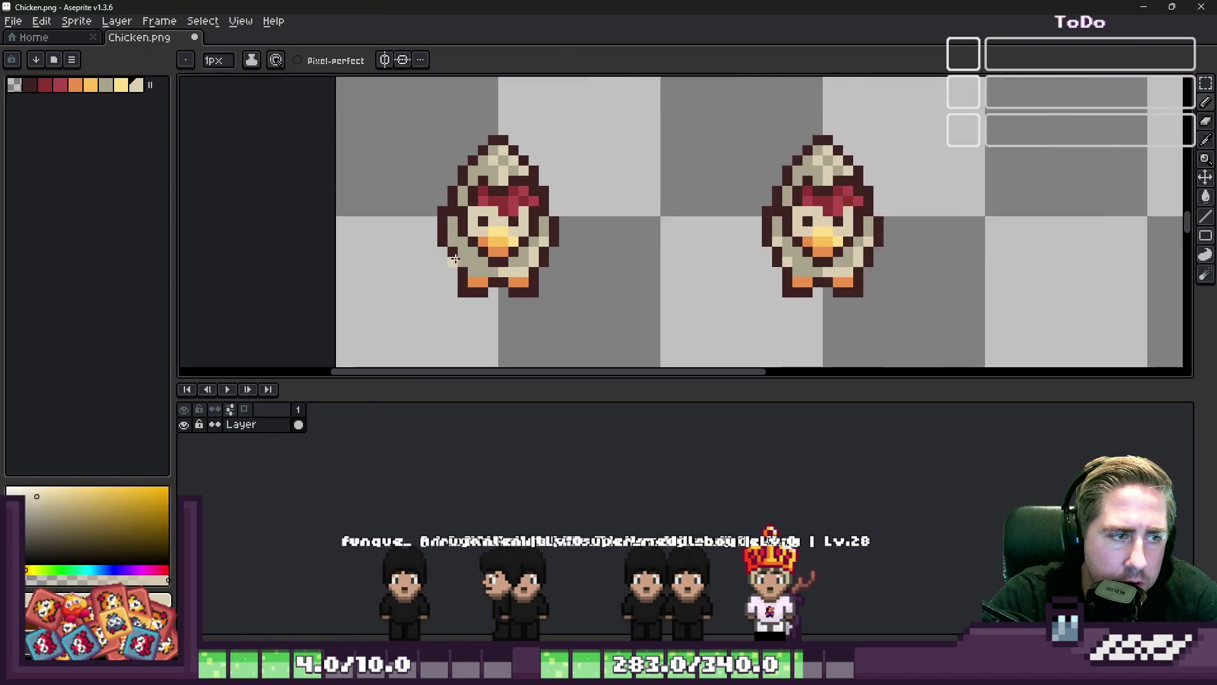
scroll(818, 238, "up", 1)
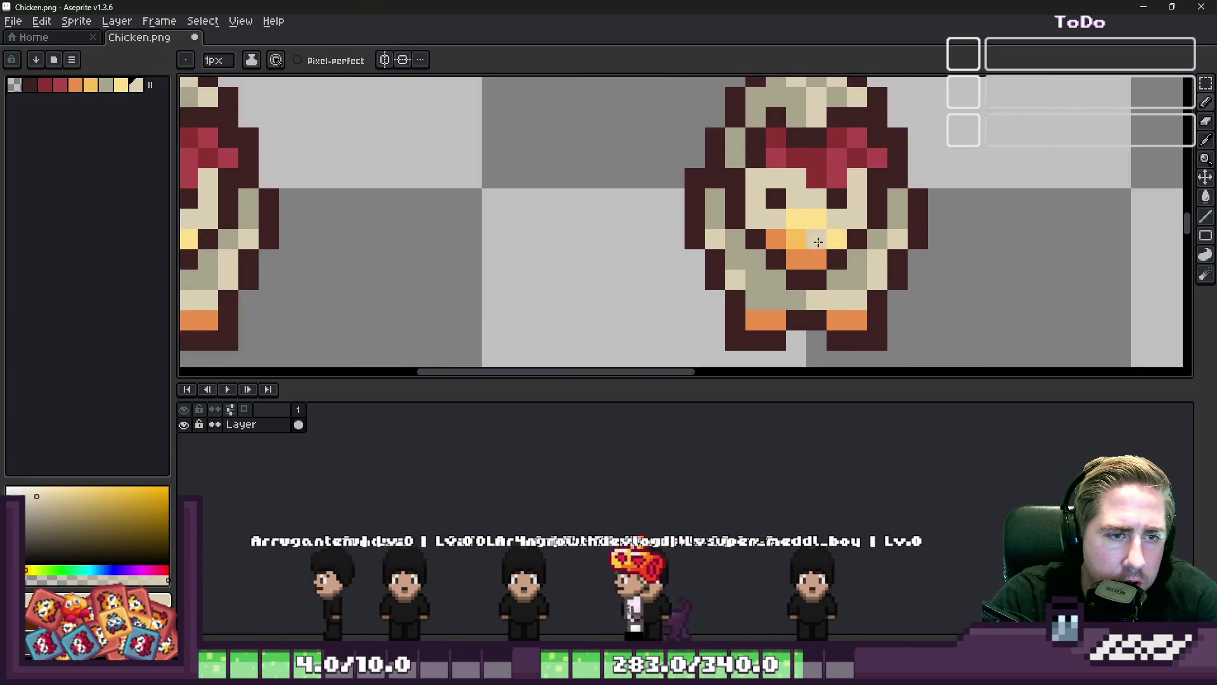
right_click(728, 231)
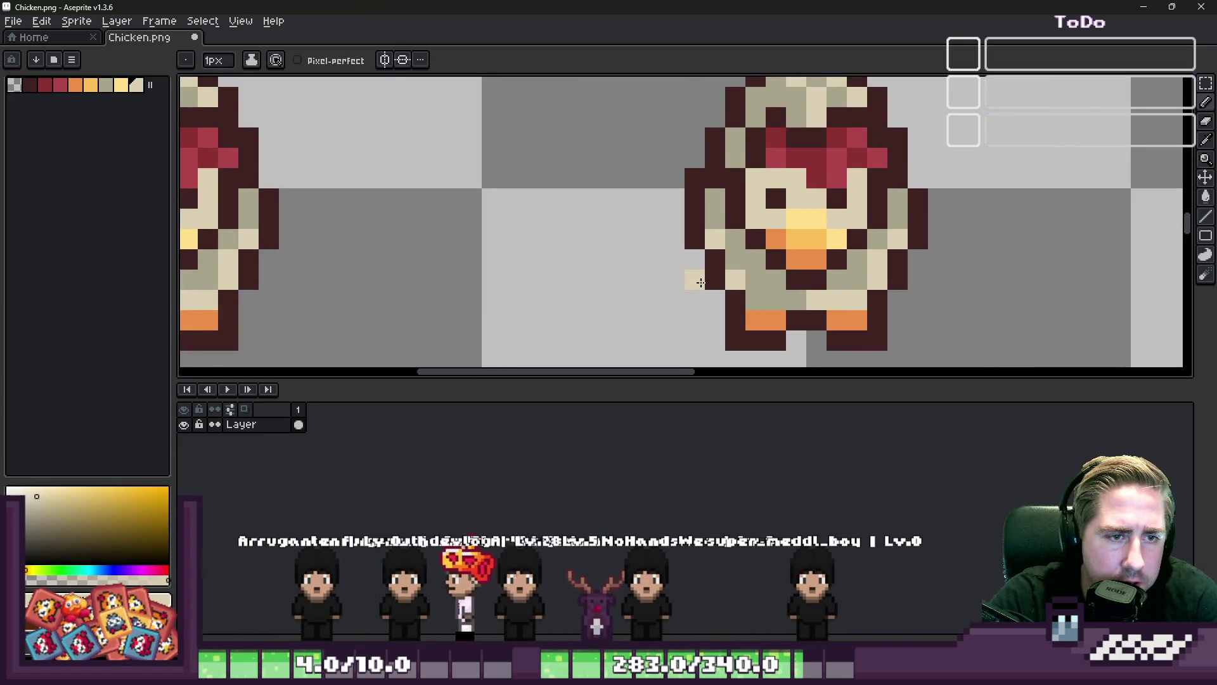
scroll(702, 283, "up", 1)
left_click(716, 276)
left_click(728, 247)
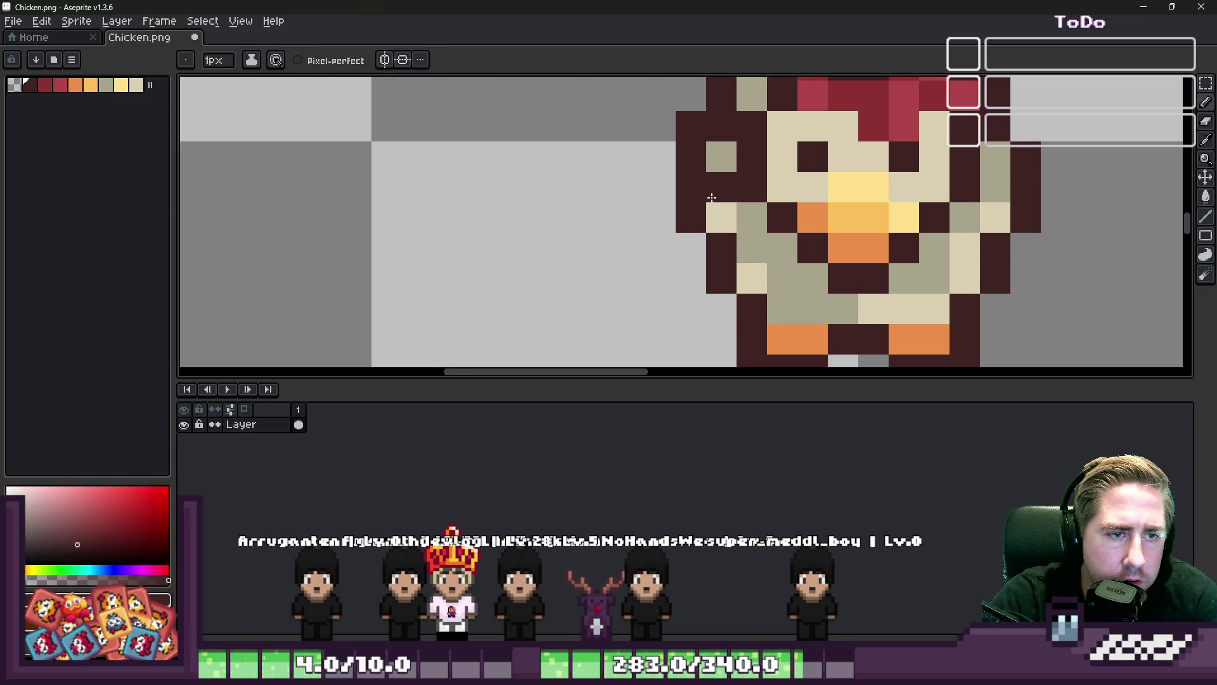
left_click(722, 157, "alt")
left_click(648, 146)
left_click(693, 114, "alt")
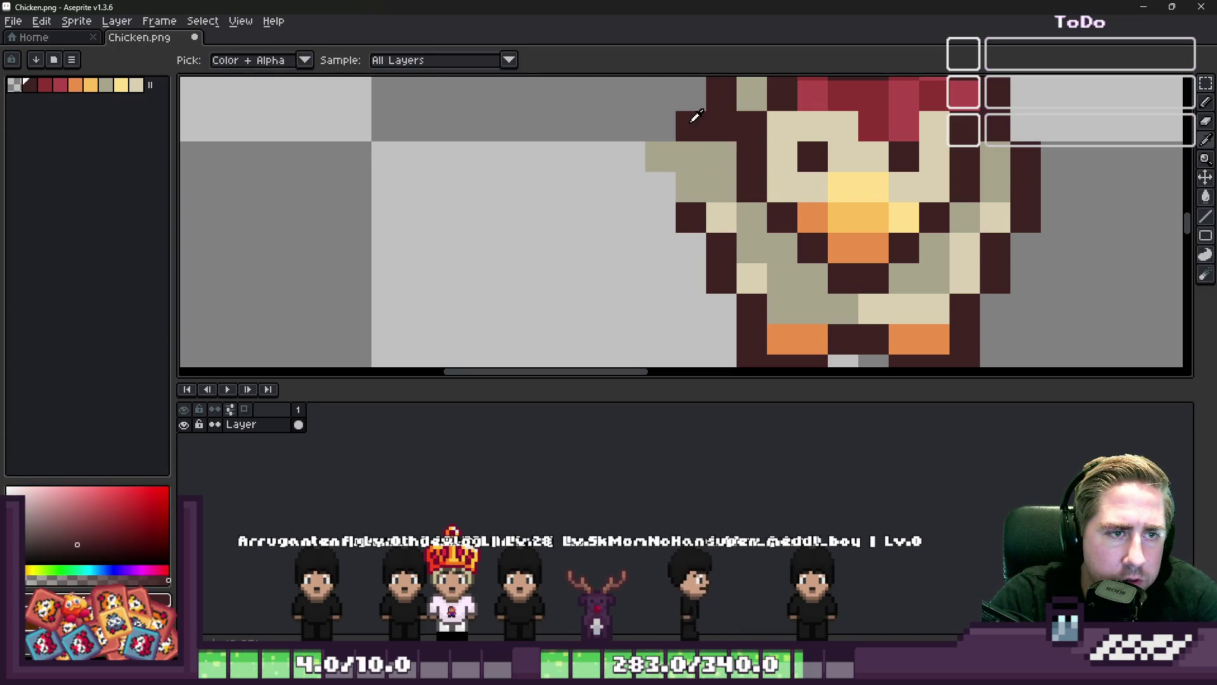
left_click(700, 147)
left_click(661, 187)
scroll(653, 203, "down", 7)
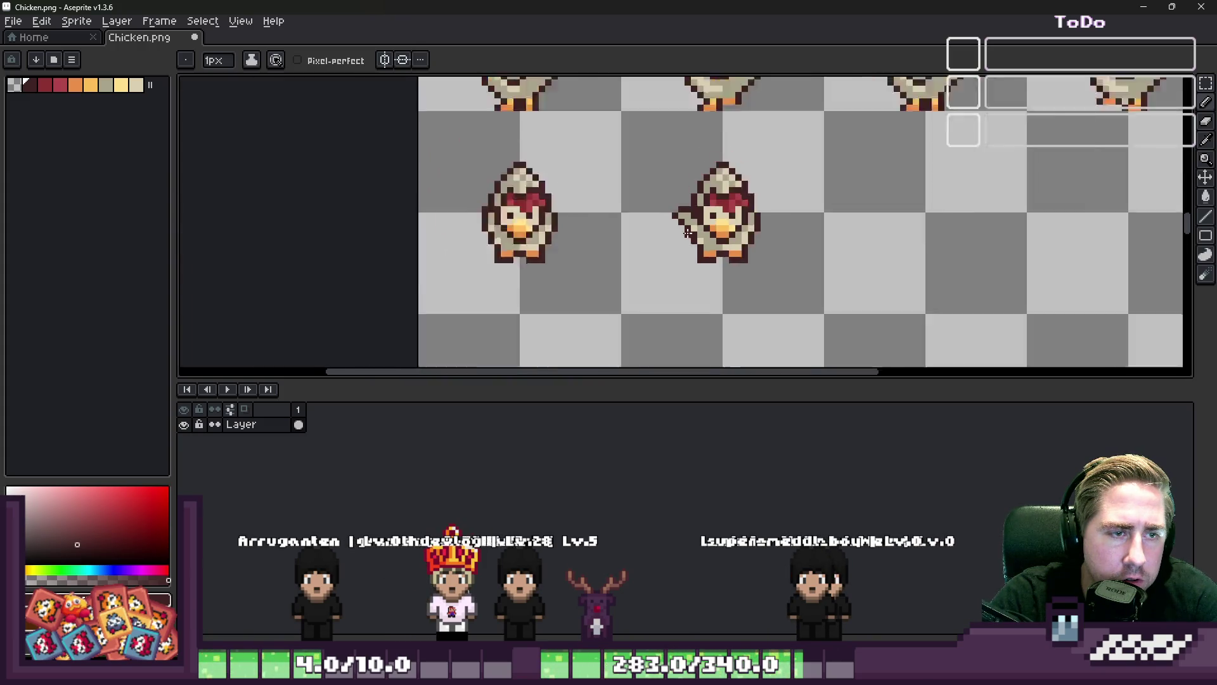
scroll(649, 215, "up", 7)
Copy the left wing, mirror it horizontally, and apply the flipped copy on the right side
key("m")
mouse_move(573, 116)
left_mouse_down()
mouse_move(660, 263)
mouse_move(748, 241)
mouse_move(856, 239)
left_mouse_up()
key("ctrl+c")
key("ctrl+v")
key("shift+h")
key("Return")
scroll(824, 216, "down", 5)
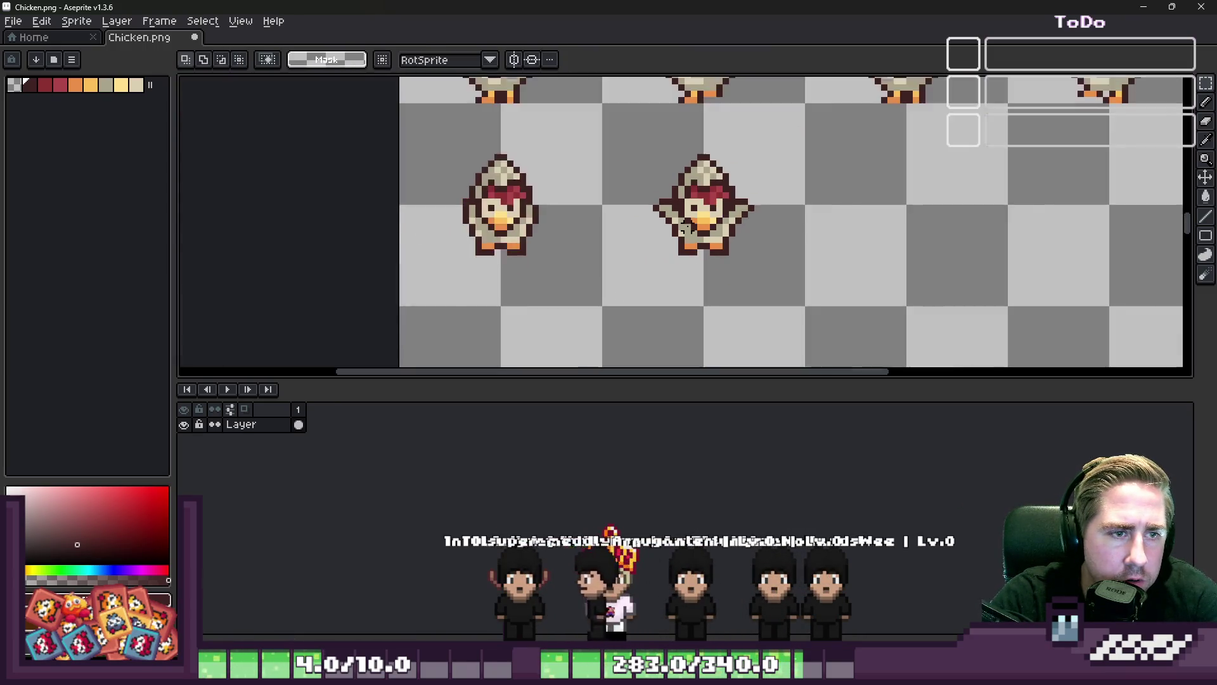
Copy the plain left chicken into the cell two spaces to the right
scroll(638, 200, "up", 2)
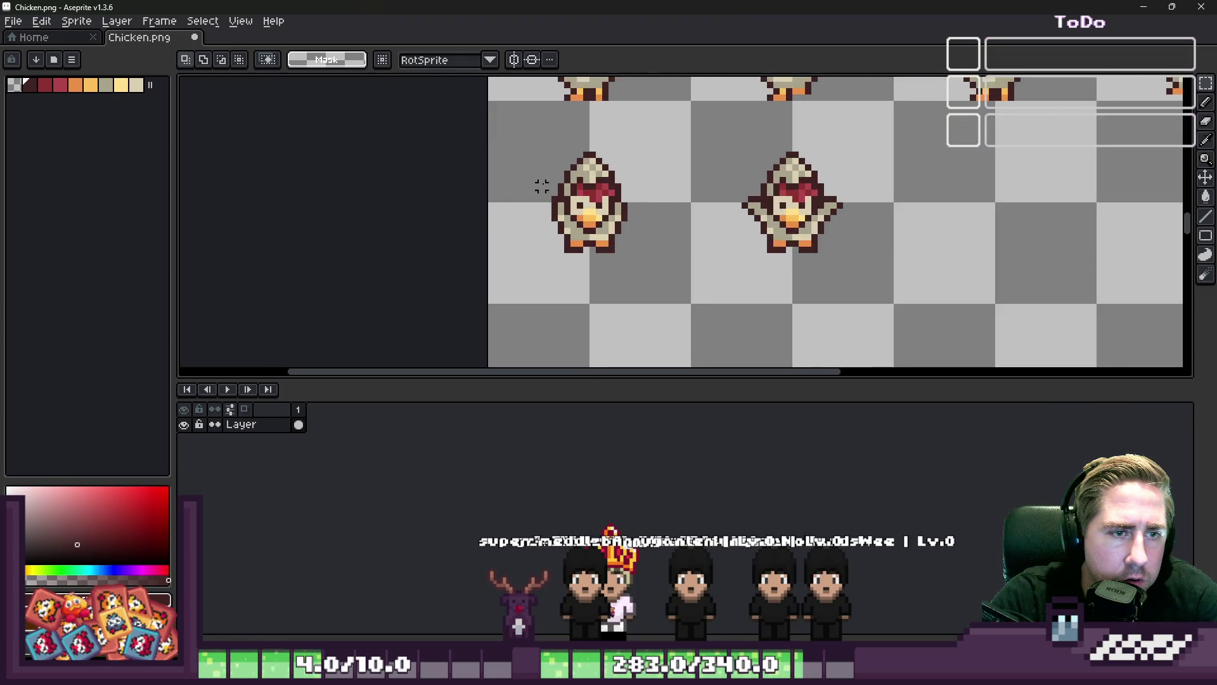
mouse_move(523, 148)
left_mouse_down()
mouse_move(535, 182)
mouse_move(935, 211)
left_mouse_up()
key("ctrl+c")
key("ctrl+v")
key("Return")
scroll(691, 215, "down", 2)
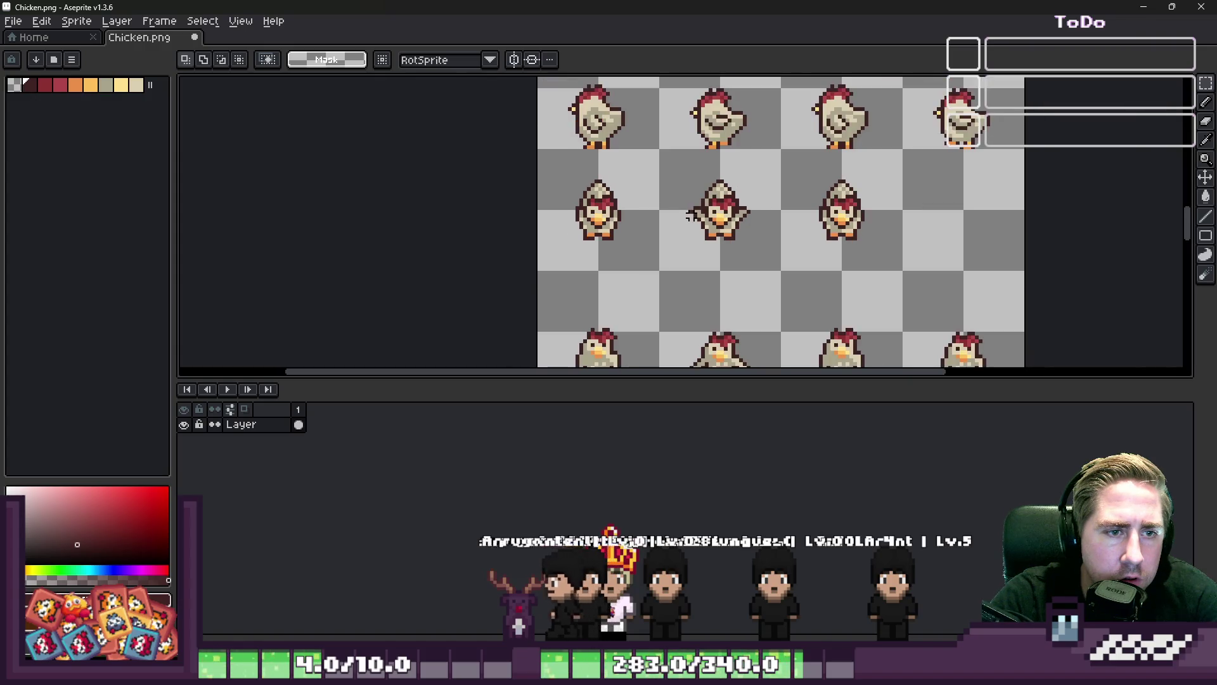
Paste a copy of the winged chicken into the next empty cell
key("ctrl+c")
key("ctrl+v")
left_click_drag(701, 227, 944, 255)
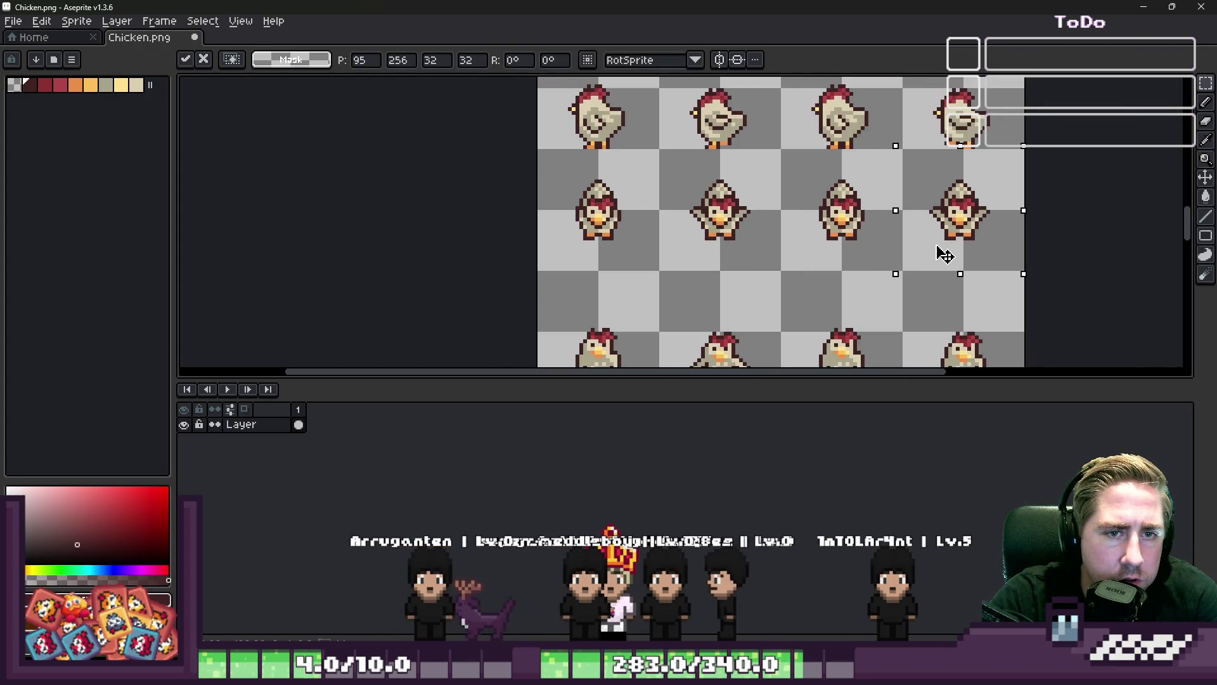
key("Return")
Select the winged chicken's face pixels and shift them down and right
scroll(888, 254, "up", 4)
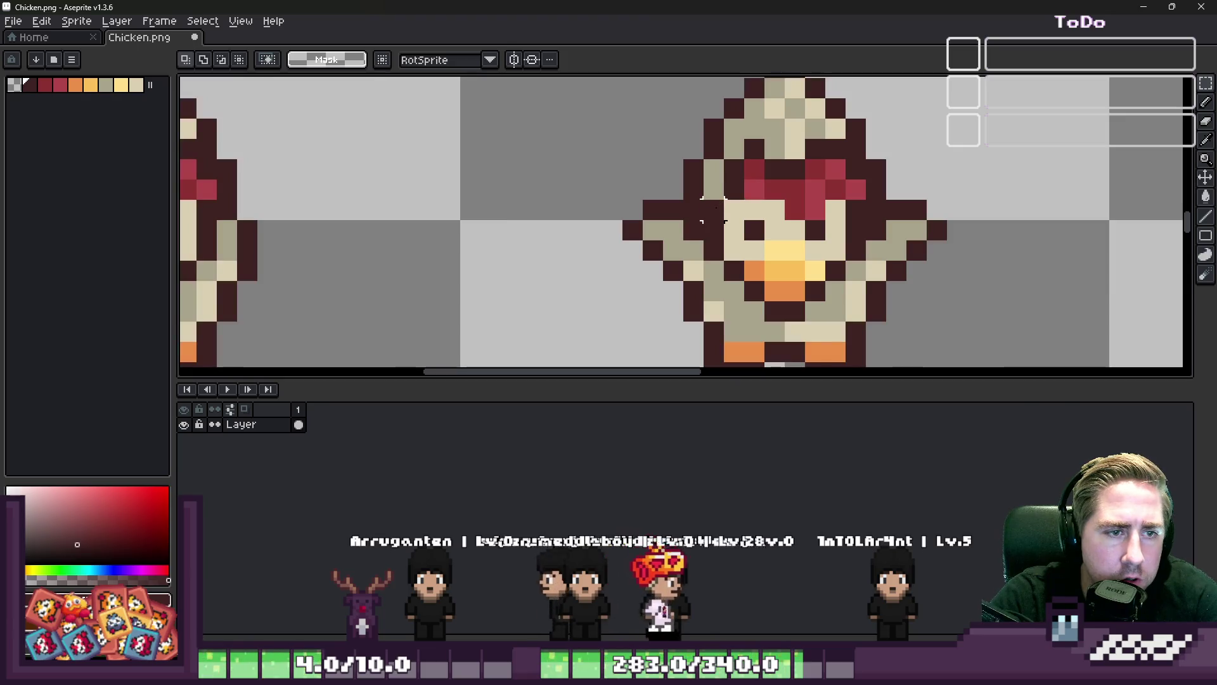
left_click_drag(852, 254, 856, 259)
left_click_drag(745, 219, 784, 260)
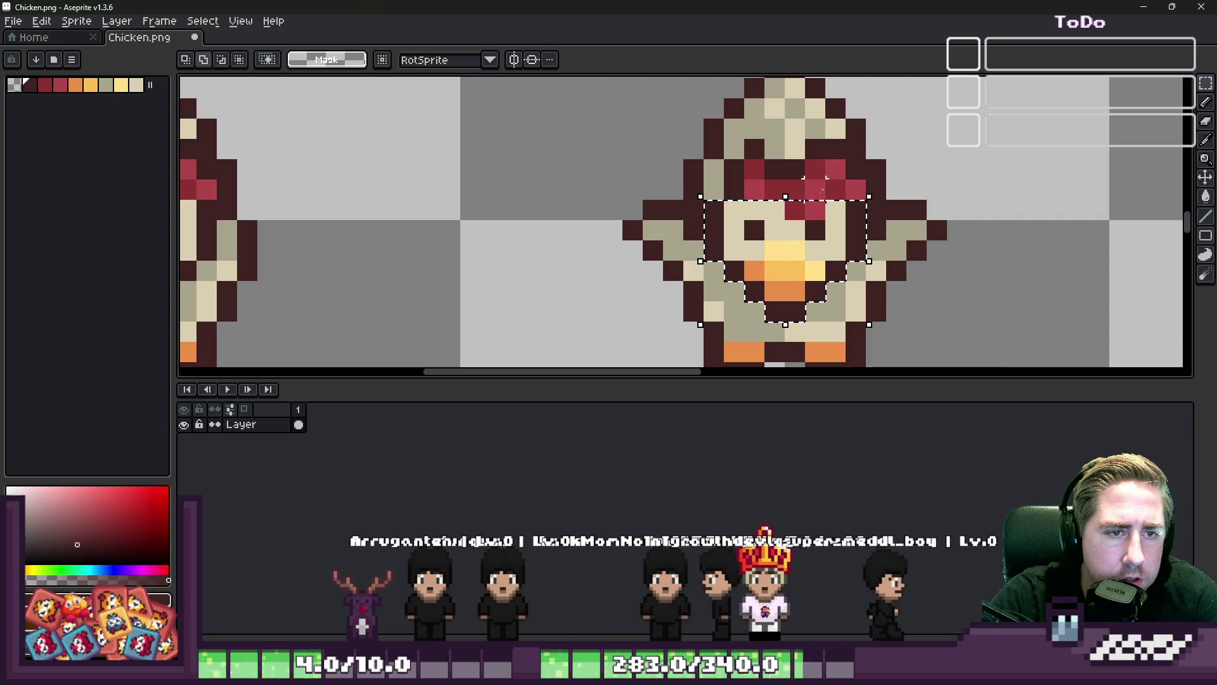
Nudge the comb and face down one pixel and apply the move
mouse_move(786, 279)
left_mouse_down()
mouse_move(784, 179)
mouse_move(845, 222)
left_mouse_up()
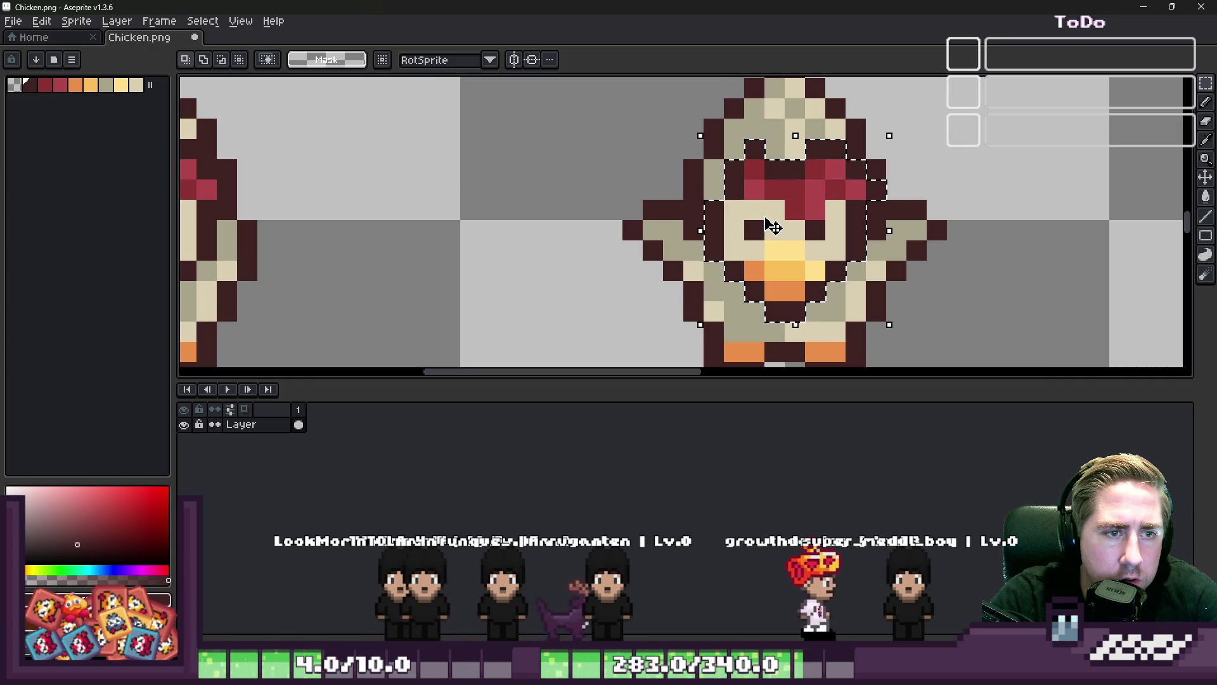
key("Down")
key("ctrl+d")
Eyedrop a light beige and fill the grey gaps on the chicken's head
key("i")
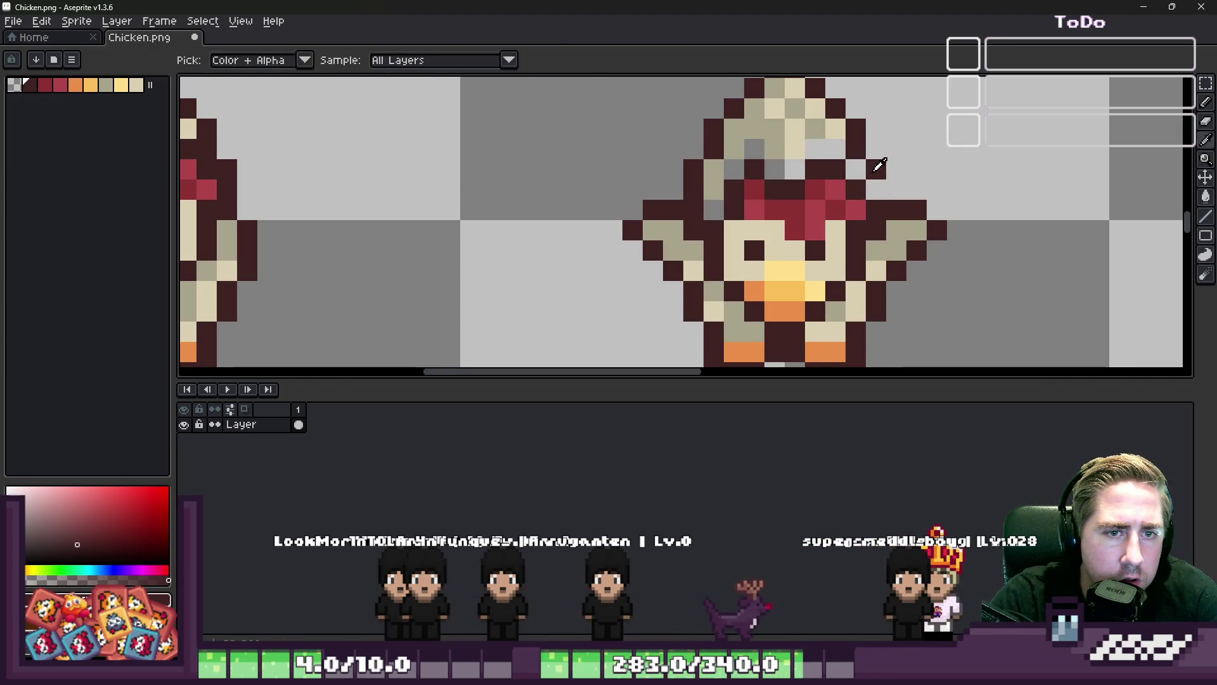
left_click(818, 155, "alt")
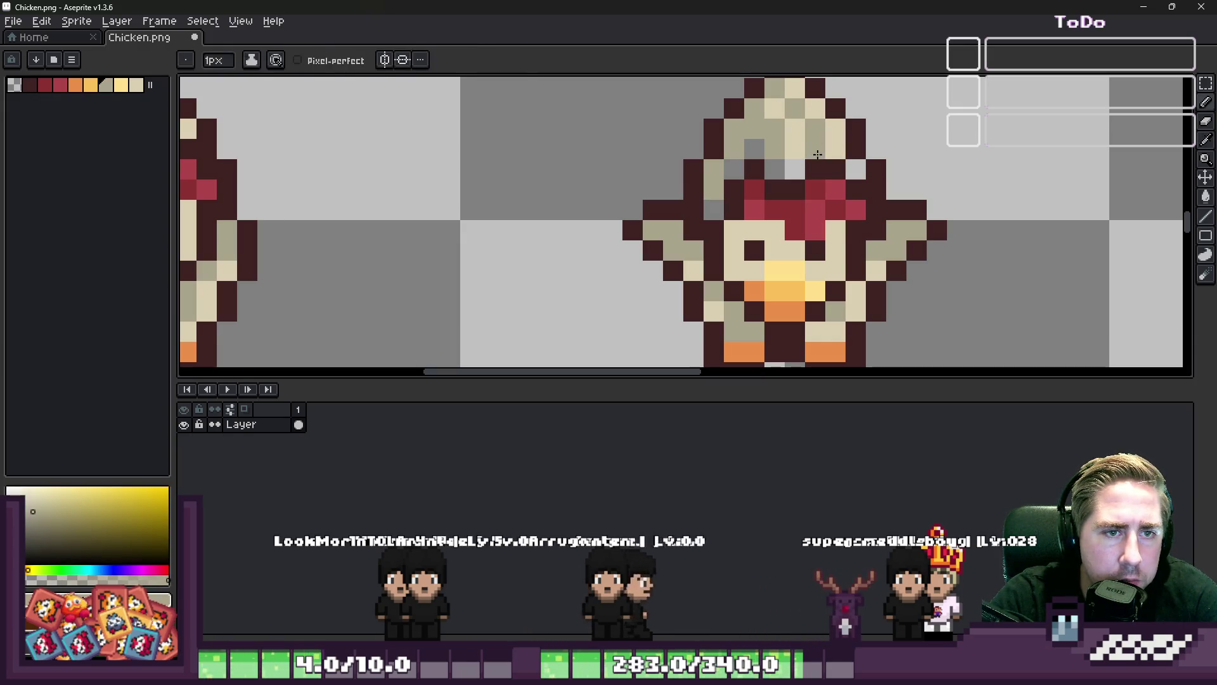
left_click(818, 154)
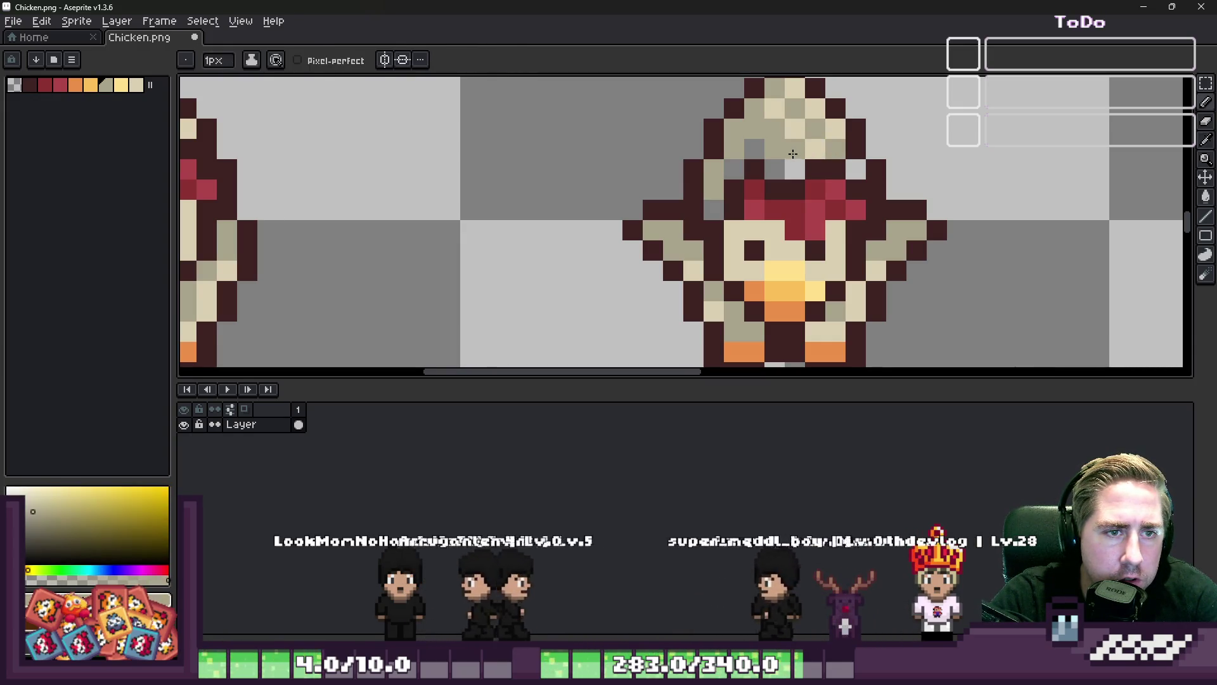
left_click(754, 149)
left_click(774, 169)
left_click(733, 169)
left_click(715, 207)
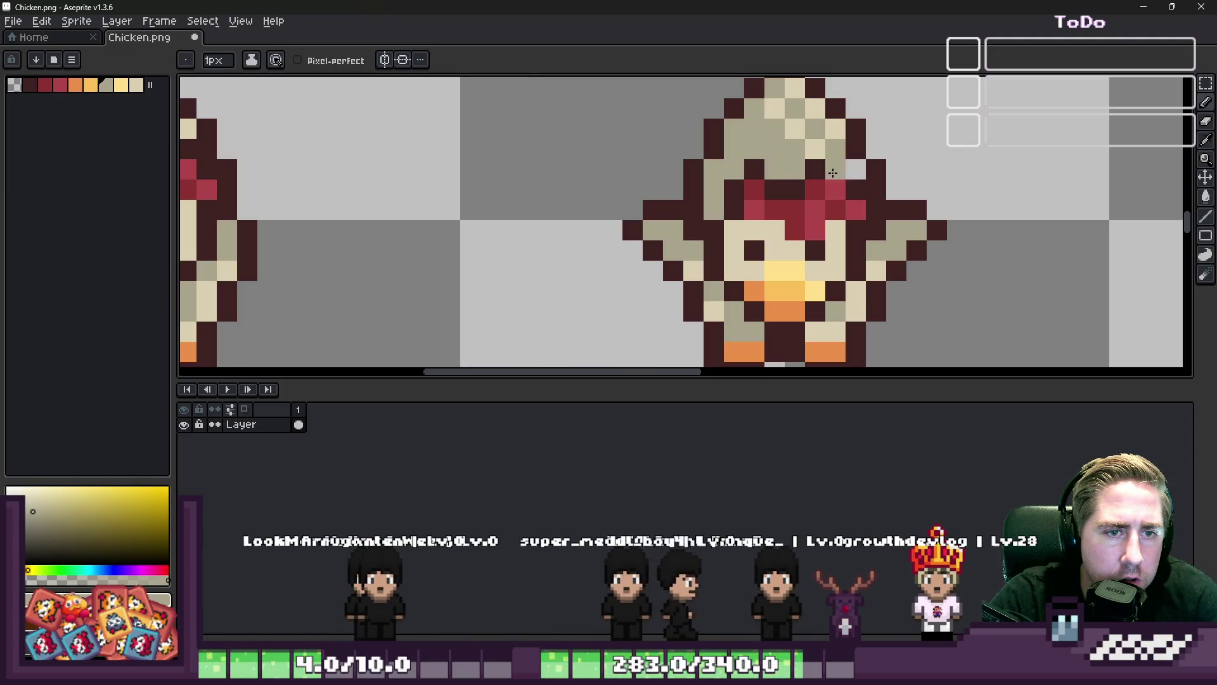
Pick the head's light beige and paint over the checkered head pixels
left_click(799, 120, "alt")
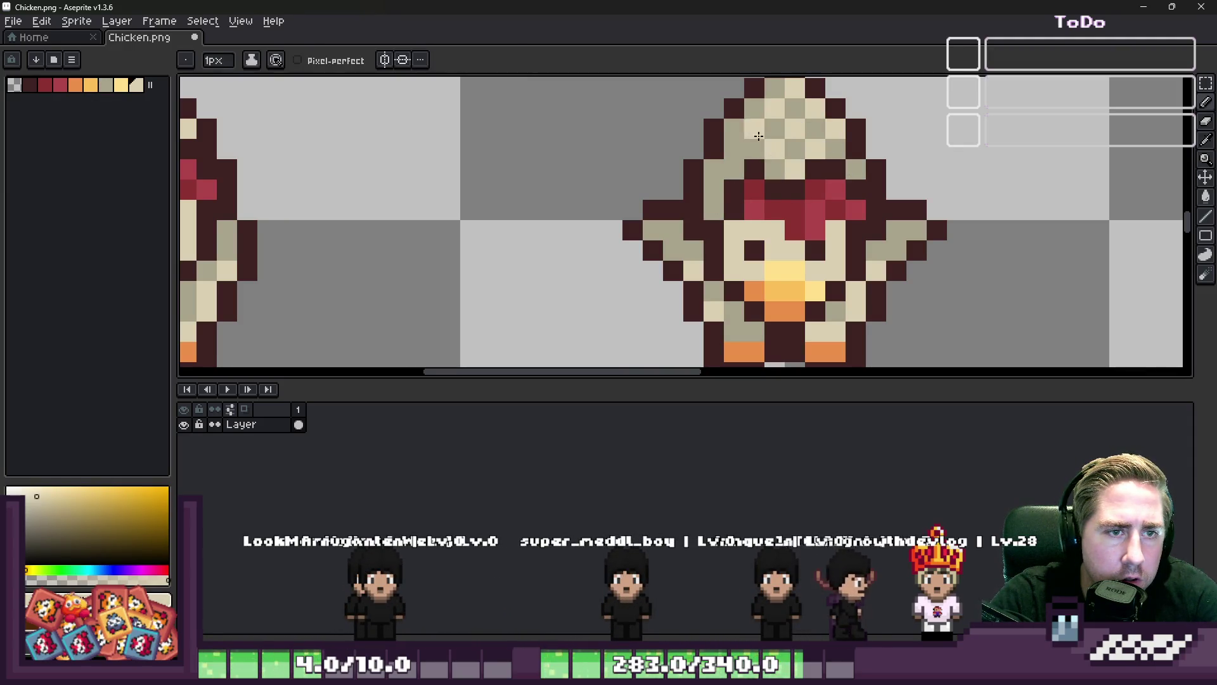
scroll(759, 136, "down", 8)
scroll(787, 124, "up", 3)
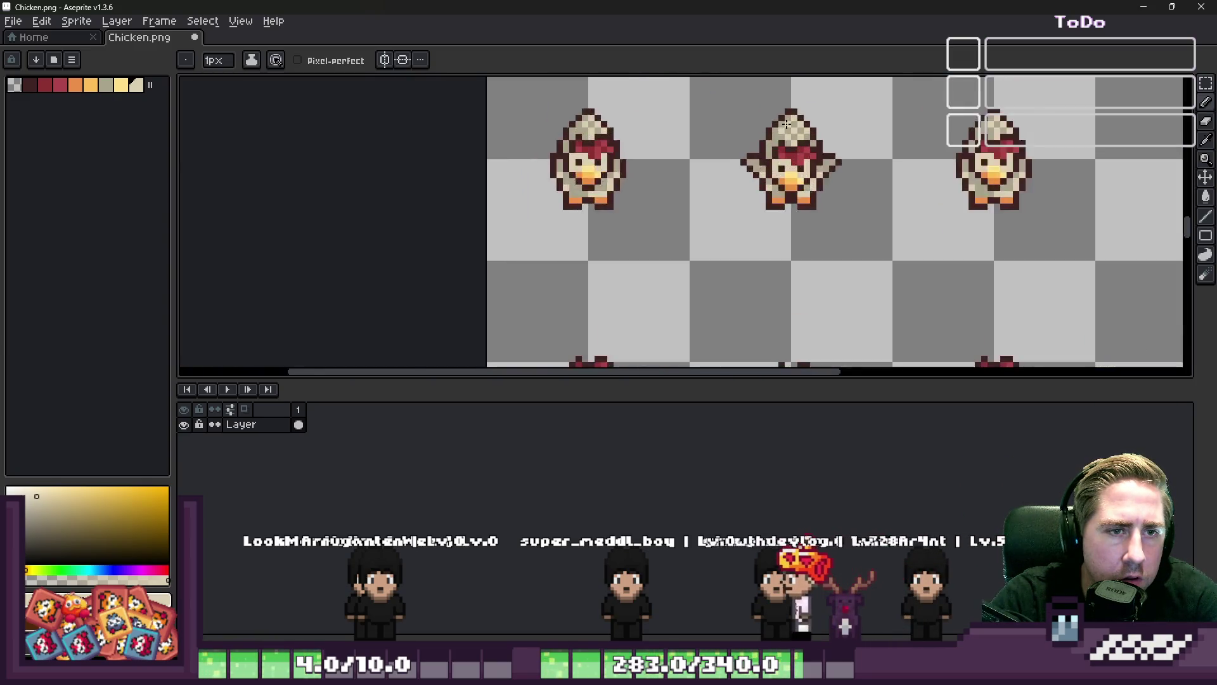
scroll(787, 125, "up", 2)
left_click(787, 139, "alt")
scroll(787, 149, "down", 2)
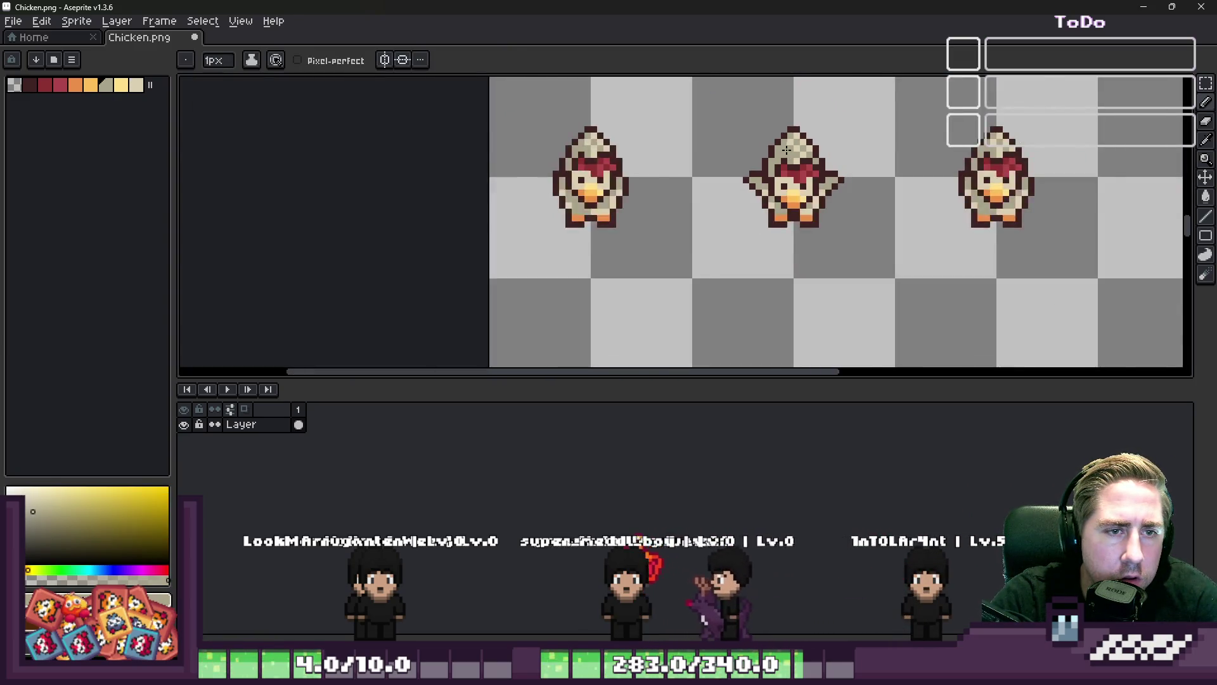
scroll(787, 149, "down", 3)
scroll(761, 154, "up", 3)
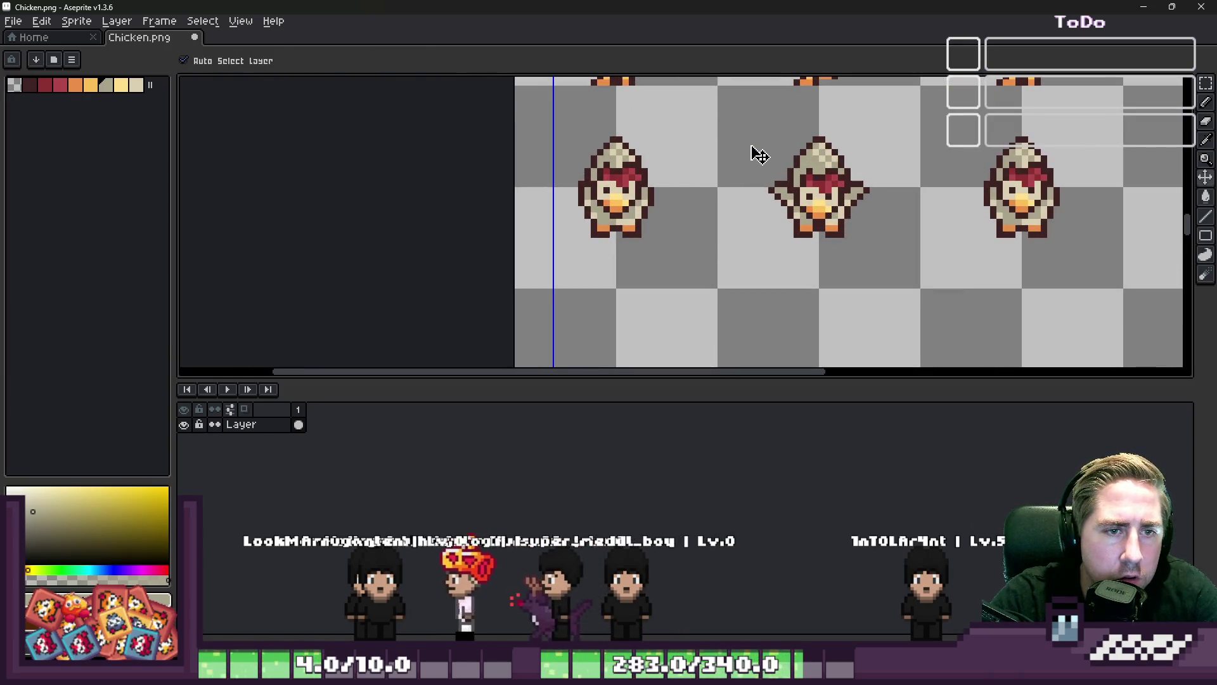
scroll(754, 149, "down", 1)
scroll(755, 143, "up", 3)
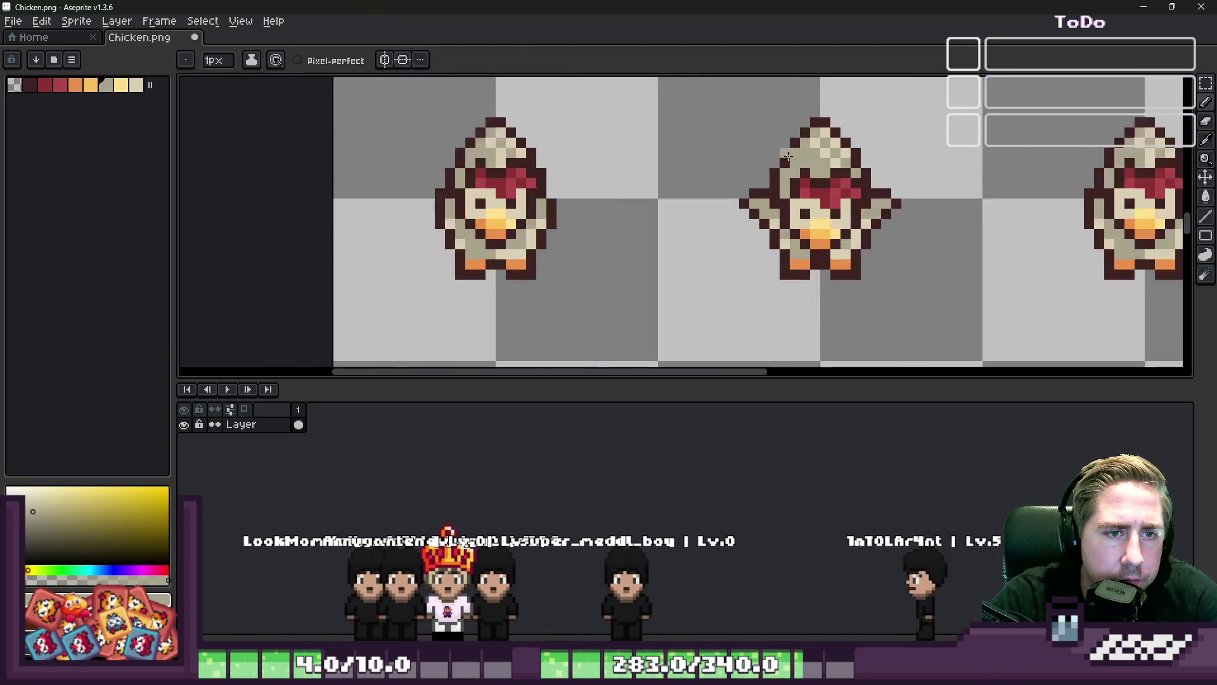
left_click(825, 137, "alt")
left_click_drag(825, 136, 858, 147)
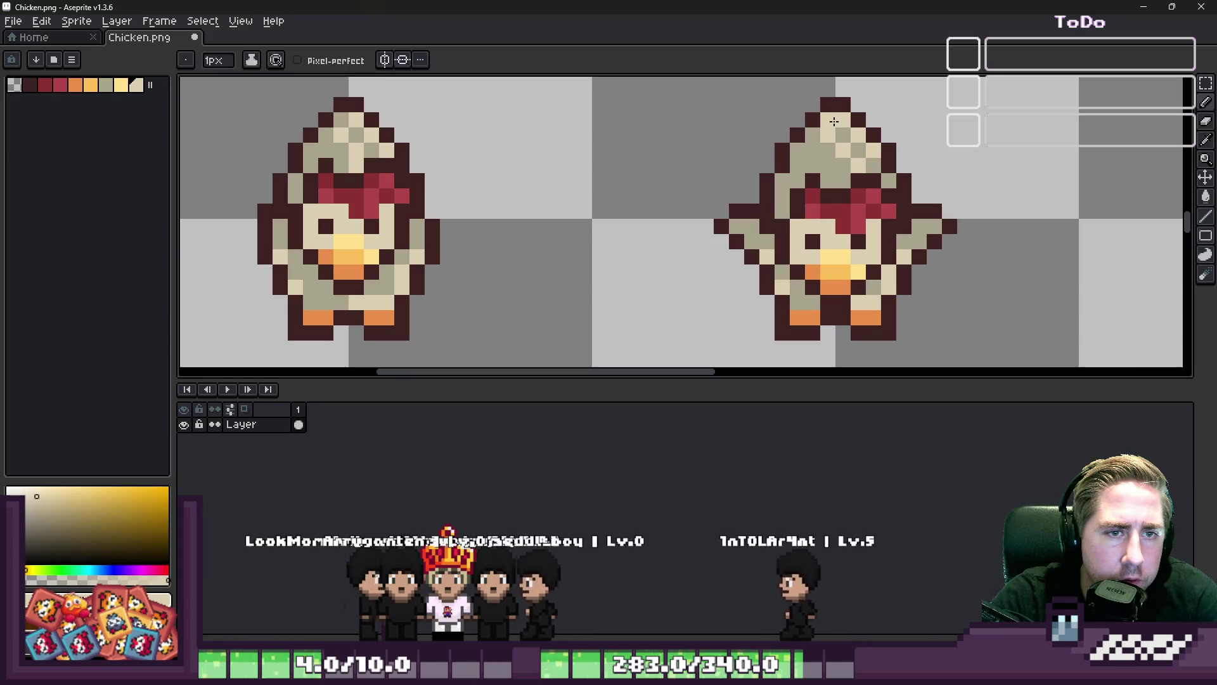
Sample the grey-beige and light cream colours from the chicken
left_click(857, 164, "alt")
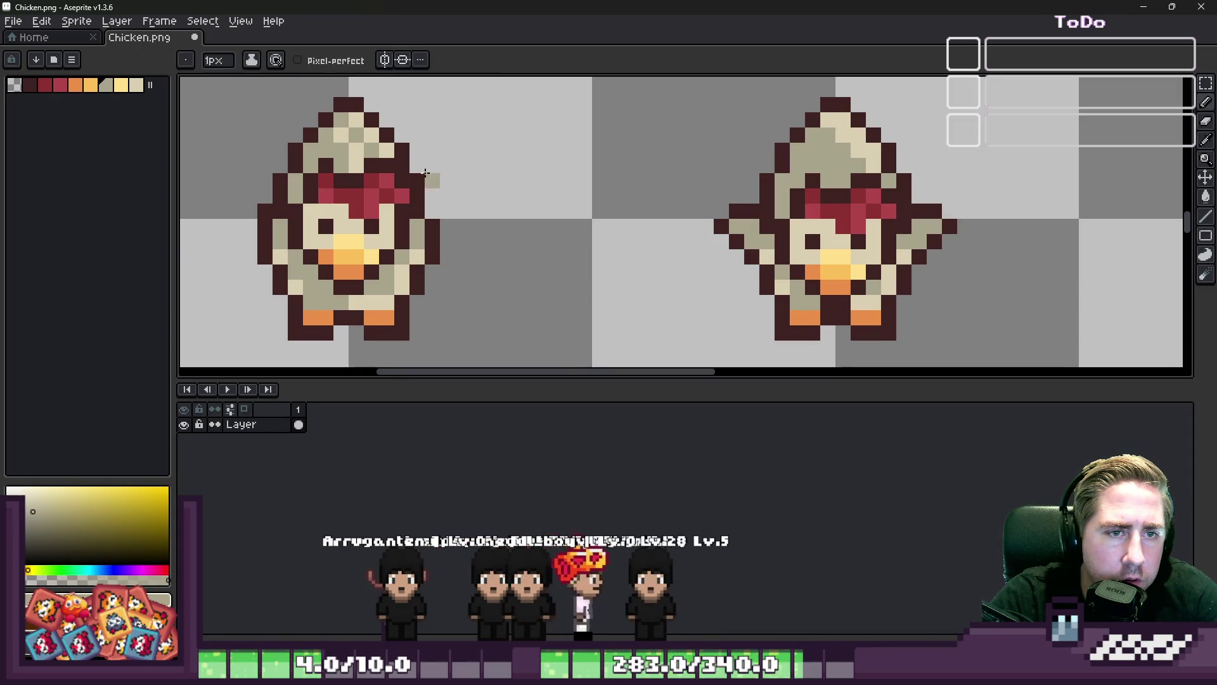
scroll(352, 134, "up", 1)
left_click_drag(371, 170, 379, 150)
key("alt")
scroll(437, 152, "down", 4)
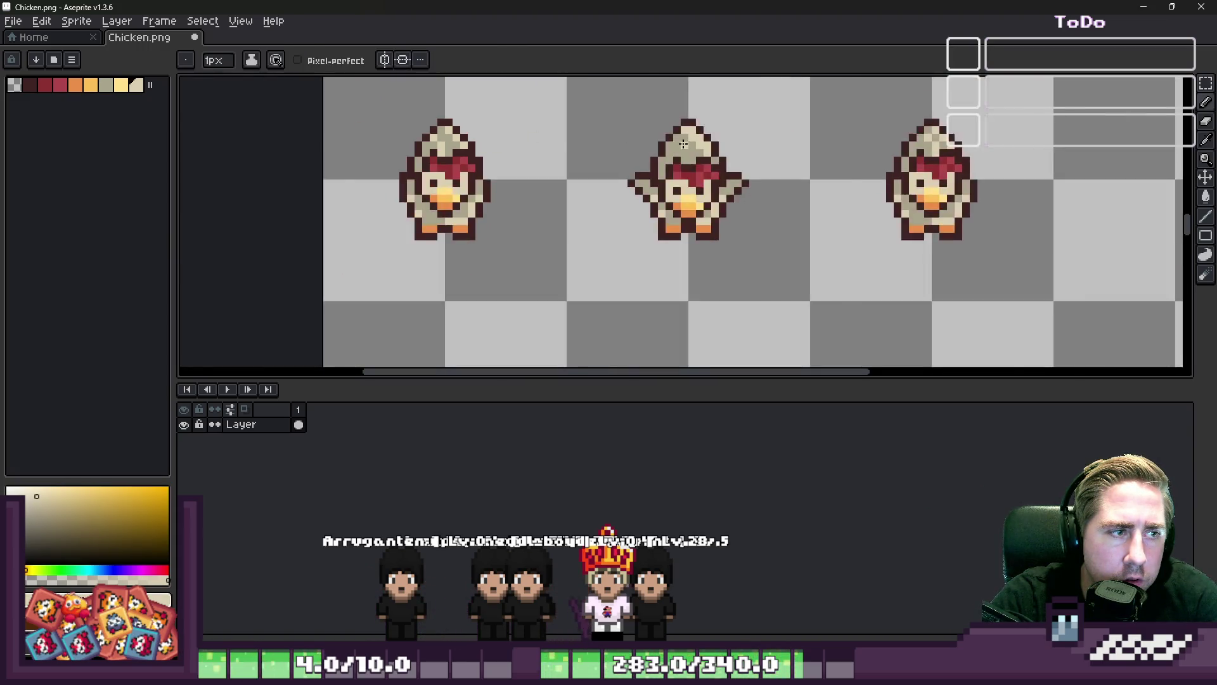
scroll(668, 142, "up", 3)
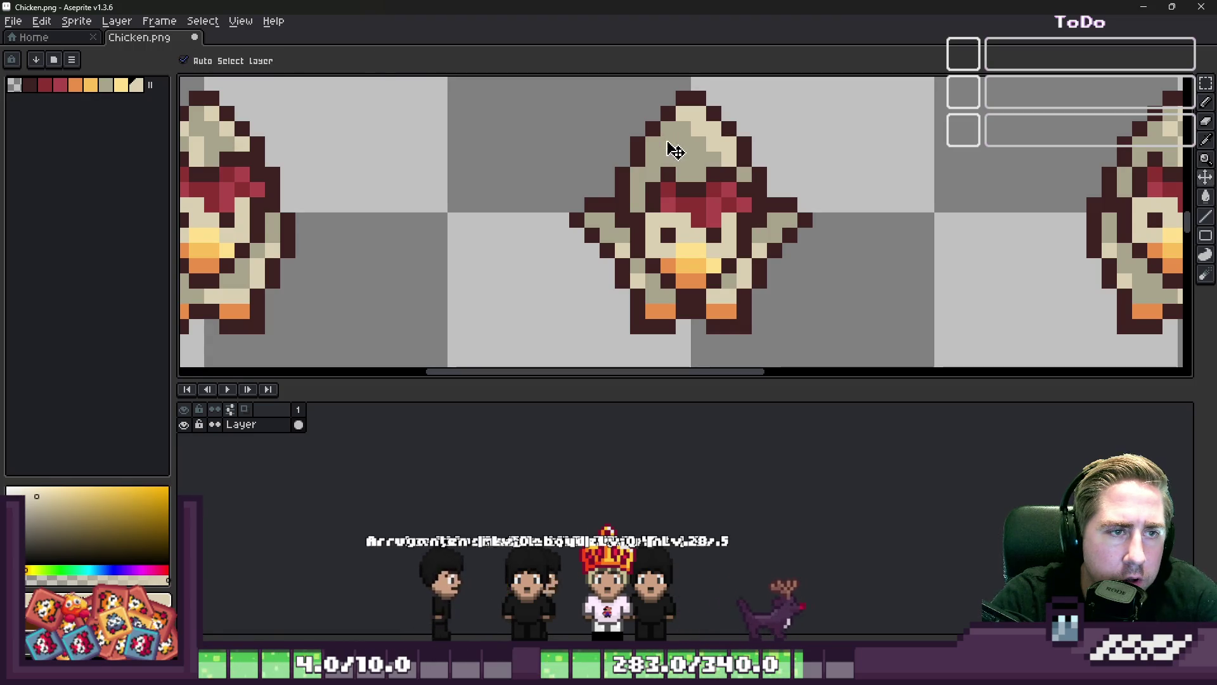
left_click(696, 127, "alt")
left_click(699, 124, "alt")
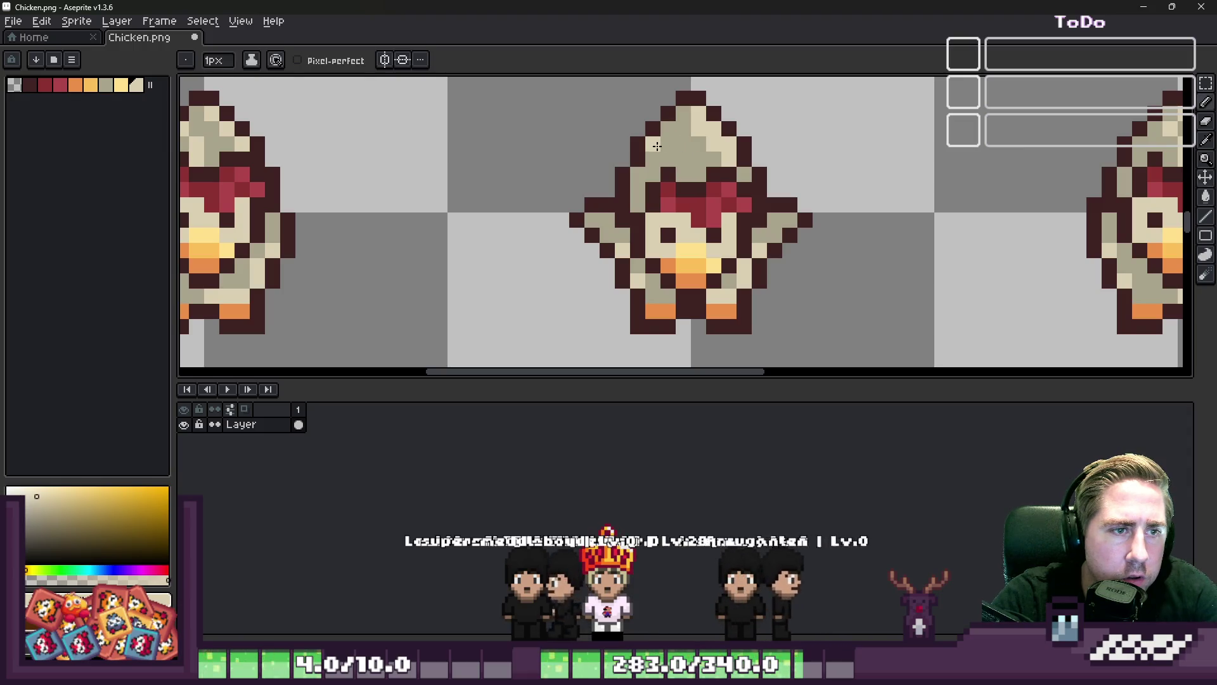
scroll(671, 156, "down", 2)
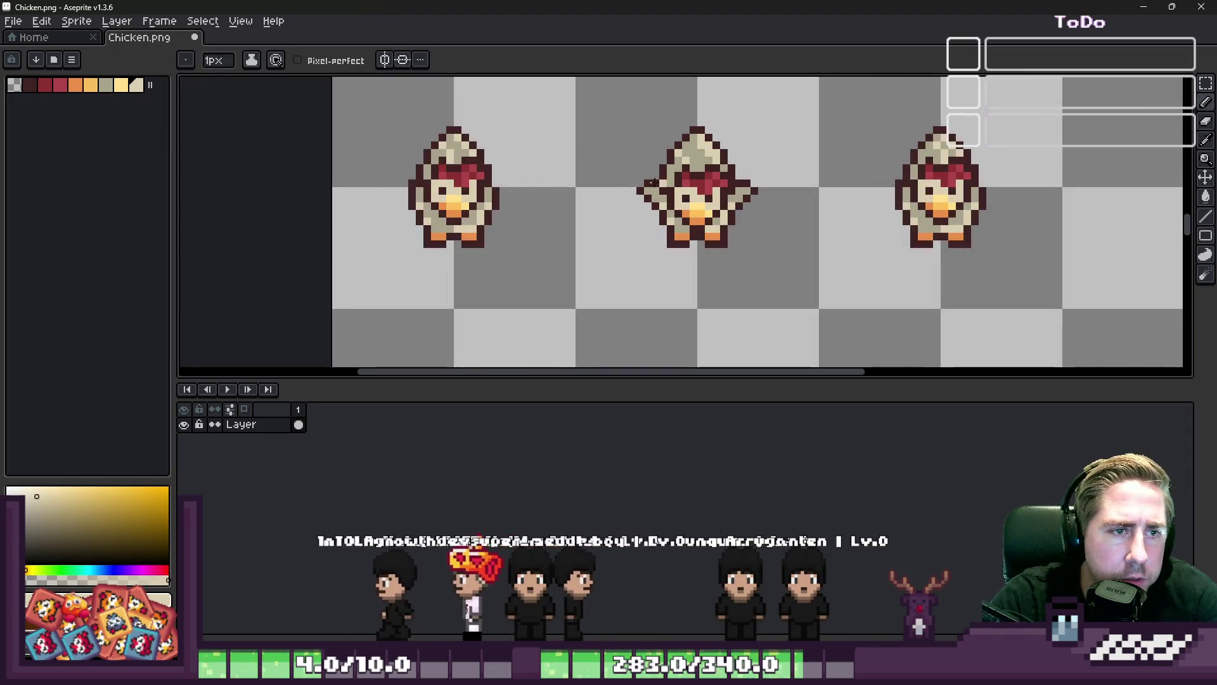
scroll(697, 165, "up", 2)
Return to the pencil and pick the head's khaki grey and light cream colours
key("v")
key("b")
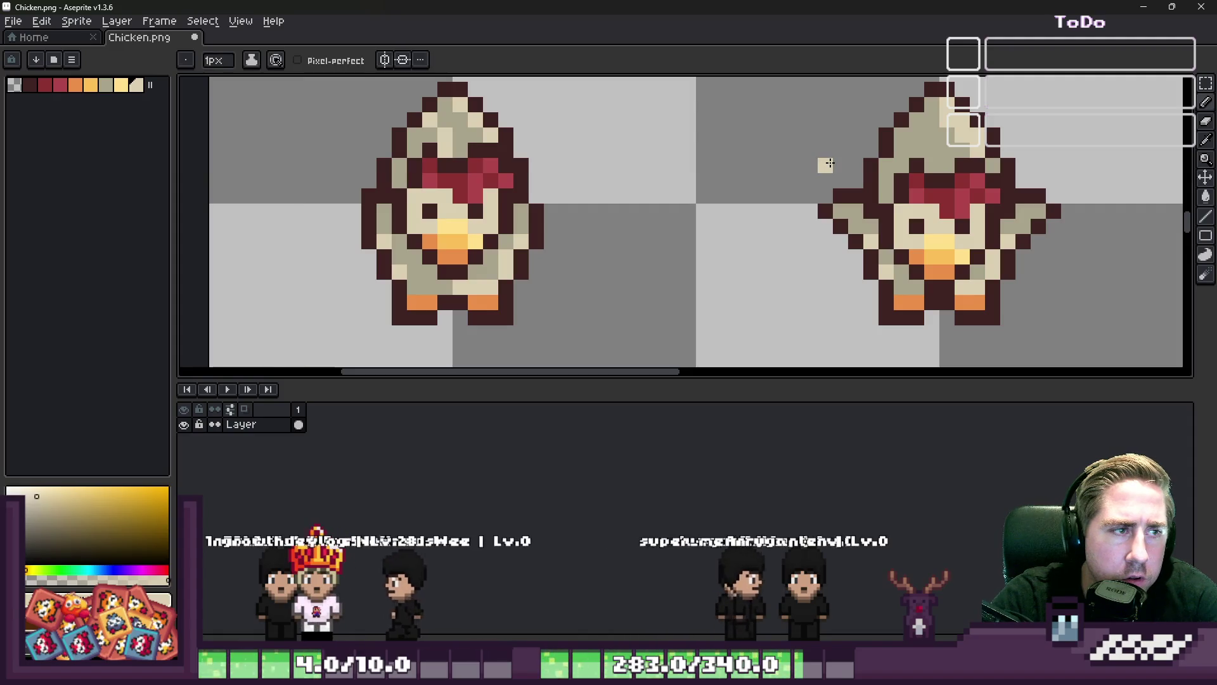
left_click(928, 139, "alt")
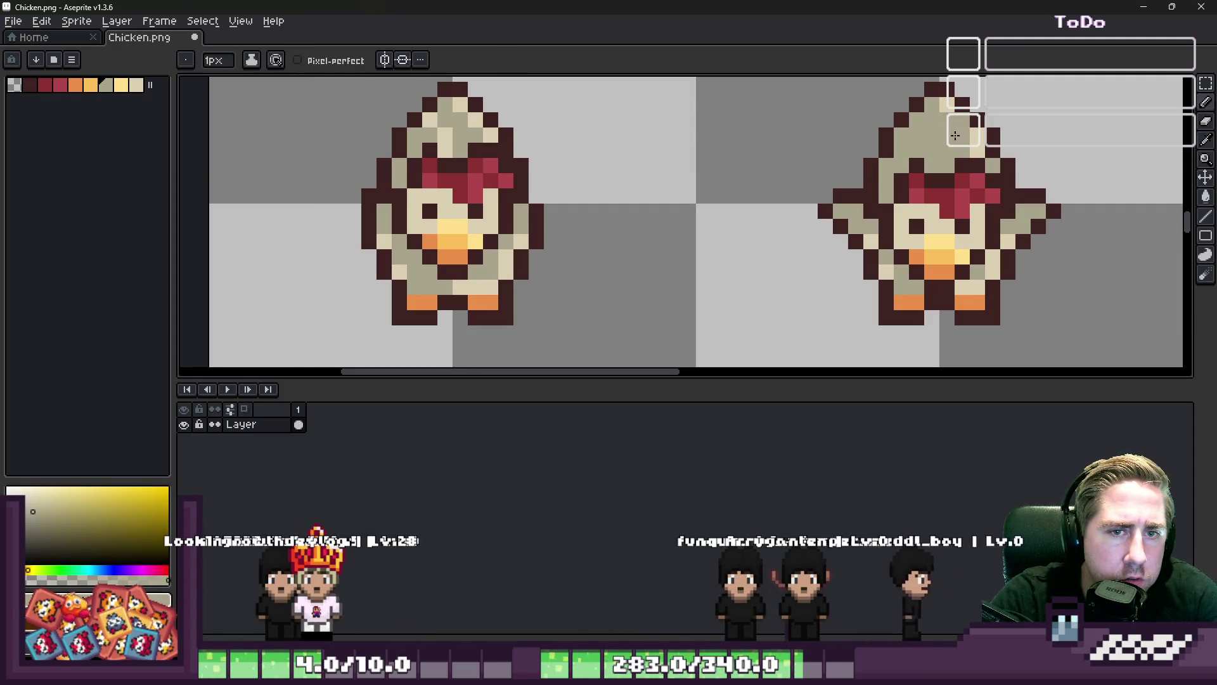
left_click(946, 108, "alt")
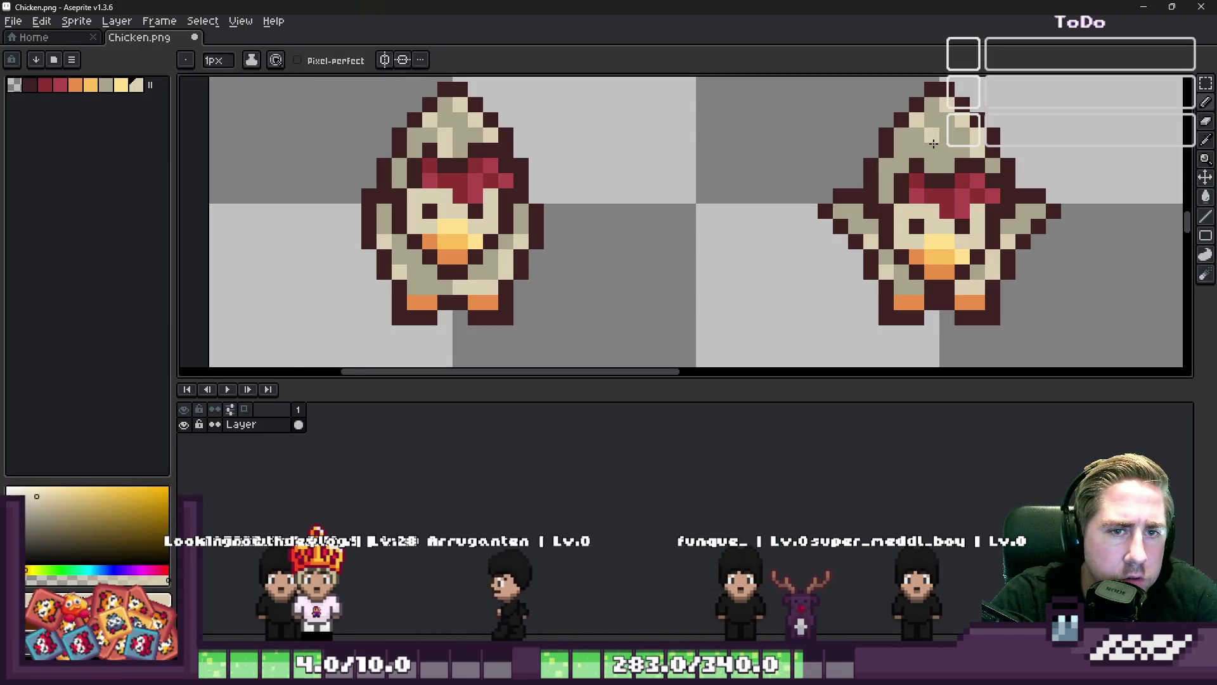
scroll(734, 170, "down", 2)
scroll(761, 164, "up", 2)
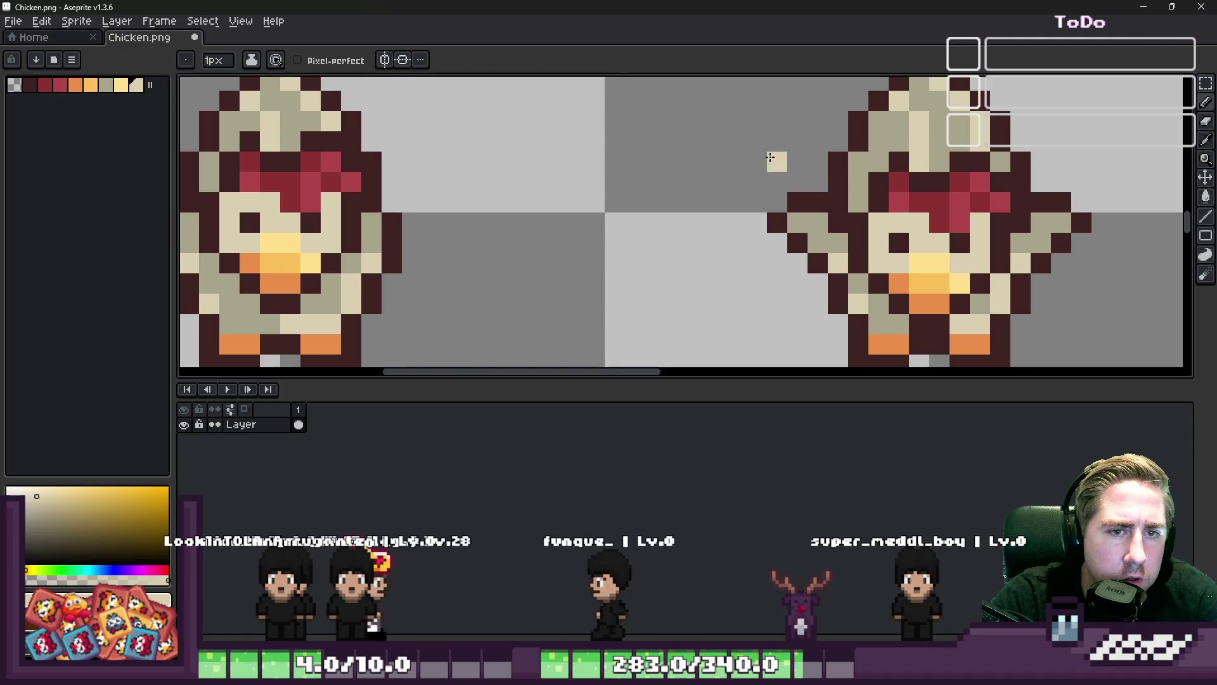
scroll(633, 175, "down", 5)
scroll(633, 175, "down", 1)
scroll(641, 177, "up", 4)
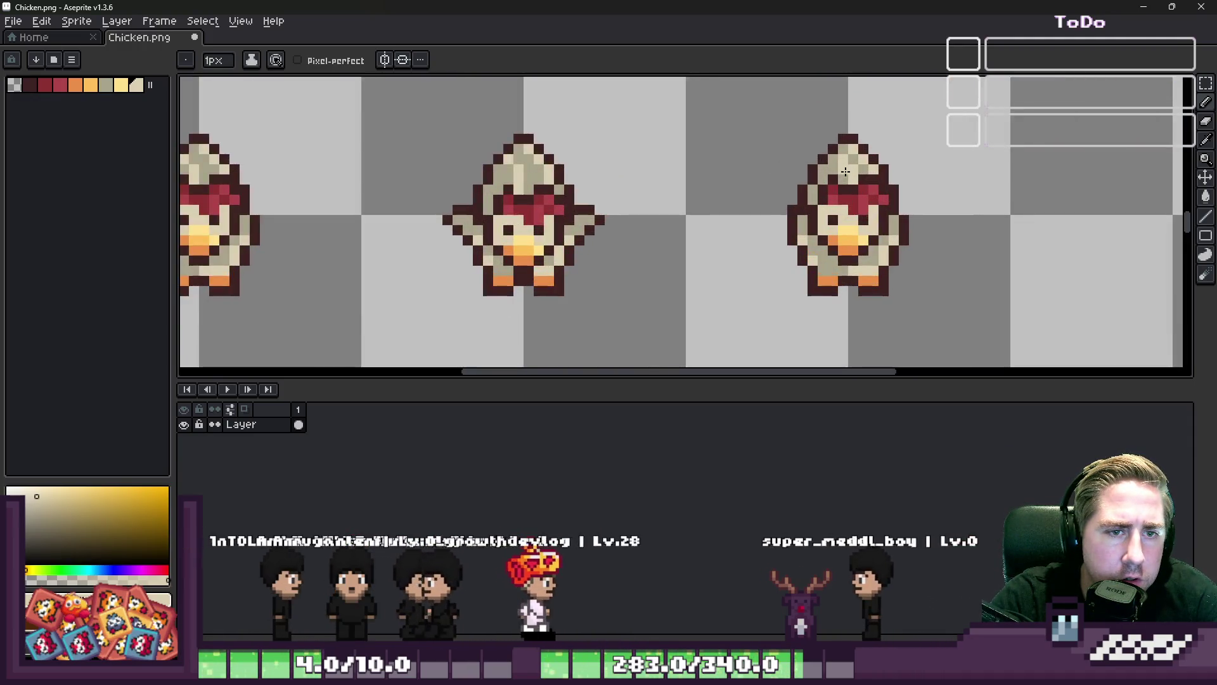
scroll(651, 178, "down", 1)
Duplicate the left chicken into the third and fourth cells of the row
key("m")
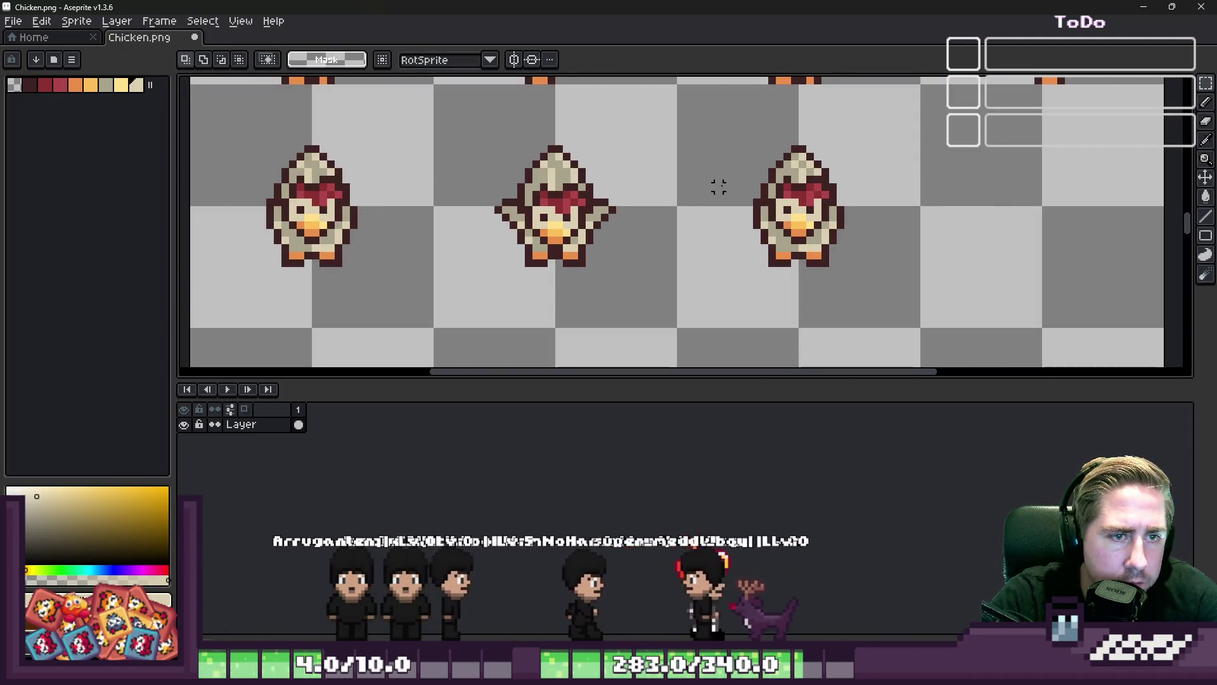
mouse_move(688, 187)
left_mouse_down()
mouse_move(438, 285)
mouse_move(304, 266)
mouse_move(298, 233)
left_mouse_up()
key("ctrl+d")
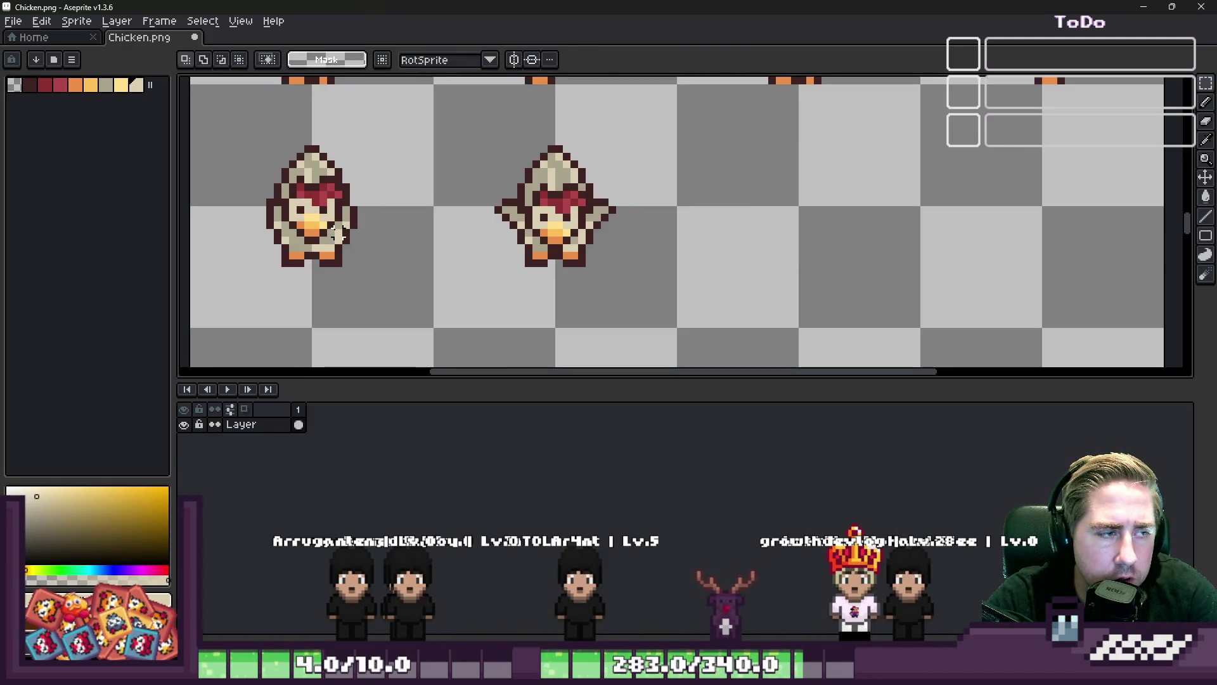
key("ctrl+shift+d")
left_click_drag(346, 233, 786, 238, "ctrl")
key("ctrl+shift+d")
left_click_drag(362, 263, 1067, 258, "ctrl")
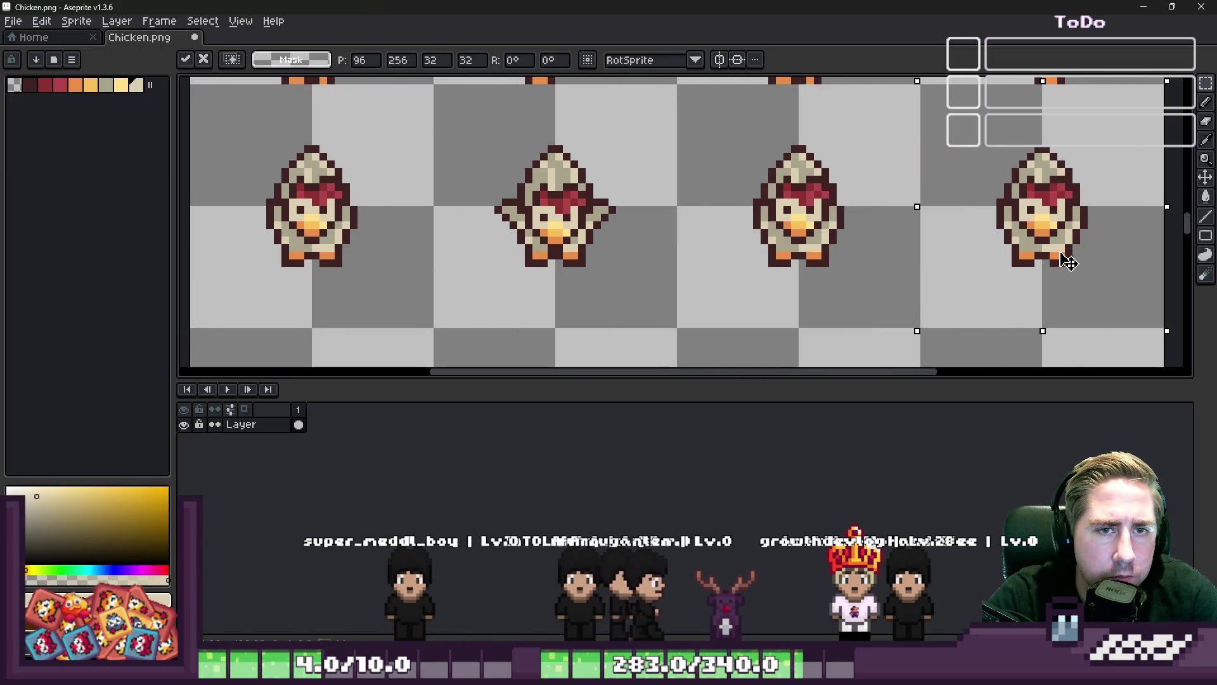
key("ctrl+d")
Select the right chicken's face area and shift it slightly right
scroll(893, 233, "up", 3)
left_click_drag(892, 152, 906, 307)
left_click_drag(964, 282, 984, 285)
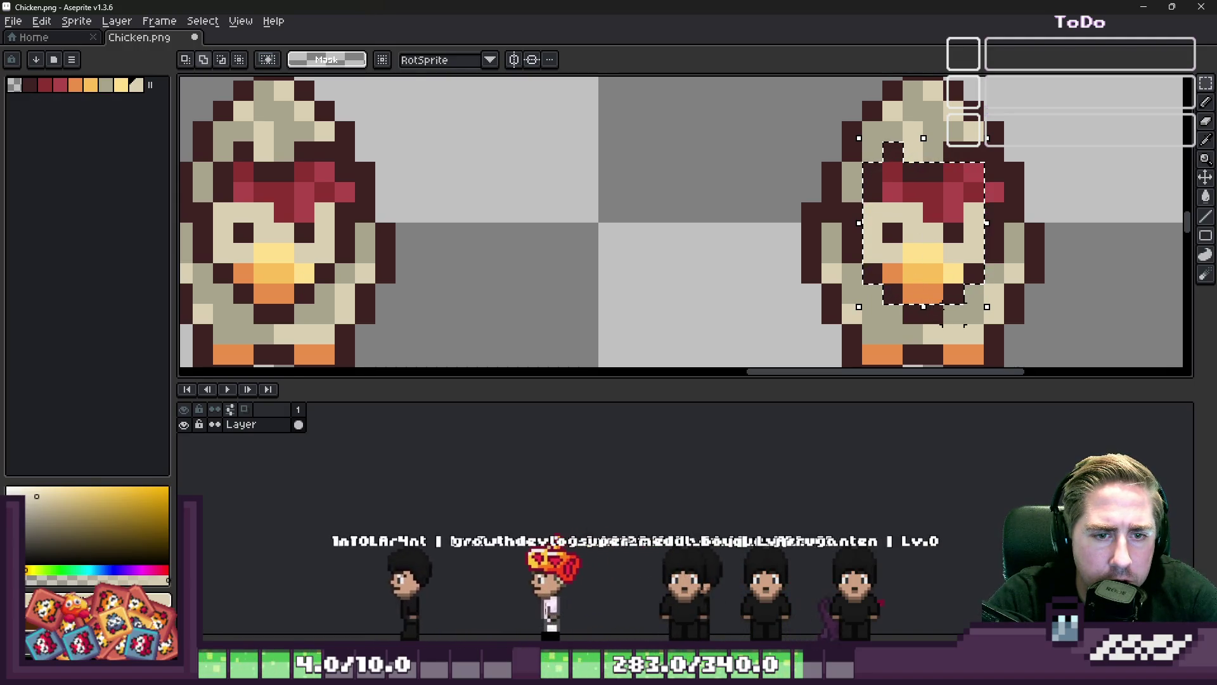
left_click_drag(903, 305, 944, 327)
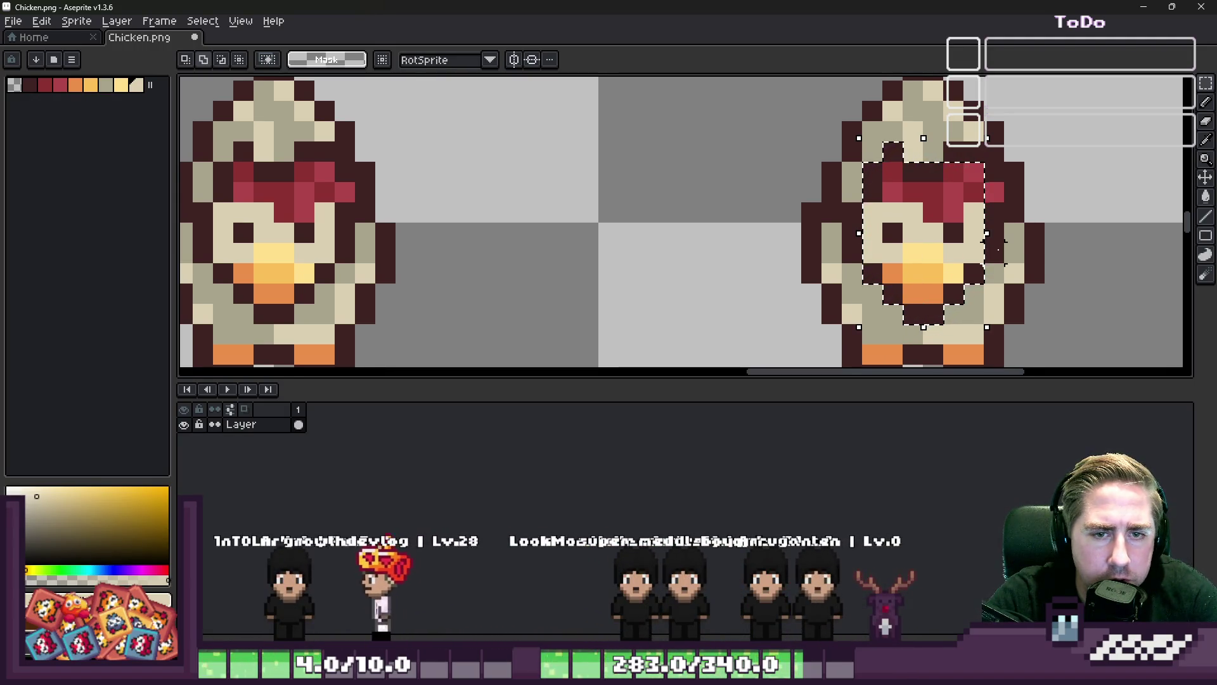
left_click_drag(997, 244, 962, 183)
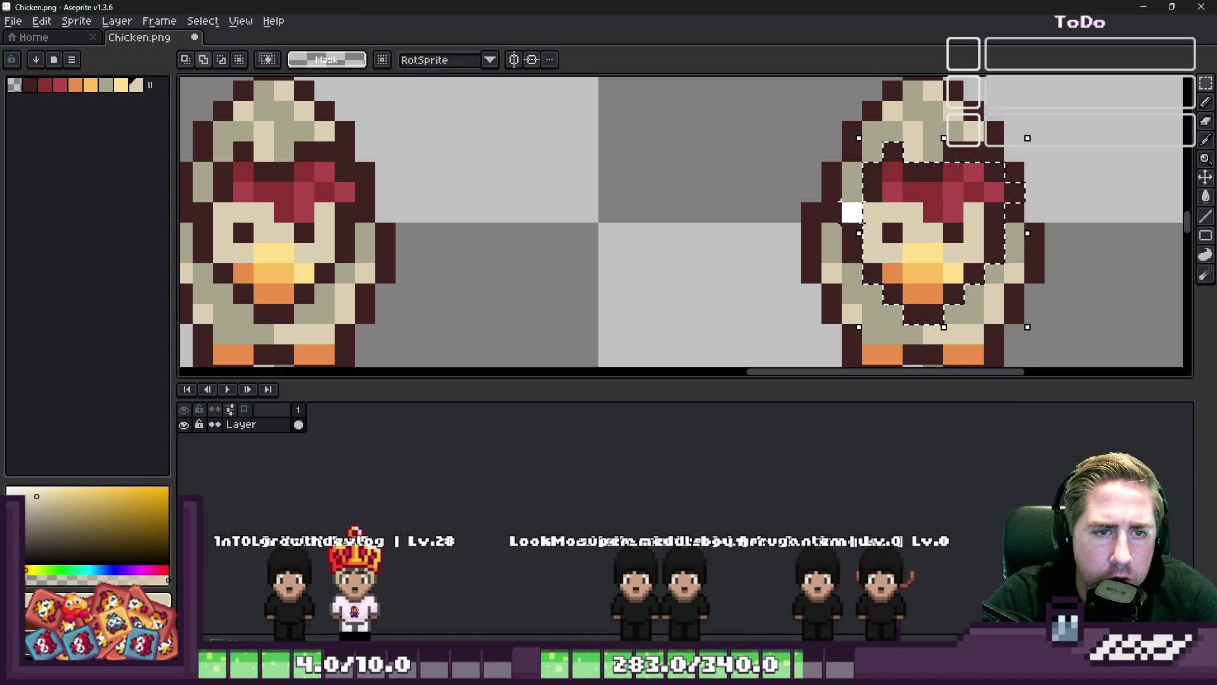
left_click(910, 219)
key("Return")
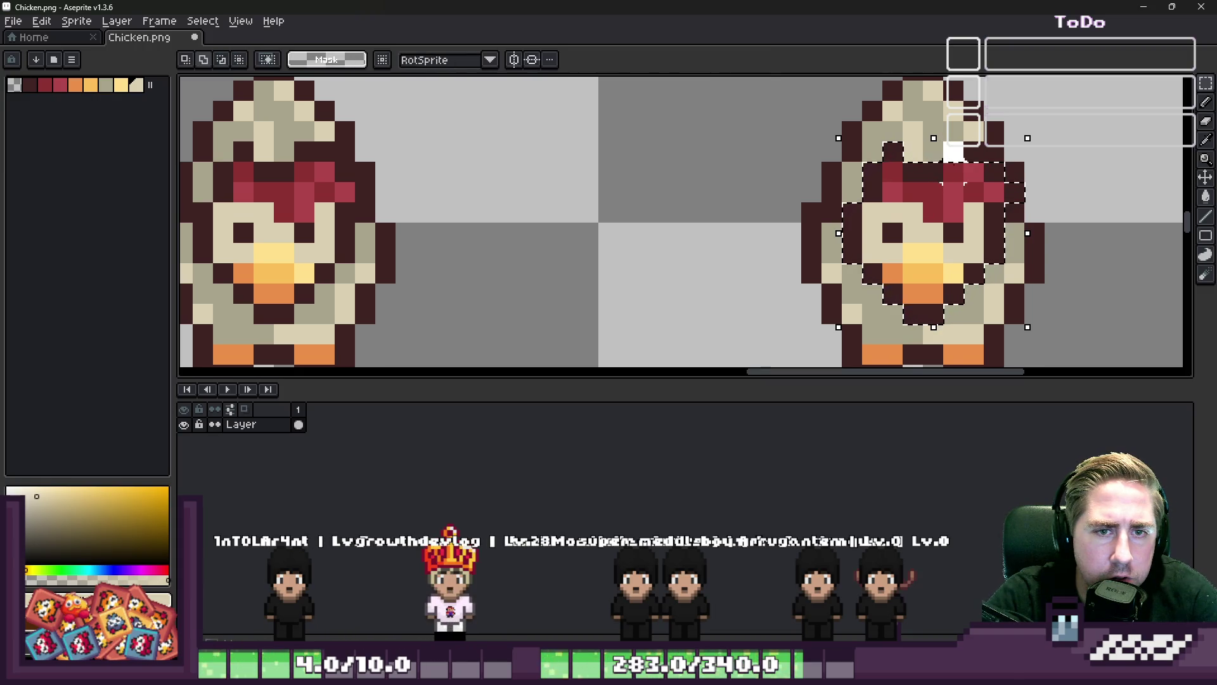
key("ctrl+d")
scroll(488, 194, "down", 3)
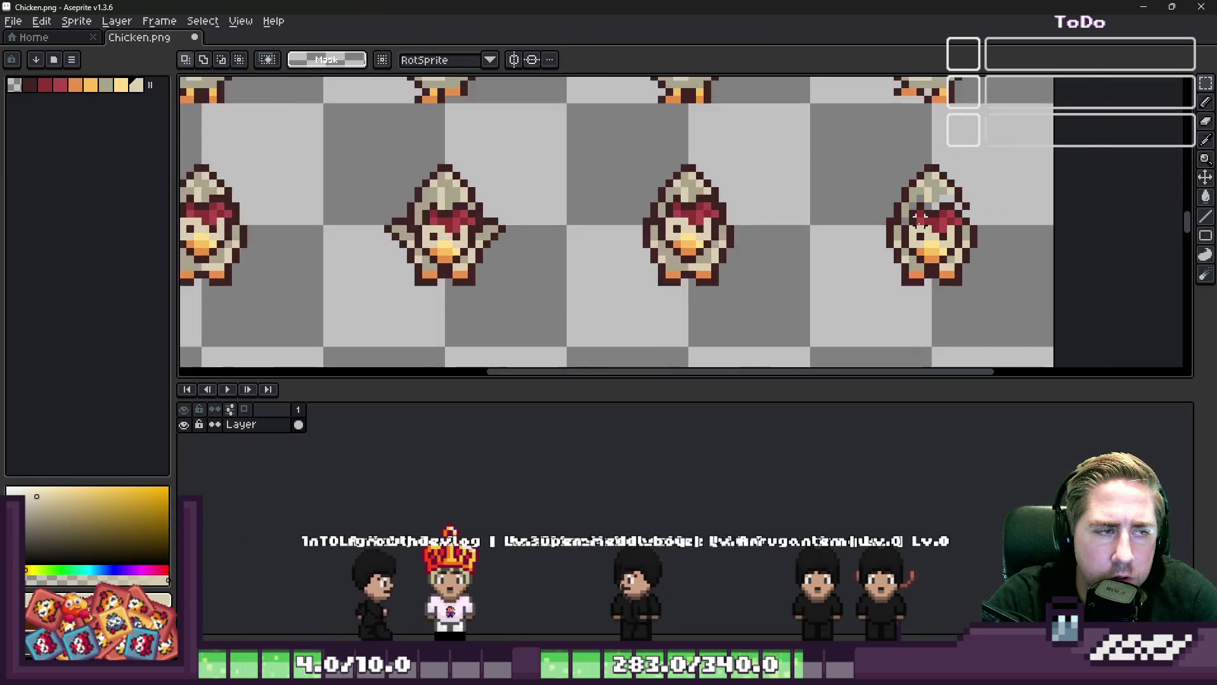
Copy the first chicken's head onto the third chicken
scroll(488, 193, "up", 1)
left_click_drag(311, 128, 454, 219)
left_click_drag(400, 184, 1070, 185)
key("Return")
scroll(977, 209, "up", 2)
Save Chicken.png and minimize Aseprite to return to Godot
key("b")
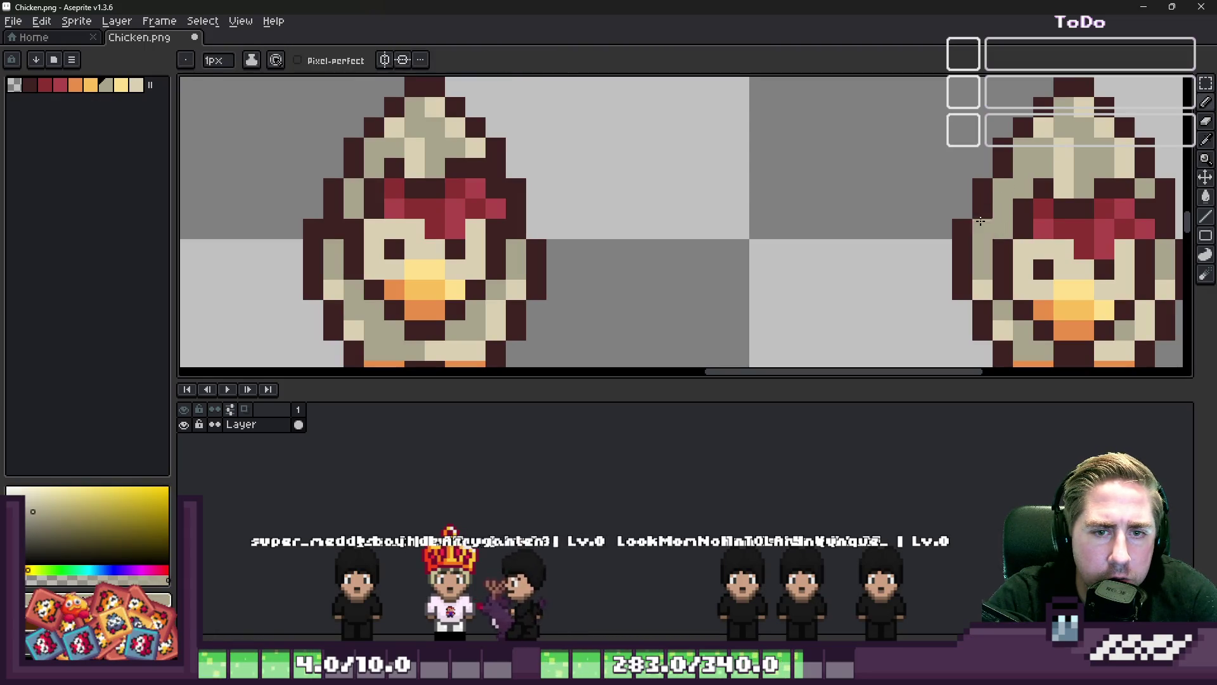
scroll(867, 216, "down", 3)
scroll(867, 216, "down", 1)
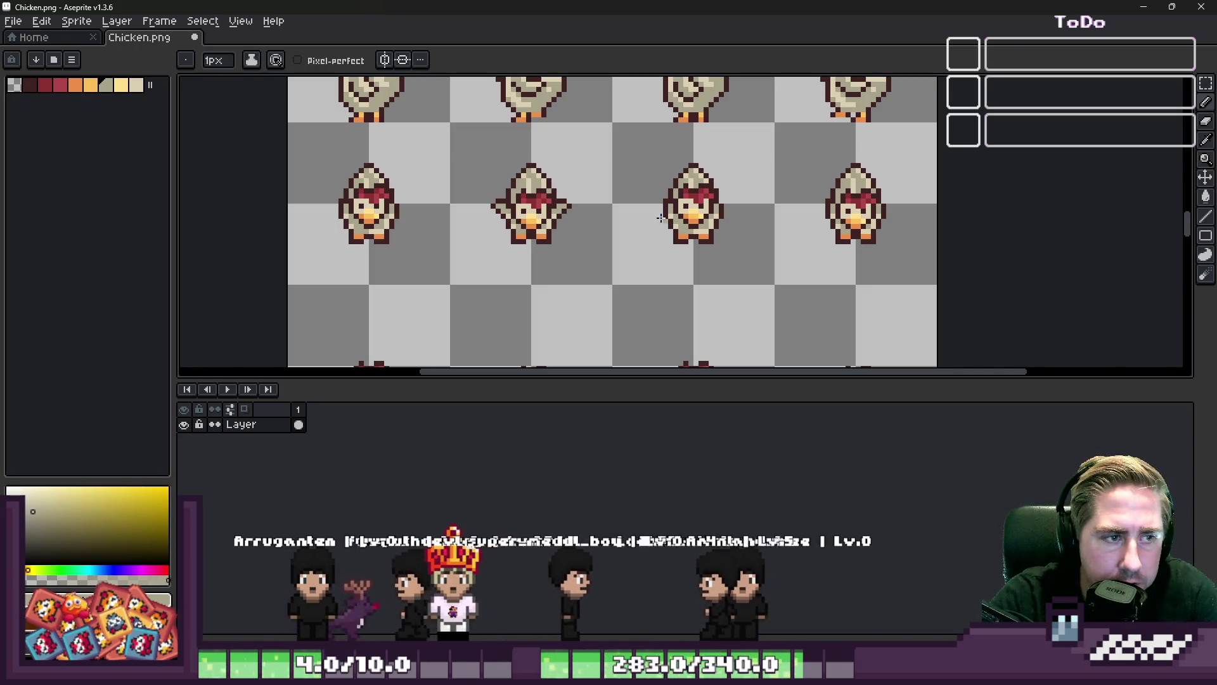
scroll(645, 234, "down", 3)
key("ctrl+s")
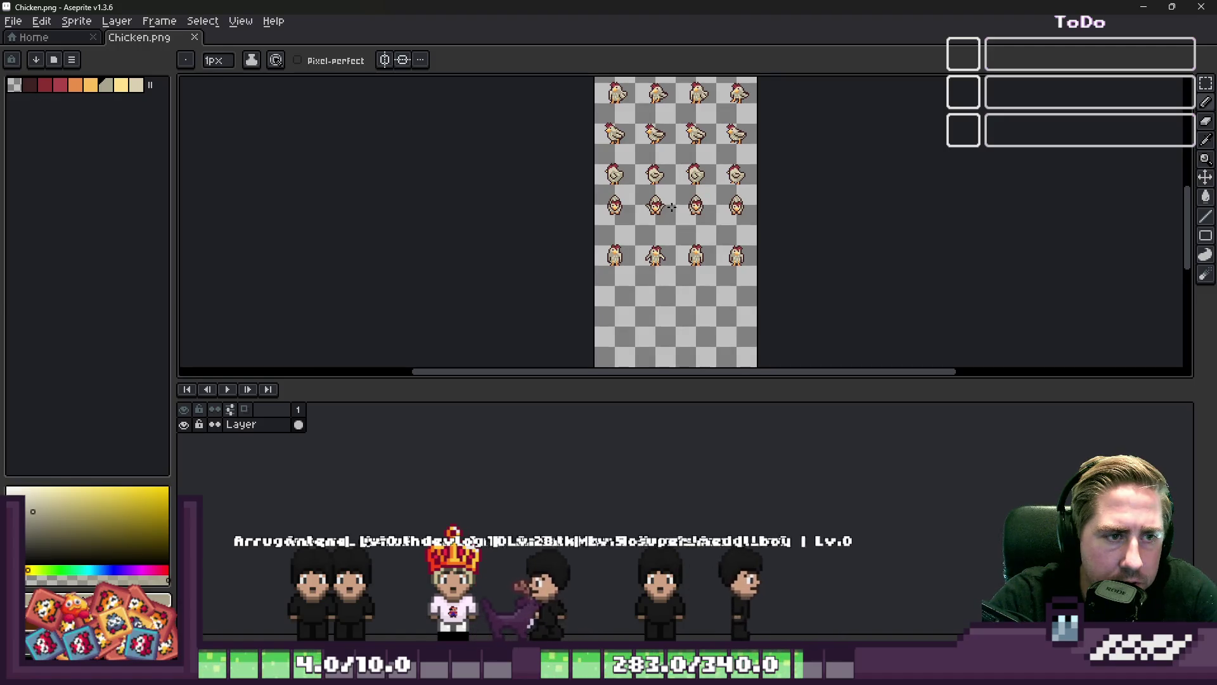
scroll(671, 206, "up", 2)
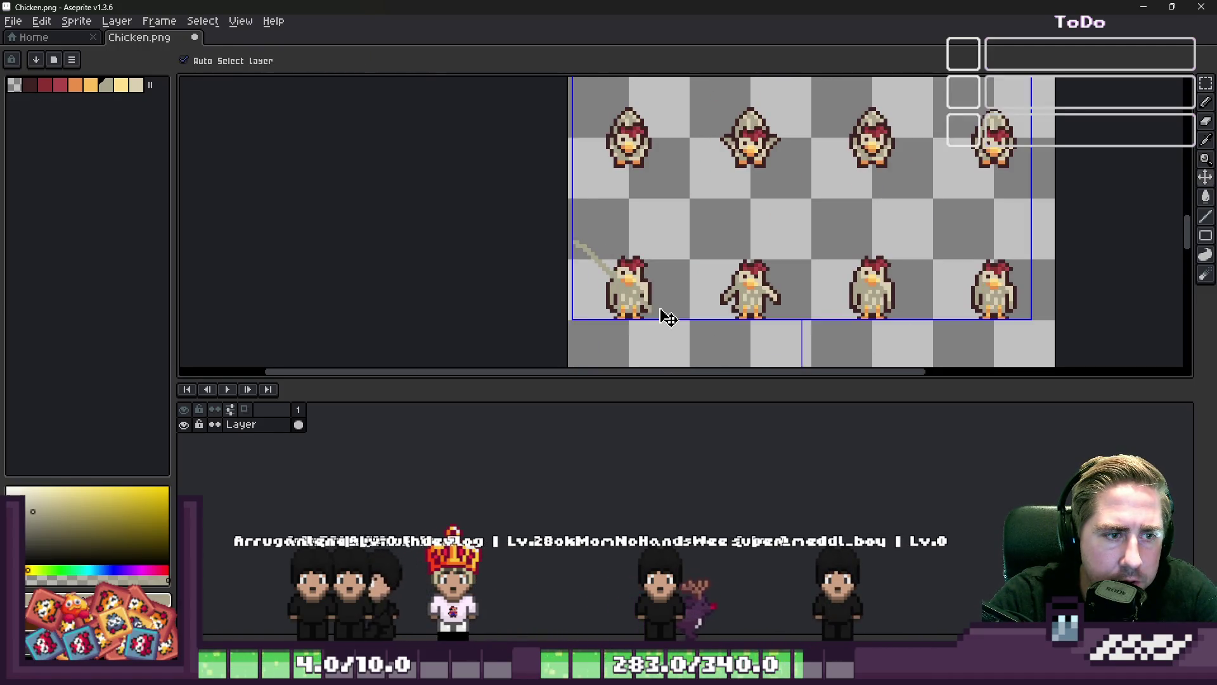
key("ctrl")
key("ctrl+a")
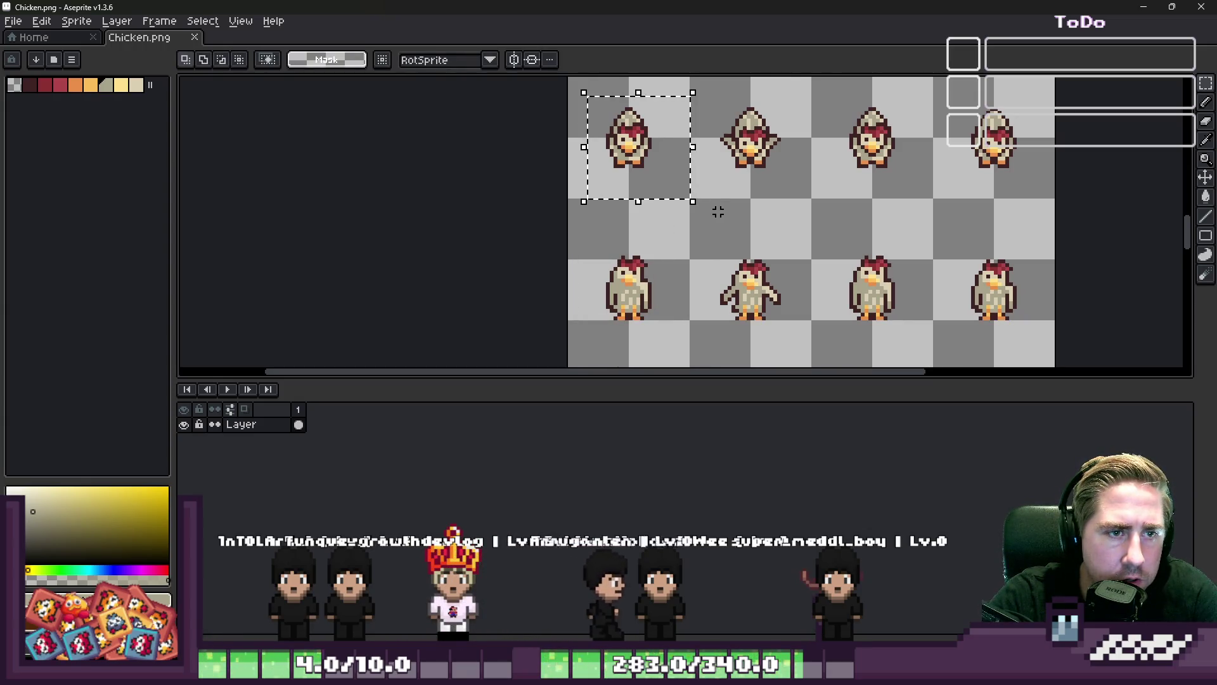
left_click(1144, 7)
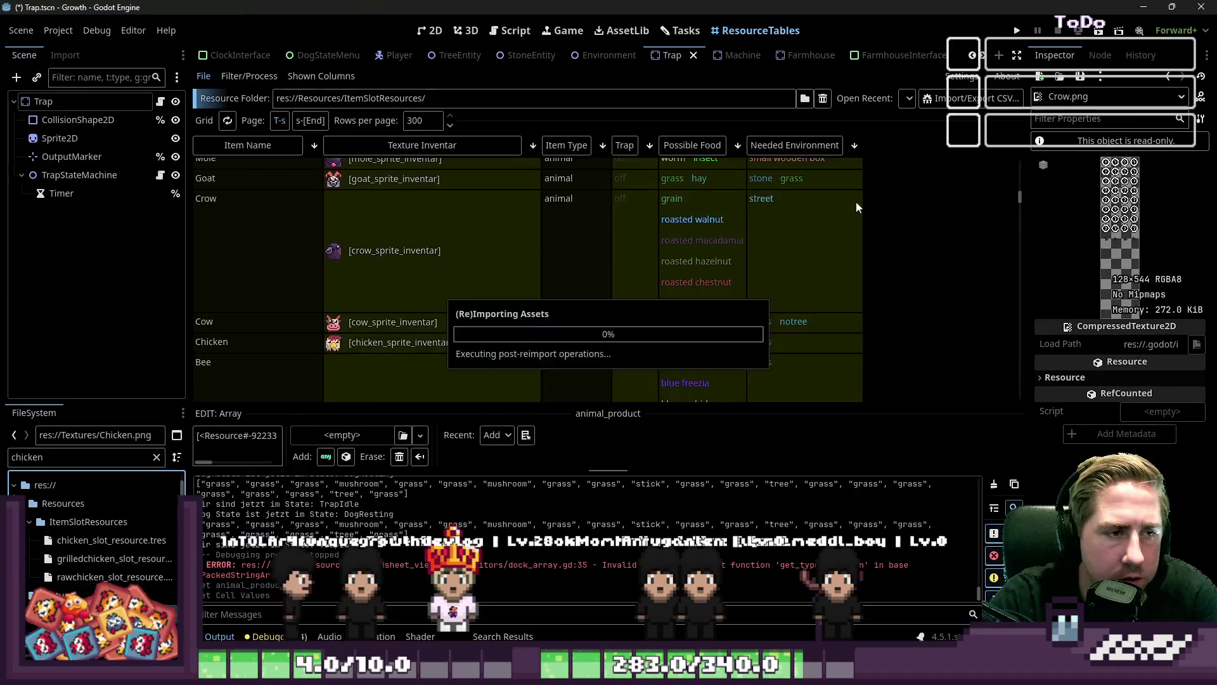
Filter the FileSystem dock for 'bee' and open Bees.png in the external editor
scroll(513, 281, "down", 6)
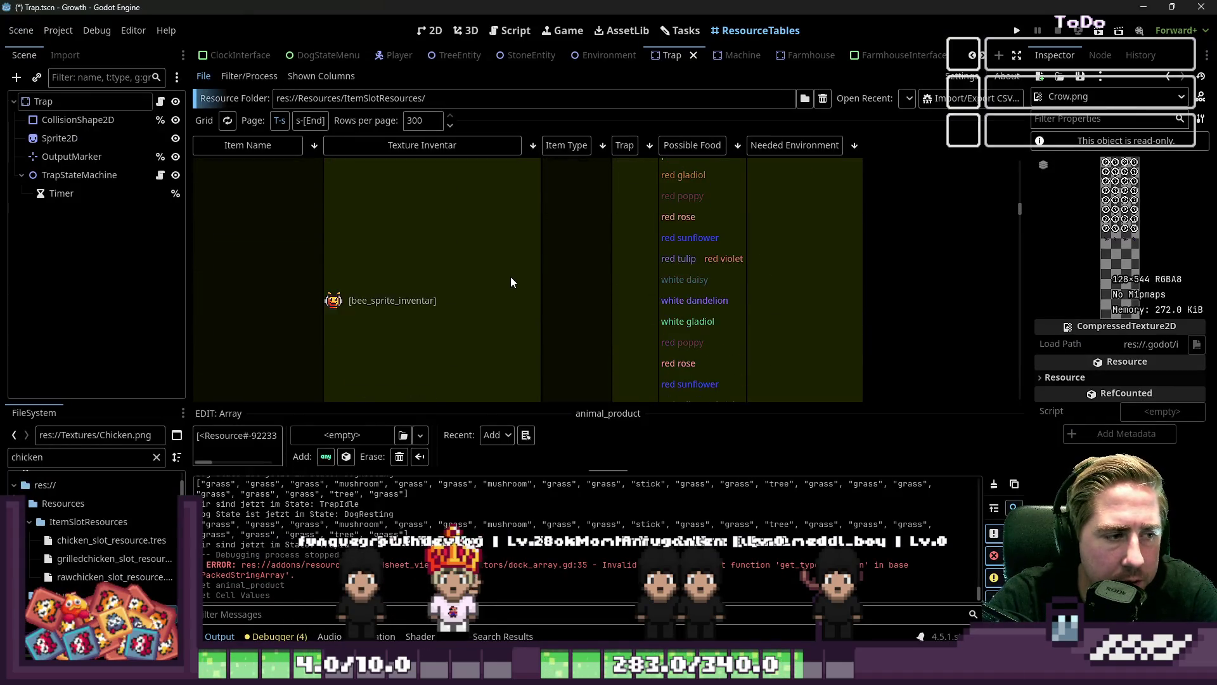
left_click(466, 261)
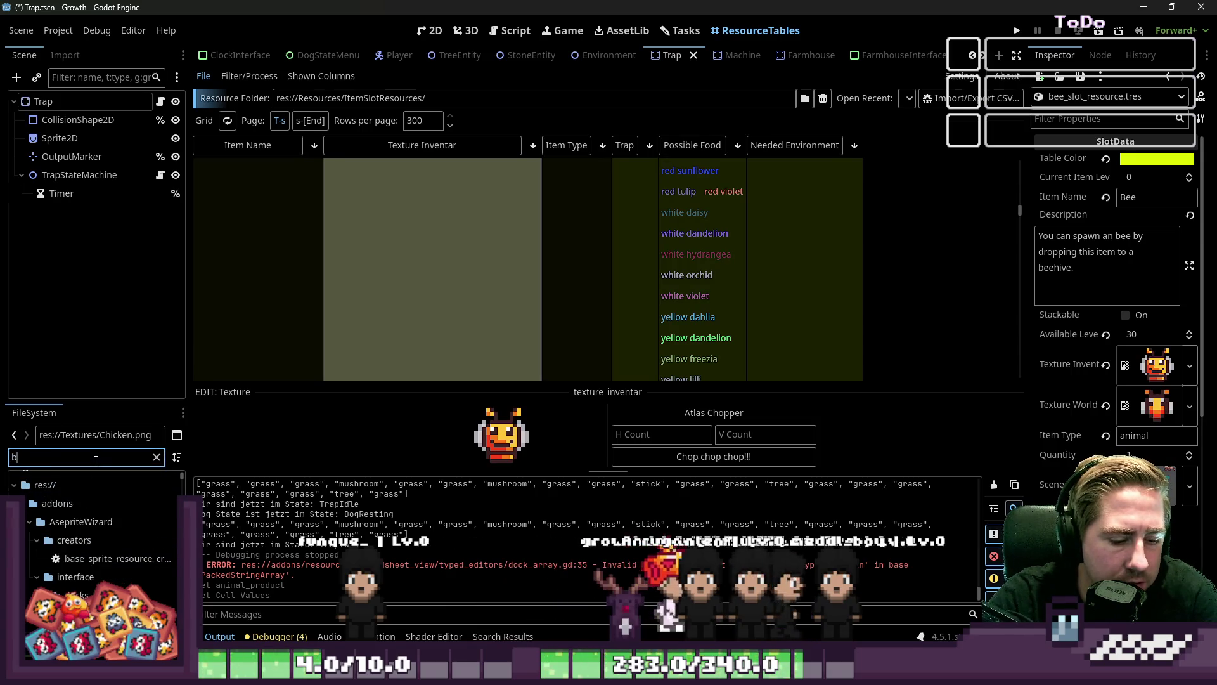
type("bee")
scroll(108, 563, "down", 3)
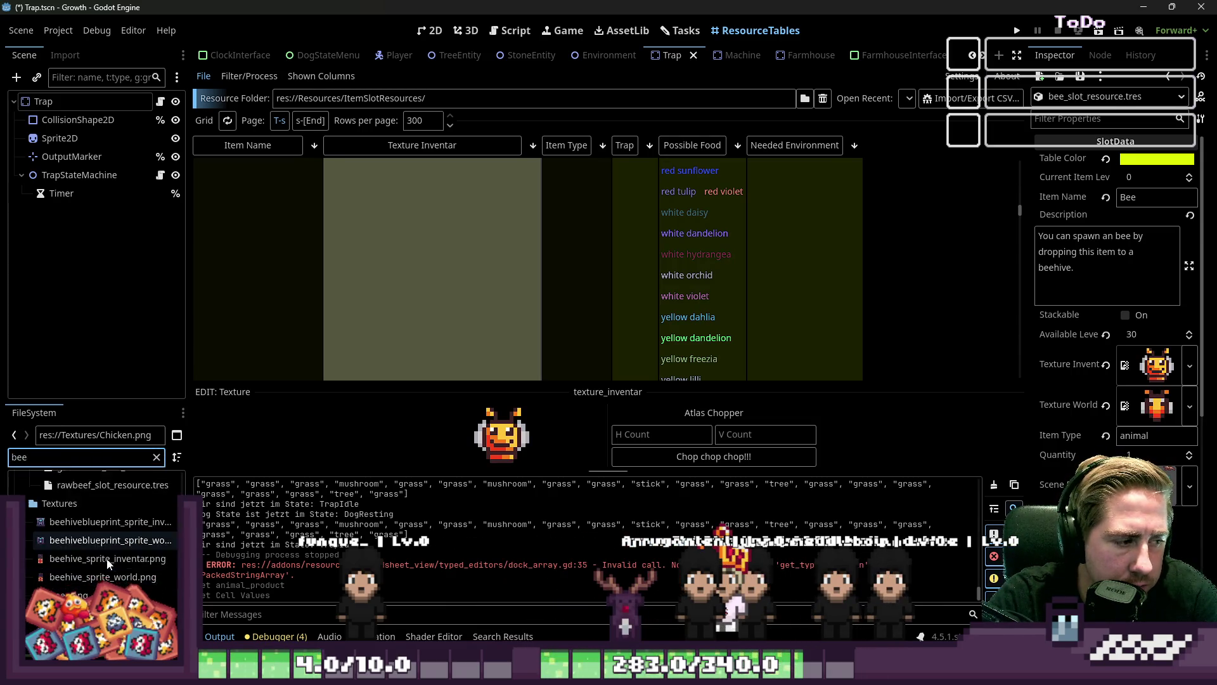
scroll(91, 539, "up", 5)
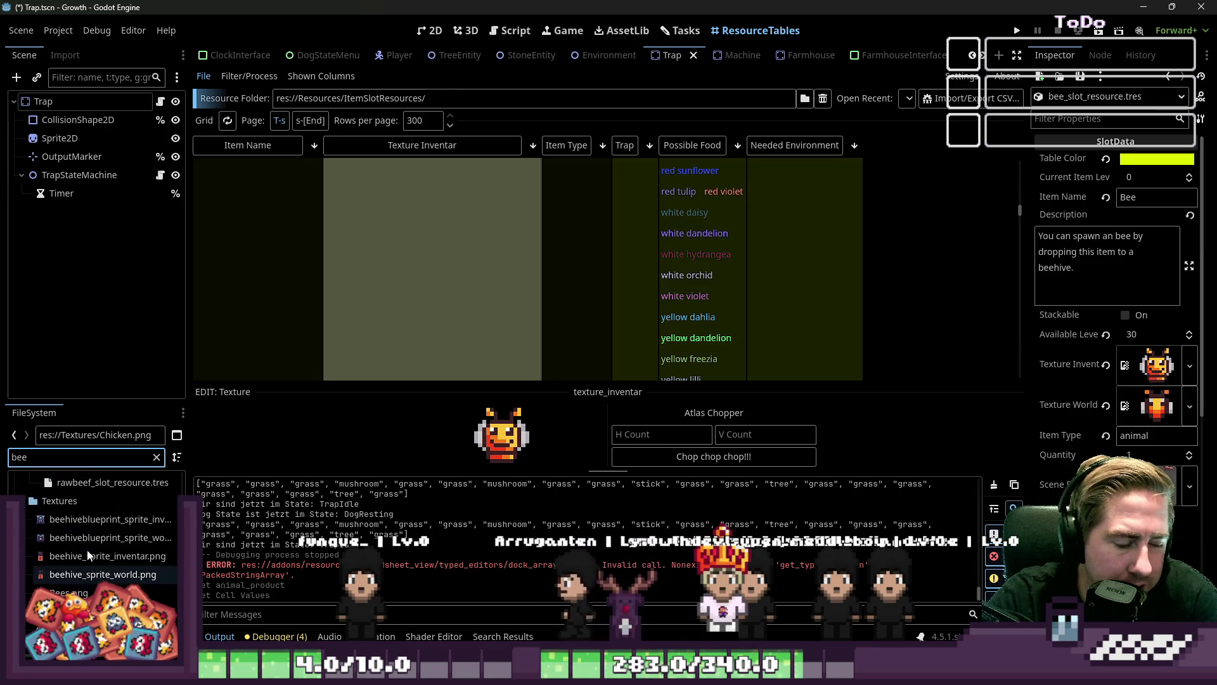
scroll(84, 548, "down", 3)
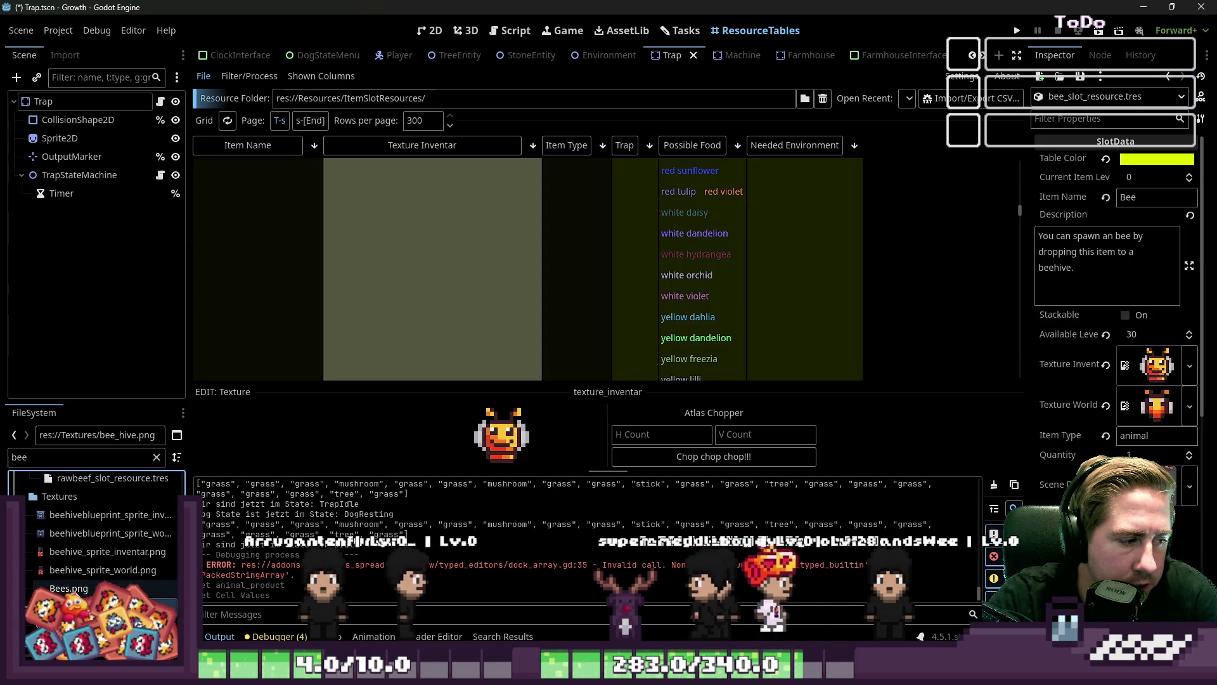
right_click(73, 588)
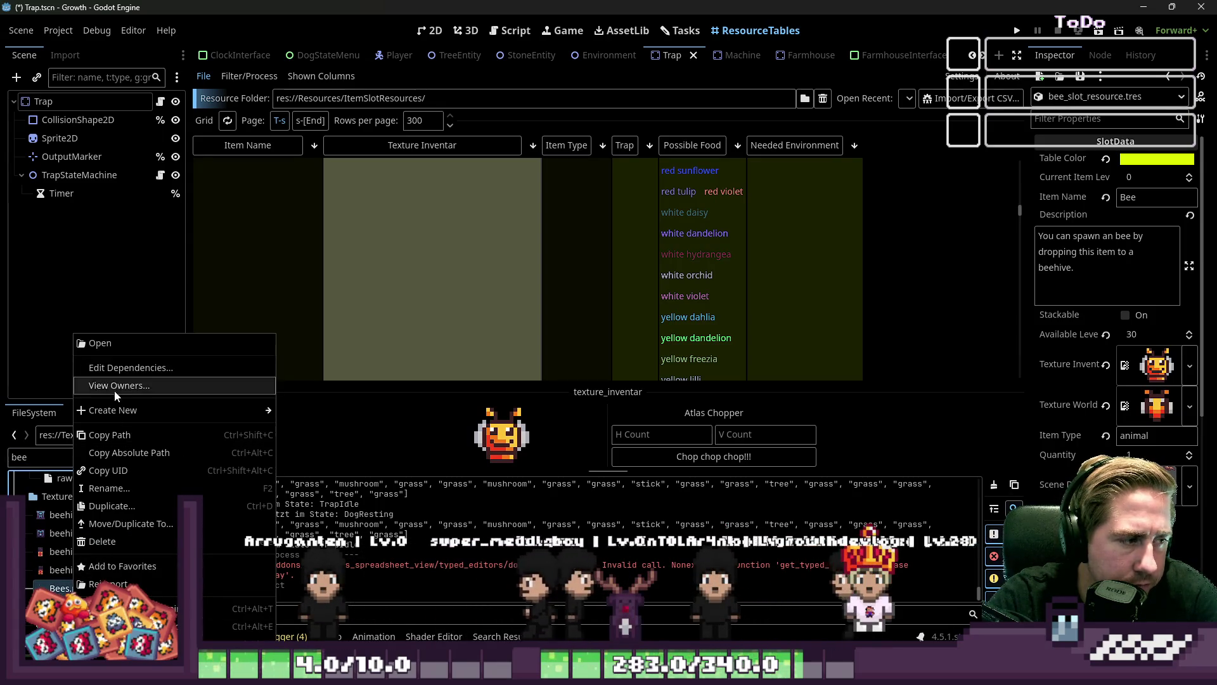
mouse_move(125, 411)
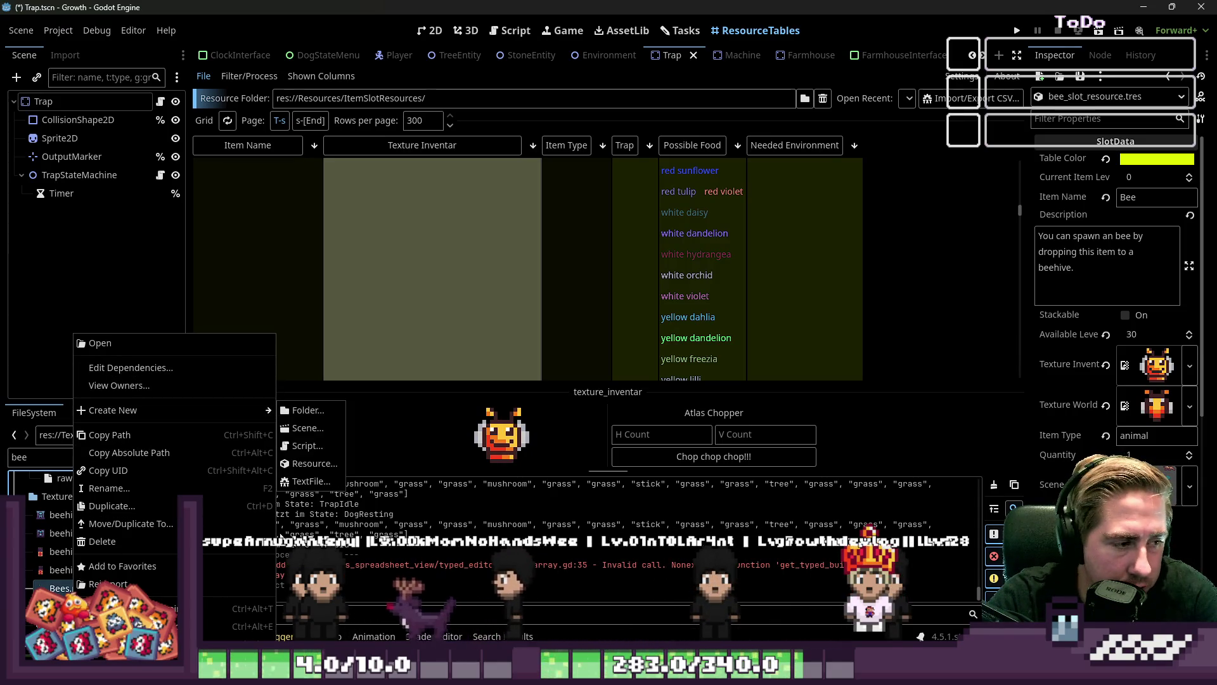
left_click(190, 626)
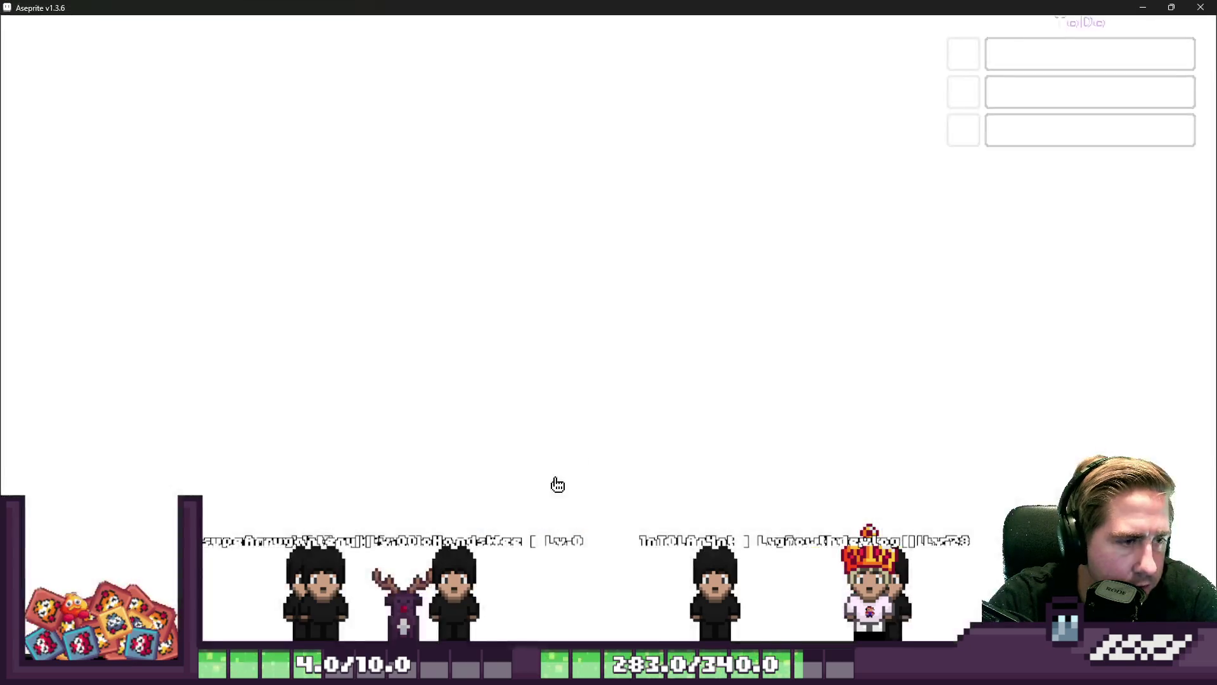
Zoom over the Bees.png bee sprite sheet, then minimize Aseprite back to Godot
scroll(633, 230, "up", 7)
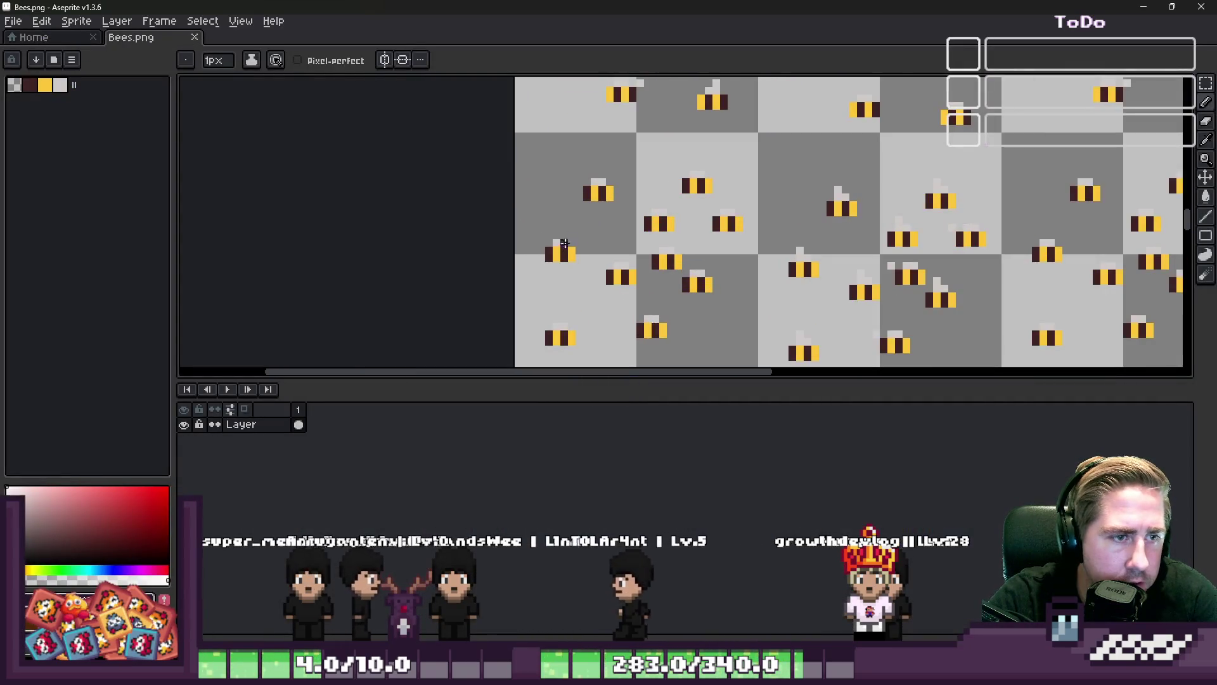
scroll(602, 176, "down", 3)
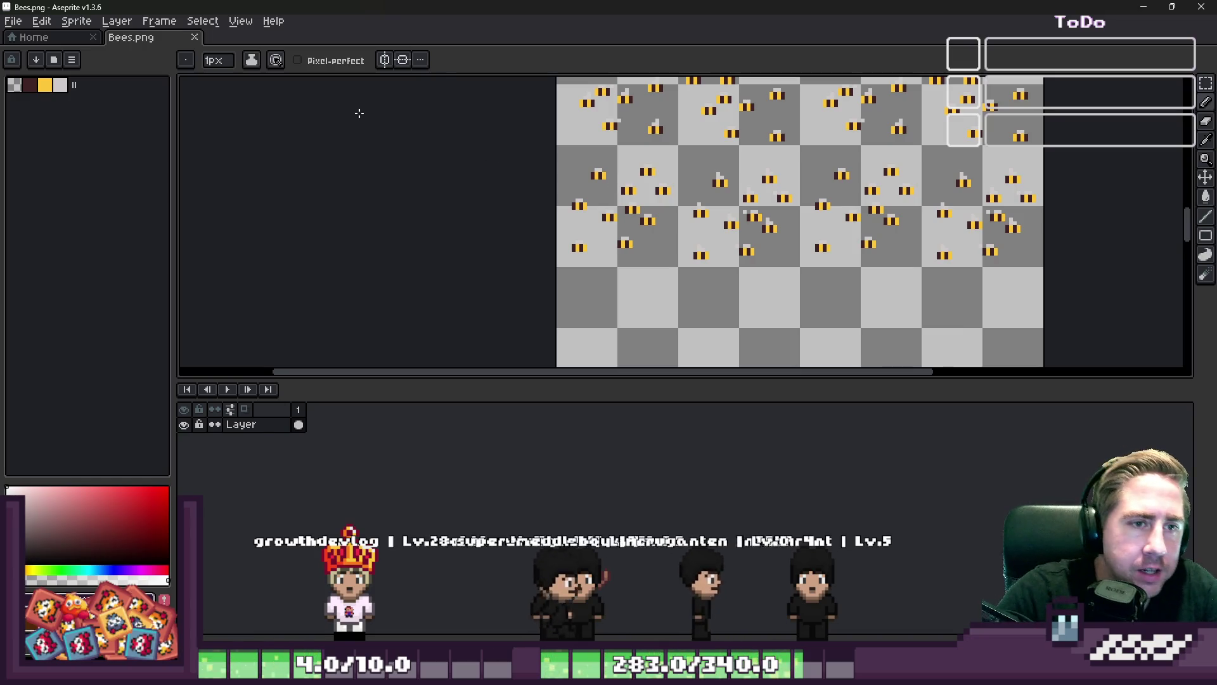
left_click(1175, 7)
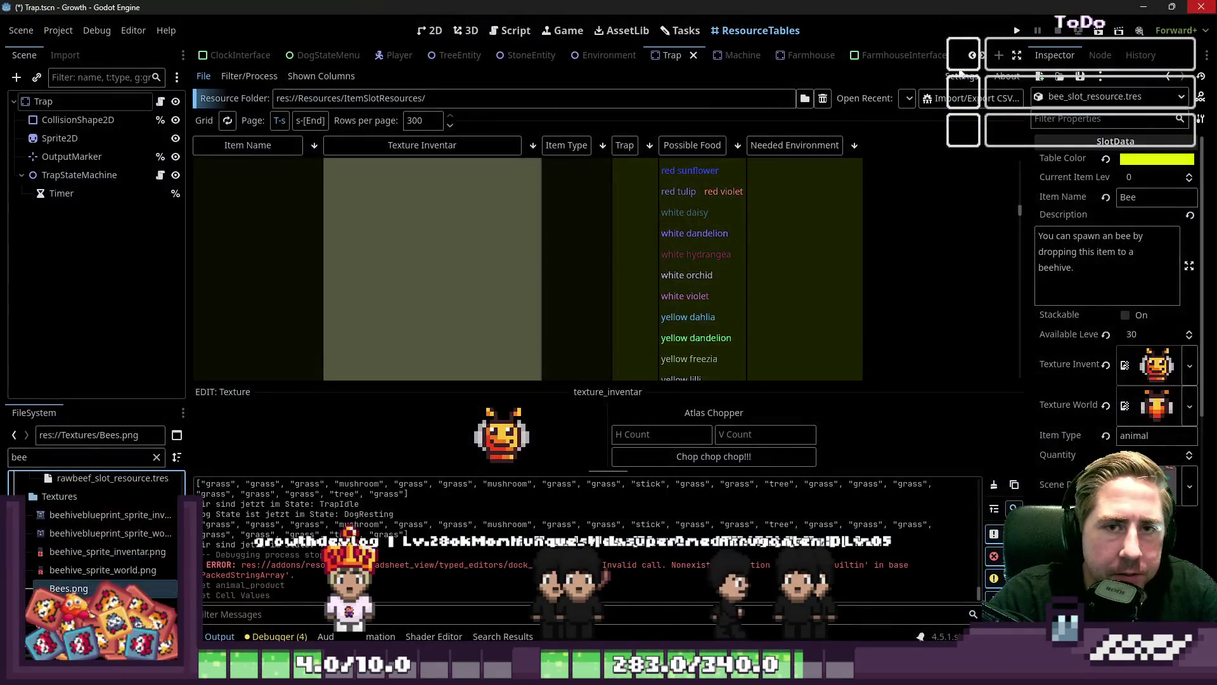
Change Sheep's Needed Environment to 'notree' in the ResourceTables grid and run the project
scroll(756, 222, "up", 15)
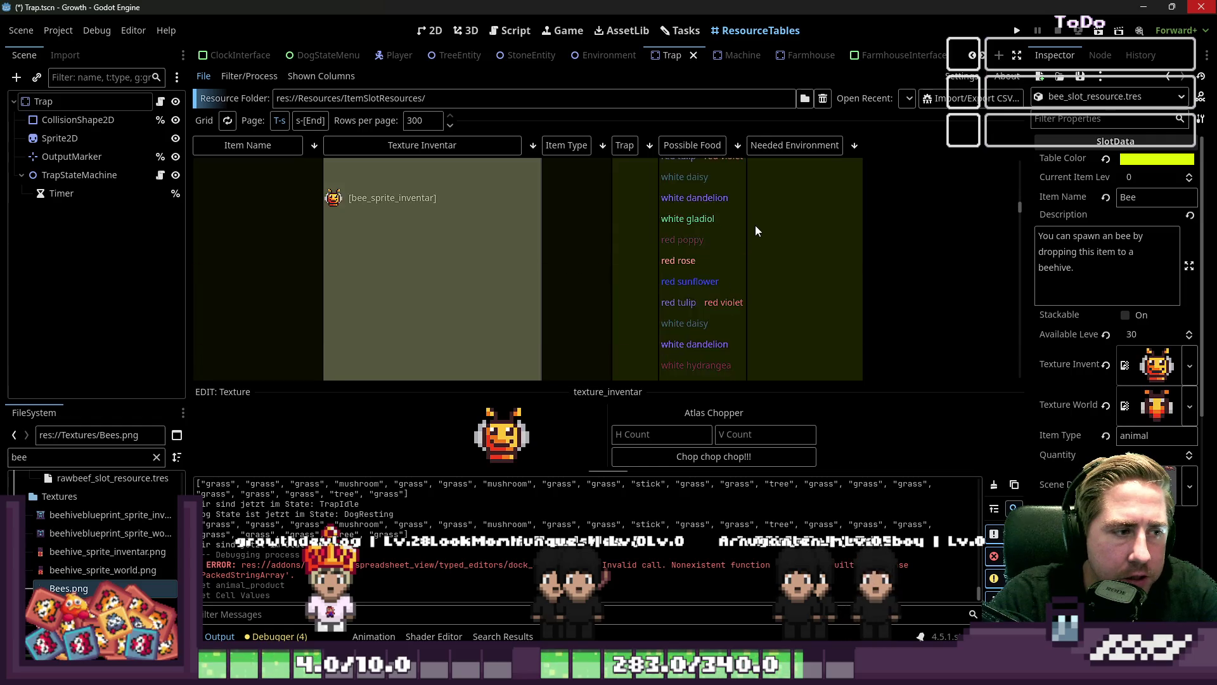
scroll(755, 227, "down", 1)
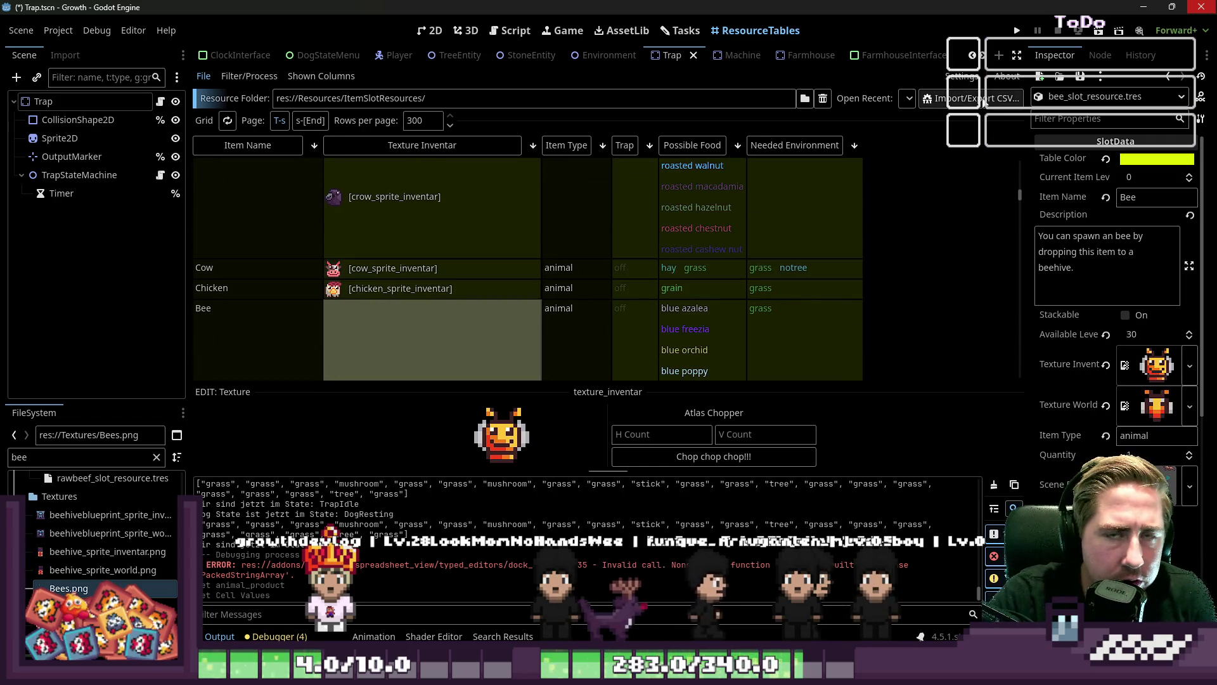
scroll(817, 261, "down", 10)
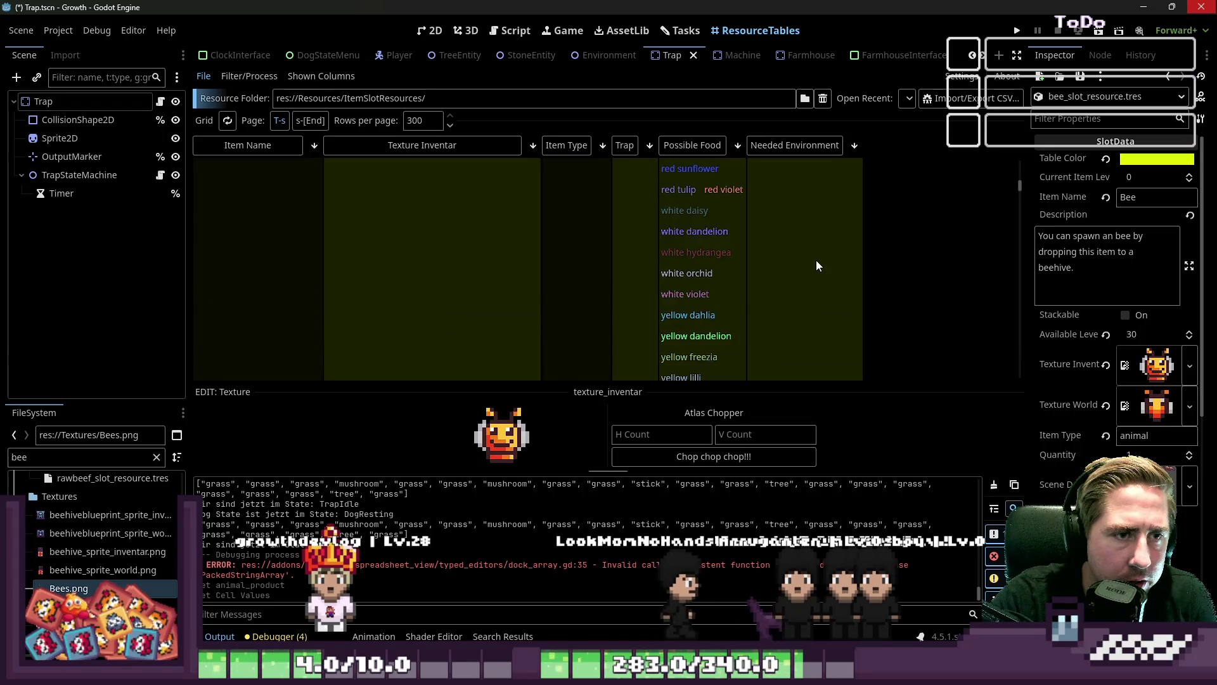
scroll(817, 265, "up", 8)
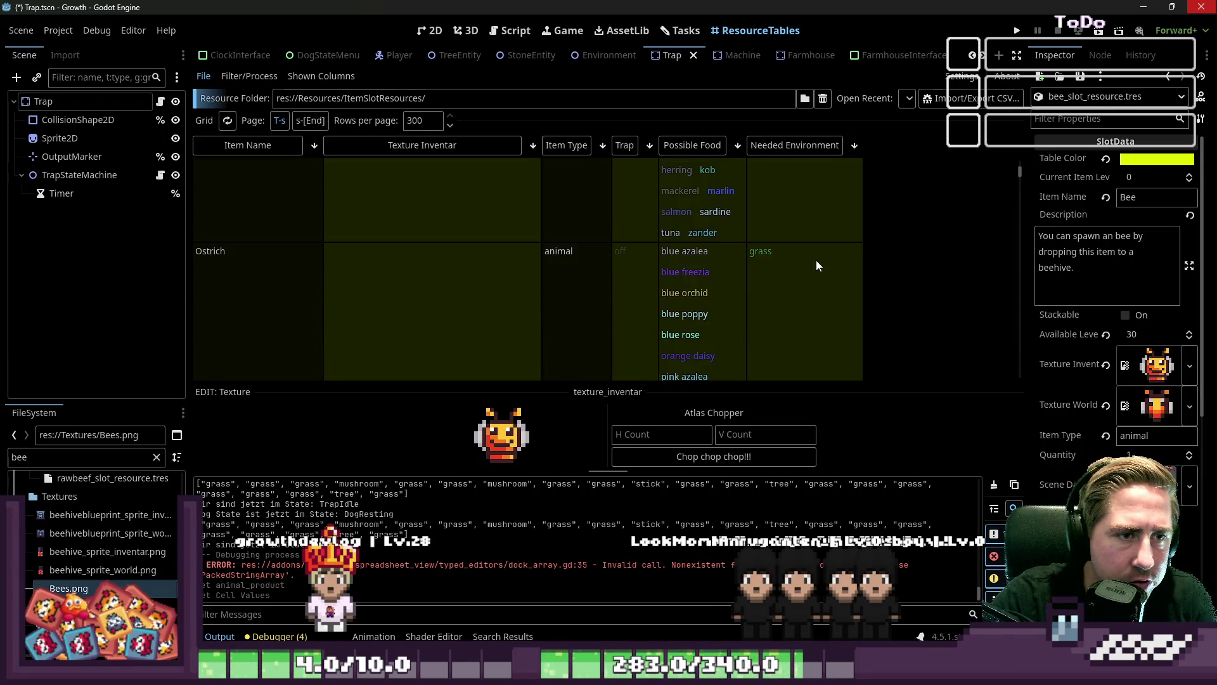
scroll(816, 259, "up", 10)
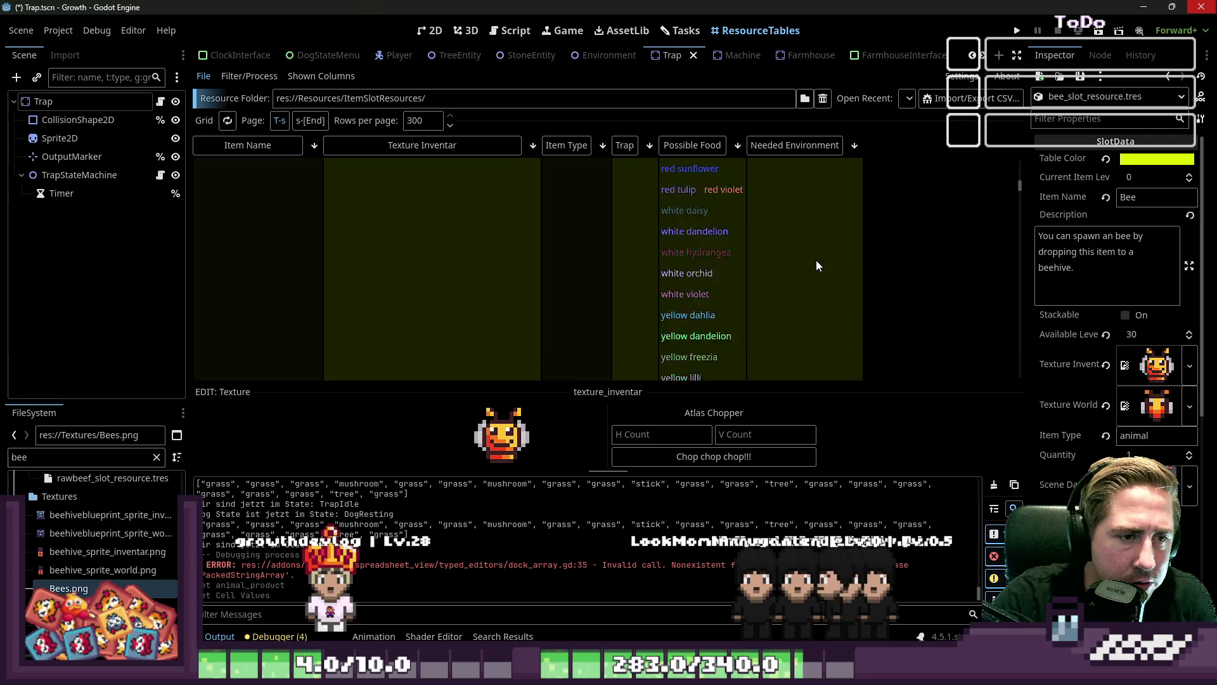
scroll(816, 260, "down", 8)
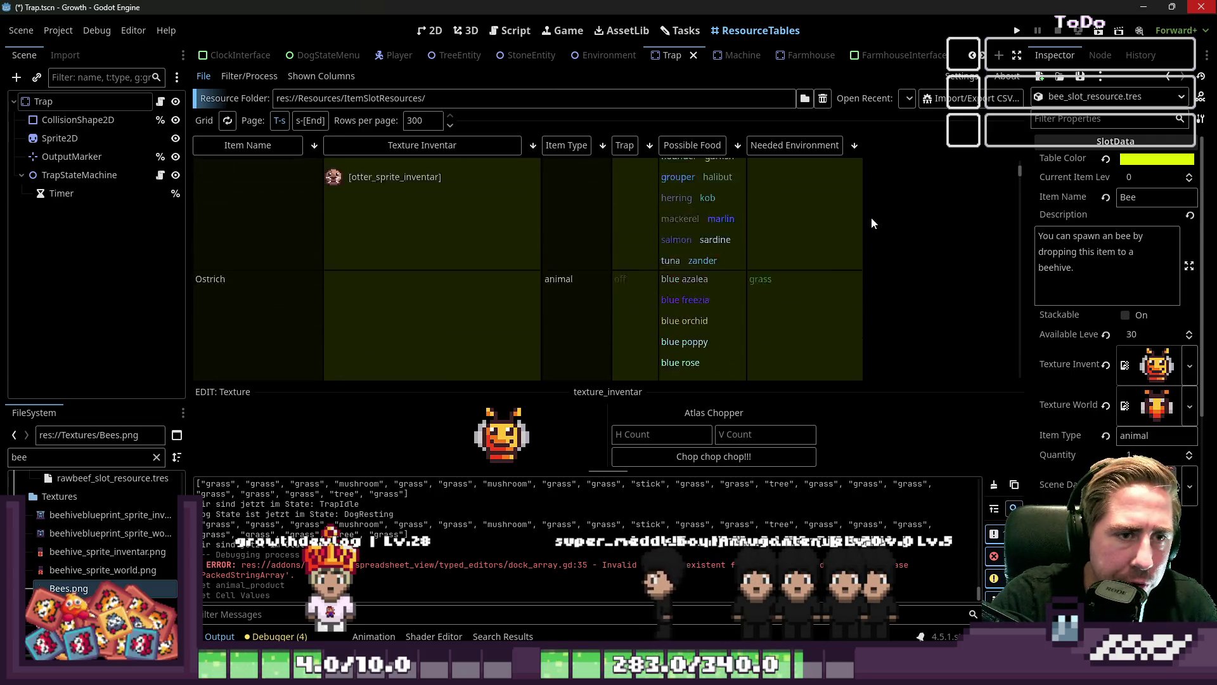
left_click(818, 215)
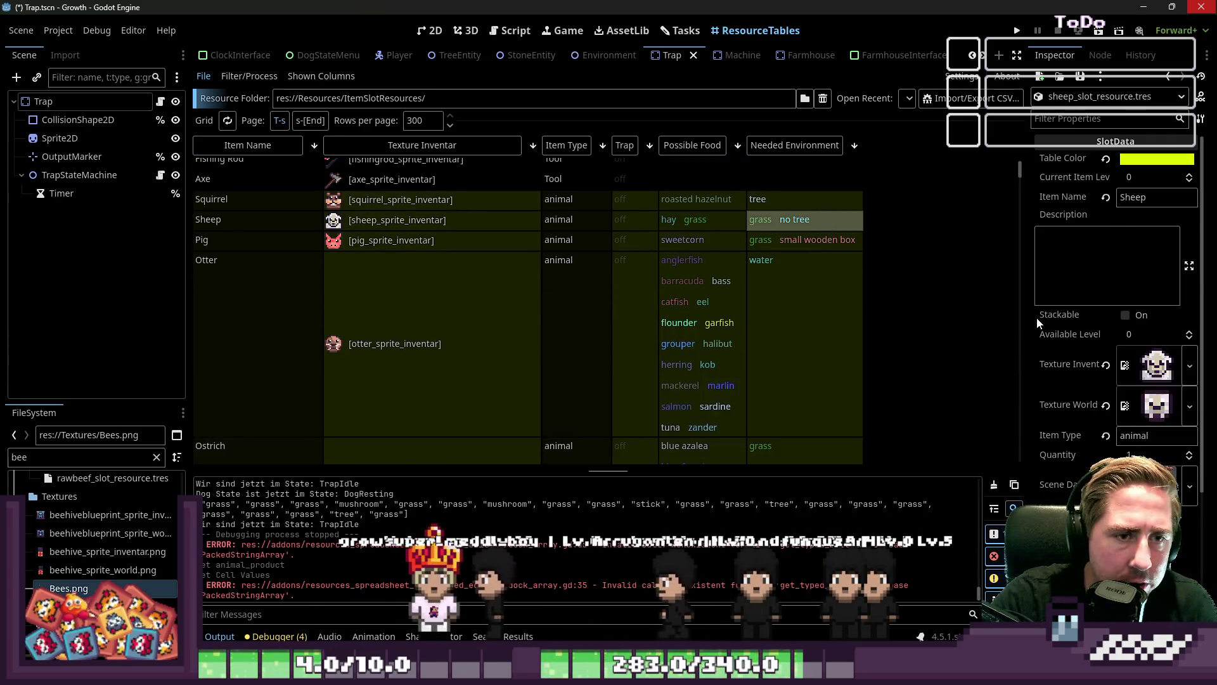
scroll(1078, 355, "down", 3)
scroll(1116, 304, "down", 2)
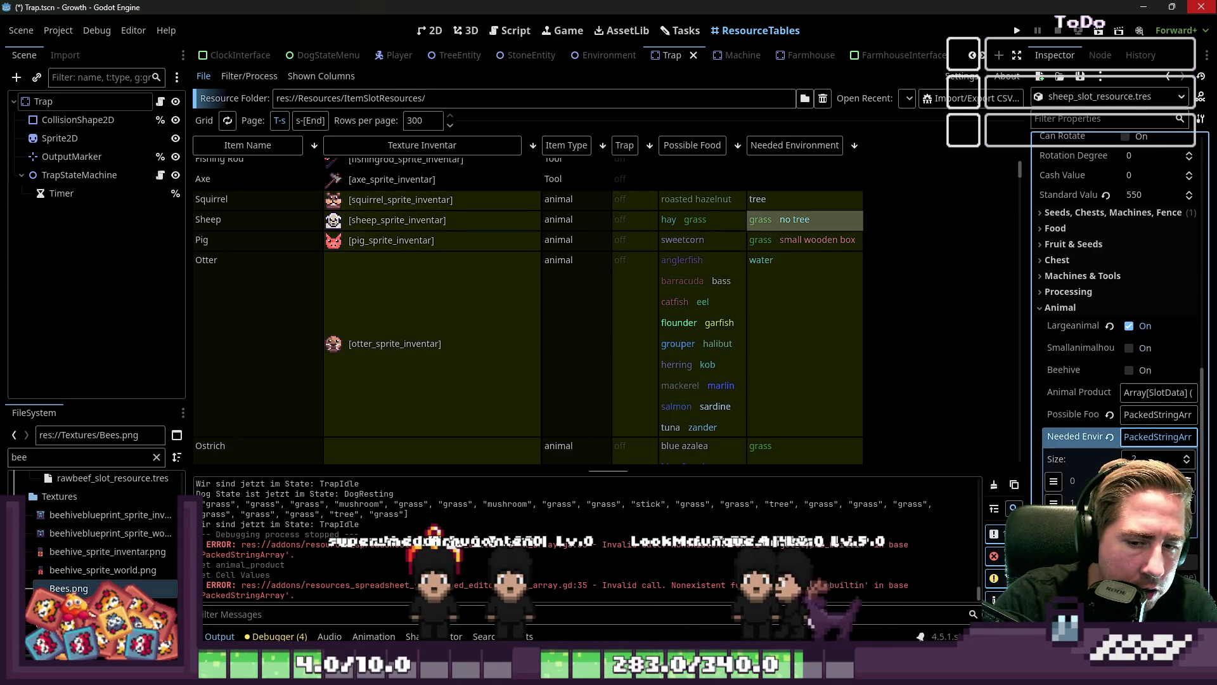
key("BackSpace")
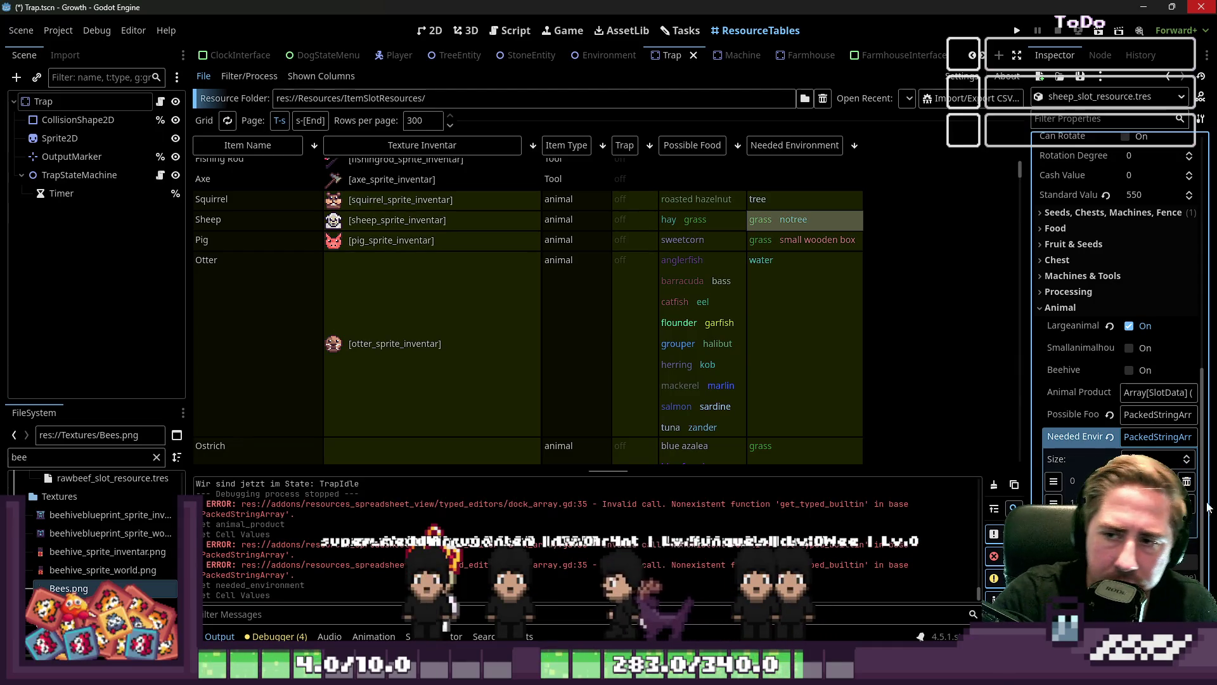
scroll(926, 376, "down", 10)
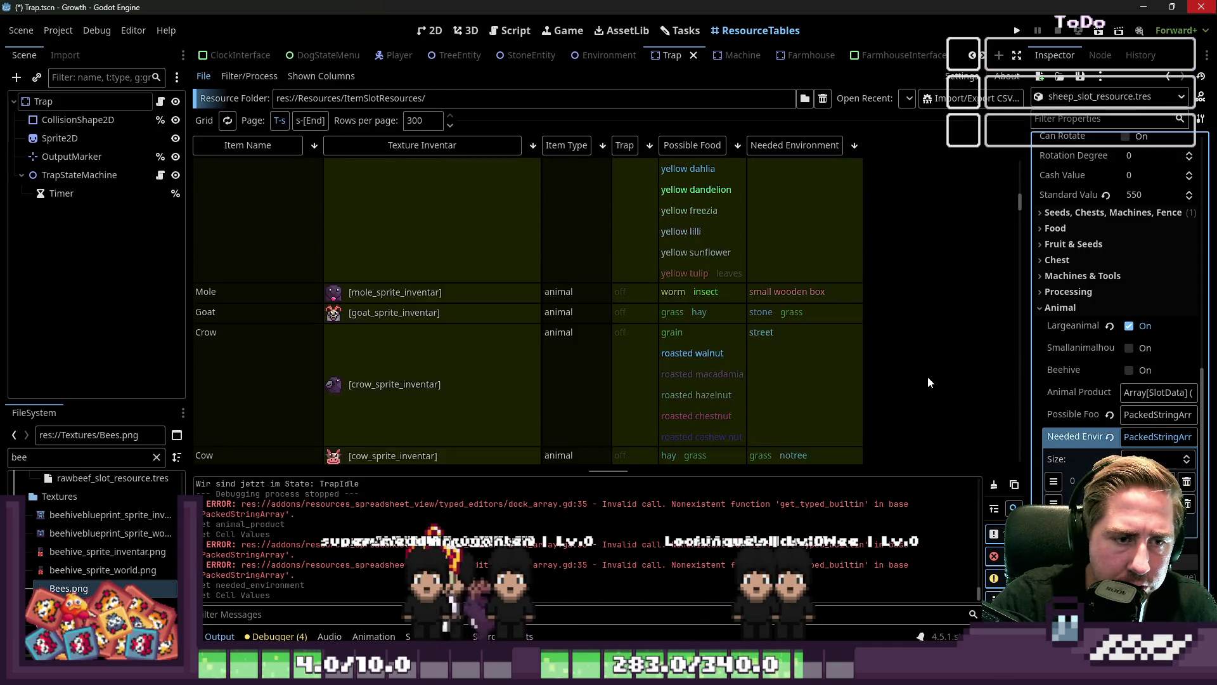
scroll(927, 377, "down", 10)
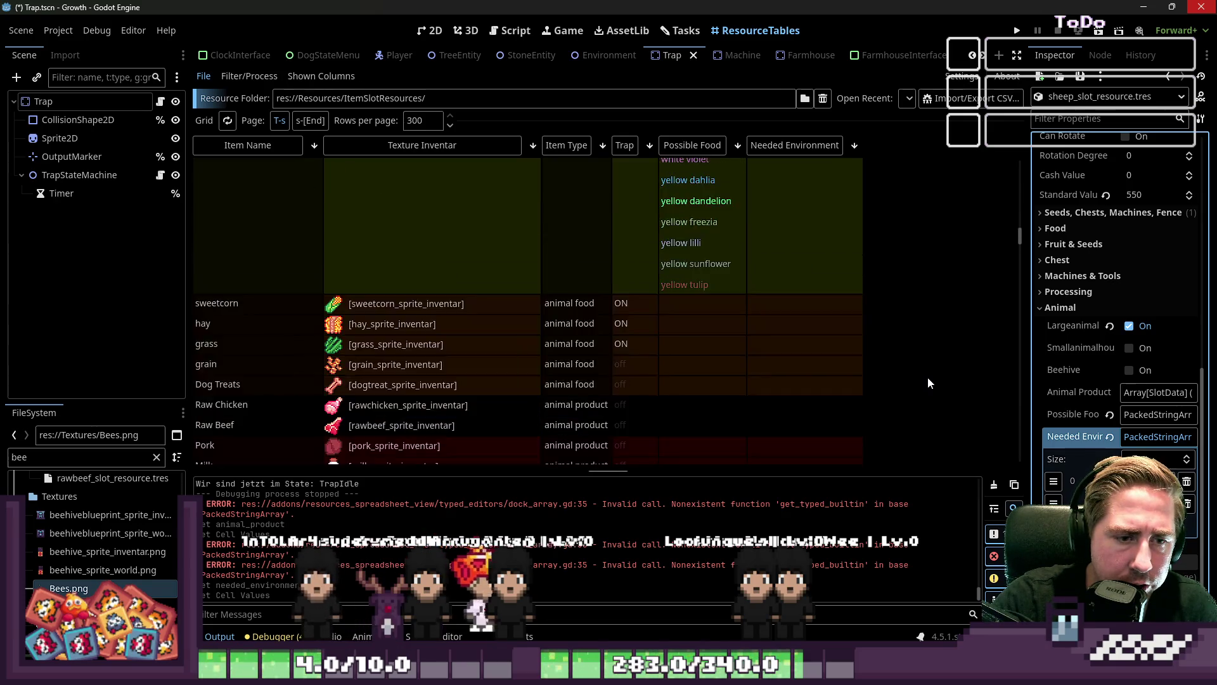
left_click(1017, 30)
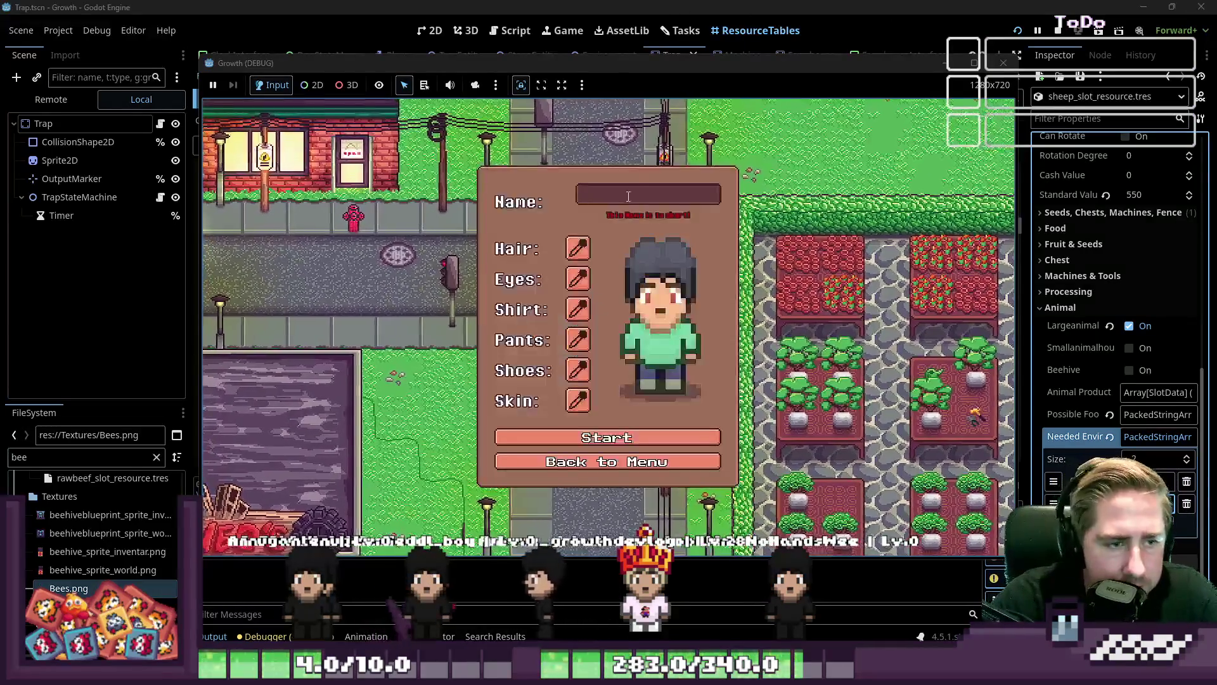
type("adw")
key("BackSpace")
left_click(574, 431)
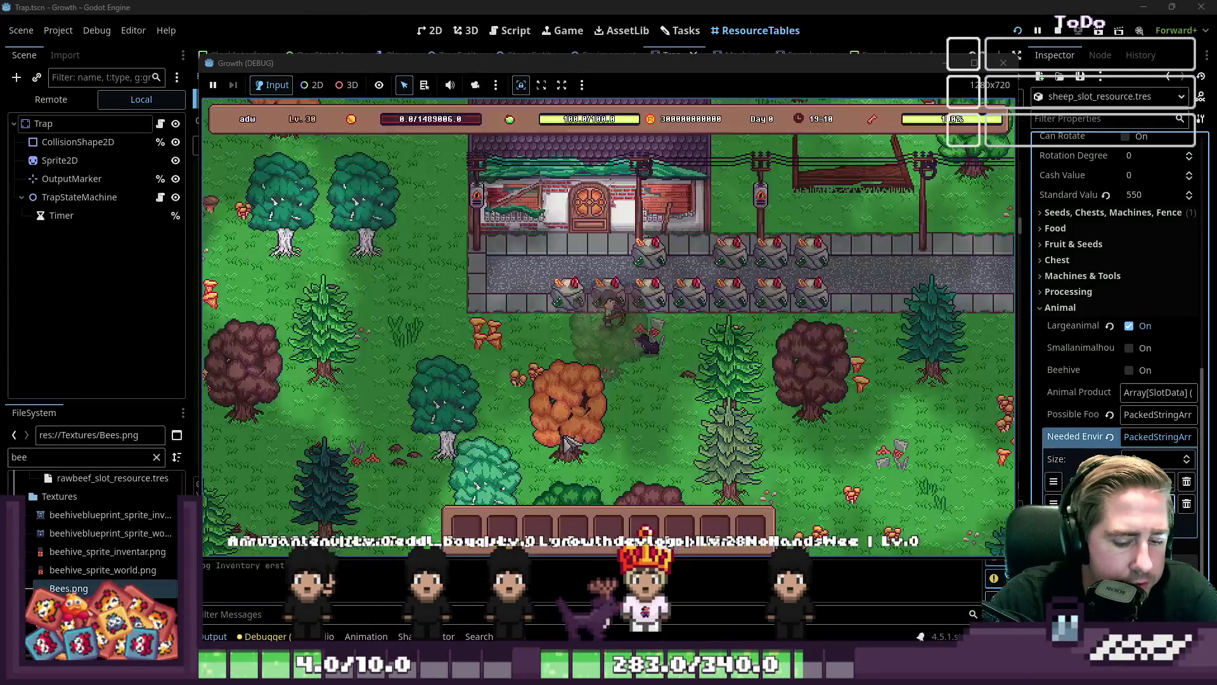
scroll(748, 179, "down", 10)
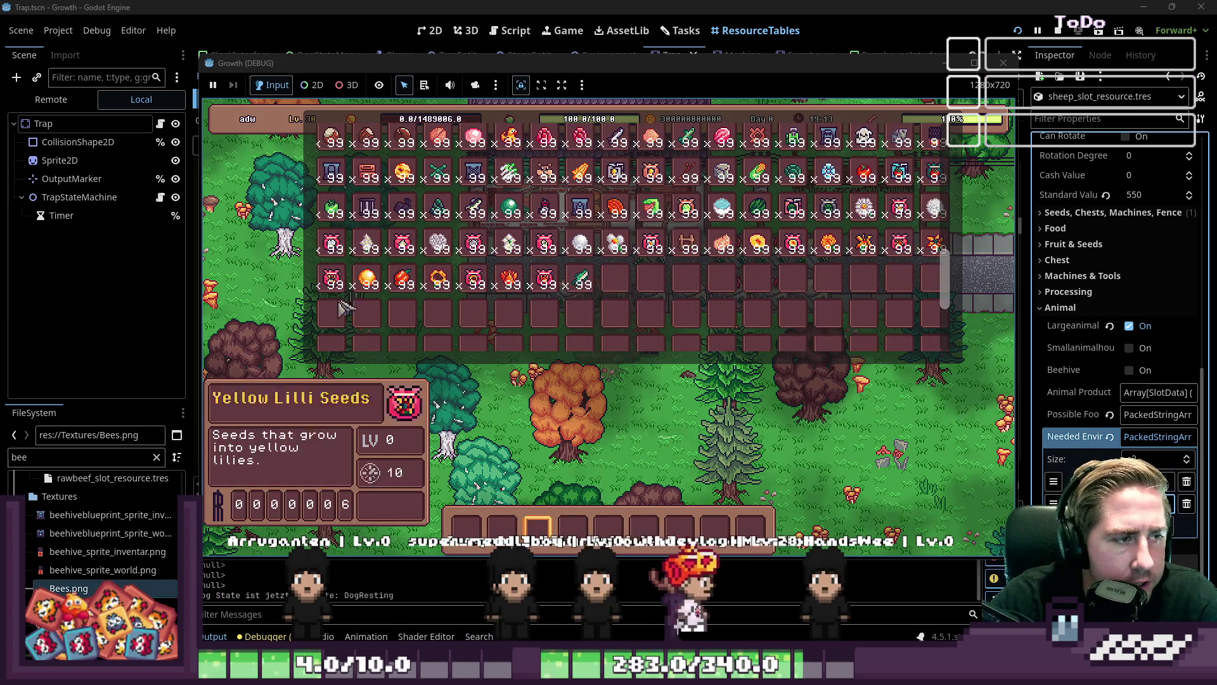
left_click(331, 347)
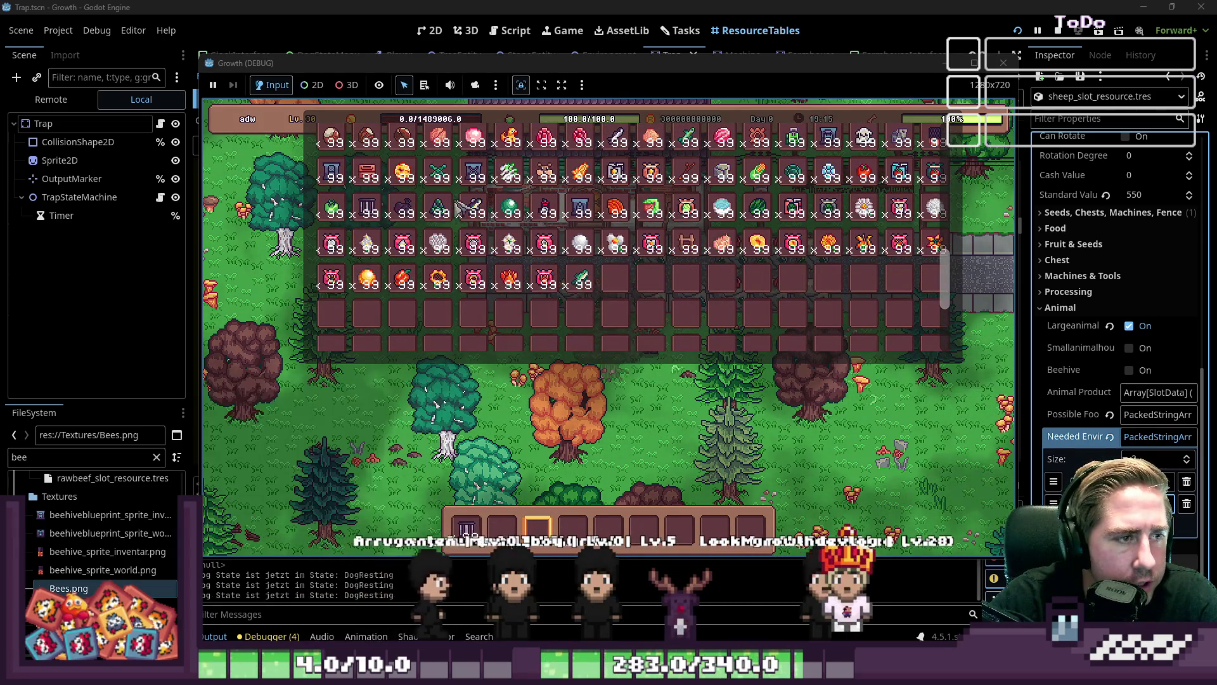
scroll(511, 250, "up", 5)
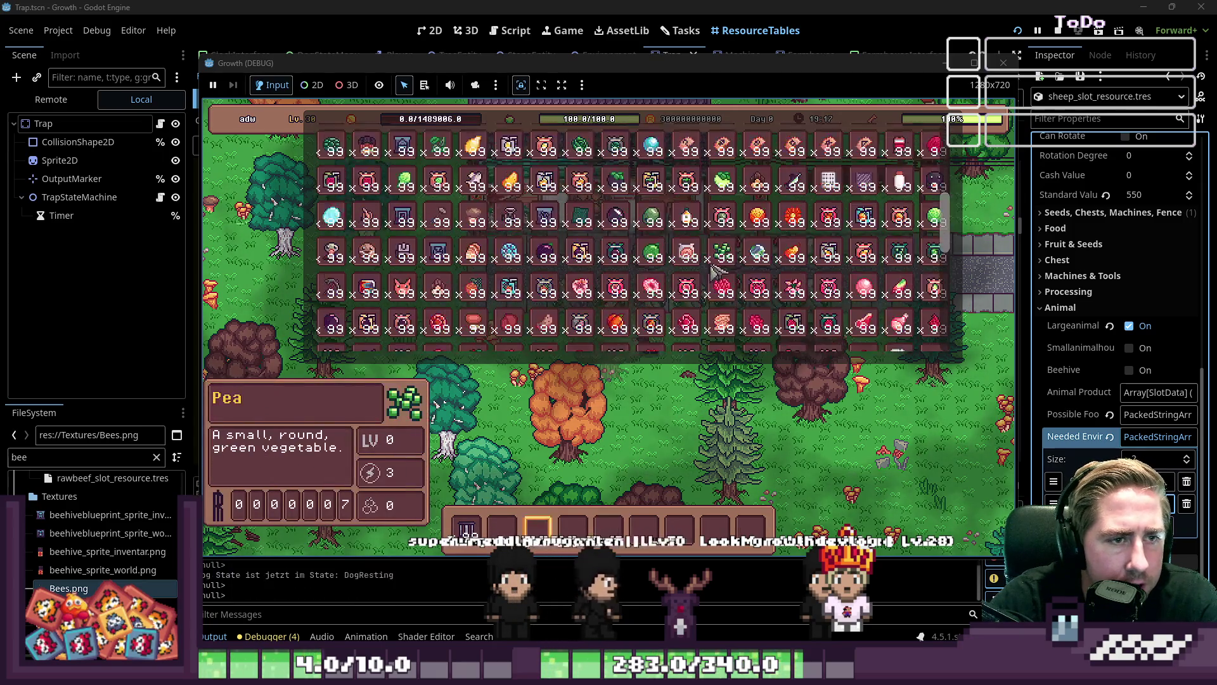
scroll(722, 228, "up", 5)
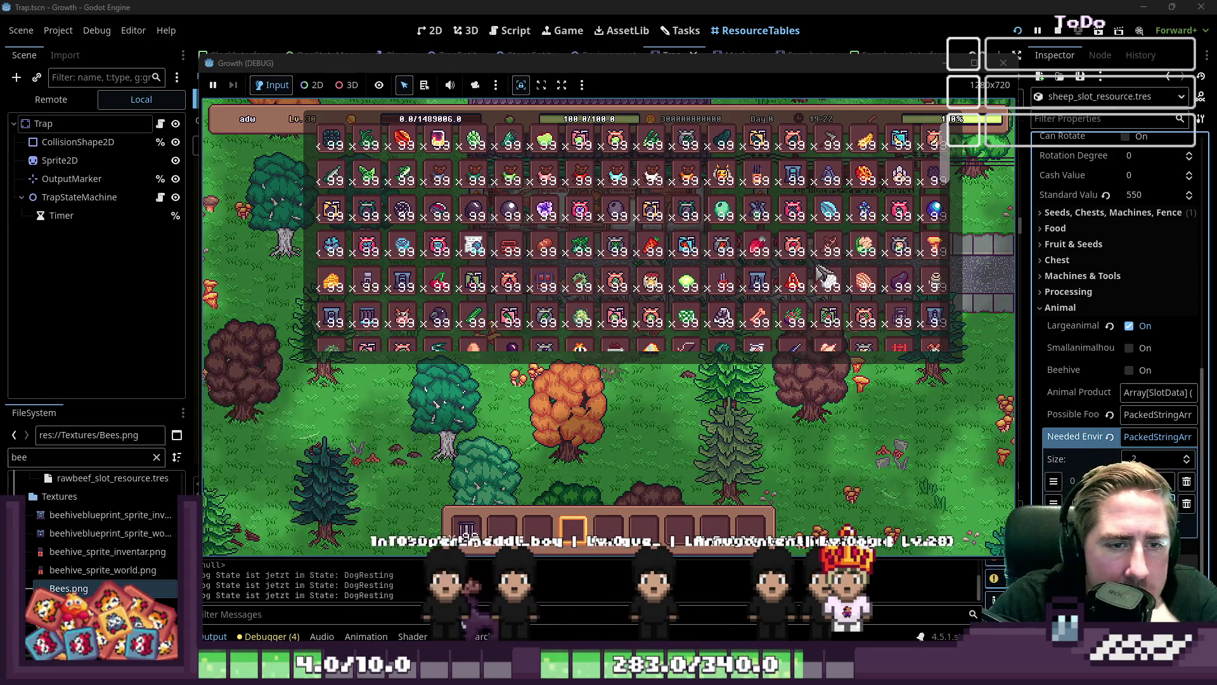
scroll(710, 279, "down", 2)
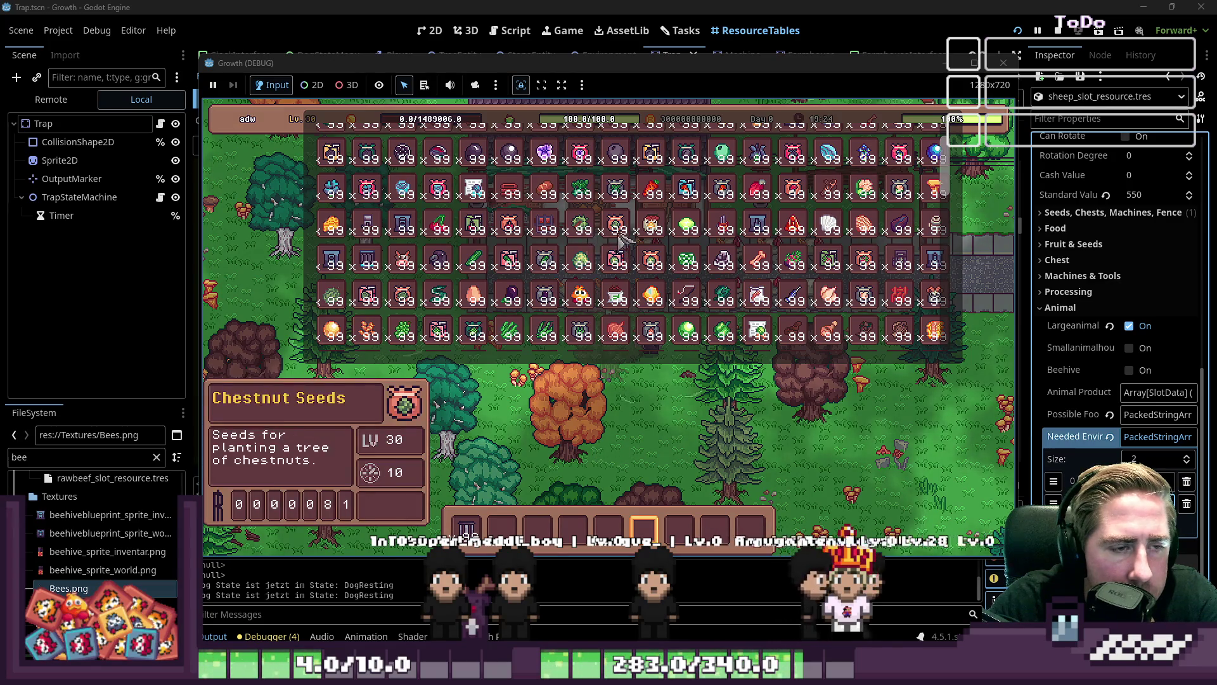
scroll(558, 304, "down", 1)
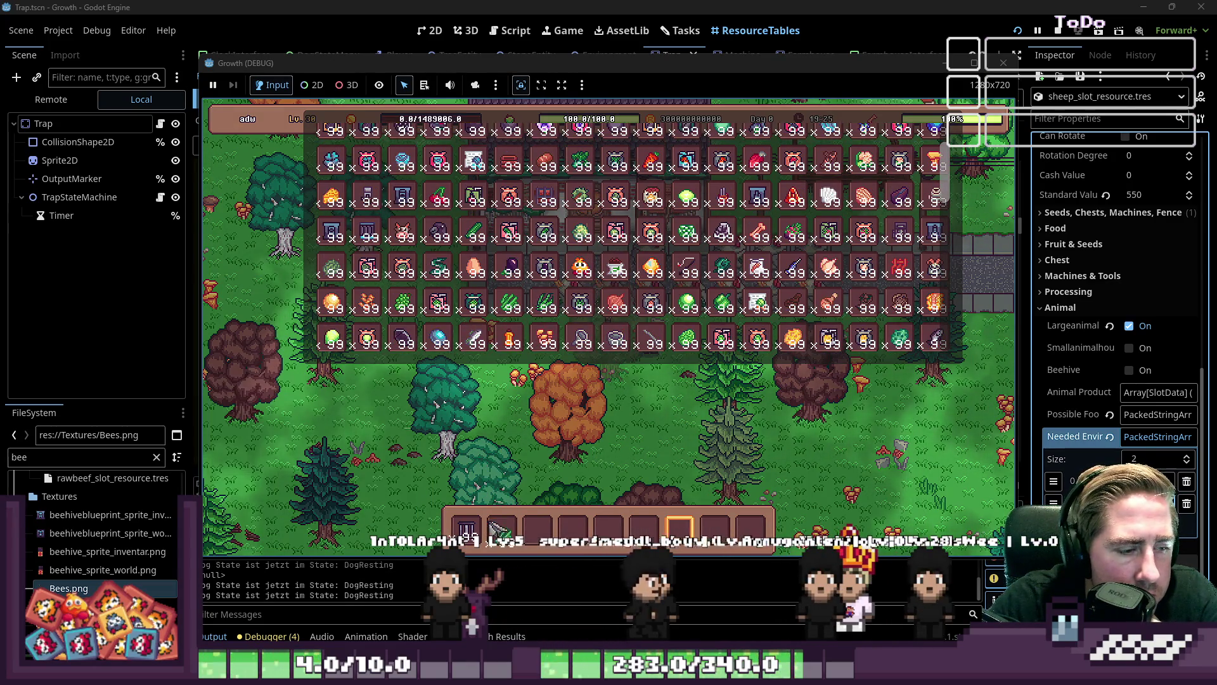
scroll(634, 263, "down", 6)
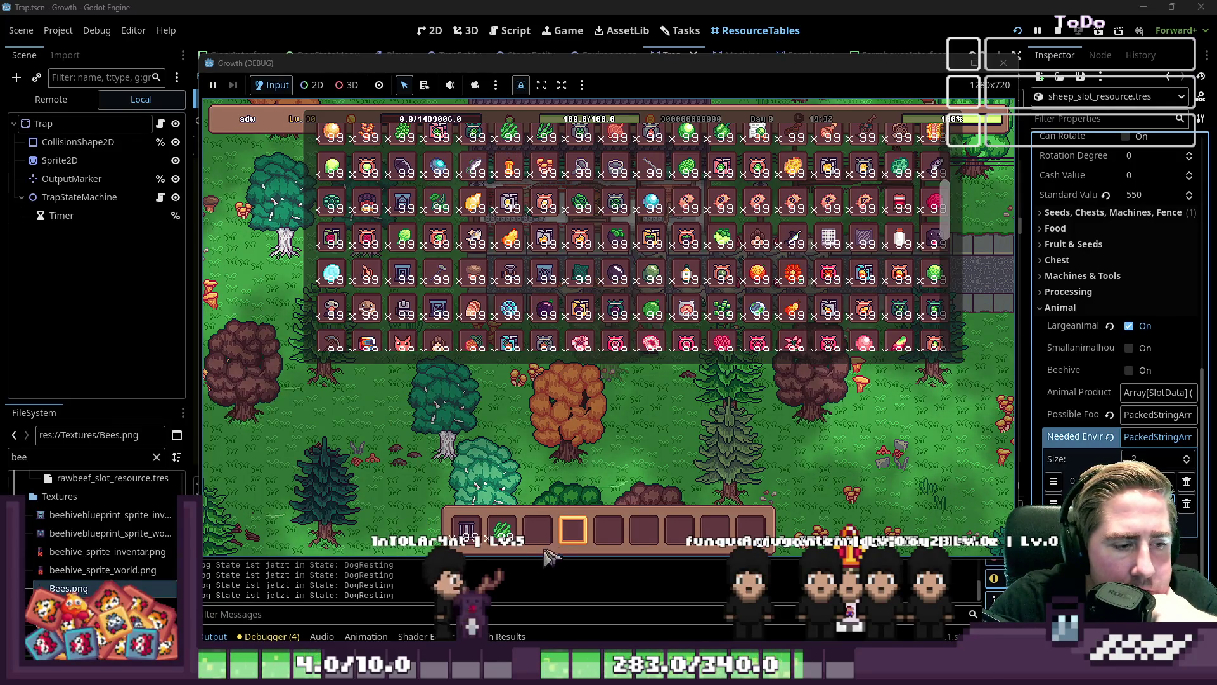
mouse_move(521, 327)
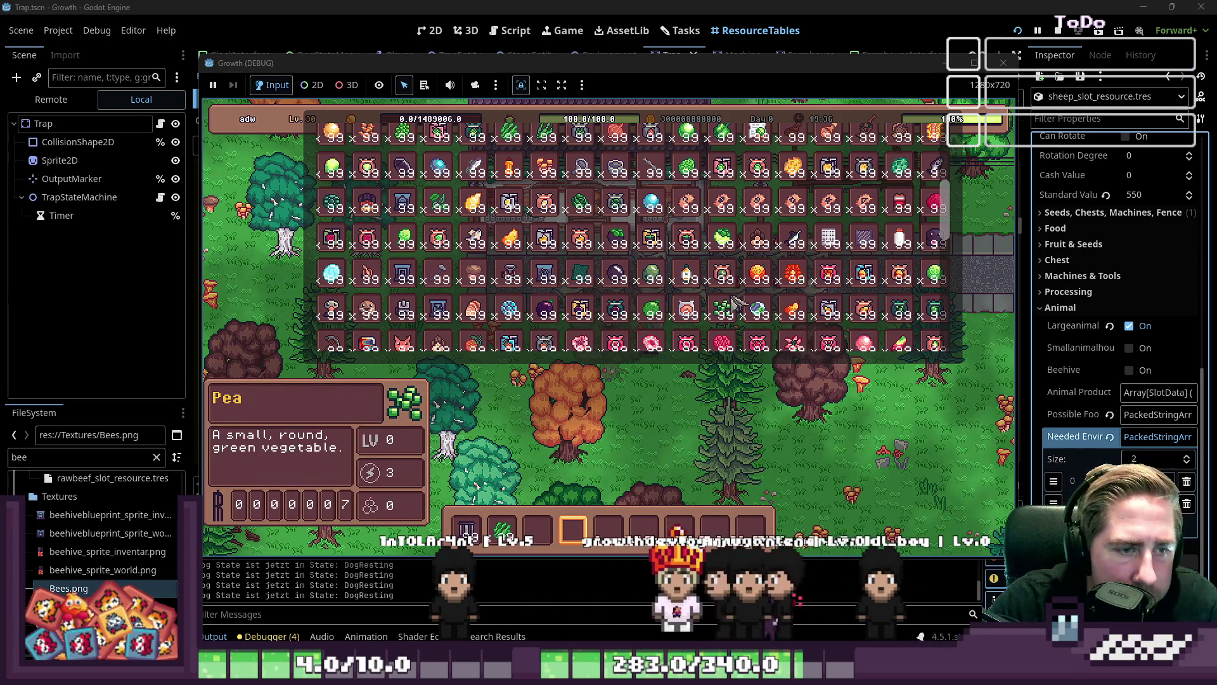
scroll(735, 303, "down", 1)
left_click_drag(793, 244, 586, 503)
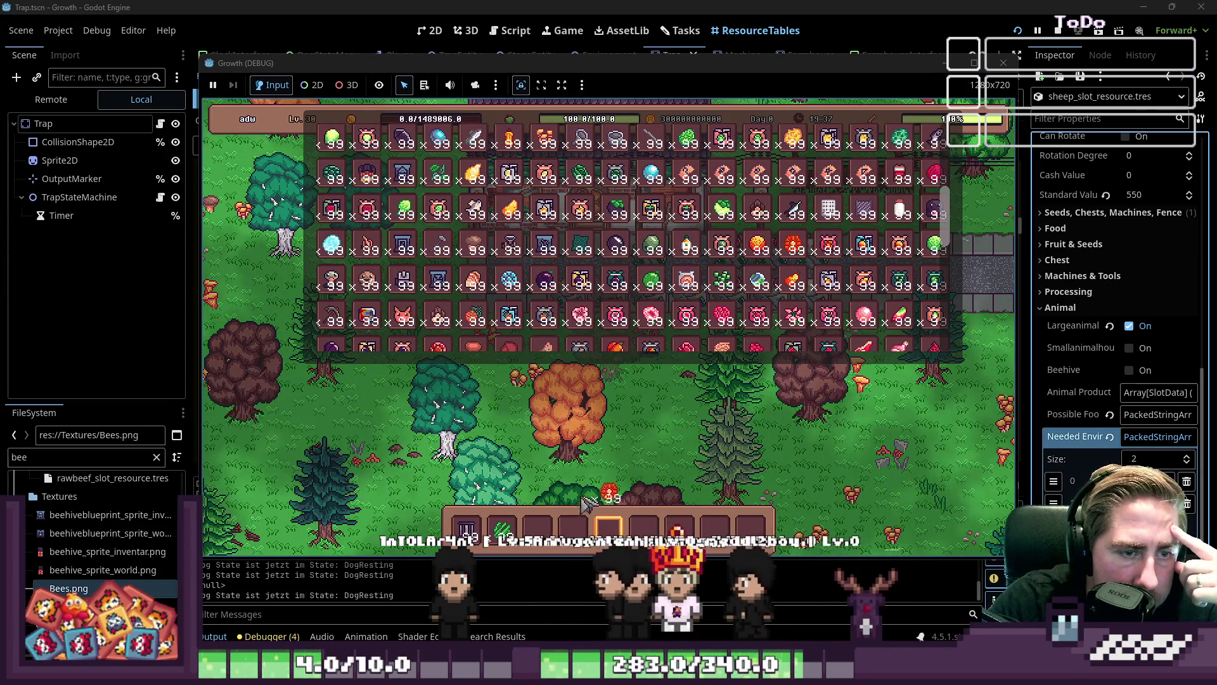
left_click(540, 529)
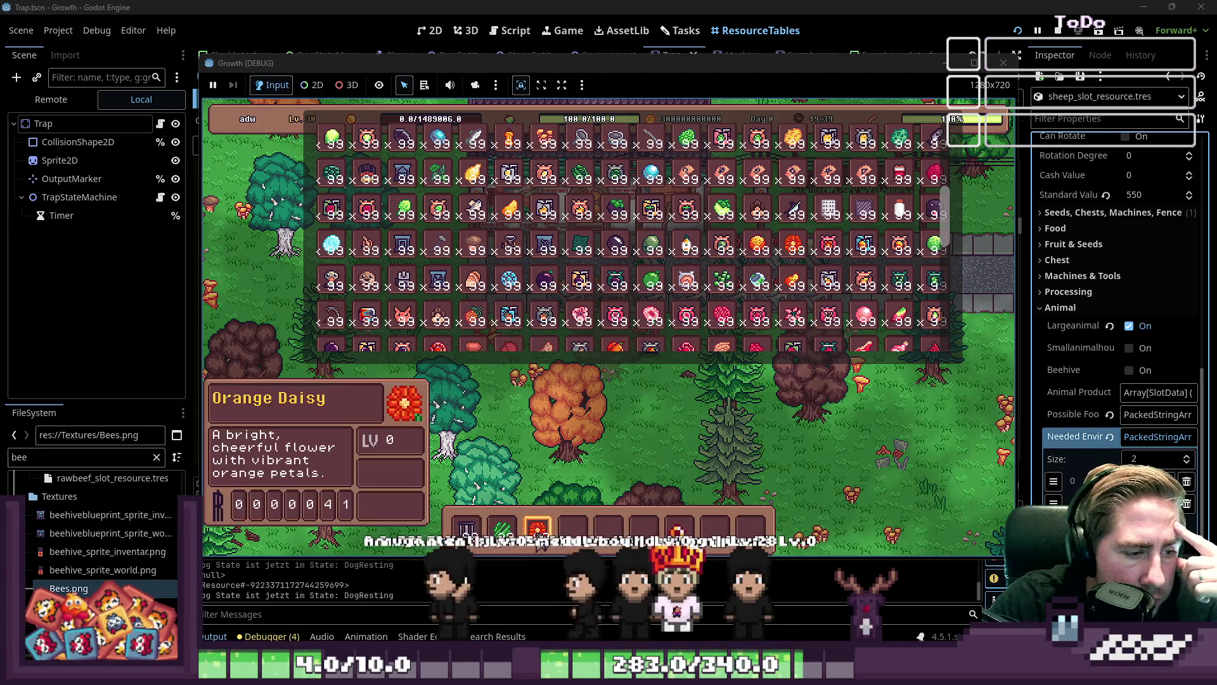
scroll(405, 330, "down", 1)
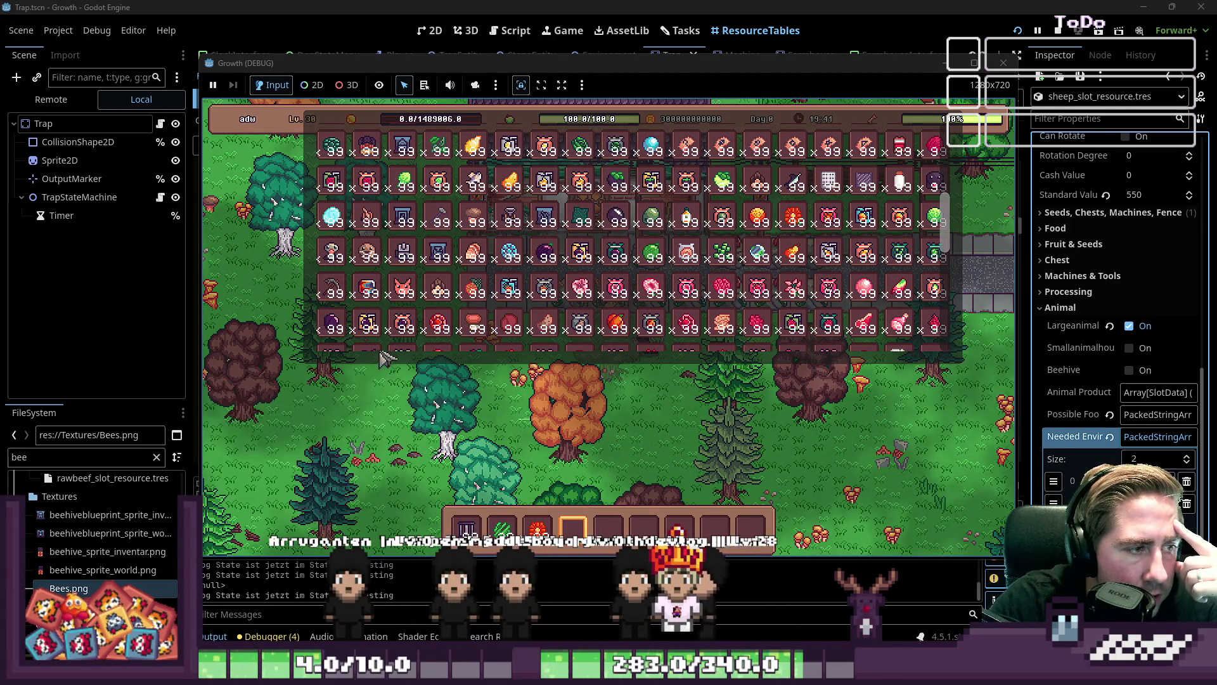
scroll(393, 323, "down", 1)
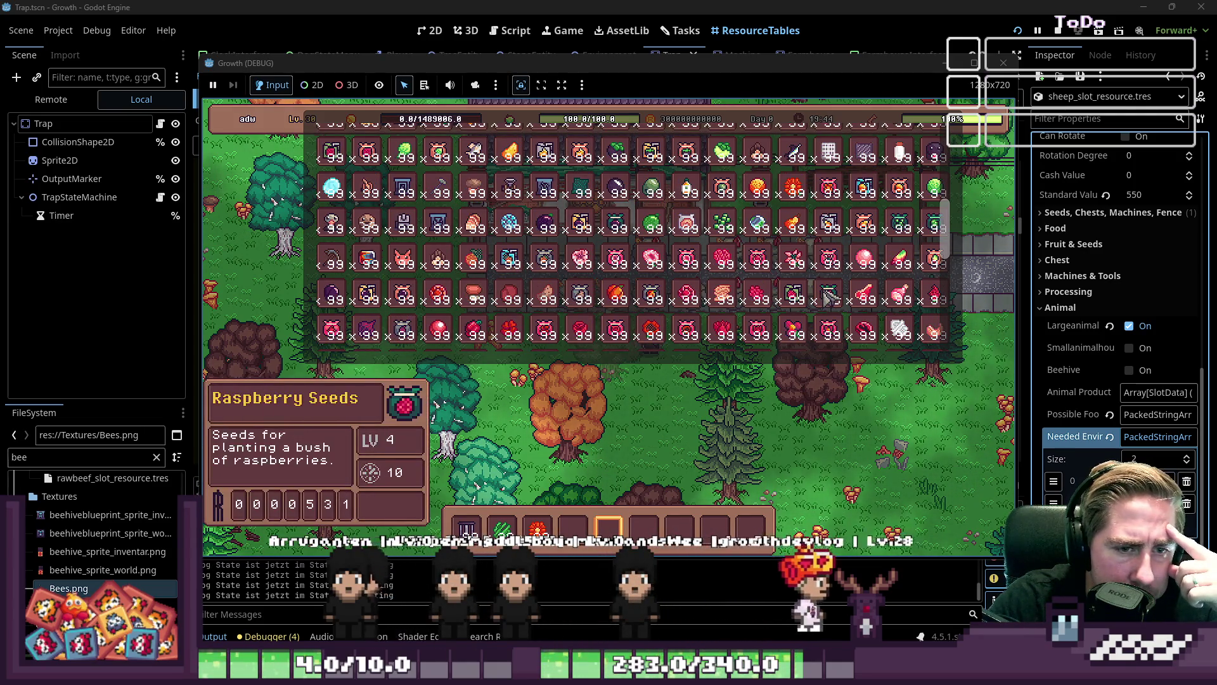
scroll(827, 295, "up", 2)
scroll(824, 305, "up", 4)
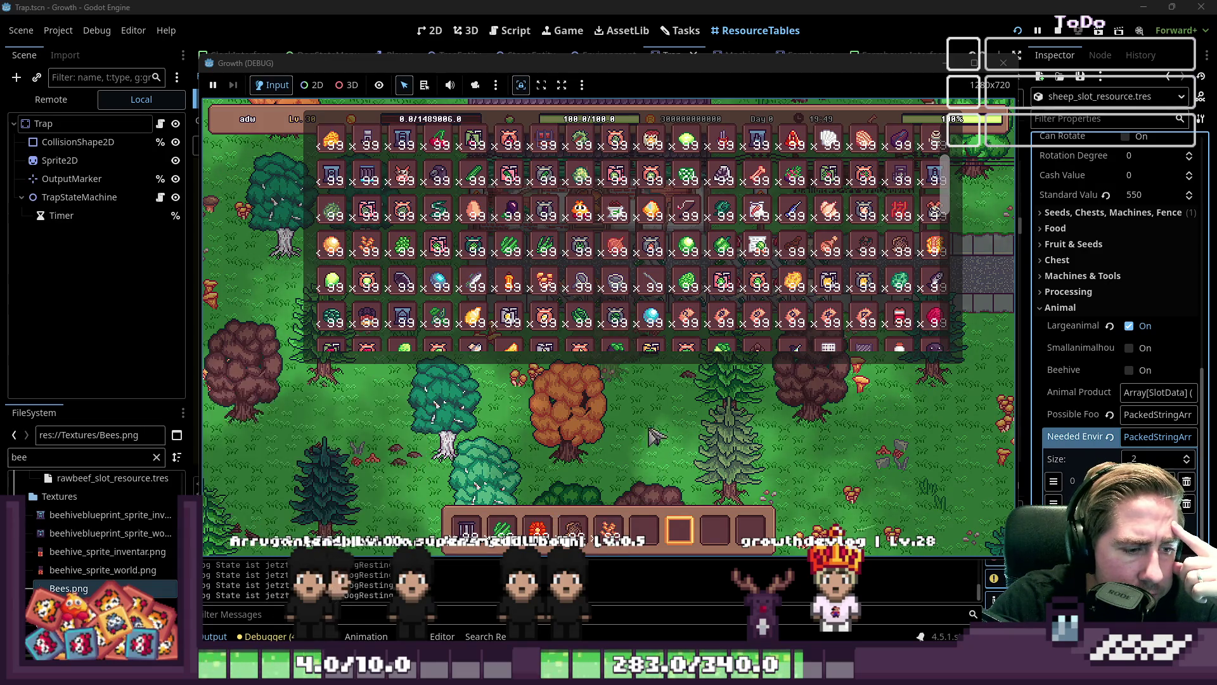
scroll(534, 225, "up", 2)
scroll(535, 225, "up", 2)
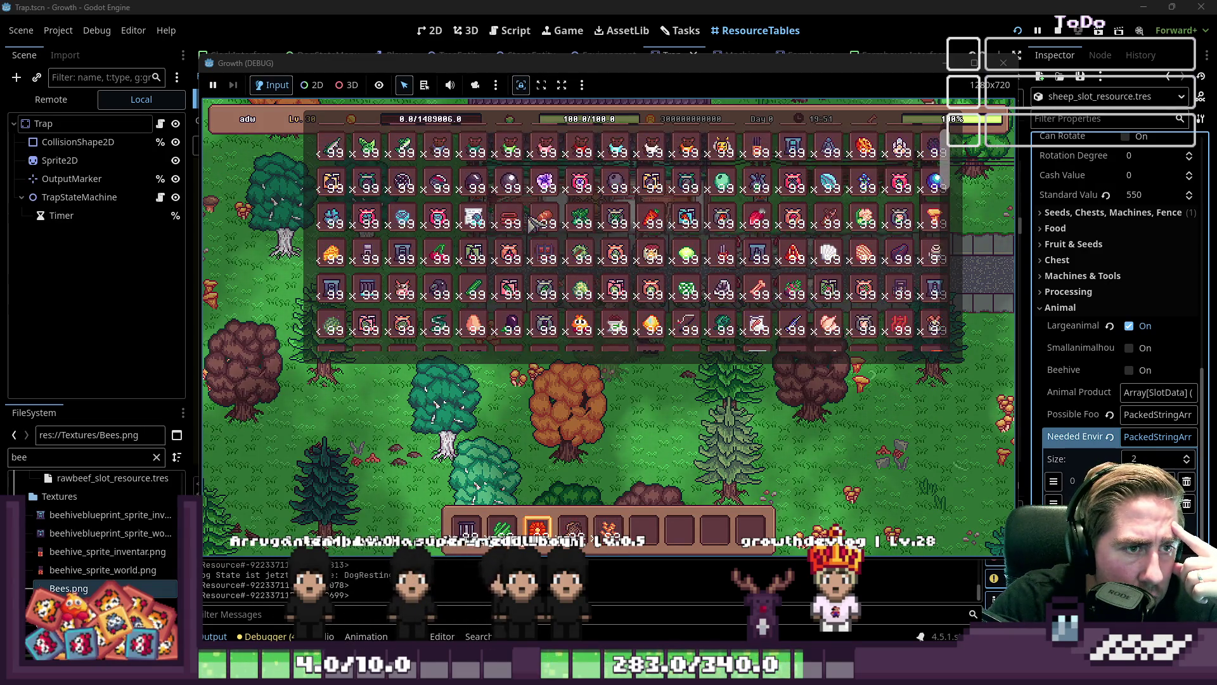
scroll(526, 241, "down", 10)
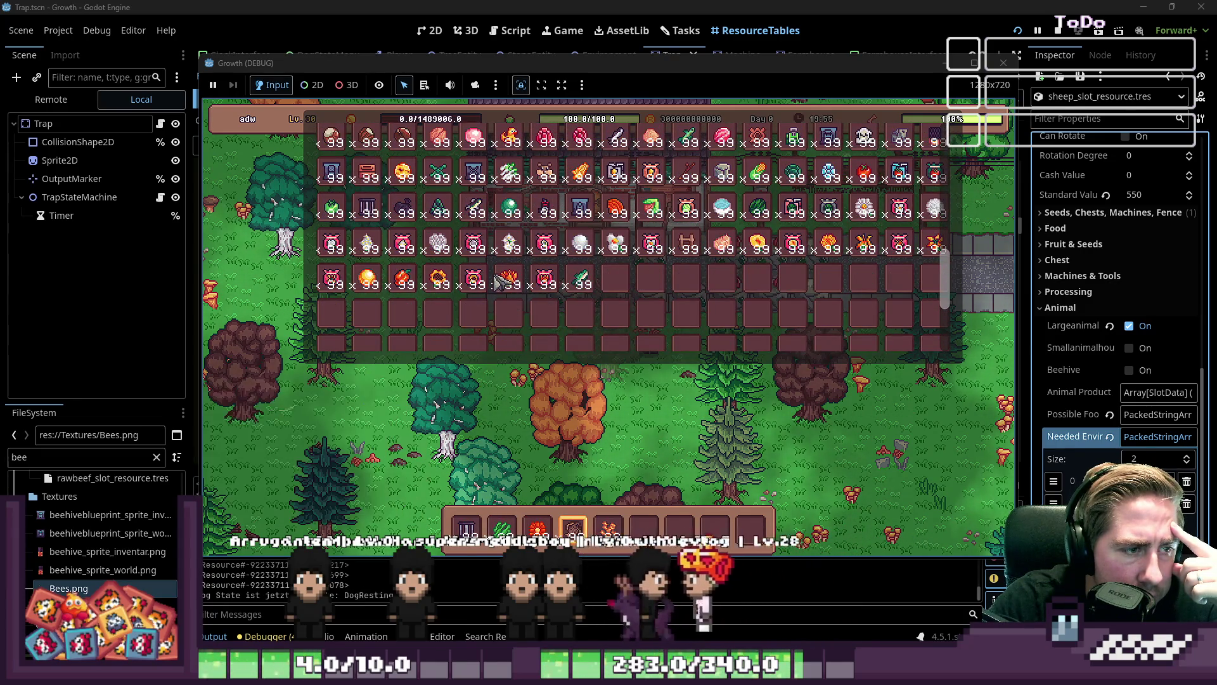
scroll(517, 267, "up", 1)
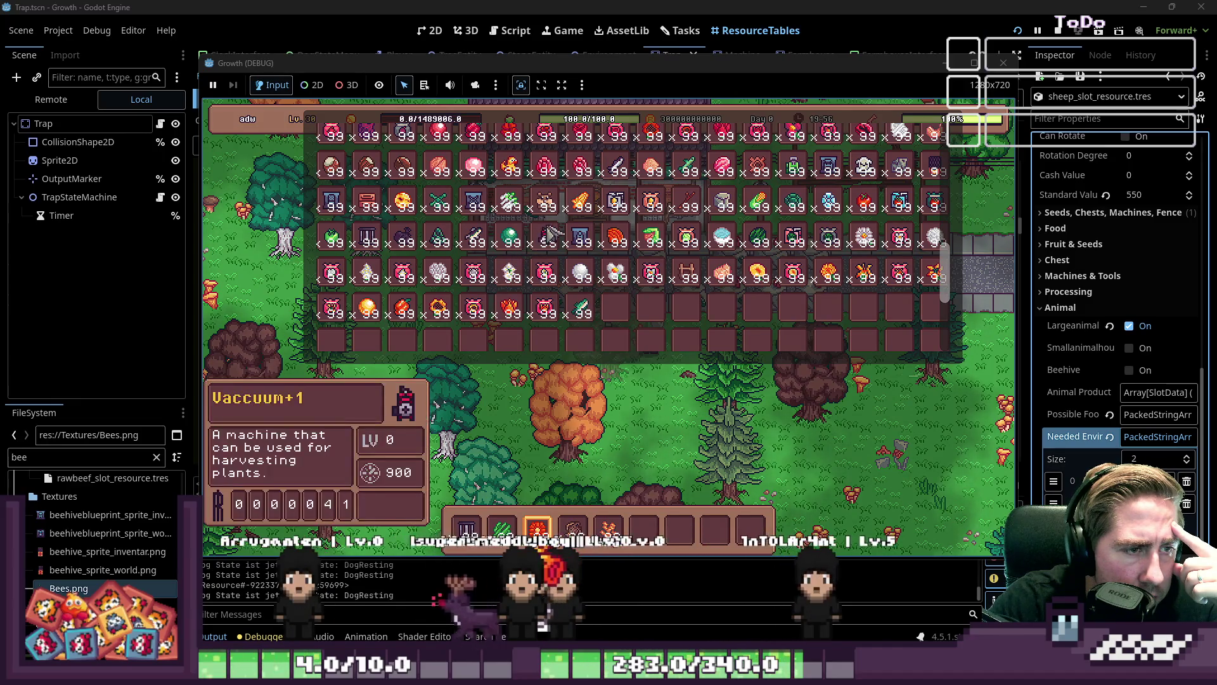
scroll(444, 266, "up", 2)
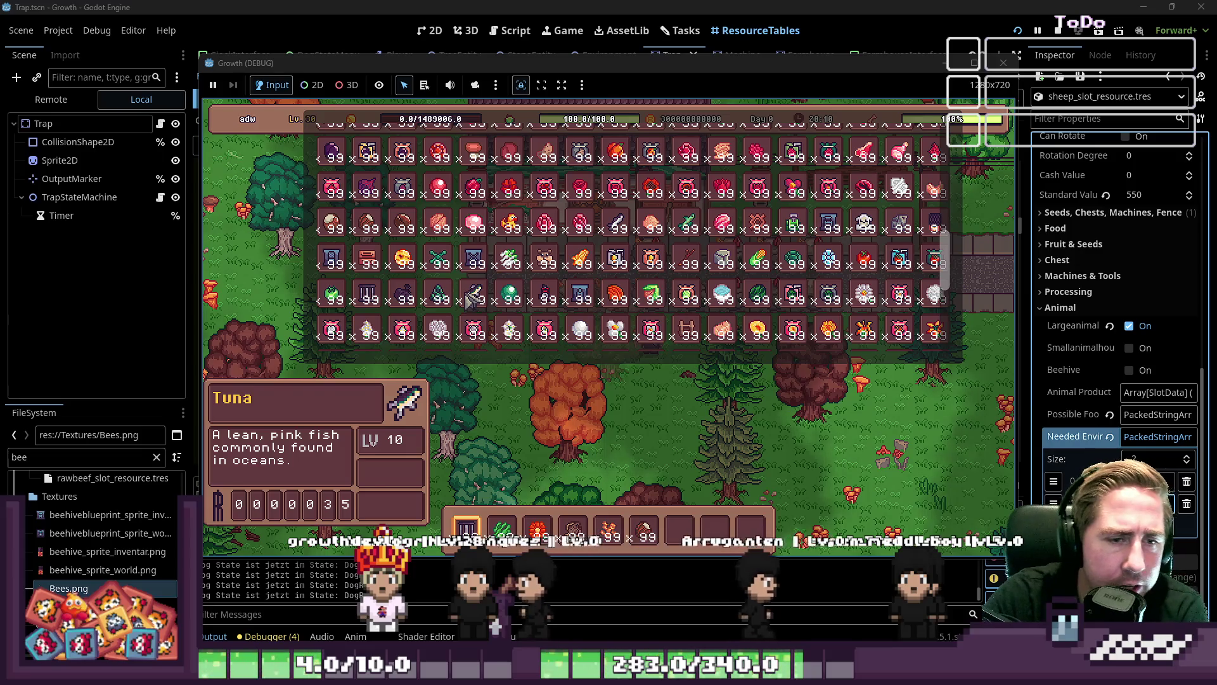
scroll(506, 227, "down", 2)
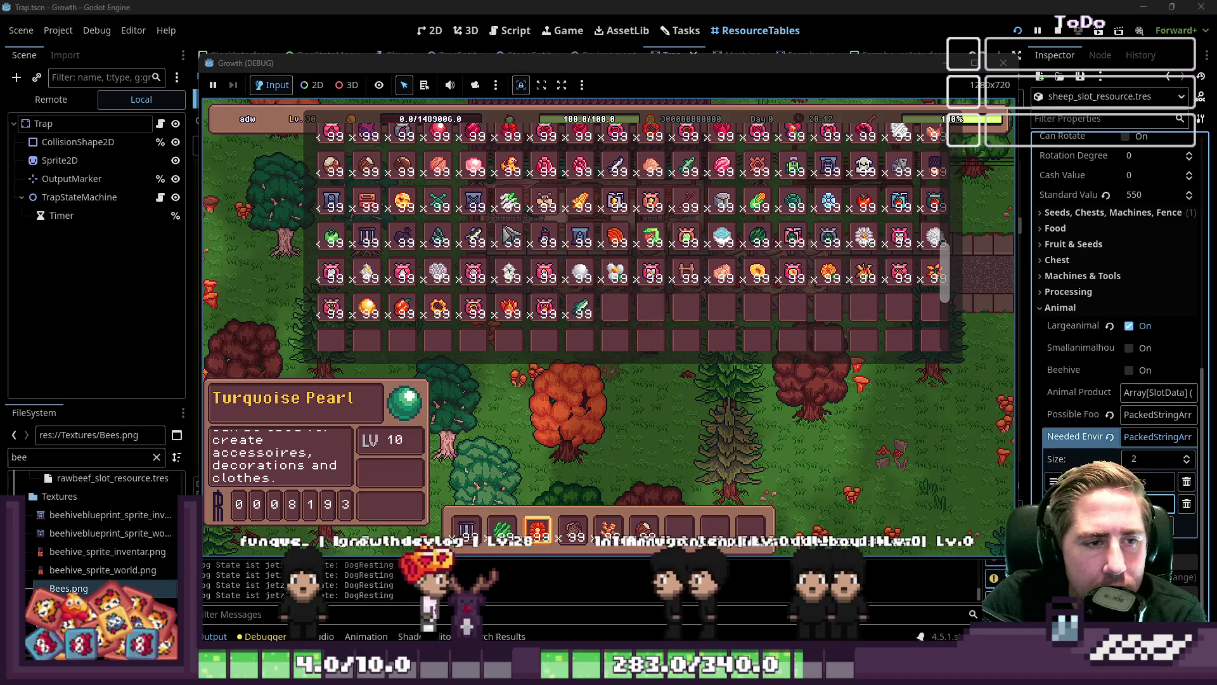
scroll(507, 232, "up", 2)
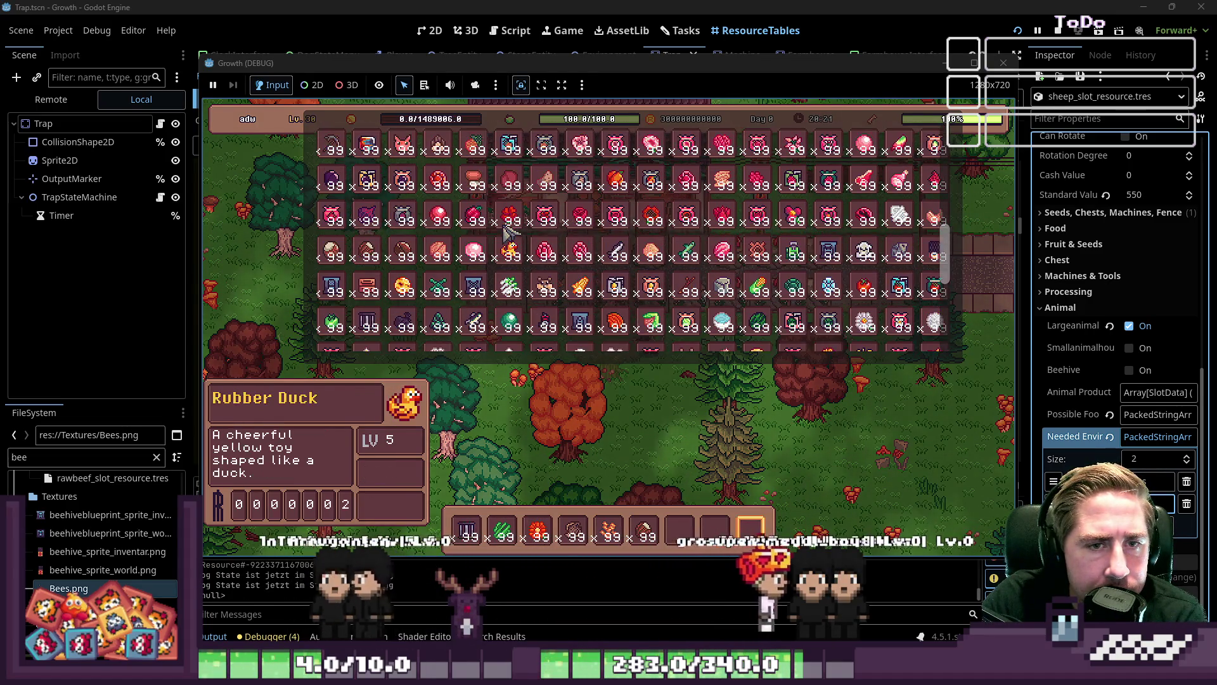
scroll(510, 234, "up", 2)
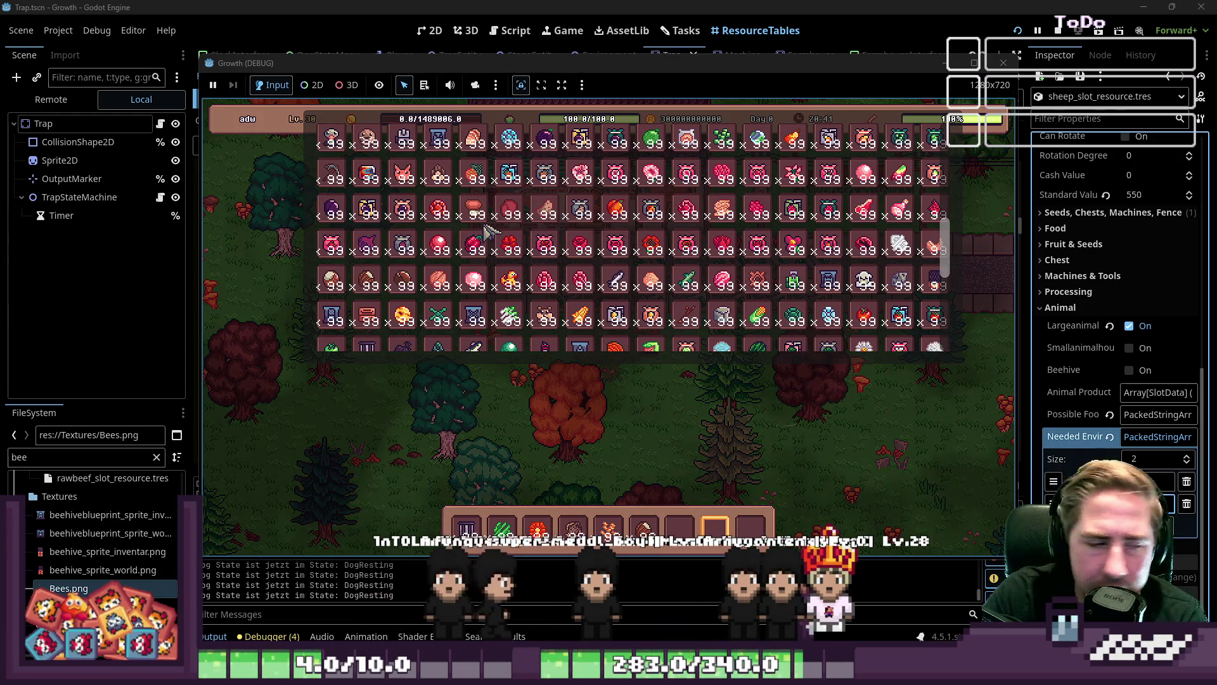
scroll(495, 241, "down", 2)
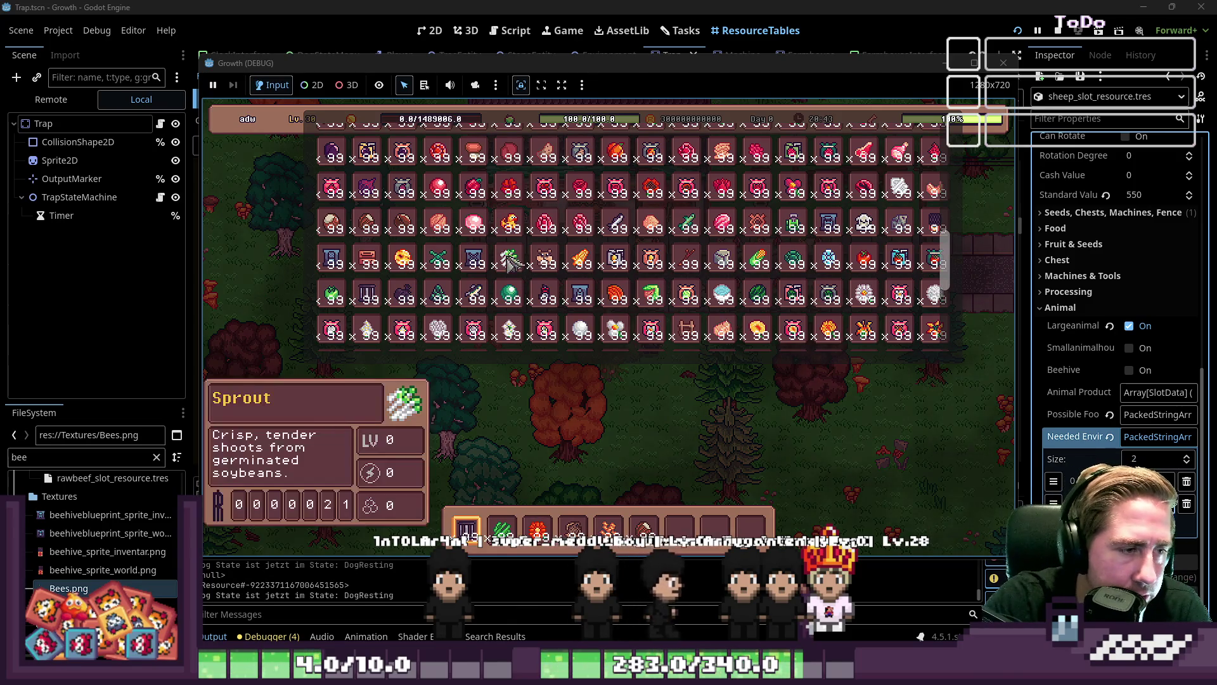
scroll(511, 261, "down", 1)
scroll(505, 296, "up", 2)
scroll(506, 297, "up", 3)
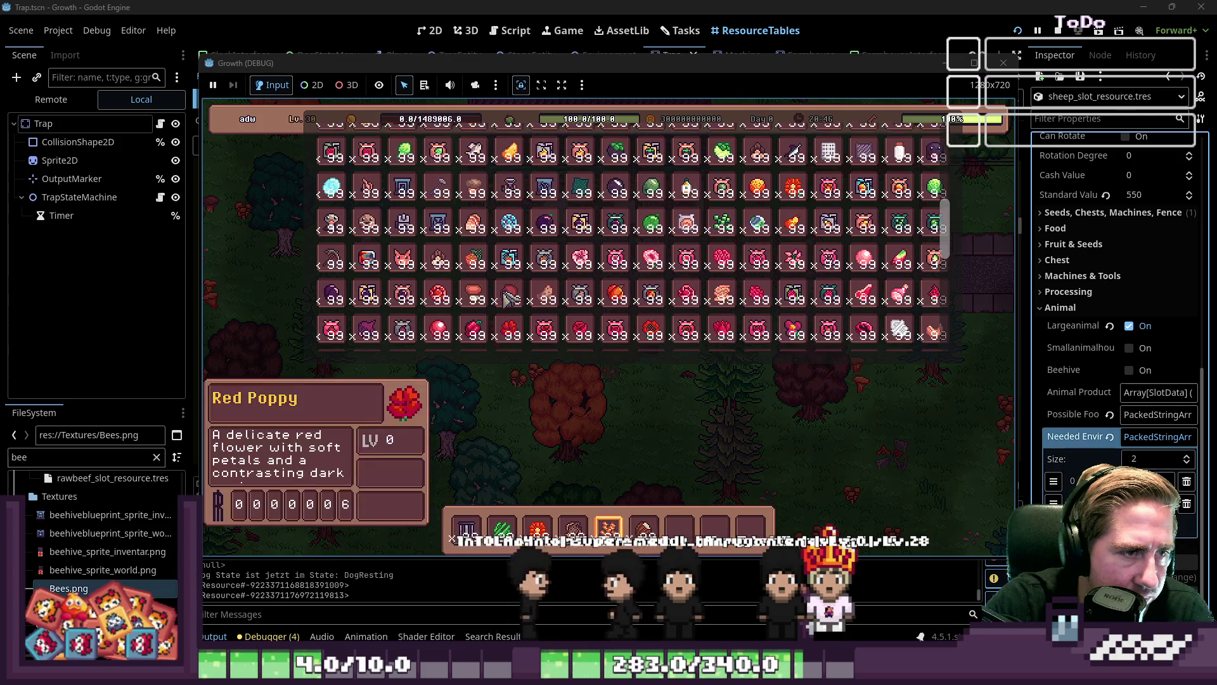
scroll(505, 297, "up", 1)
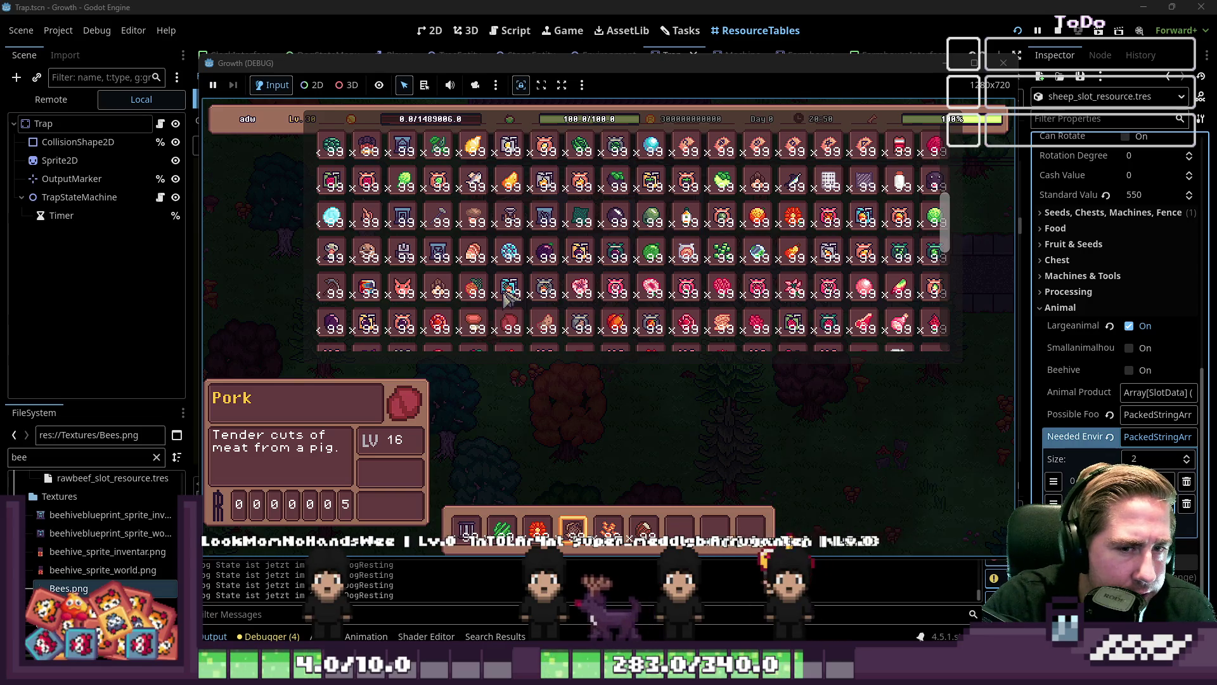
scroll(505, 296, "up", 3)
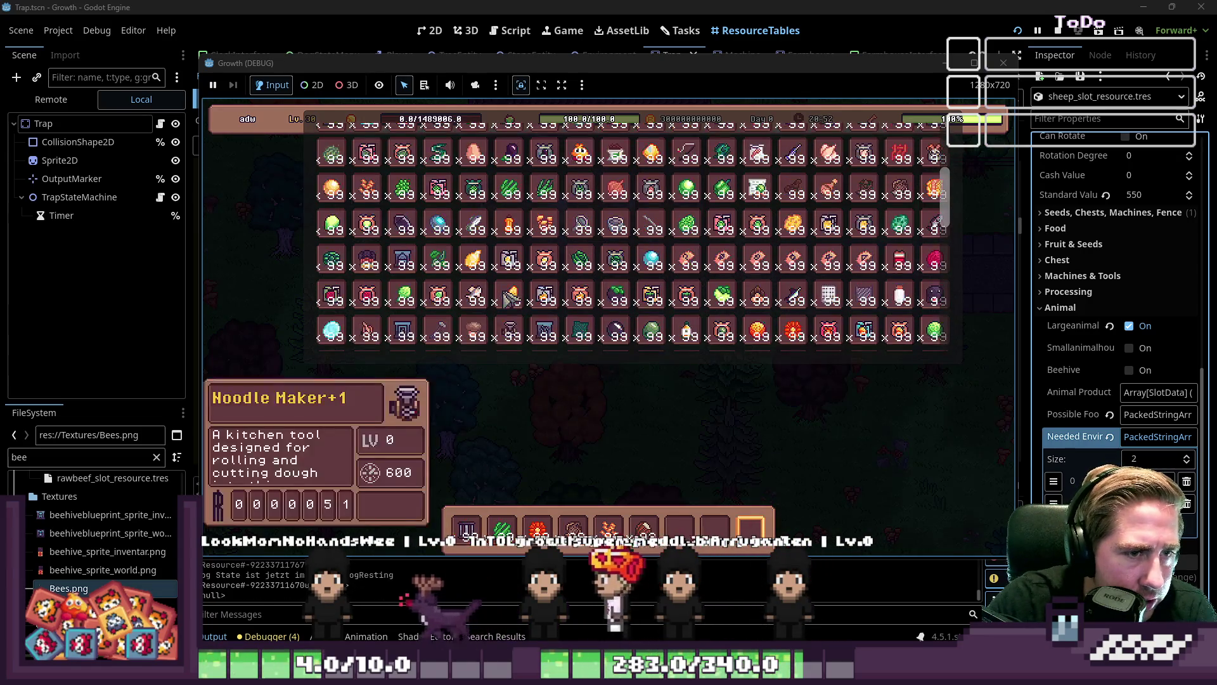
scroll(505, 297, "up", 1)
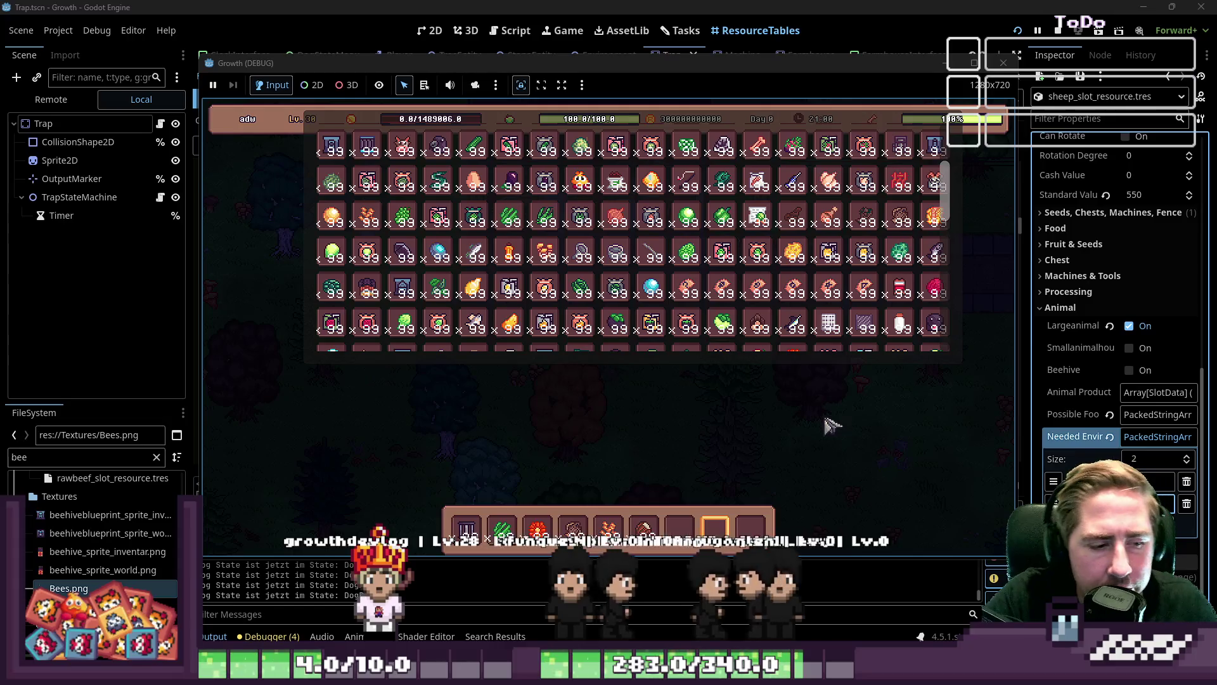
left_click(790, 396)
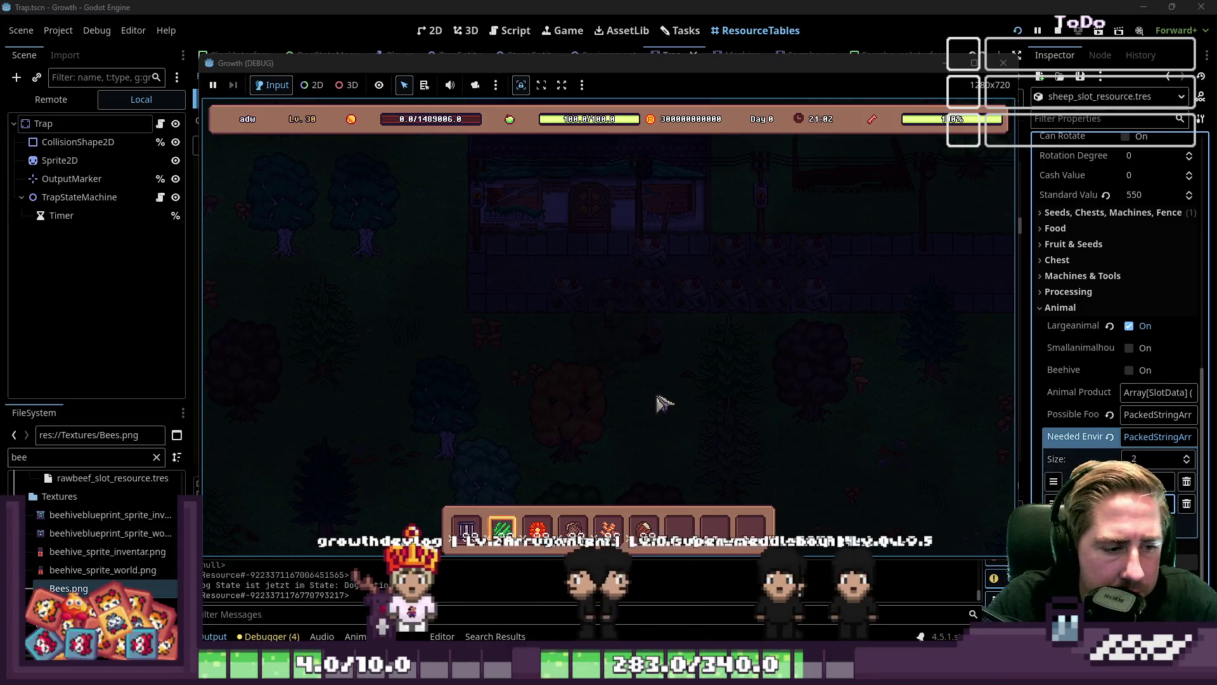
Look over the resource table editor, then return to the running game
scroll(660, 399, "up", 1)
key("alt+Tab")
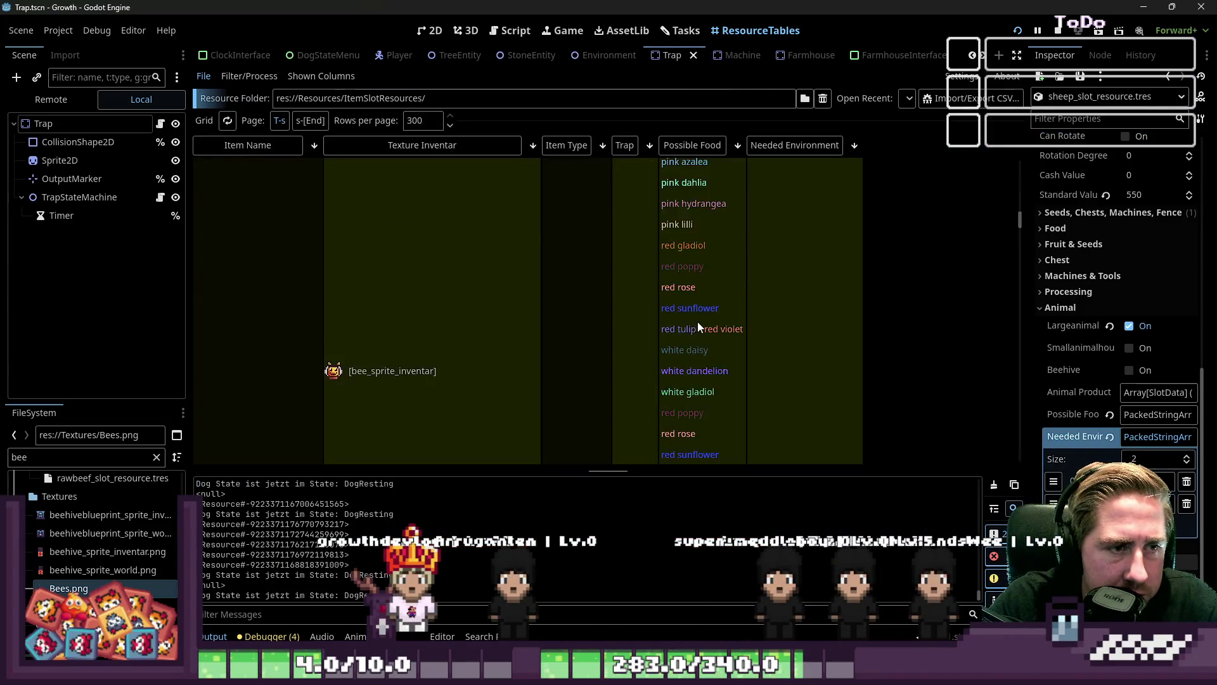
scroll(697, 322, "down", 5)
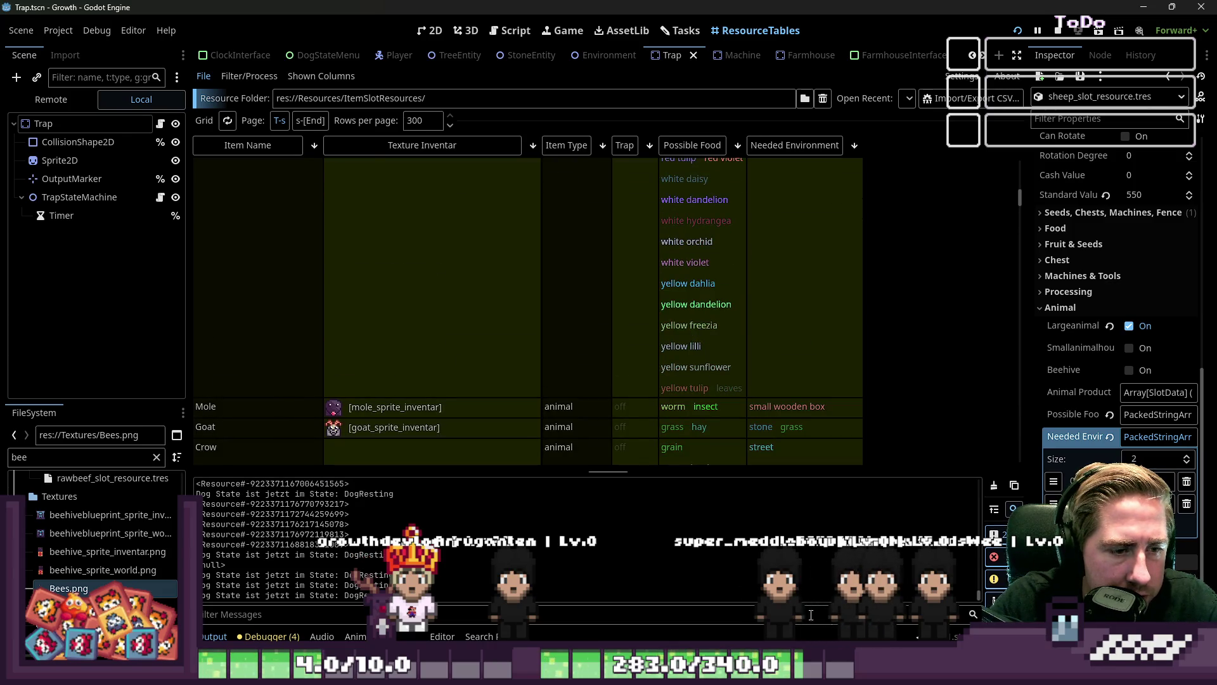
key("alt+Tab")
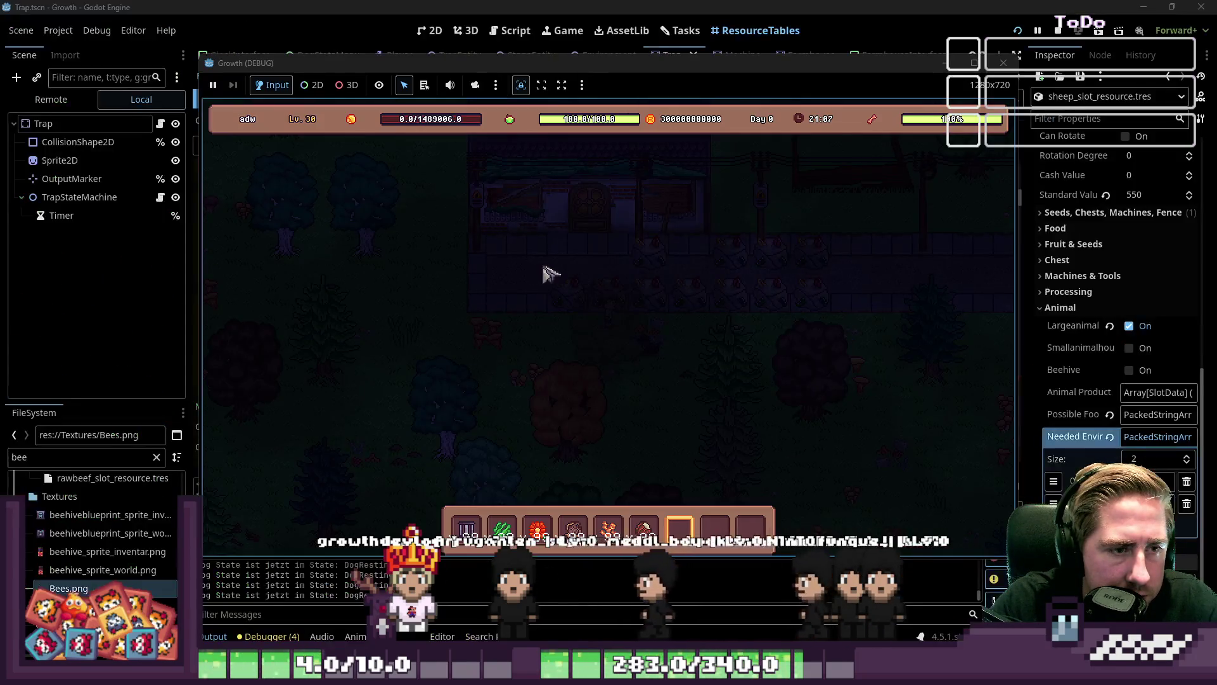
Walk the character across the map to the lit house by the street
key("a")
key("1")
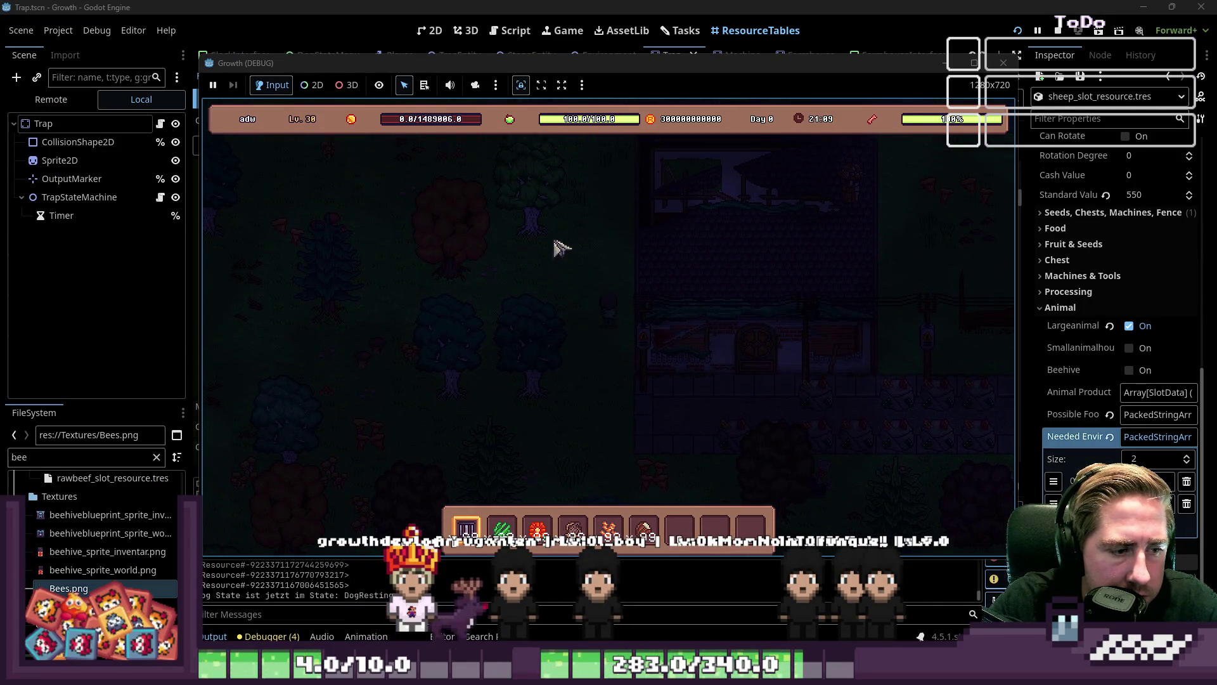
key("w")
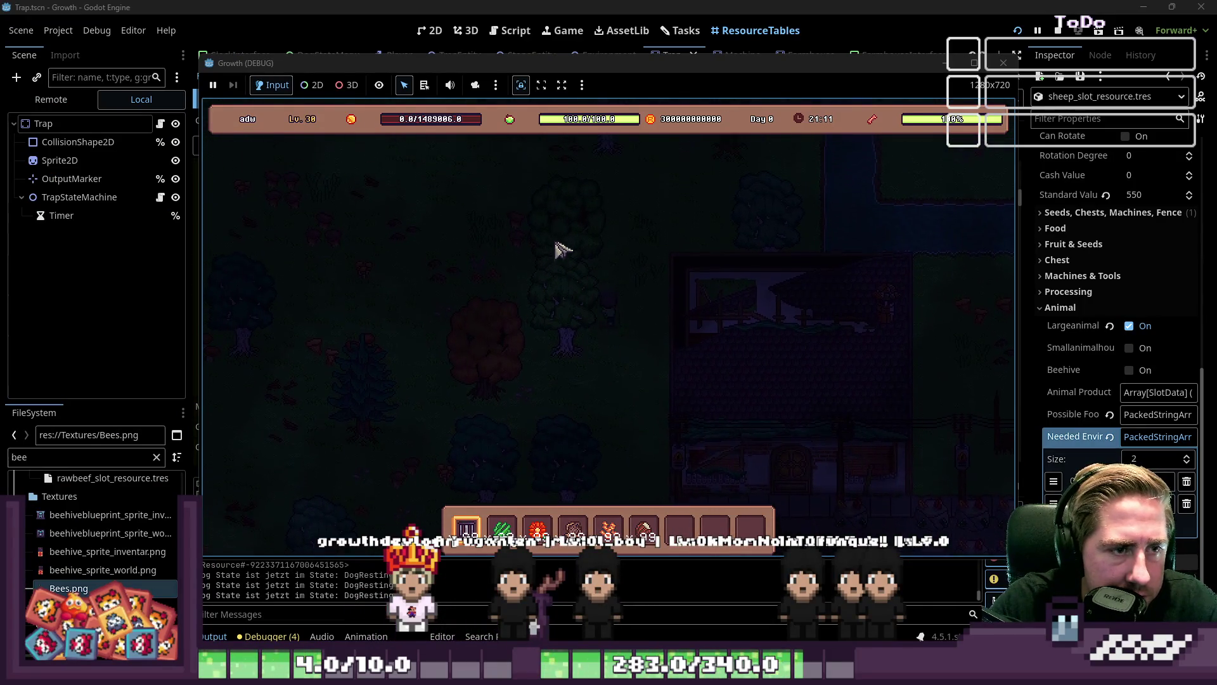
key("d")
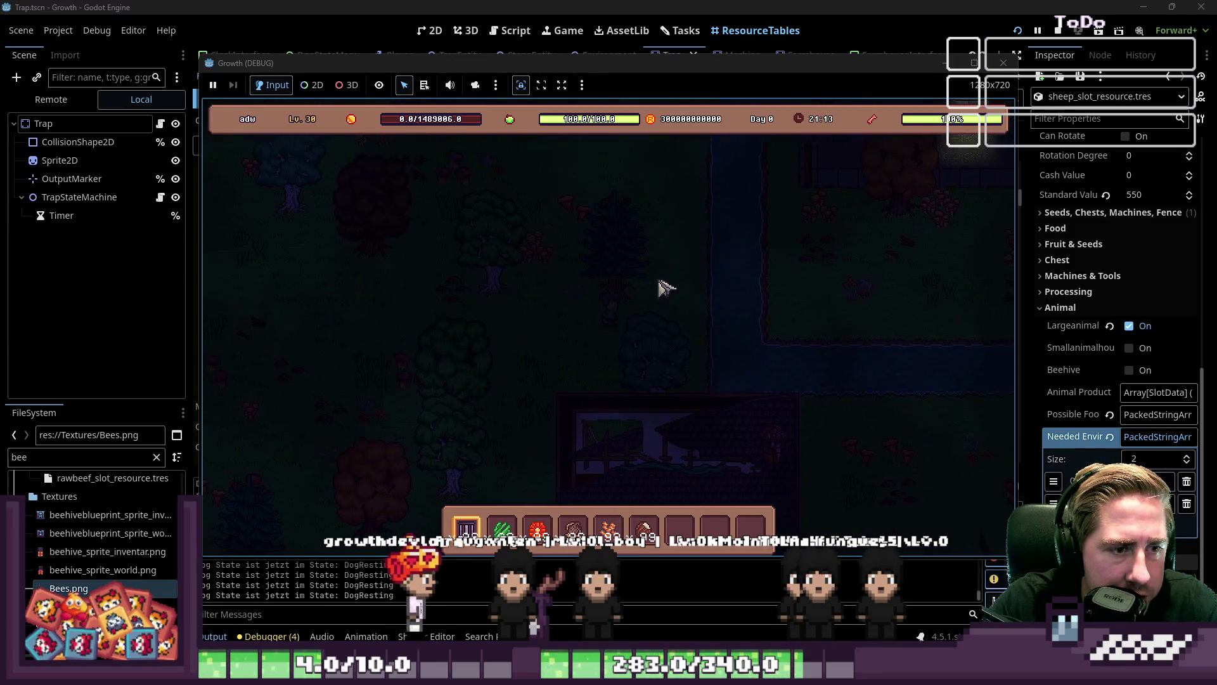
key("s")
key("d")
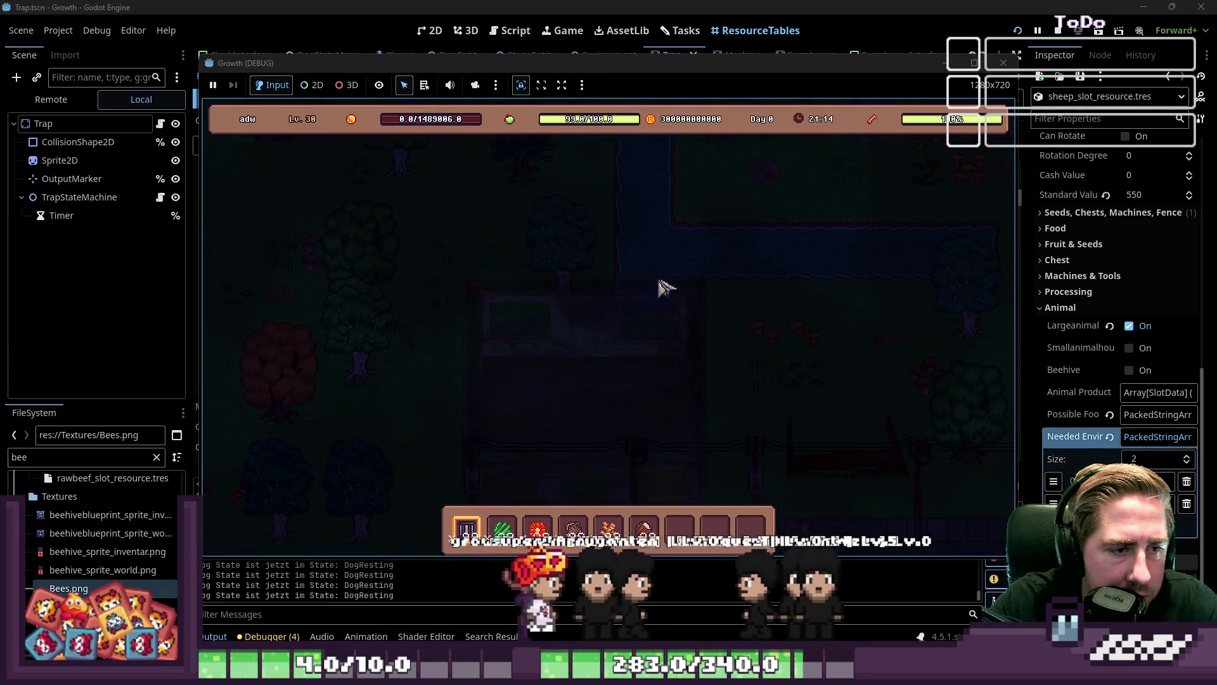
key("d")
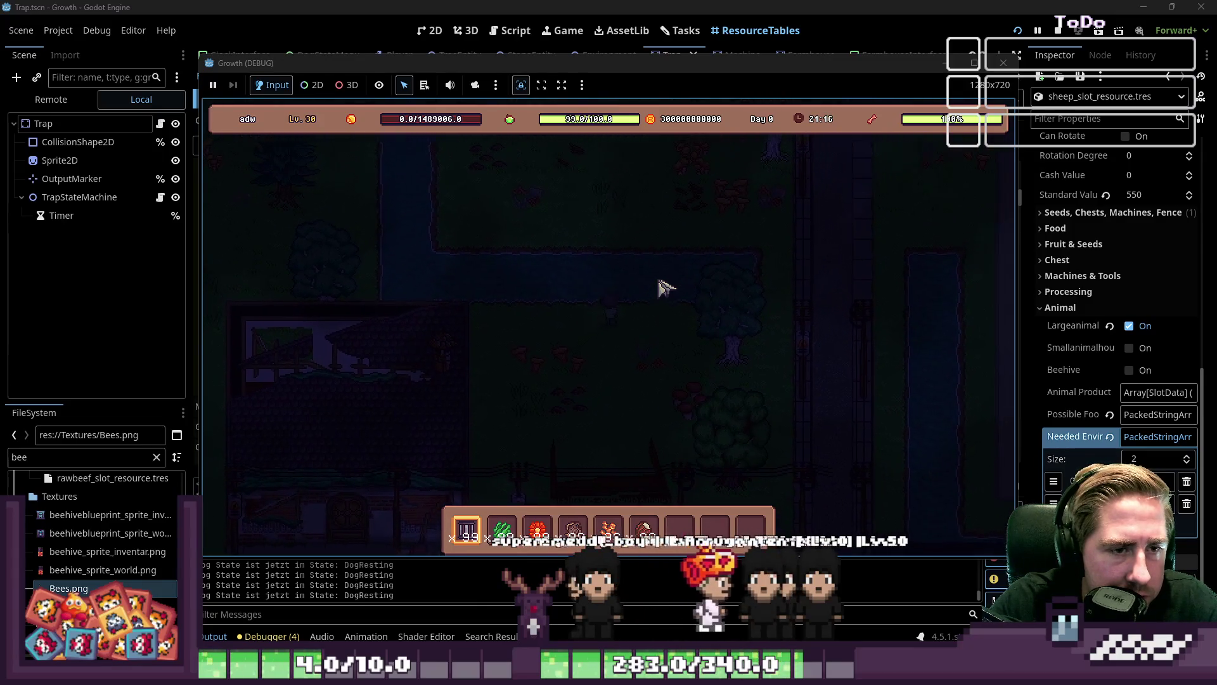
key("d")
key("w")
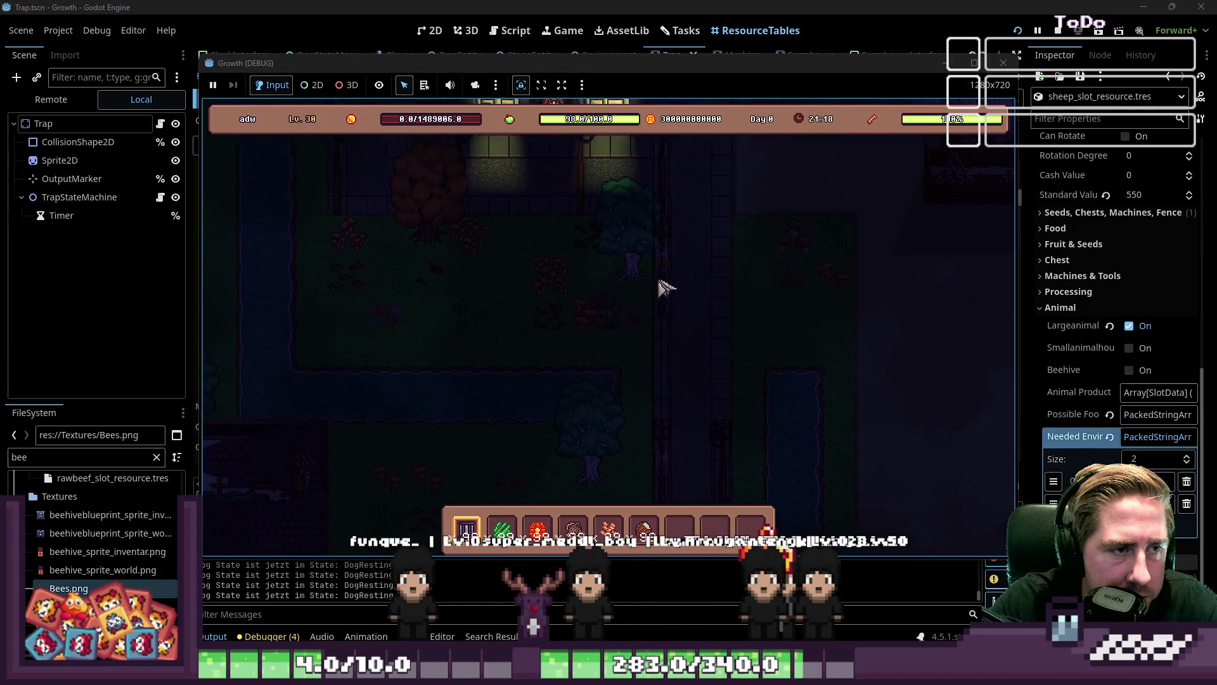
key("a")
key("w")
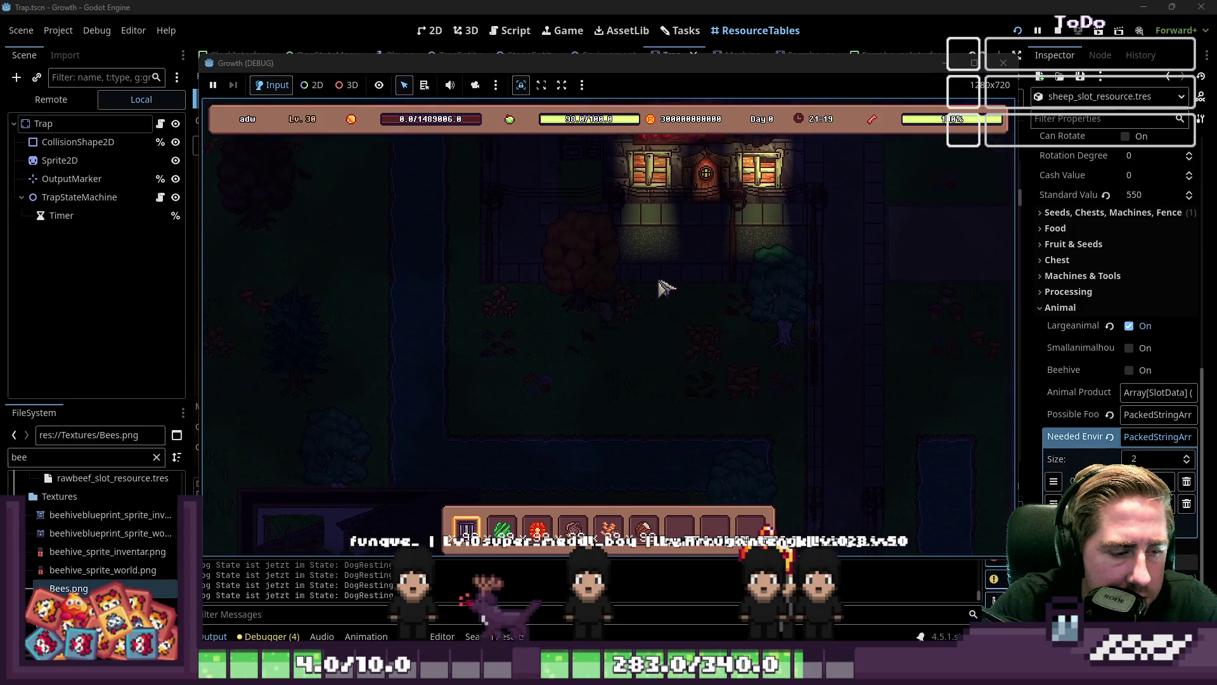
key("q")
key("q")
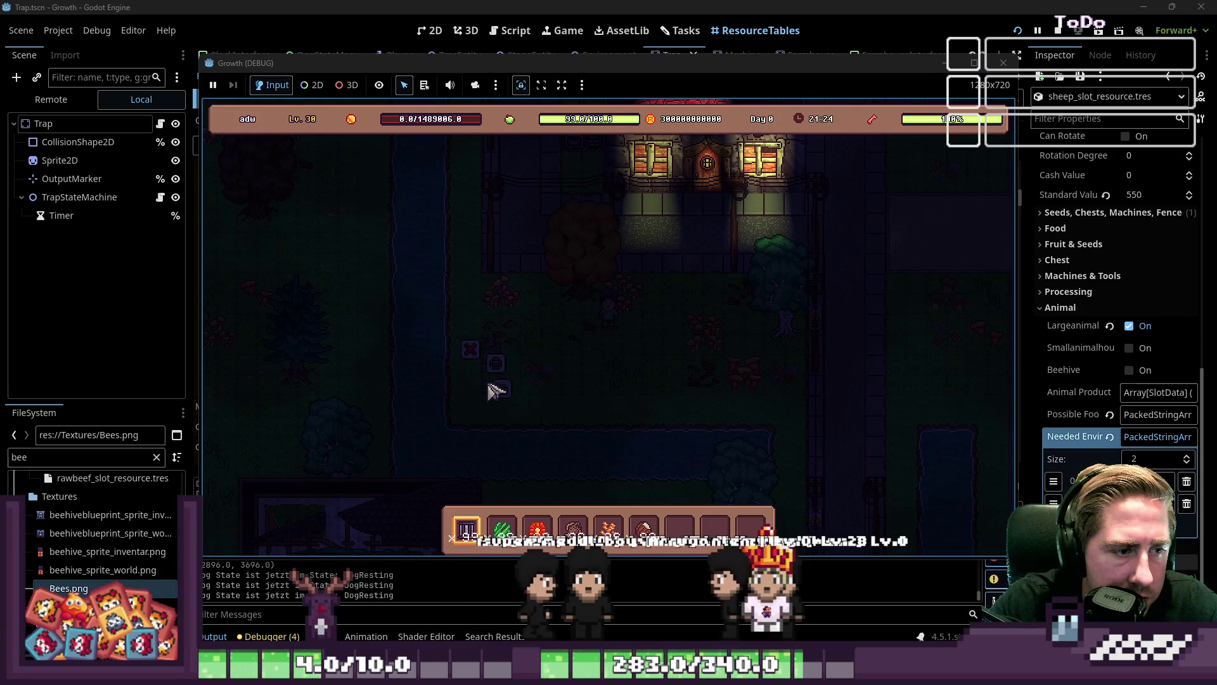
Place a trap on the street and bait it with Roasted Hazelnuts
left_click(563, 366)
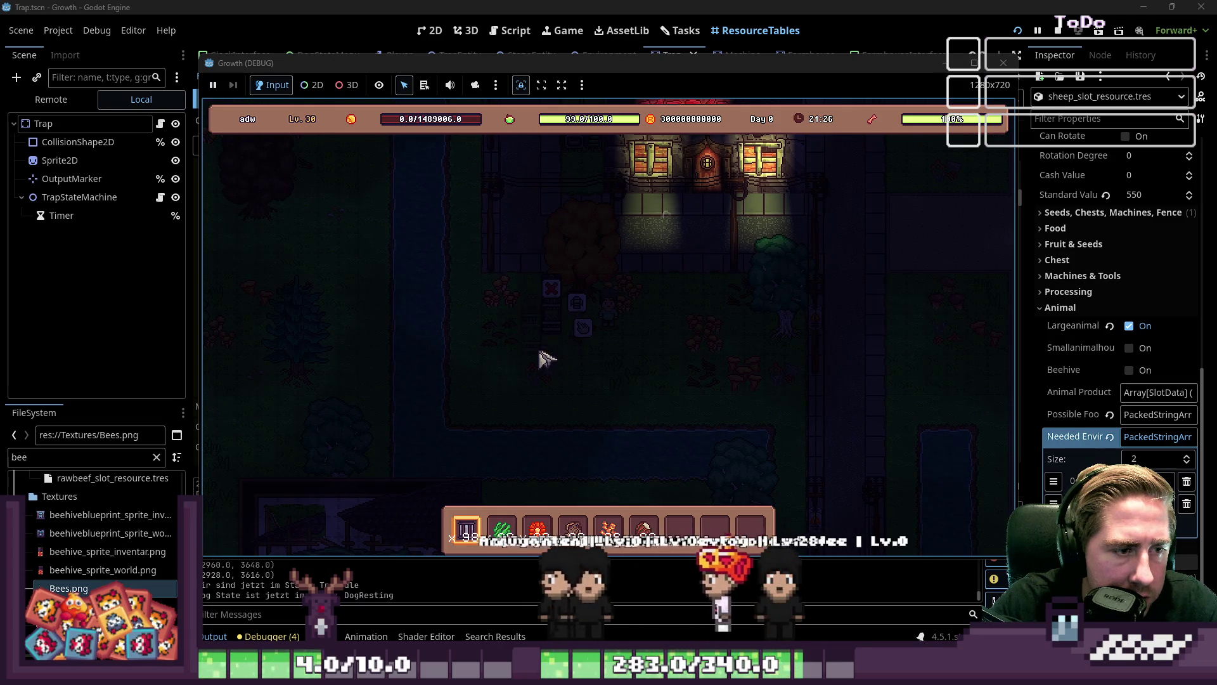
left_click(660, 393)
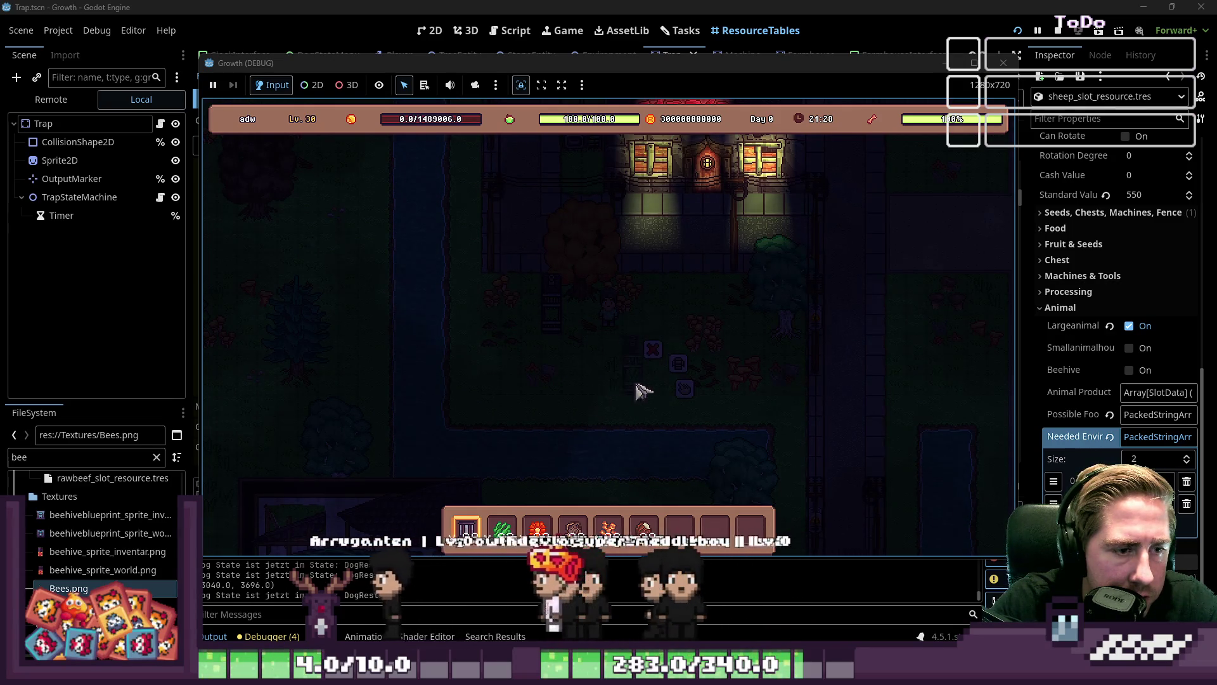
left_click(580, 392)
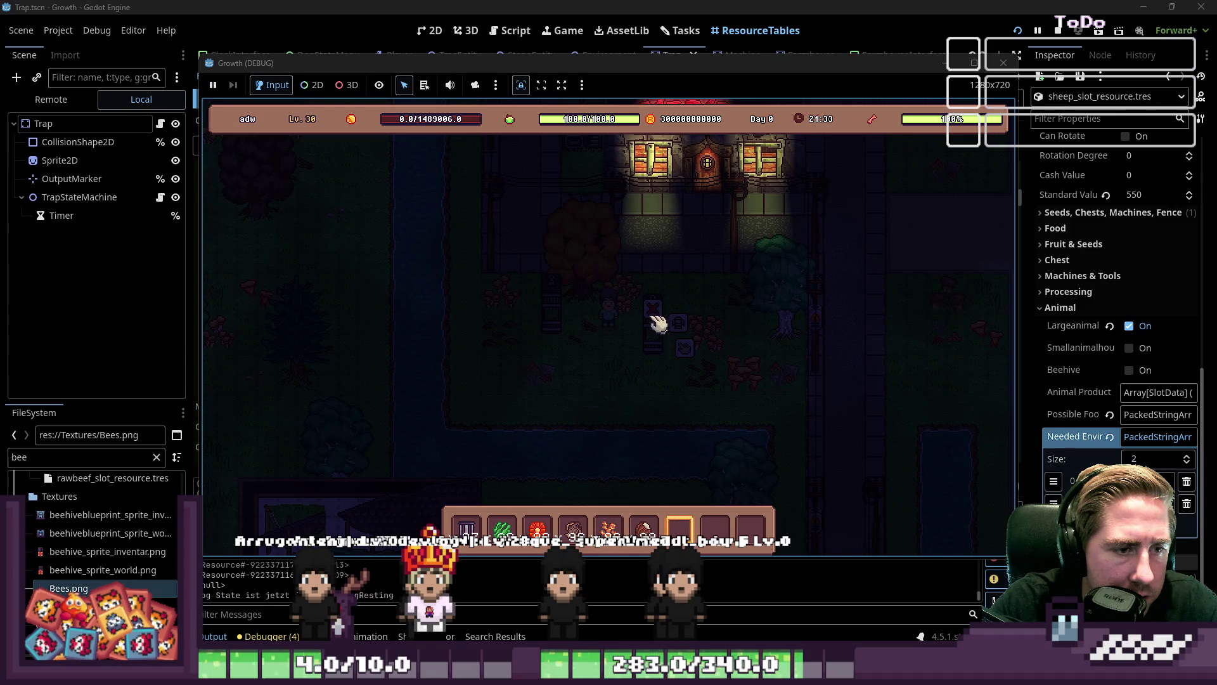
left_click(688, 352)
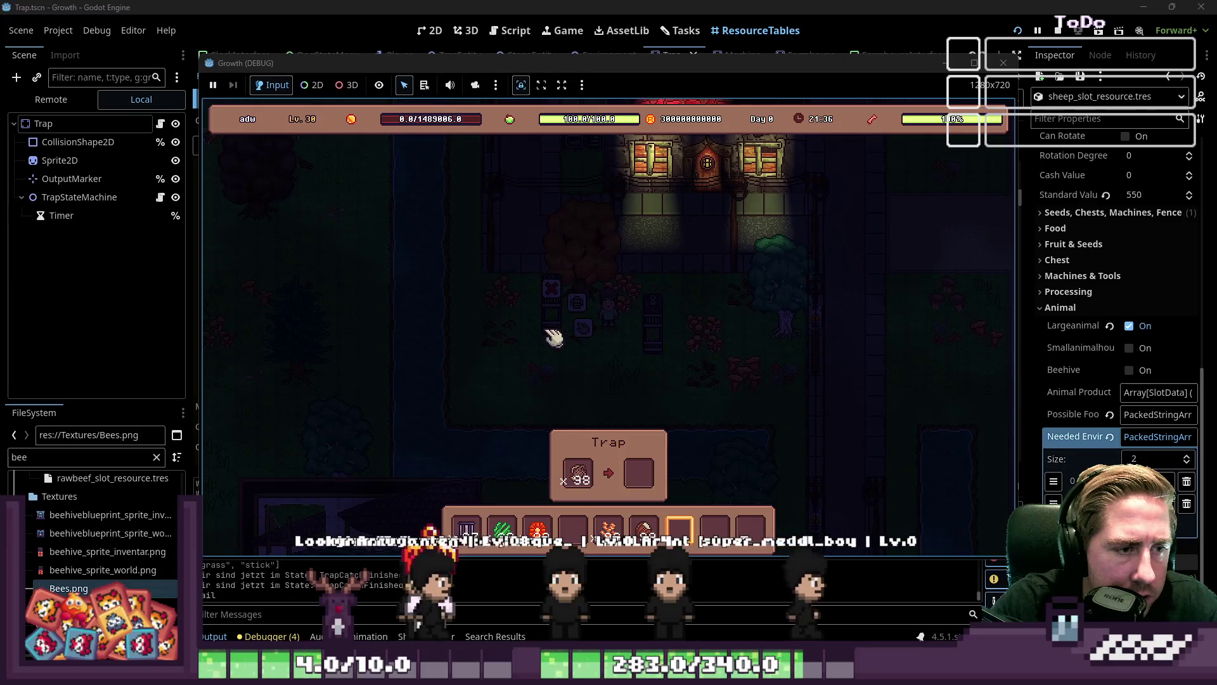
left_click(640, 532)
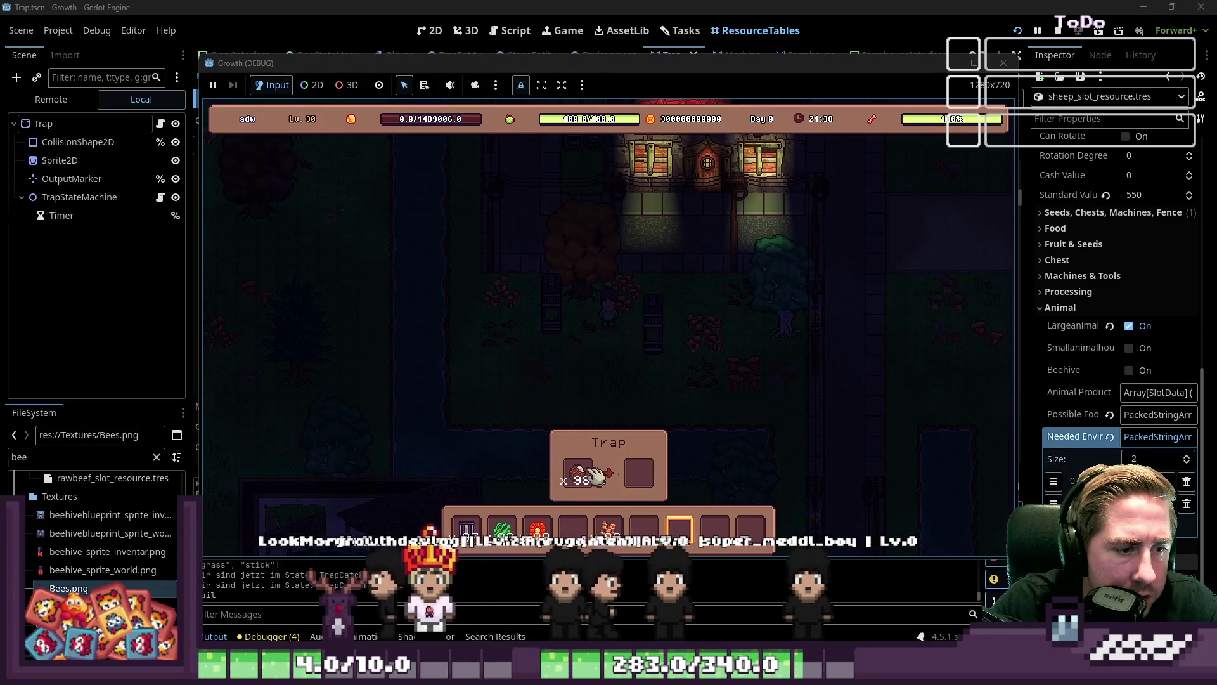
key("i")
key("i")
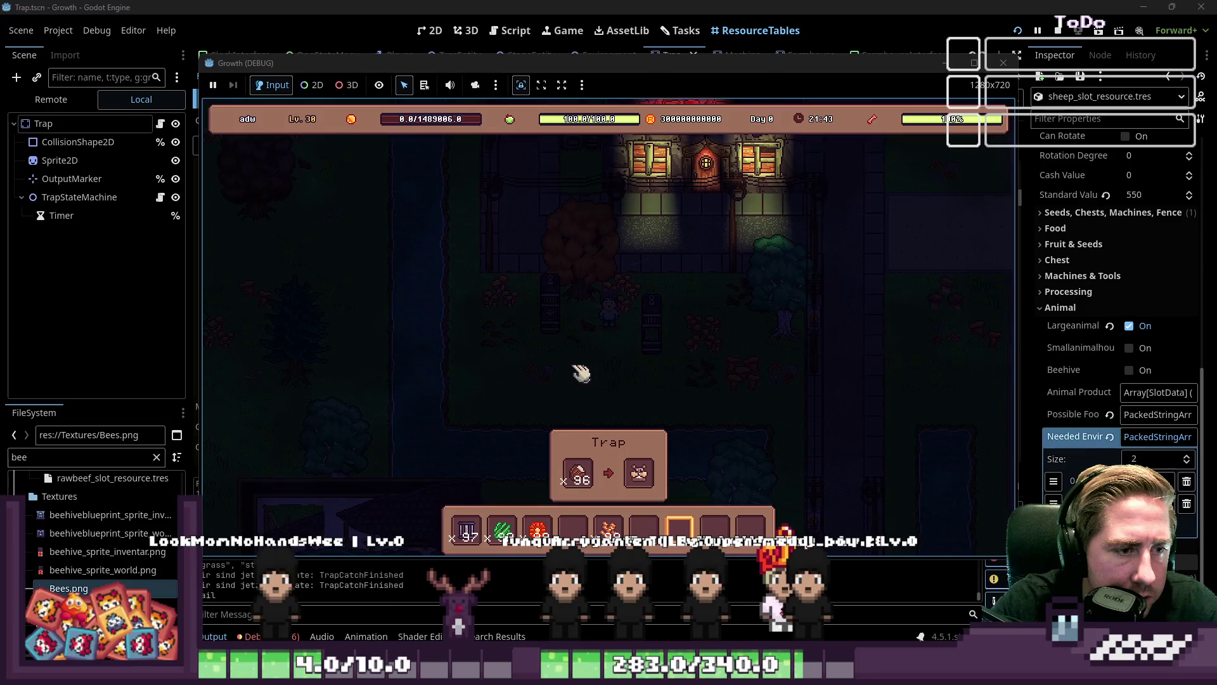
key("s")
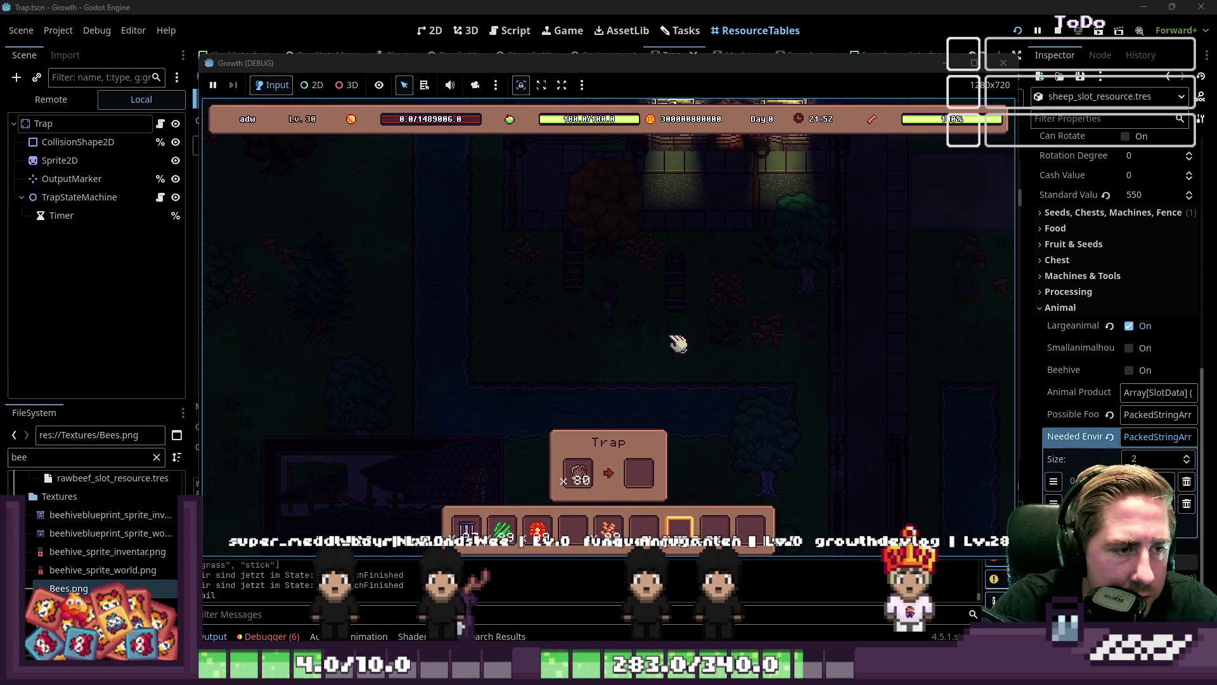
Replace the hazelnut bait in the trap with the Halibut stack
key("1")
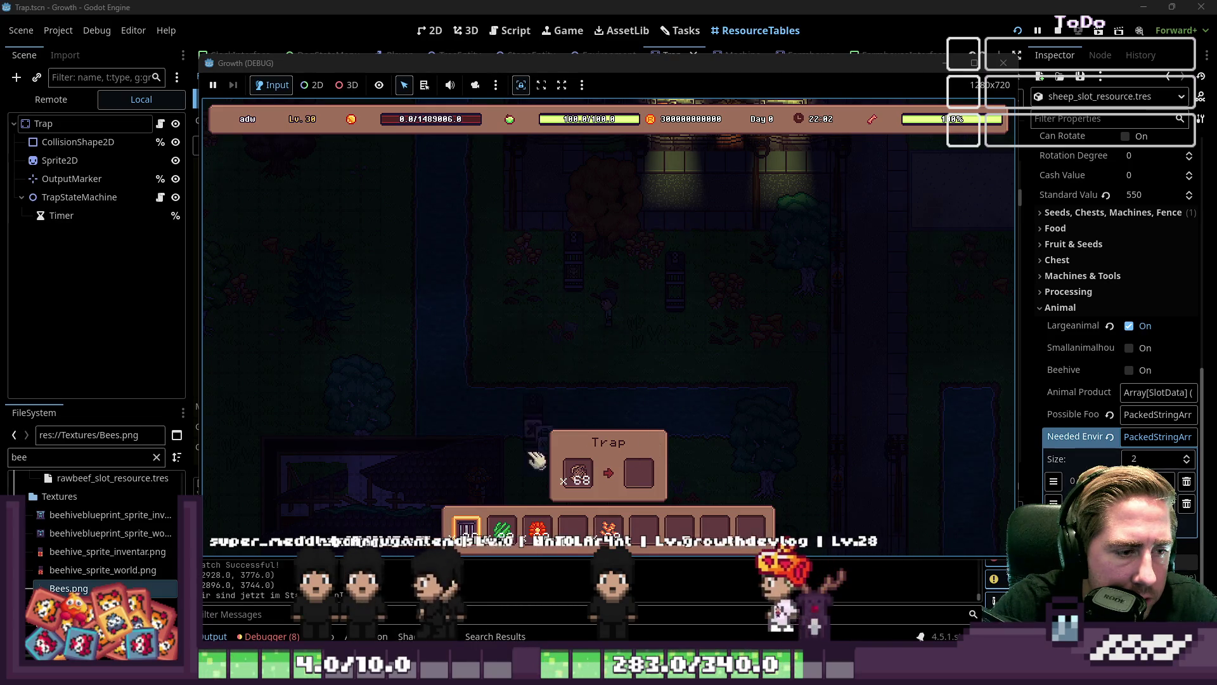
key("4")
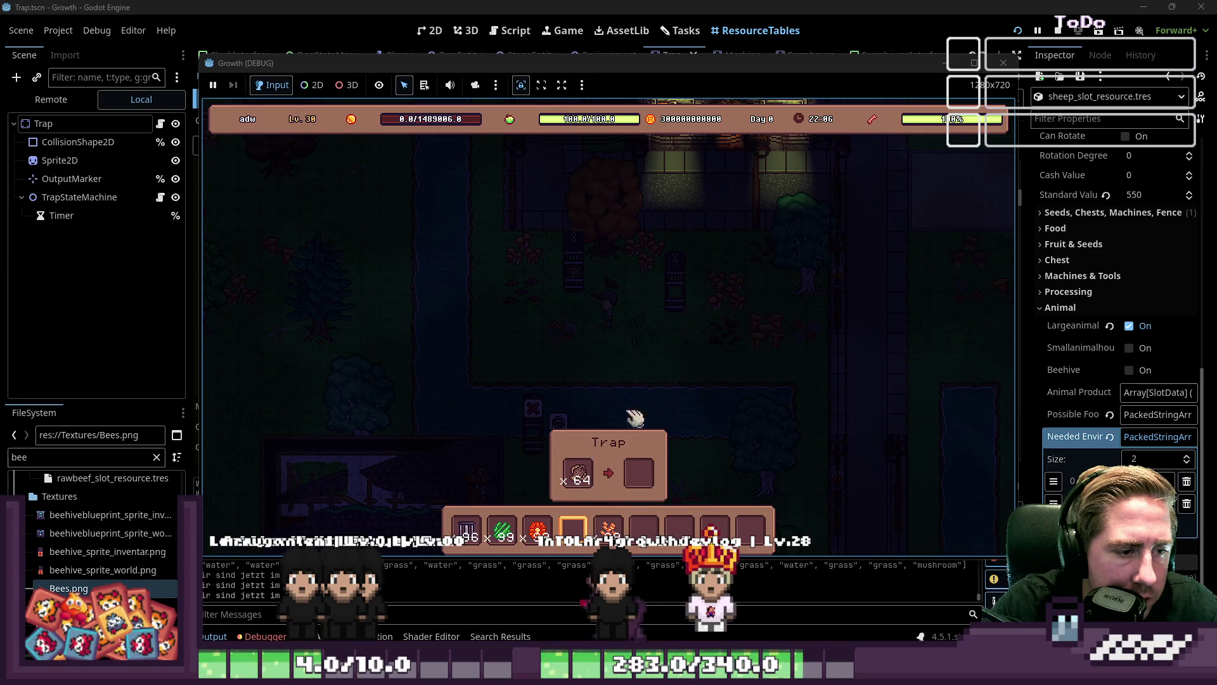
left_click(578, 472)
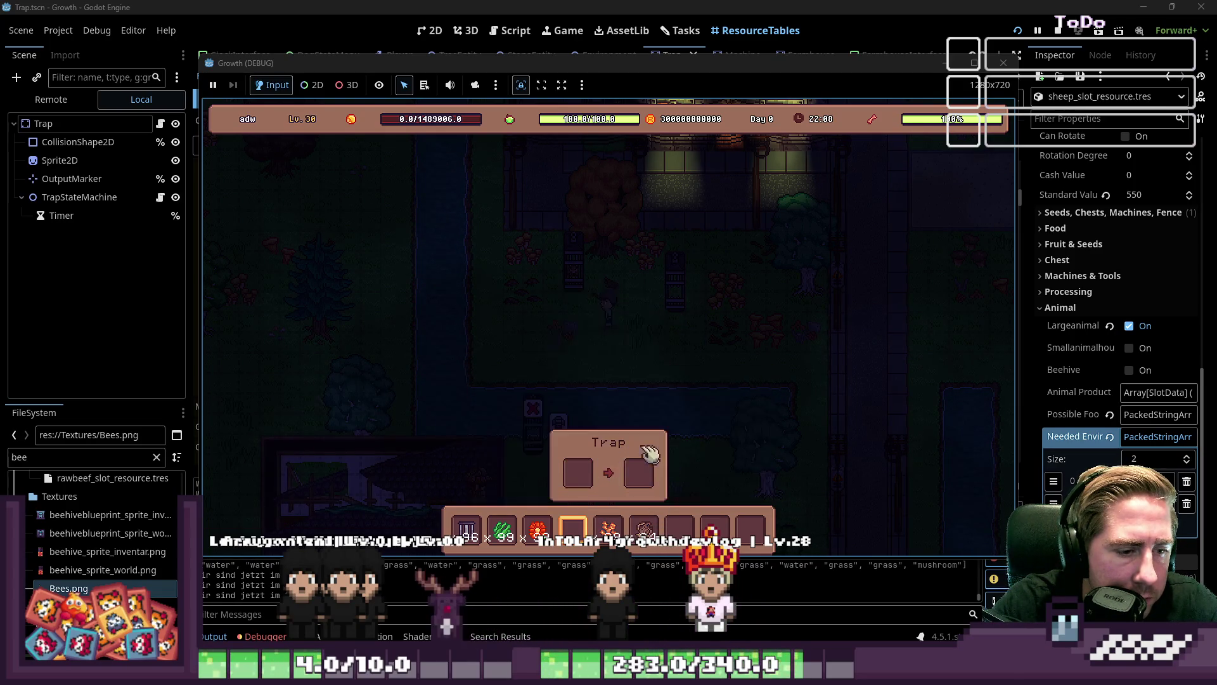
key("i")
key("i")
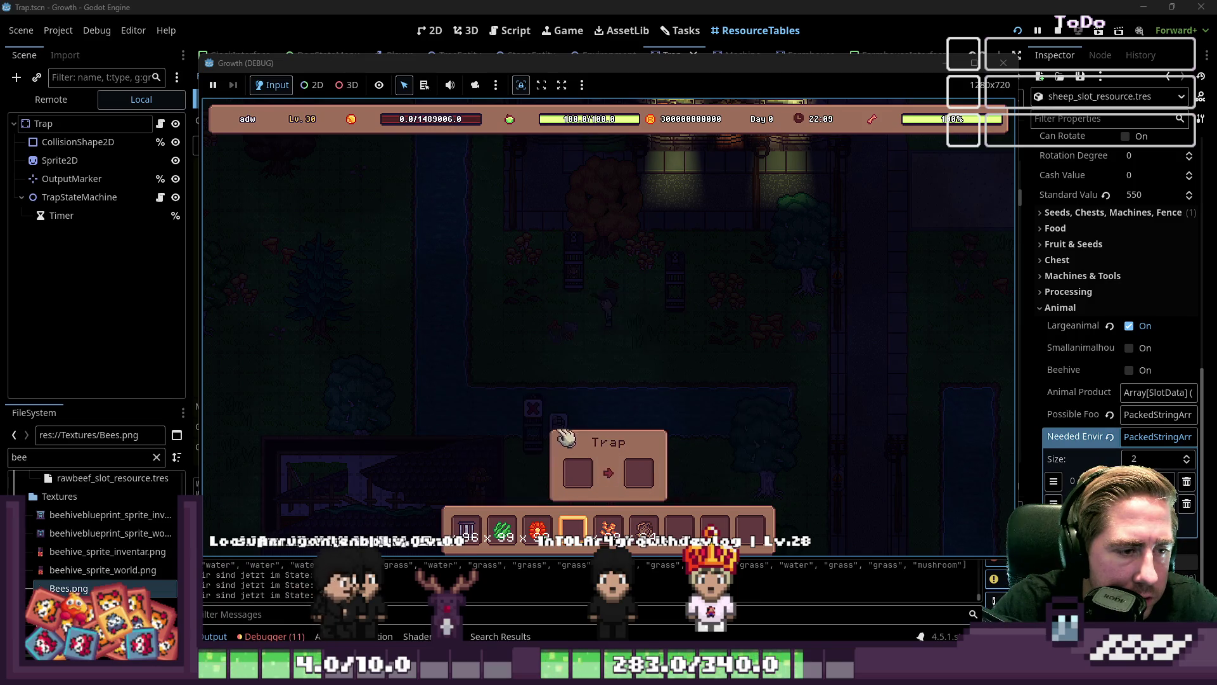
key("s")
key("d")
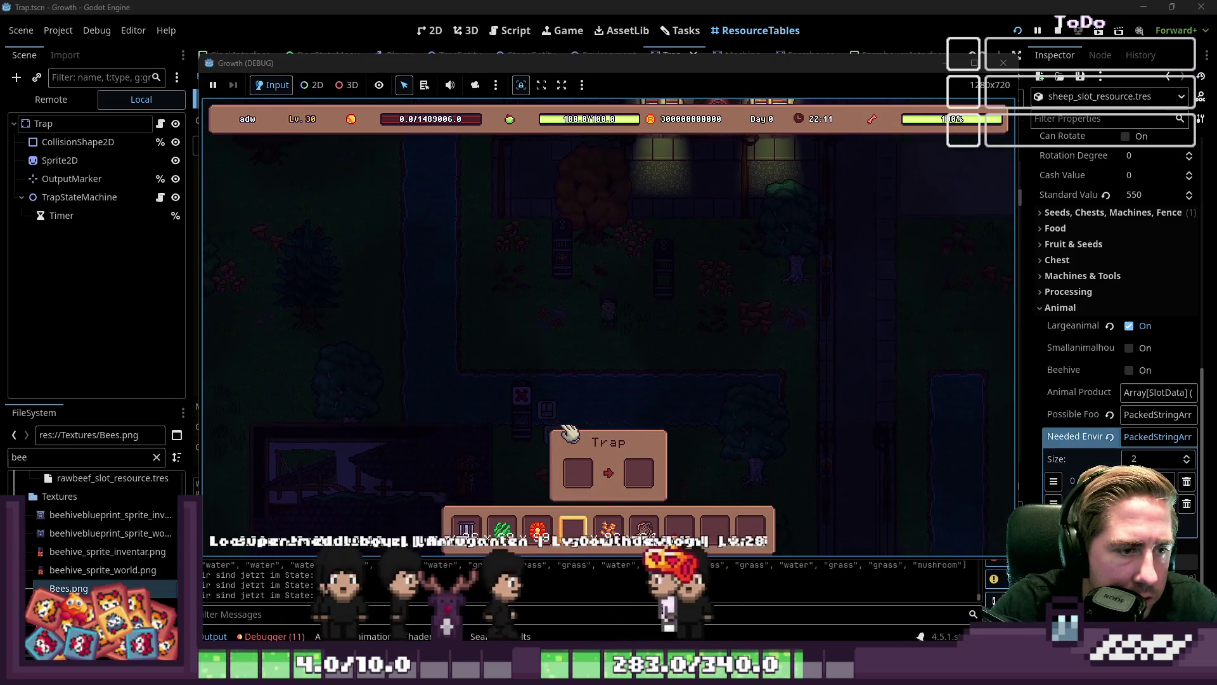
left_click(644, 526)
left_click(598, 492)
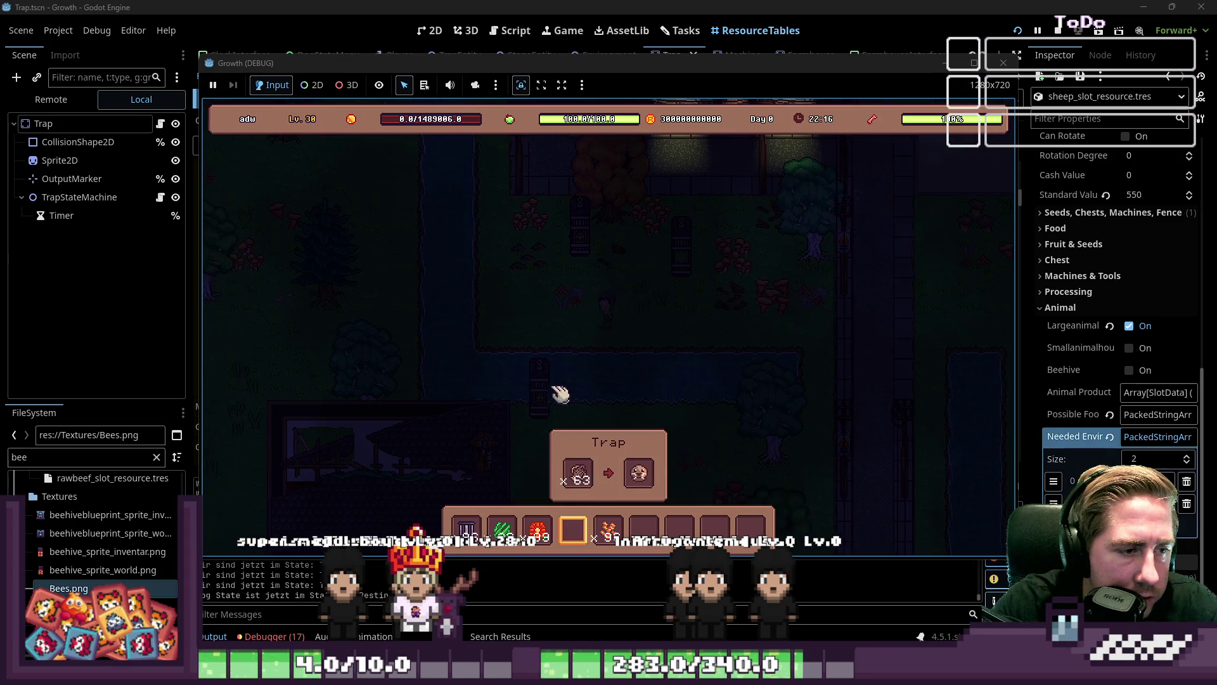
Walk toward the house and load the grass stack into the trap instead
key("a")
key("w")
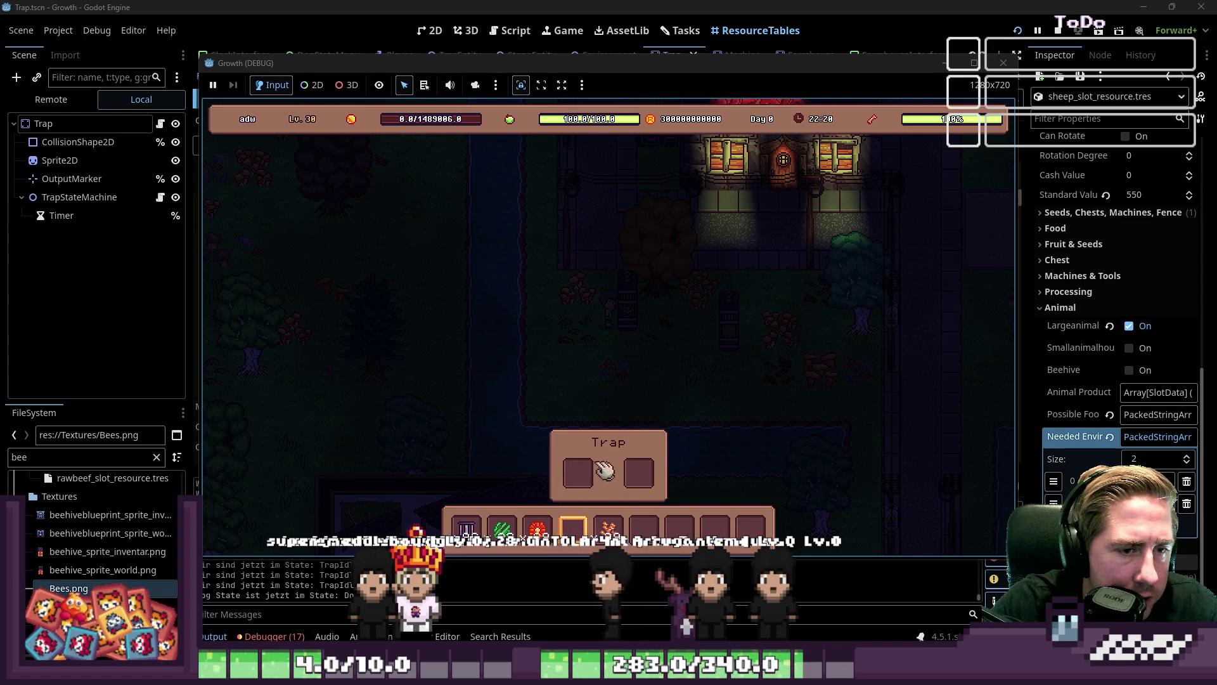
left_click(502, 529)
left_click(566, 488)
Check the inventory and the full all-items grid, then return to the game
key("i")
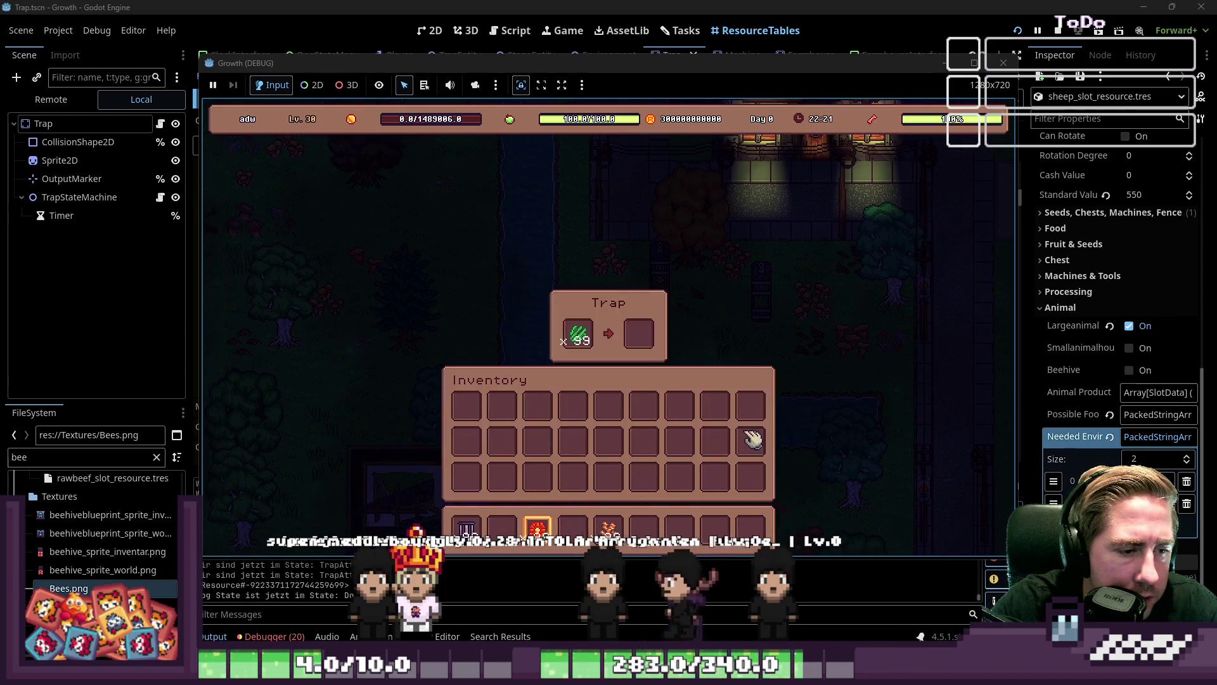
key("i")
key("F1")
scroll(769, 203, "up", 5)
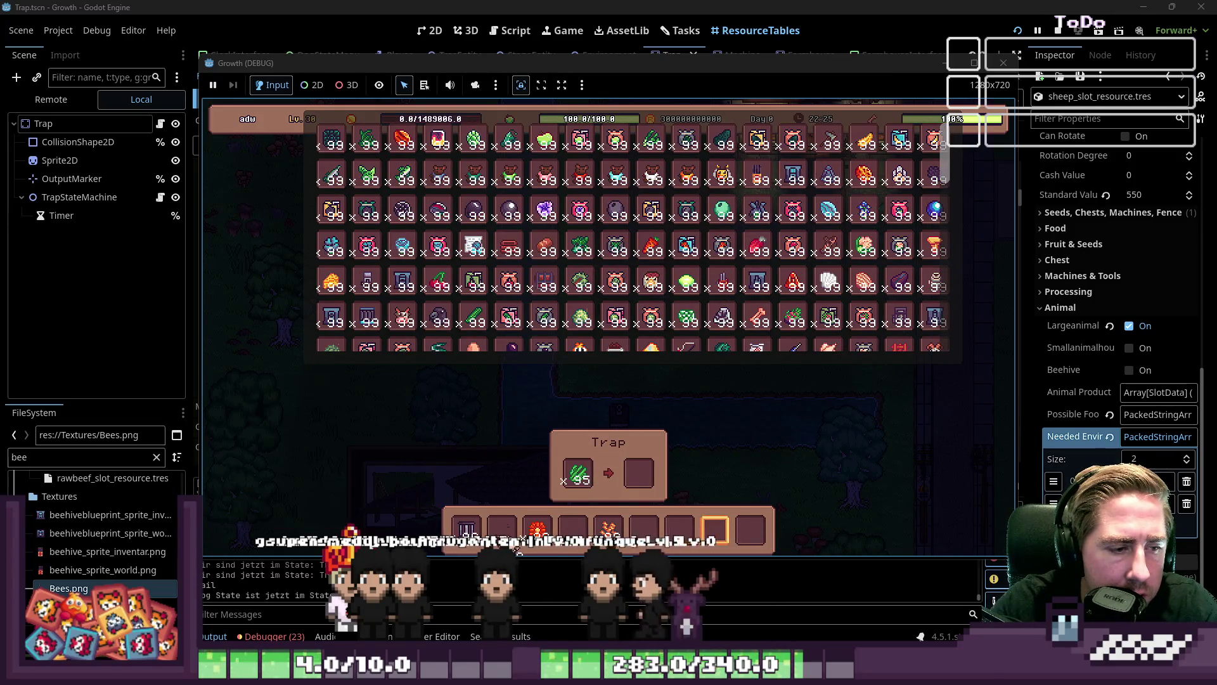
key("e")
Walk up toward NEO'S shop and back down to the trap
key("2")
key("w")
key("d")
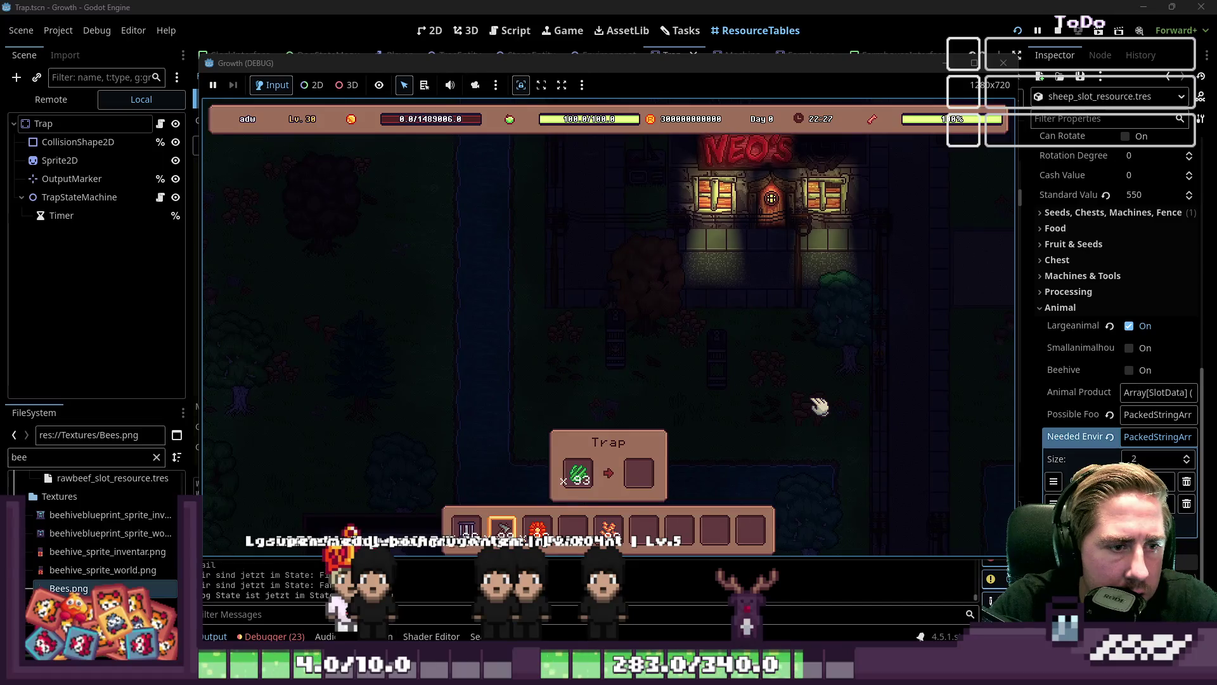
key("d")
key("s")
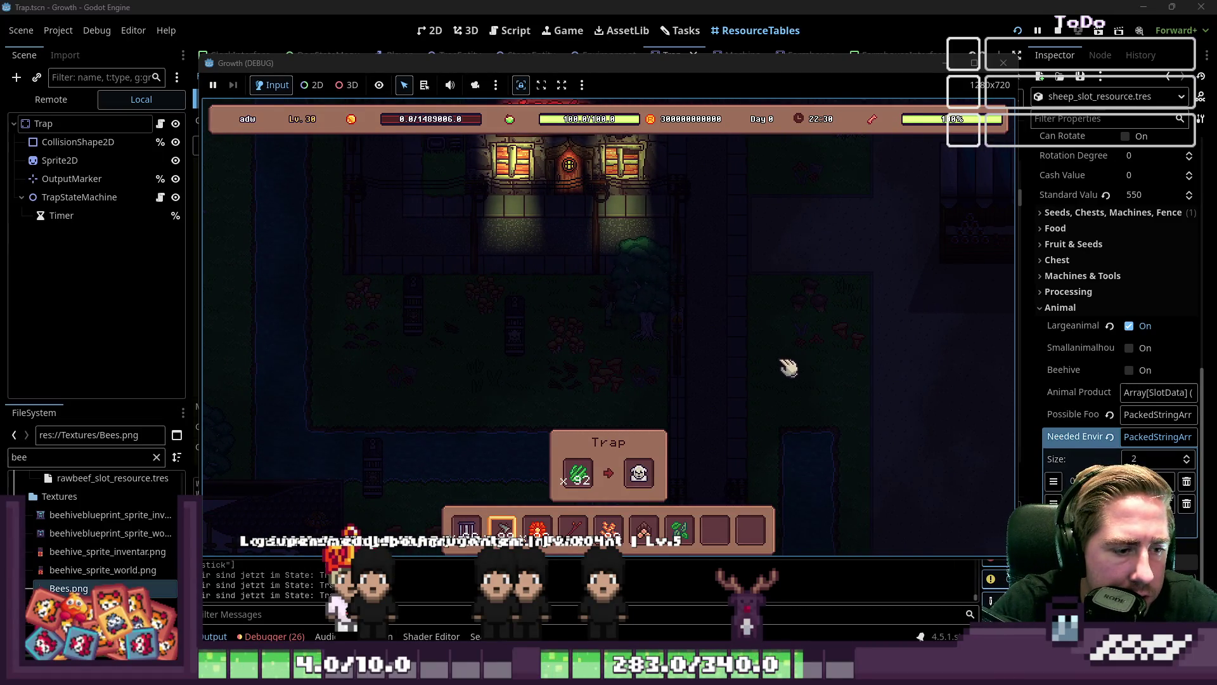
key("s")
key("1")
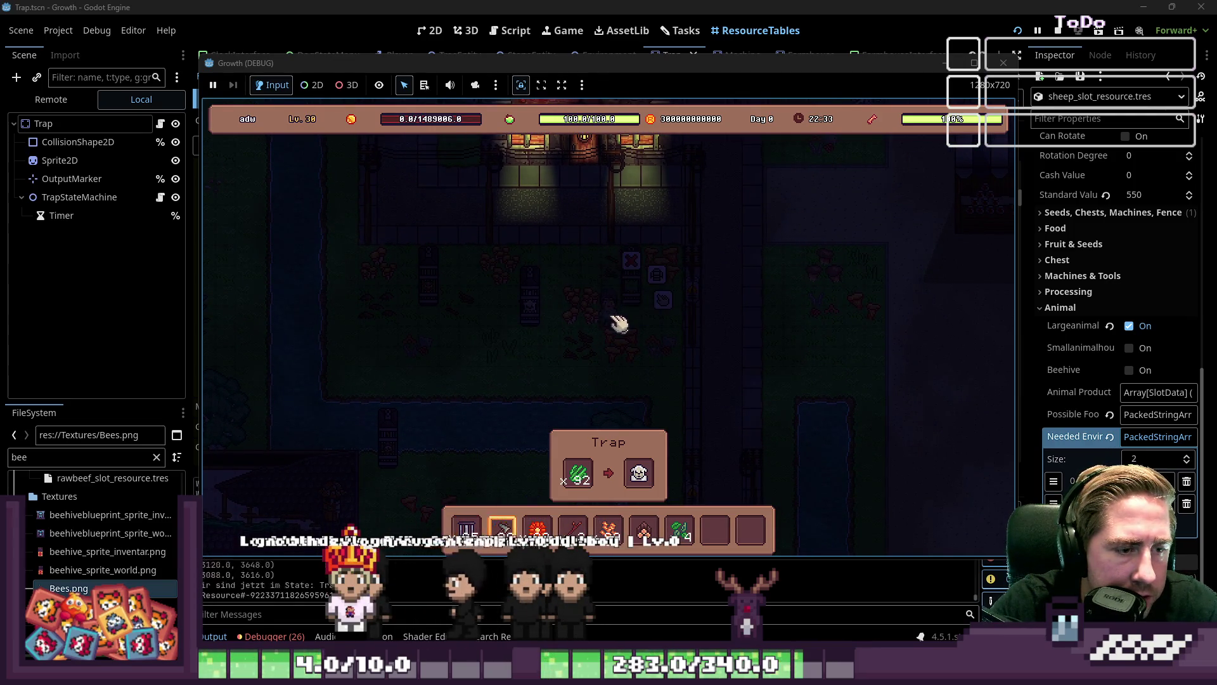
key("8")
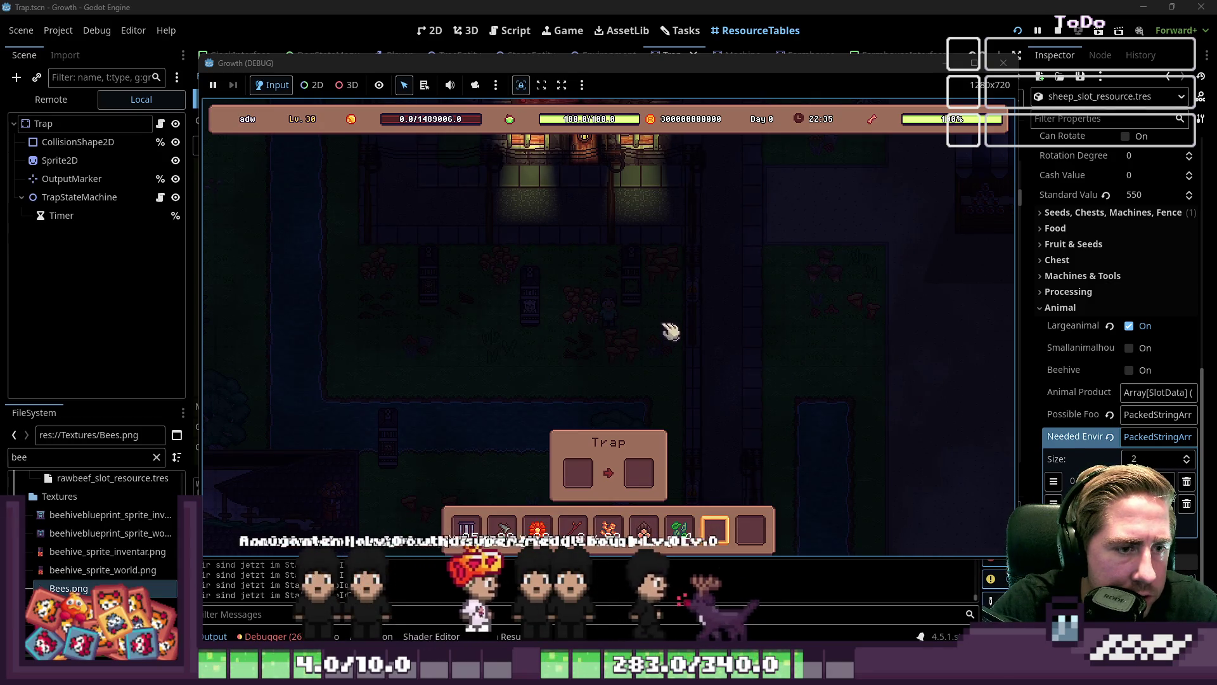
Collect the caught sheep, put the grass back as bait, and collect another sheep
left_click(633, 291)
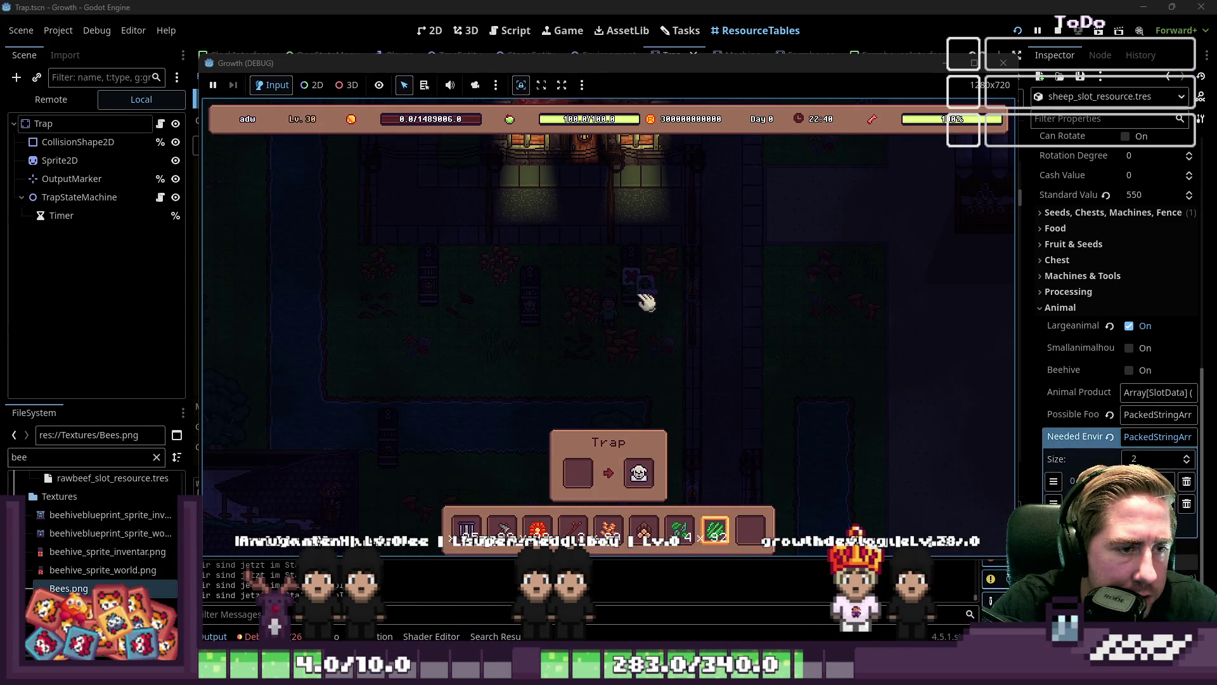
left_click(644, 471)
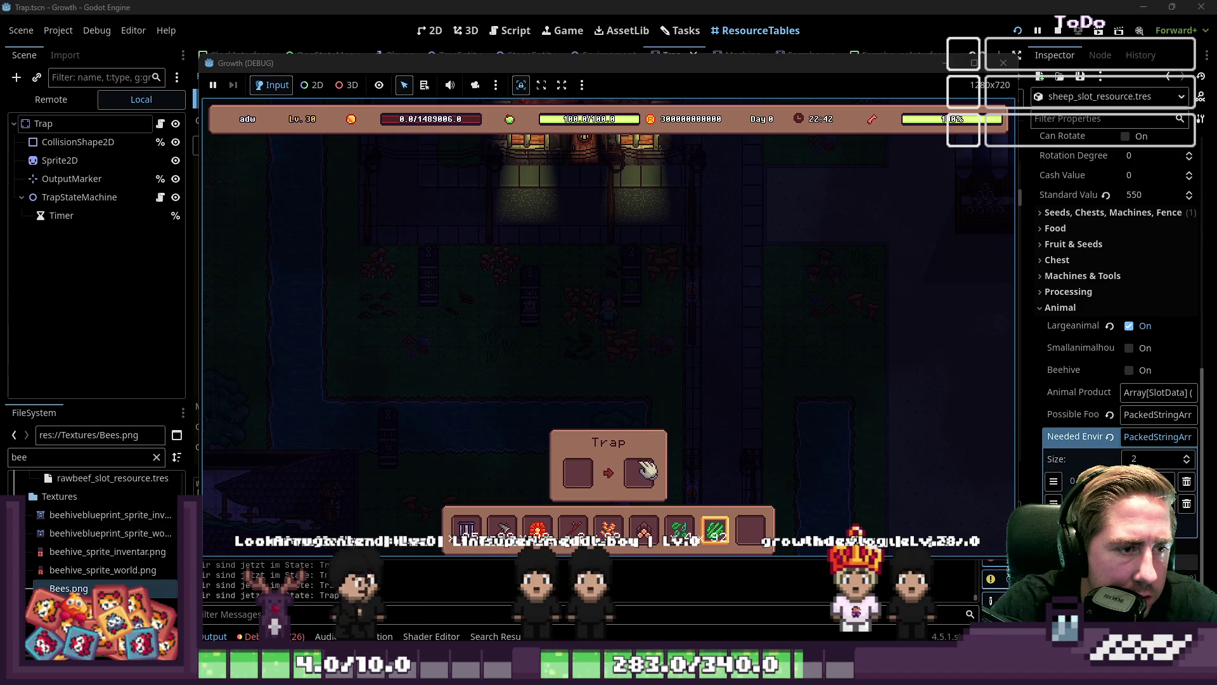
left_click_drag(716, 530, 580, 476)
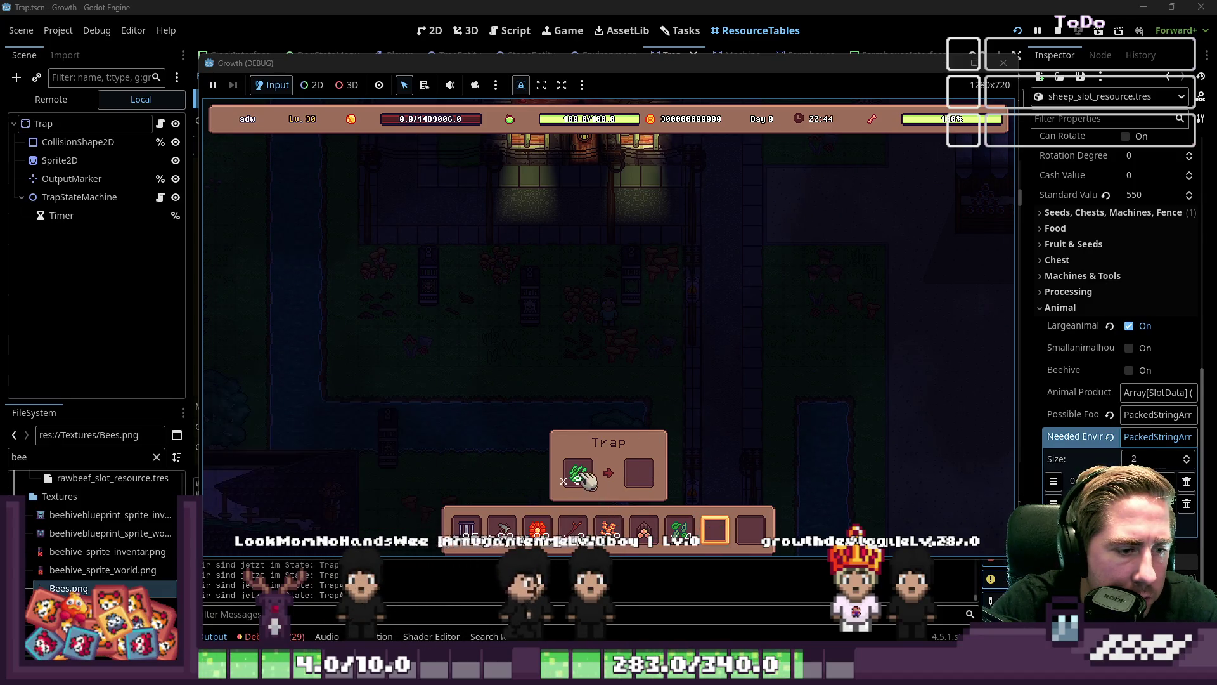
key("a")
key("s")
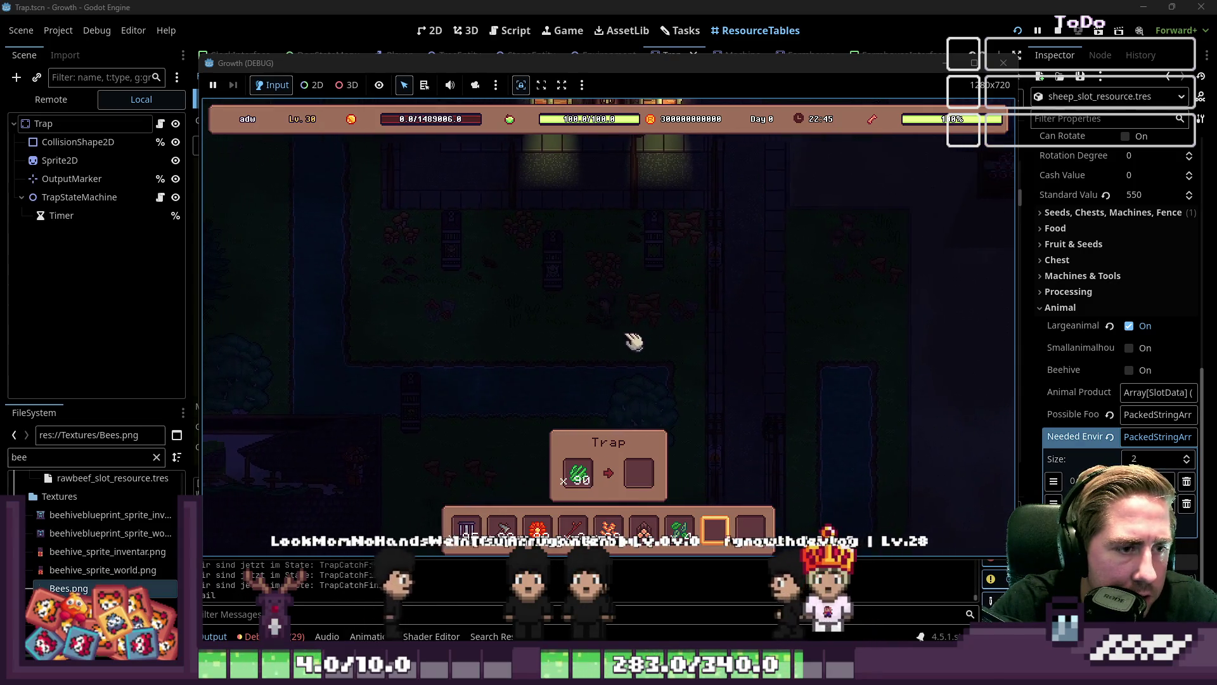
key("a")
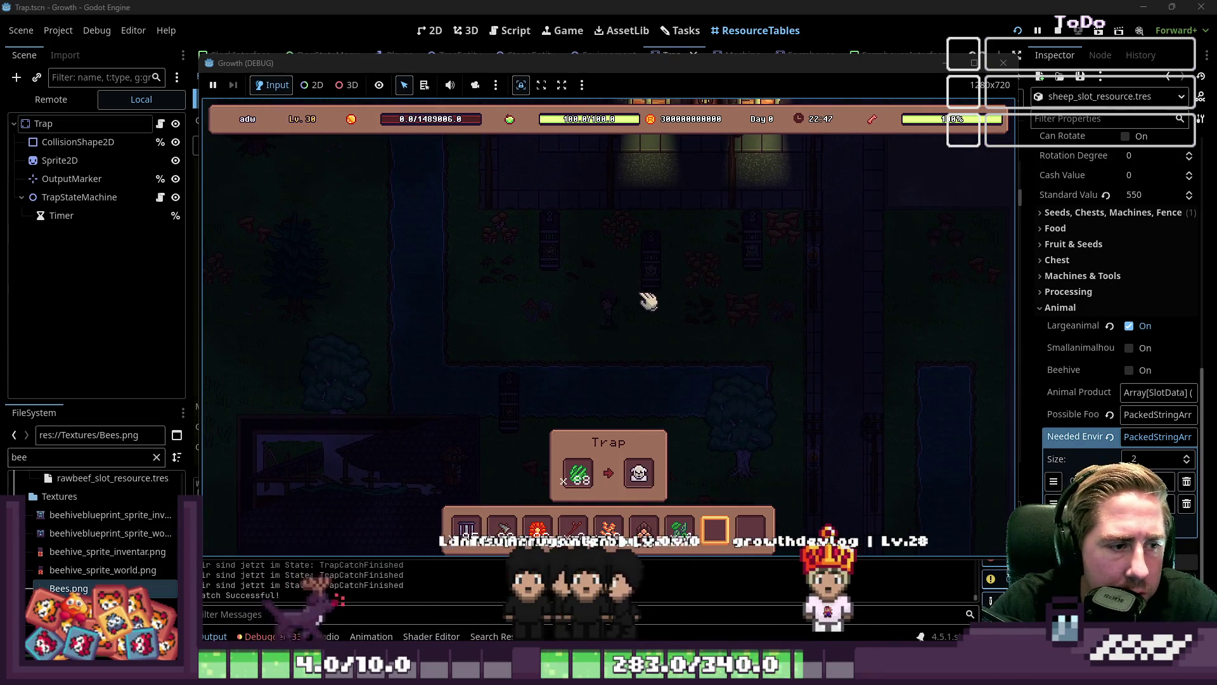
key("d")
left_click(638, 472)
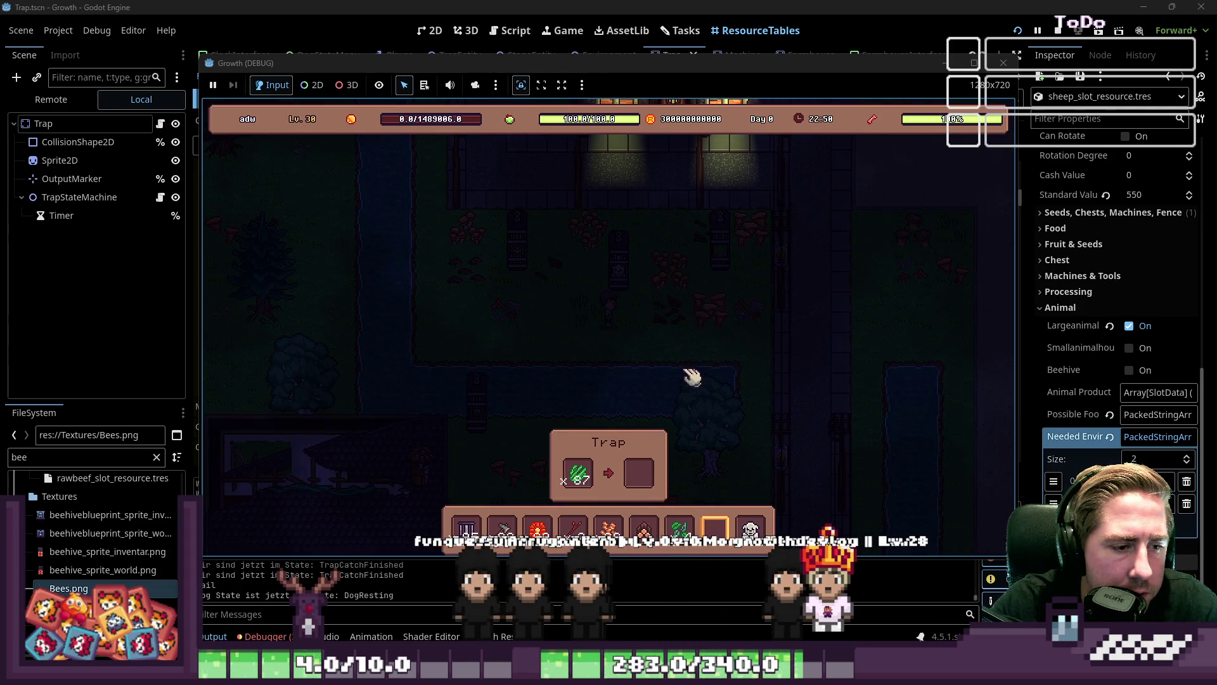
Walk up toward NEO'S shop and back down to the trap
key("i")
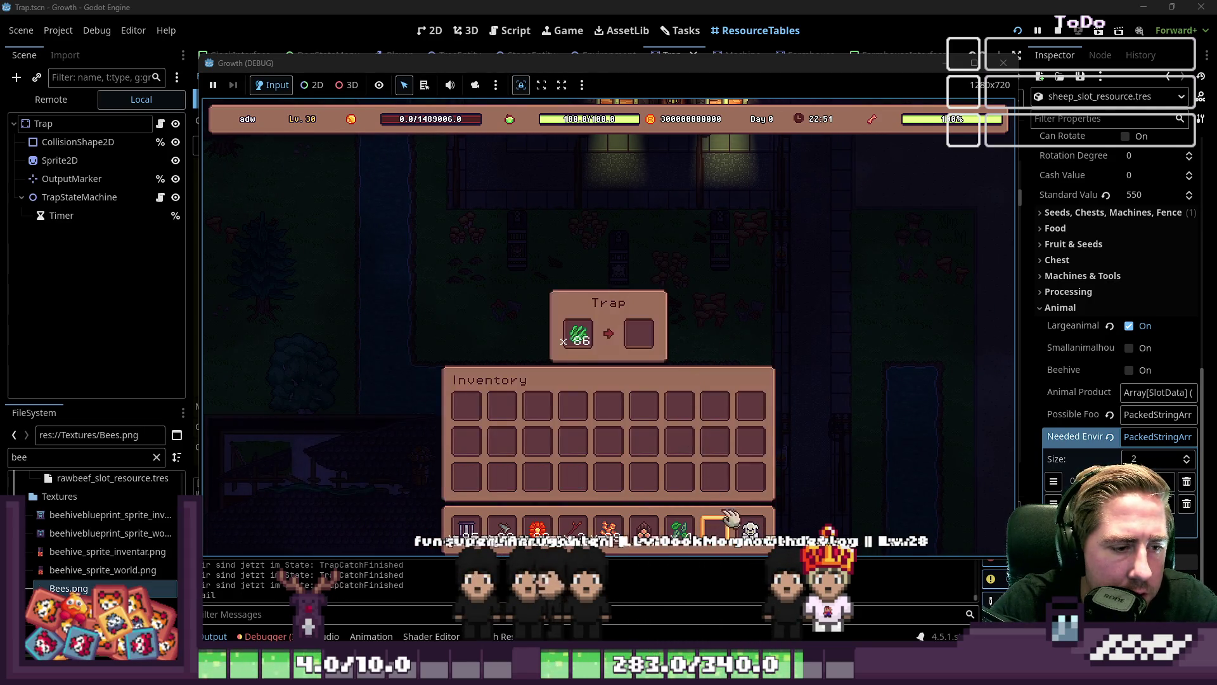
key("i")
key("a")
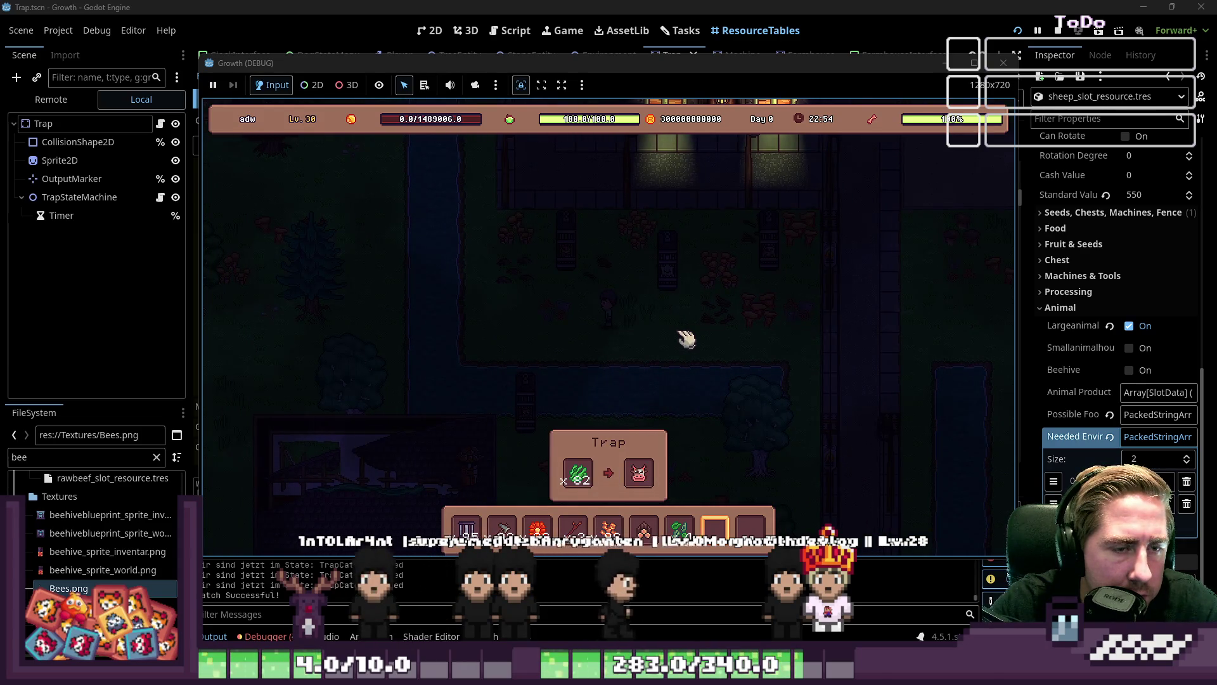
key("w")
key("a")
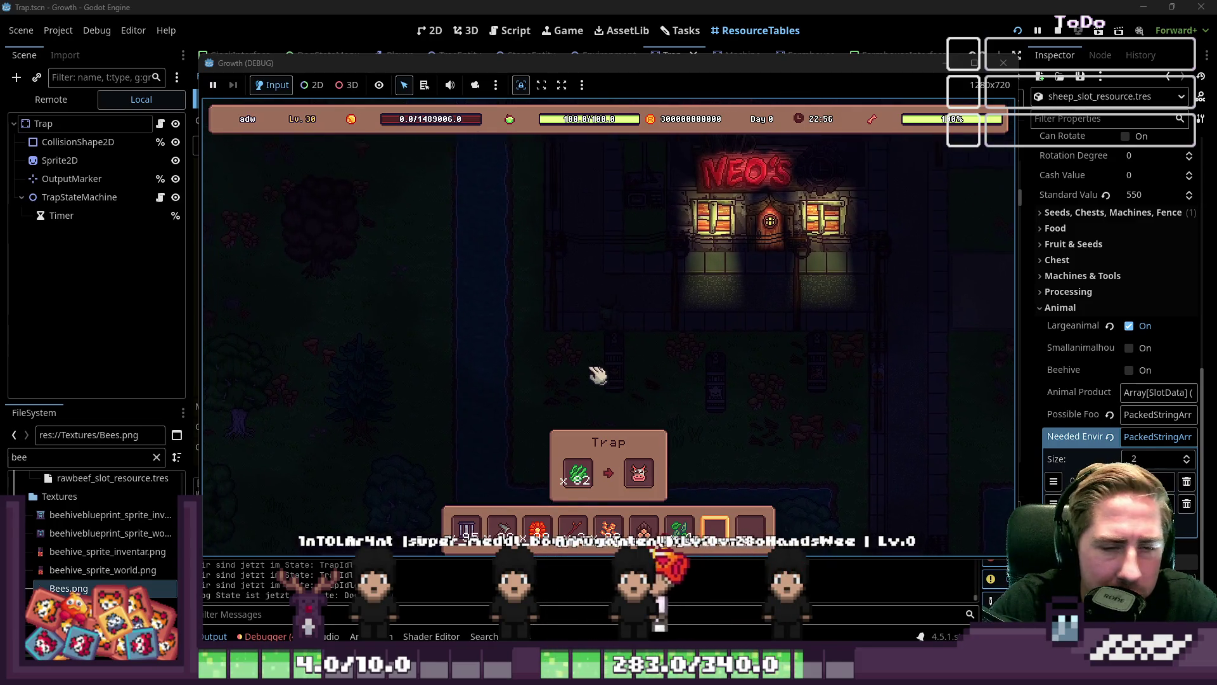
key("w")
key("a")
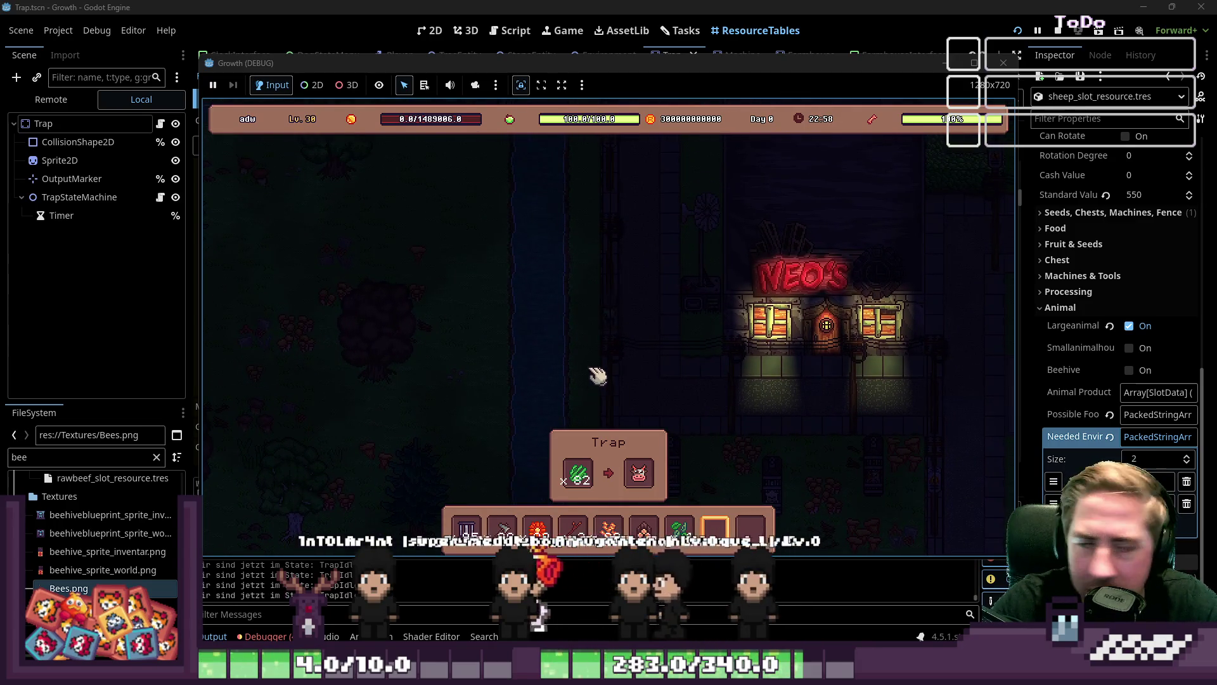
key("w")
key("a")
key("w")
key("d")
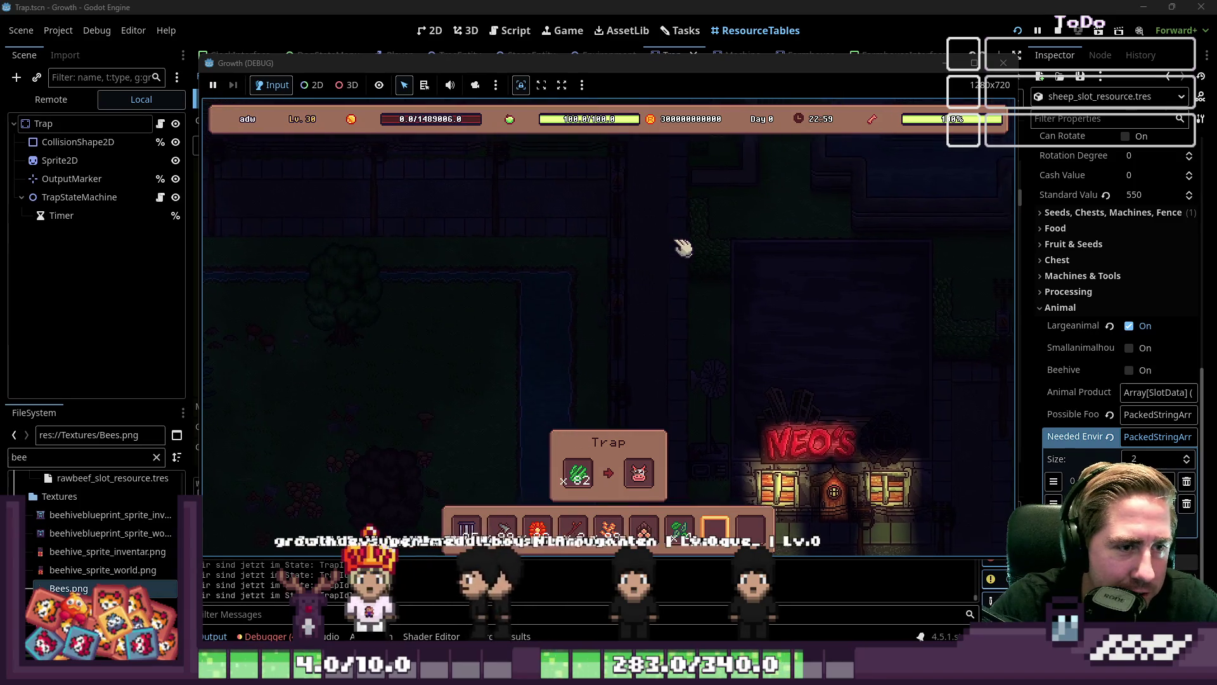
key("s")
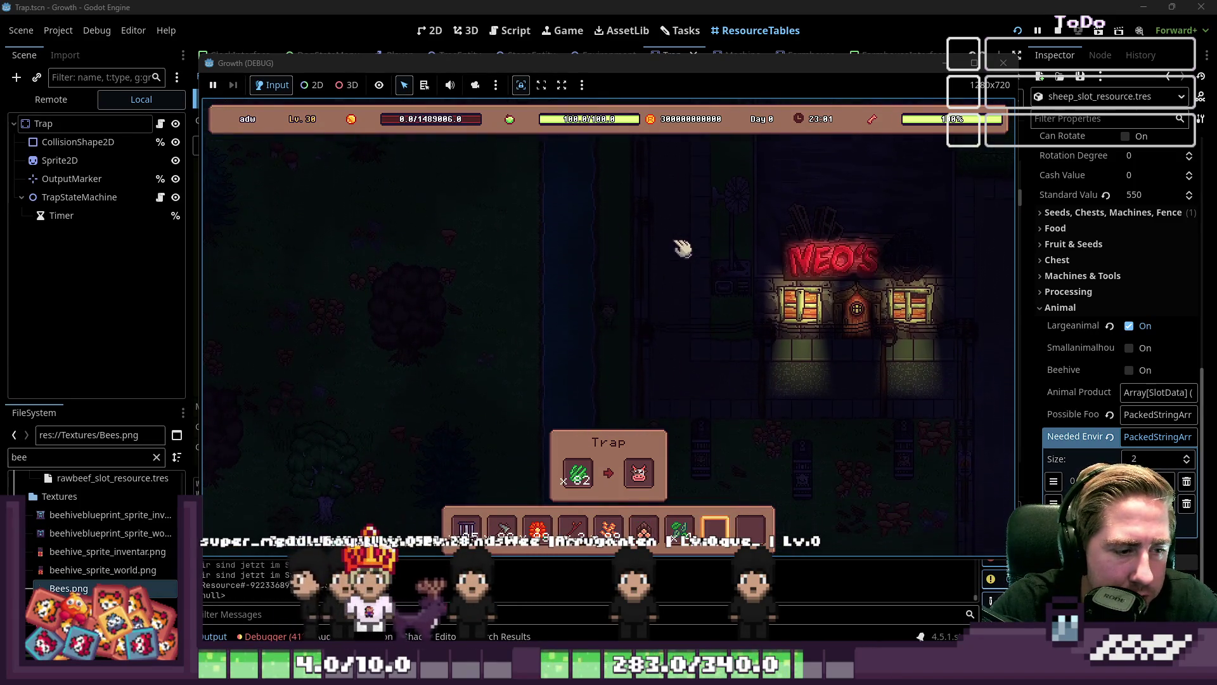
key("s")
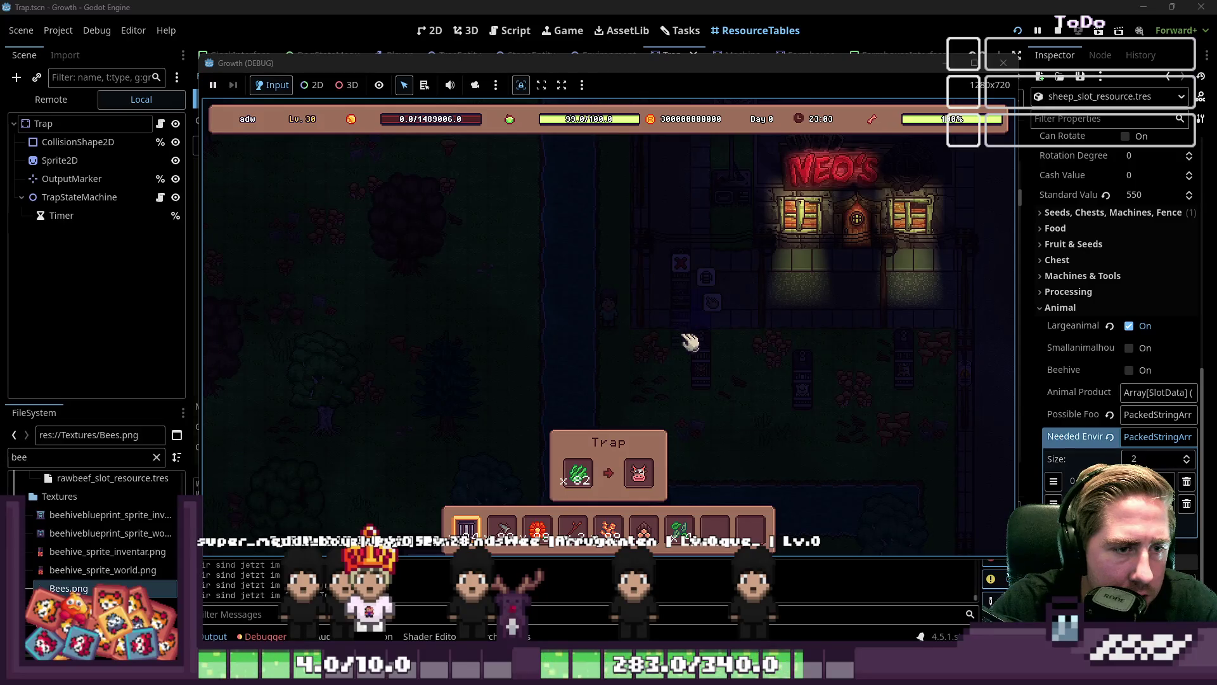
Empty the grass and caught cow from the trap and bait it with grain
left_click(688, 288)
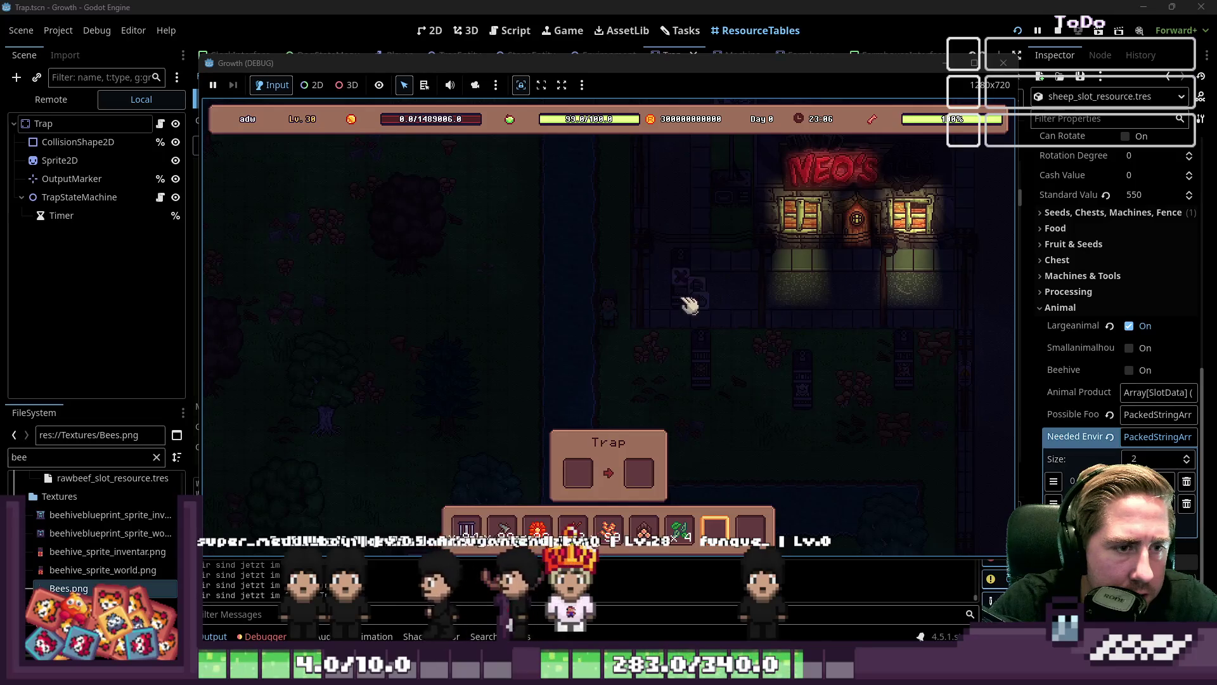
key("i")
left_click_drag(608, 530, 608, 409)
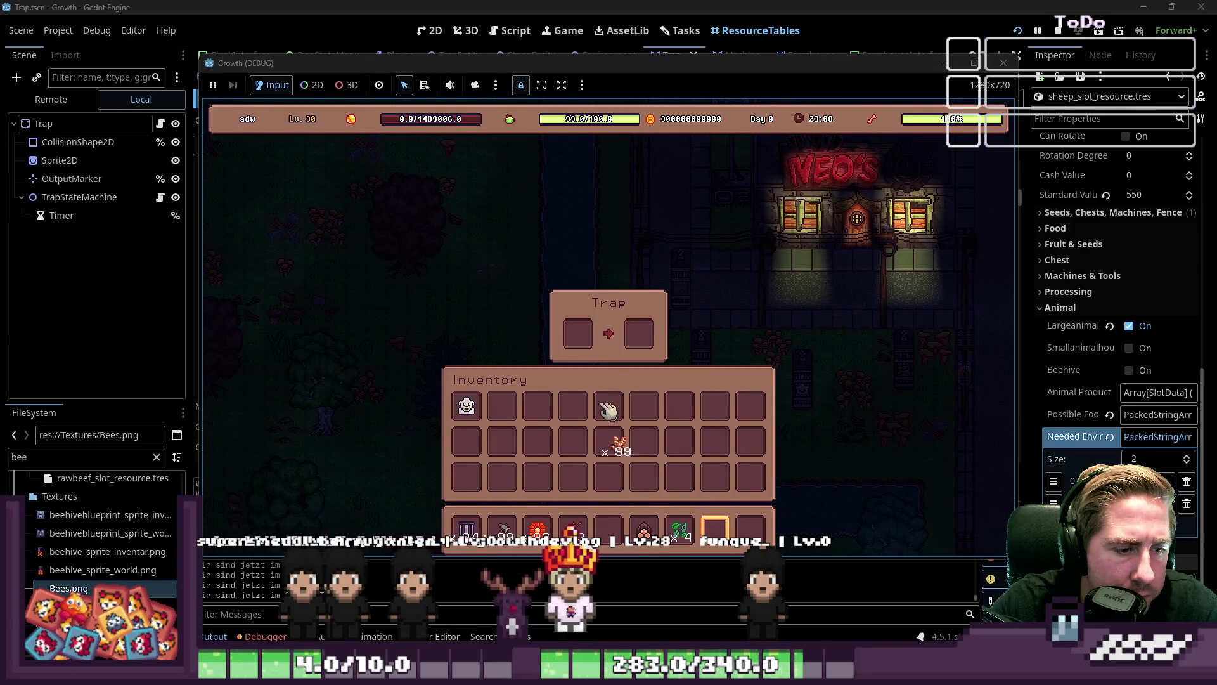
key("i")
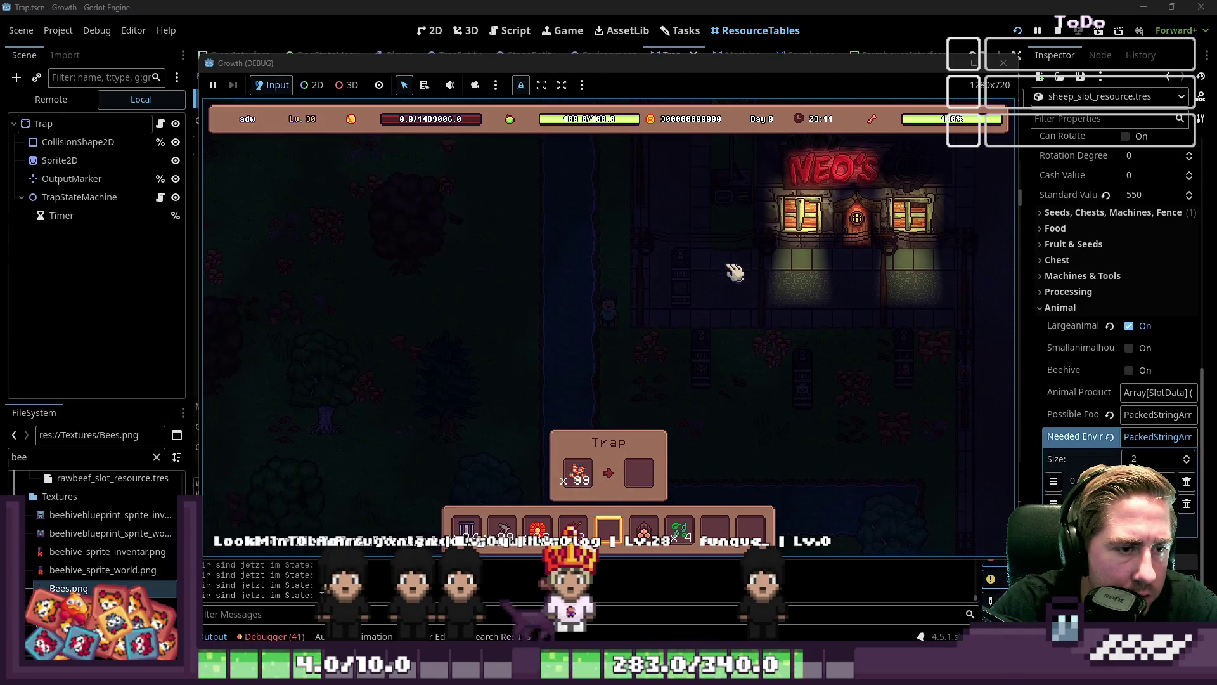
key("s")
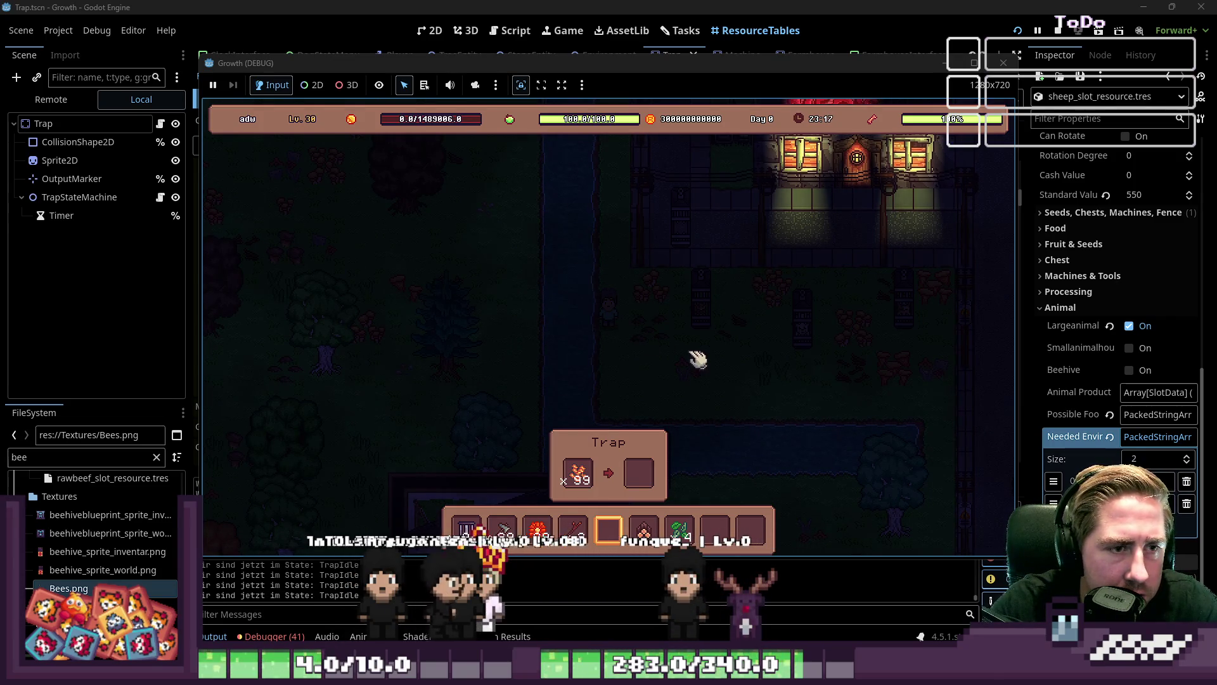
key("w")
key("d")
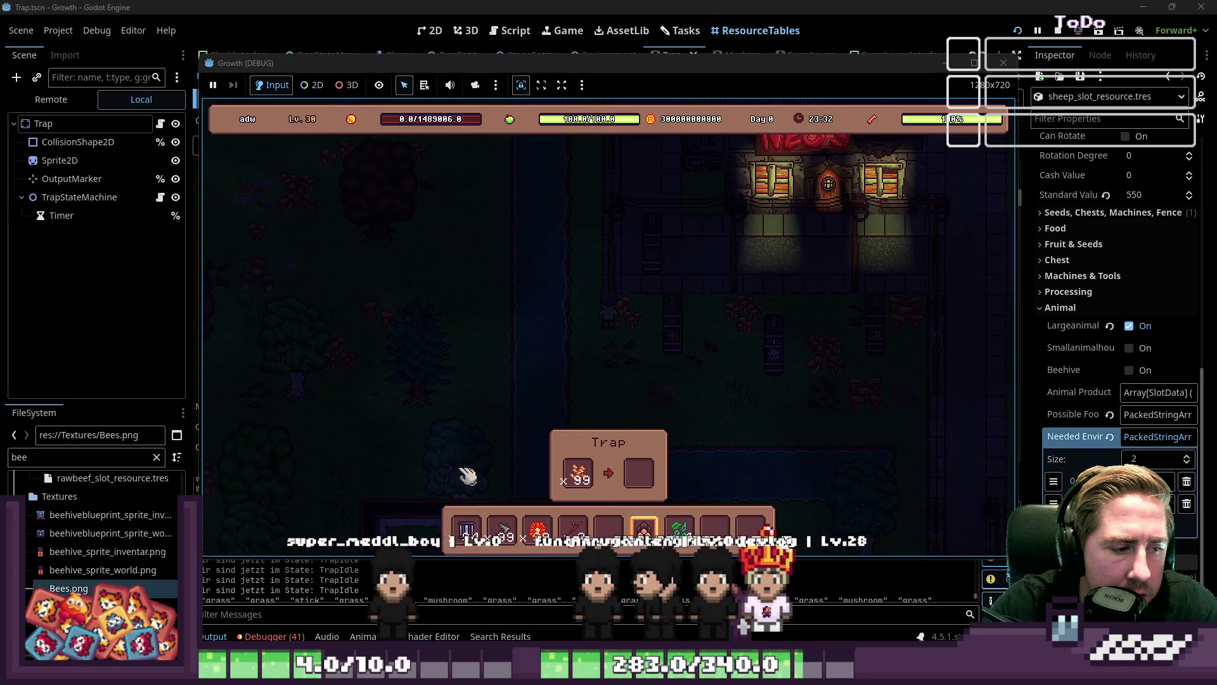
Return the grain from the trap to the hotbar and check the all-items grid
left_click(577, 472)
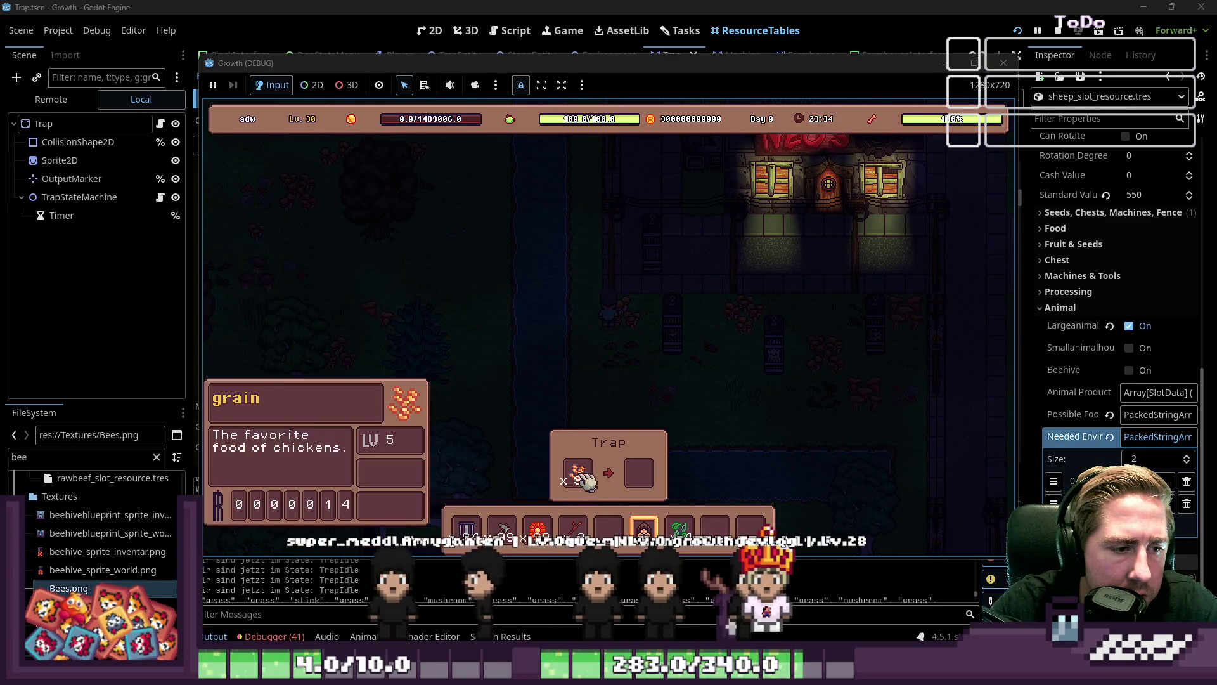
left_click(608, 529)
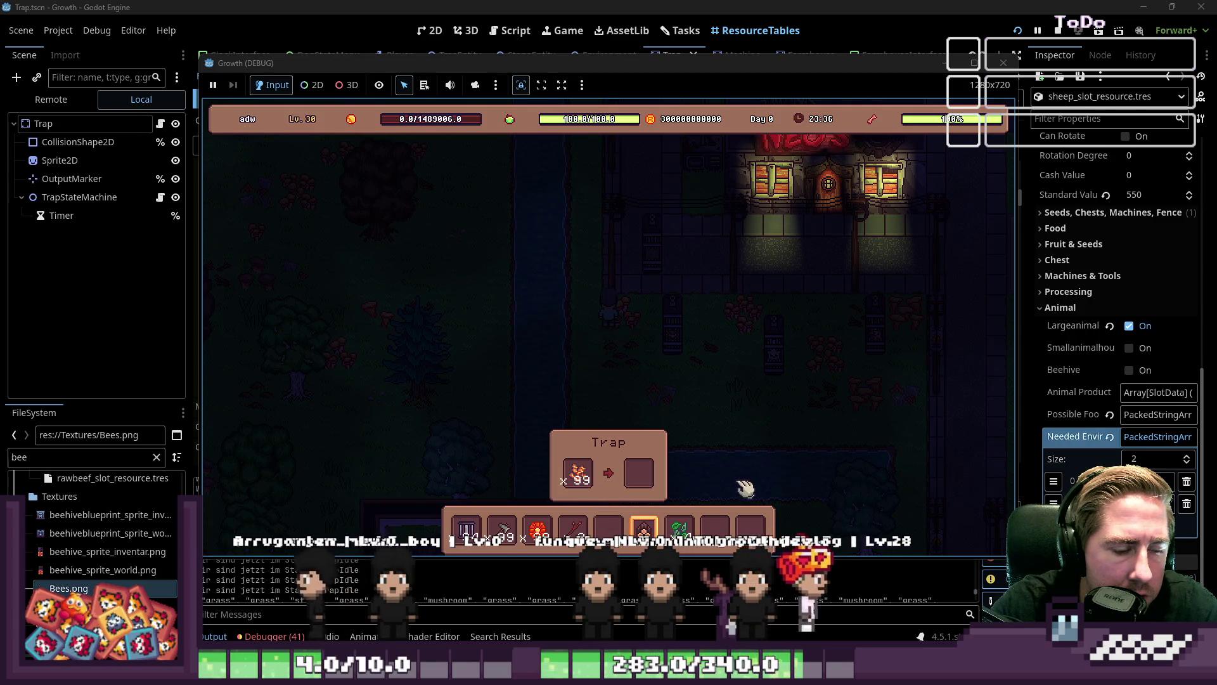
key("i")
left_click(578, 333)
key("i")
key("c")
scroll(685, 213, "down", 5)
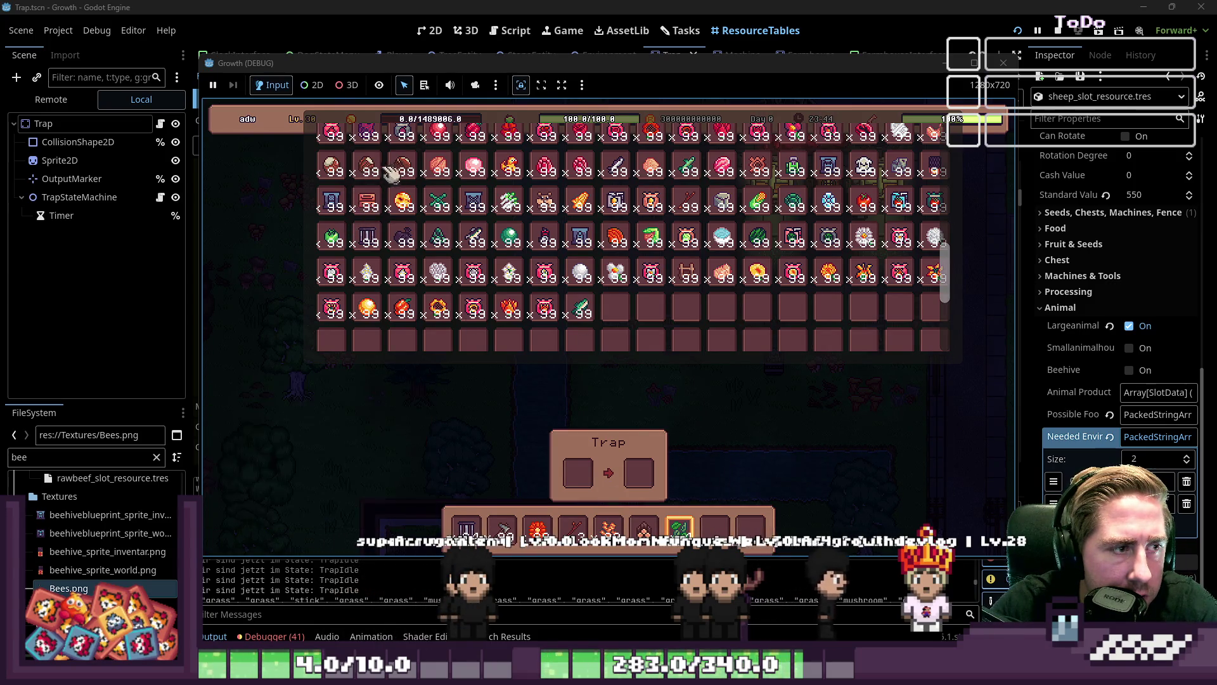
key("c")
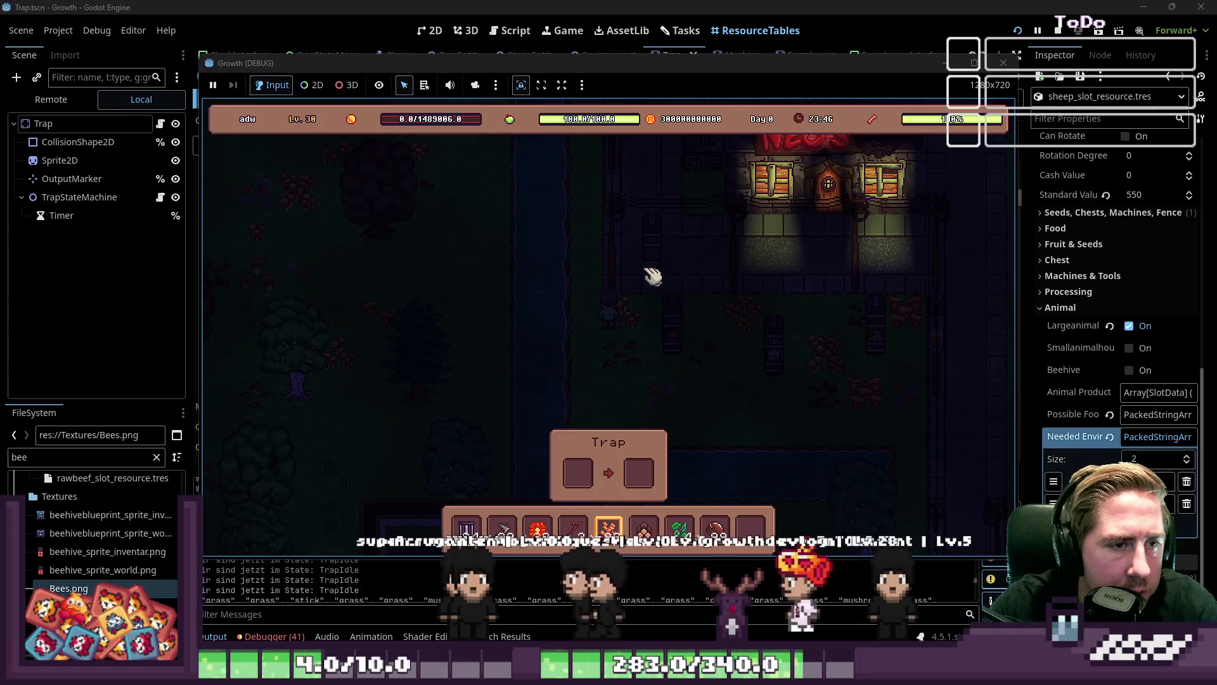
Bait the trap with Roasted Macadamia, split part of the stack off, and put it back
left_click_drag(715, 530, 595, 481)
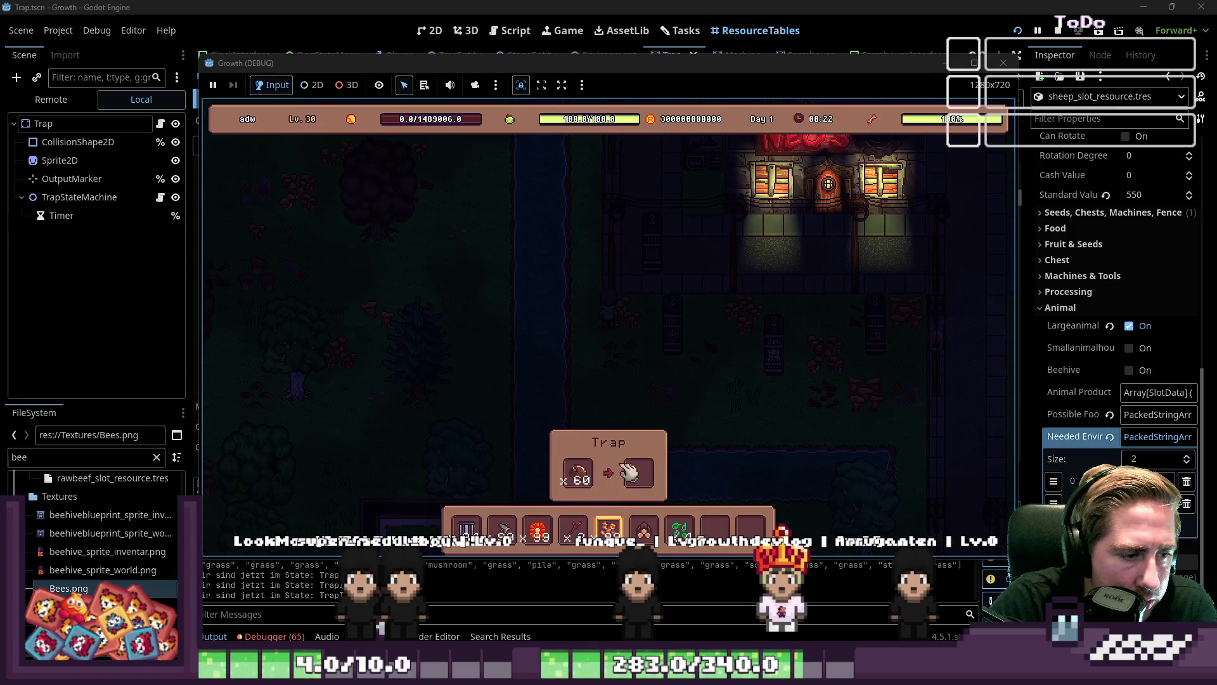
right_click(581, 474)
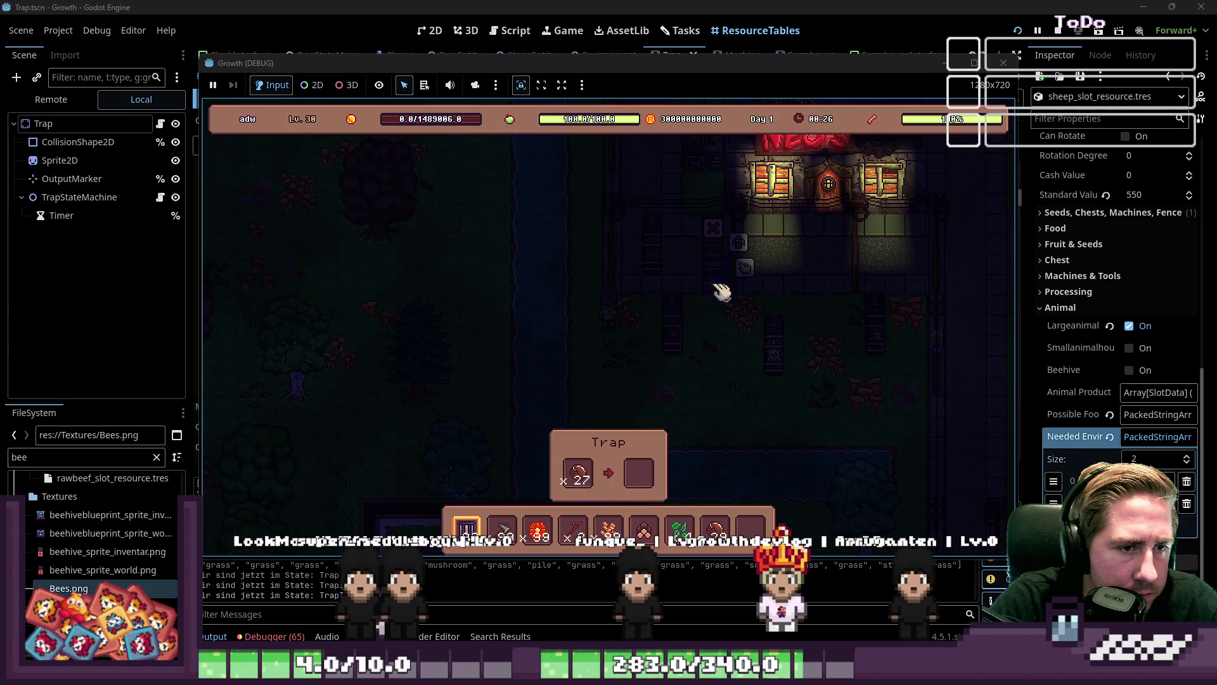
key("9")
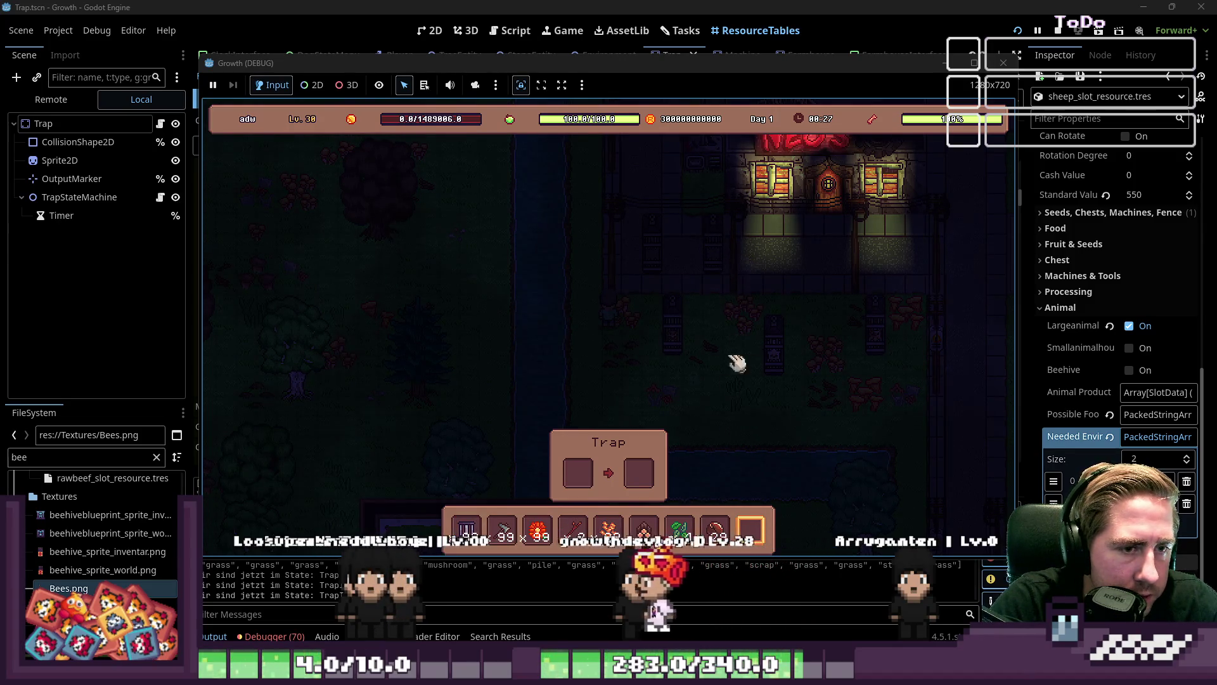
left_click(736, 533)
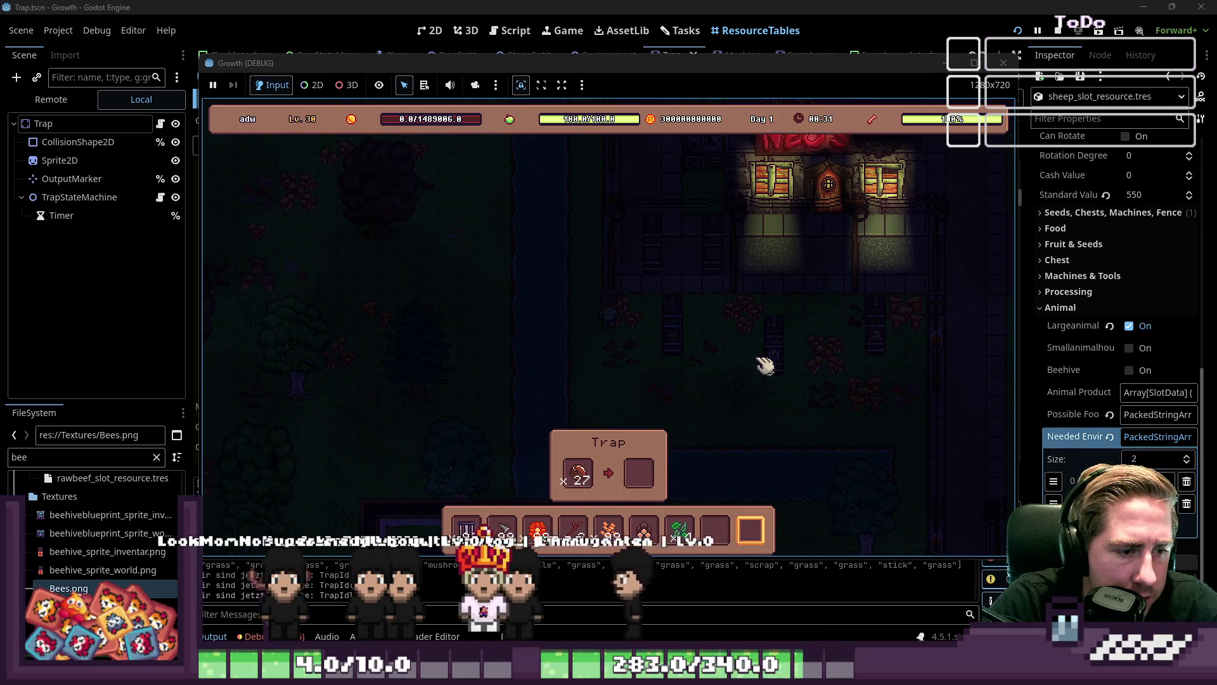
key("e")
key("e")
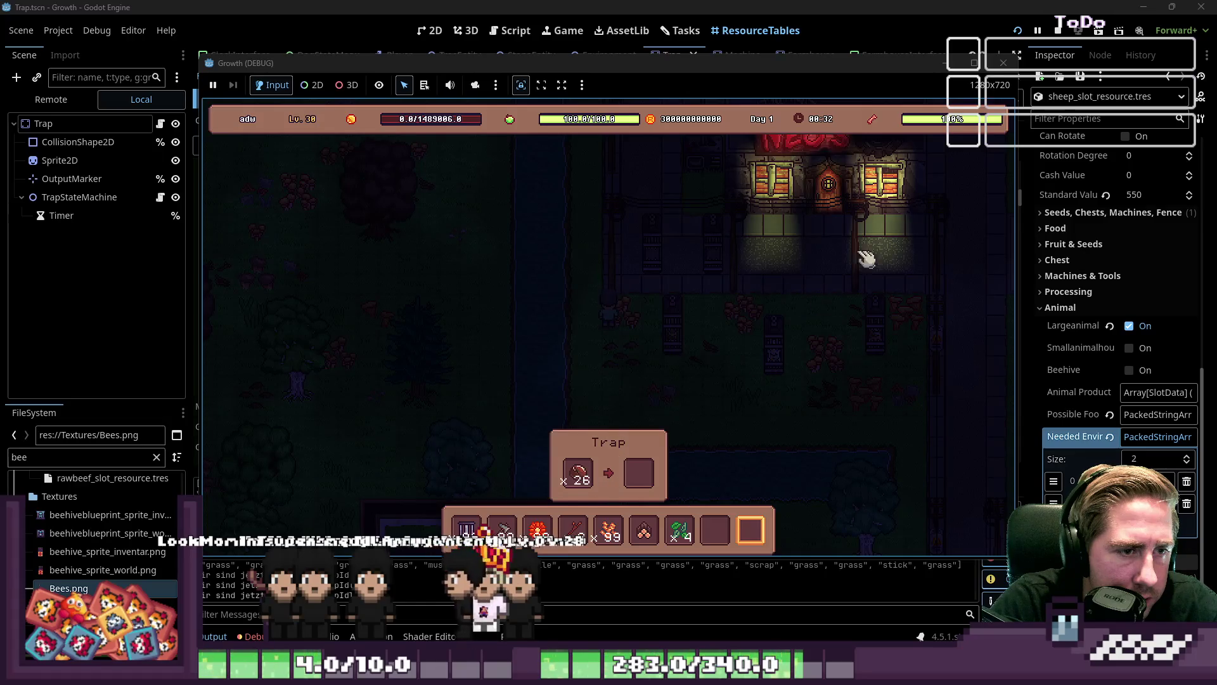
Stop the game, review the food check at line 86 of TrapAttract.gd, and reopen ResourceTables
left_click(1002, 63)
left_click(505, 31)
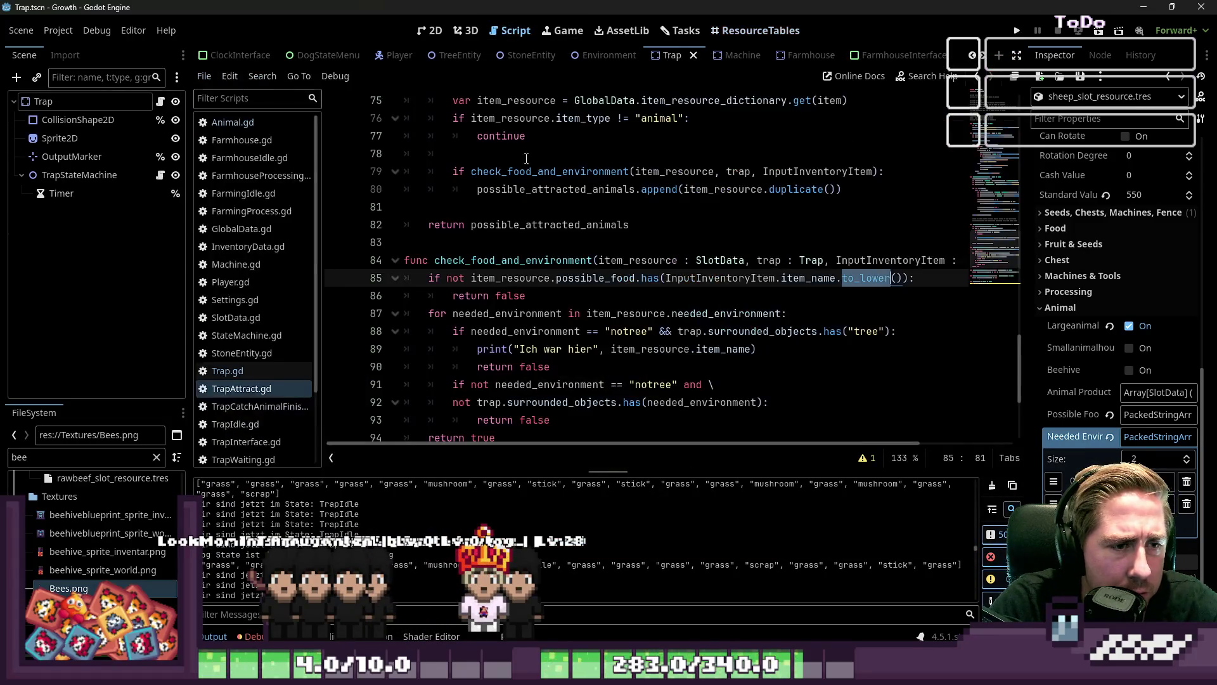
left_click(726, 298)
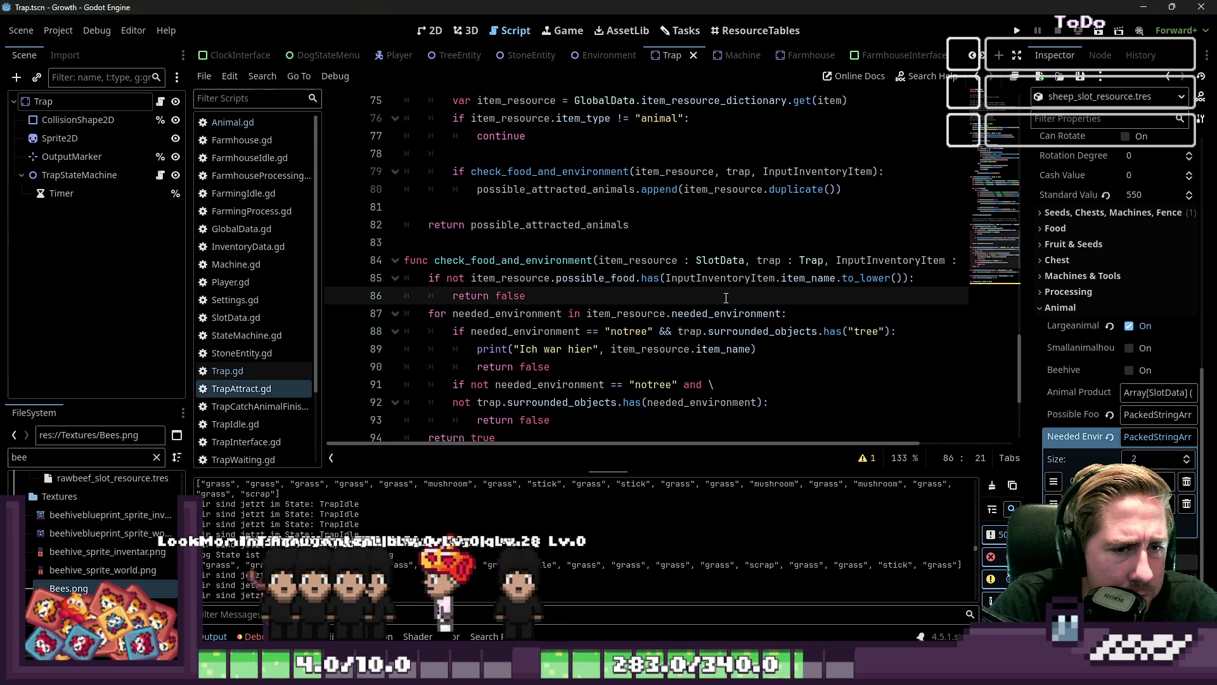
scroll(726, 298, "up", 4)
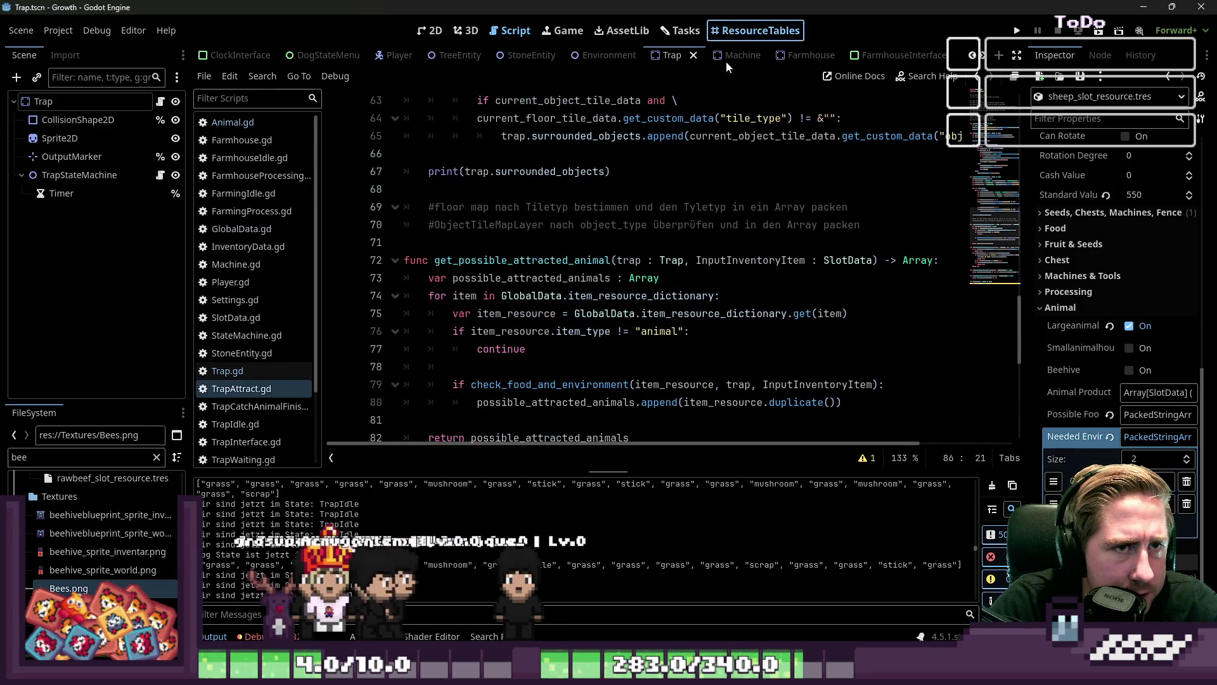
key("ctrl+F7")
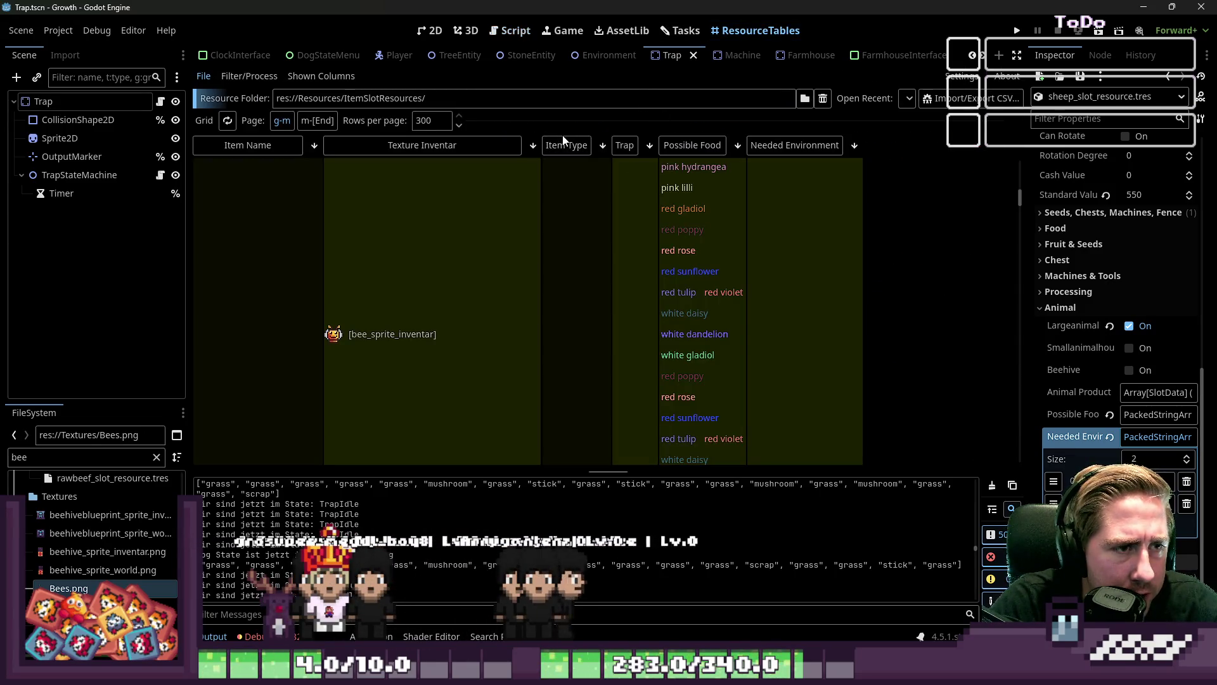
Sort the resource table by Item Type and scroll through the entries
left_click(568, 146)
scroll(577, 309, "down", 10)
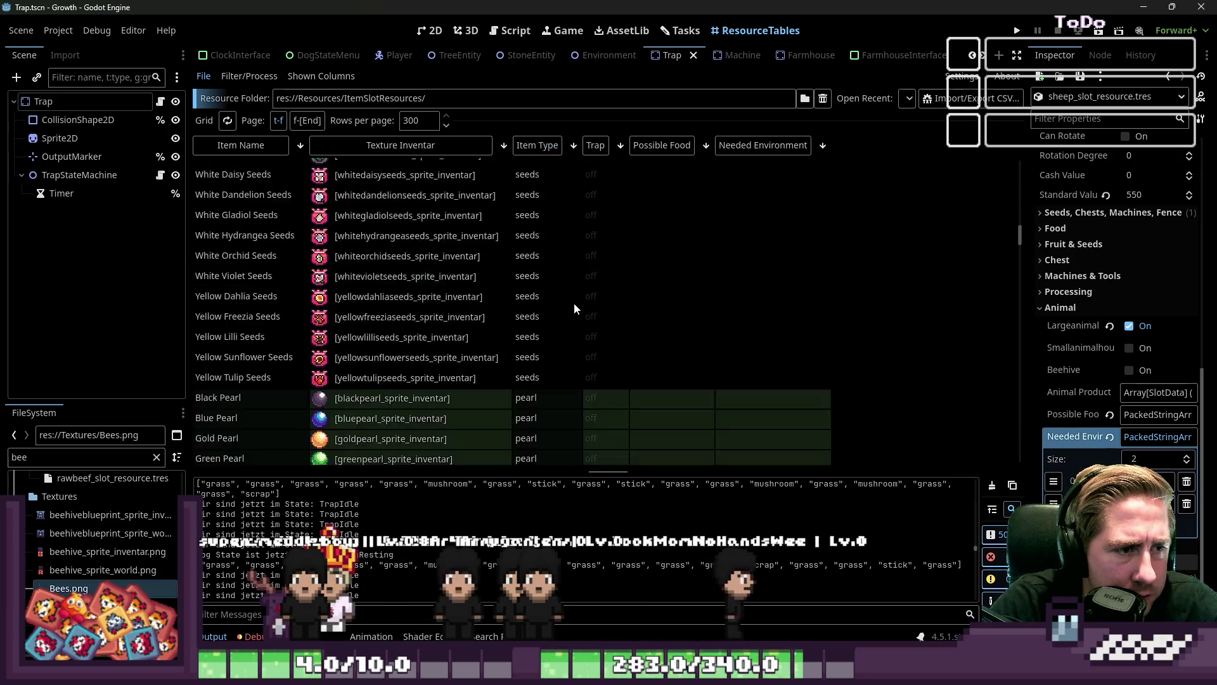
scroll(574, 298, "down", 20)
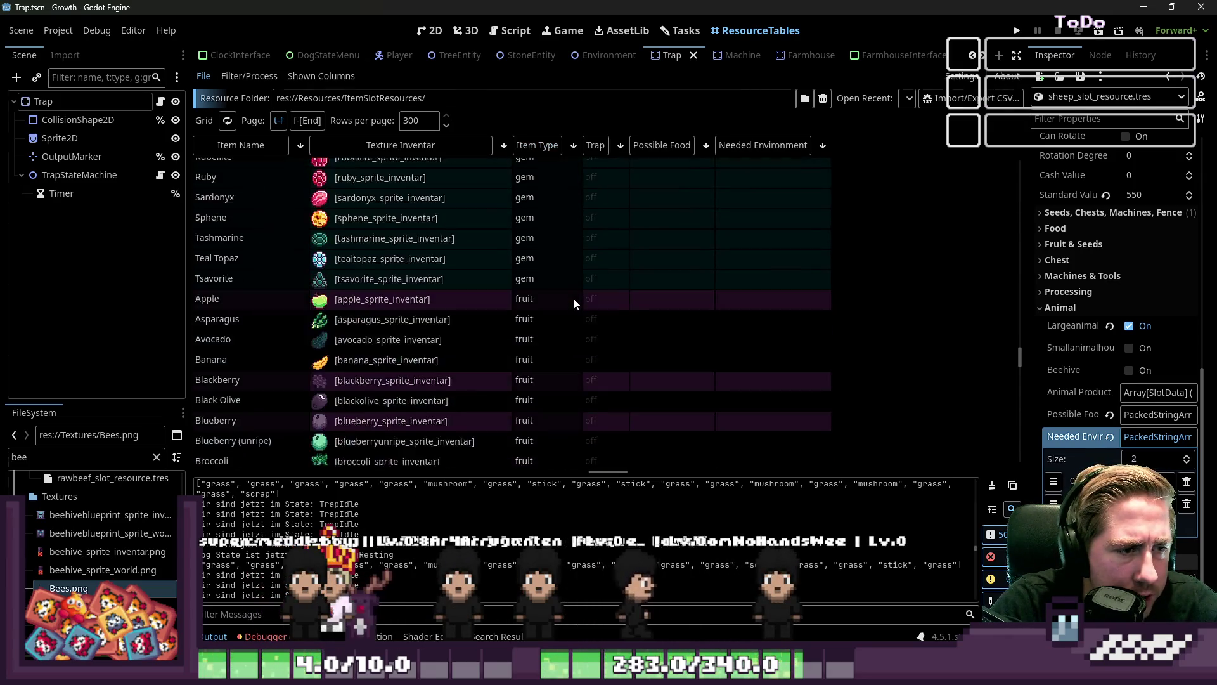
scroll(577, 295, "down", 15)
scroll(587, 292, "up", 5)
scroll(587, 290, "up", 20)
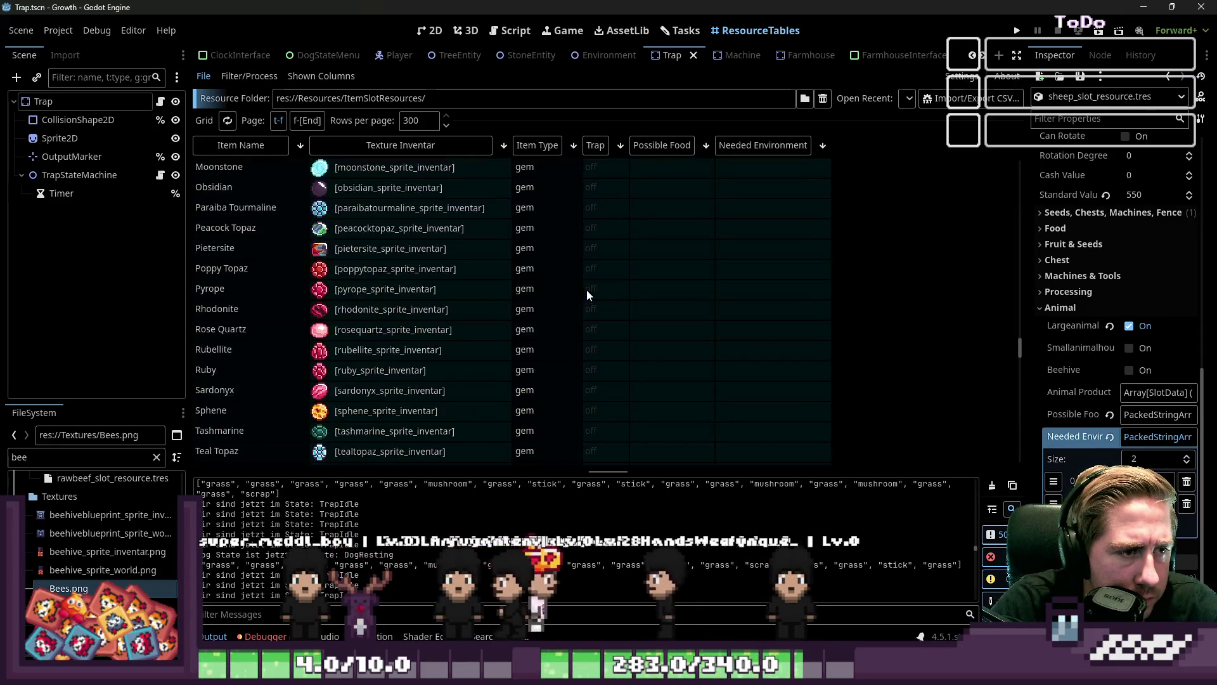
scroll(587, 290, "up", 5)
scroll(588, 290, "down", 5)
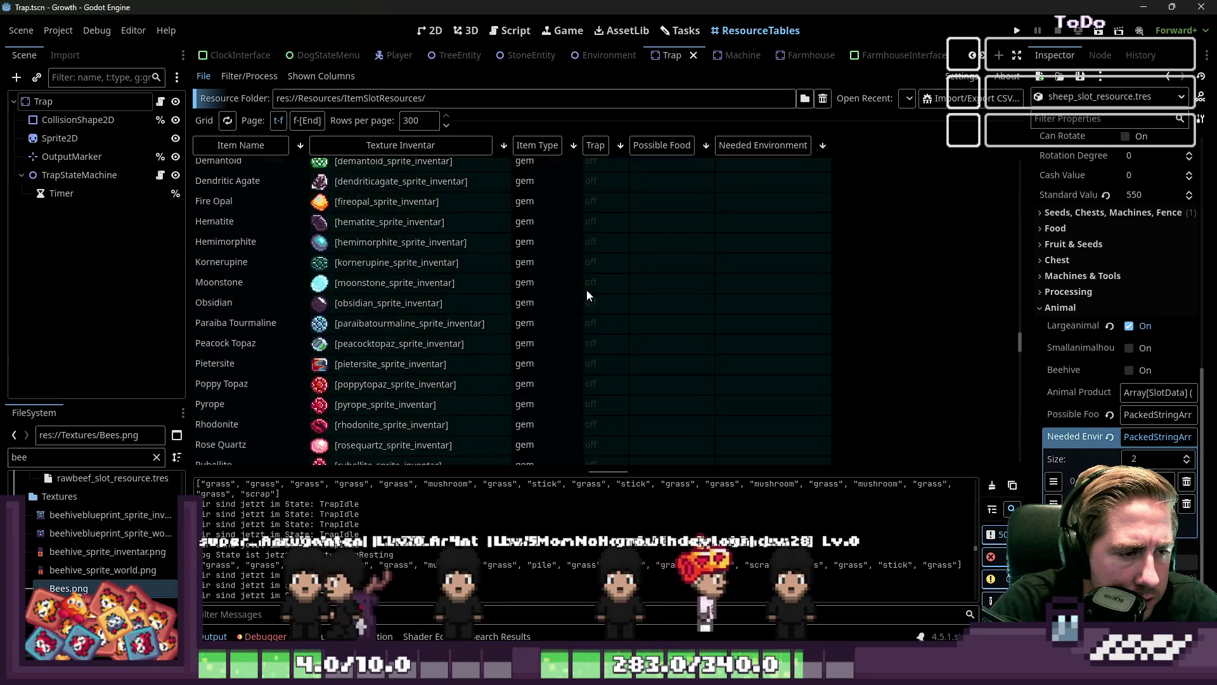
scroll(539, 192, "up", 5)
left_click(535, 145)
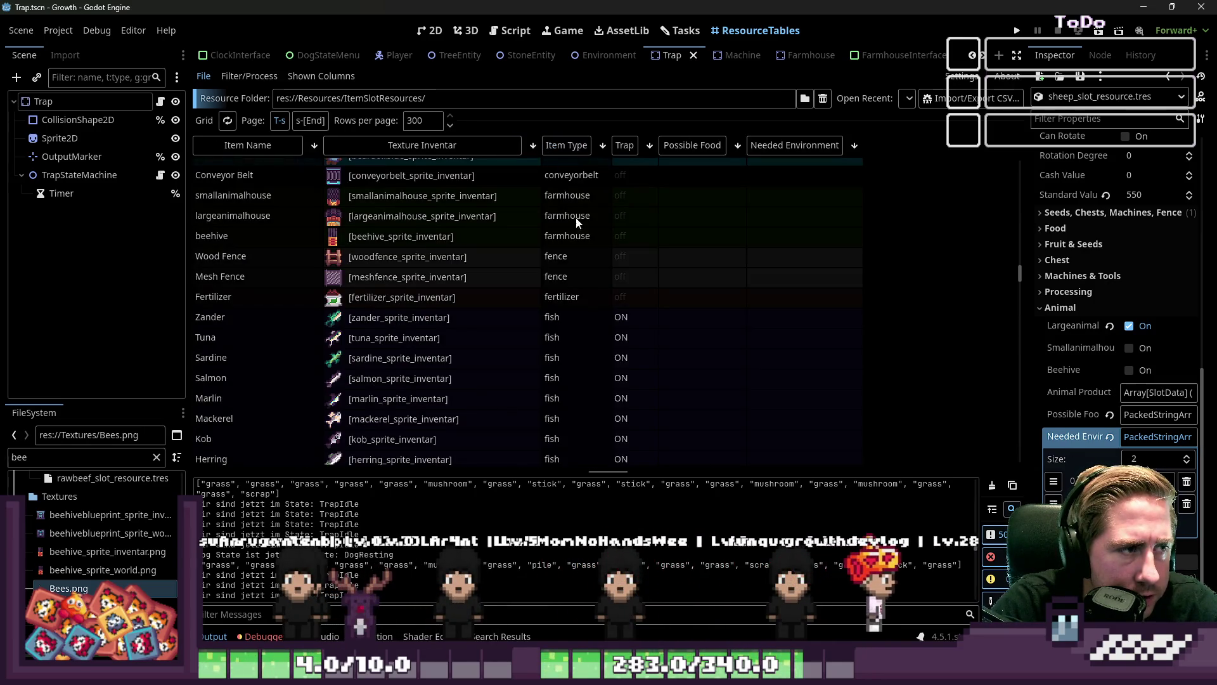
scroll(599, 260, "up", 10)
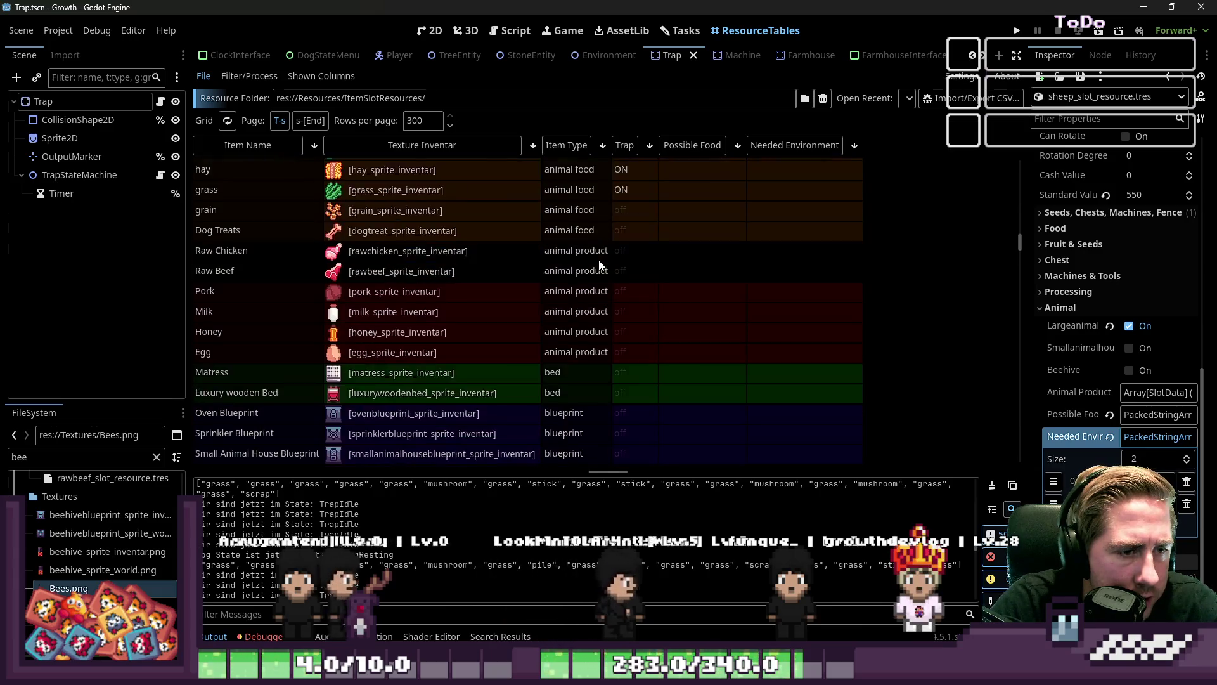
Load grain_slot_resource.tres via a 'grain' filter, expand Processing, and relaunch the game
left_click(620, 217)
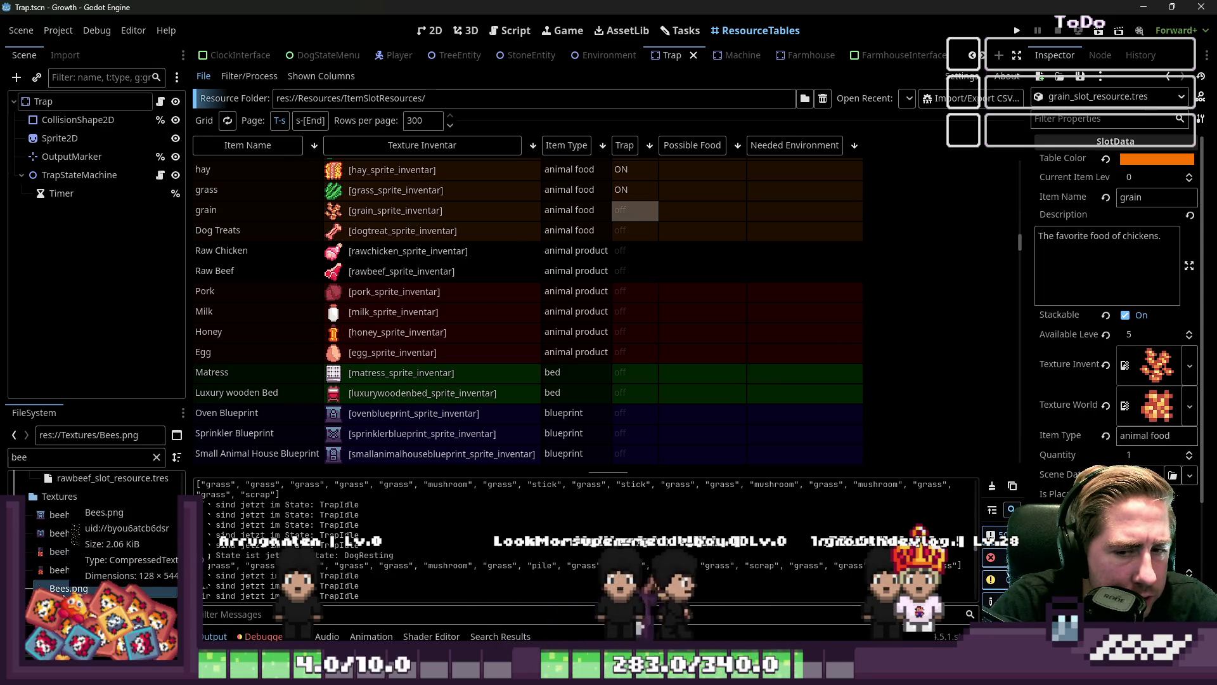
key("BackSpace")
key("BackSpace")
key("BackSpace")
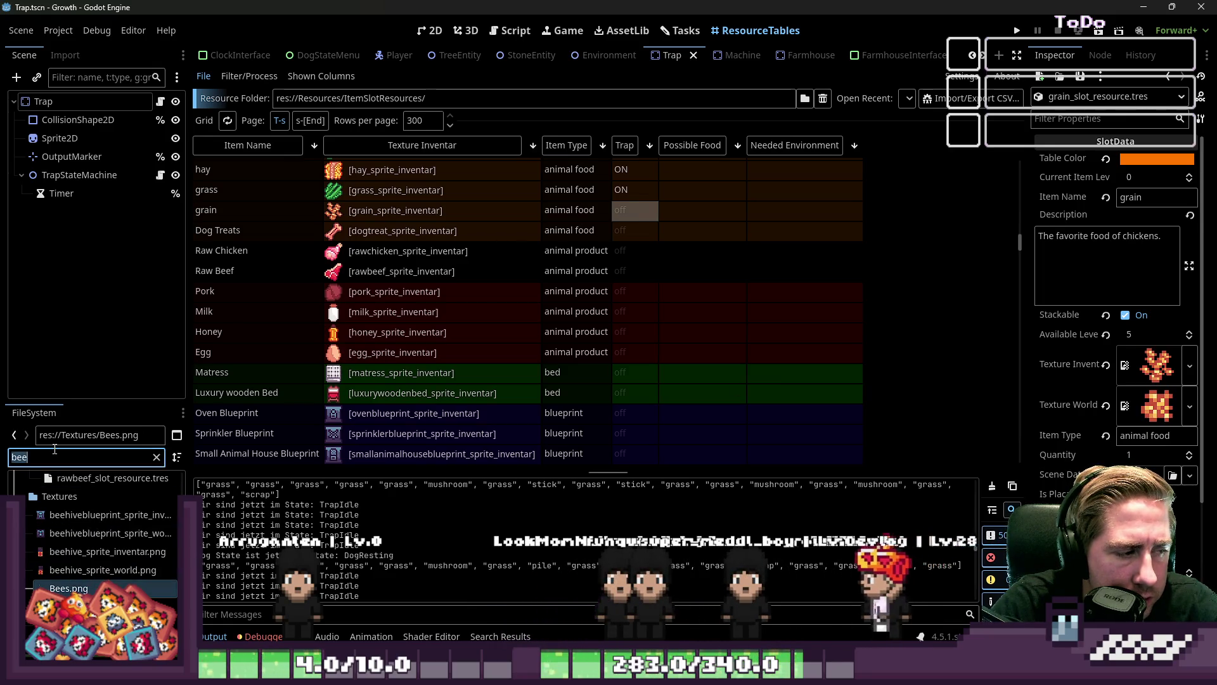
type("grain")
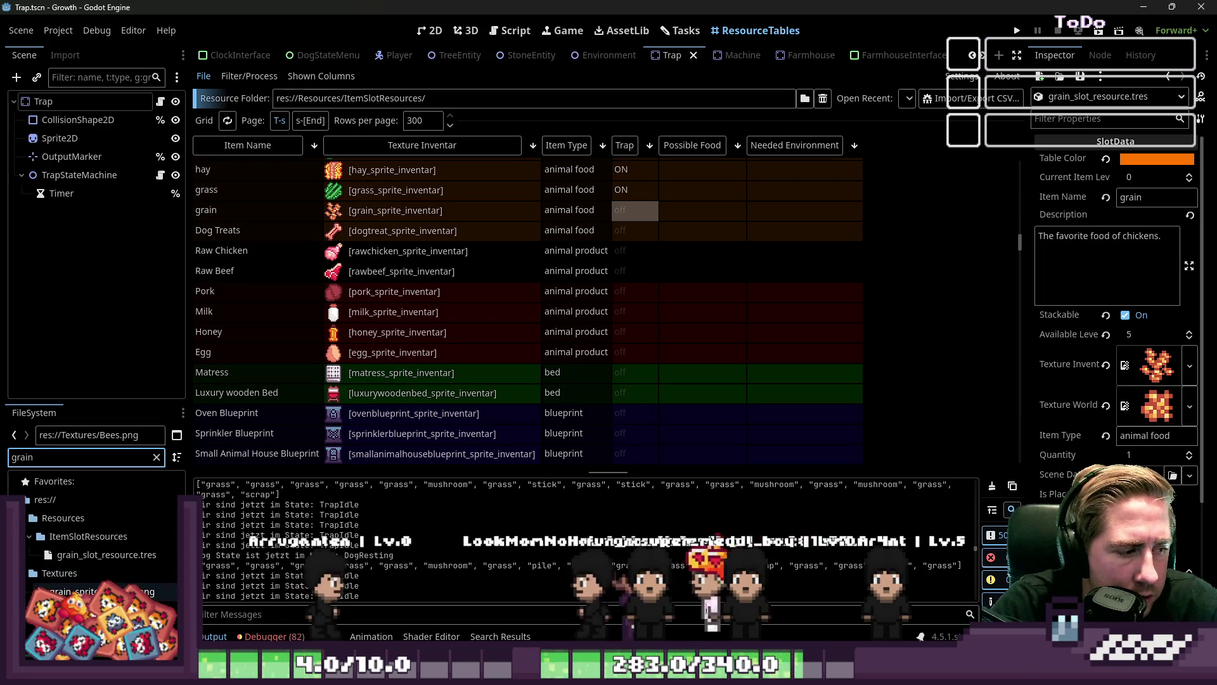
mouse_move(107, 555)
left_mouse_down()
mouse_move(571, 381)
mouse_move(1106, 283)
mouse_move(1122, 196)
mouse_move(674, 252)
mouse_move(444, 381)
left_mouse_up()
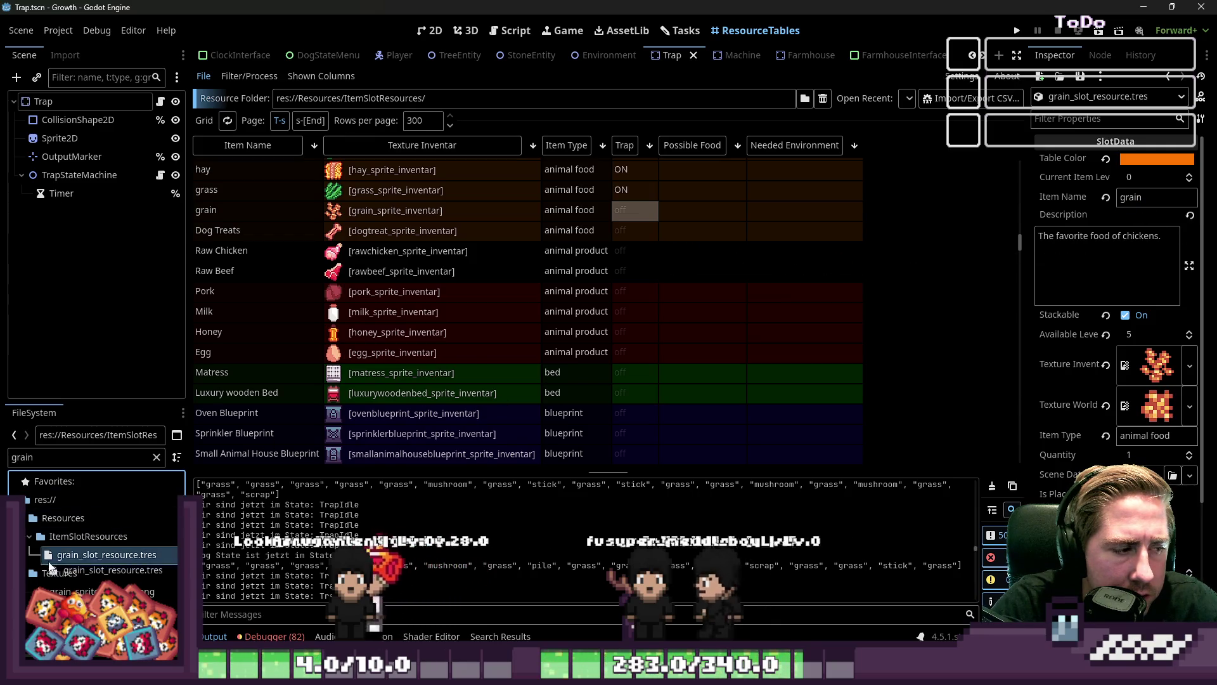
scroll(1099, 401, "down", 5)
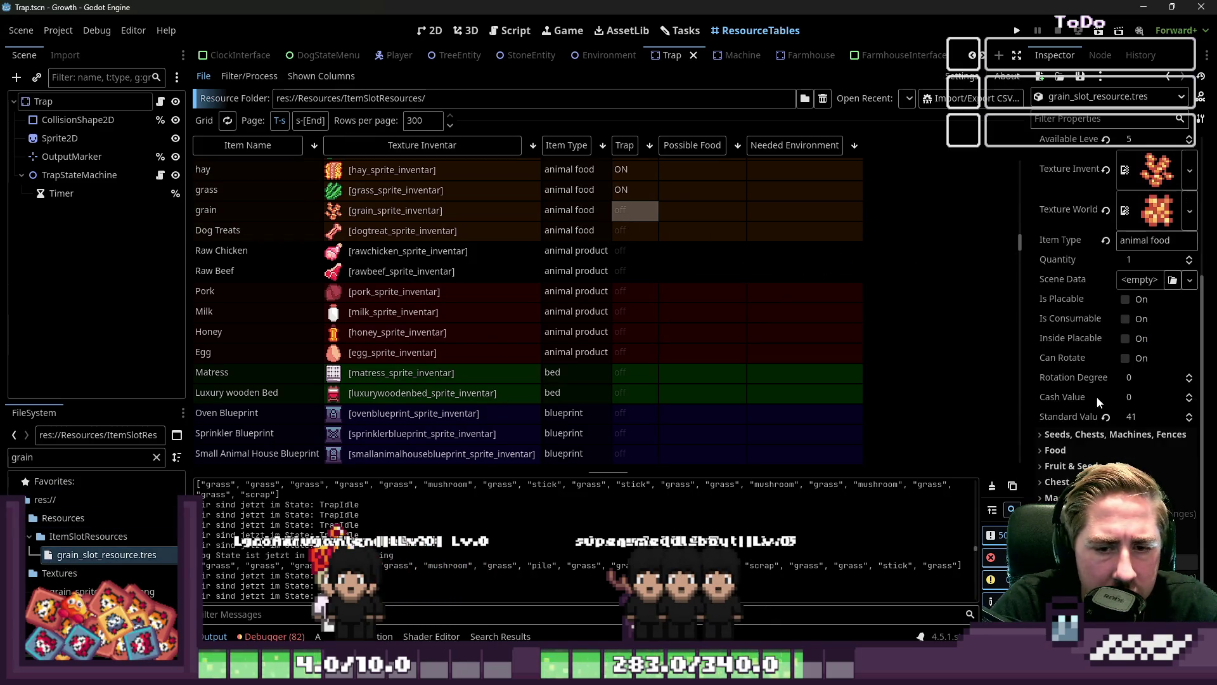
left_click(1068, 513)
scroll(1116, 393, "down", 7)
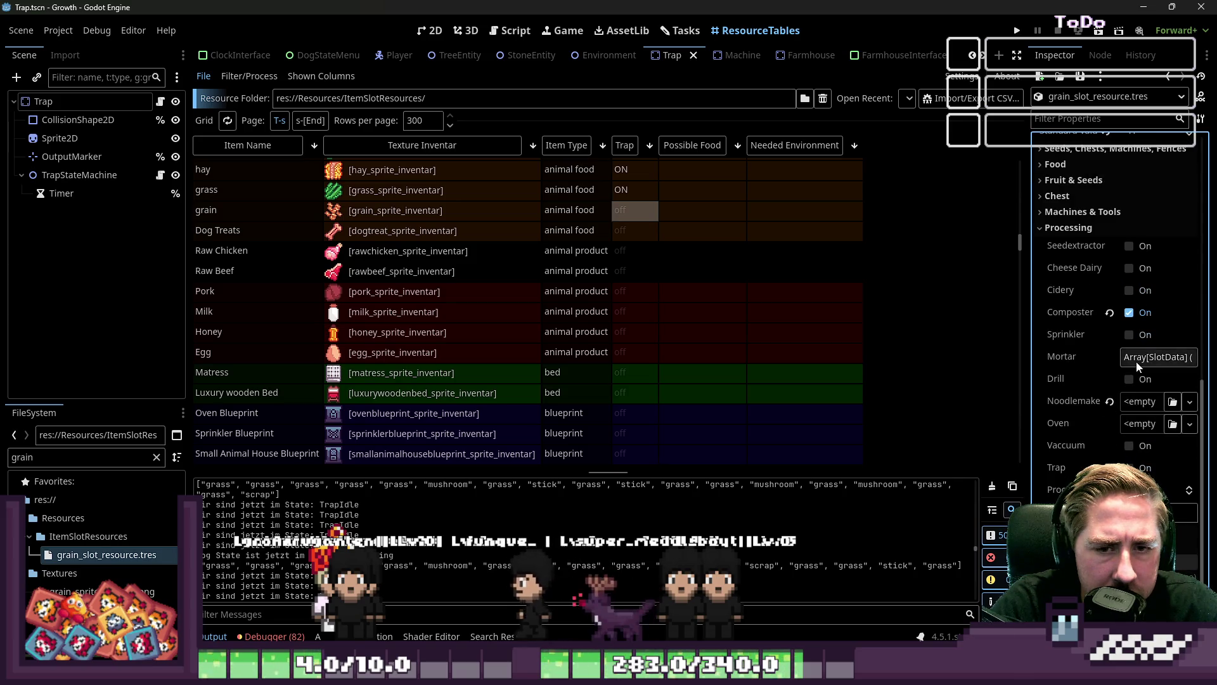
key("F5")
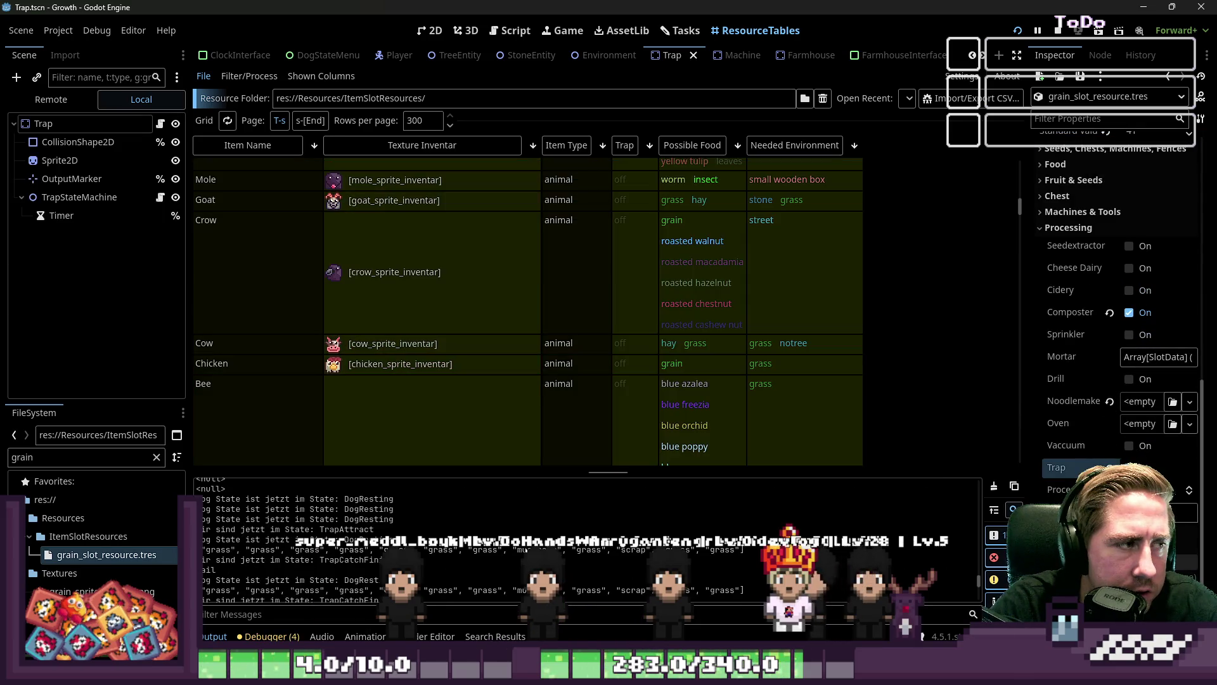
Bring up the World scene's script in the script editor
left_click(433, 31)
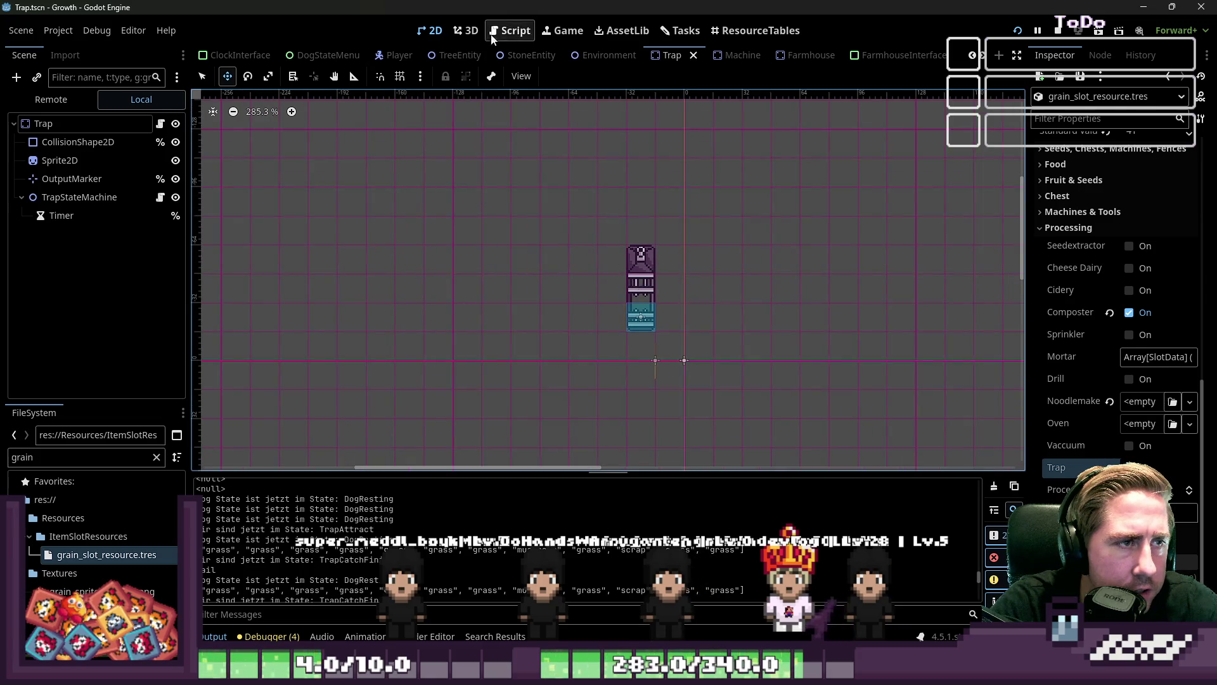
left_click(492, 36)
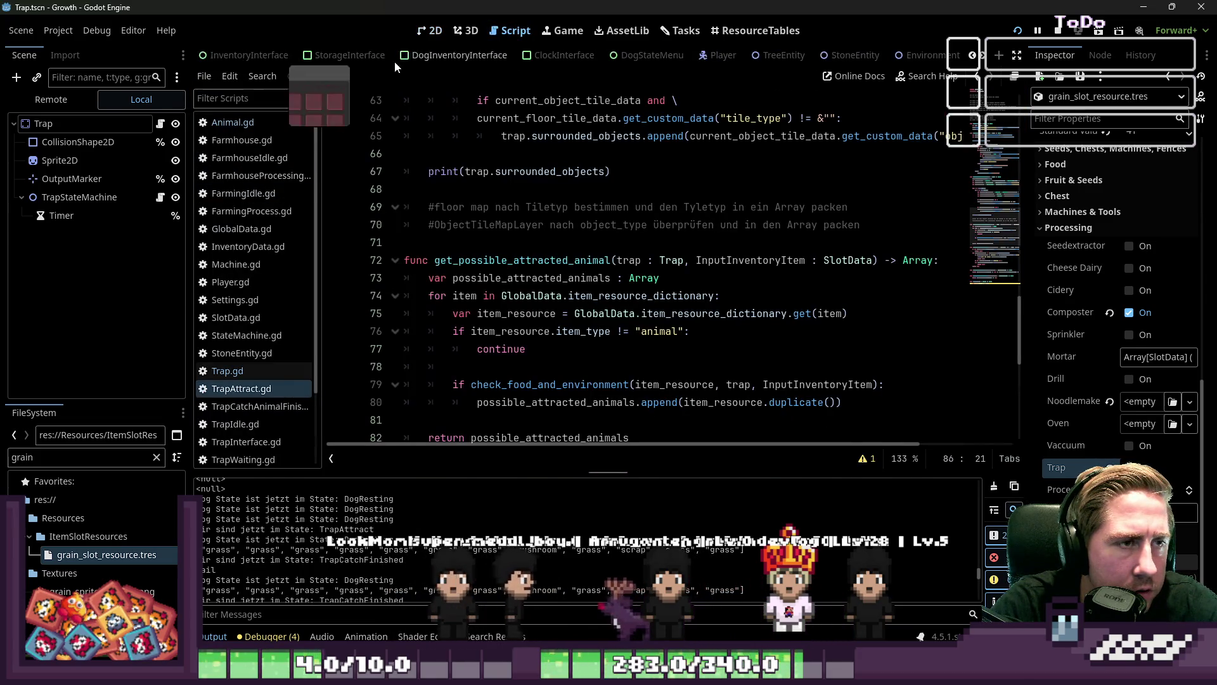
left_click(218, 56)
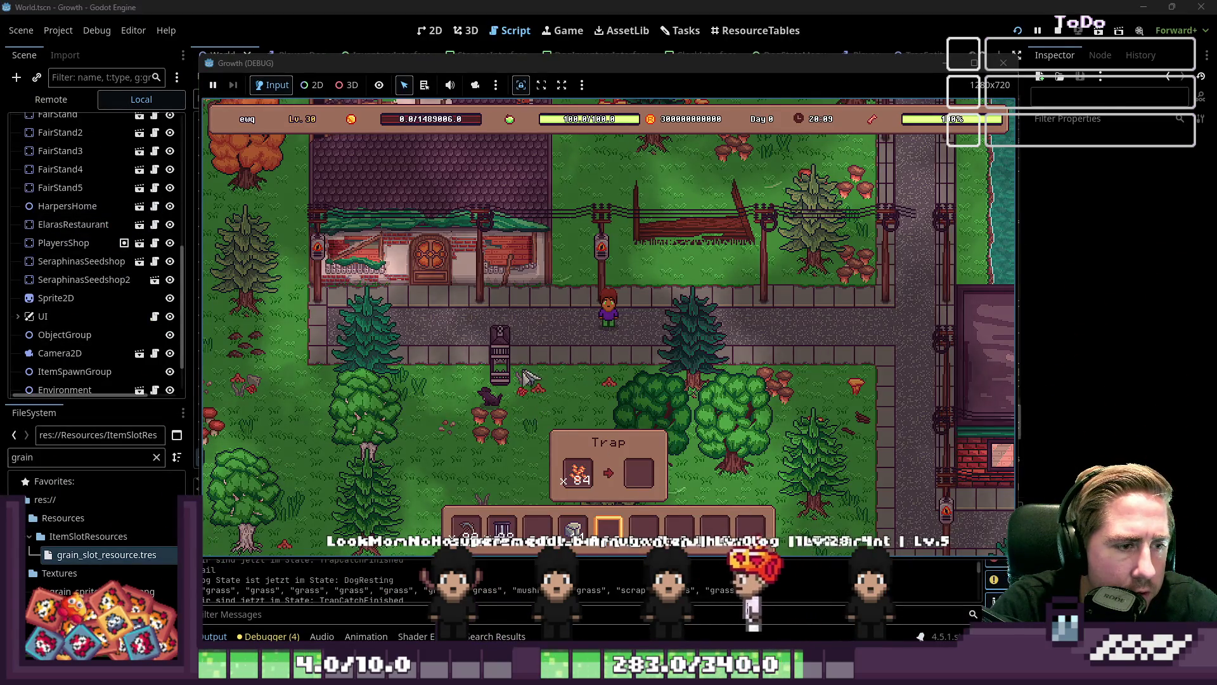
Walk the player past the grain-baited trap, then close the debug game
key("i")
key("i")
key("s")
key("a")
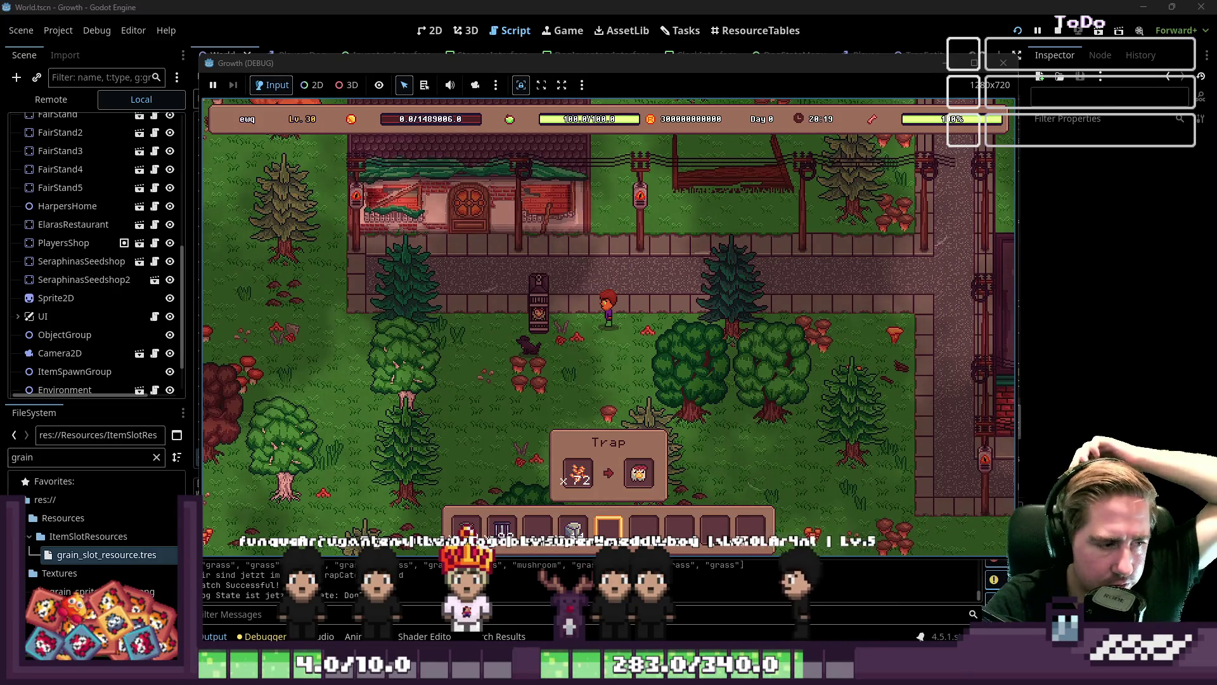
key("s")
key("a")
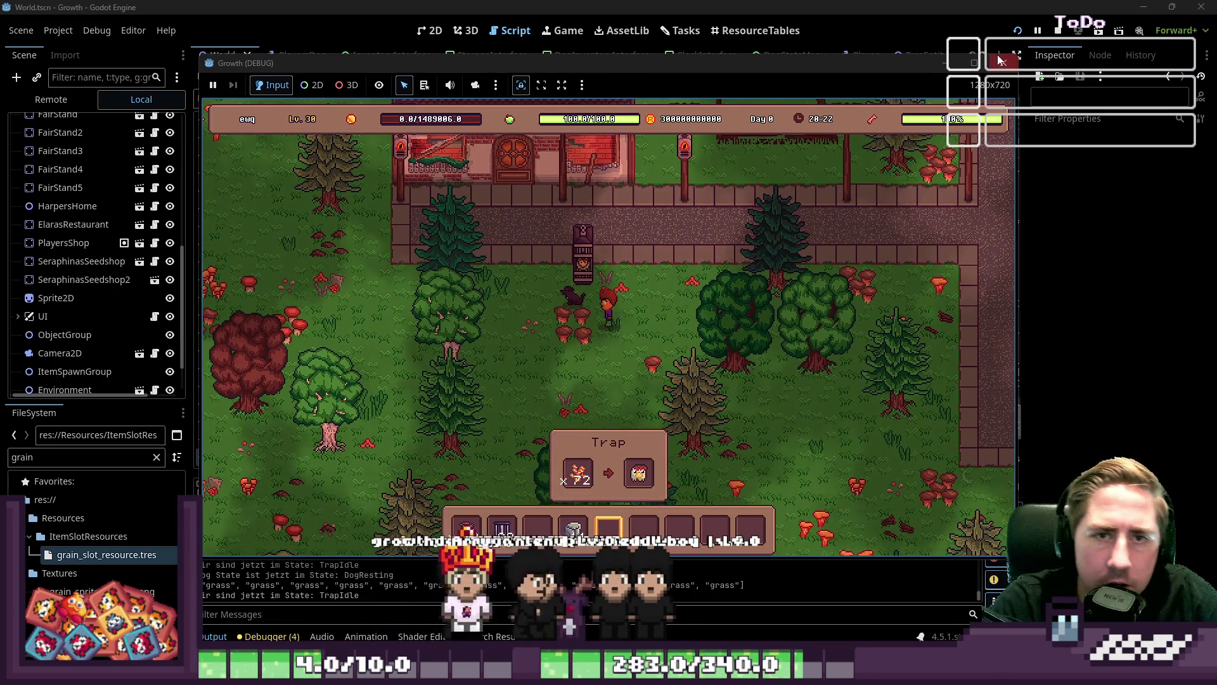
left_click(1000, 60)
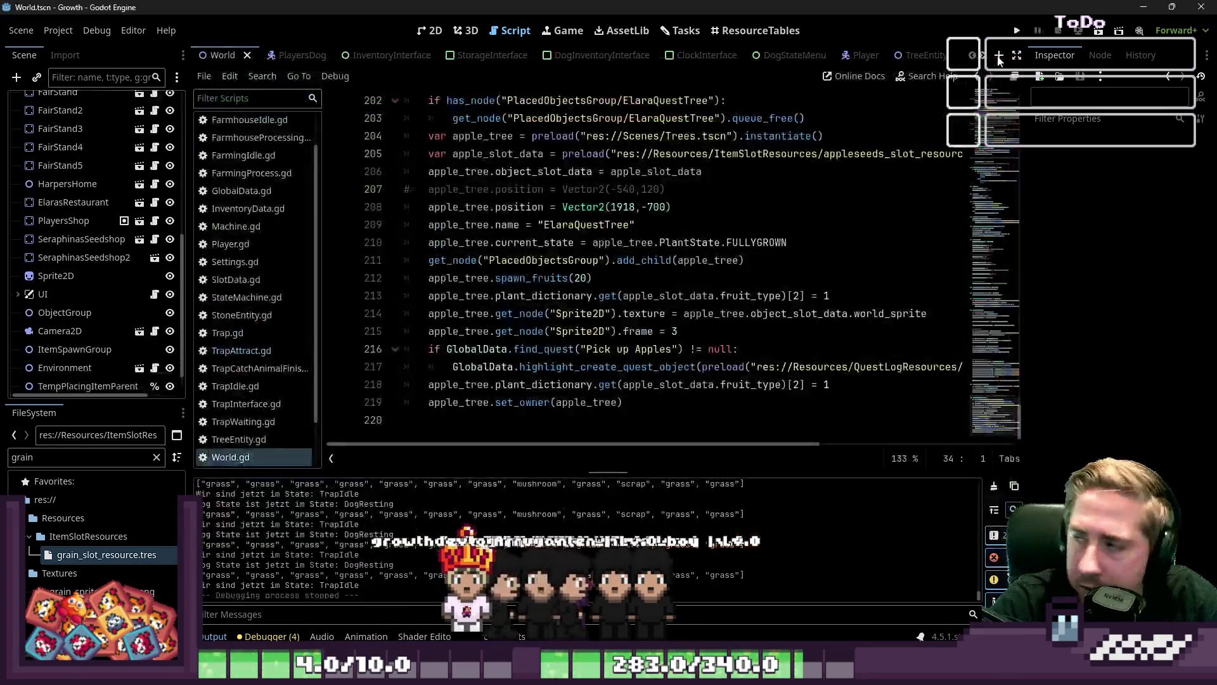
Select the floor tilemap layer, toggle its visibility, enlarge the tile panel, and choose street_tileset.png
scroll(113, 202, "up", 5)
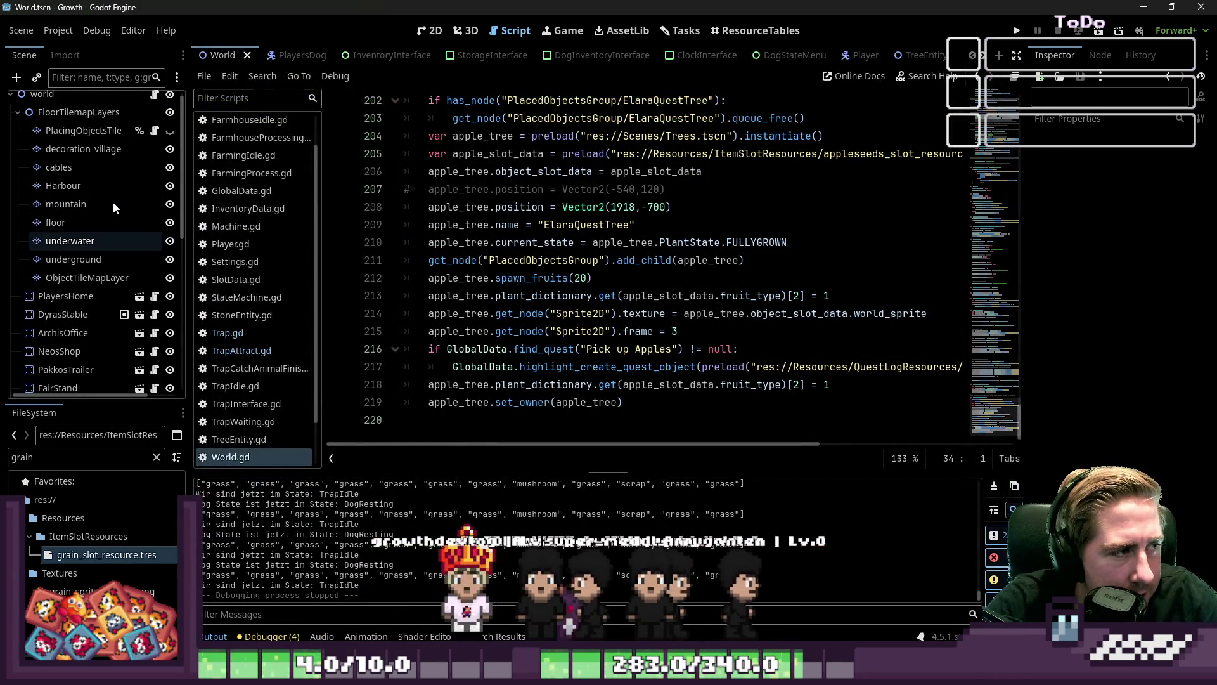
left_click(112, 229)
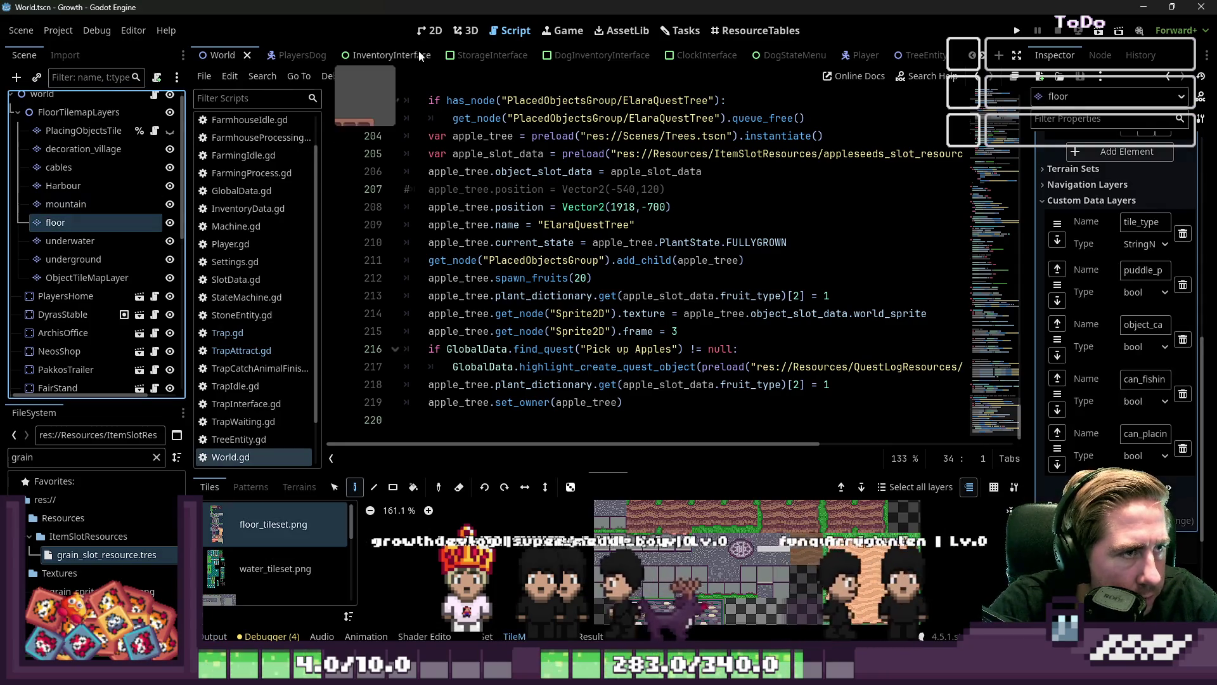
left_click(428, 37)
scroll(551, 218, "down", 2)
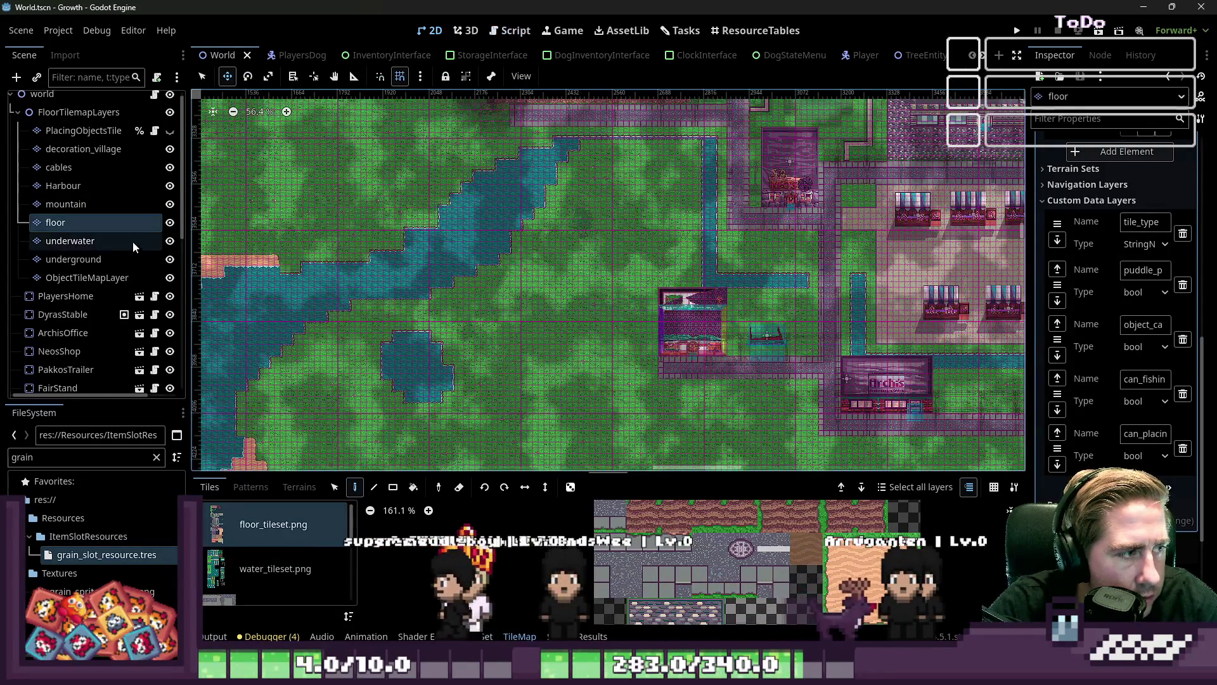
left_click(169, 224)
left_click(169, 224)
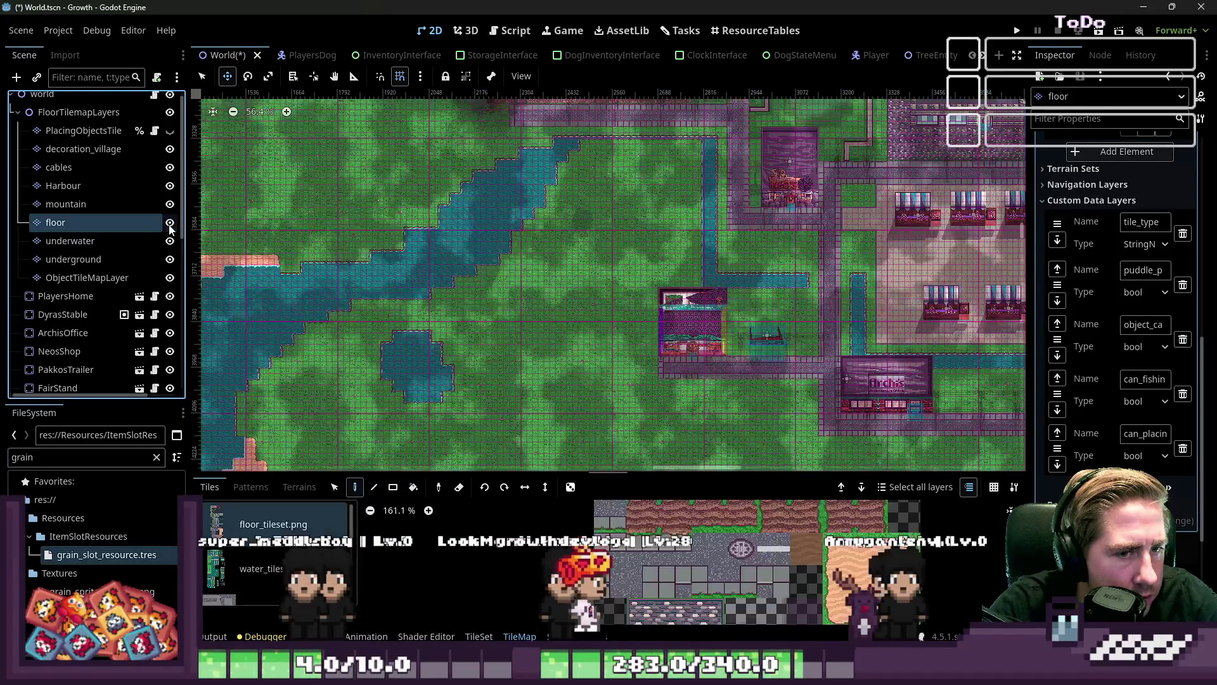
left_click(169, 225)
left_click(169, 224)
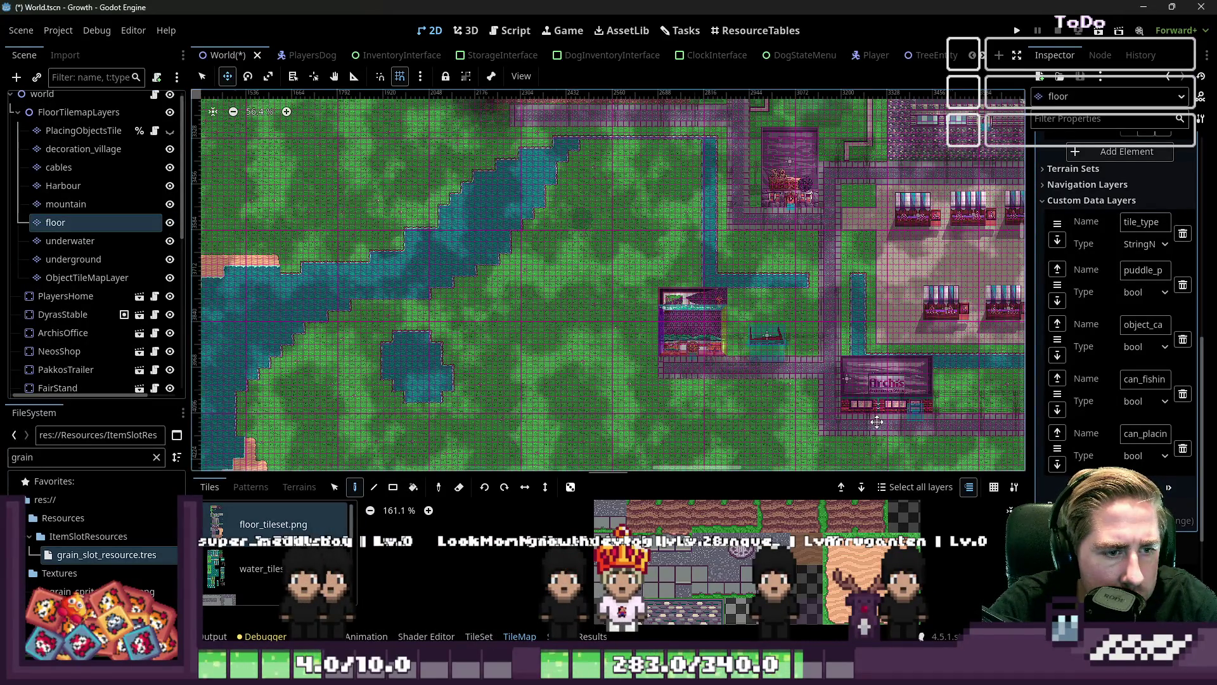
scroll(825, 425, "up", 4)
left_click_drag(656, 472, 656, 118)
left_click(279, 260)
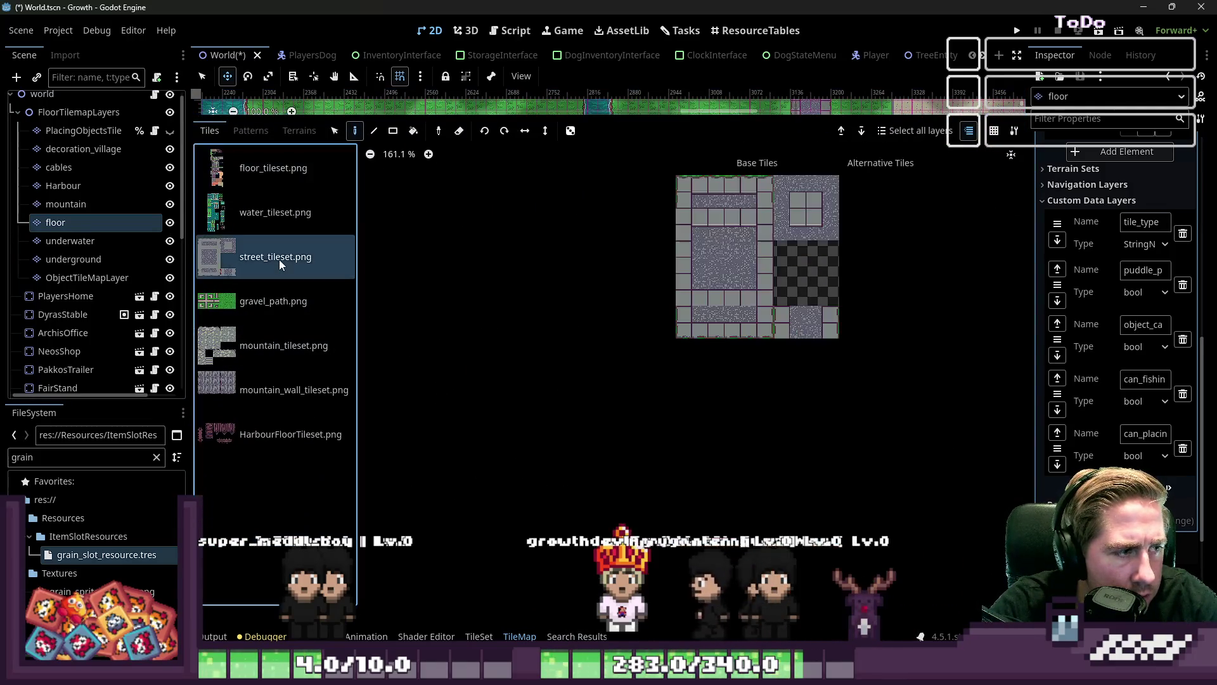
Paint custom data tile_type 'street' onto the street tiles, then save World and run with F5
scroll(786, 222, "up", 2)
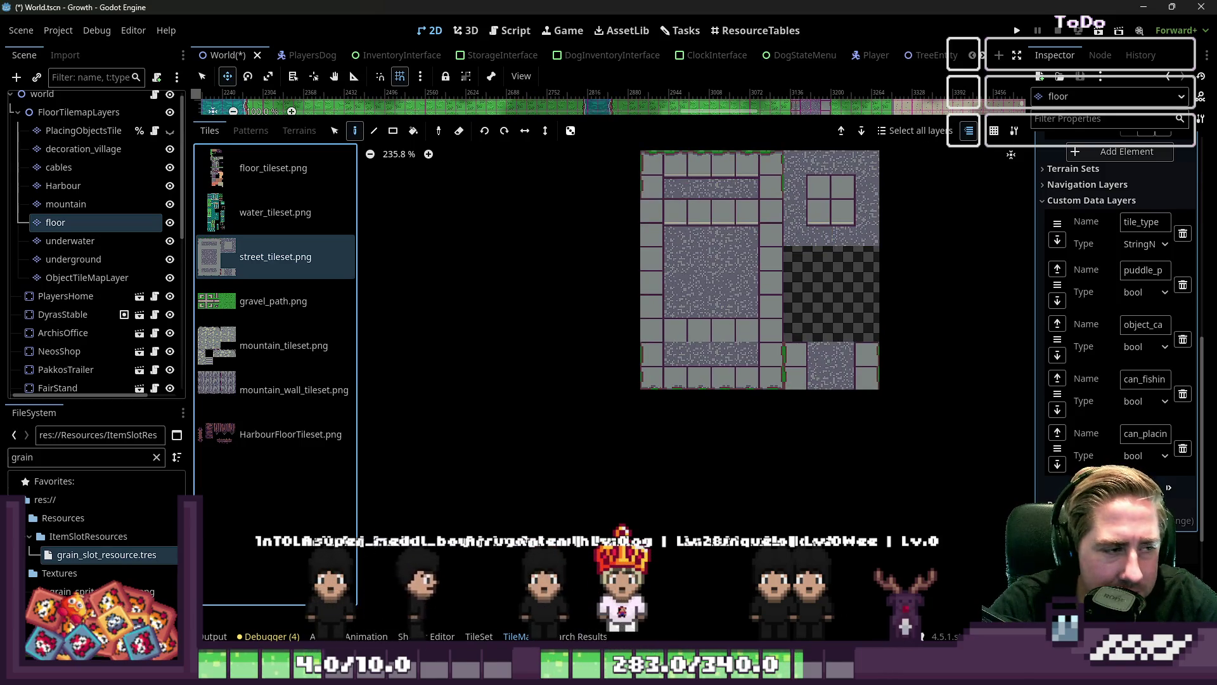
left_click(478, 635)
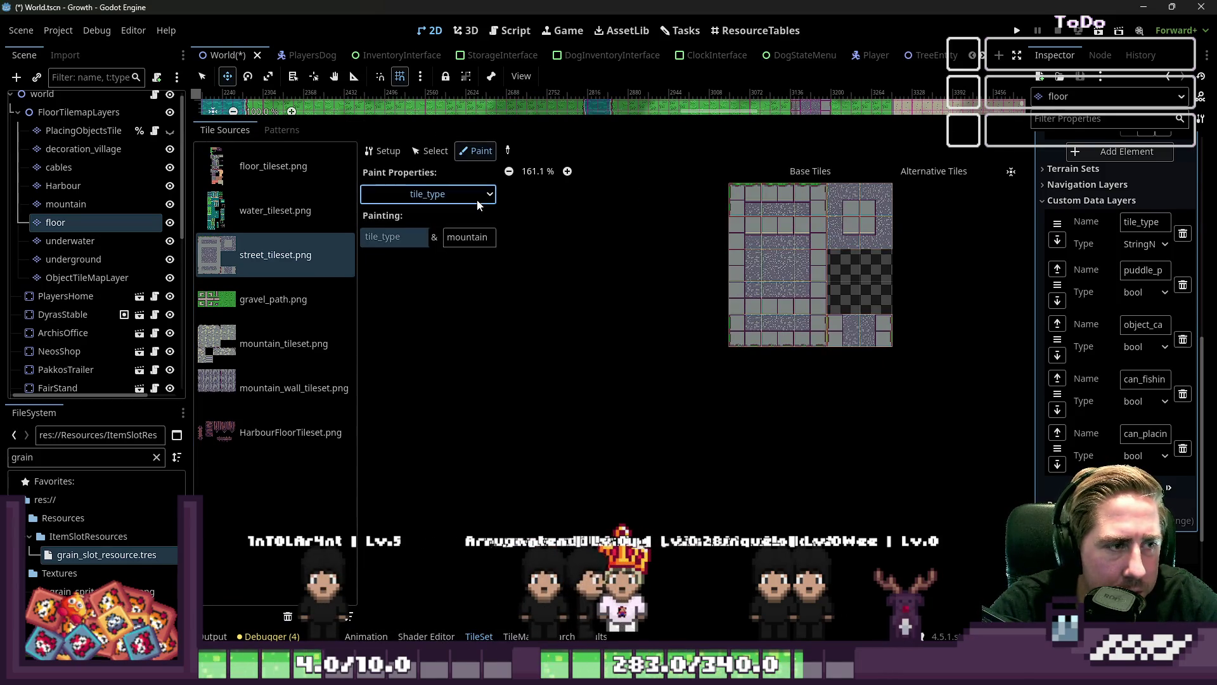
left_click(447, 194)
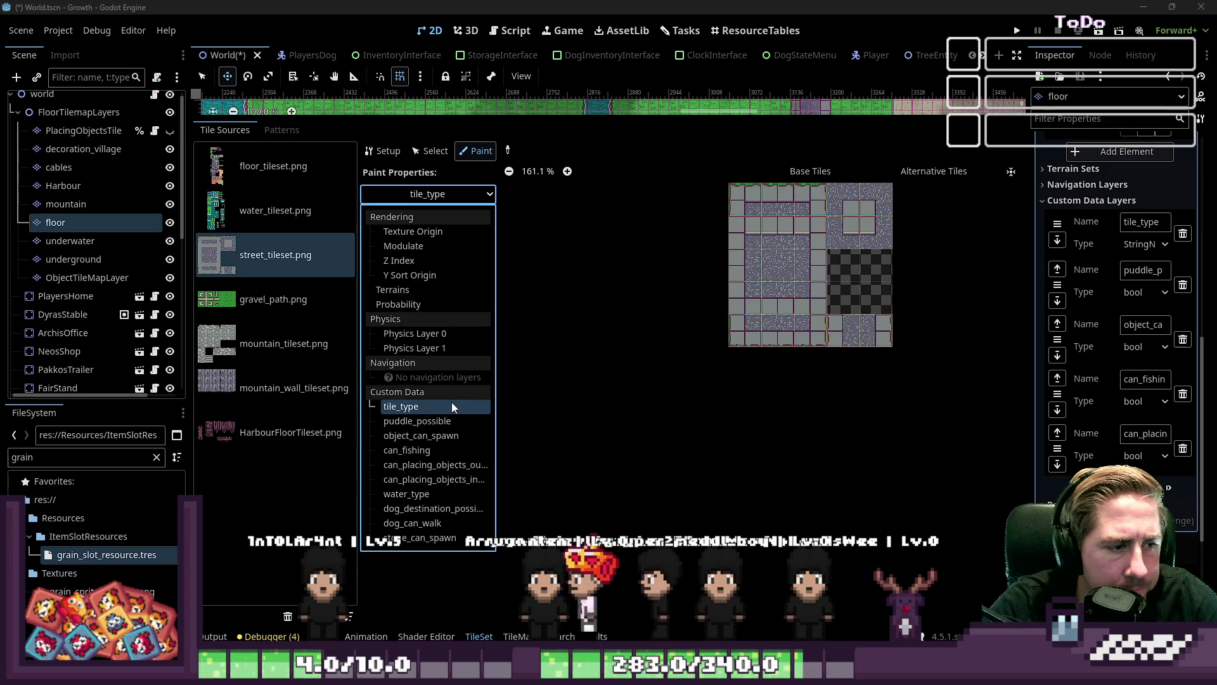
left_click(442, 159)
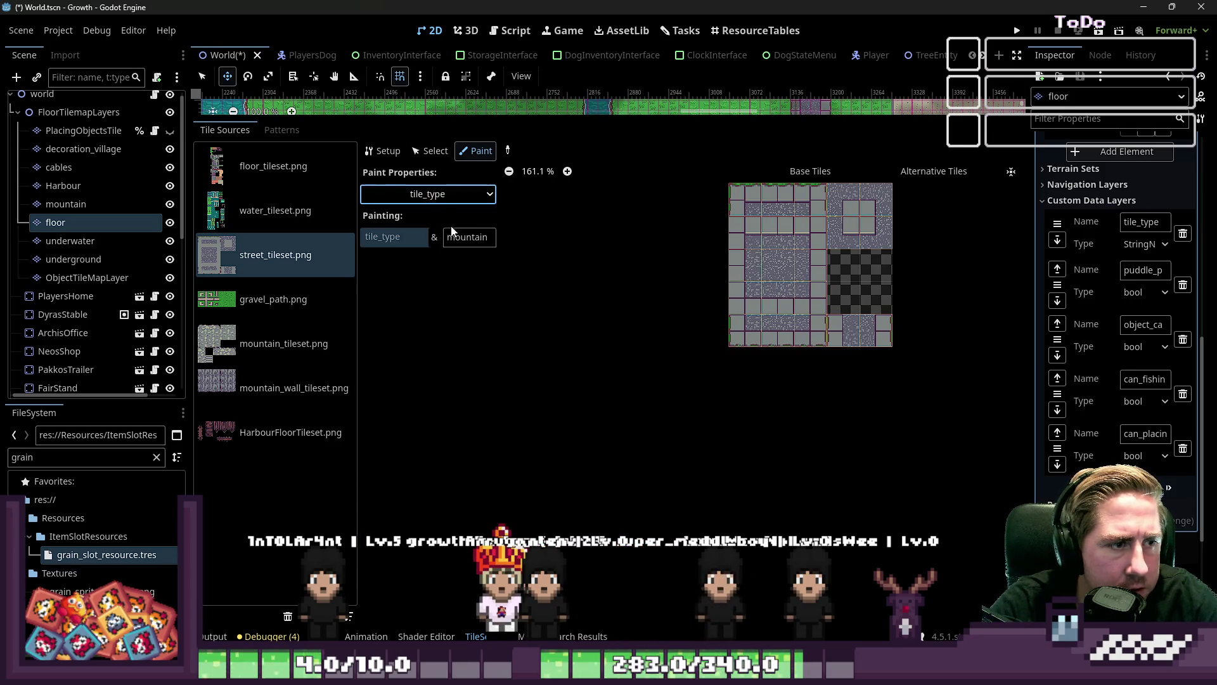
type("street")
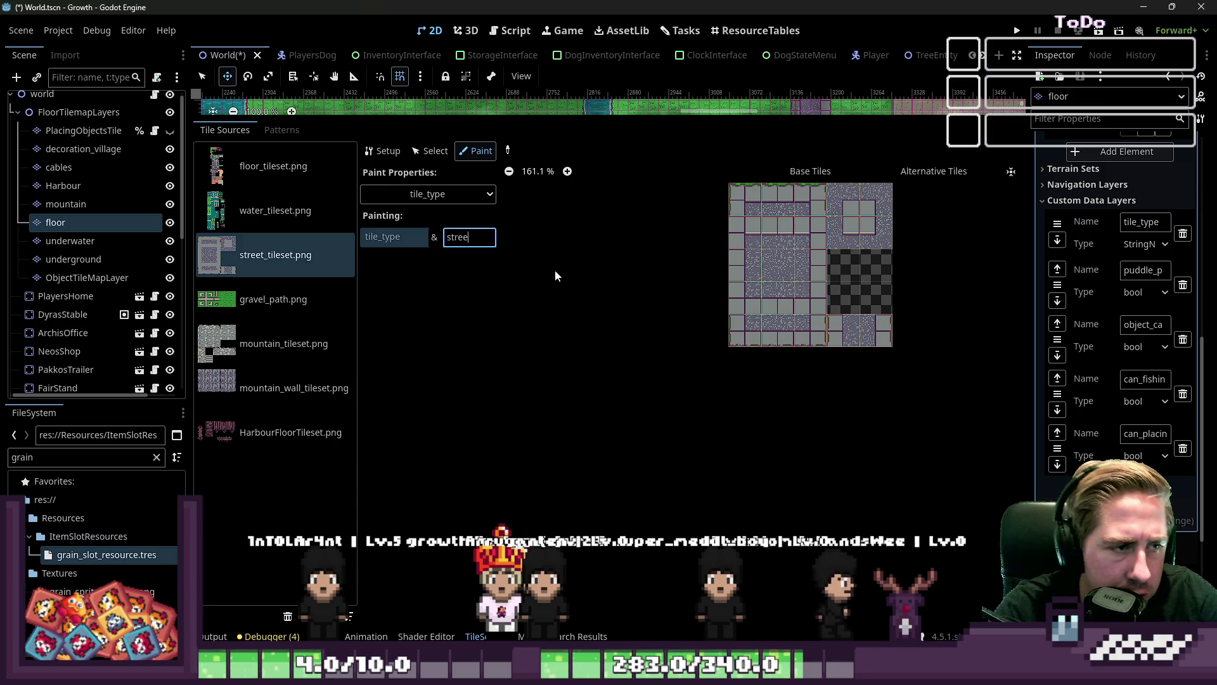
mouse_move(786, 199)
left_mouse_down()
mouse_move(875, 222)
mouse_move(745, 264)
left_mouse_up()
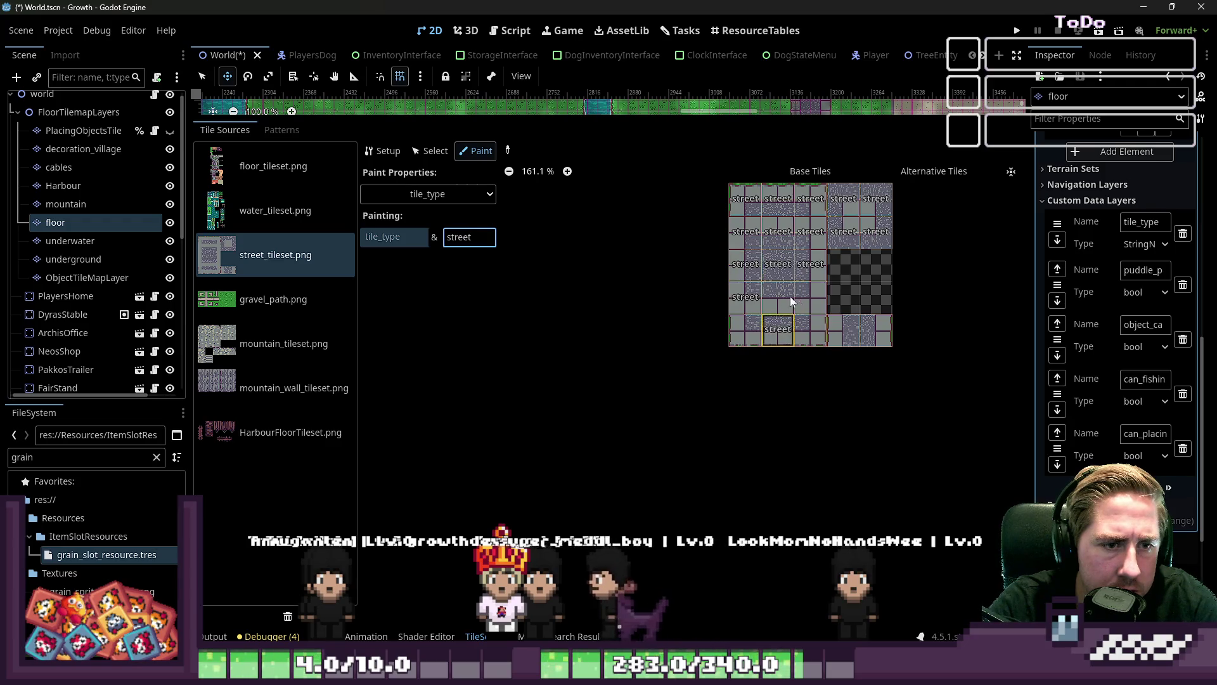
key("F5")
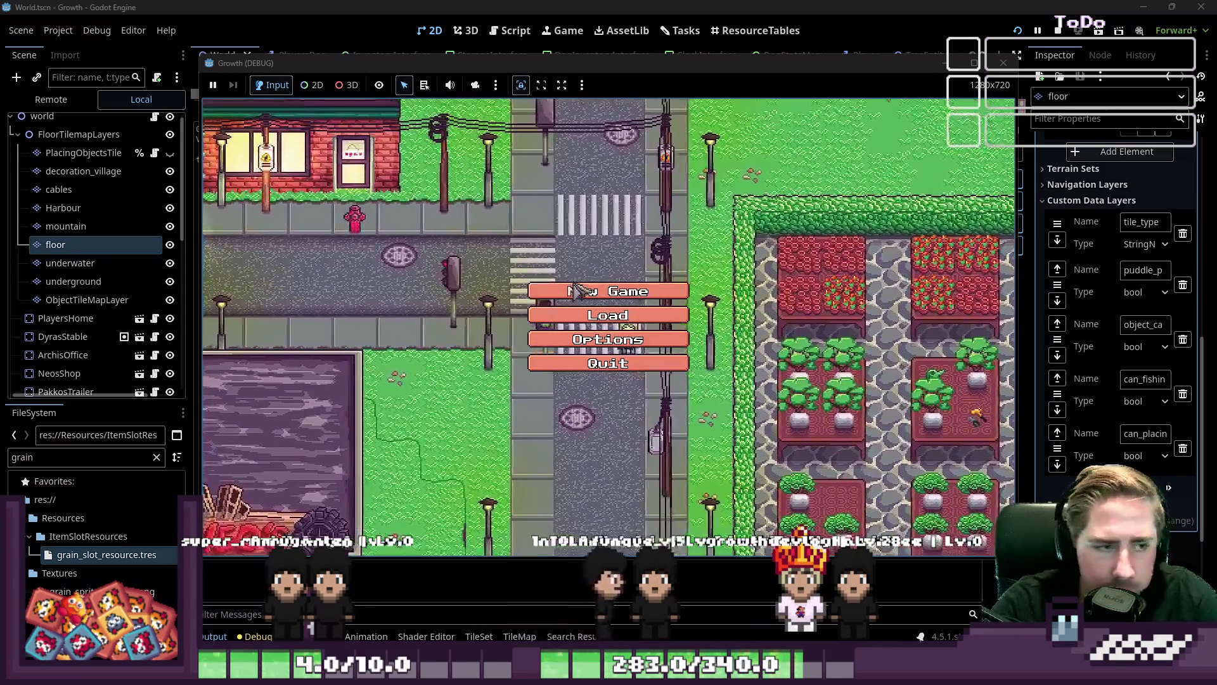
Start a new game and confirm a character name to enter the world
left_click(634, 291)
type("dasgf")
key("Return")
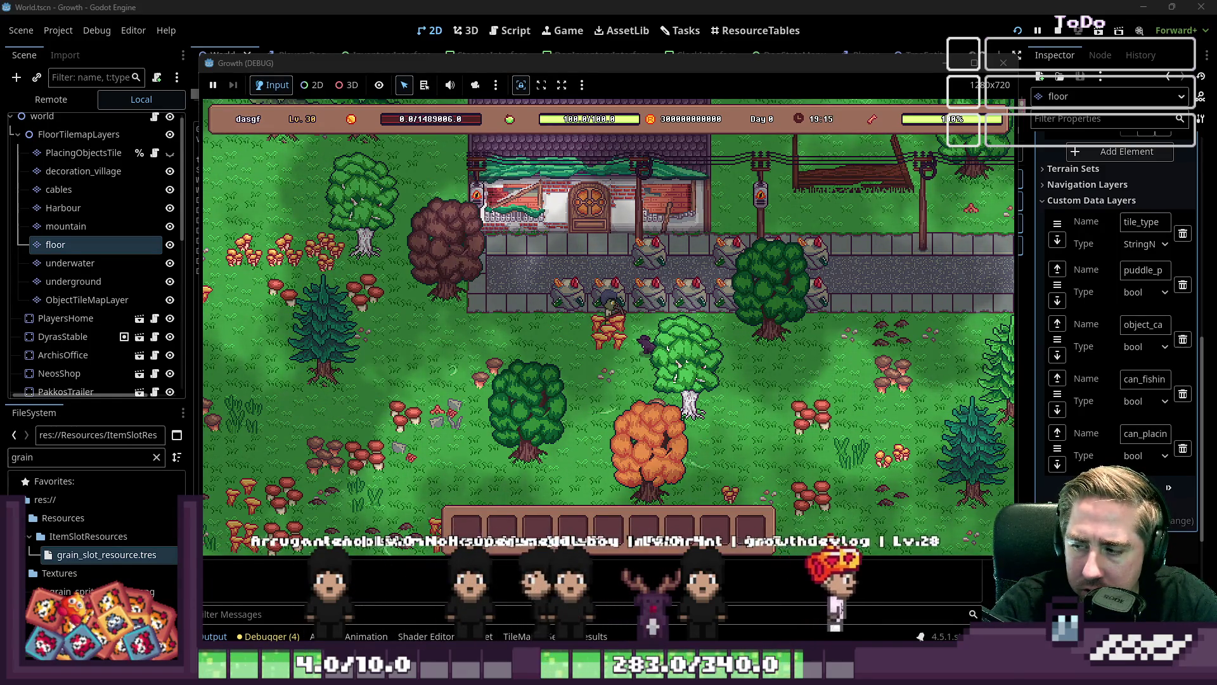
Walk the player and ready the trap and bait in the hotbar via the inventory
key("a")
key("s")
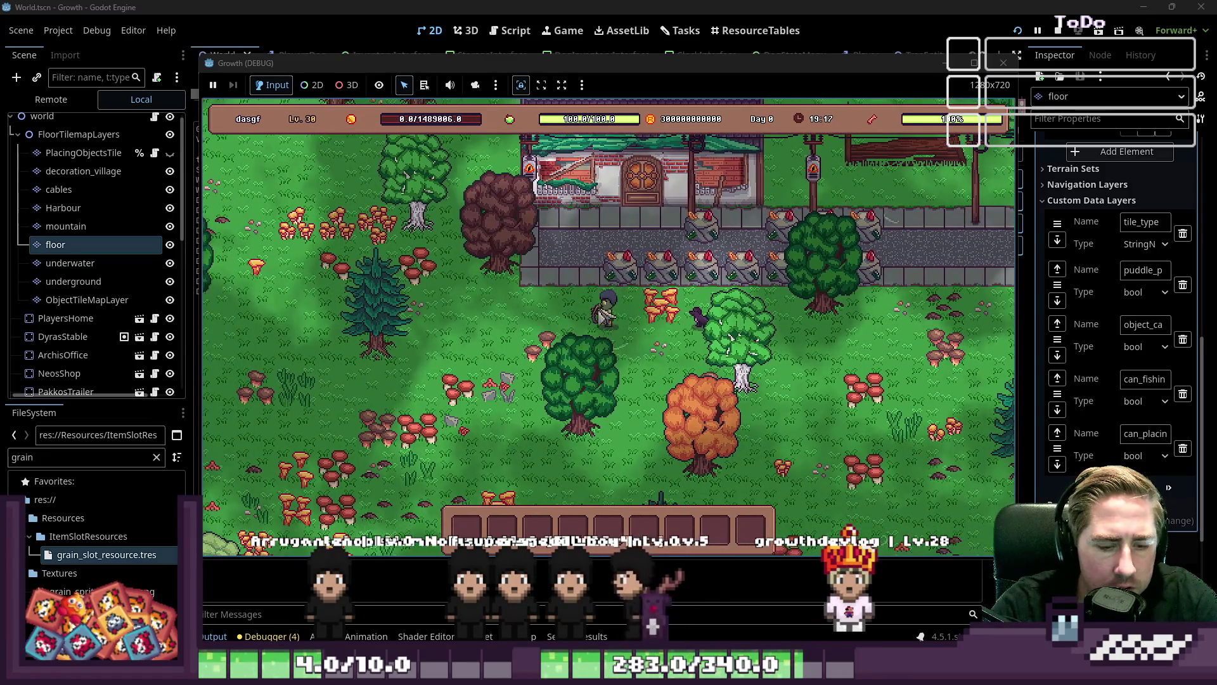
key("i")
scroll(705, 263, "down", 5)
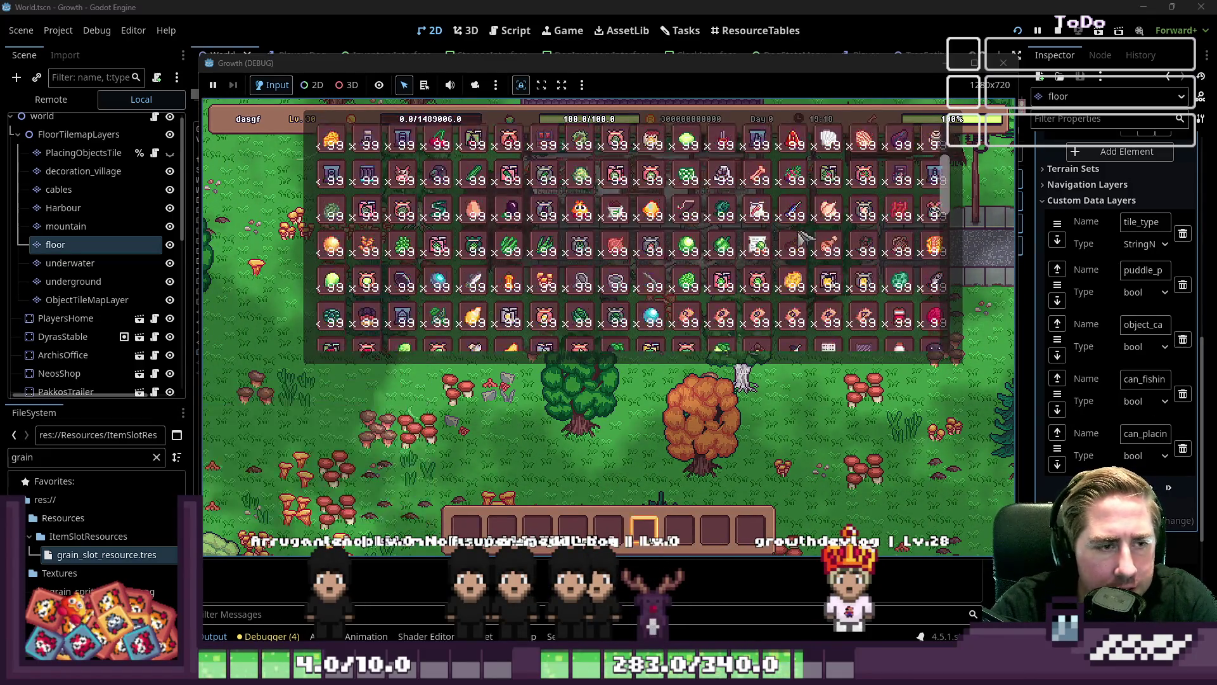
scroll(705, 263, "down", 3)
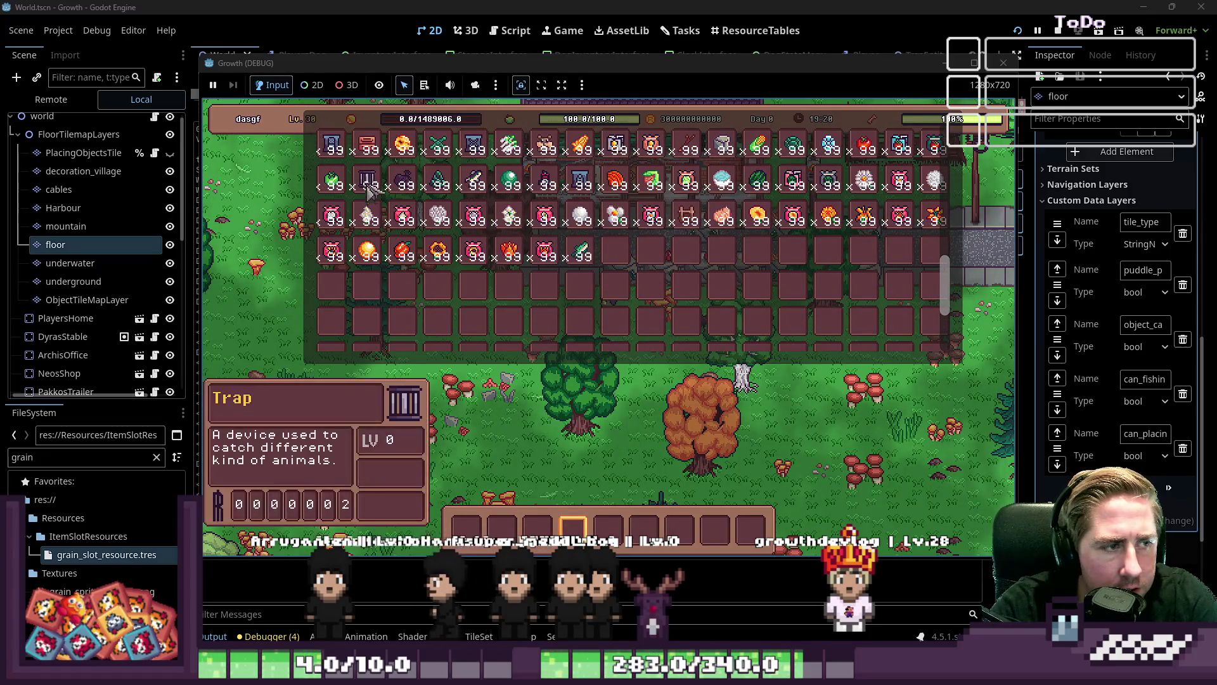
scroll(568, 282, "up", 5)
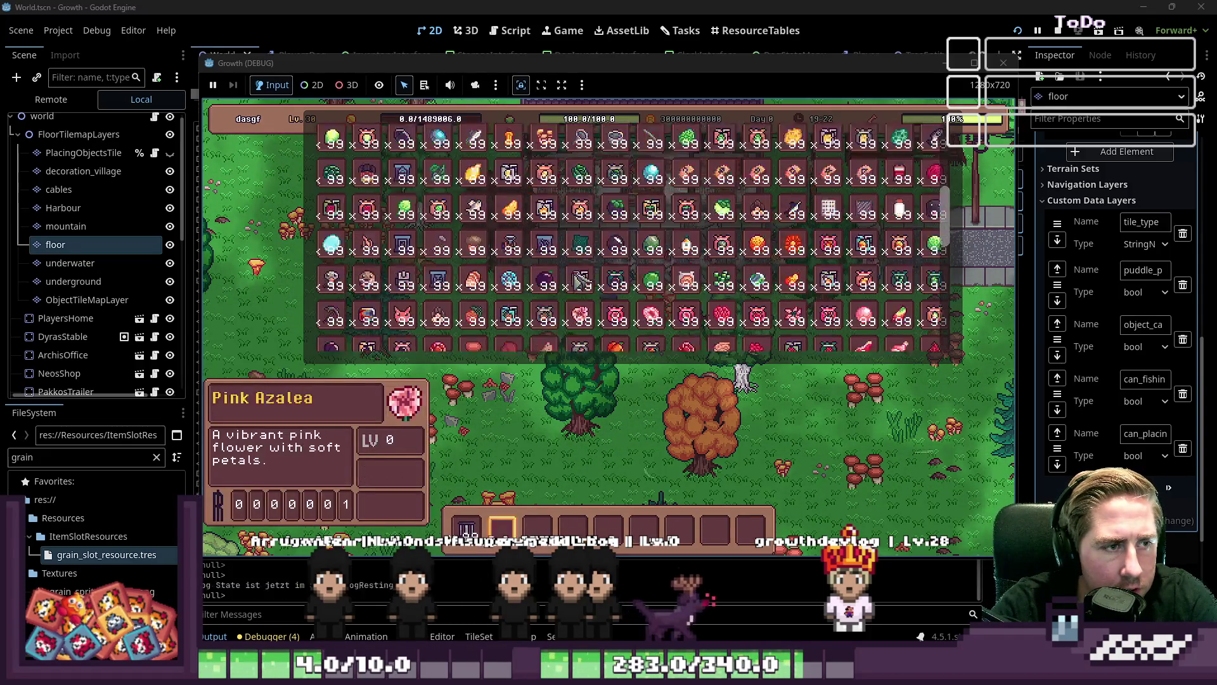
scroll(497, 286, "down", 2)
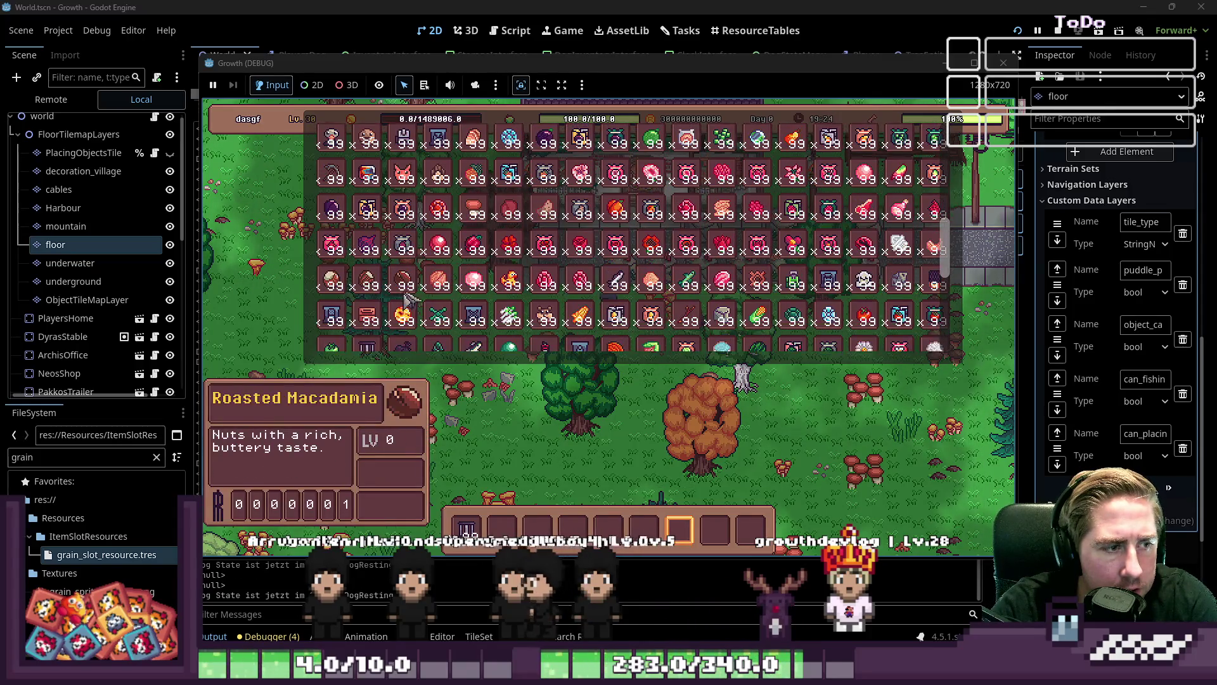
key("i")
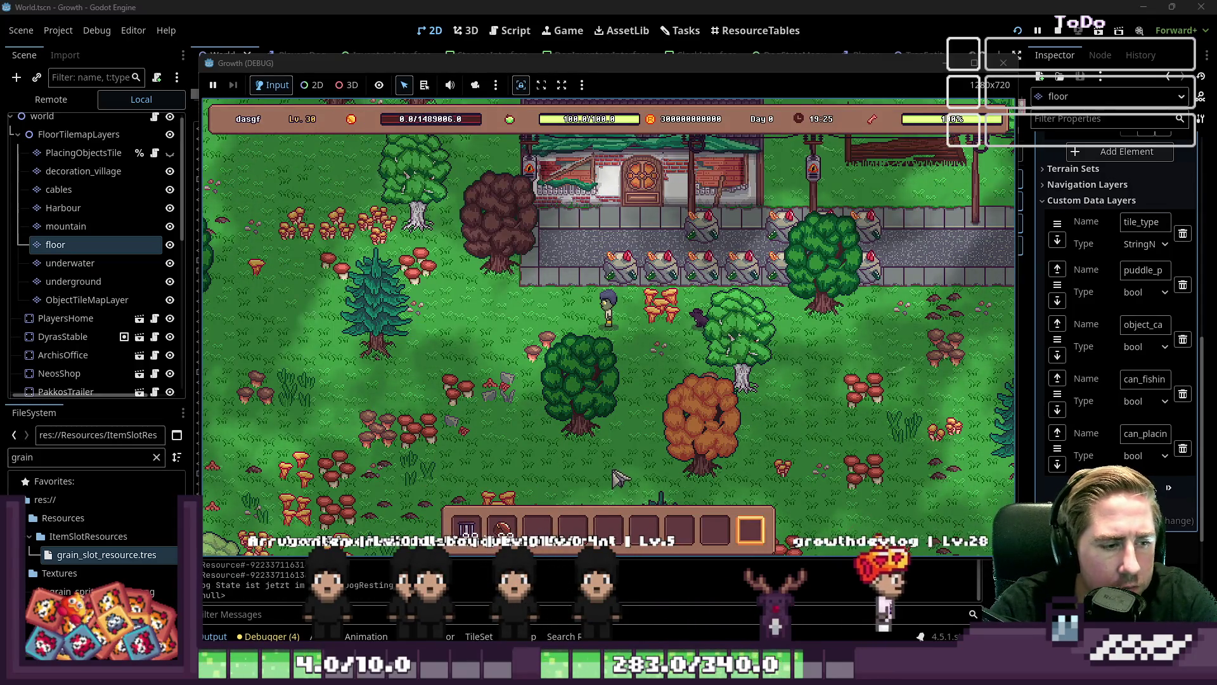
Place the trap on the street and fill it with bait
left_click(577, 253)
scroll(577, 254, "down", 2)
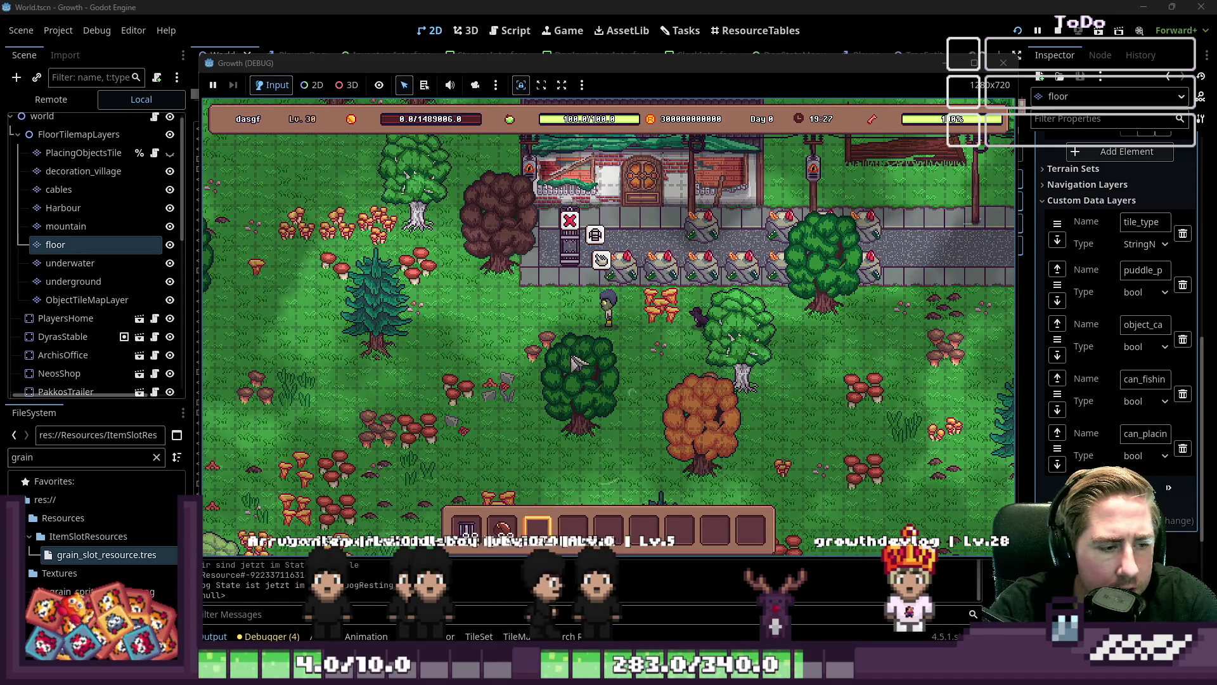
left_click(599, 260)
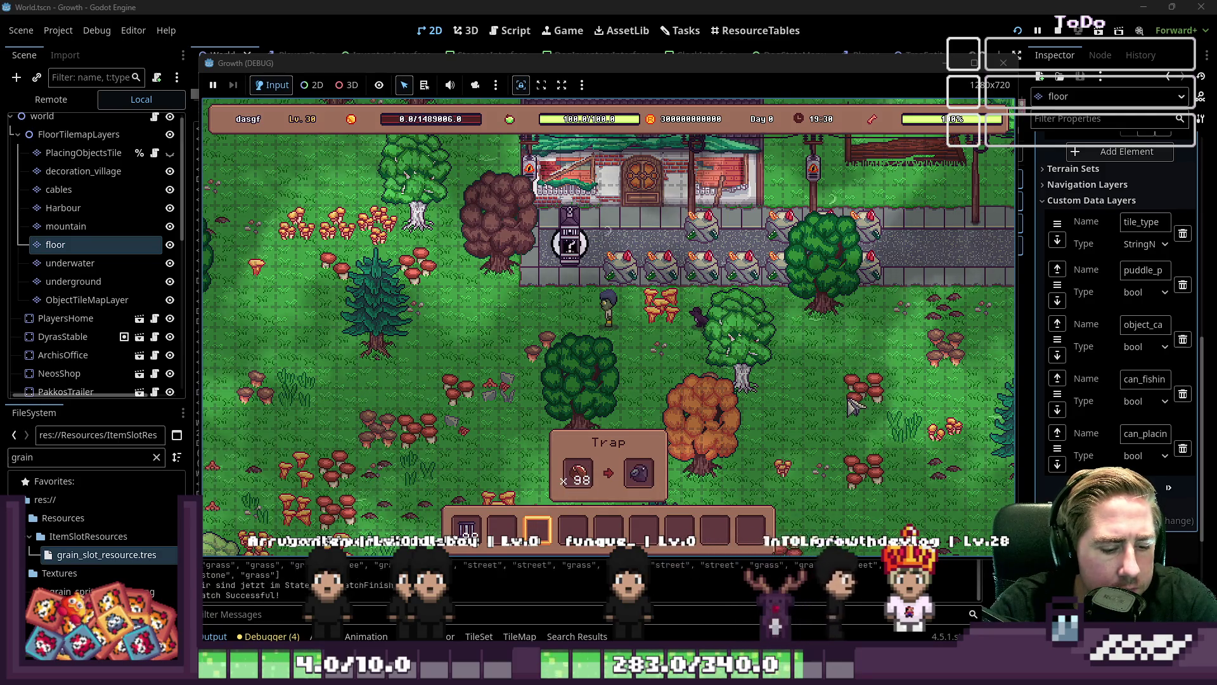
scroll(849, 406, "up", 1)
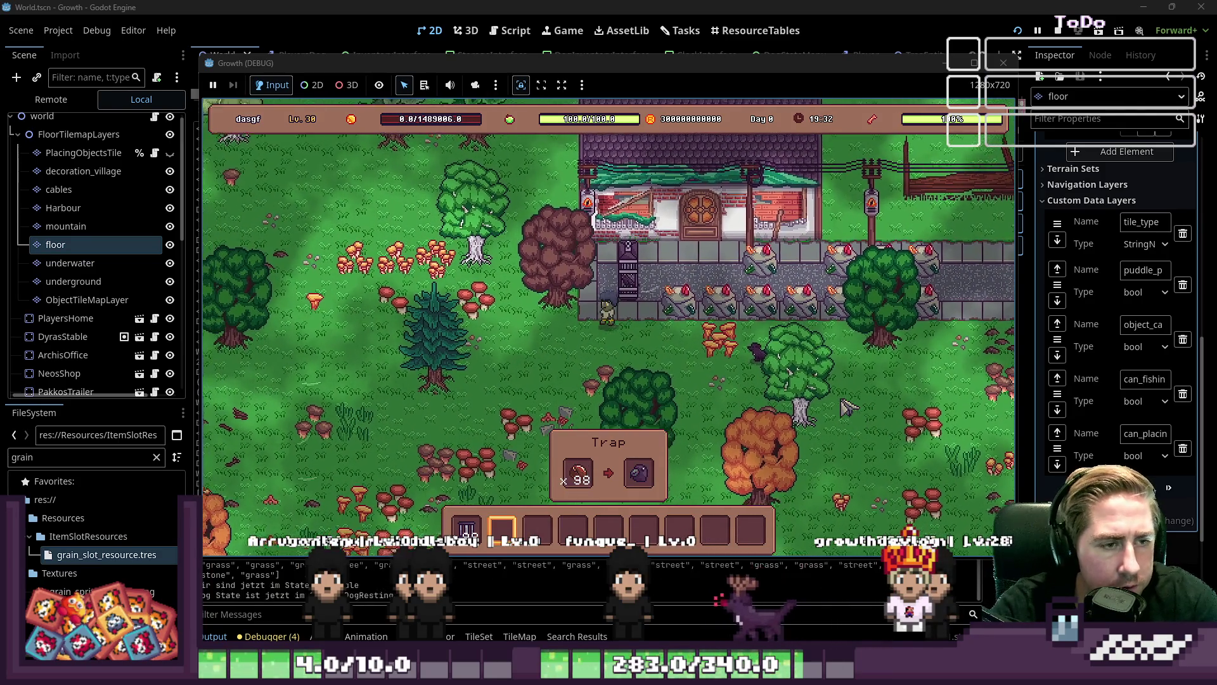
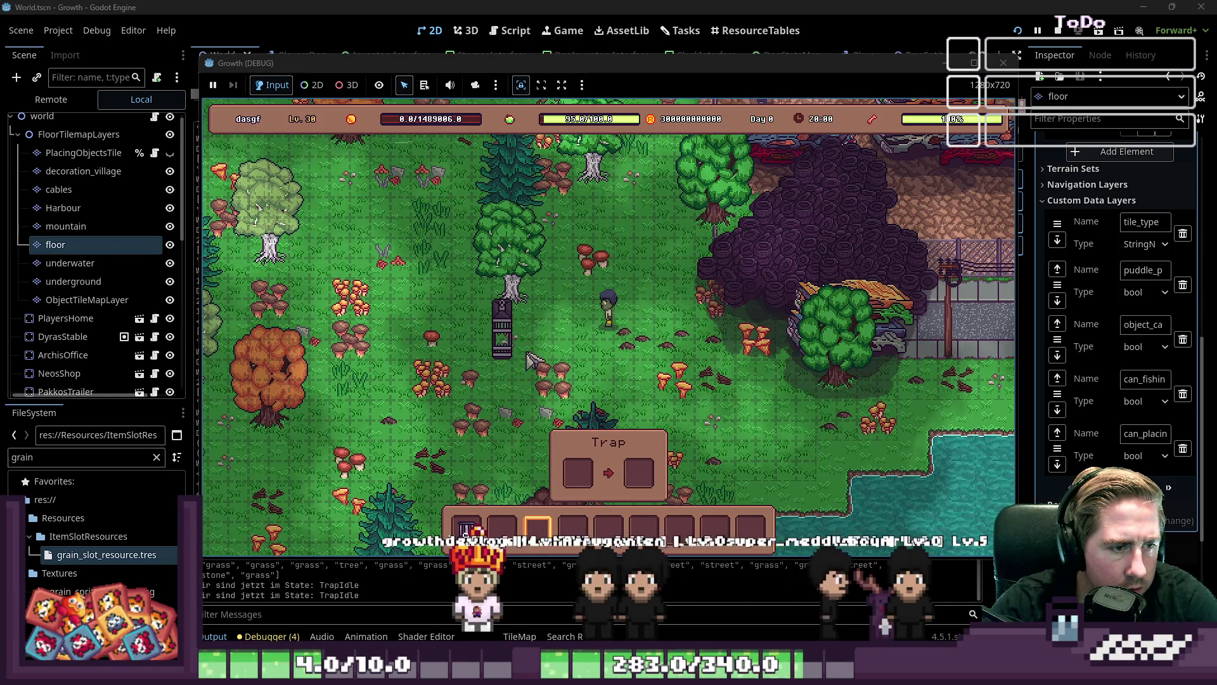
Drag sweetcorn from the inventory into the Trap's input slot, then close the inventory
key("i")
scroll(598, 291, "down", 6)
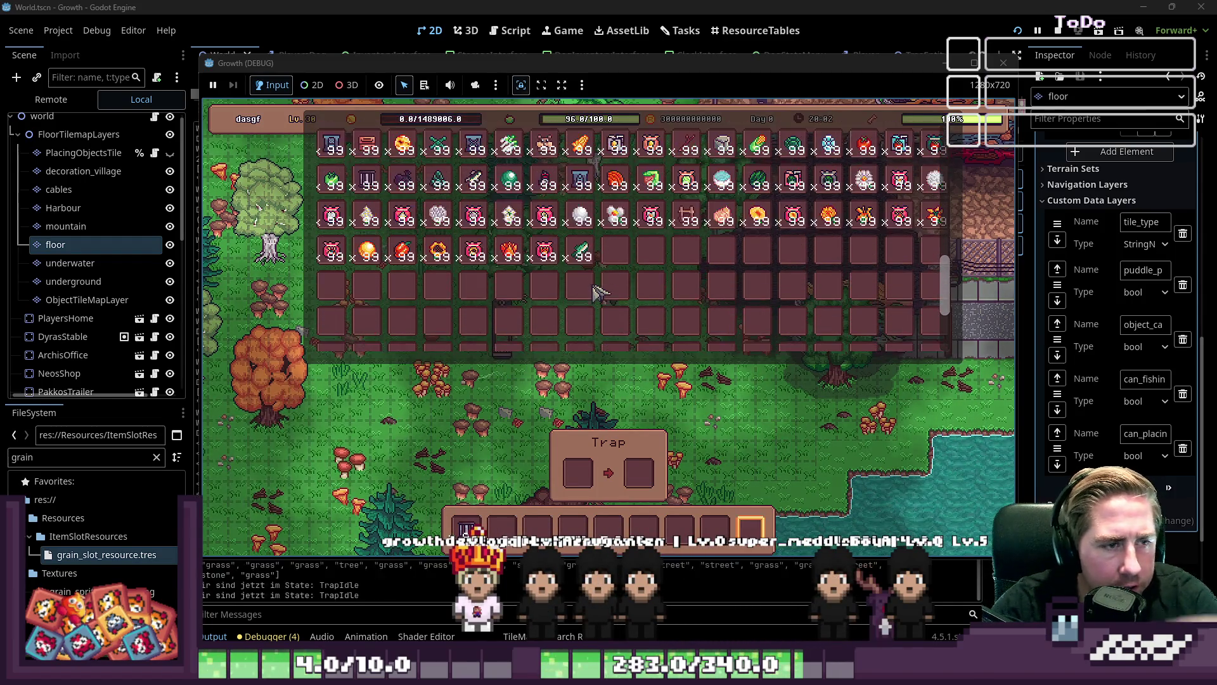
scroll(605, 338, "up", 4)
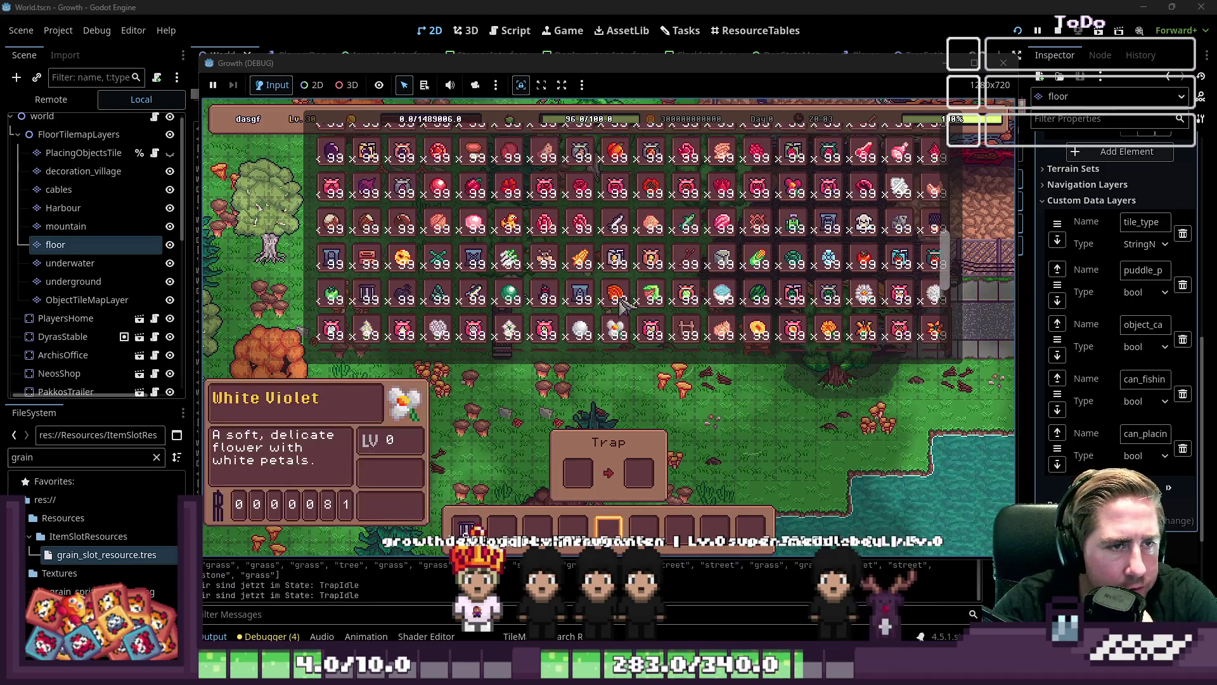
scroll(621, 307, "down", 1)
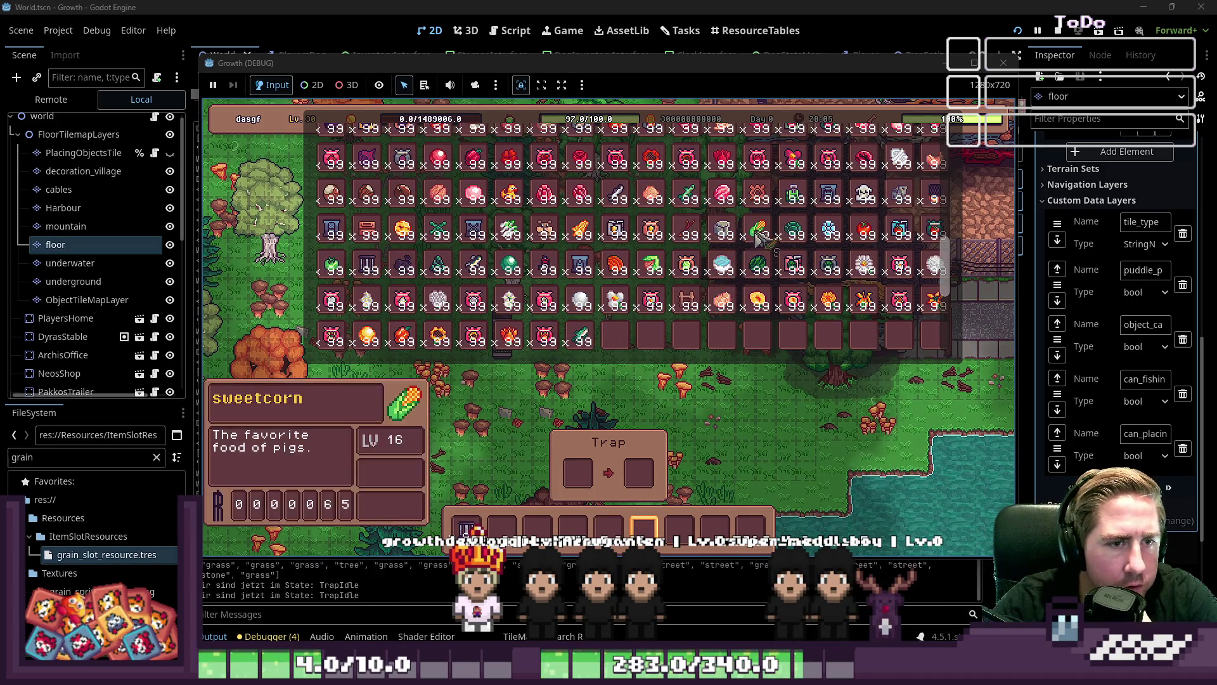
left_click_drag(502, 528, 602, 488)
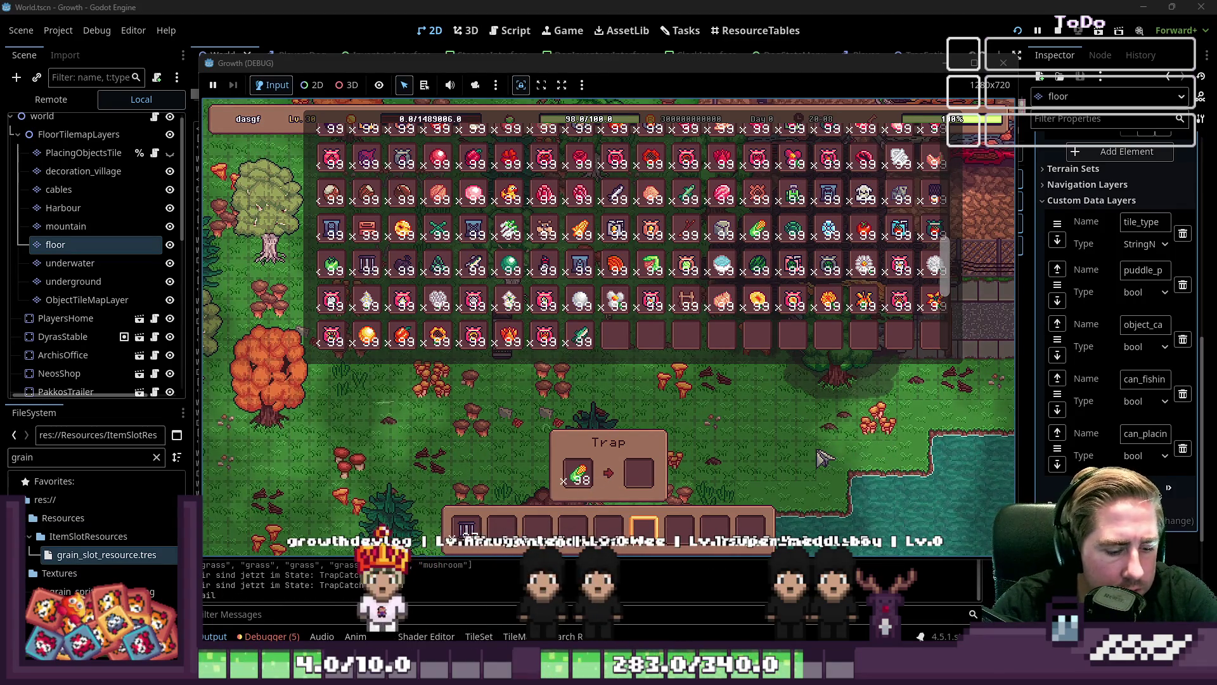
key("i")
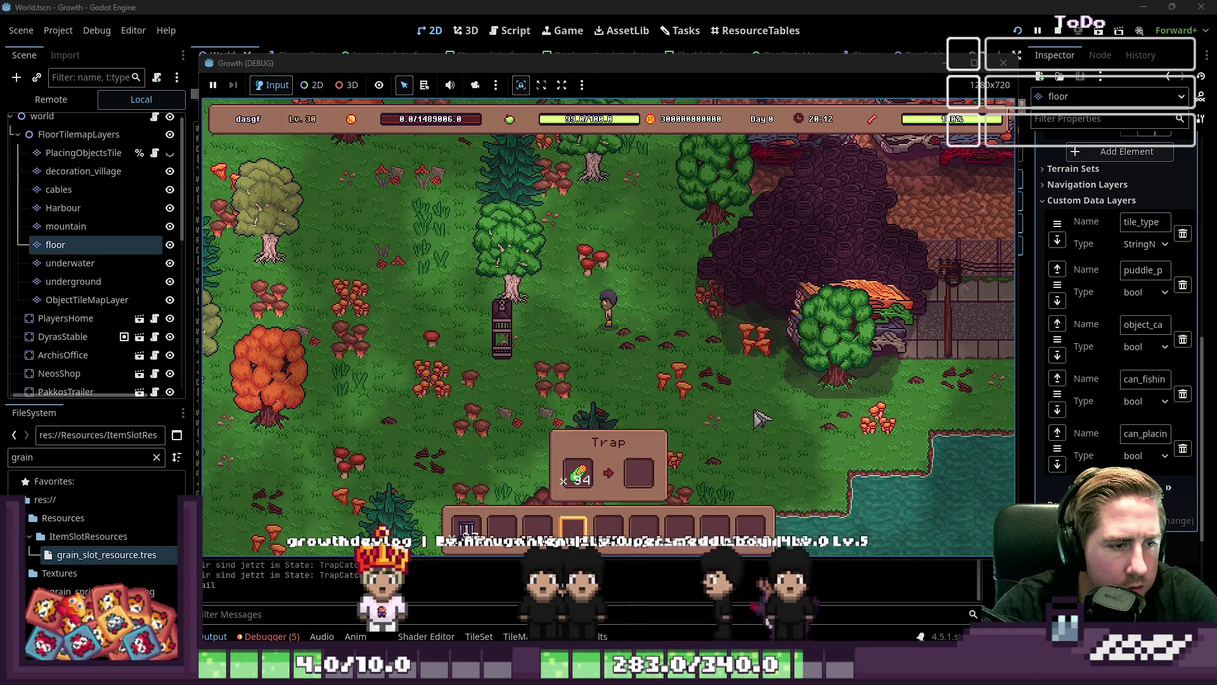
Walk the player down and to the left, away from the trap
key("a")
key("s")
key("a")
key("s")
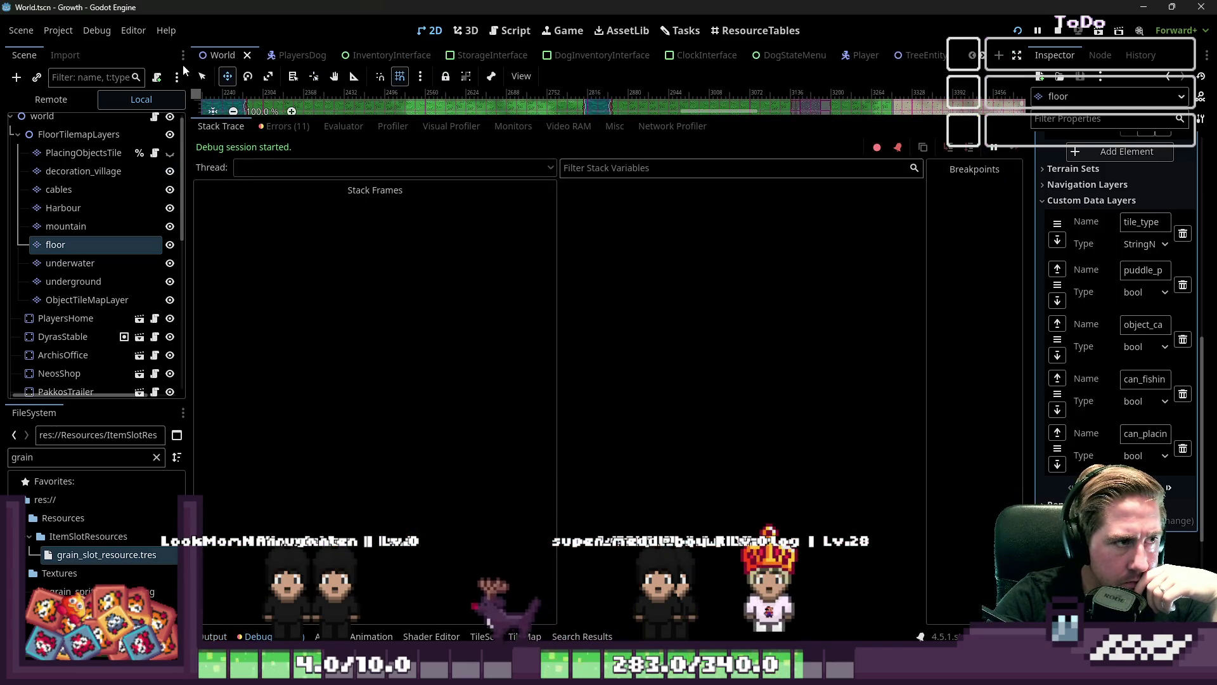
Read the Debugger's errors and warnings, then show the Output log of trap states and catch results
left_click(289, 128)
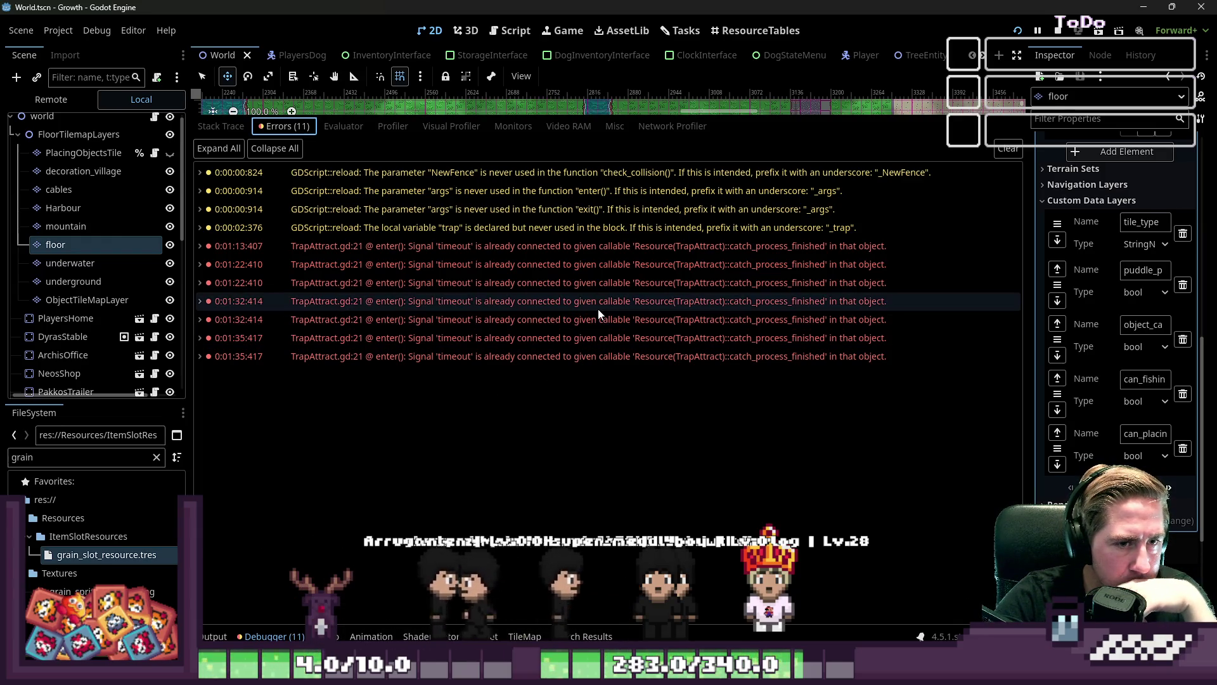
mouse_move(600, 306)
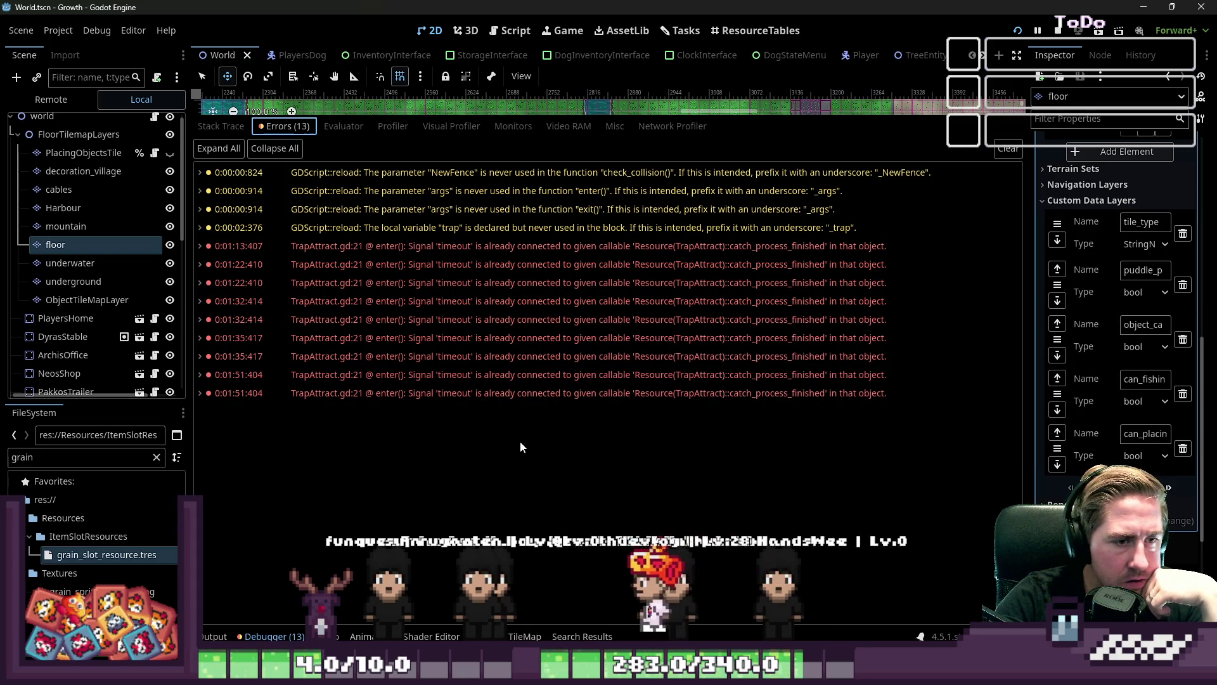
key("alt+o")
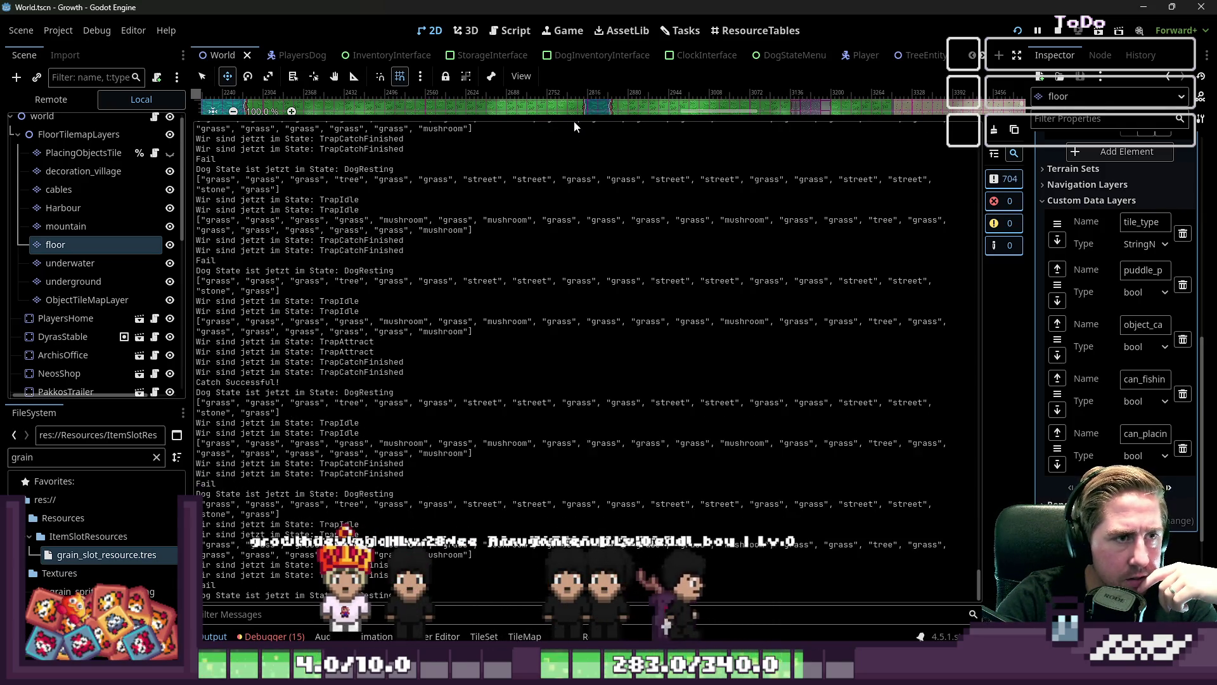
Shrink the Output panel to reveal the map
left_click_drag(576, 120, 576, 486)
scroll(625, 349, "up", 7)
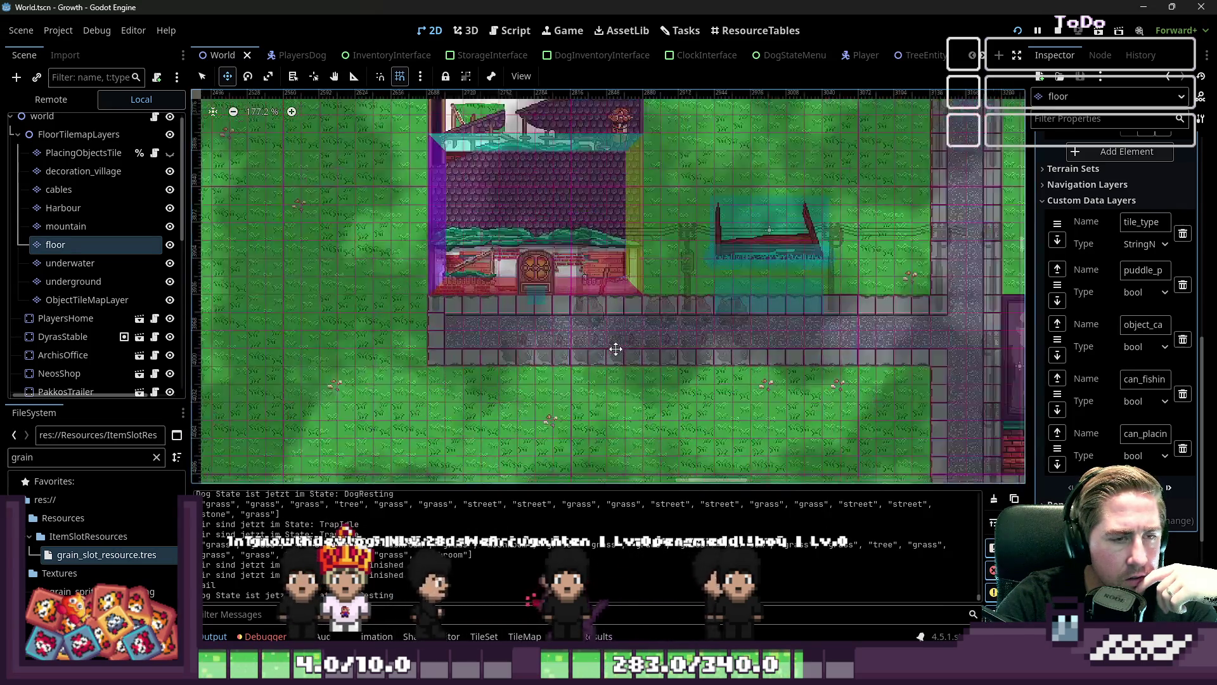
scroll(641, 363, "down", 10)
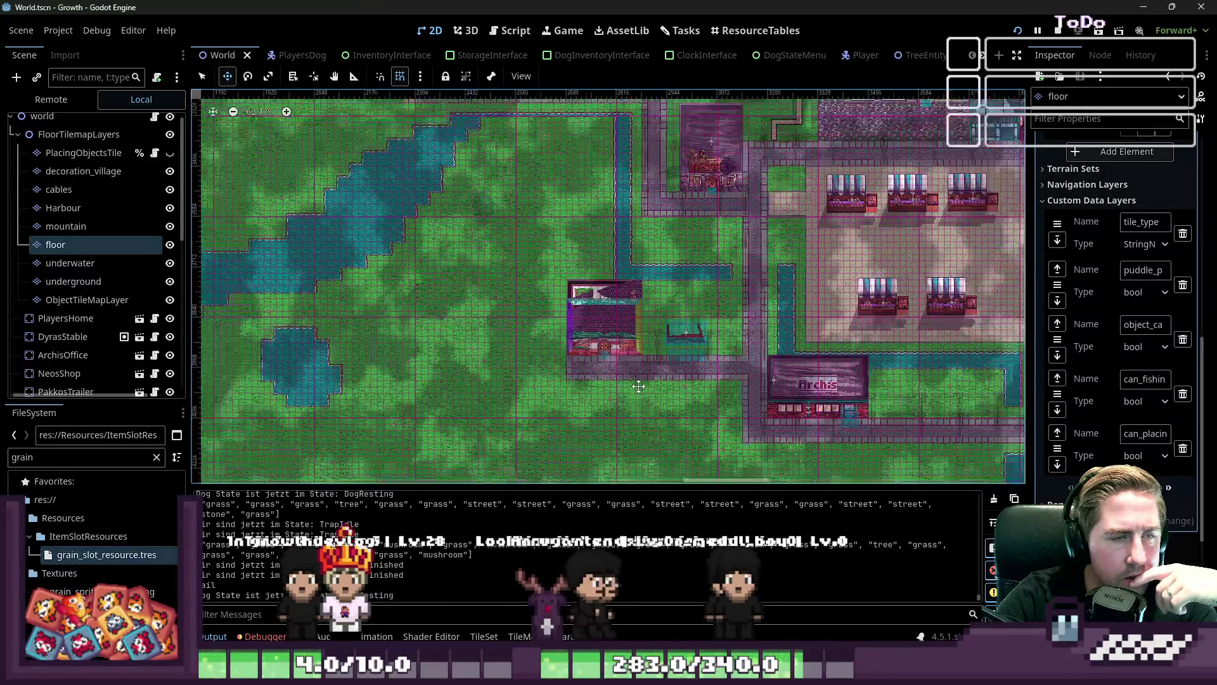
Sort the ResourceTables item list by Item Type and scan each animal's food and environment
left_click(511, 32)
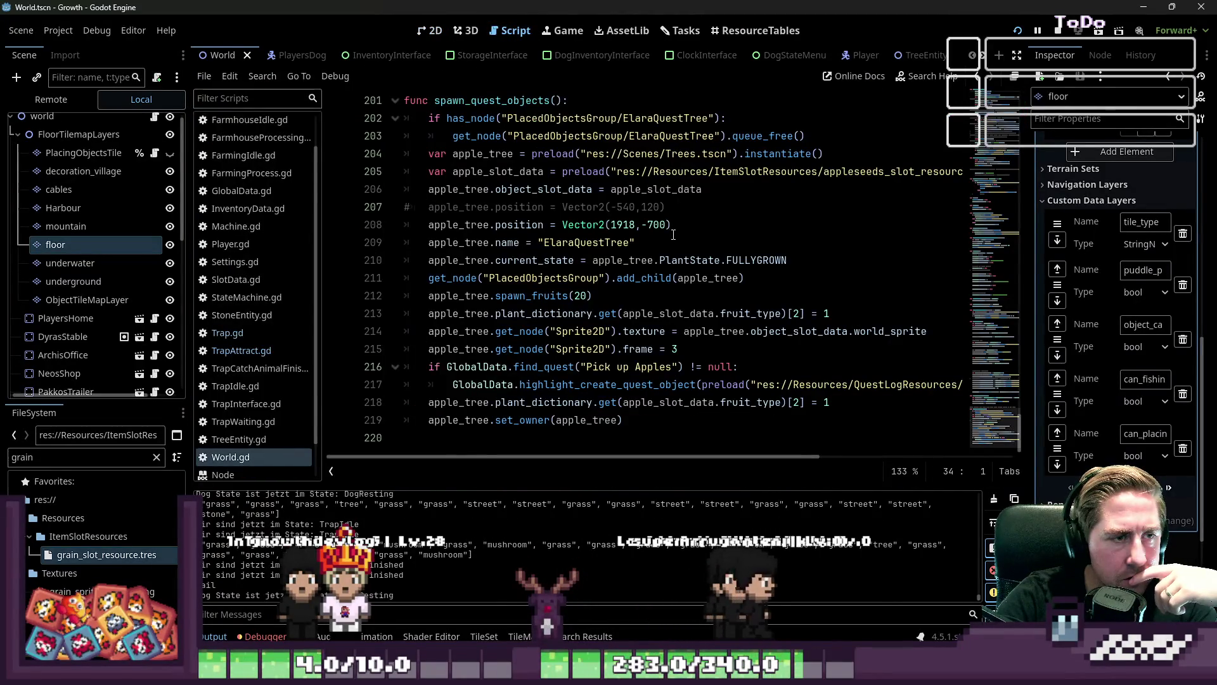
left_click(729, 33)
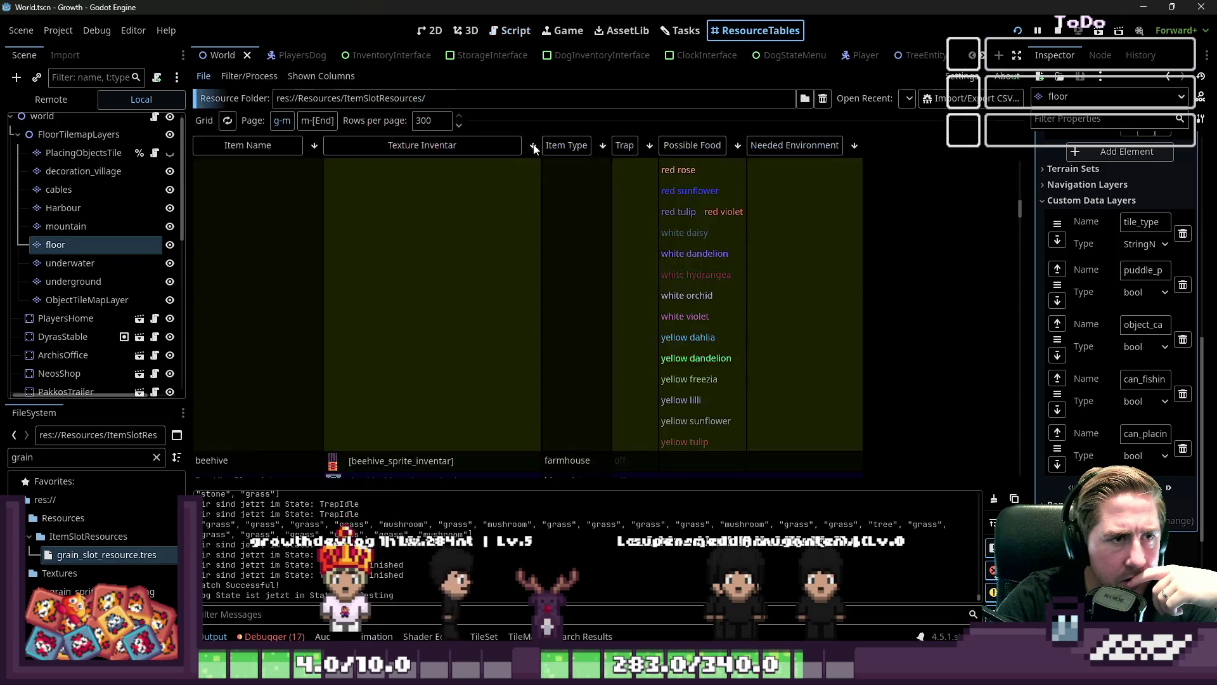
left_click(560, 146)
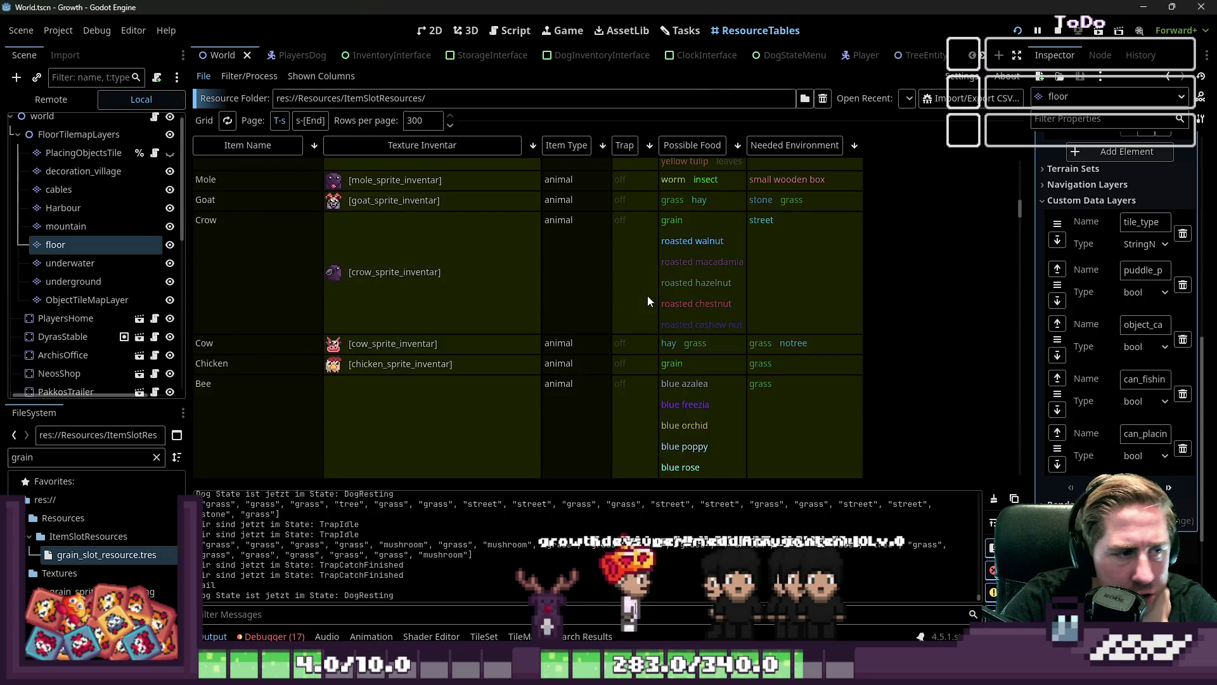
scroll(648, 300, "down", 10)
scroll(647, 297, "down", 3)
scroll(645, 310, "up", 12)
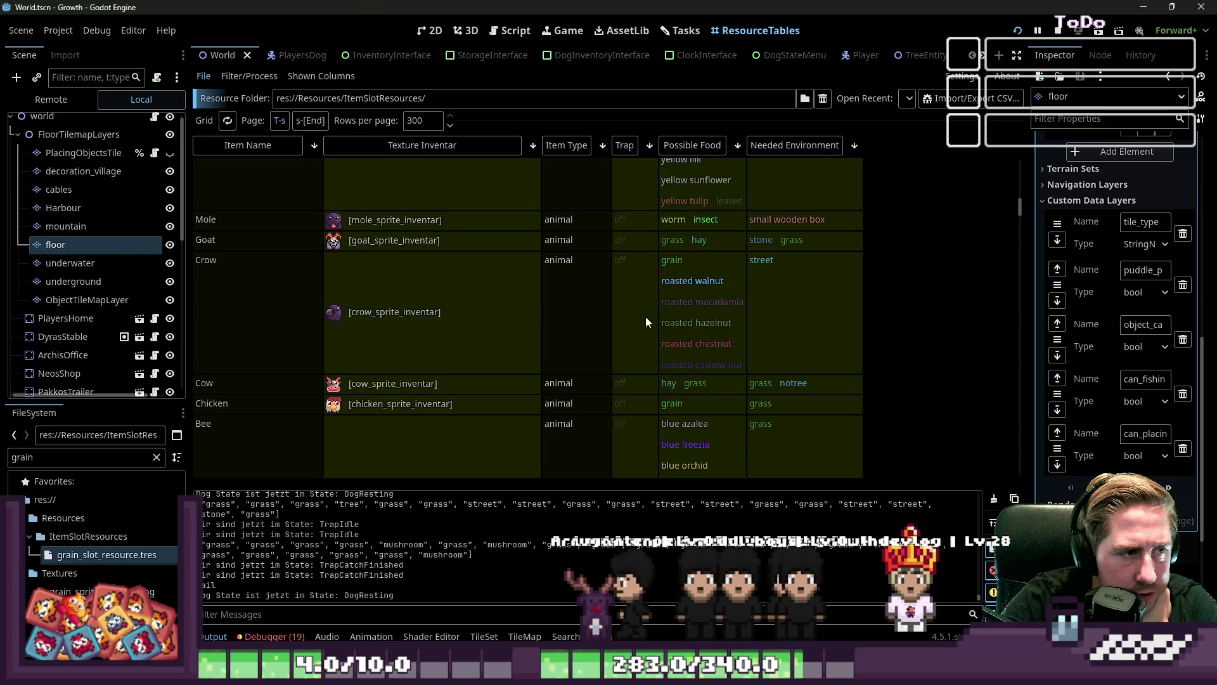
scroll(645, 317, "down", 6)
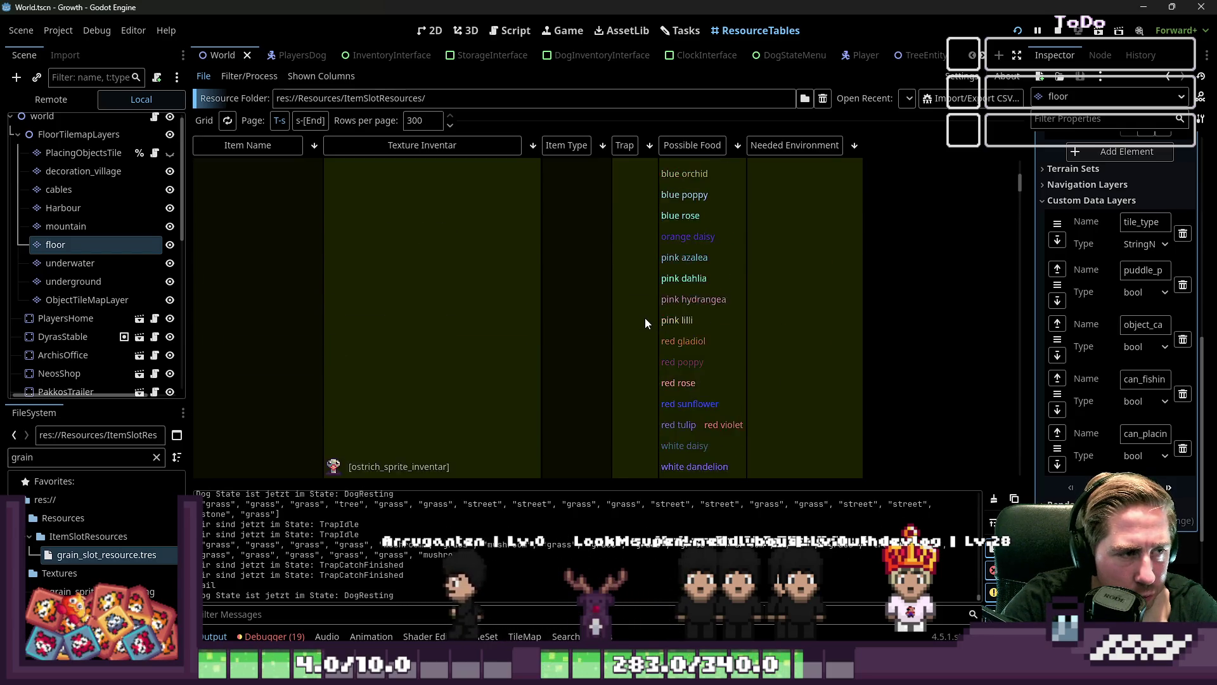
scroll(645, 317, "up", 8)
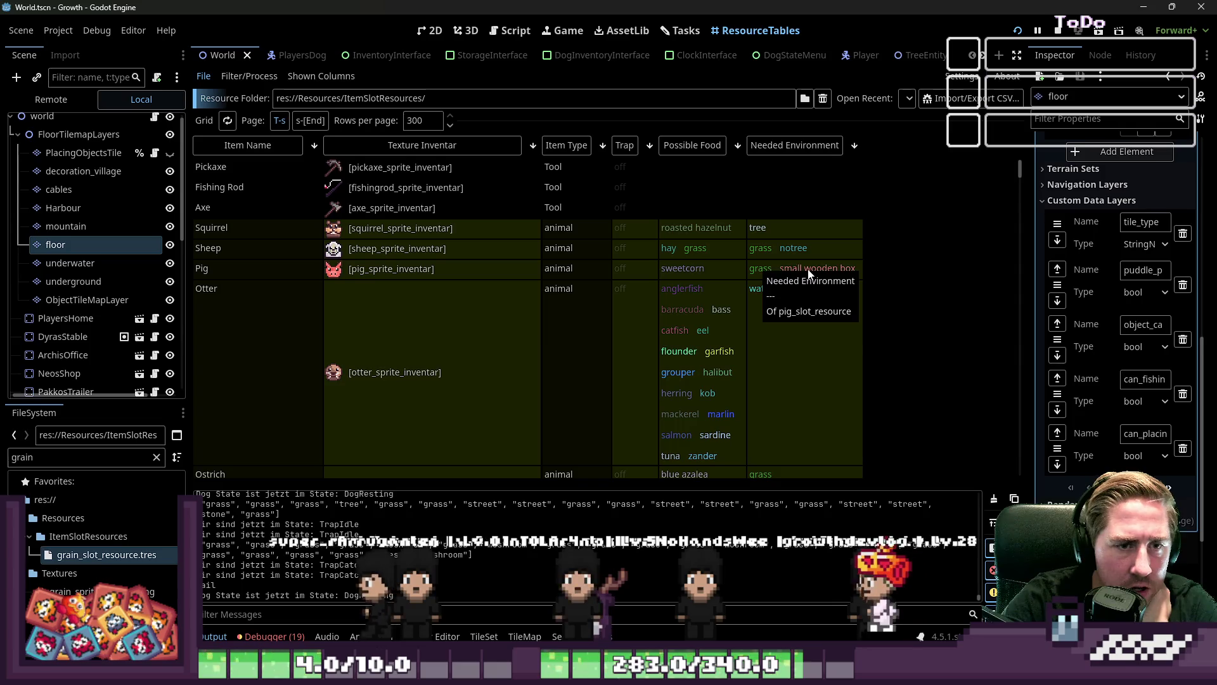
In the game window, move the sweetcorn from the Trap's input slot into the hotbar
mouse_move(799, 672)
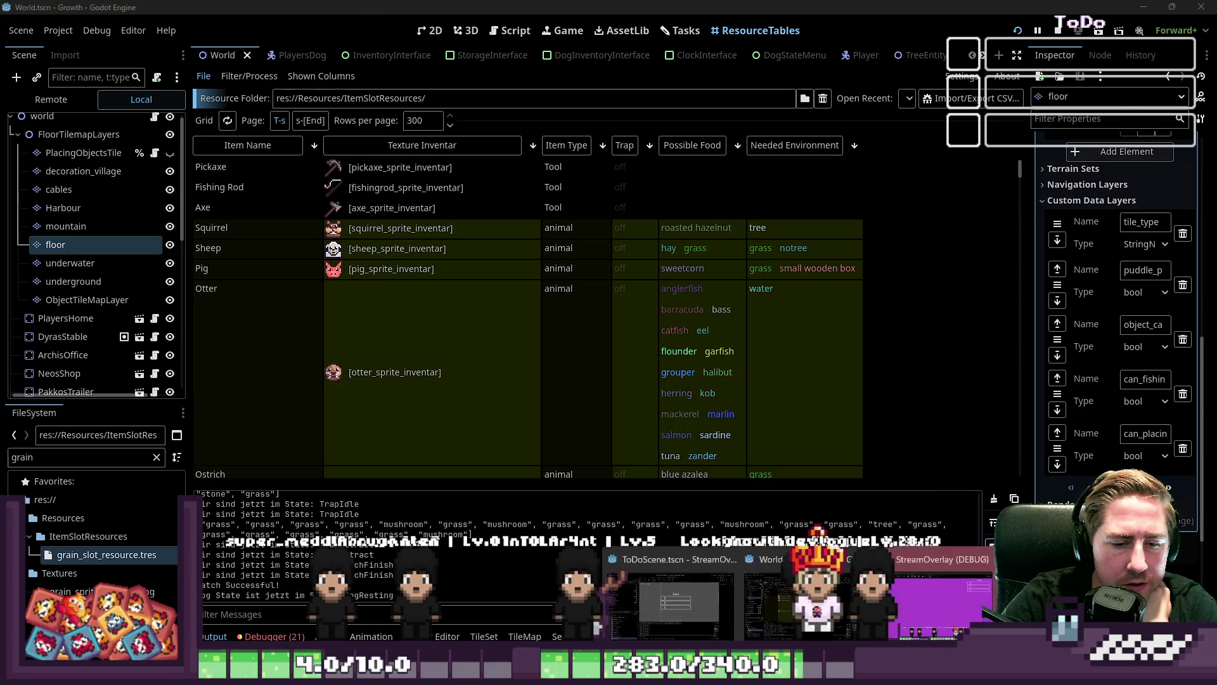
left_click(862, 596)
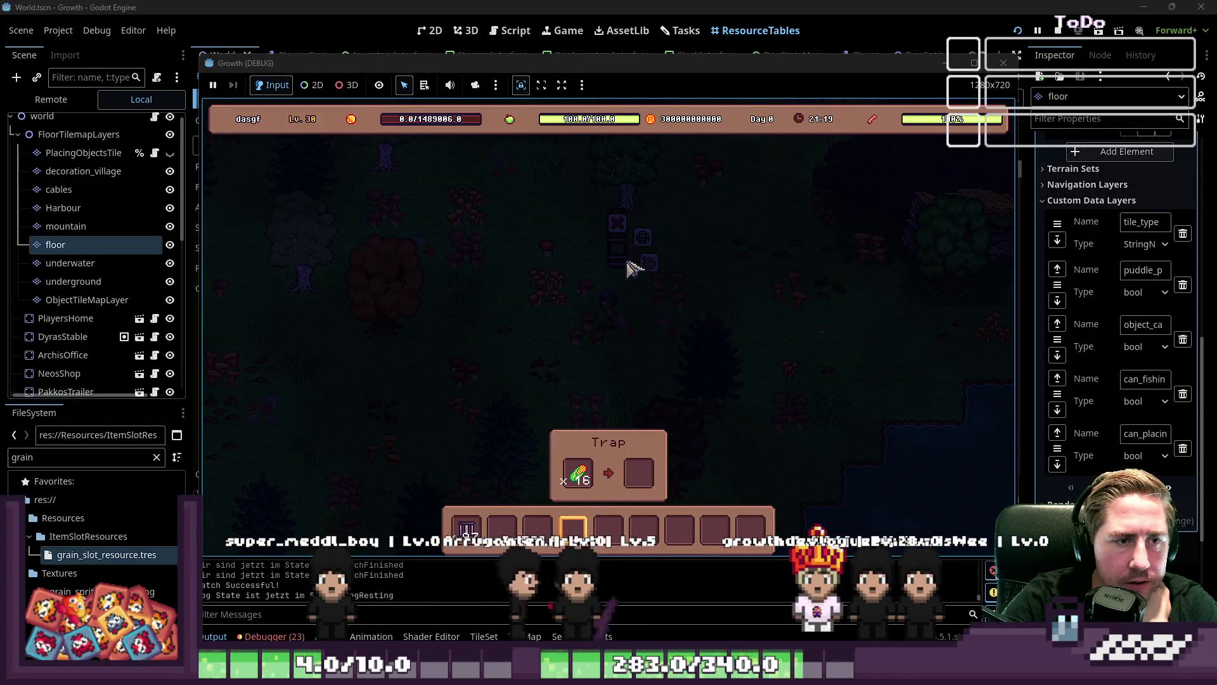
left_click_drag(578, 473, 539, 530)
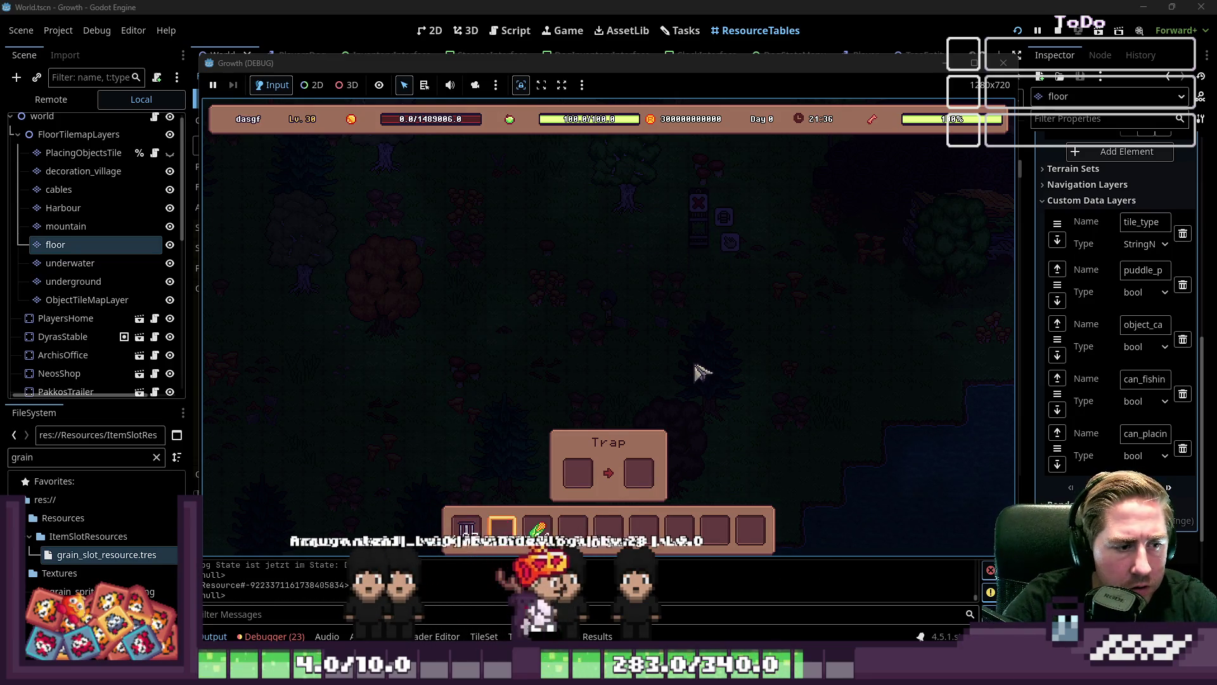
left_click_drag(538, 529, 549, 519)
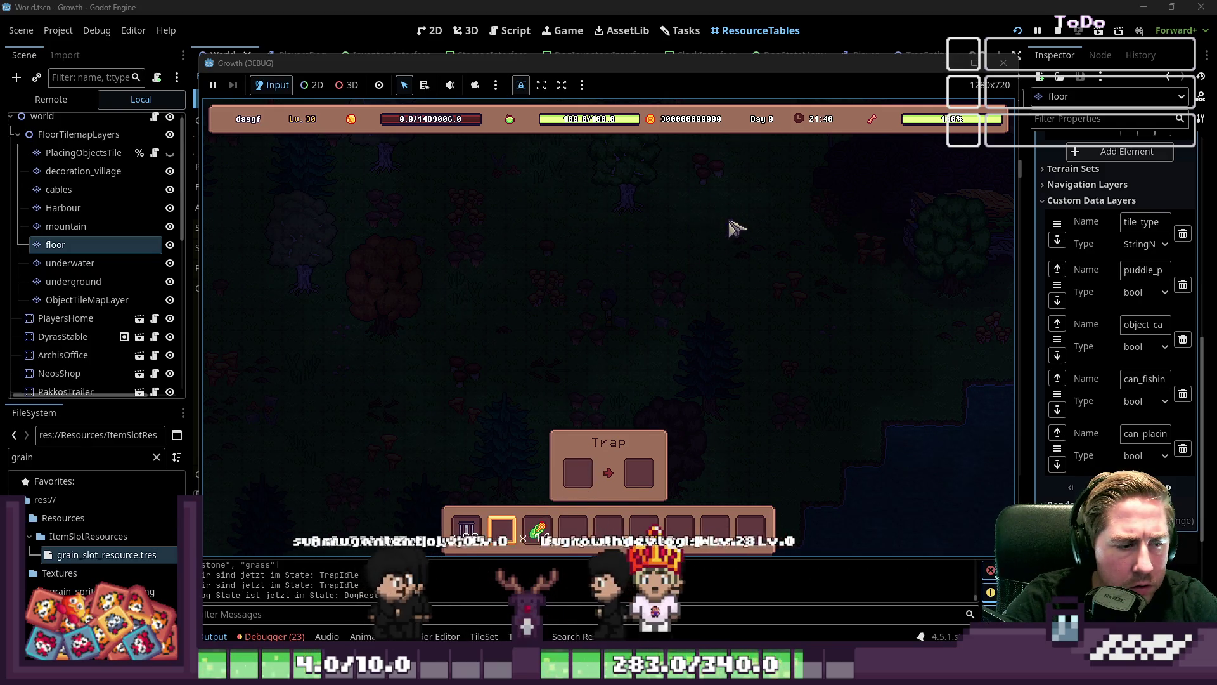
Switch between hotbar slots 1 and 2, return the sweetcorn to the trap, and stop the game
key("1")
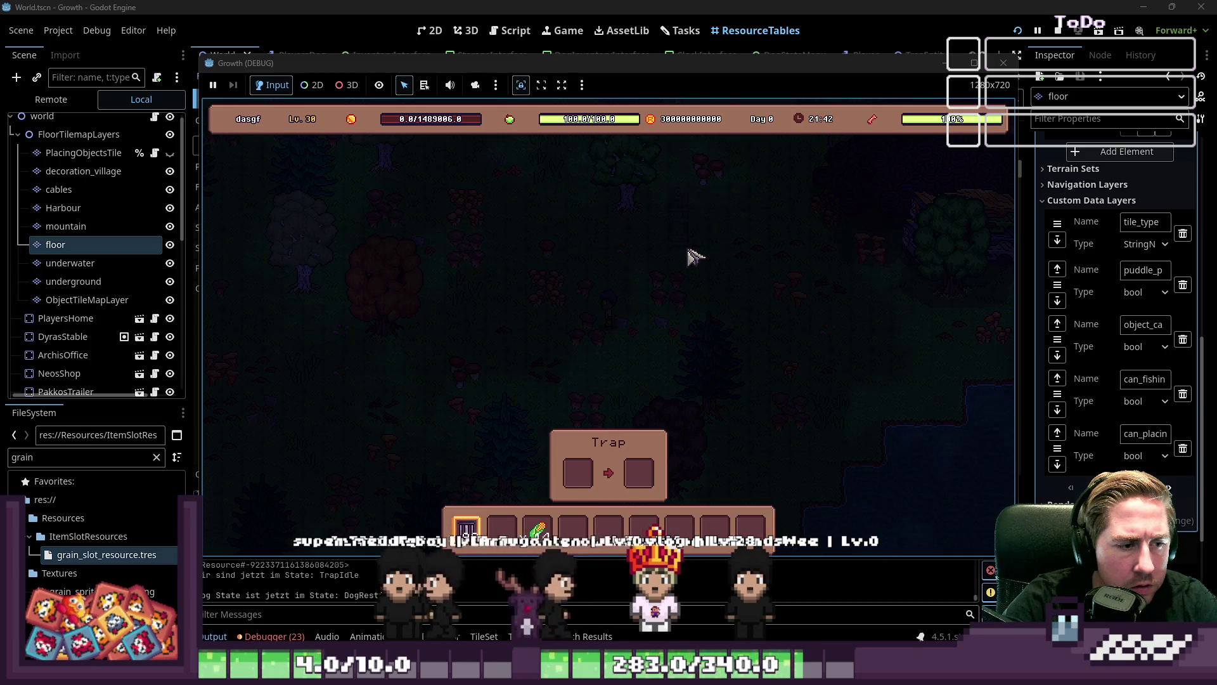
key("2")
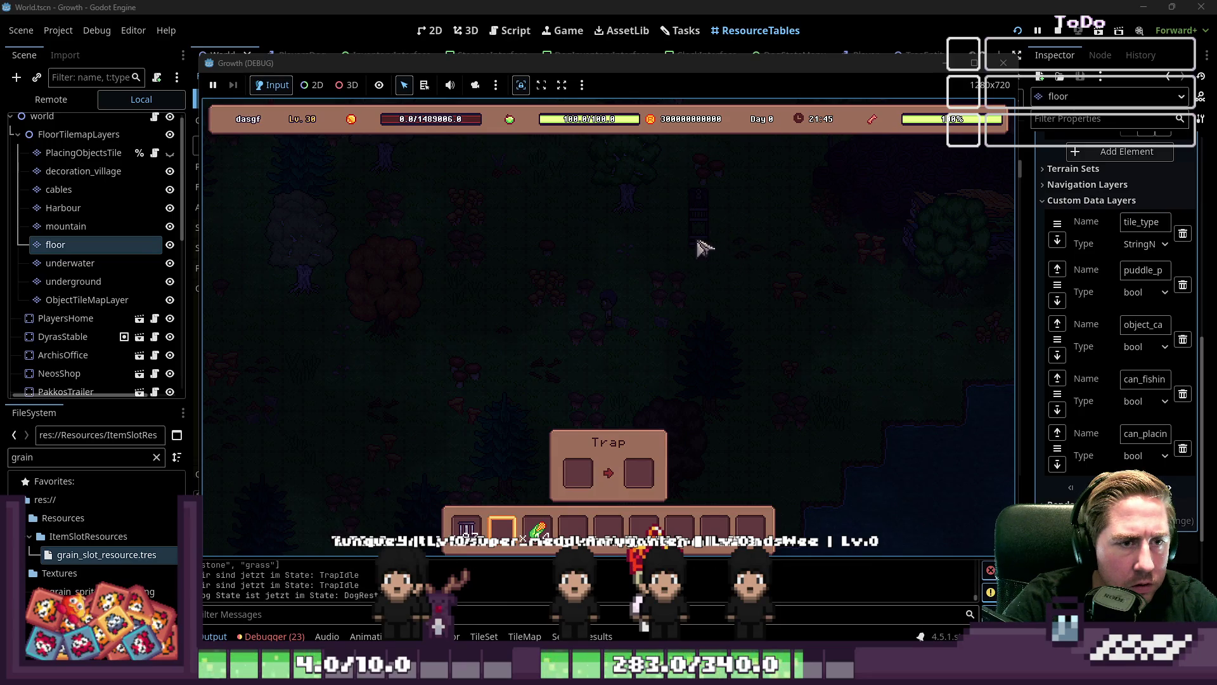
left_click_drag(537, 526, 578, 472)
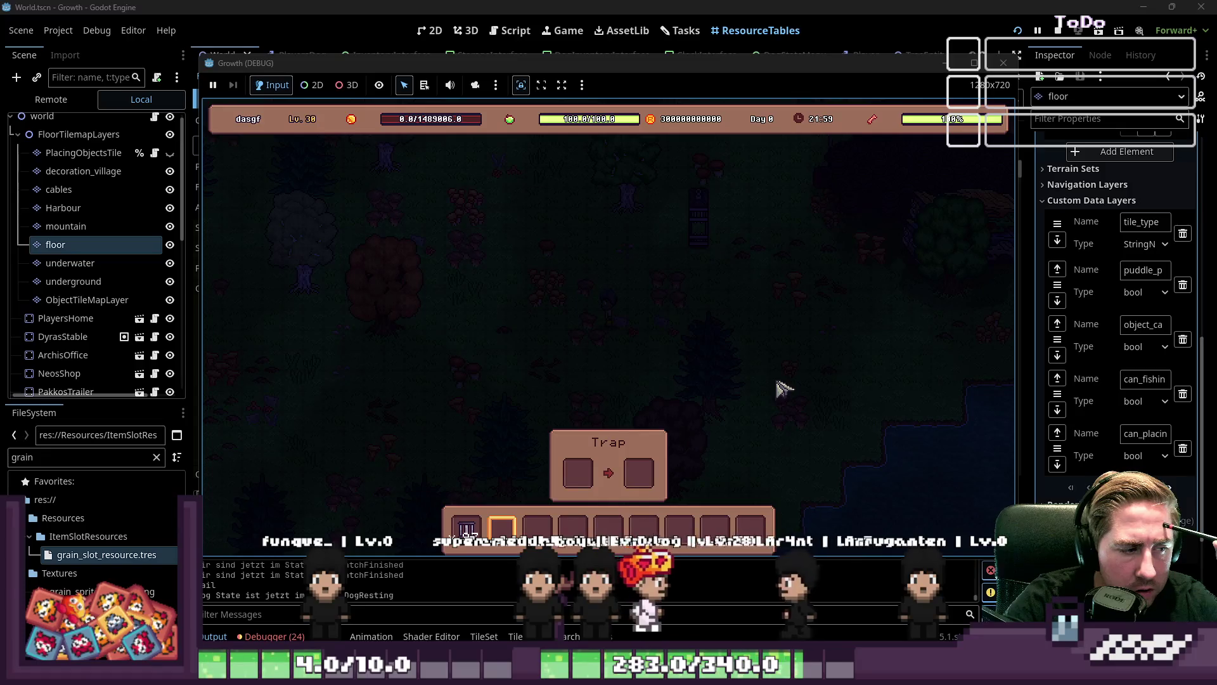
left_click(1003, 62)
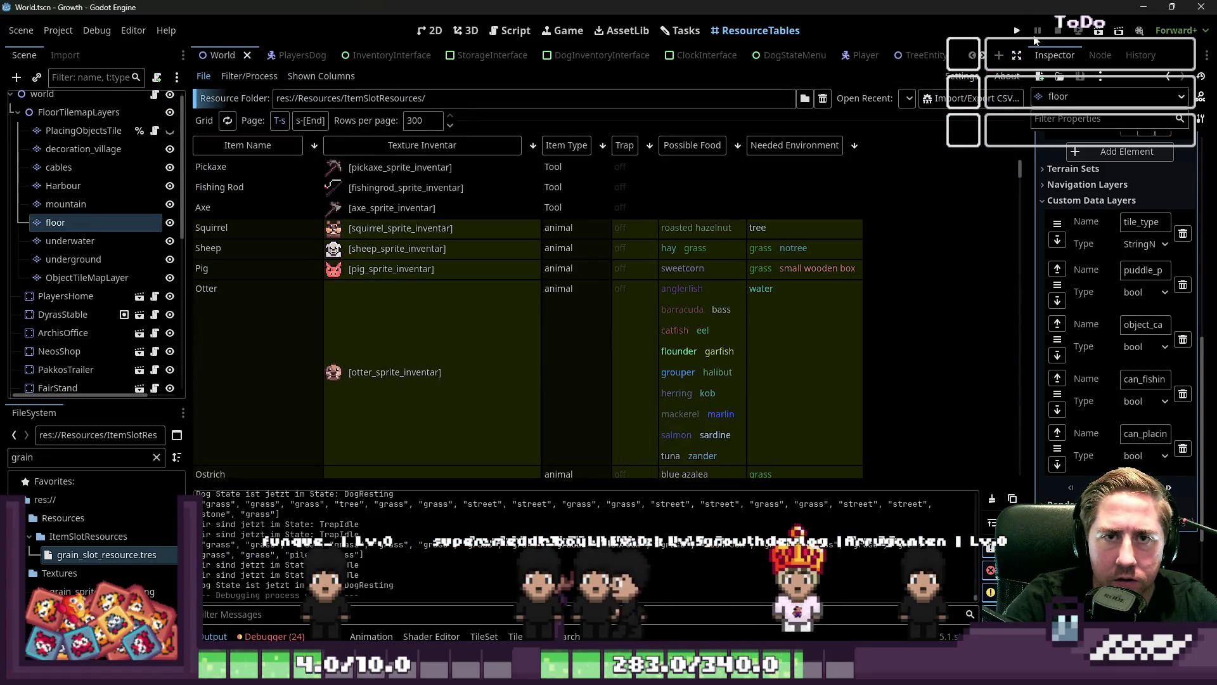
Relaunch with F5 and start a New Game under a newly entered character name
key("F5")
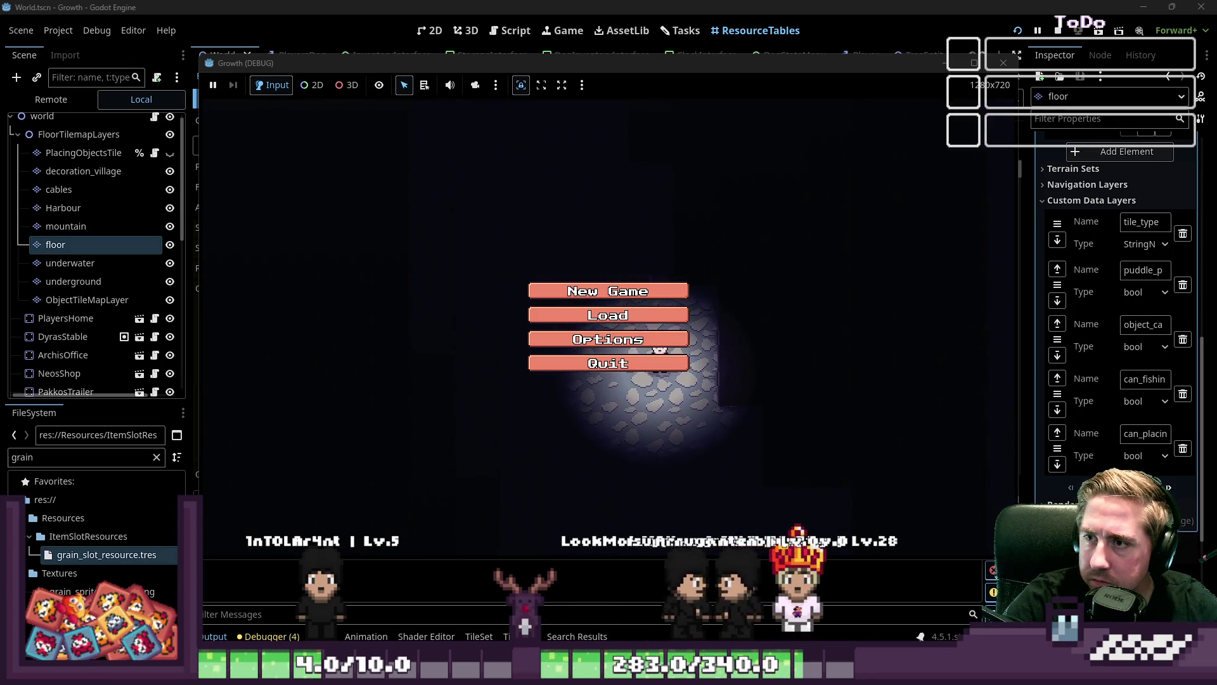
left_click(662, 292)
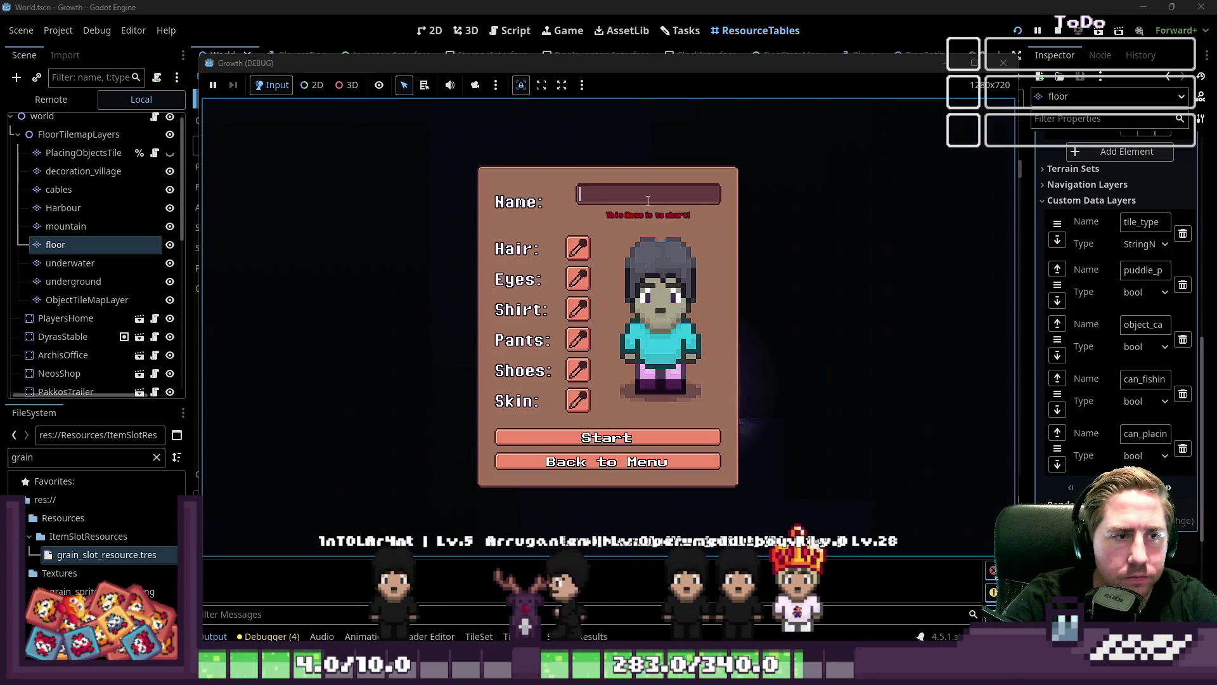
type("sef")
key("Return")
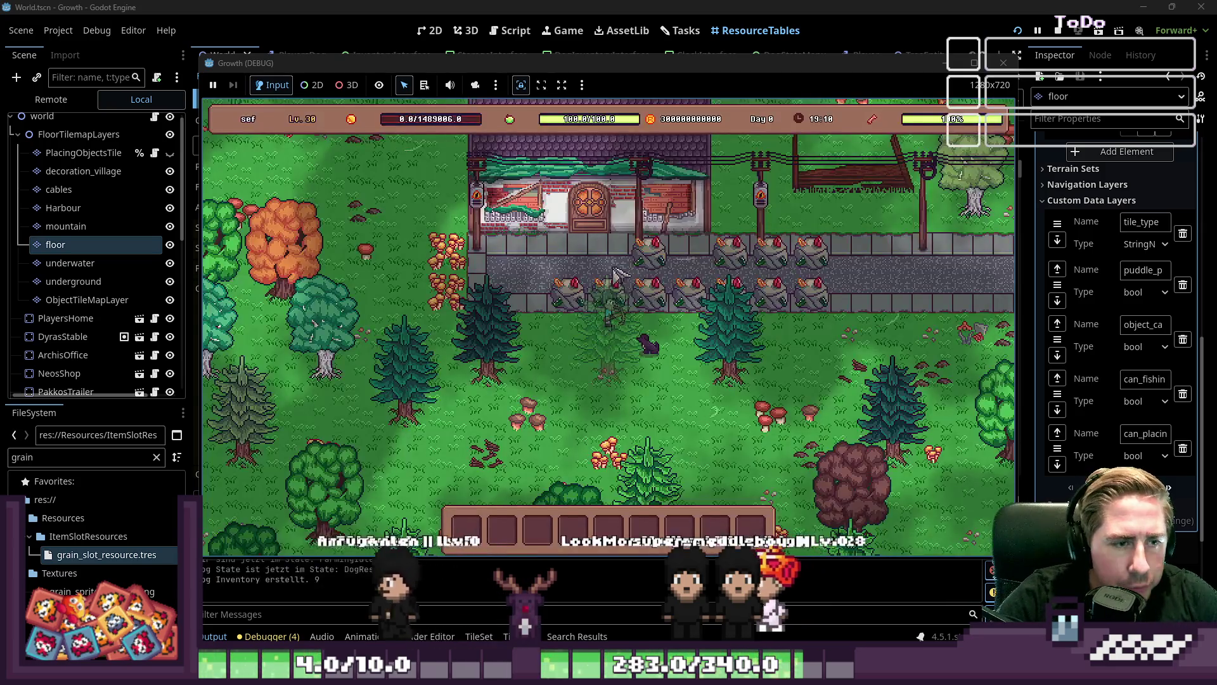
Walk the player south through the forest, then north-east toward the trap
key("s")
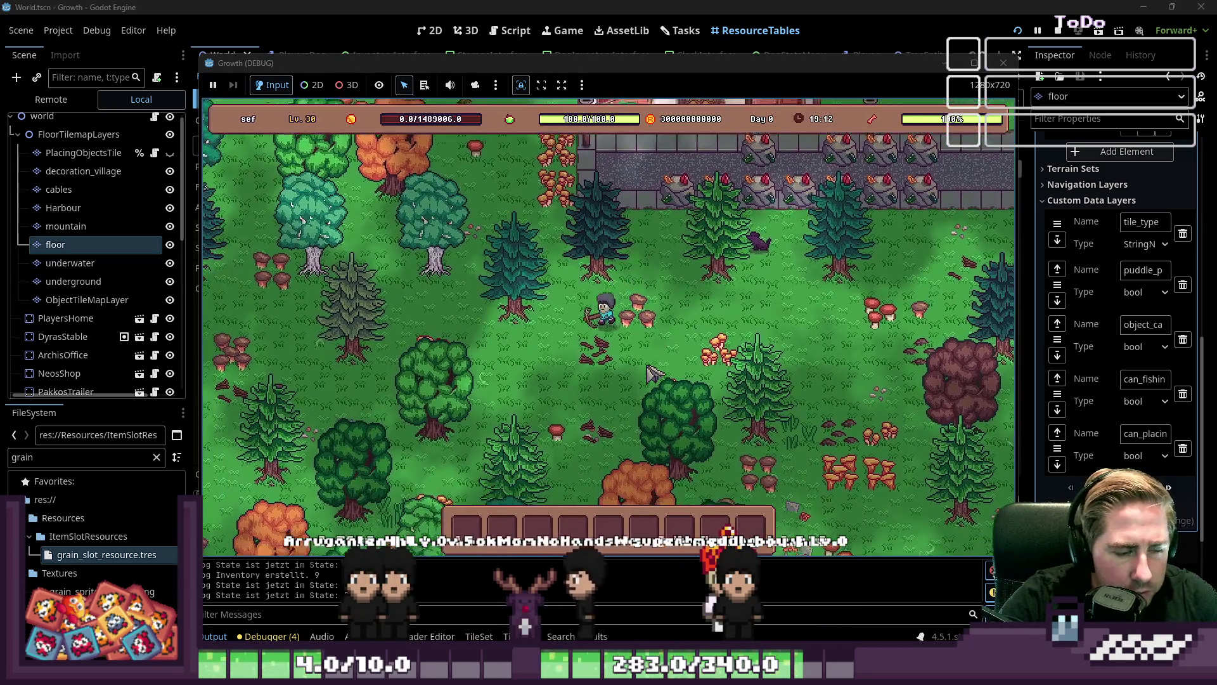
key("s")
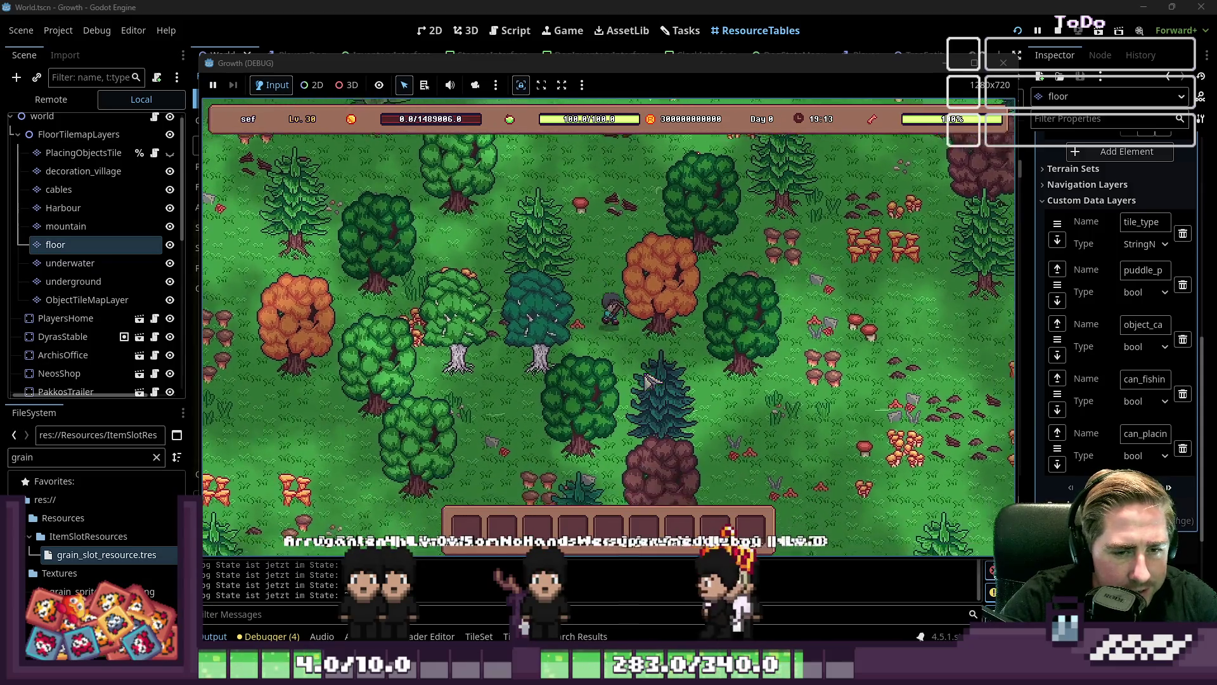
key("w")
key("d")
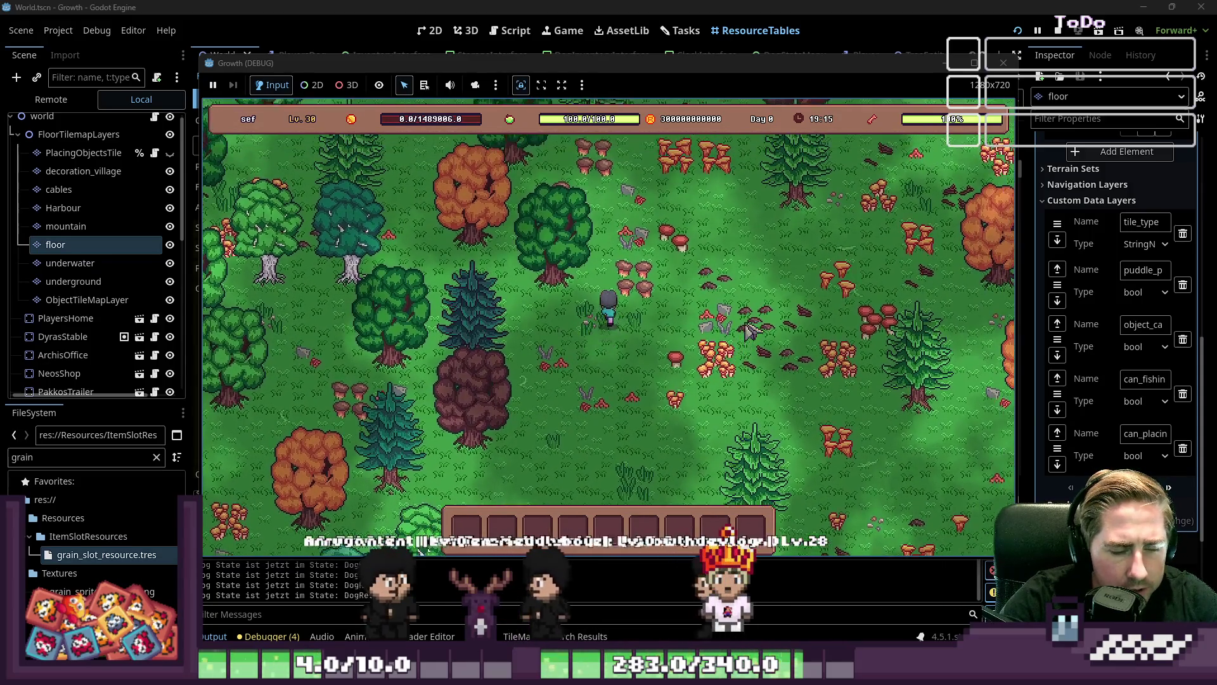
Check the inventory, then put sweetcorn into the trap as bait
key("i")
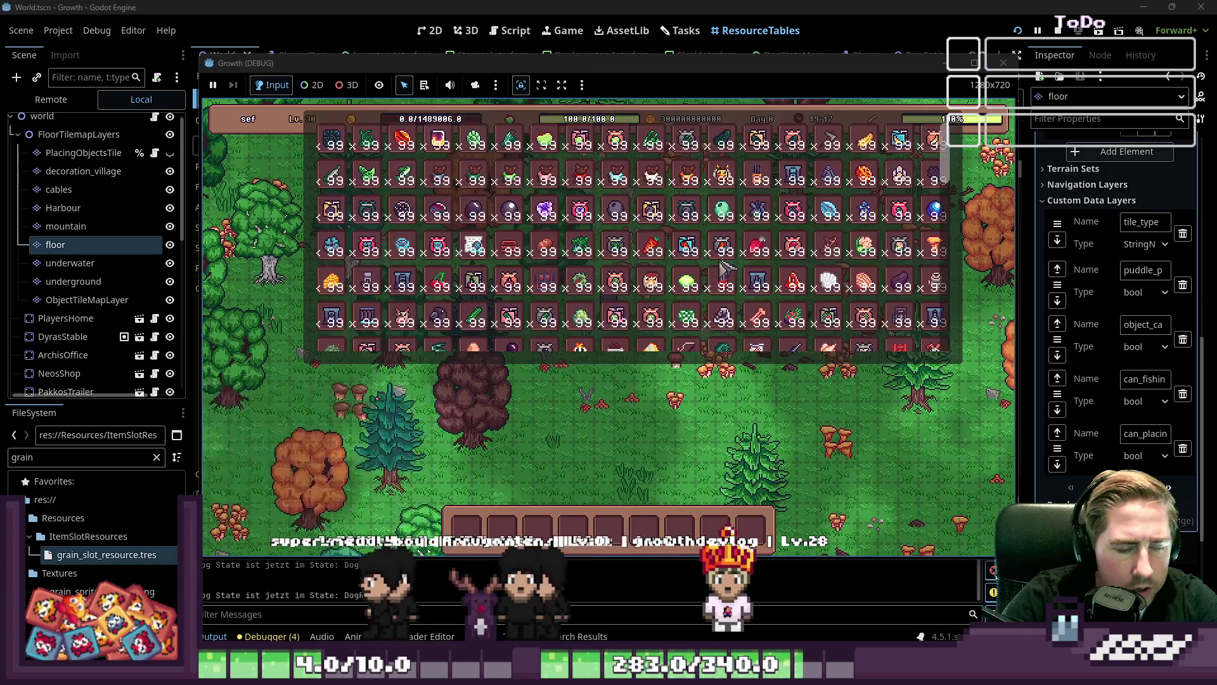
scroll(365, 273, "down", 4)
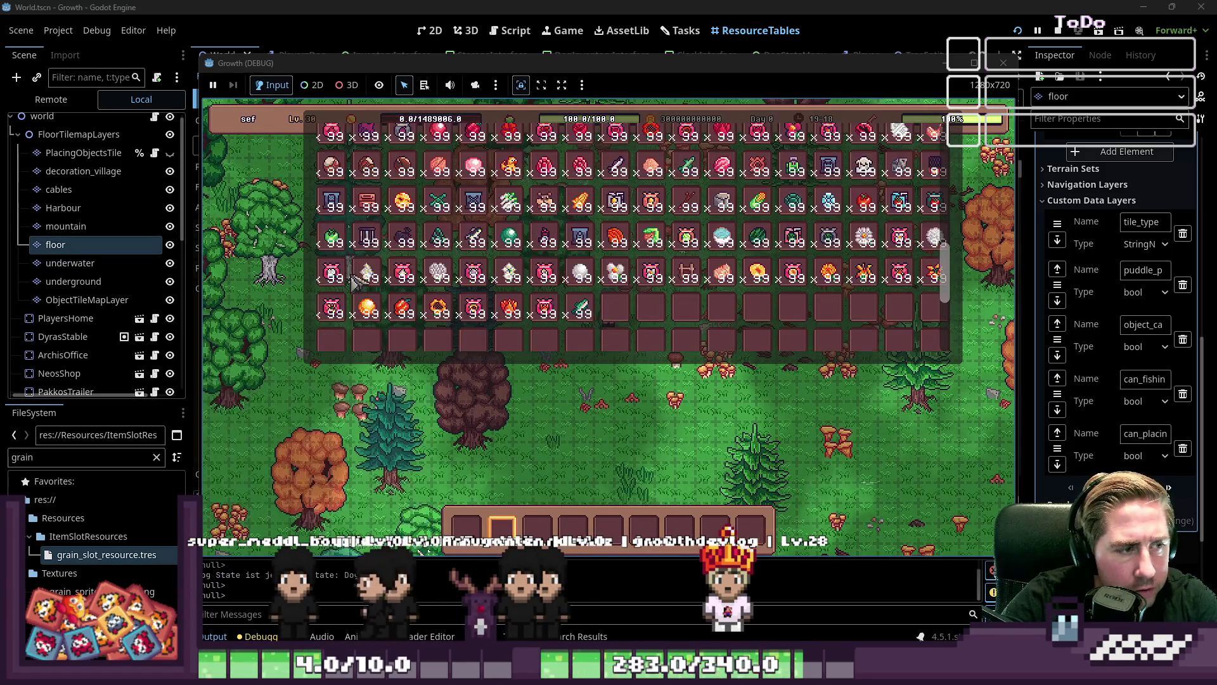
scroll(622, 304, "up", 5)
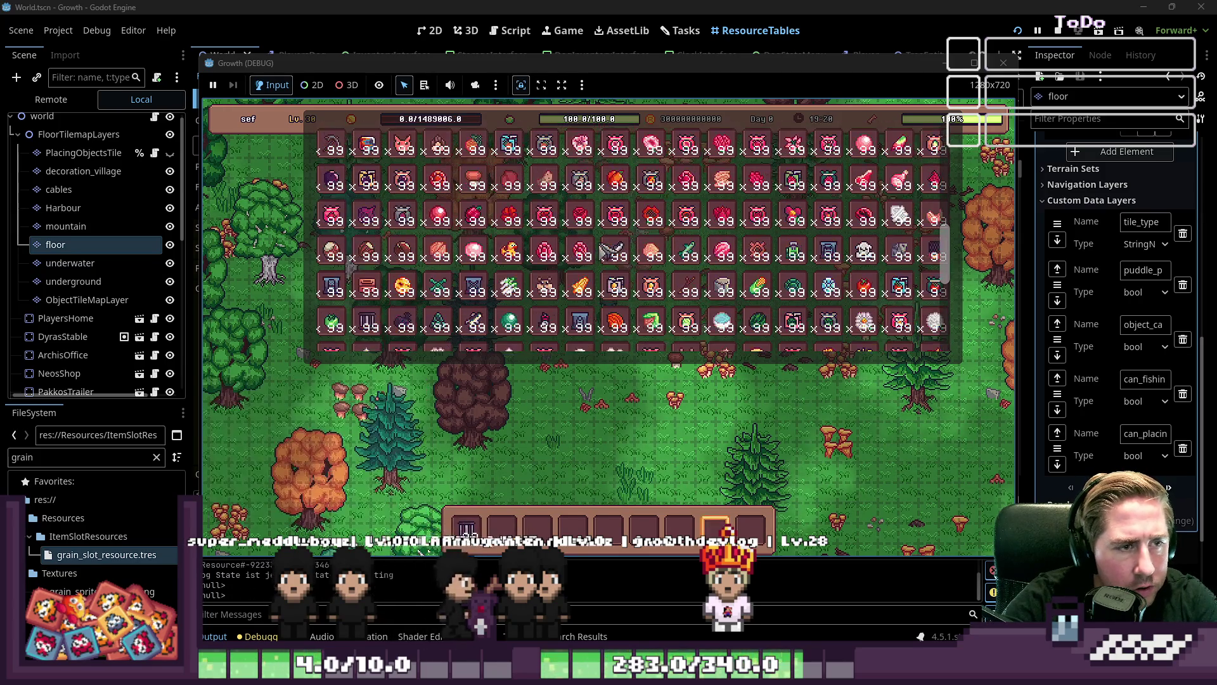
scroll(603, 250, "down", 5)
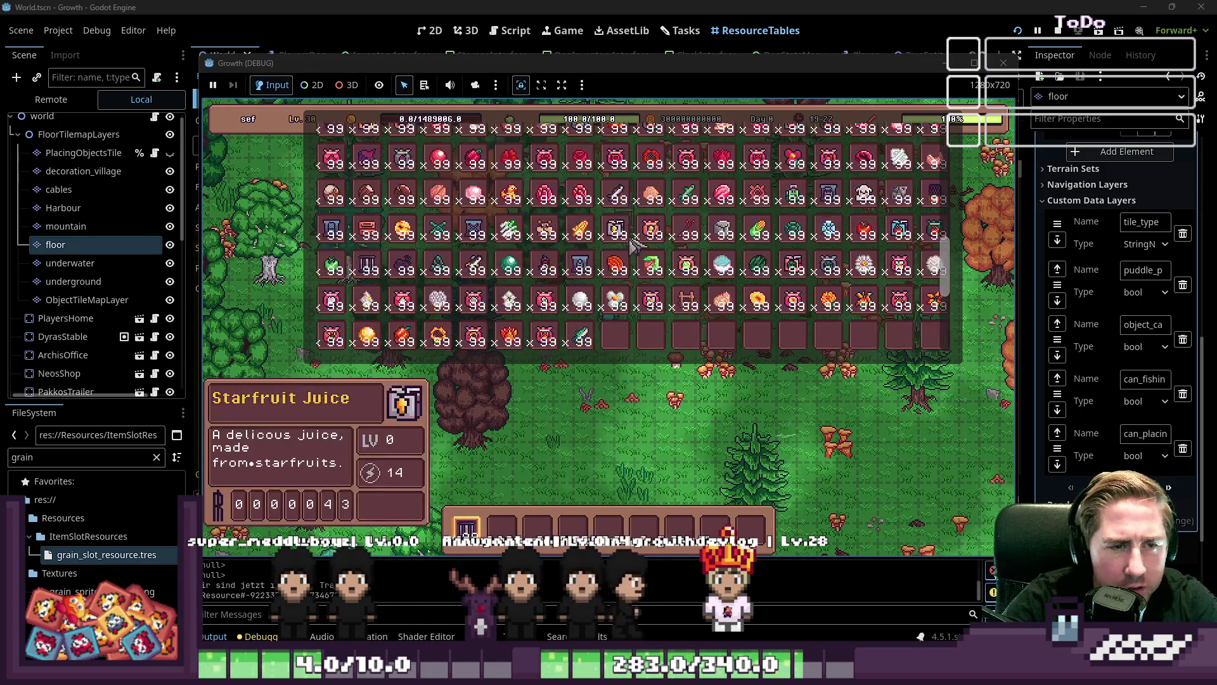
key("Escape")
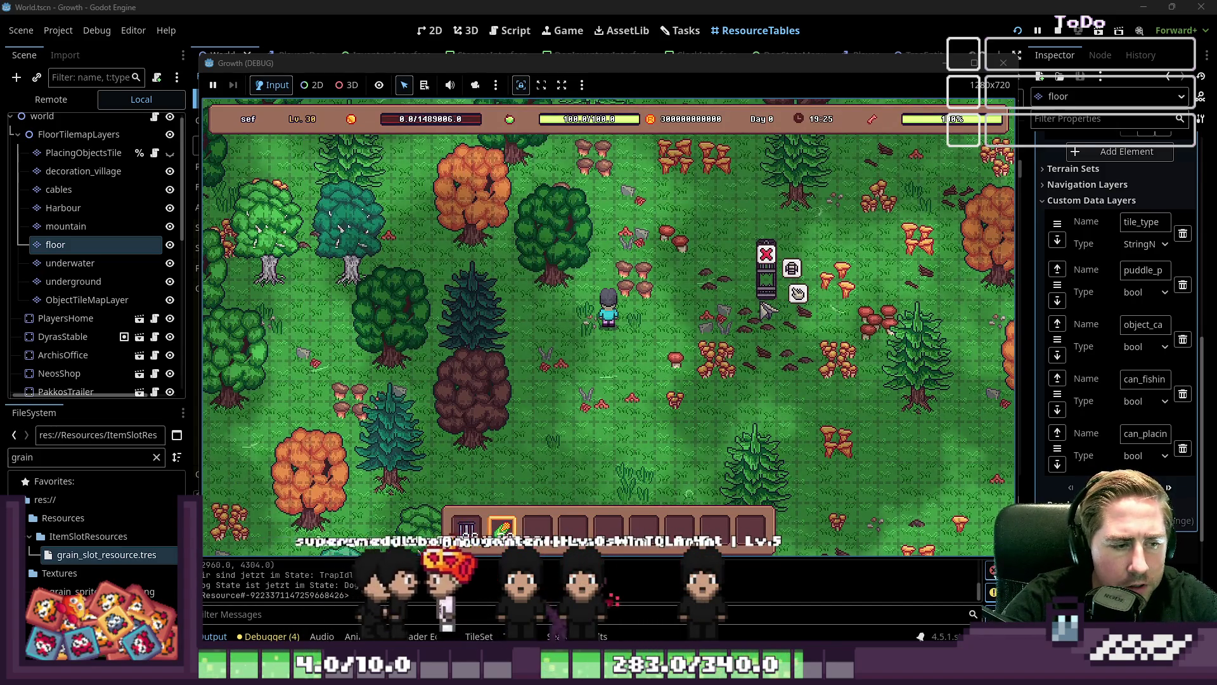
scroll(775, 304, "up", 2)
left_click(798, 293)
left_click(502, 526)
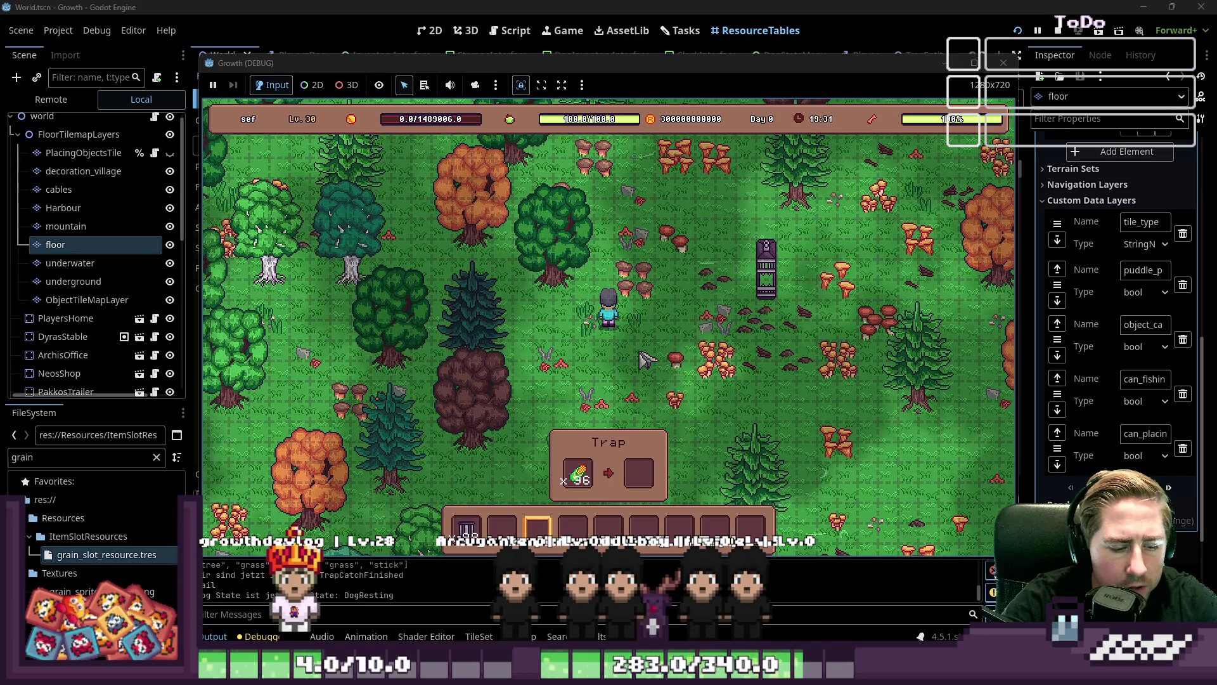
Take an item stack from the inventory and place a storage box next to the trap
key("s")
key("d")
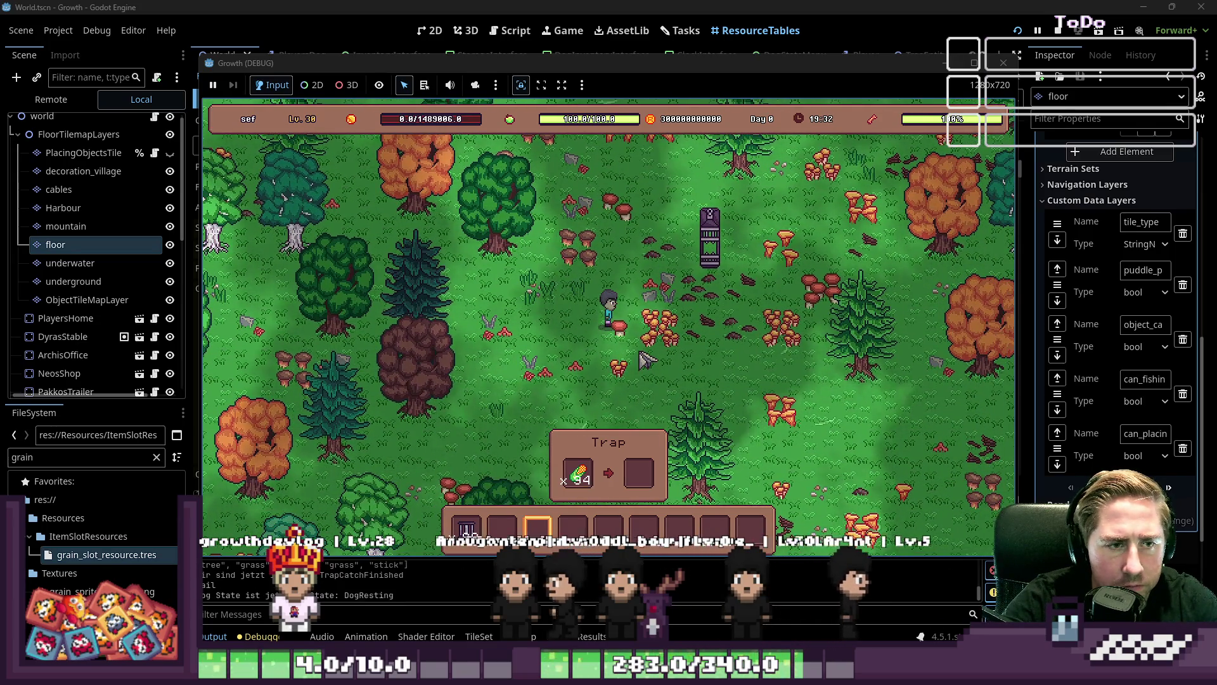
key("i")
key("i")
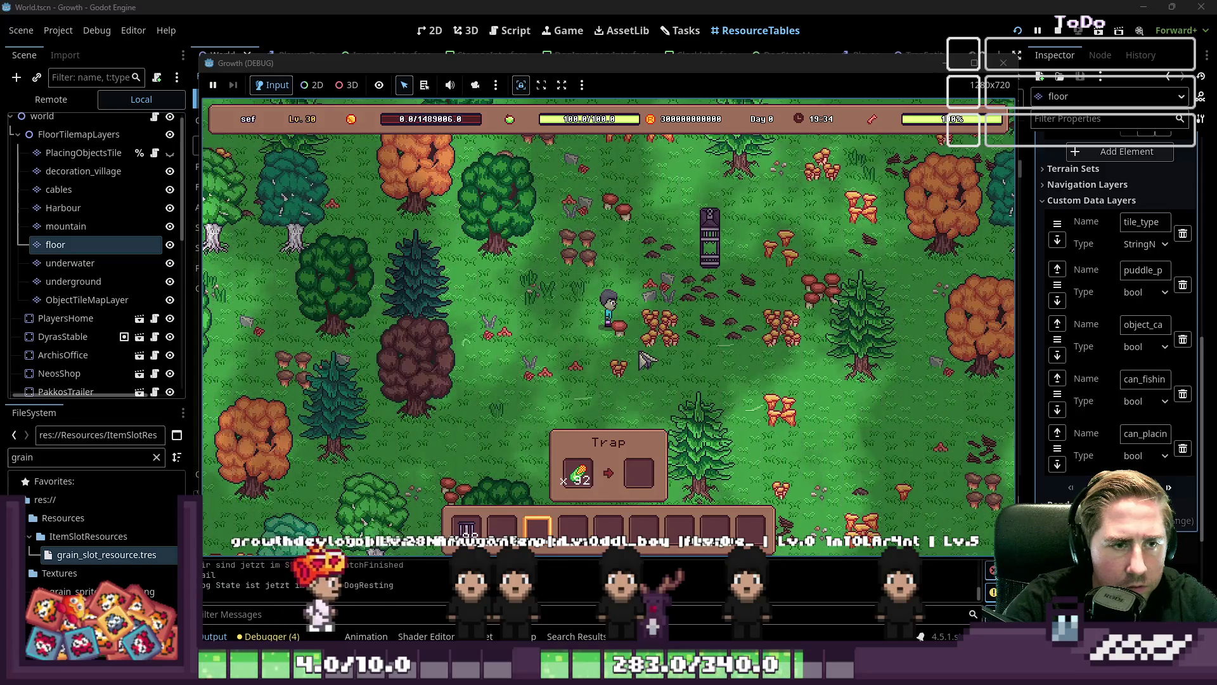
key("i")
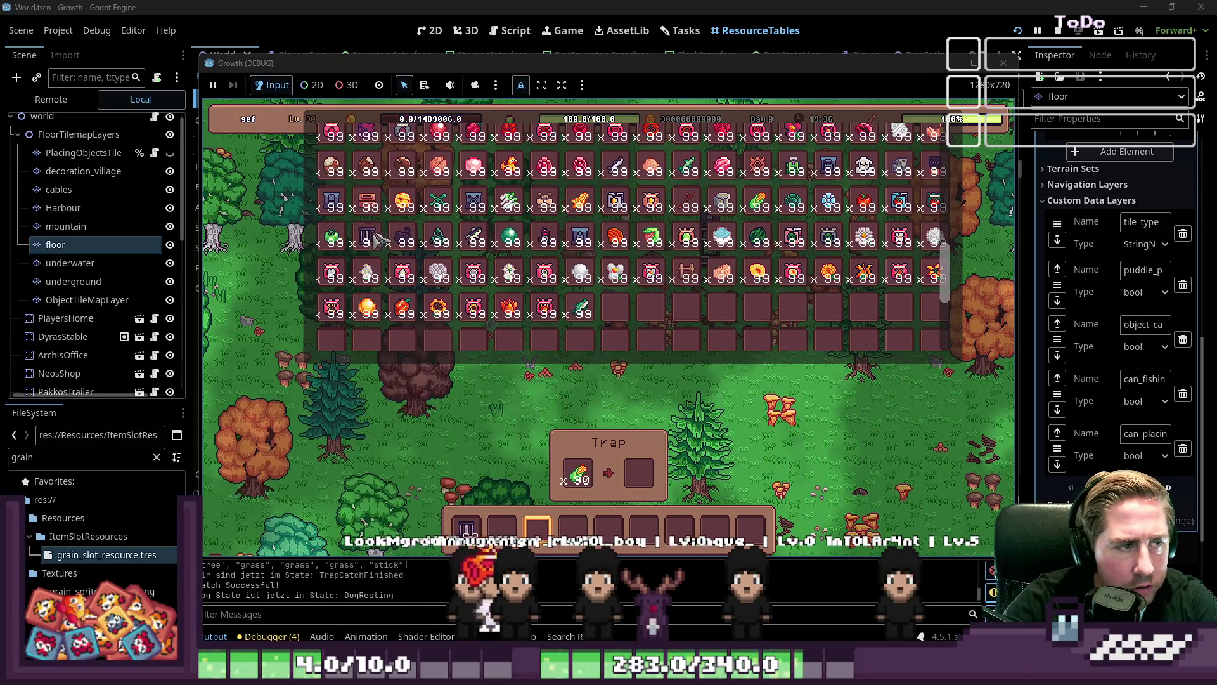
scroll(379, 241, "up", 5)
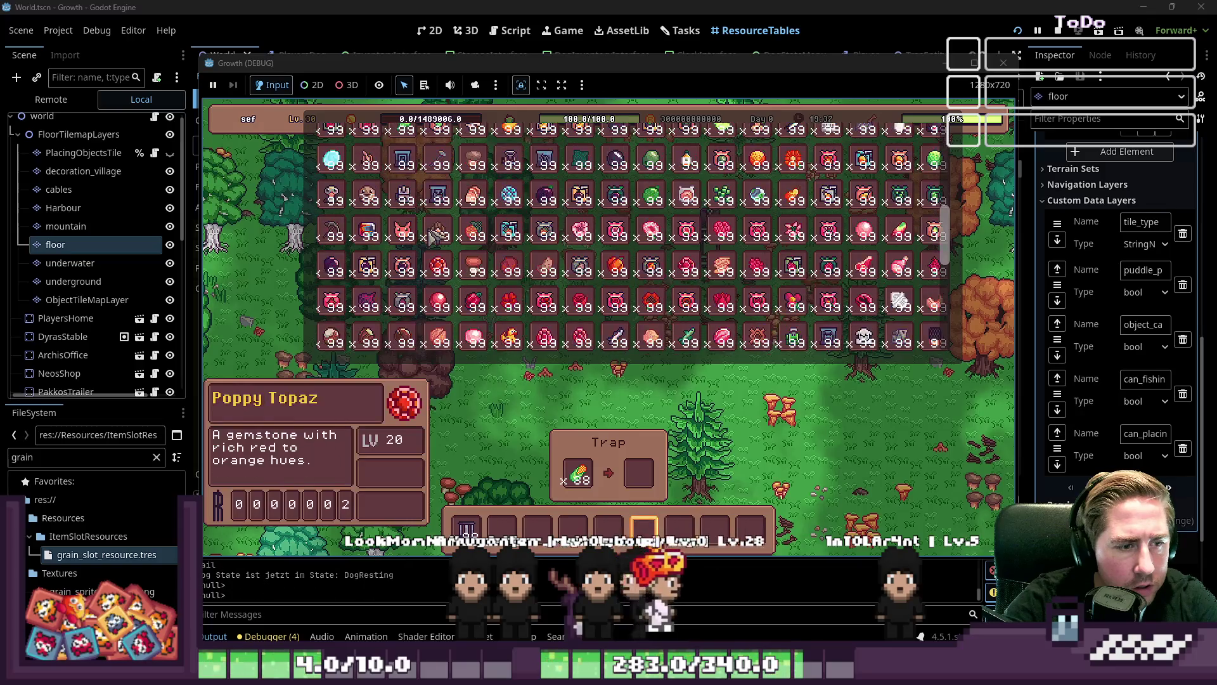
scroll(431, 238, "up", 5)
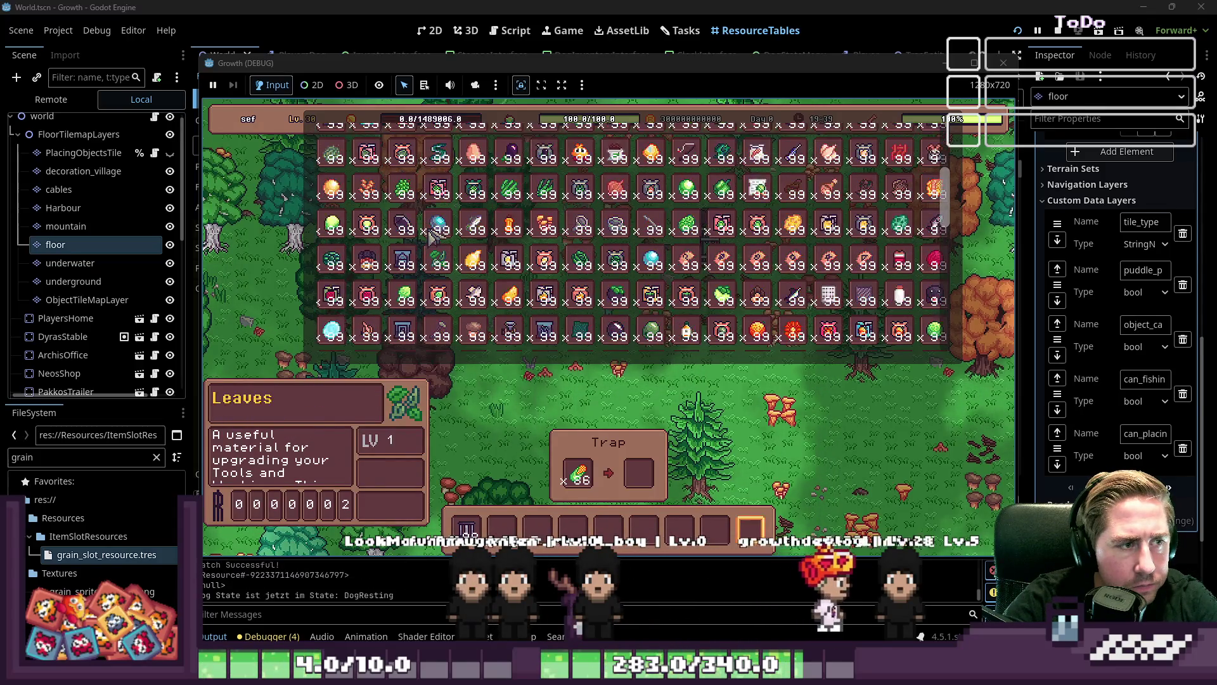
left_click_drag(366, 239, 536, 447)
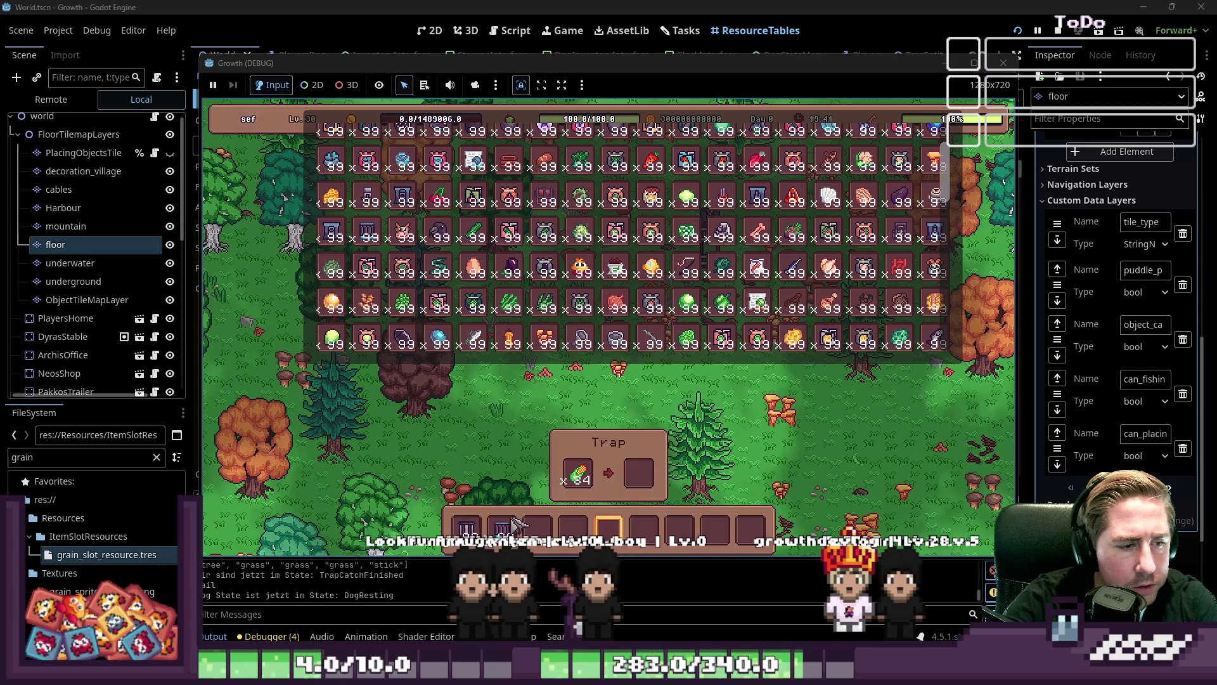
scroll(444, 329, "up", 3)
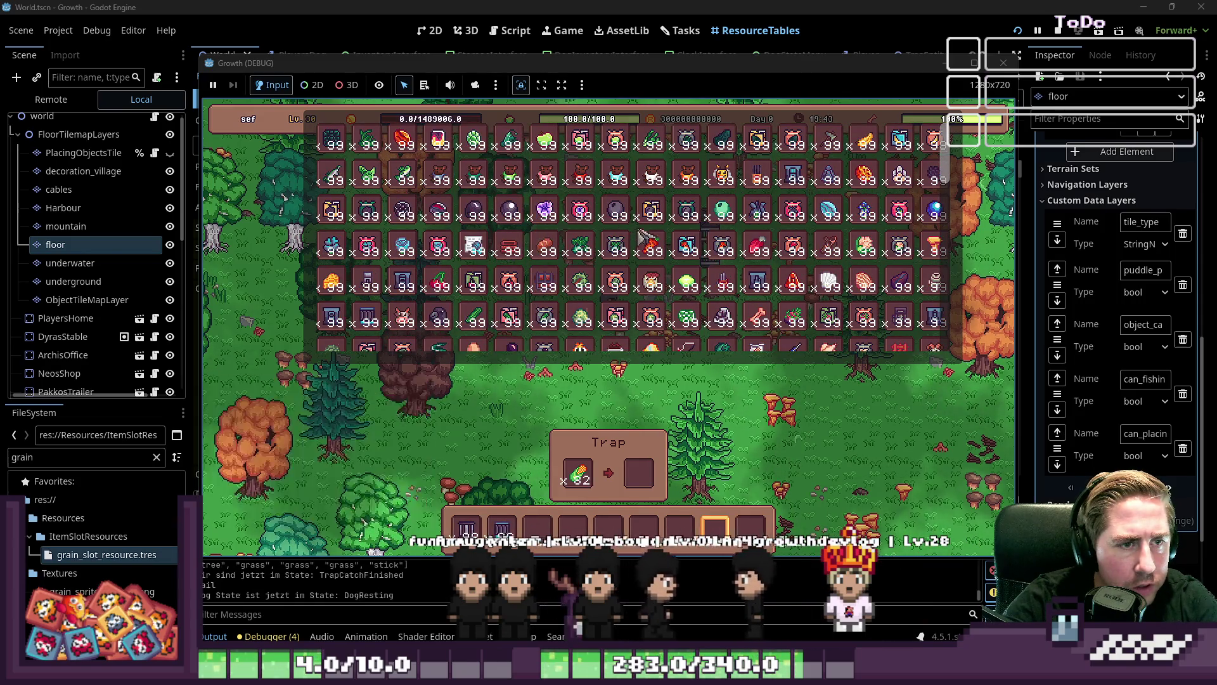
key("i")
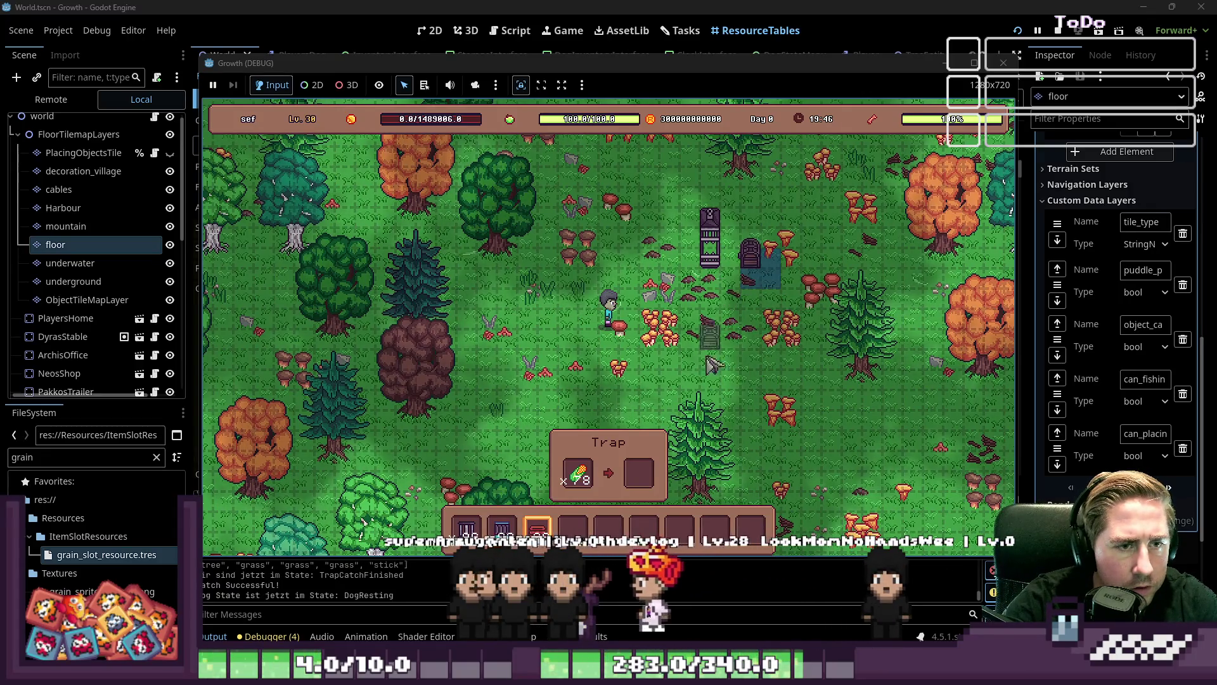
left_click(736, 267)
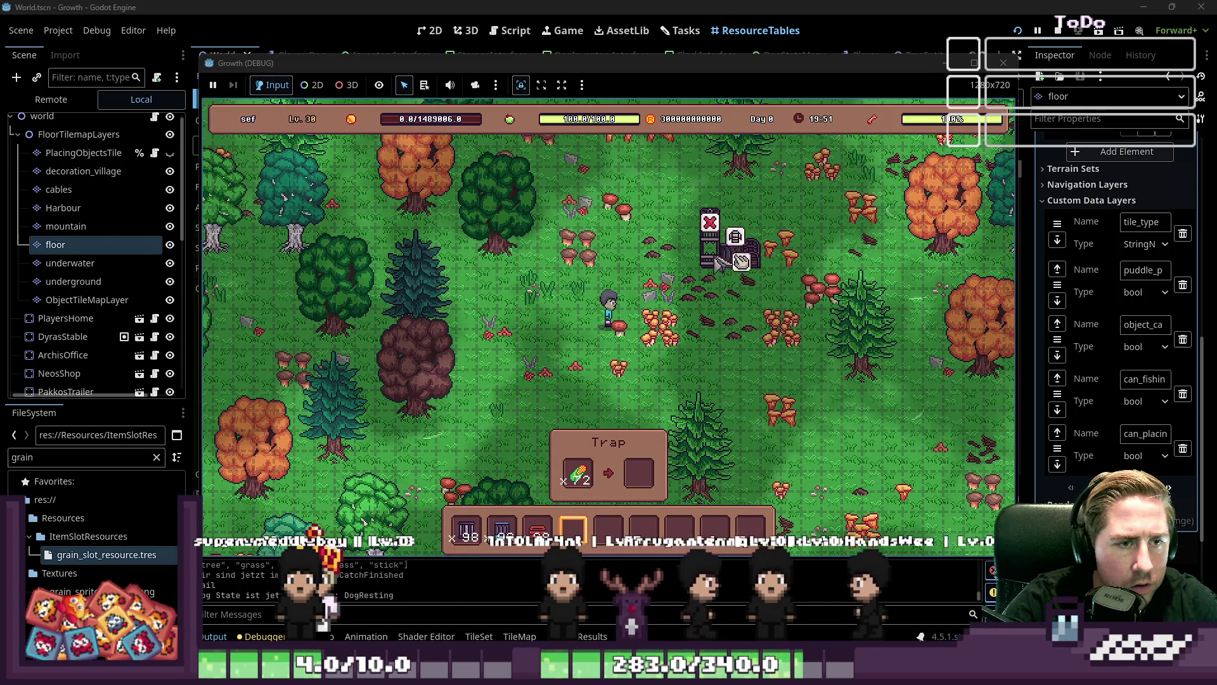
Take the sweetcorn out of the trap back into the hotbar and reopen the item grid
left_click(593, 466)
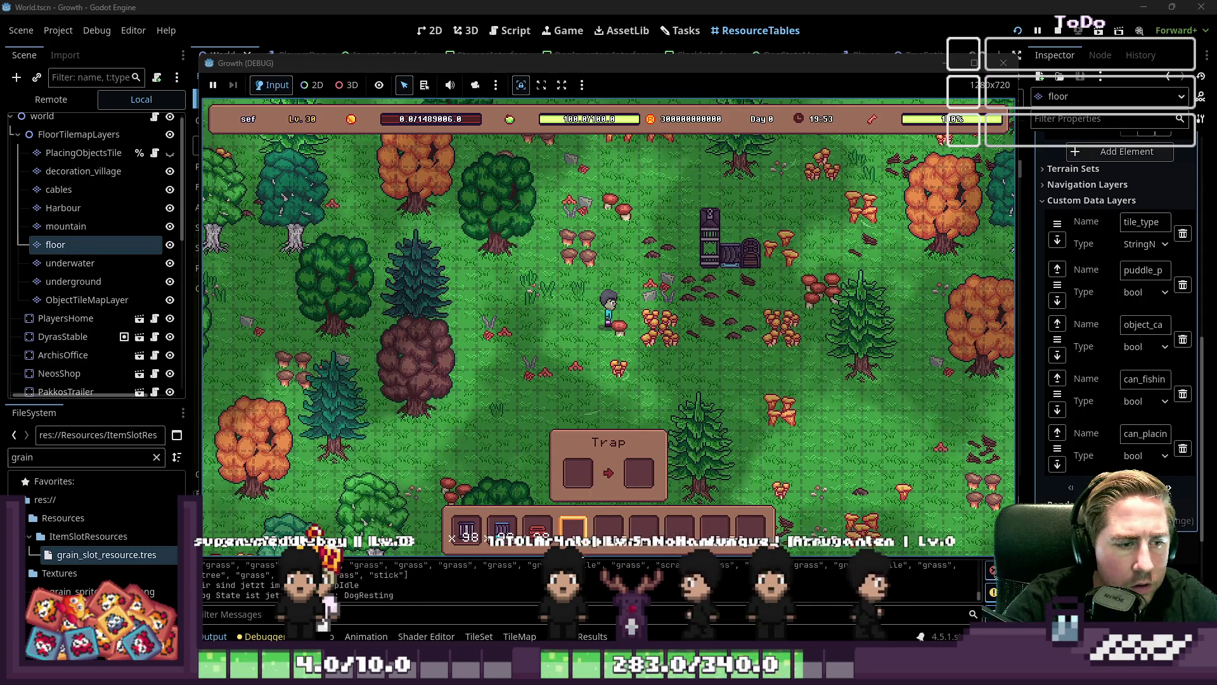
left_click_drag(574, 529, 648, 473)
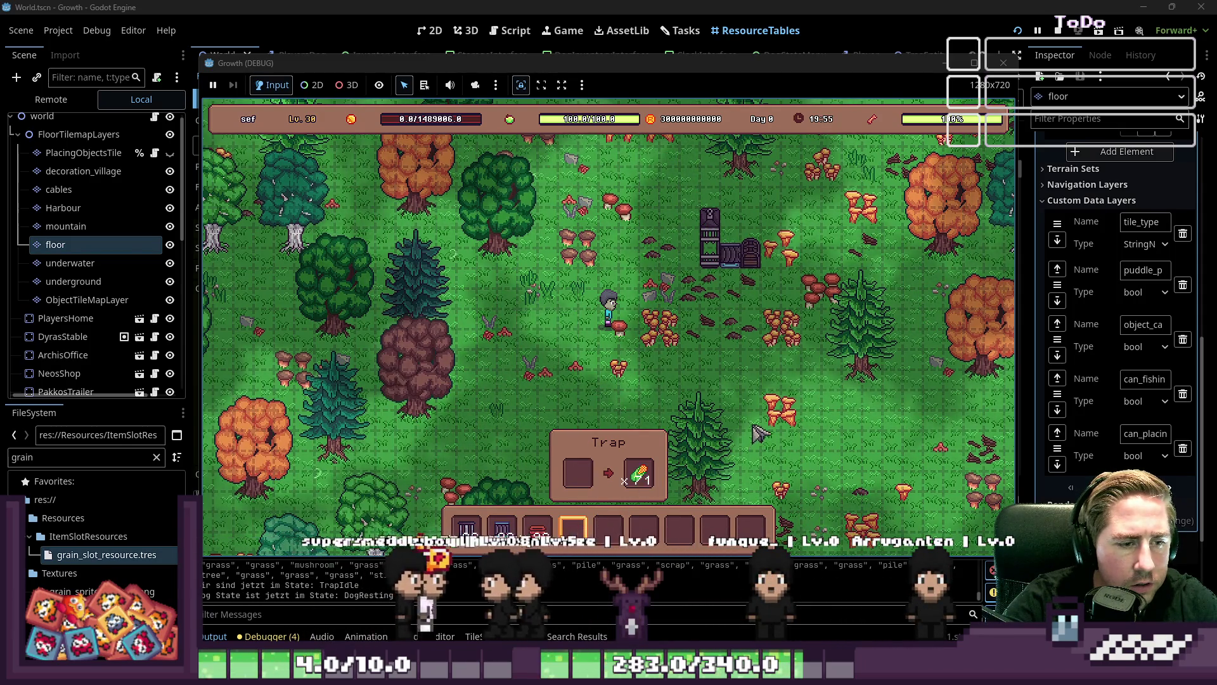
left_click(639, 472)
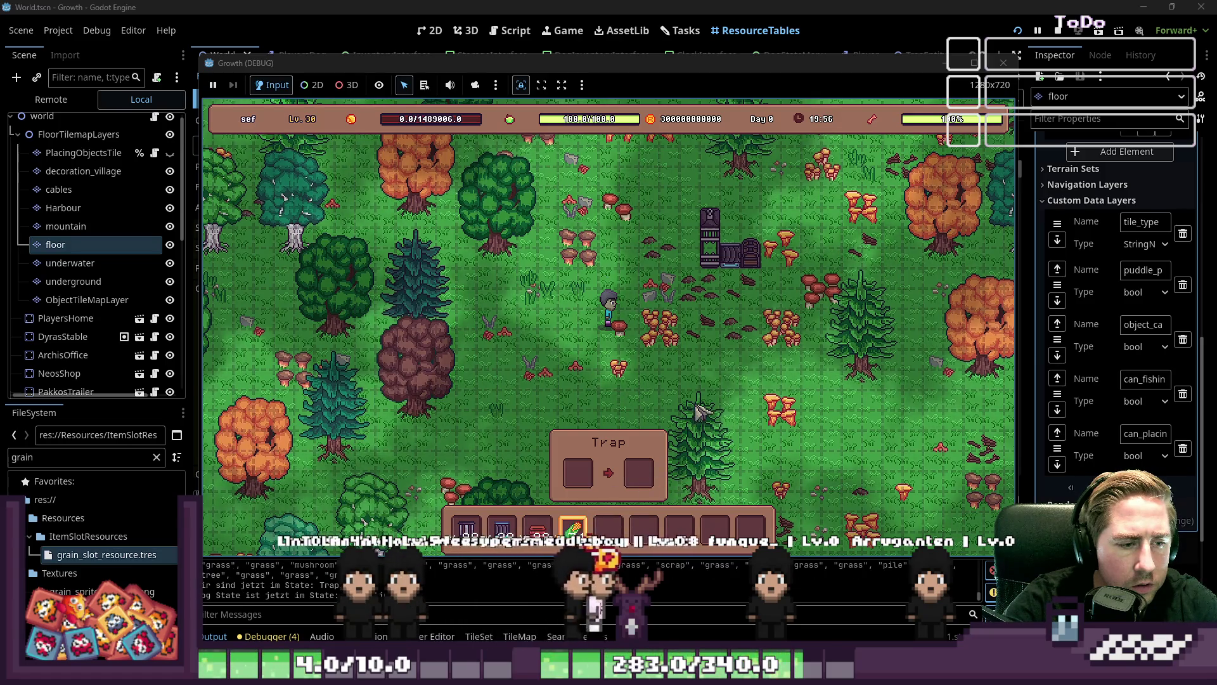
key("i")
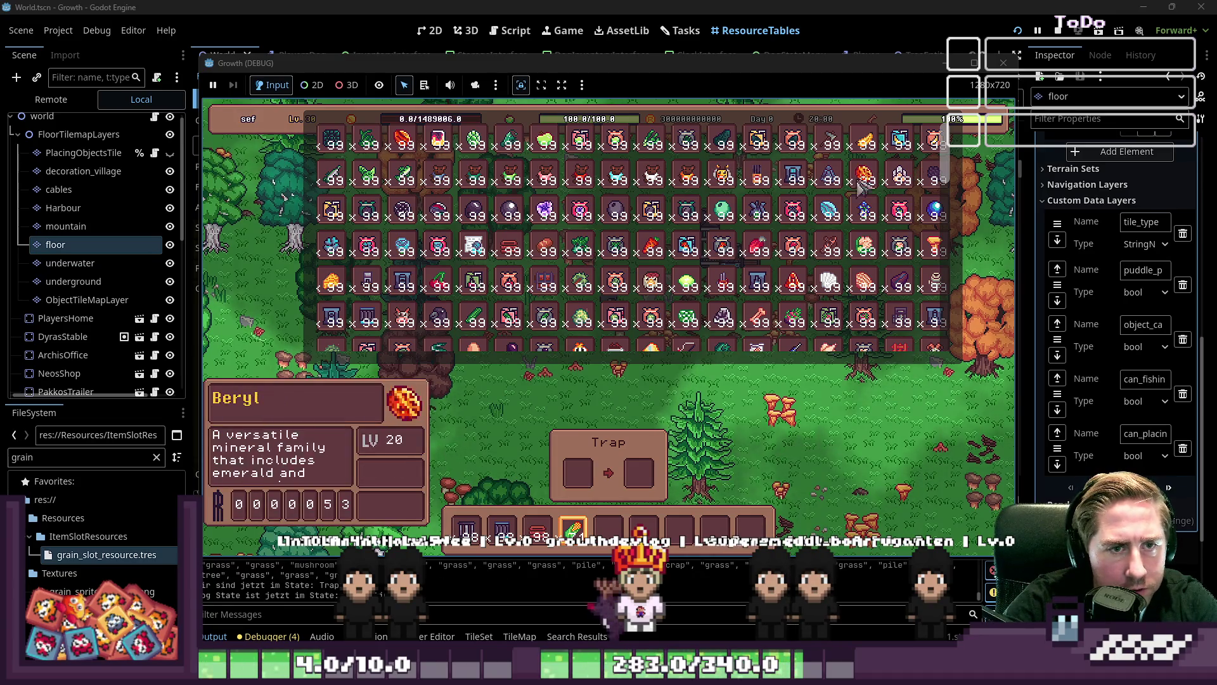
Put a stack of 99 items into hotbar slot 5 and grass into hotbar slot 6
scroll(719, 268, "down", 2)
scroll(704, 273, "down", 2)
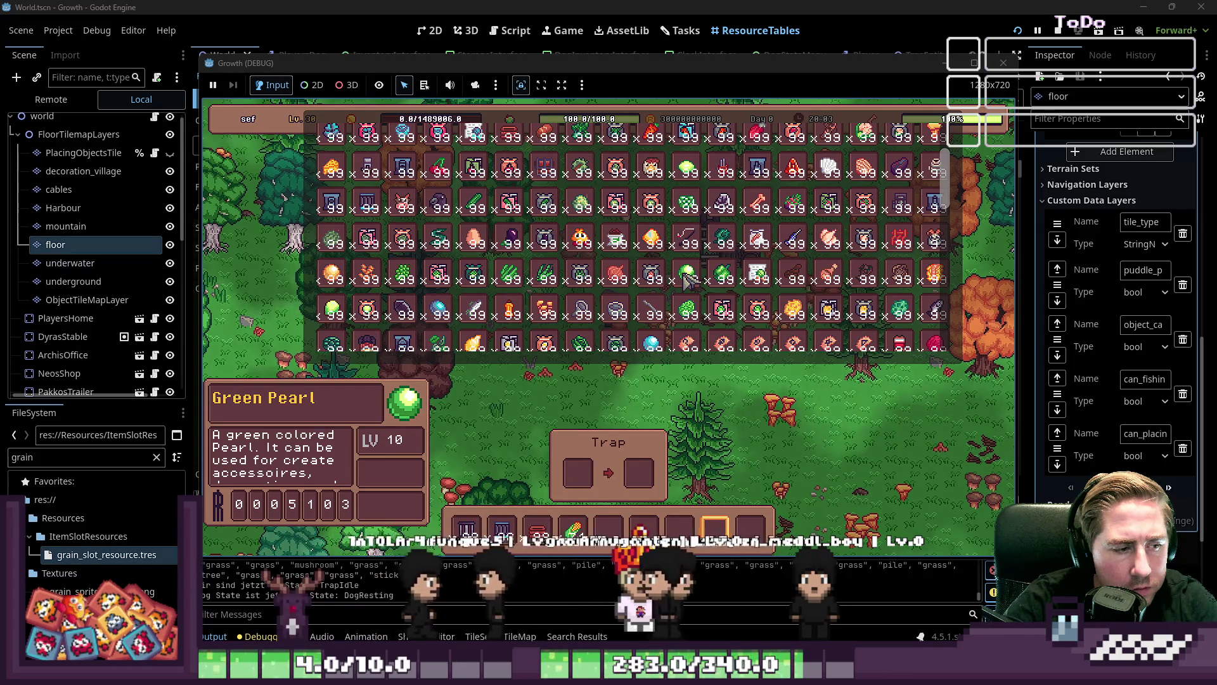
scroll(687, 279, "down", 2)
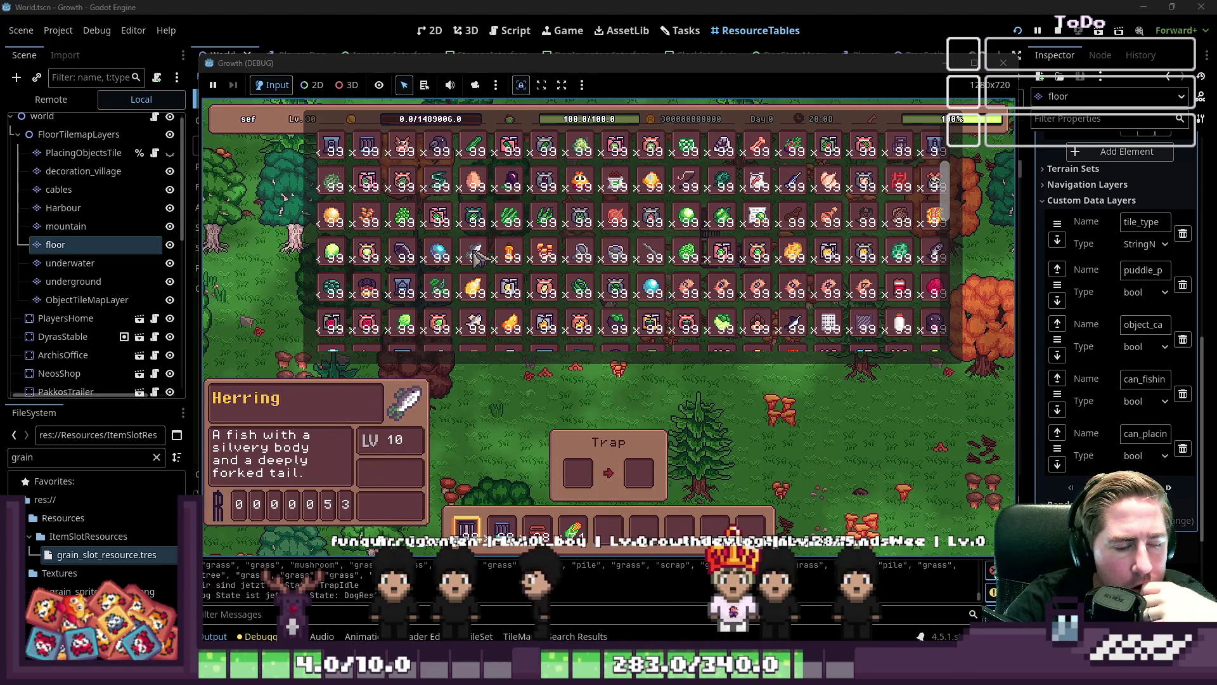
left_click_drag(476, 259, 606, 512)
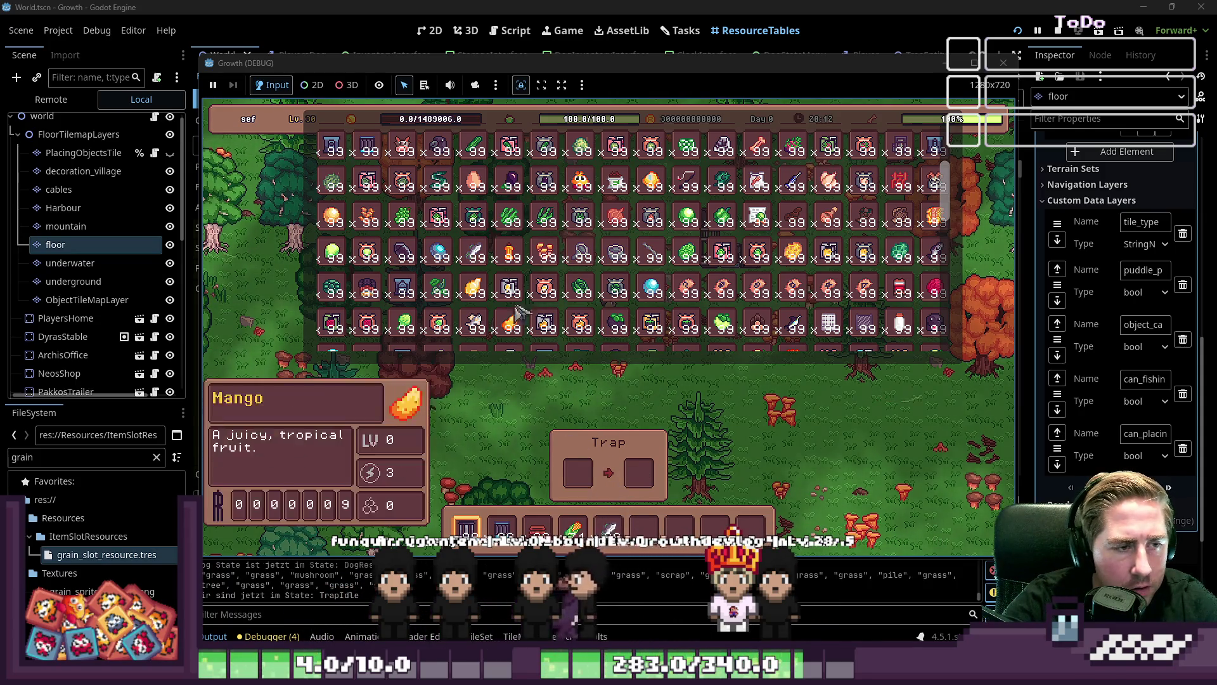
scroll(511, 244, "down", 1)
mouse_move(510, 190)
left_mouse_down()
mouse_move(643, 526)
mouse_move(590, 485)
left_mouse_up()
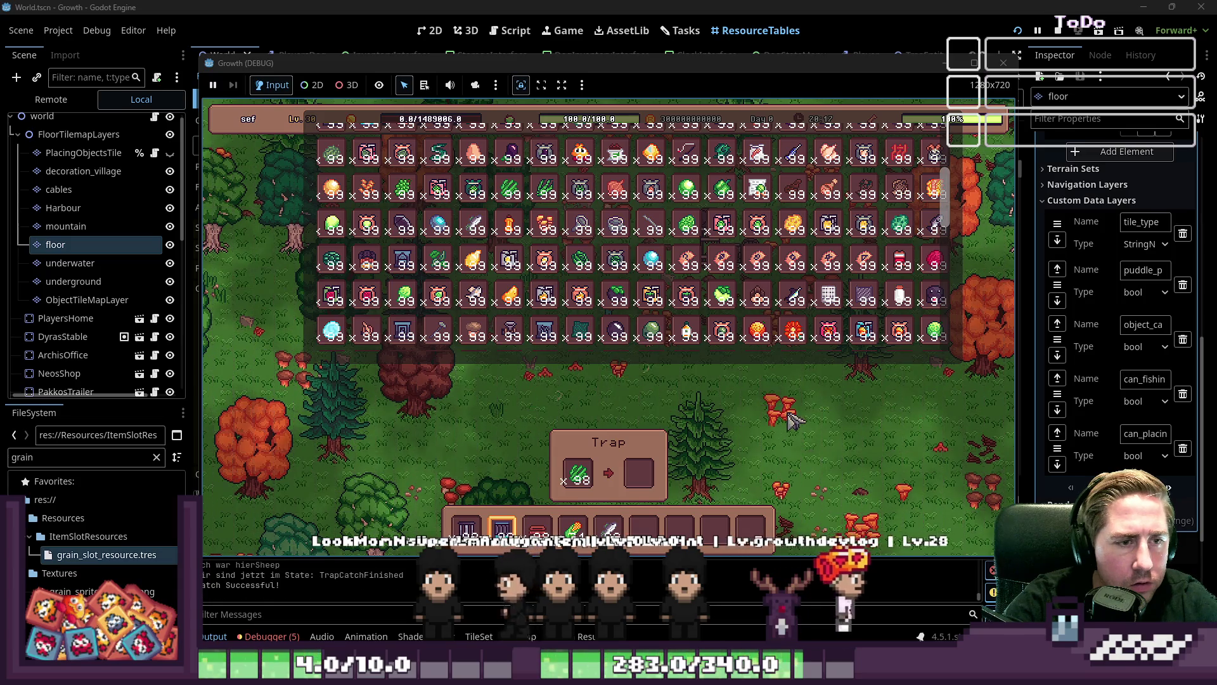
Close the item grid, walk up, and open the storage box linked to the trap
key("i")
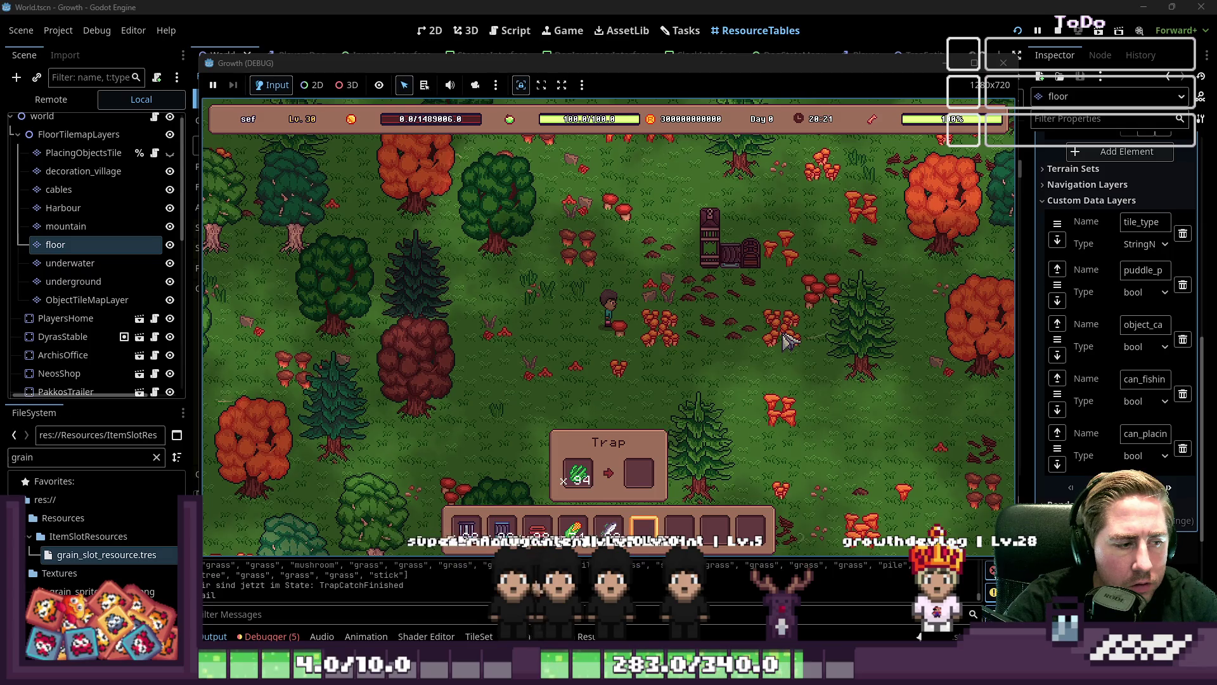
key("w")
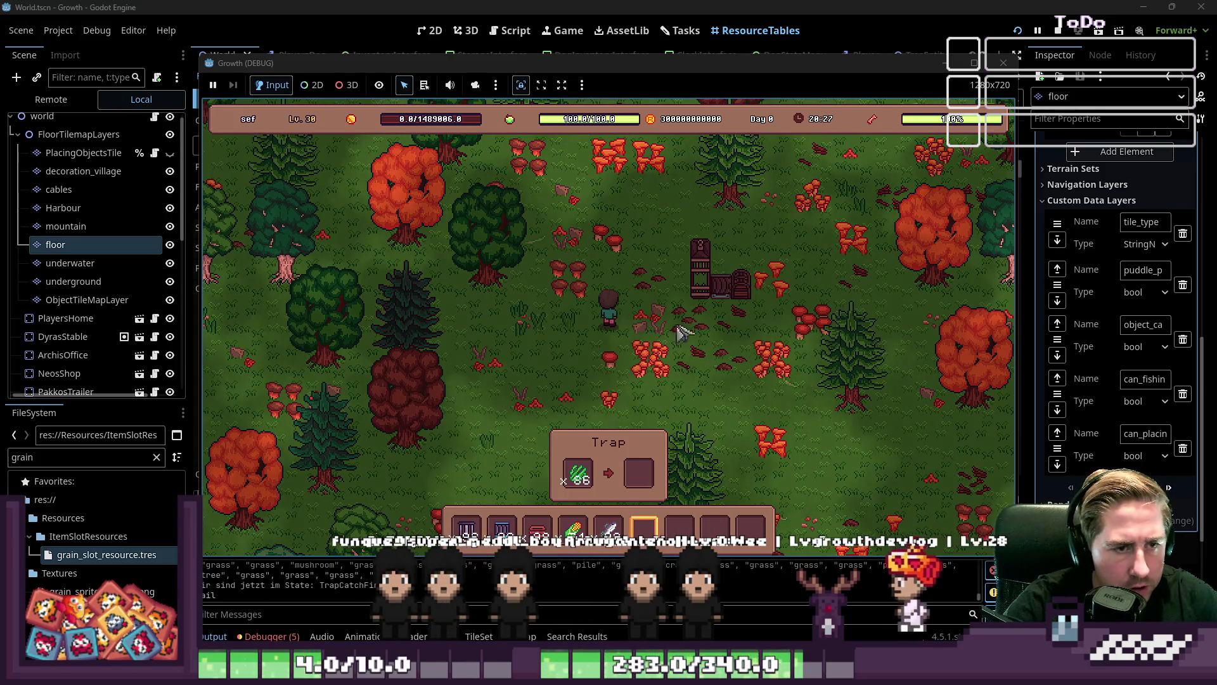
left_click(771, 295)
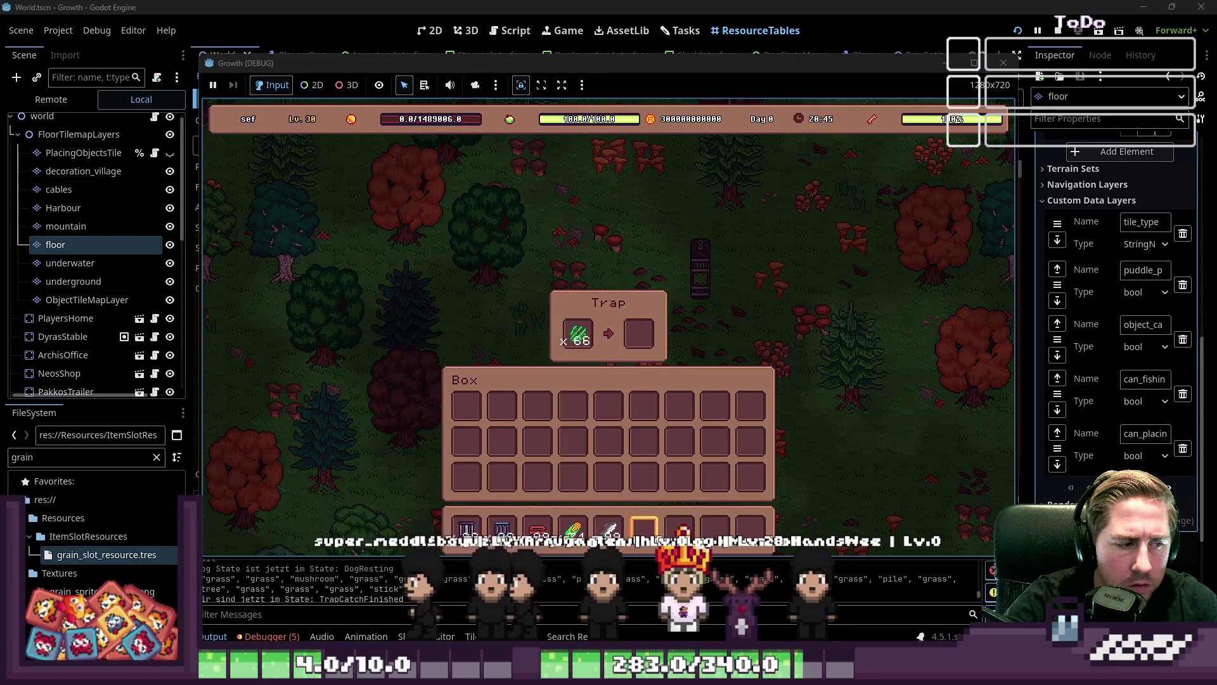
Take the Axe+1 from the item grid into the hotbar
scroll(657, 356, "up", 1)
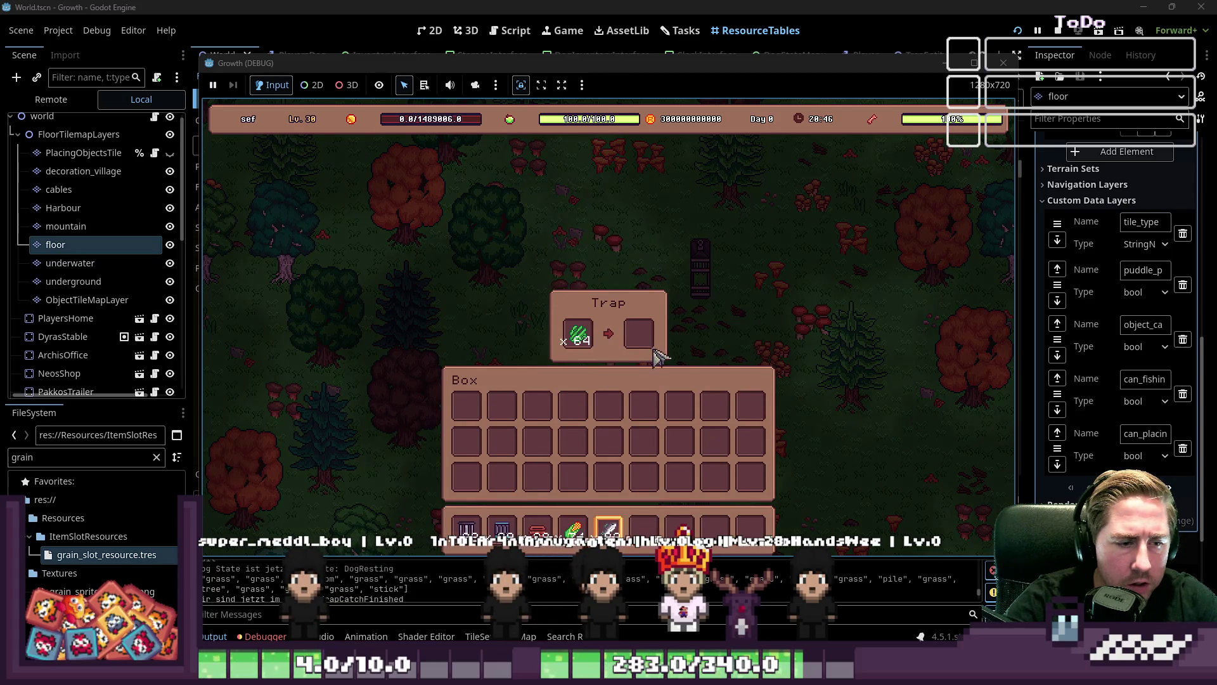
scroll(653, 380, "up", 2)
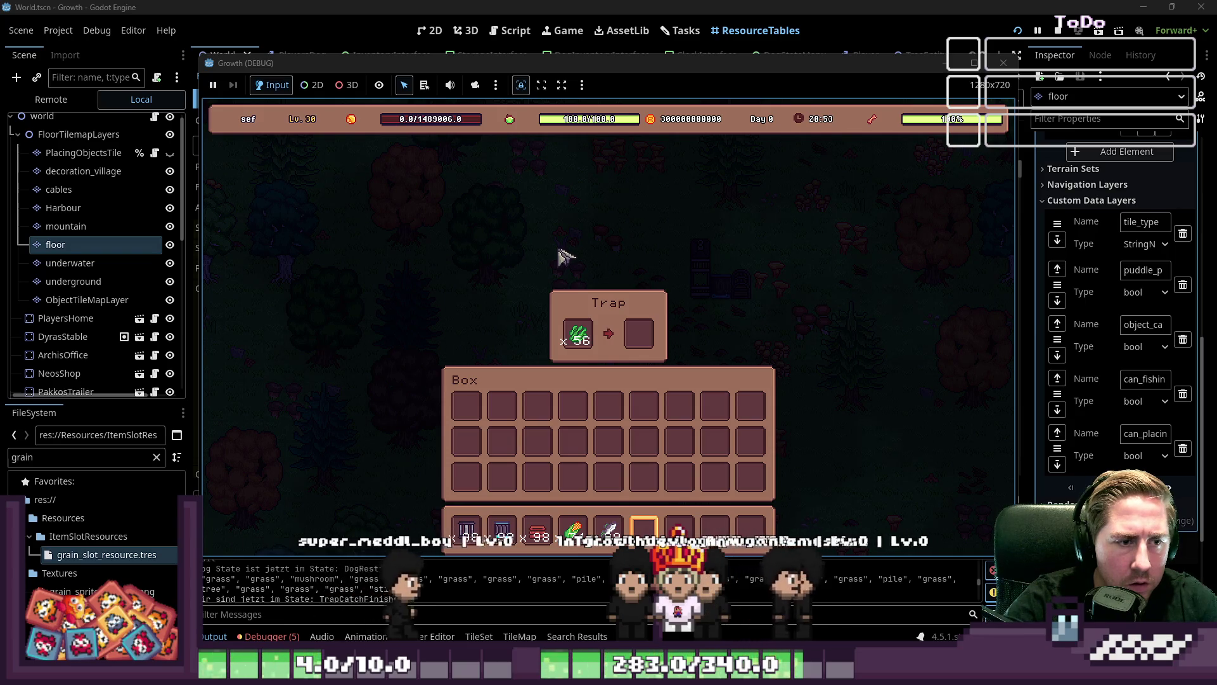
key("i")
scroll(840, 144, "up", 5)
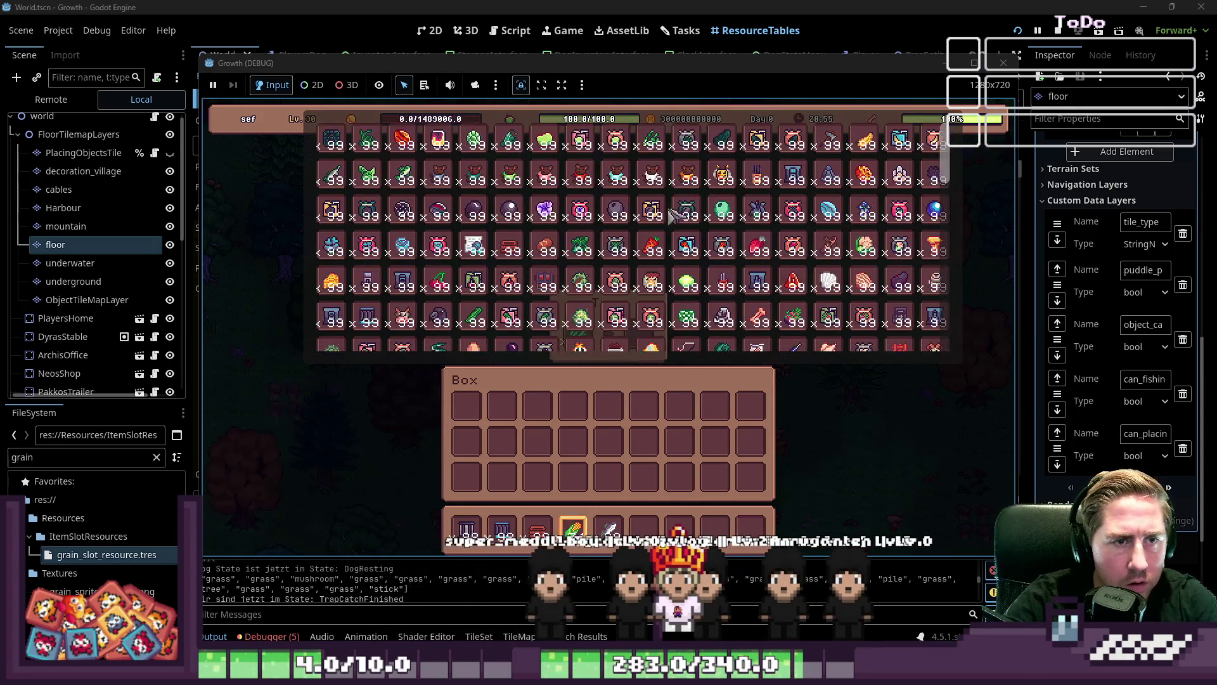
left_click(836, 149)
Drag the caught cow from the Trap output into the Box, triggering the 'item_name' error
key("i")
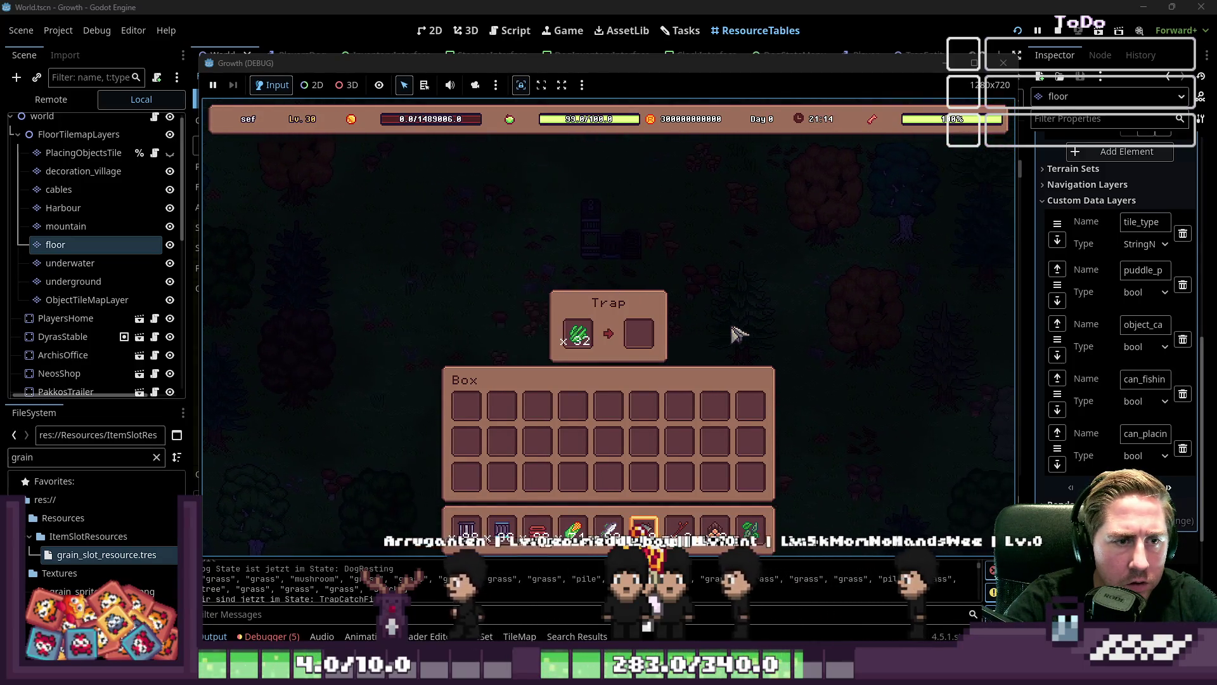
scroll(738, 334, "up", 1)
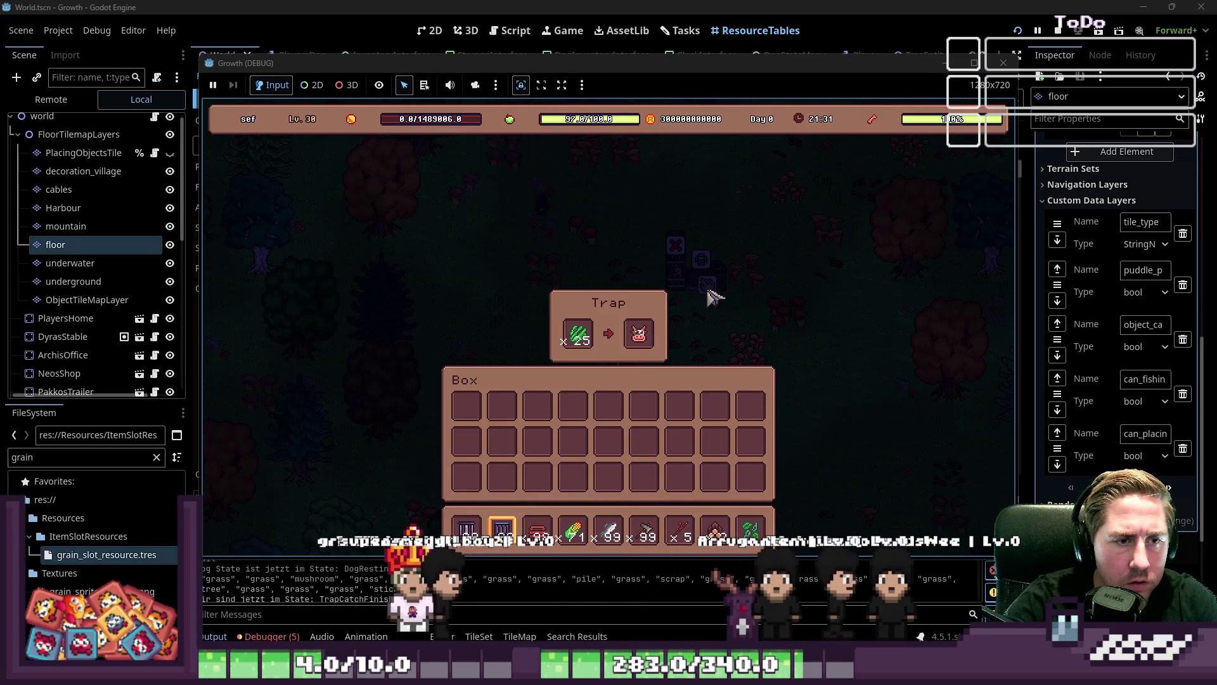
left_click_drag(641, 335, 462, 408)
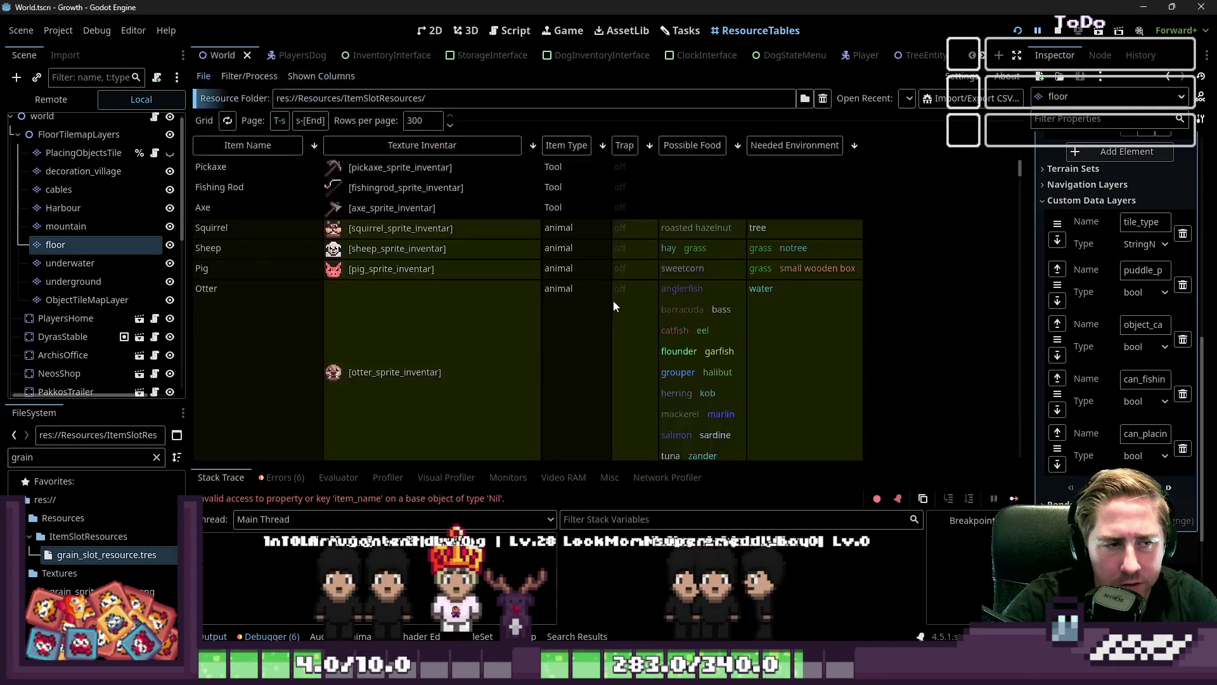
Delete the stray AAAAAAA text on line 85 and save TrapAttract.gd
key("BackSpace")
key("BackSpace")
key("BackSpace")
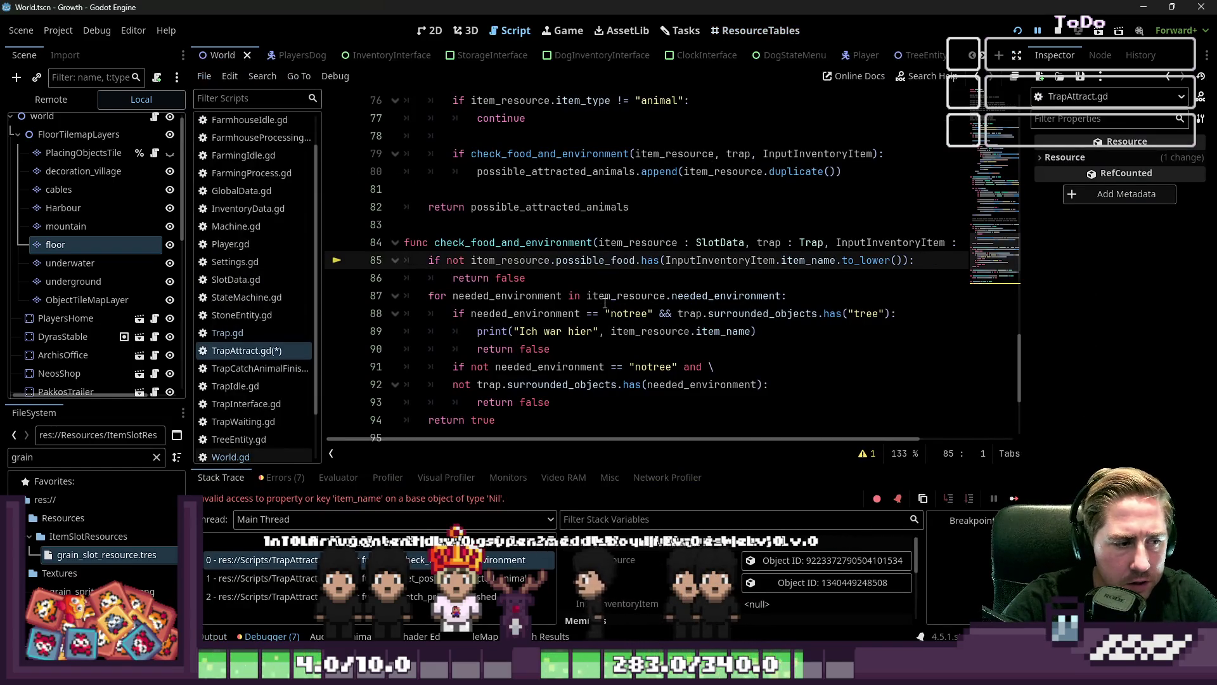
key("ctrl+s")
mouse_move(605, 303)
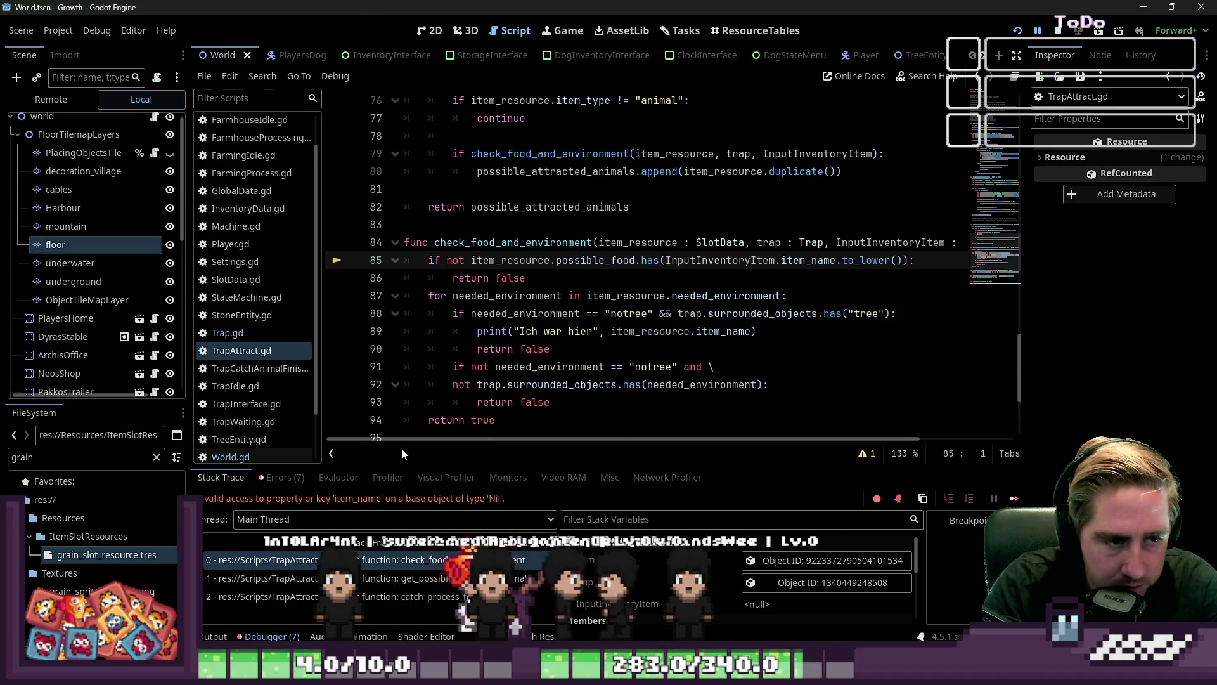
Review check_food_and_environment, get_possible_attracted_animal, and the input_inv_bool declaration on line 25
double_click(539, 242)
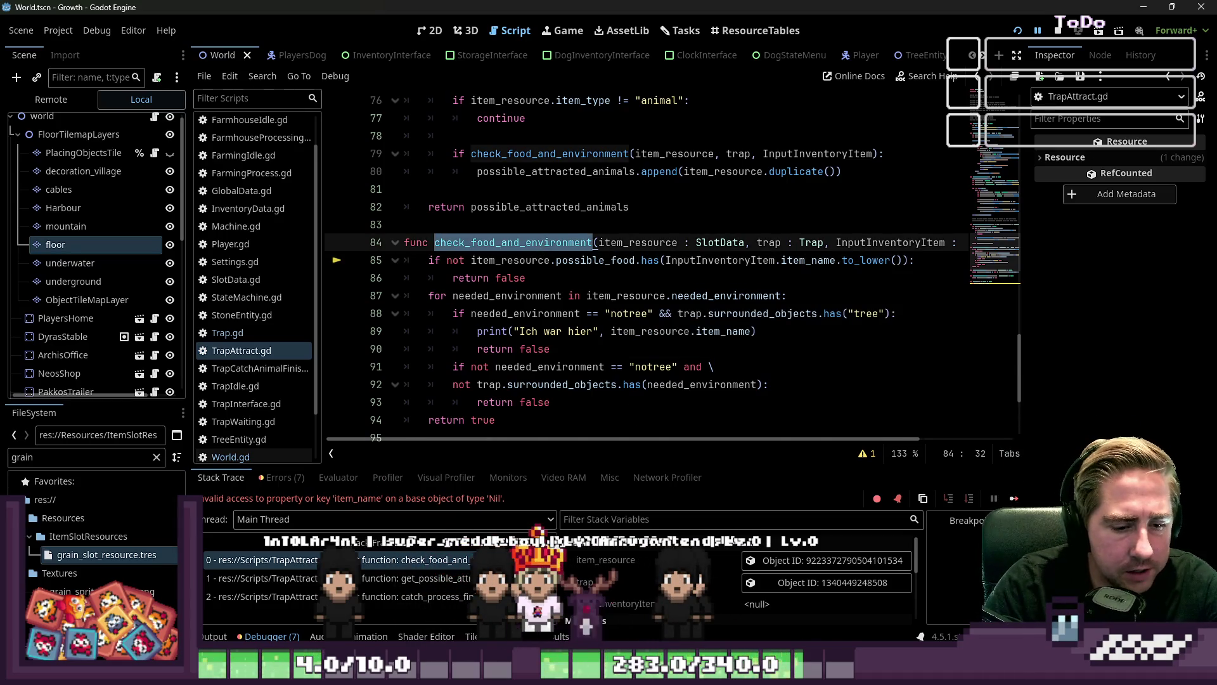
key("alt+Tab")
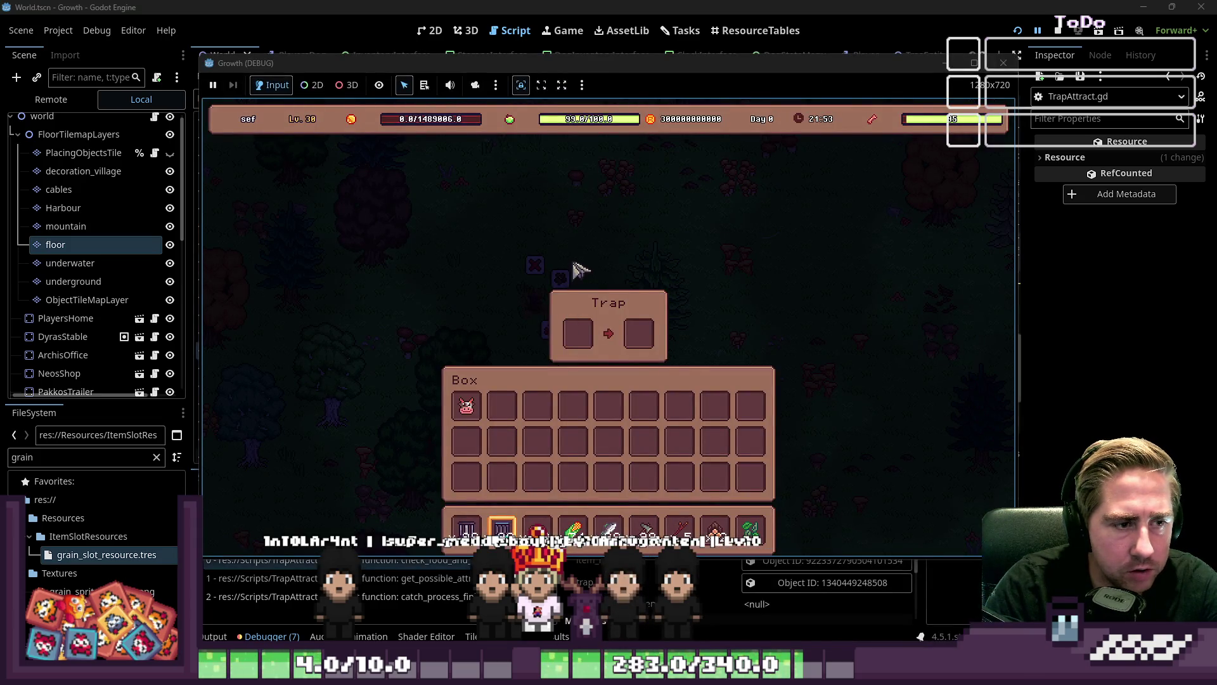
left_click(676, 5)
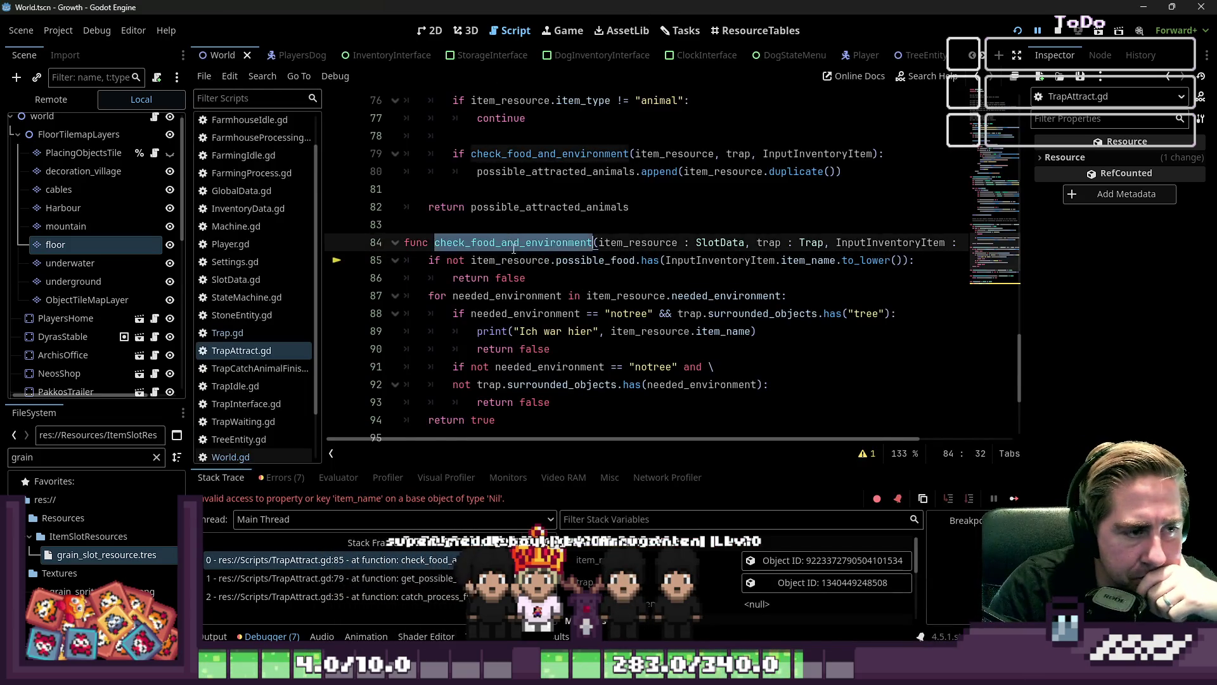
scroll(527, 260, "up", 3)
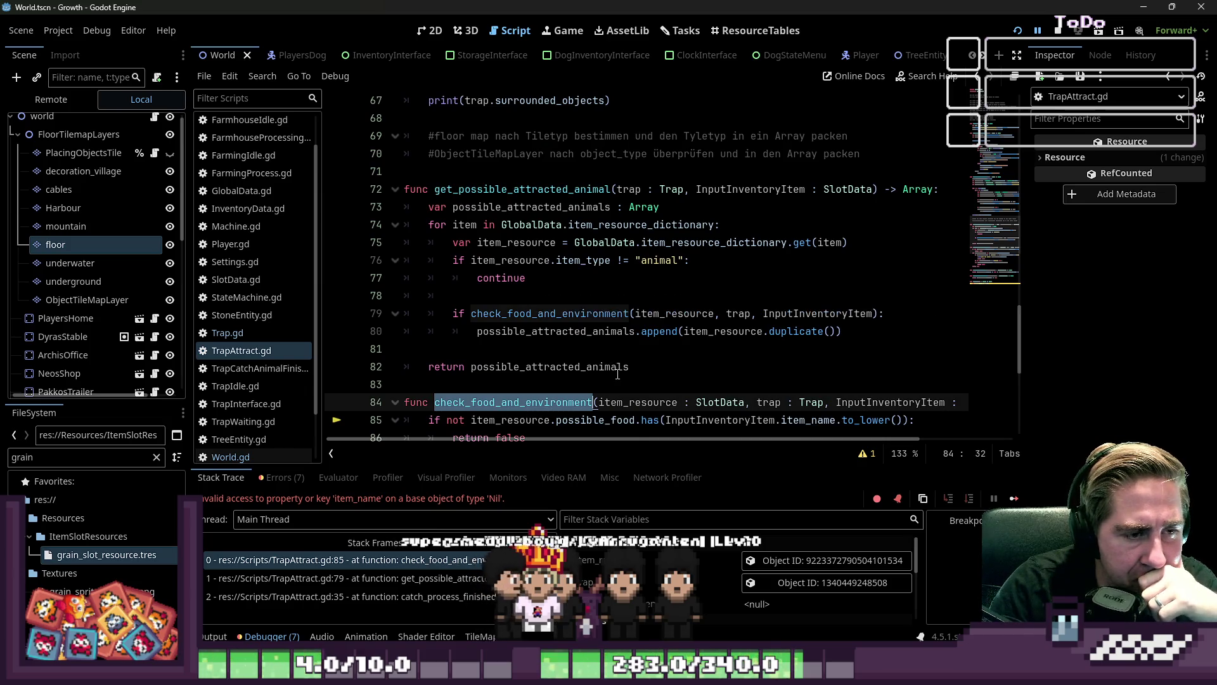
scroll(507, 237, "up", 1)
double_click(507, 239)
scroll(514, 250, "up", 5)
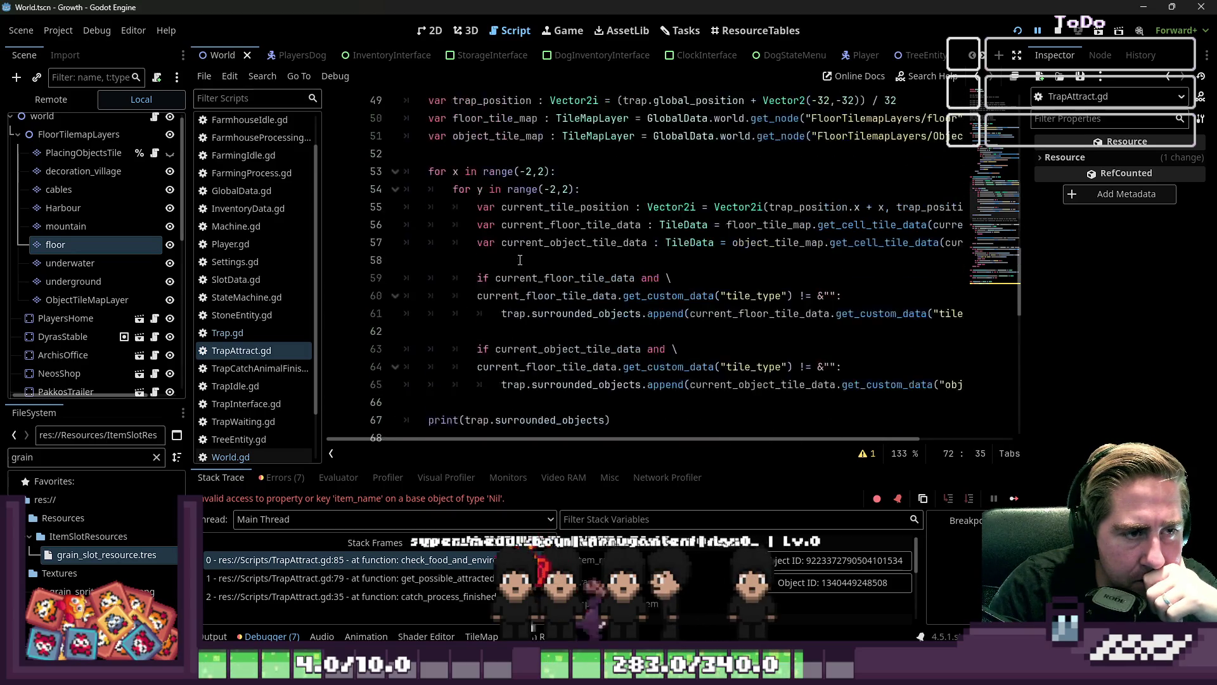
scroll(517, 266, "up", 8)
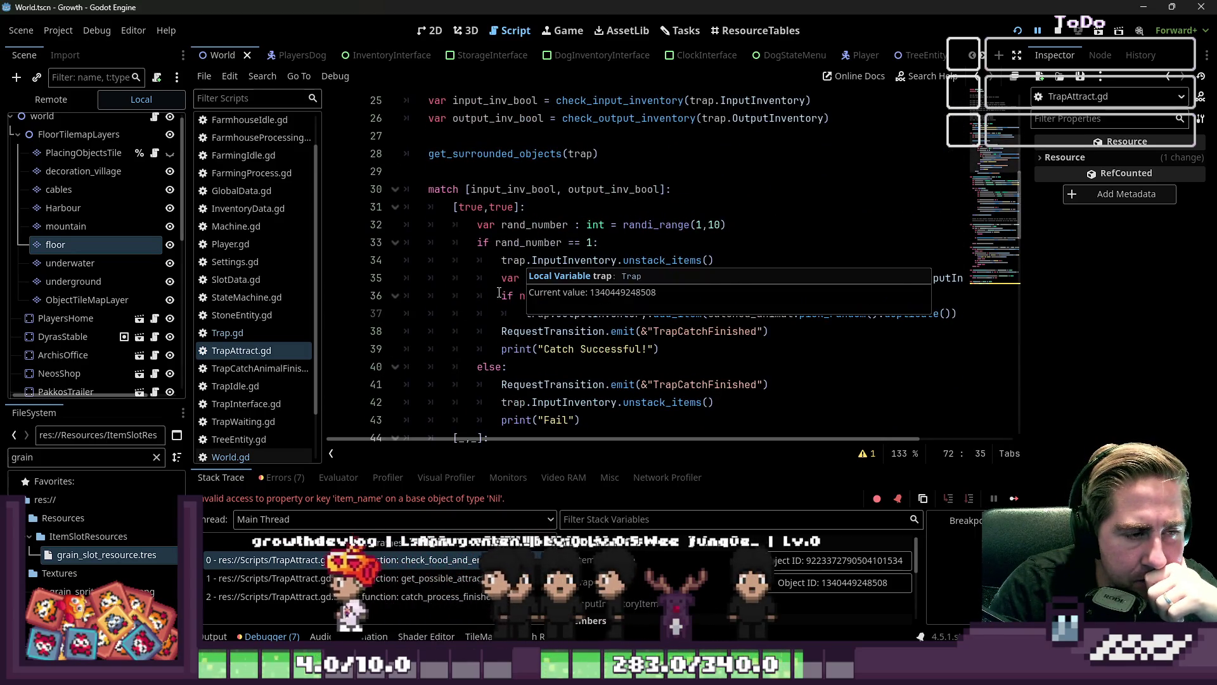
scroll(578, 251, "up", 1)
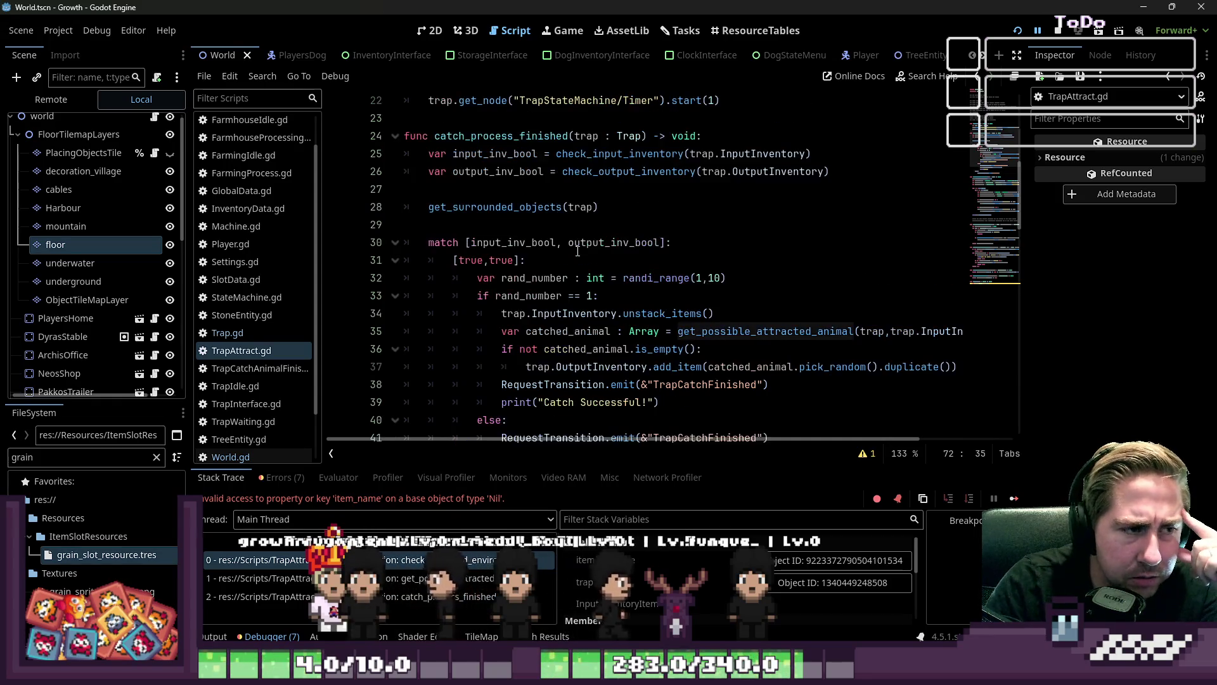
left_click(486, 155)
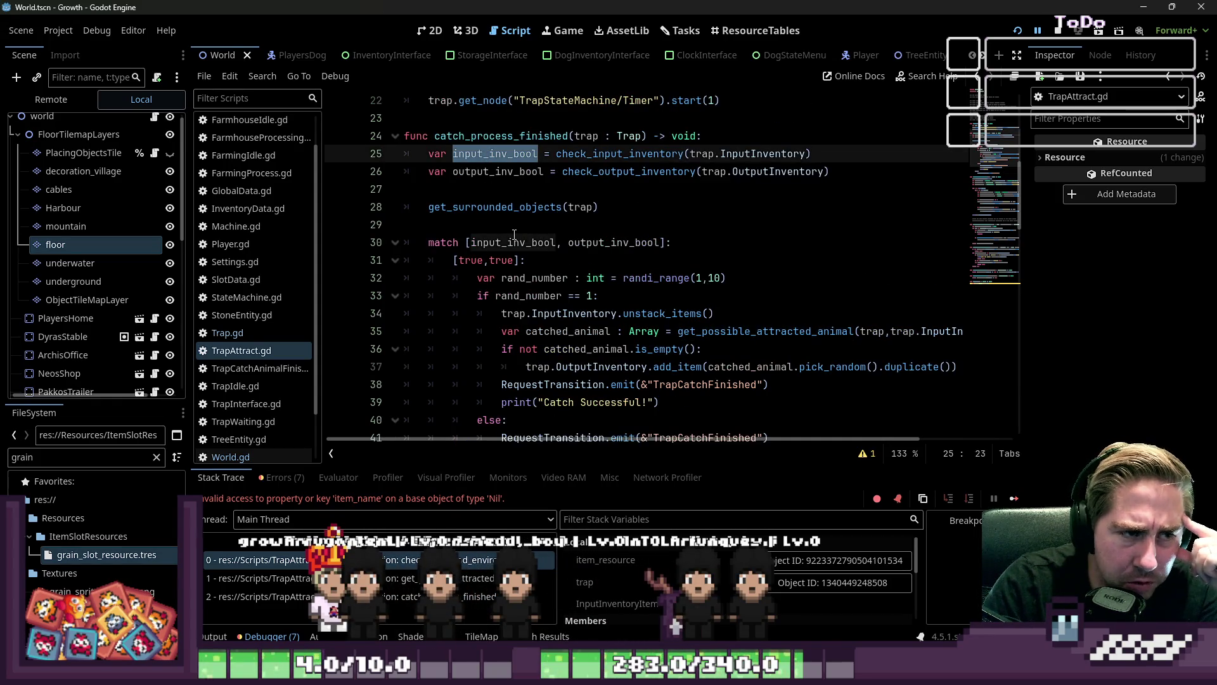
scroll(514, 234, "down", 8)
scroll(522, 238, "up", 10)
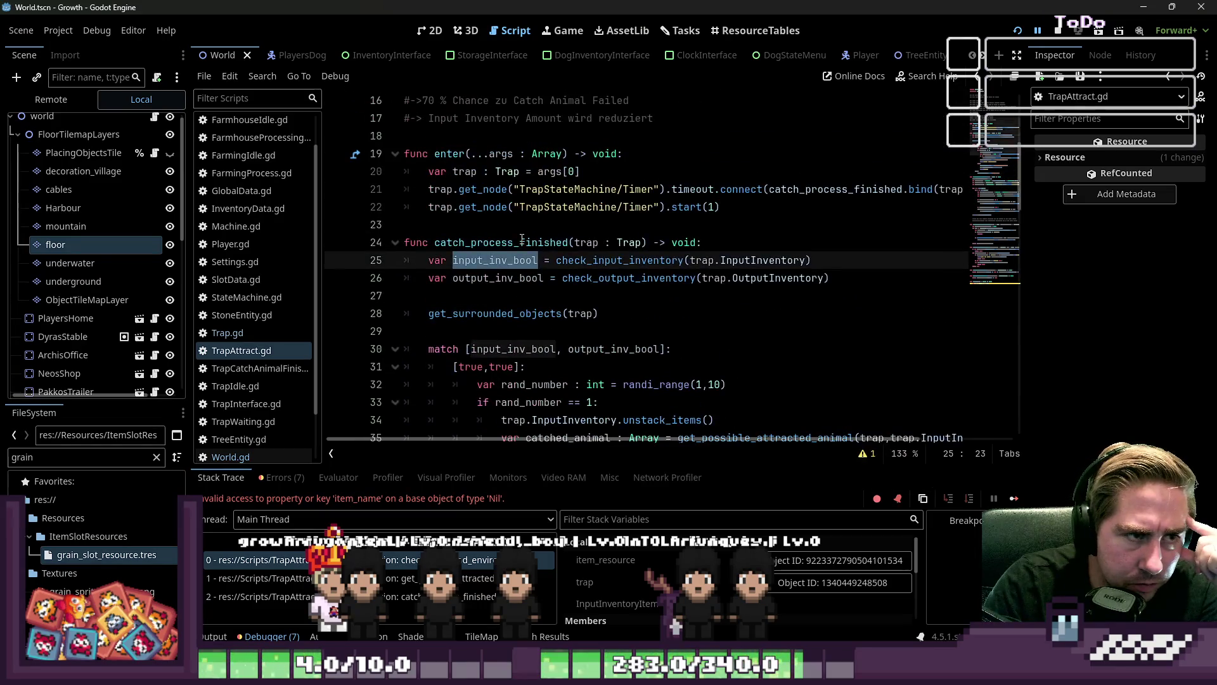
Inspect the get_surrounded_objects call, the line 97 input inventory check, and the success-branch add_item
left_click(502, 313)
scroll(503, 310, "down", 3)
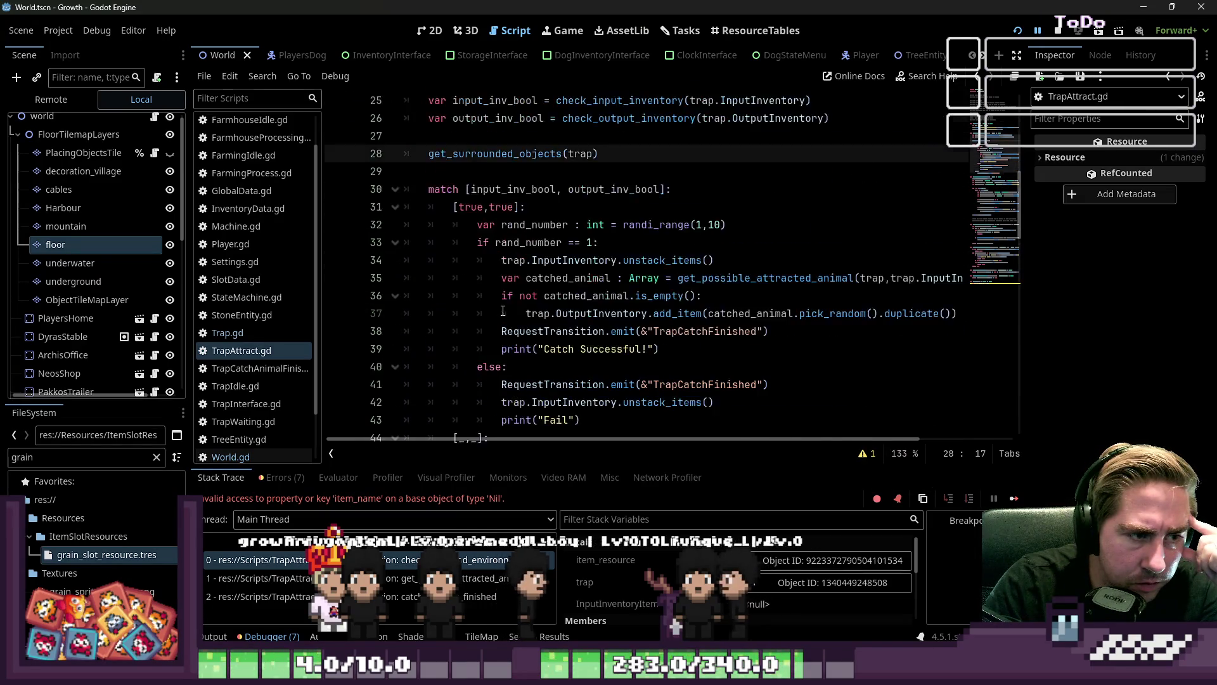
scroll(503, 310, "down", 2)
scroll(495, 305, "up", 1)
scroll(495, 305, "up", 1)
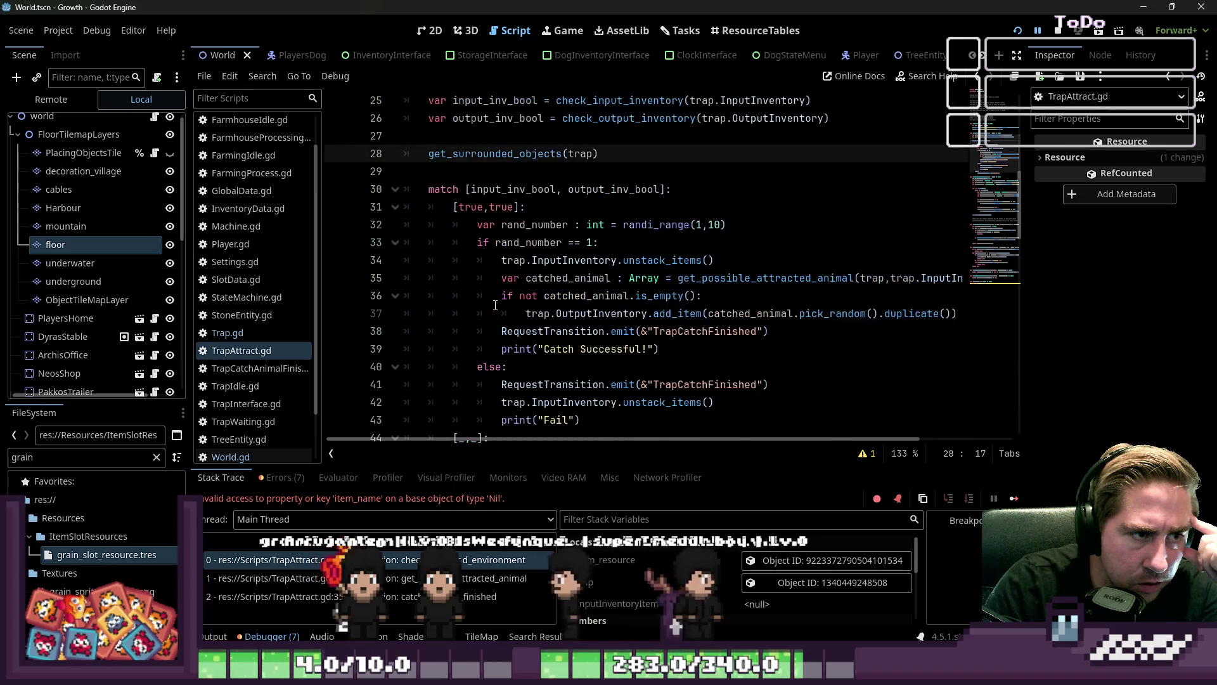
scroll(495, 305, "down", 10)
scroll(495, 305, "down", 11)
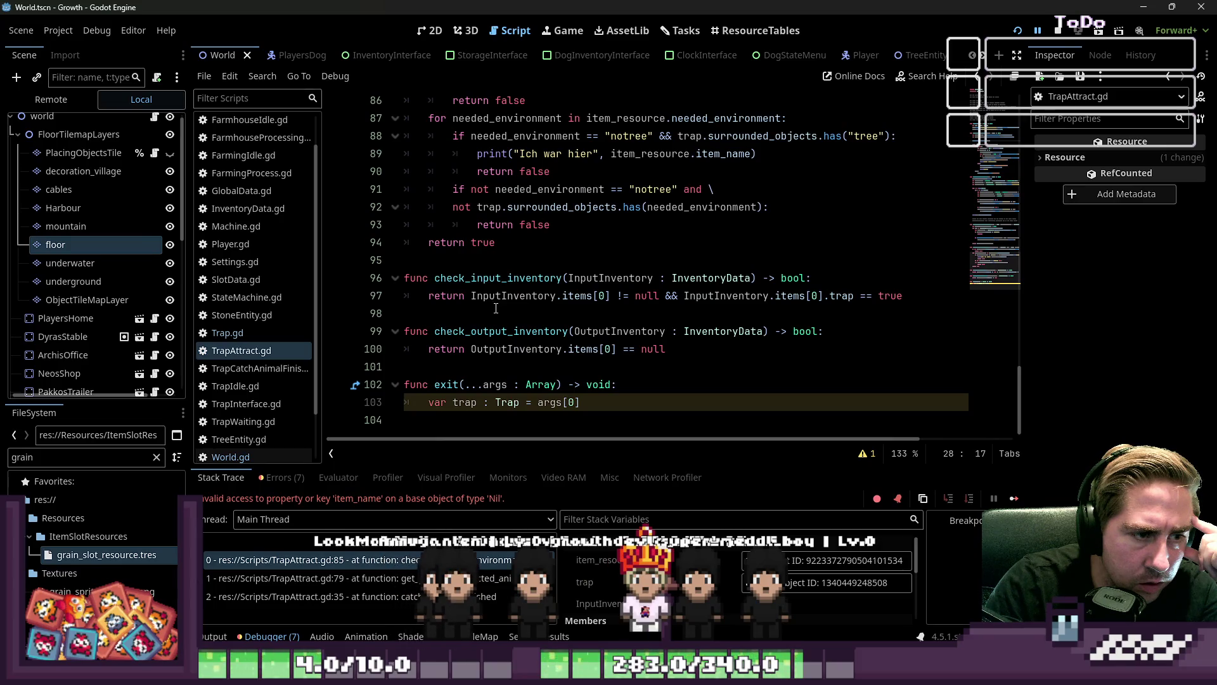
left_click(500, 310)
left_click(615, 293)
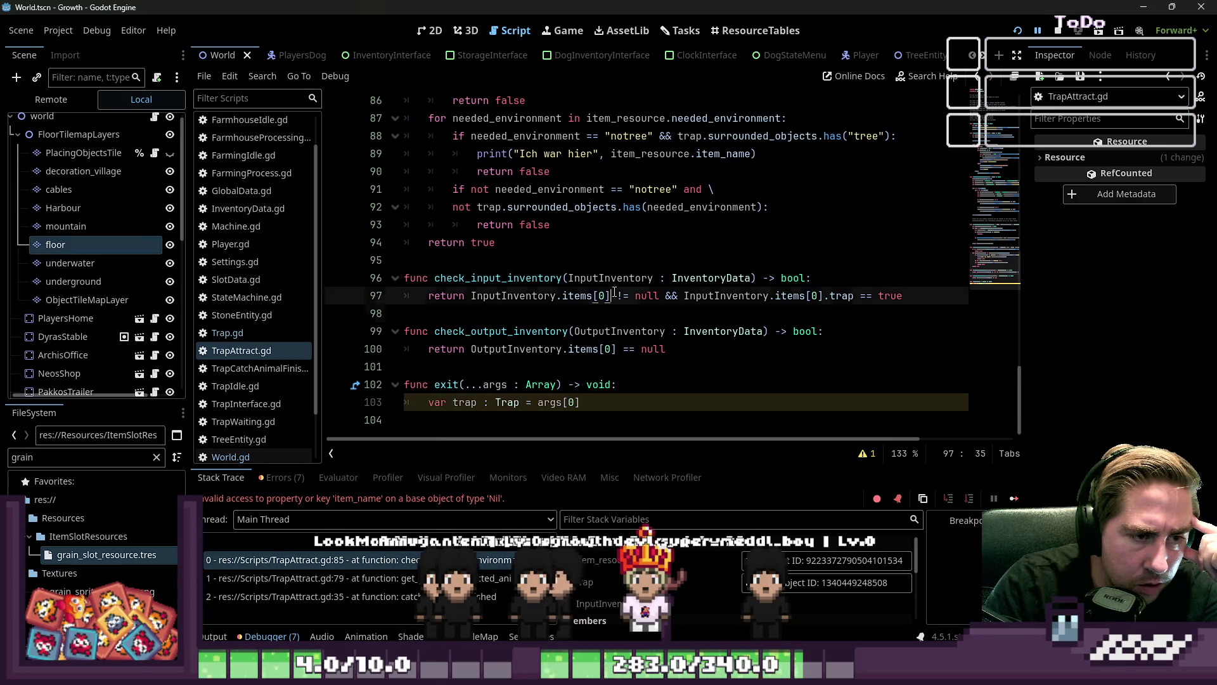
left_click_drag(580, 298, 562, 296)
scroll(562, 296, "up", 18)
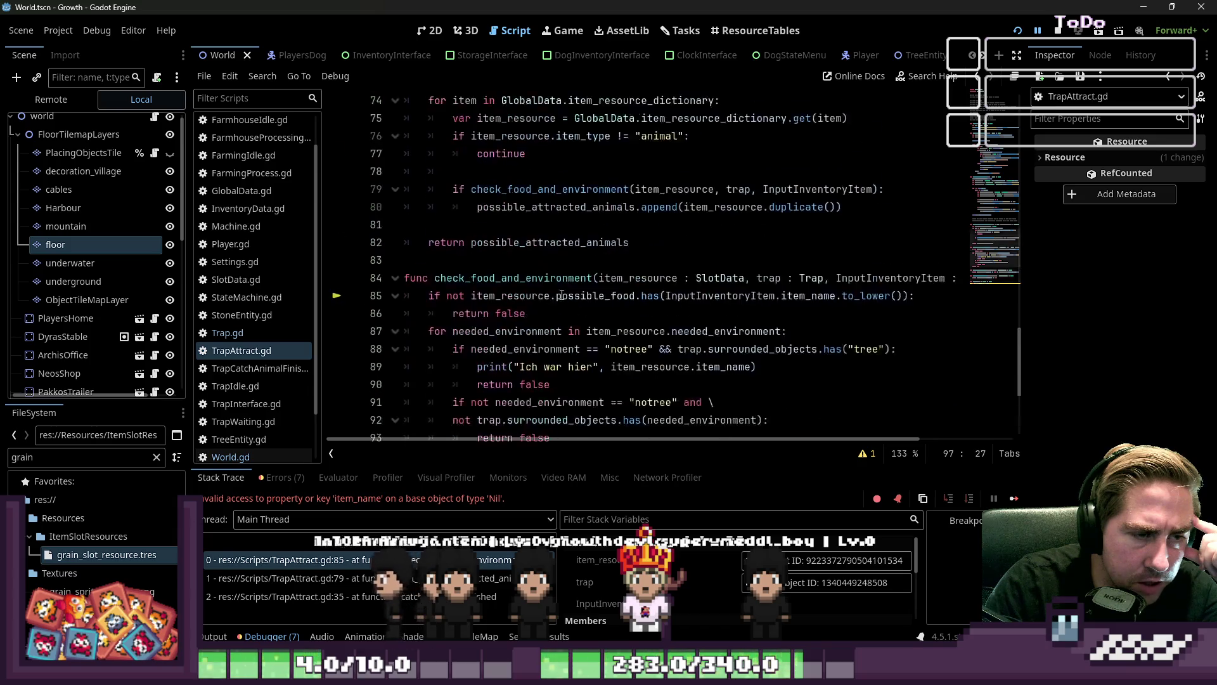
scroll(561, 296, "up", 2)
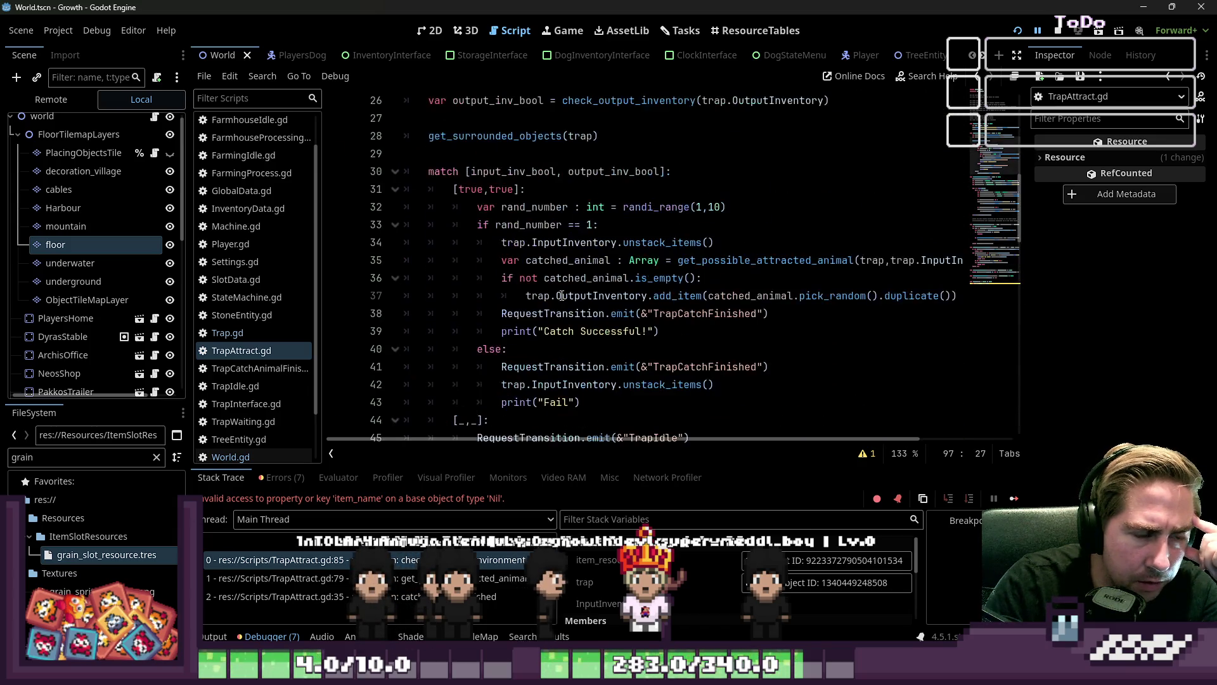
left_click(551, 297)
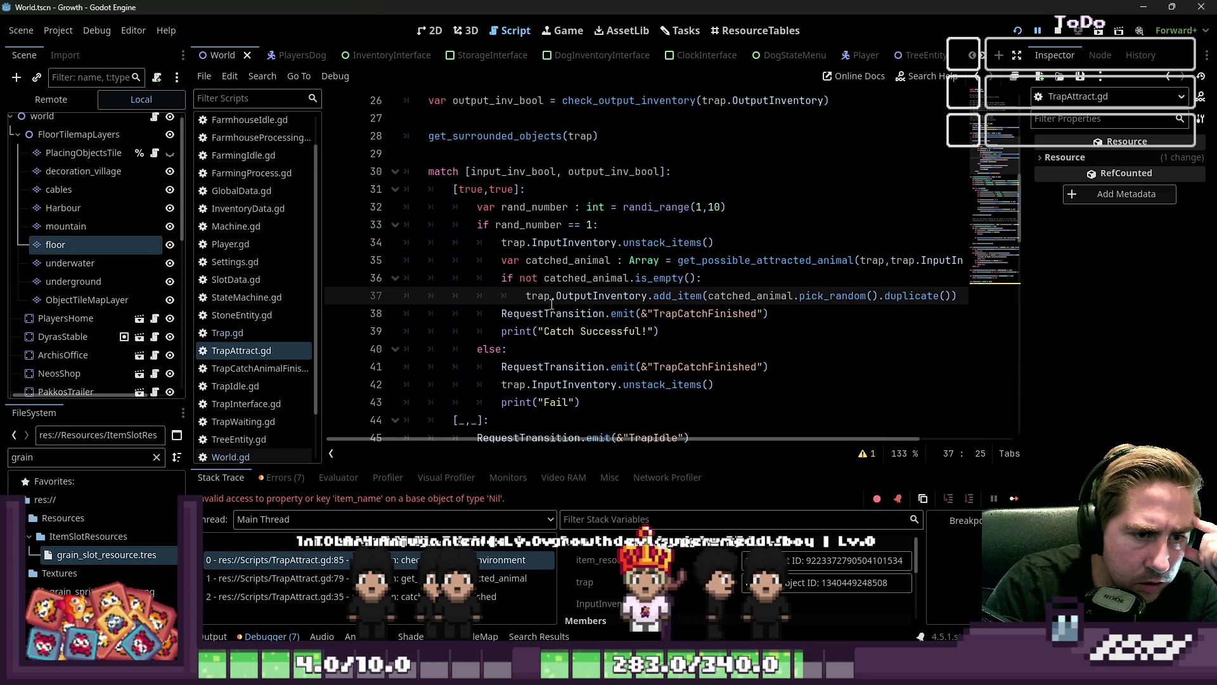
Follow the stack frames to line 34 and cut the trap.InputInventory.unstack_items() call
left_click(276, 578)
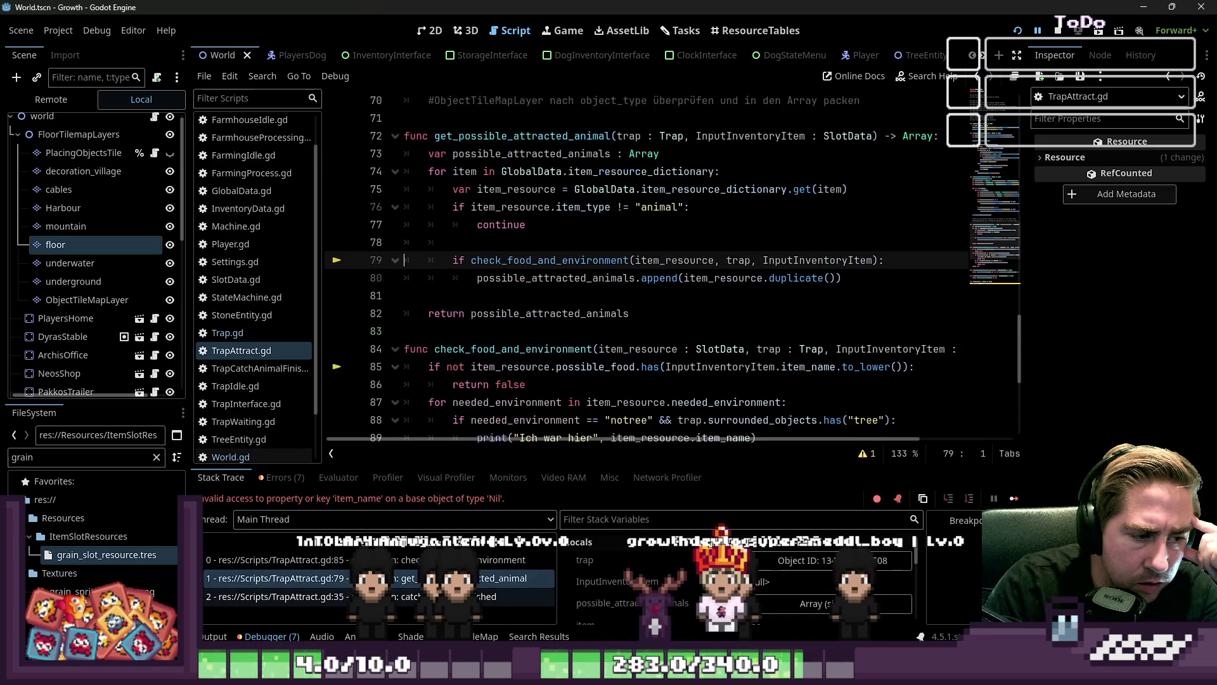
left_click(276, 597)
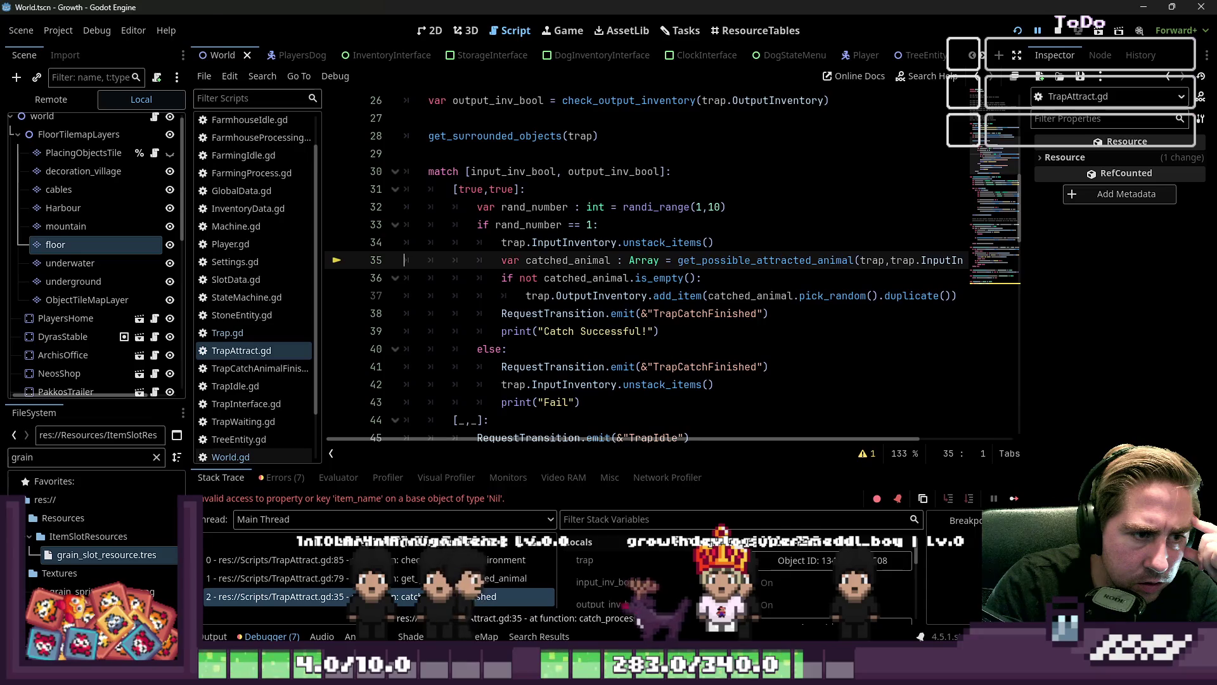
double_click(574, 243)
left_click(734, 241)
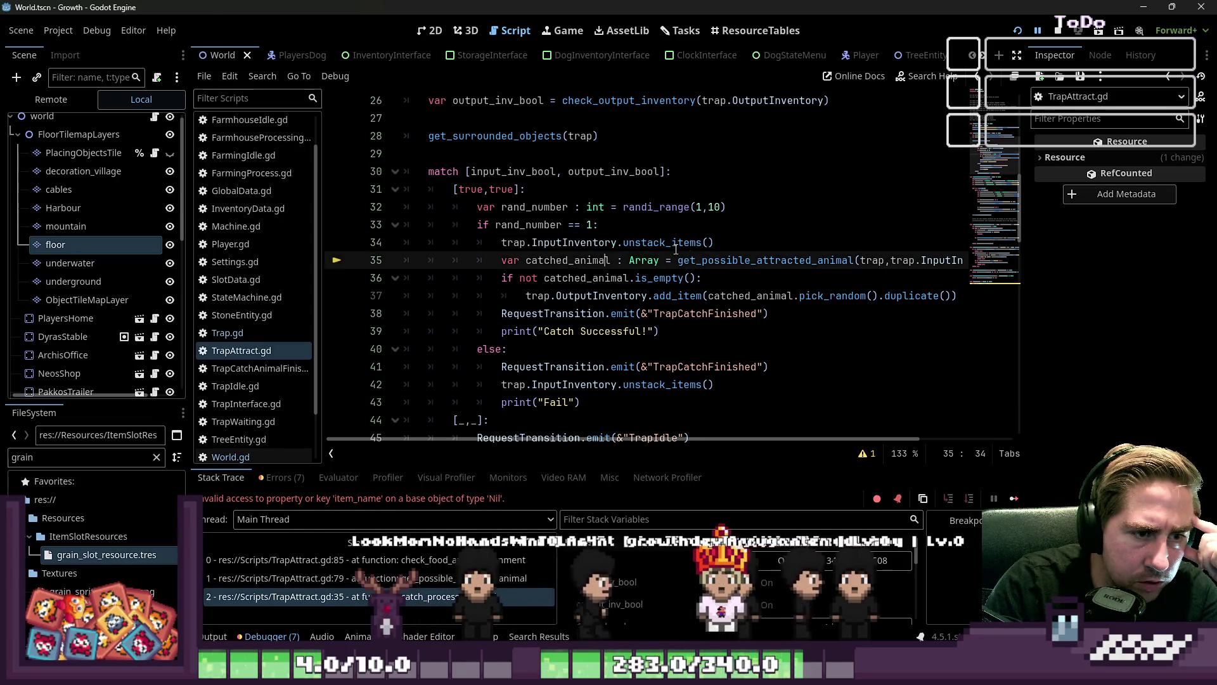
left_click_drag(533, 247, 500, 247)
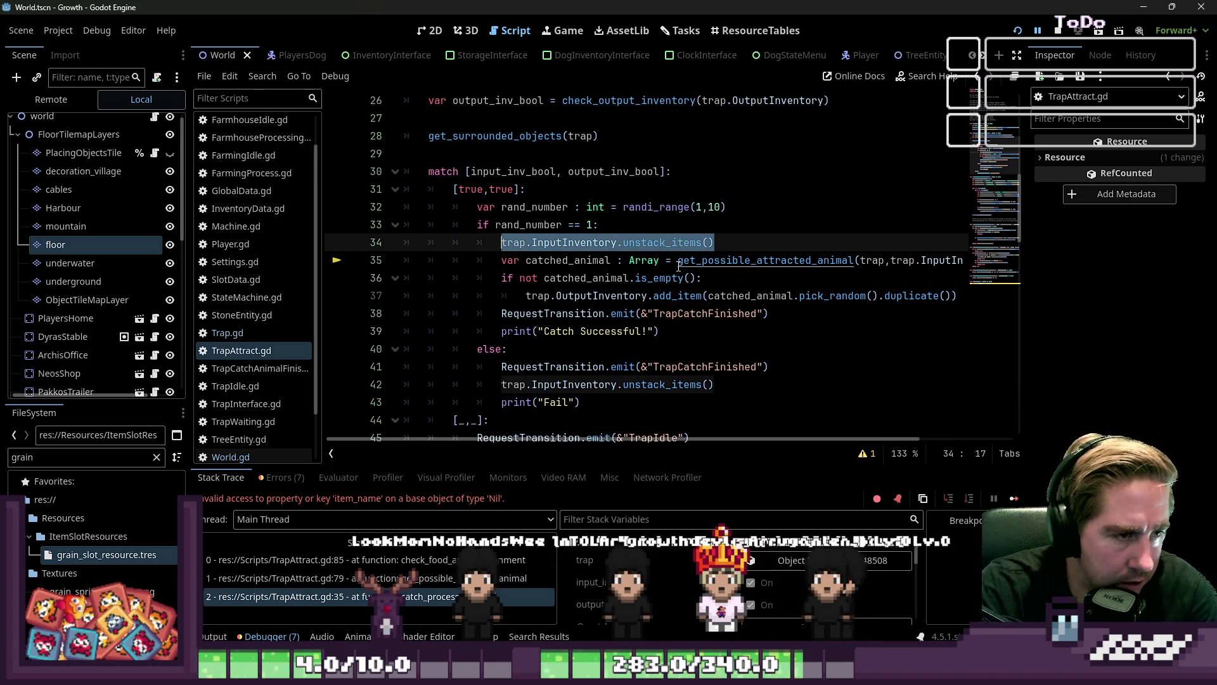
key("BackSpace")
key("BackSpace")
Paste unstack_items() after the RequestTransition.emit catch-finished line 38 and save TrapAttract.gd
key("Down")
key("Down")
key("Down")
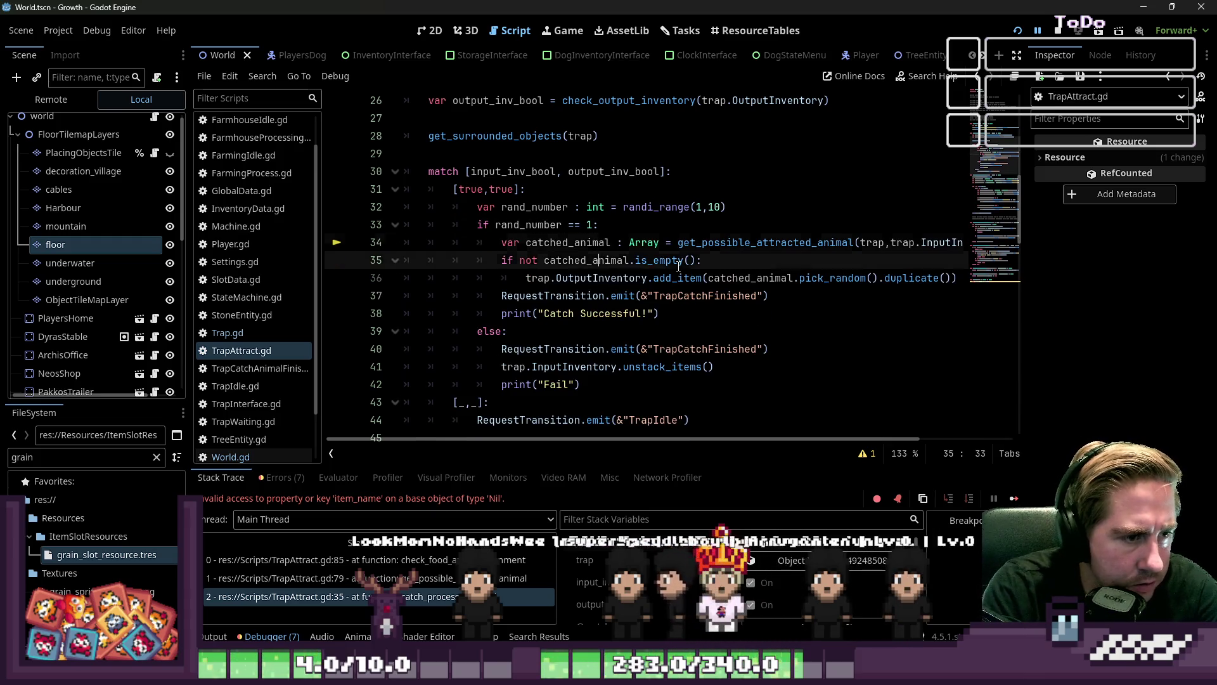
key("End")
key("Up")
key("Left")
key("Left")
key("Left")
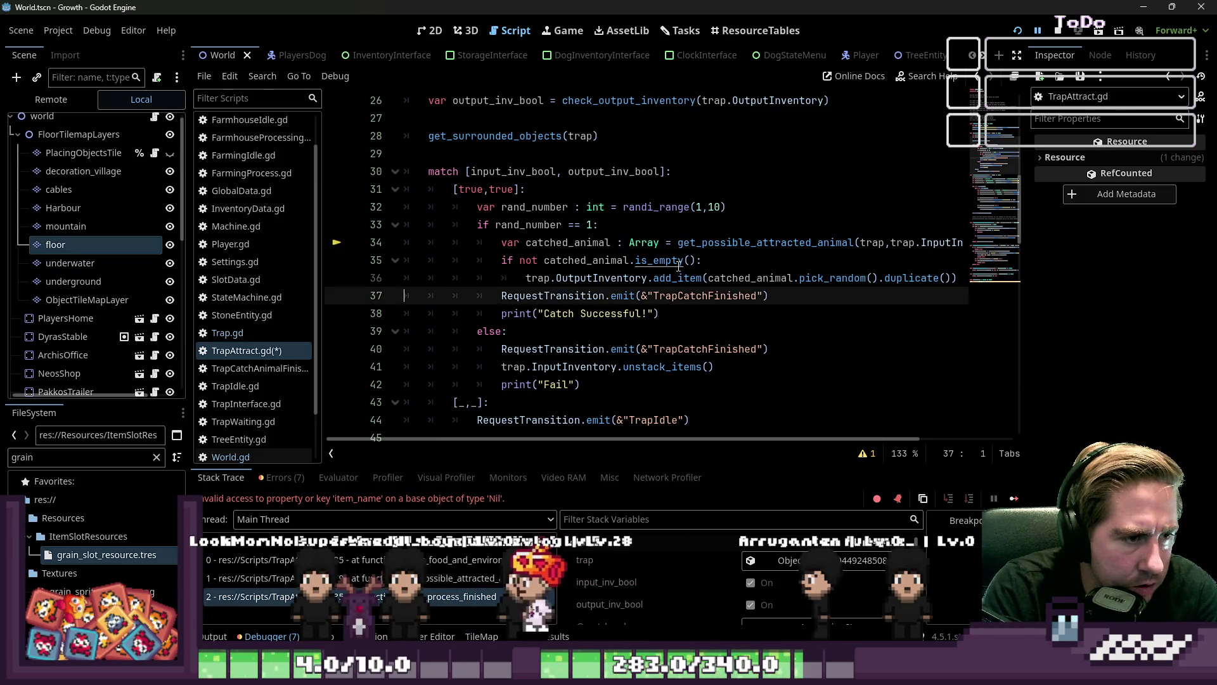
key("ctrl+v")
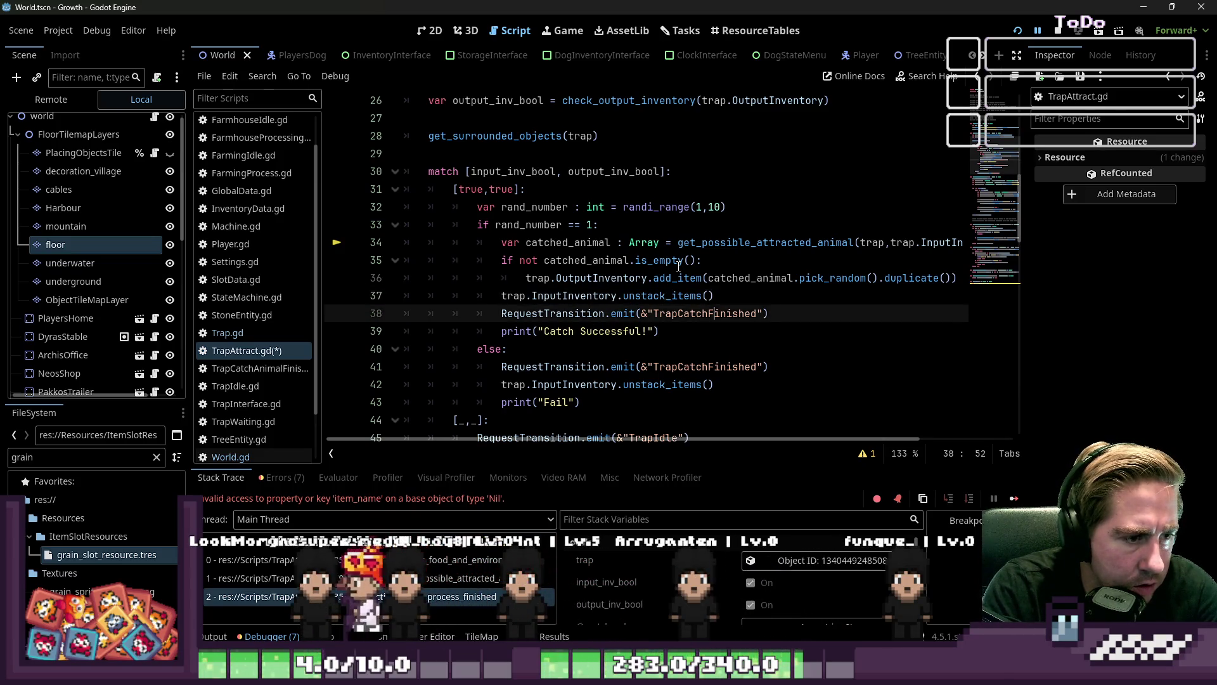
key("Down")
key("Down")
key("Down")
key("Up")
key("Up")
key("Up")
key("ctrl+x")
key("Return")
key("Up")
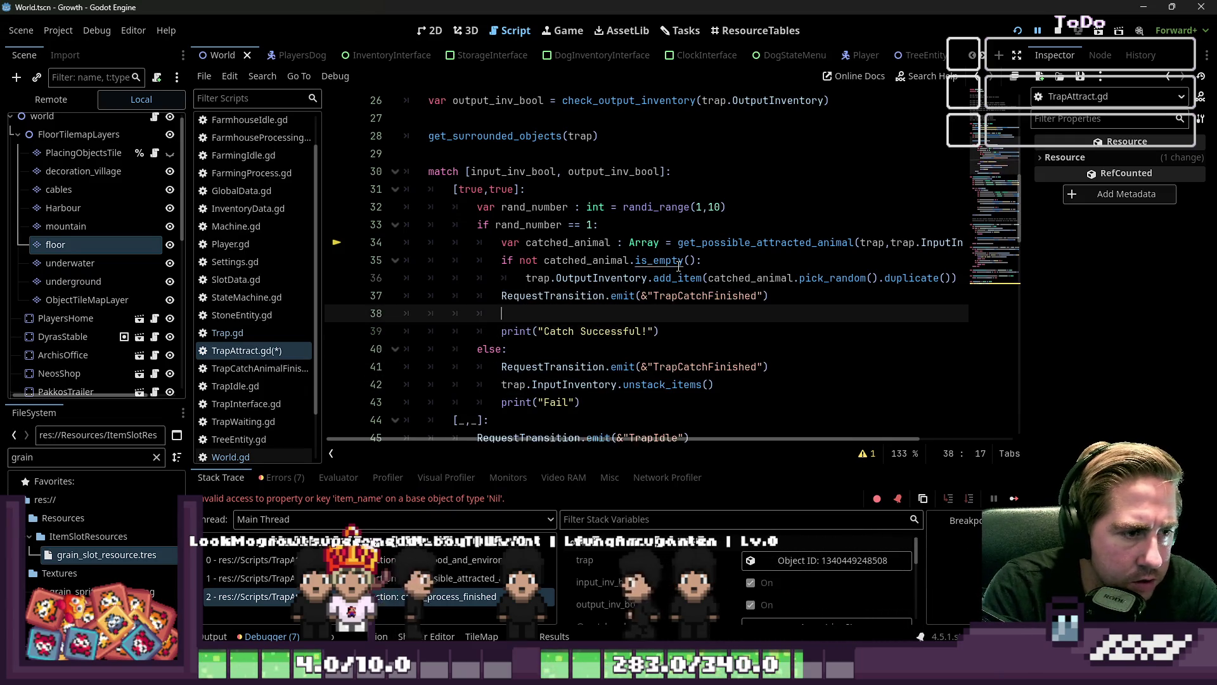
key("ctrl+v")
key("ctrl+s")
Relaunch the game to test trap catching
key("Down")
key("Down")
key("Down")
key("End")
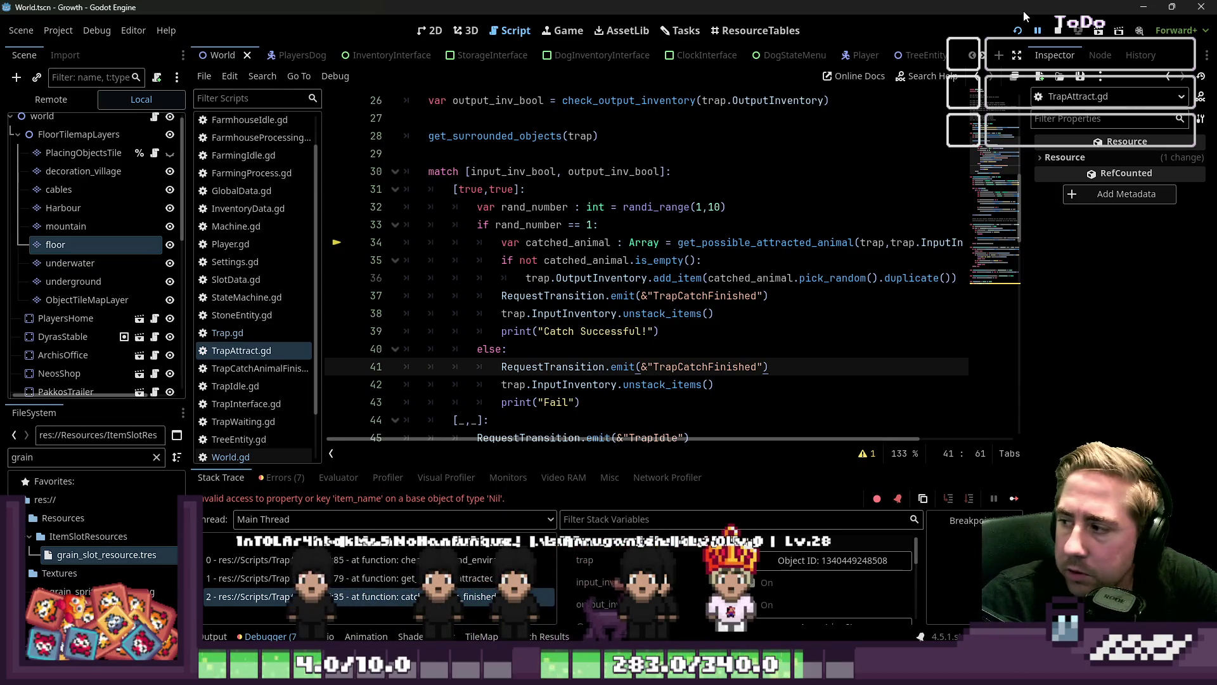
left_click(1018, 31)
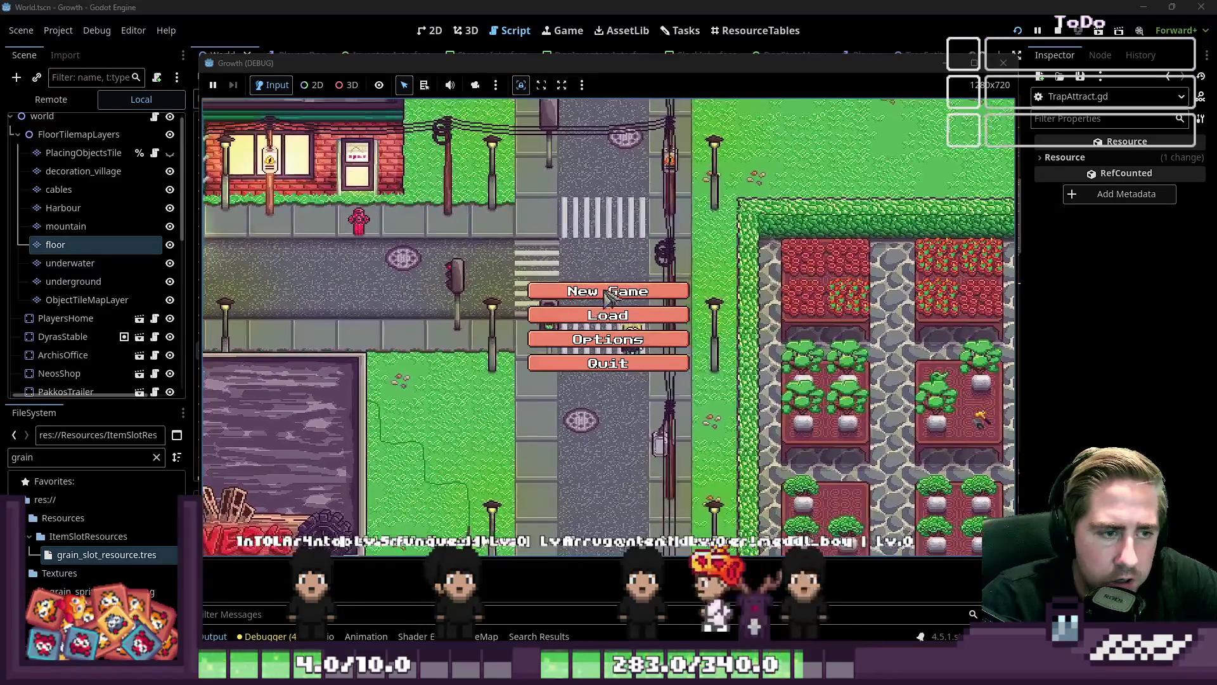
Start a new game with a throwaway character name and enter the world
left_click(608, 291)
left_click(641, 202)
type("dsal")
key("BackSpace")
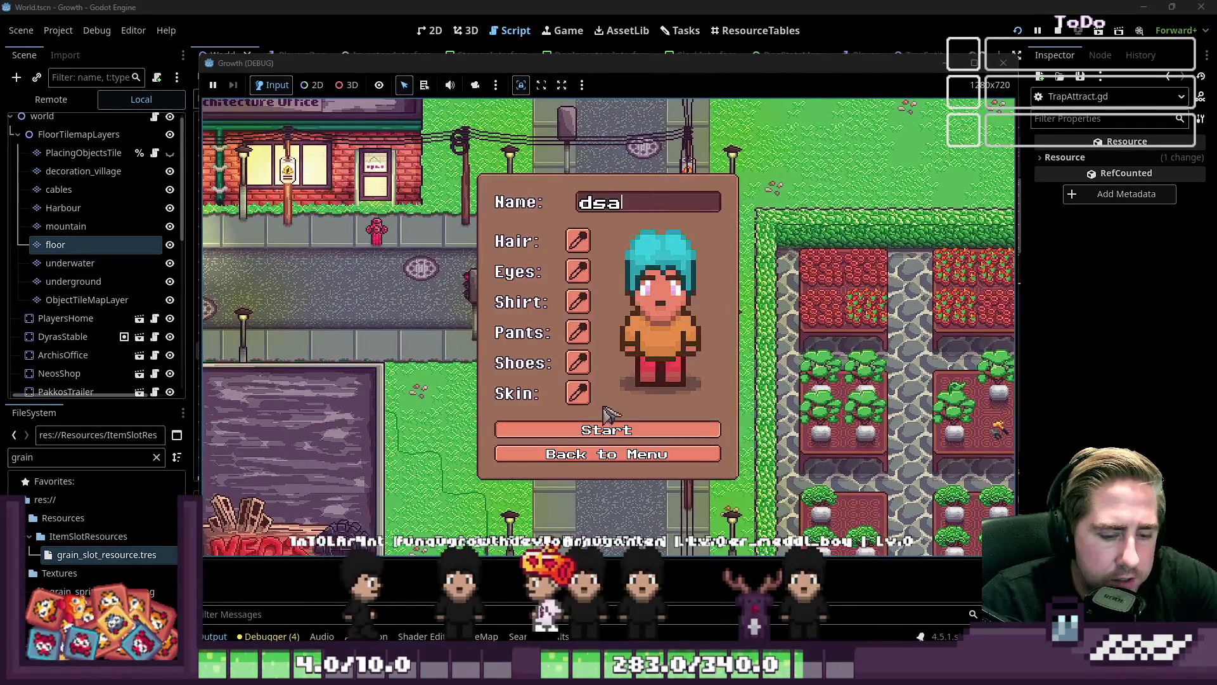
left_click(609, 430)
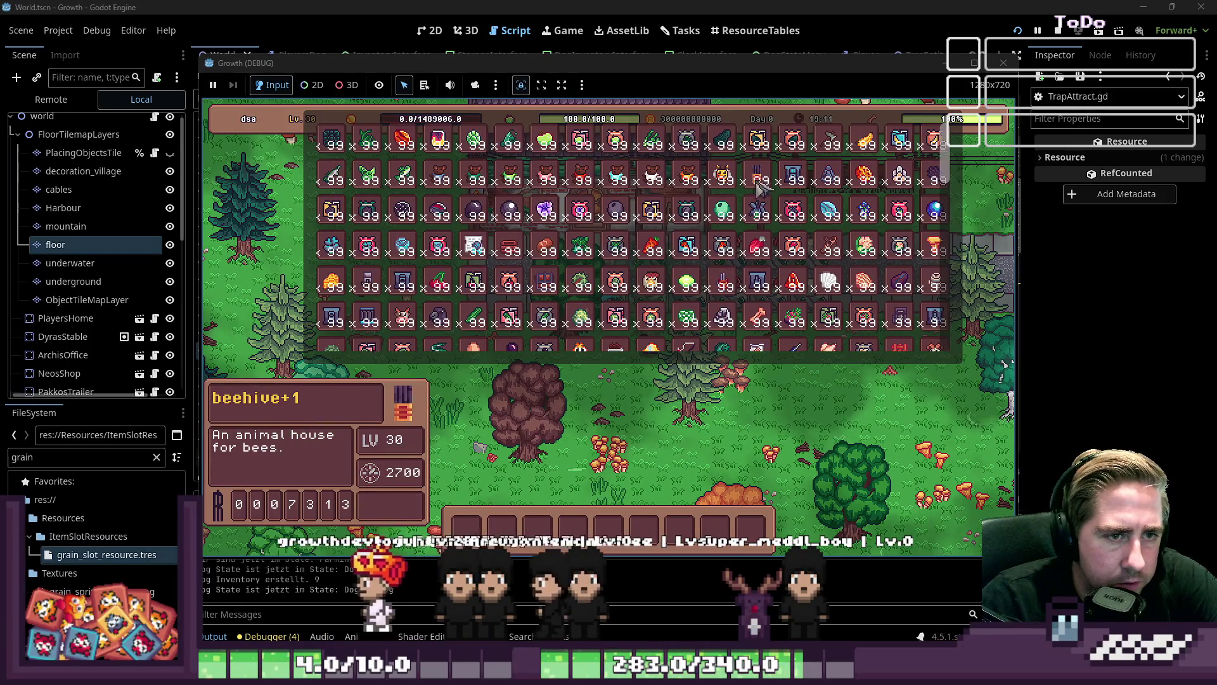
Drag inventory items to the hotbar, putting Roasted Macadamia in slot 6, then close the inventory
scroll(800, 154, "up", 1)
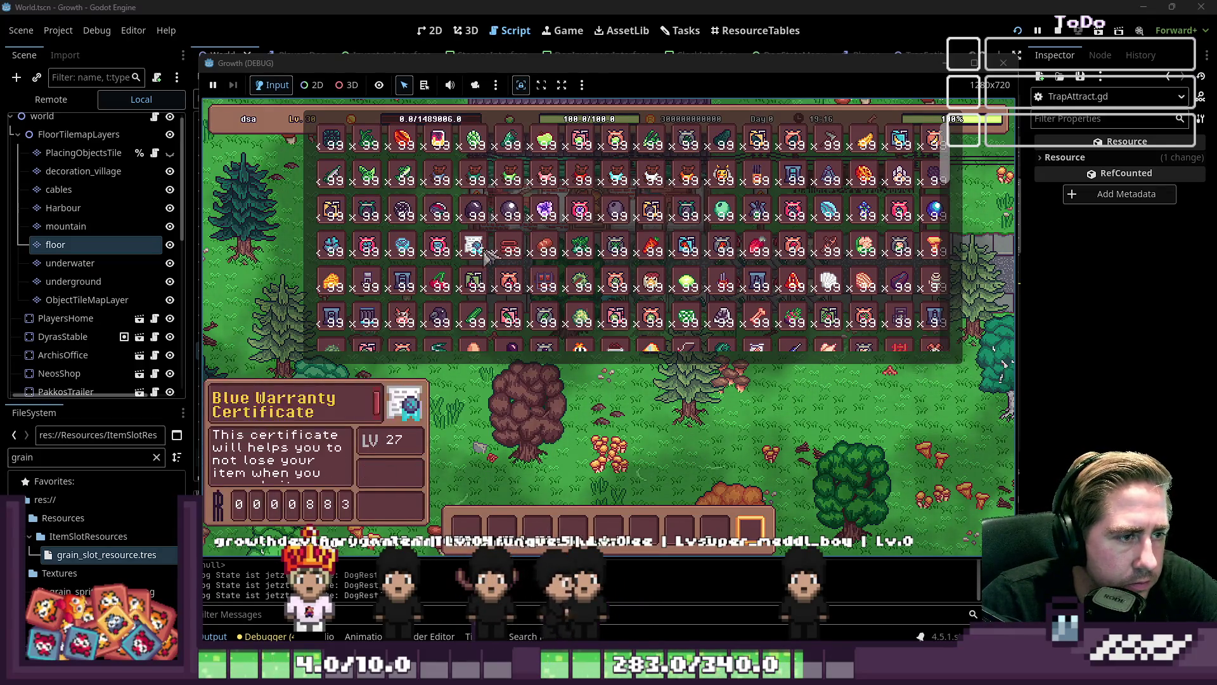
scroll(468, 228, "down", 3)
scroll(387, 282, "down", 5)
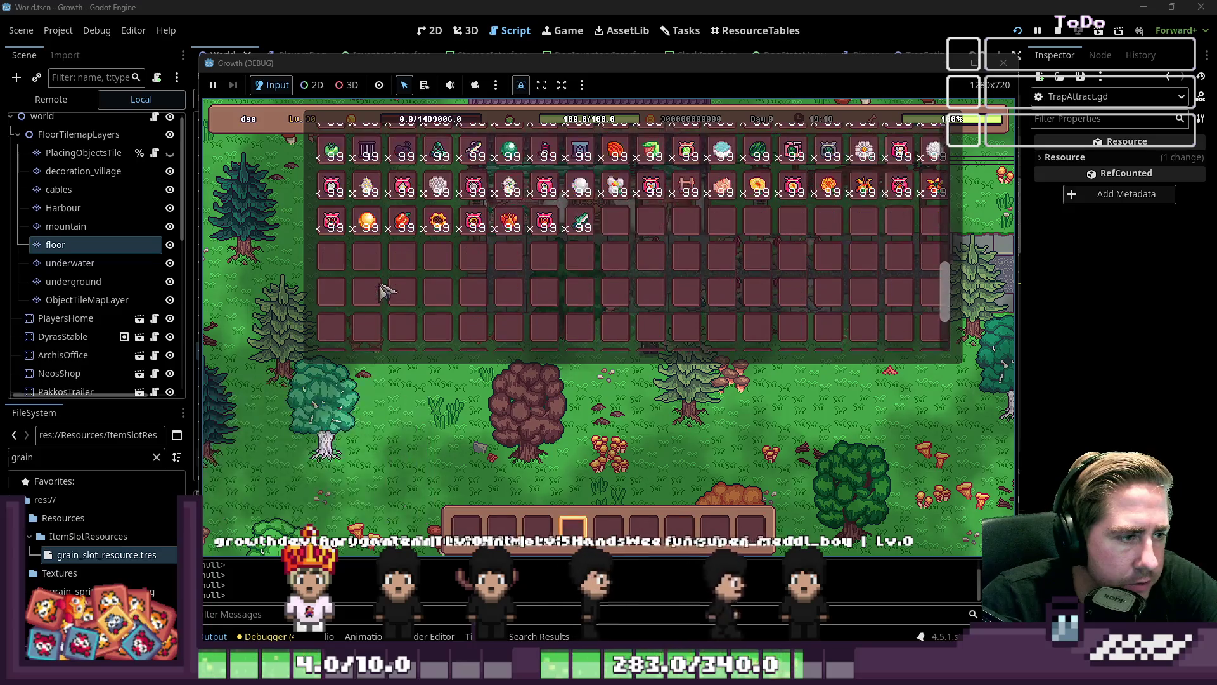
left_click_drag(391, 279, 415, 404)
scroll(406, 267, "up", 3)
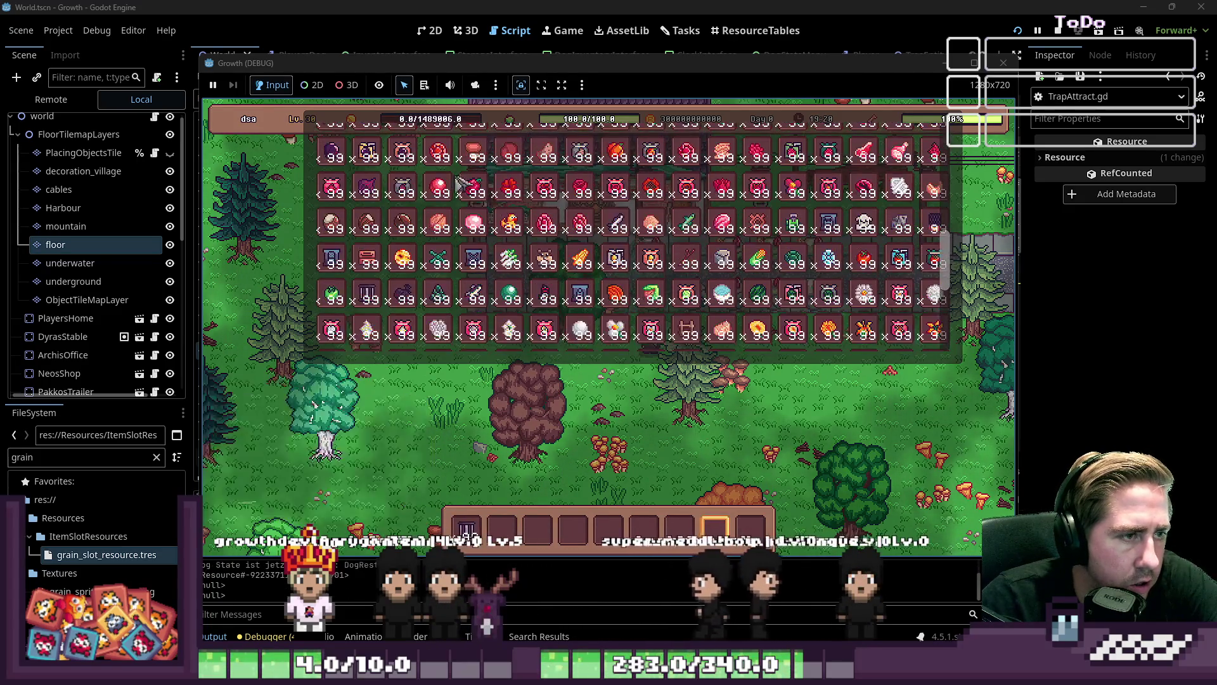
mouse_move(406, 263)
left_mouse_down()
mouse_move(520, 526)
mouse_move(574, 529)
left_mouse_up()
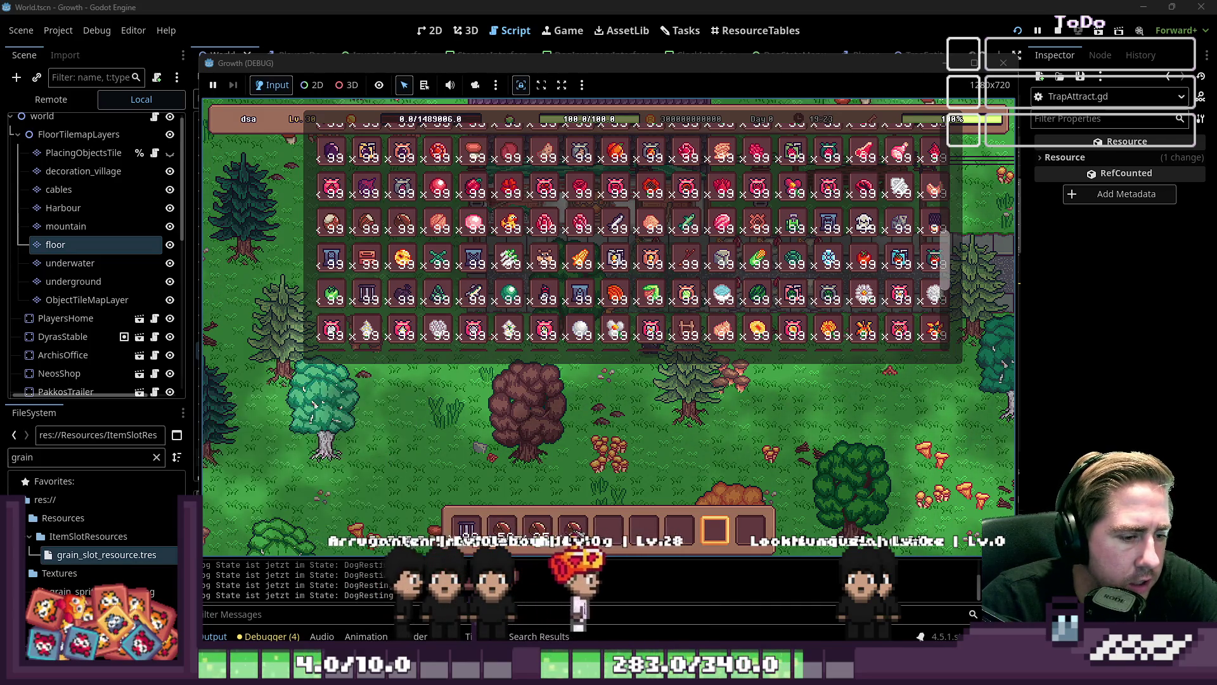
left_click(634, 534)
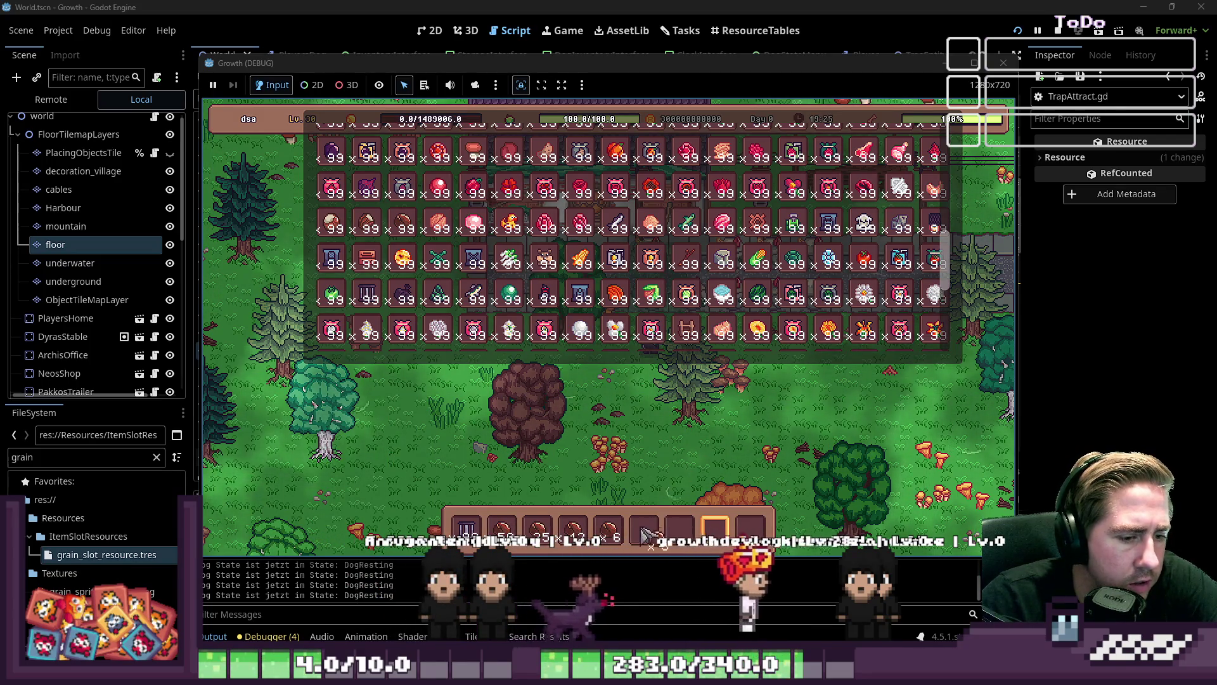
key("i")
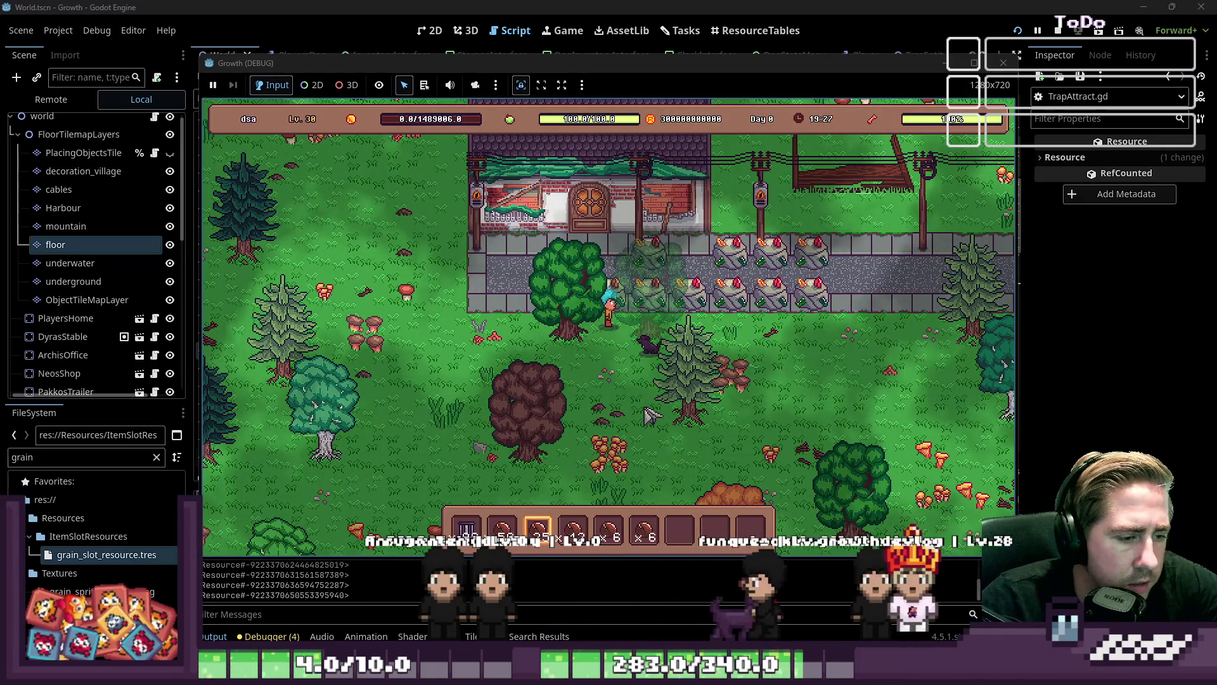
Bait the trap with Roasted Macadamia and move the caught crow into hotbar slot 6
key("1")
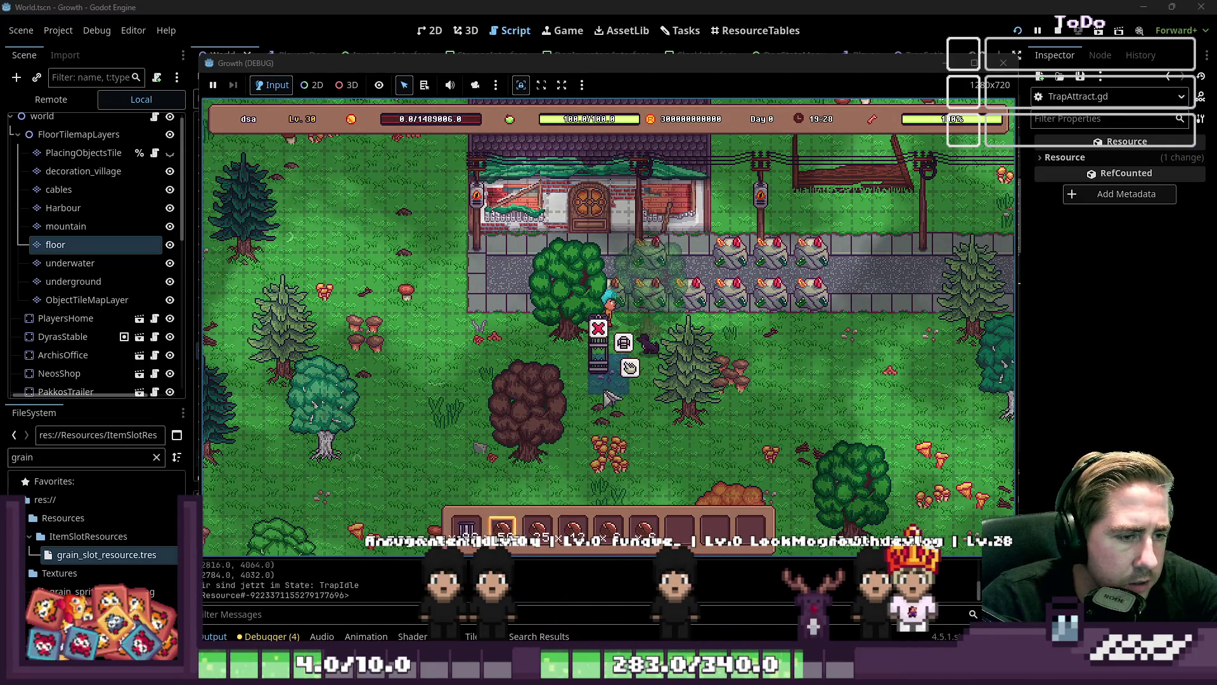
key("7")
left_click(652, 532)
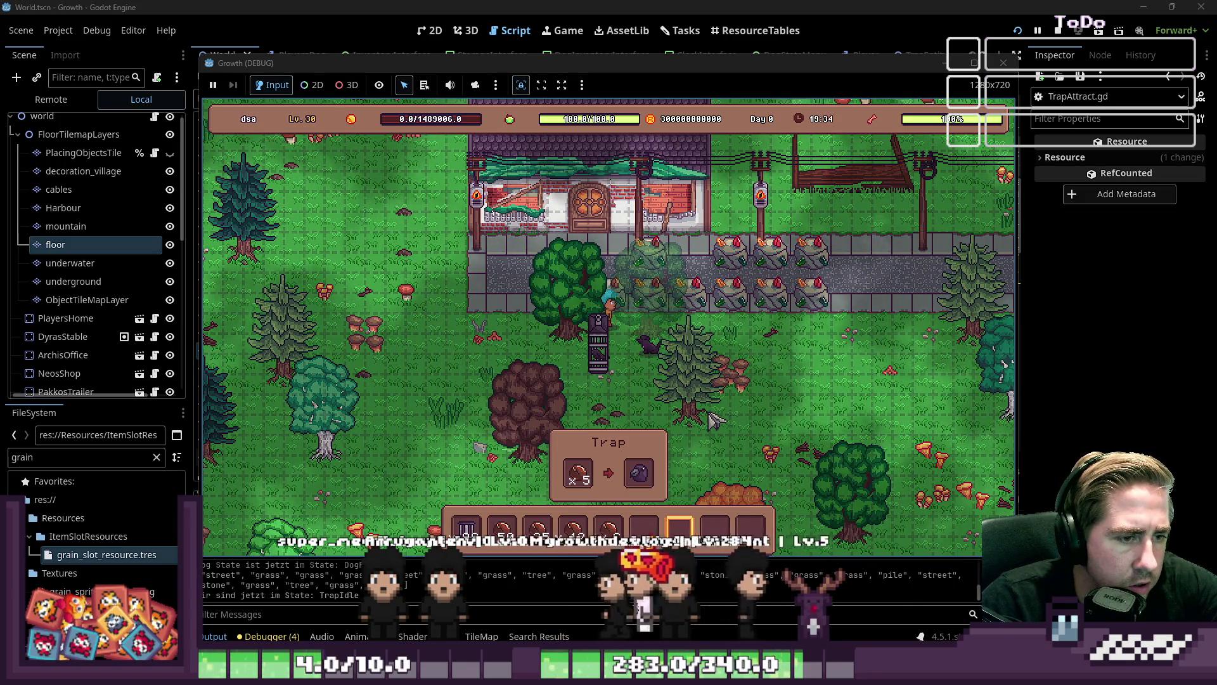
left_click(639, 473)
left_click(650, 516)
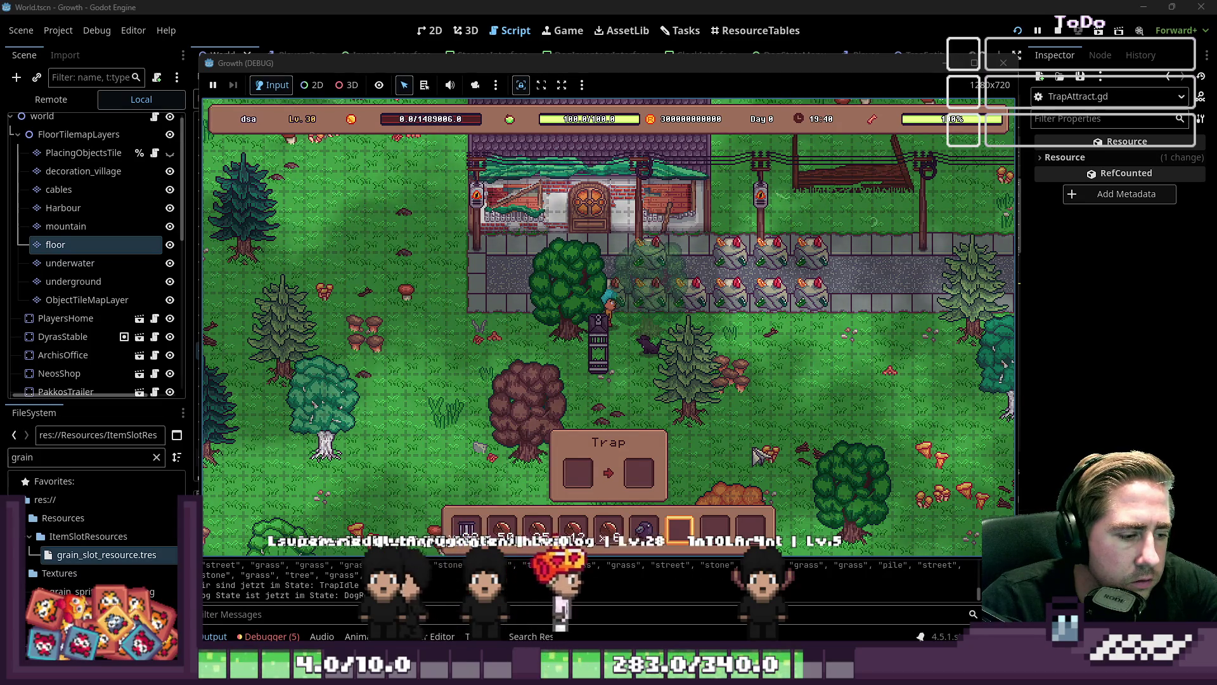
Glance at the inventory, stop the game, and return to TrapAttract.gd line 36
key("i")
key("i")
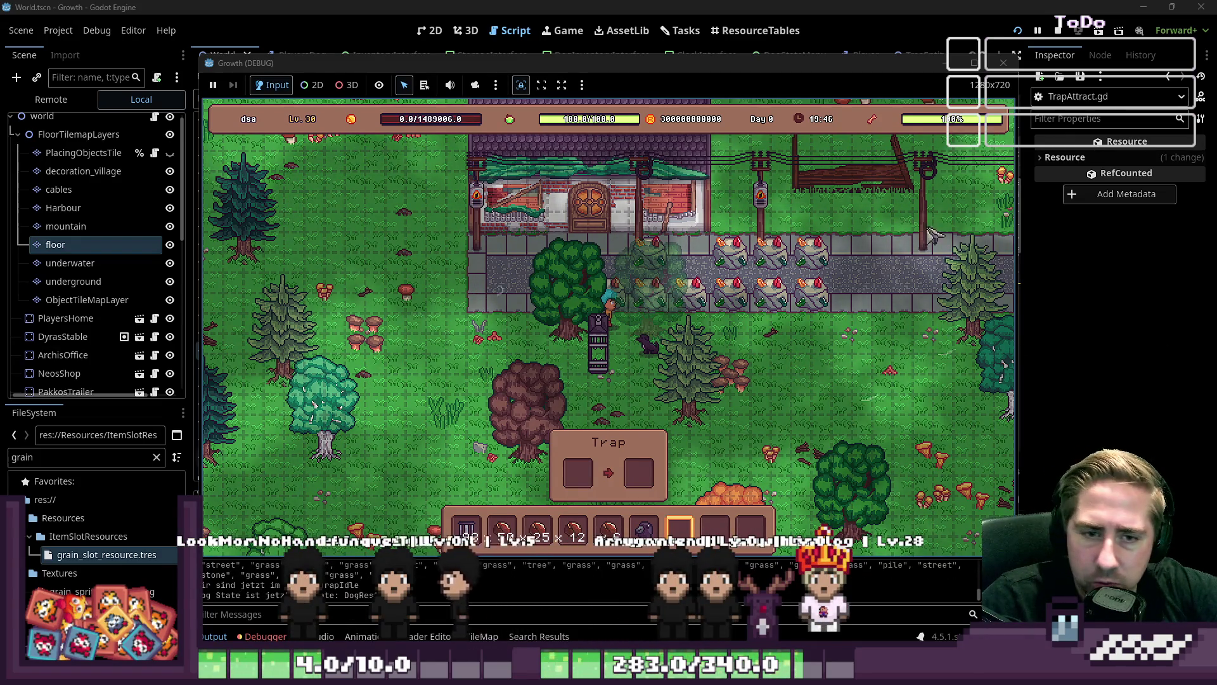
left_click(1012, 61)
left_click(541, 279)
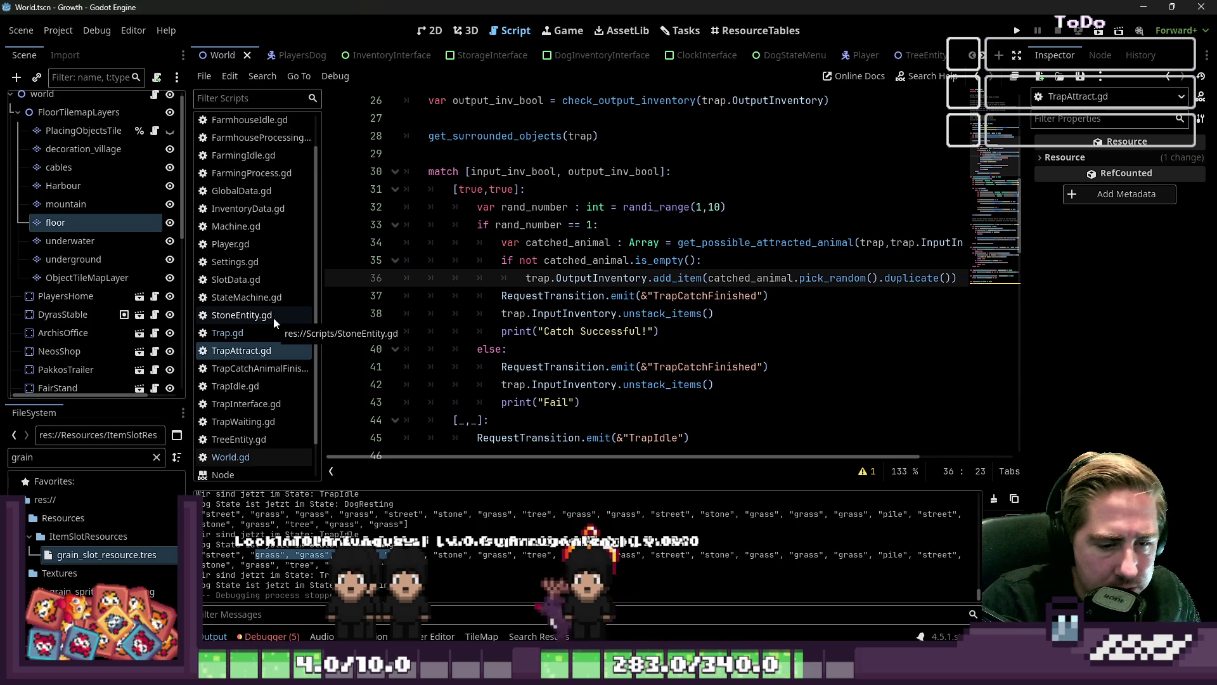
scroll(511, 295, "up", 1)
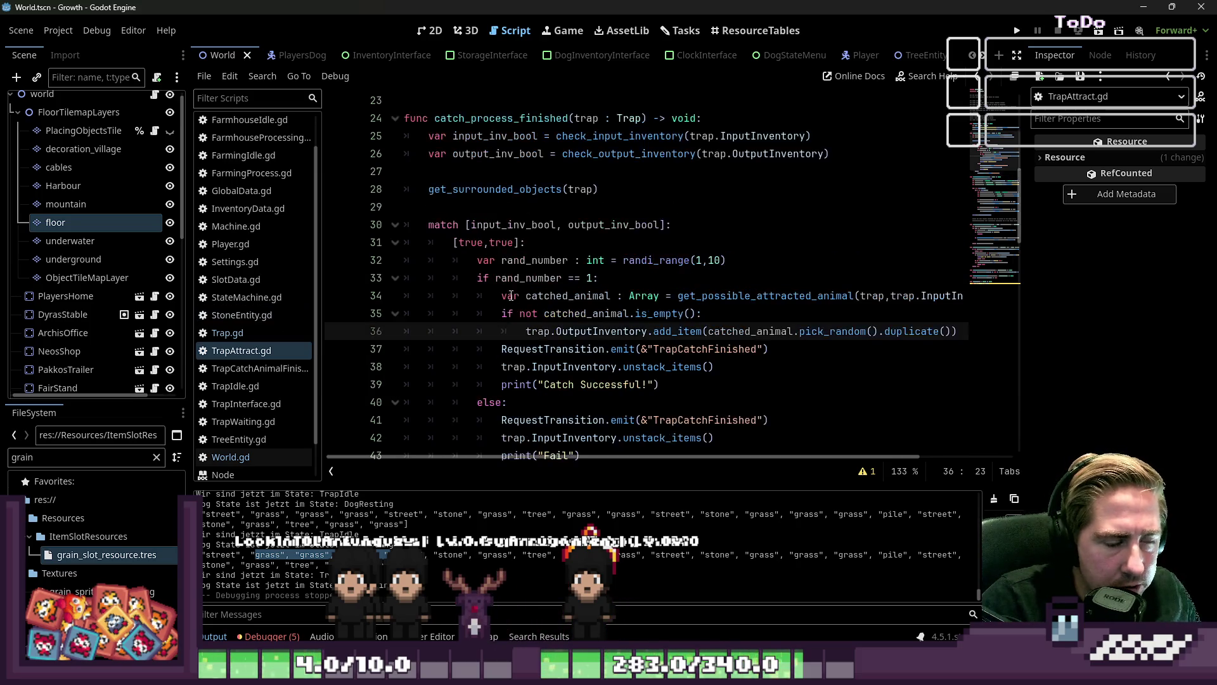
scroll(511, 295, "up", 1)
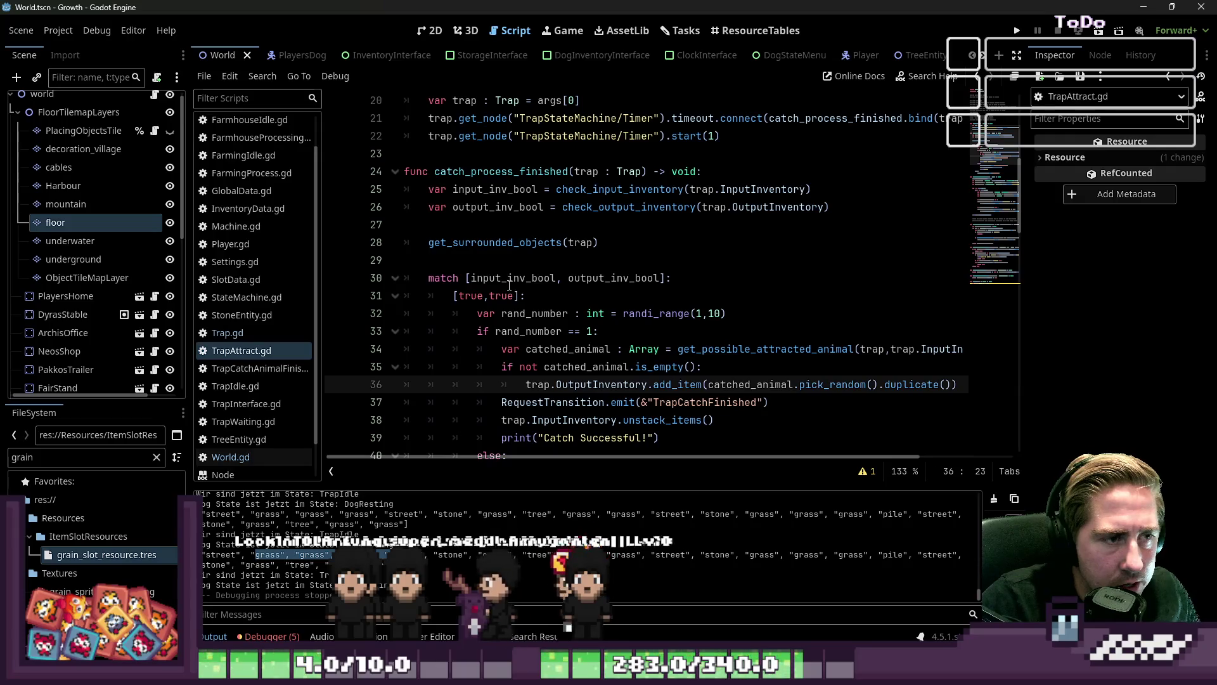
double_click(513, 244)
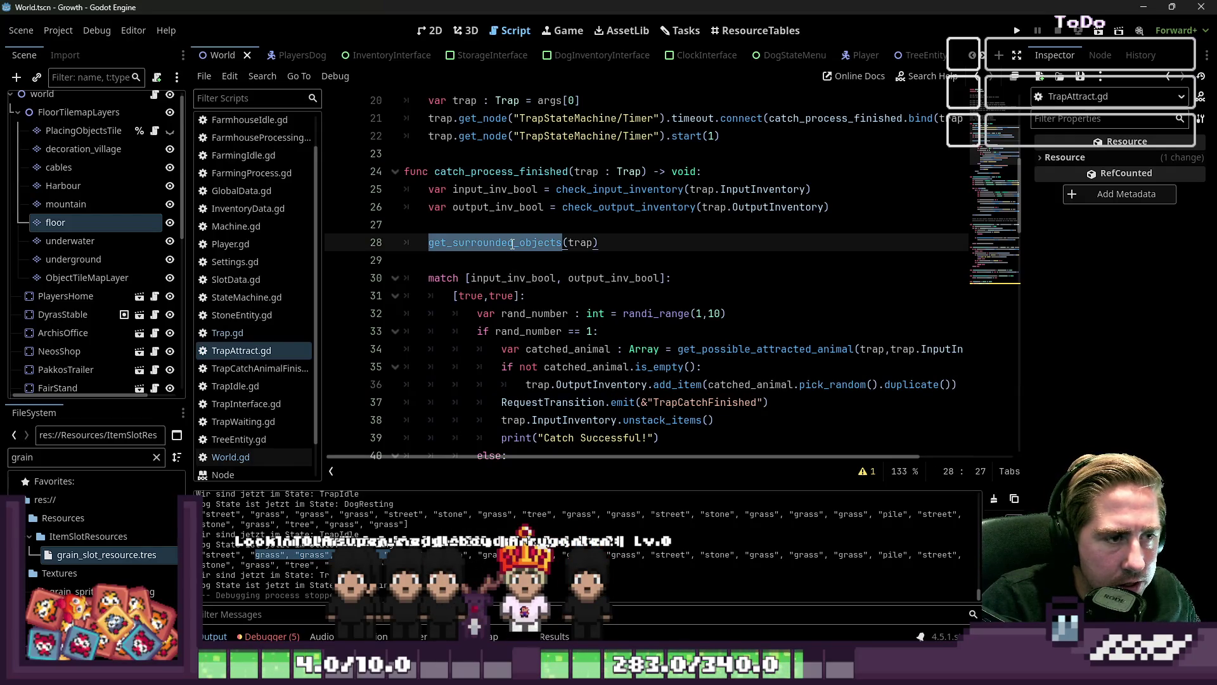
mouse_move(513, 244)
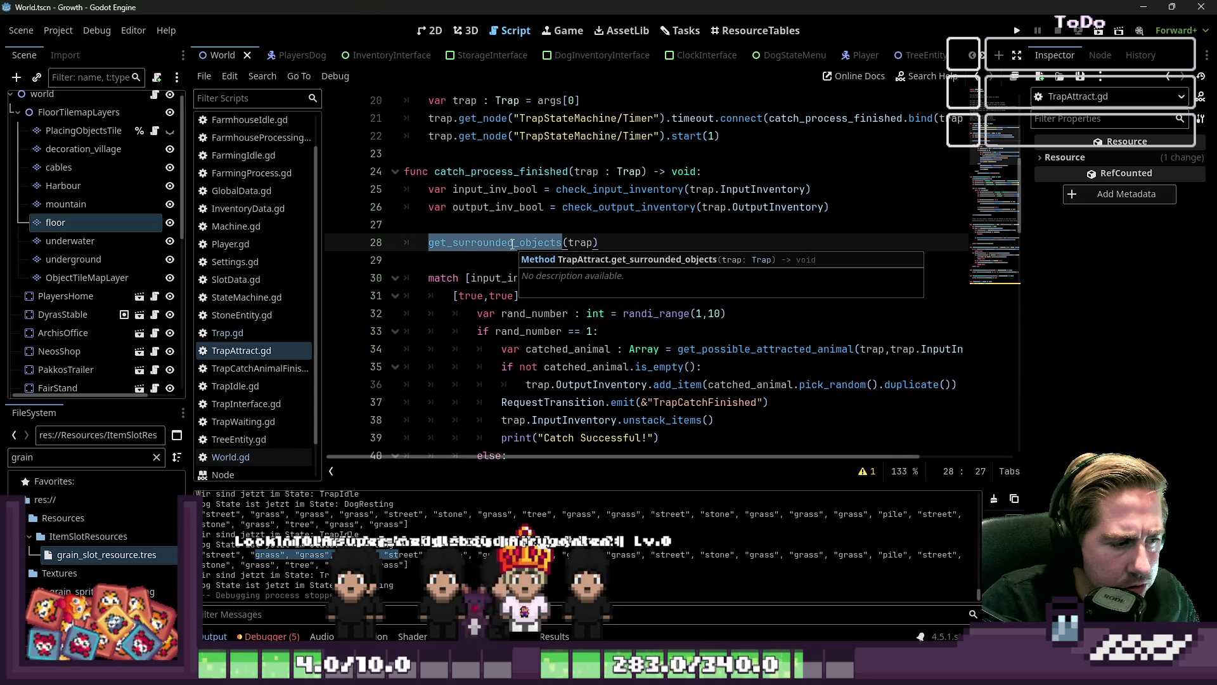
left_click(483, 206)
left_click(483, 224)
scroll(483, 228, "down", 3)
scroll(483, 228, "down", 1)
scroll(483, 228, "up", 2)
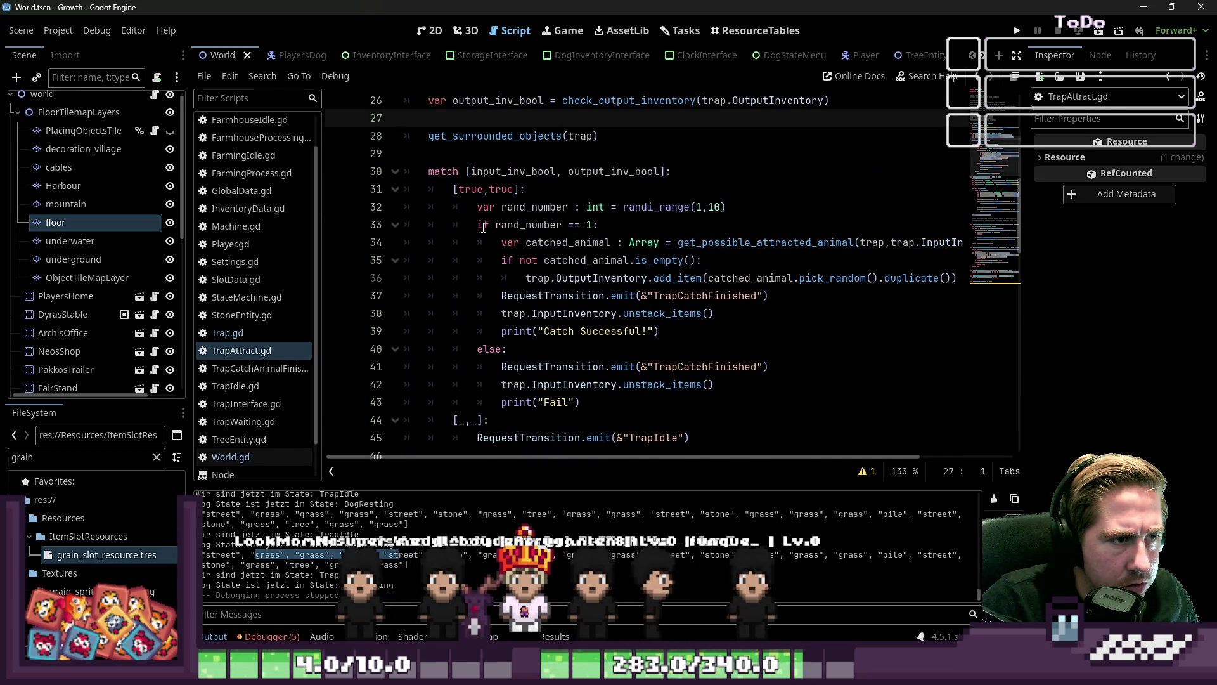
scroll(483, 227, "down", 1)
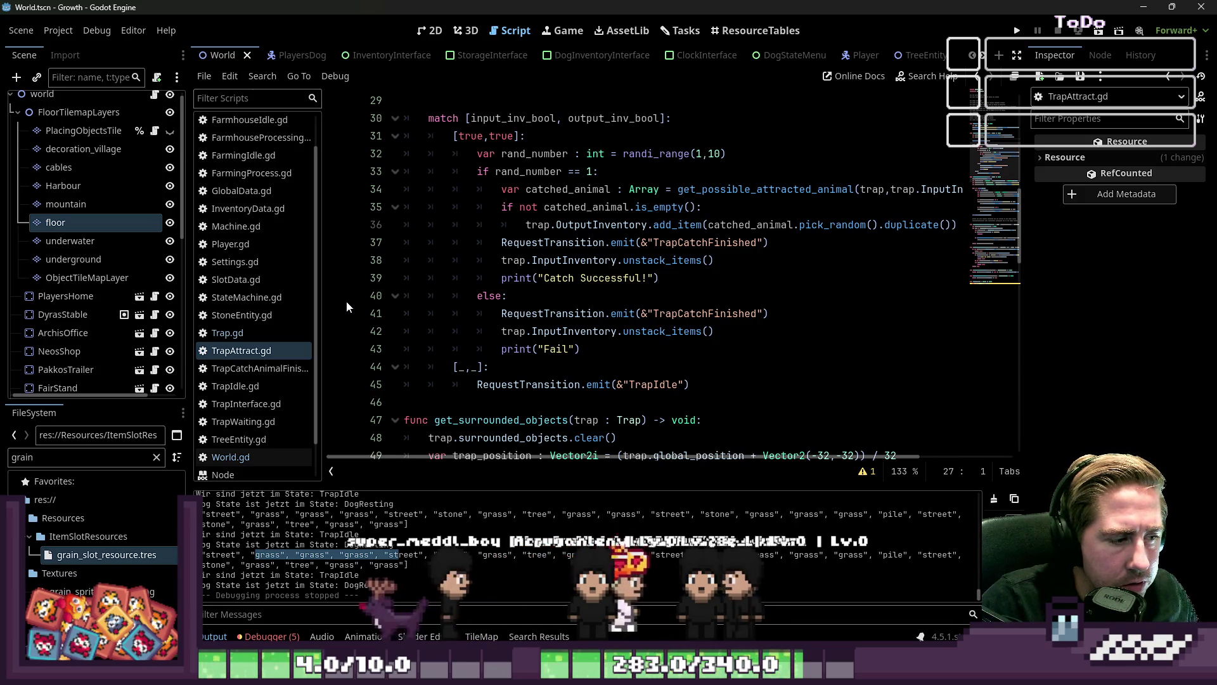
scroll(347, 301, "up", 2)
double_click(482, 189)
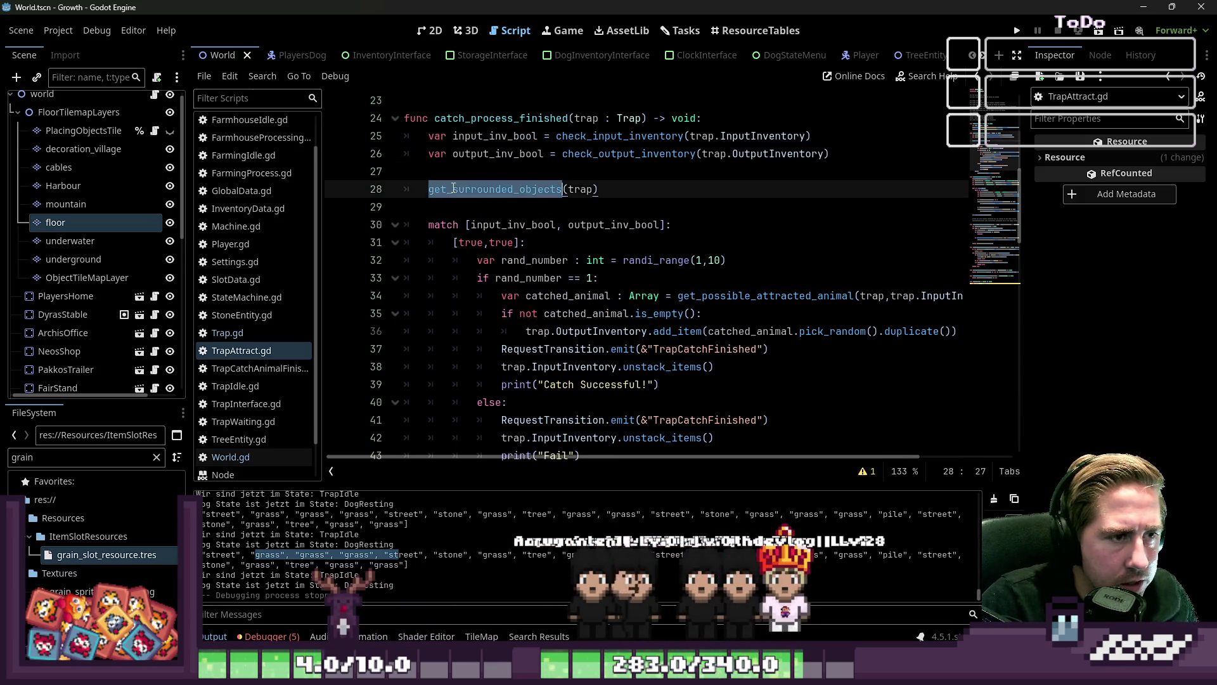
scroll(519, 256, "down", 1)
scroll(515, 305, "down", 2)
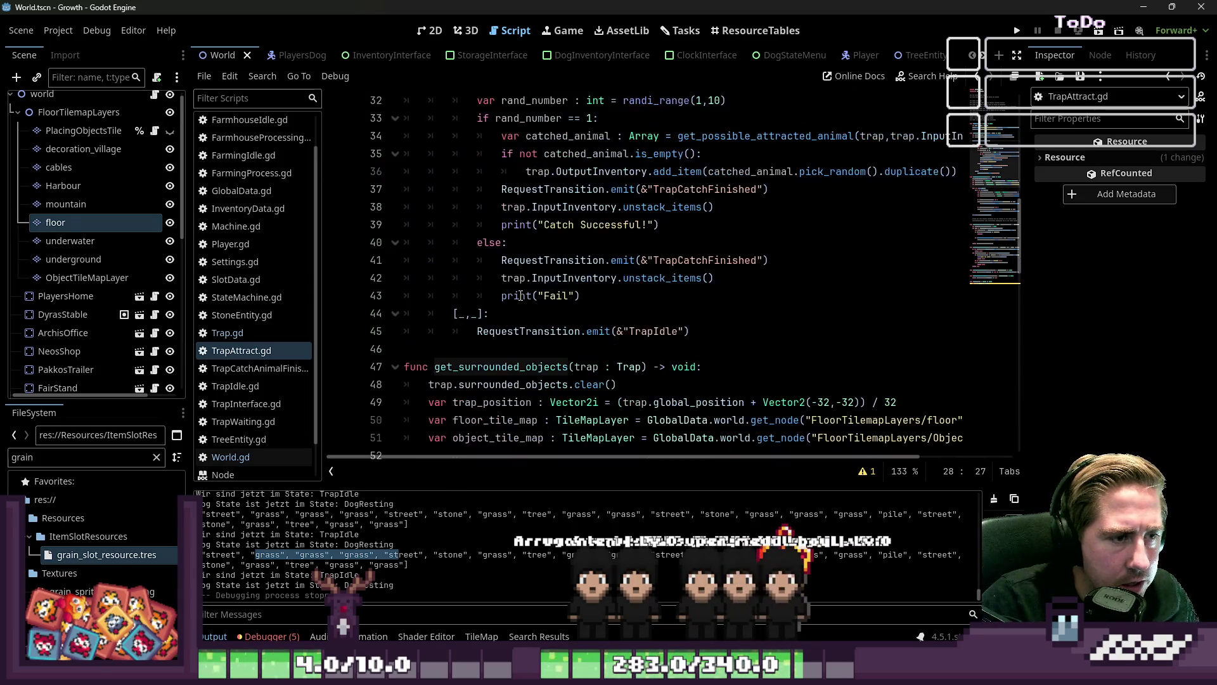
scroll(456, 246, "up", 1)
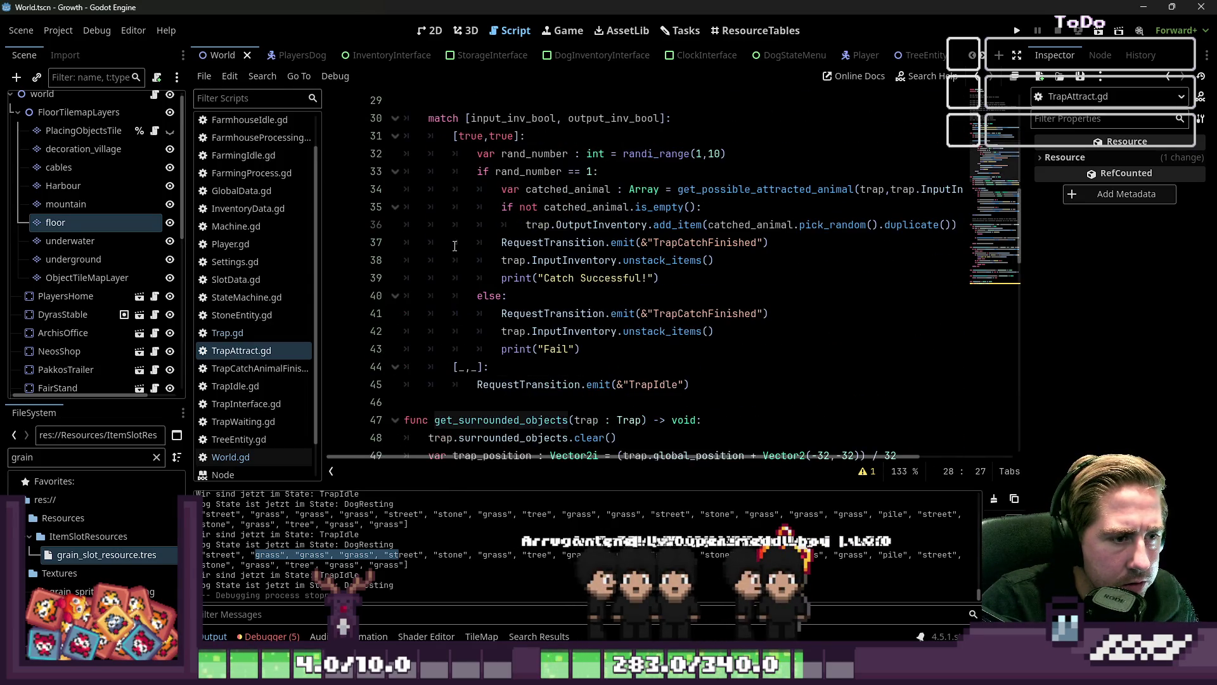
scroll(454, 246, "up", 2)
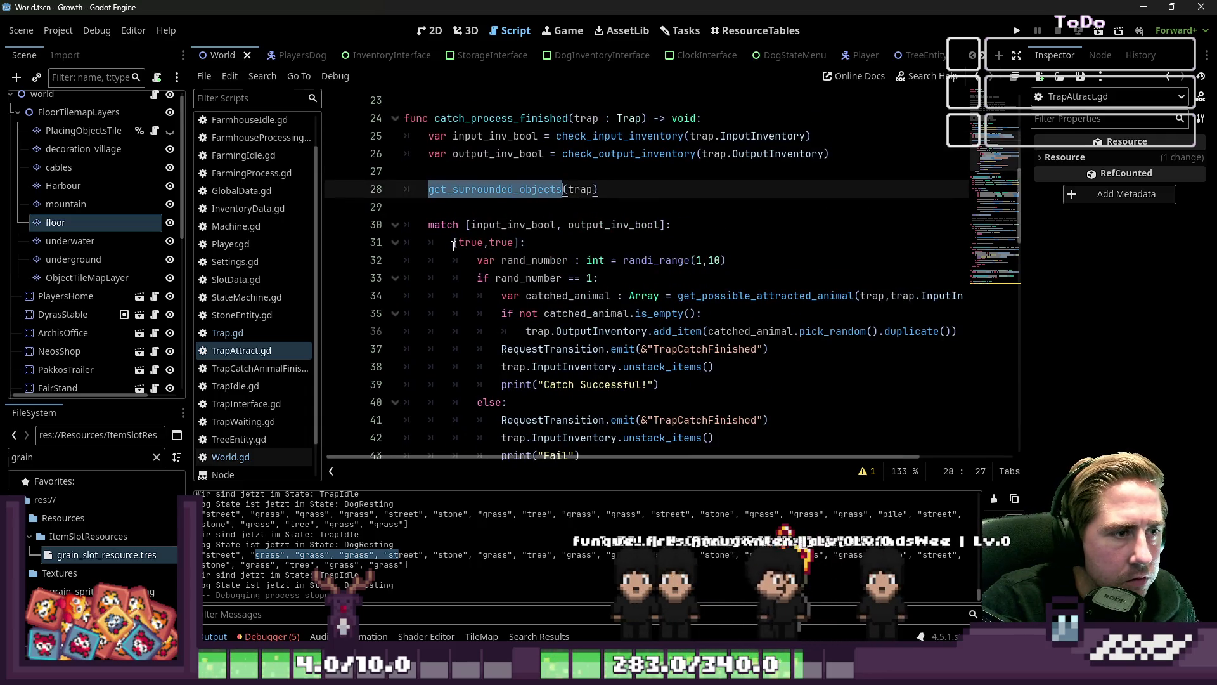
scroll(454, 246, "down", 6)
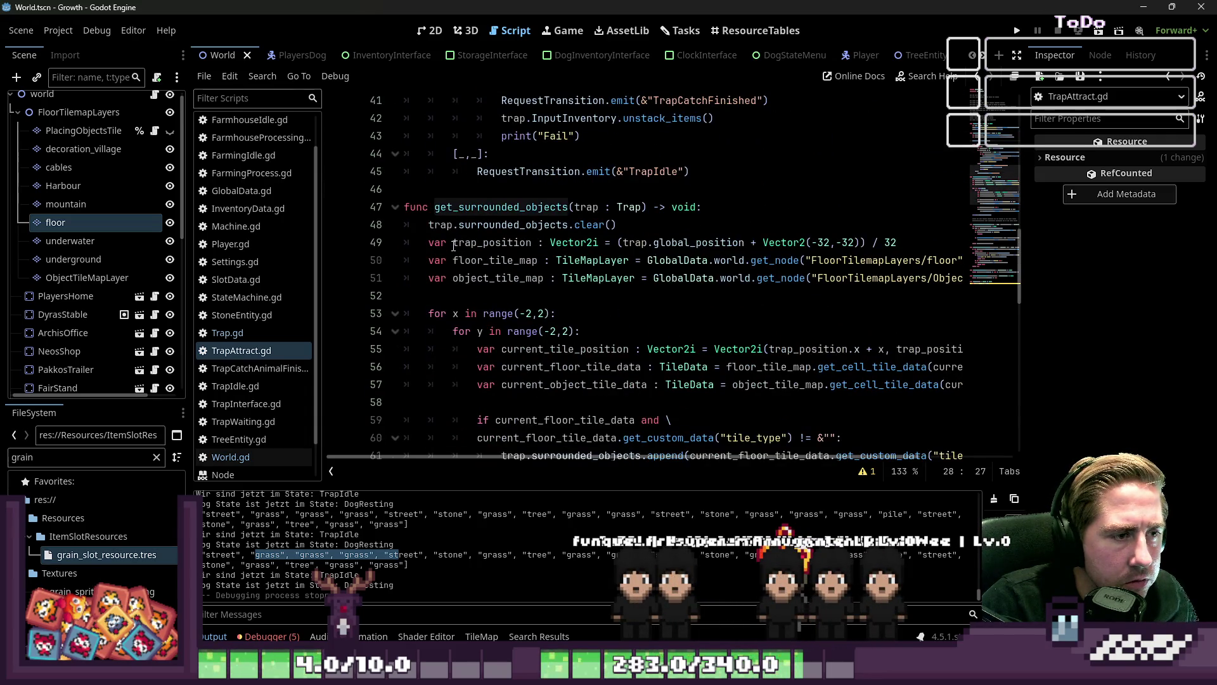
scroll(454, 246, "down", 5)
scroll(454, 246, "up", 4)
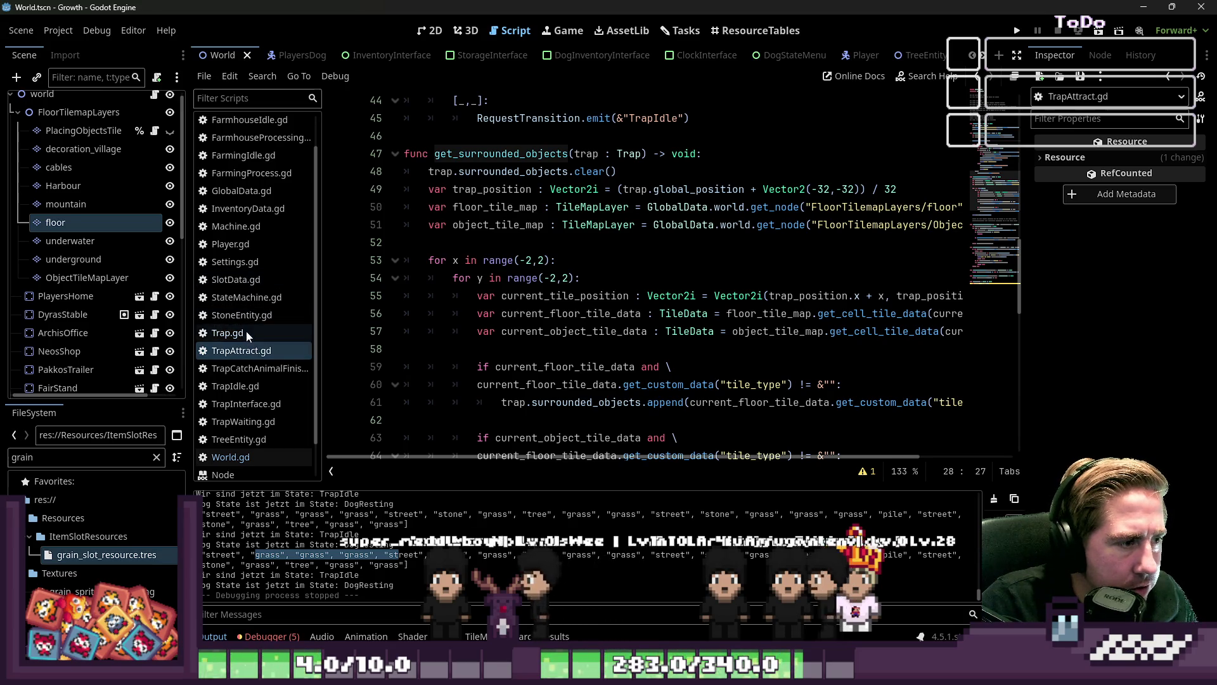
scroll(249, 420, "down", 2)
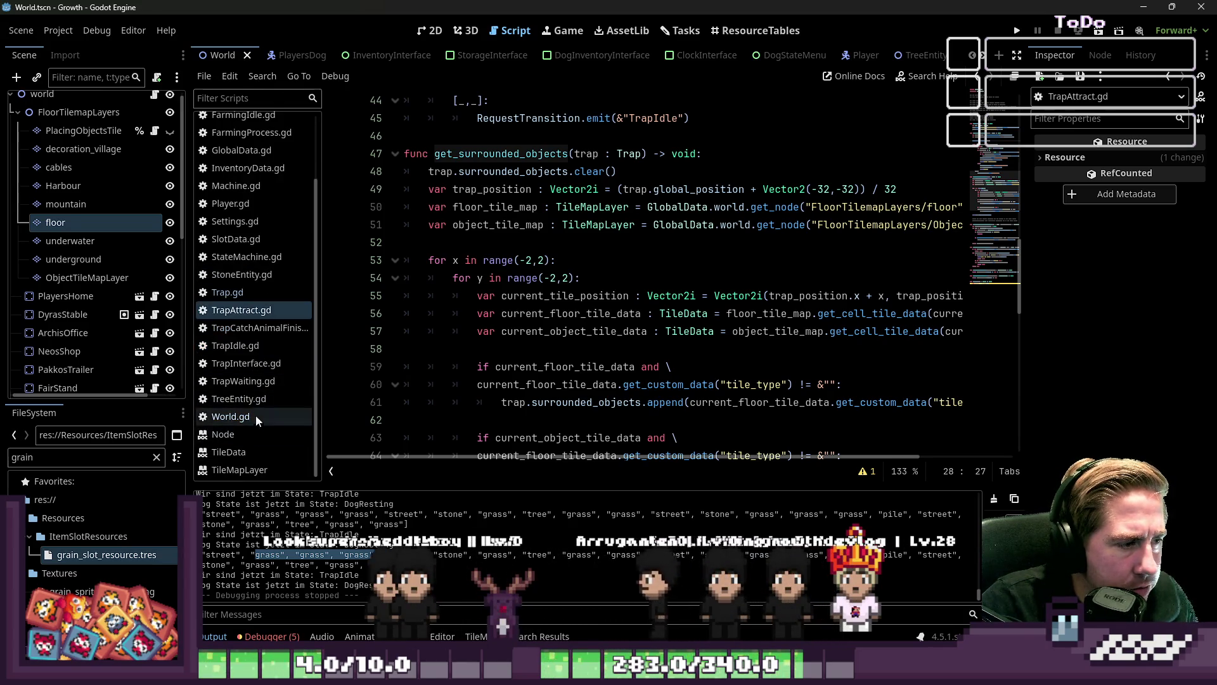
left_click(258, 347)
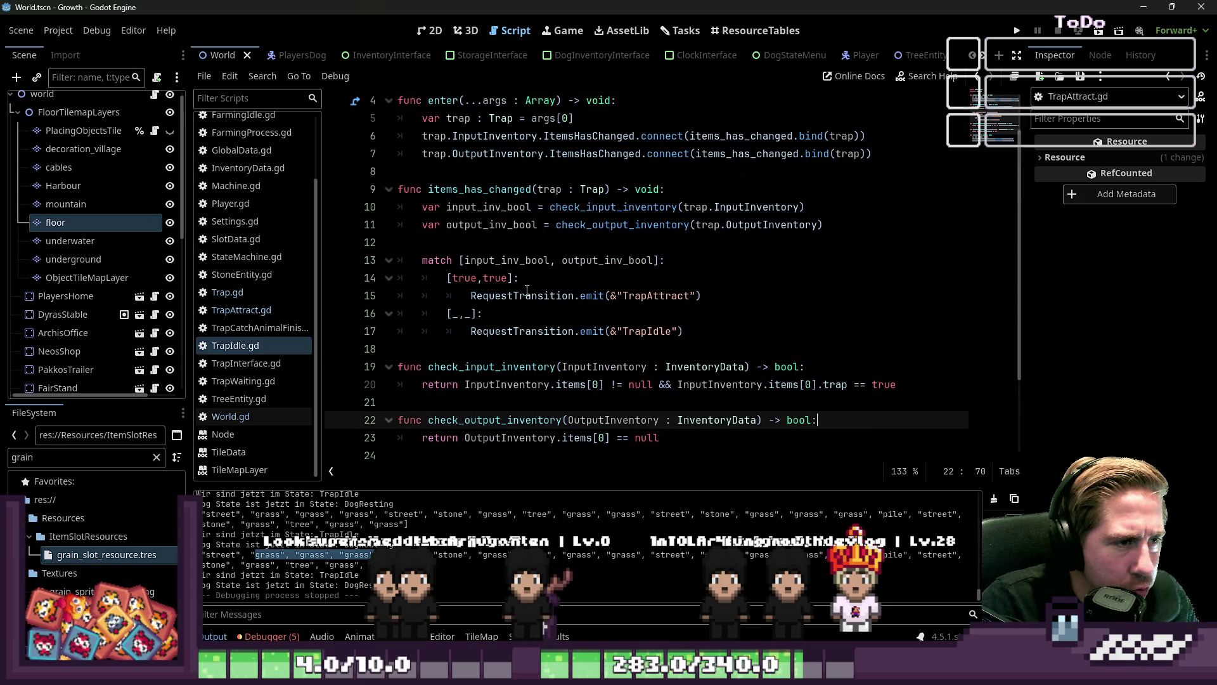
Jump to the check_input_inventory definition in TrapIdle.gd and its line-20 input checks
scroll(524, 264, "up", 1)
scroll(501, 317, "down", 2)
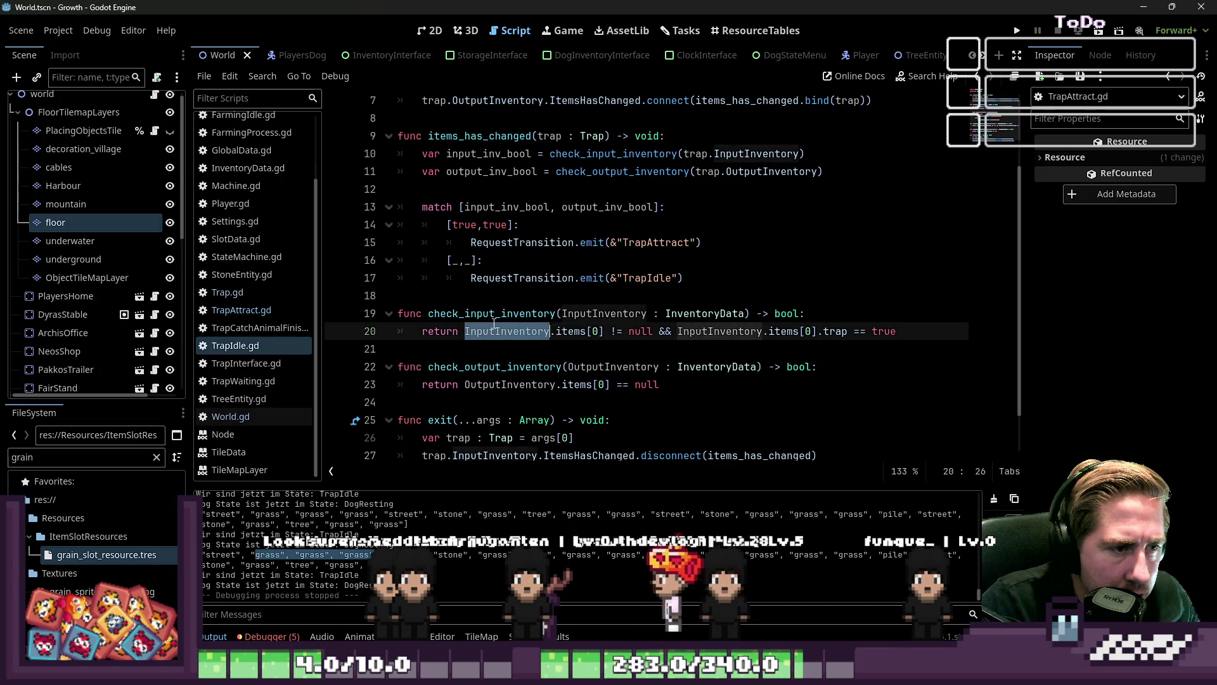
left_click(495, 329, "ctrl")
scroll(495, 327, "down", 2)
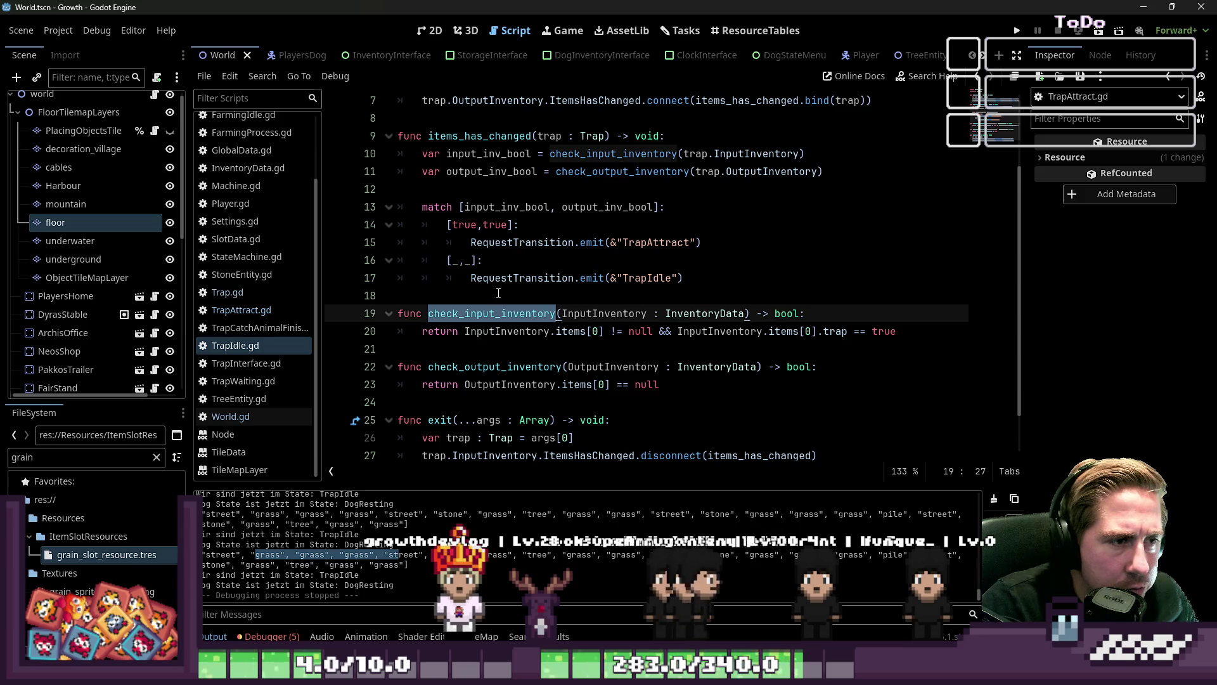
scroll(498, 293, "down", 1)
left_click(601, 279)
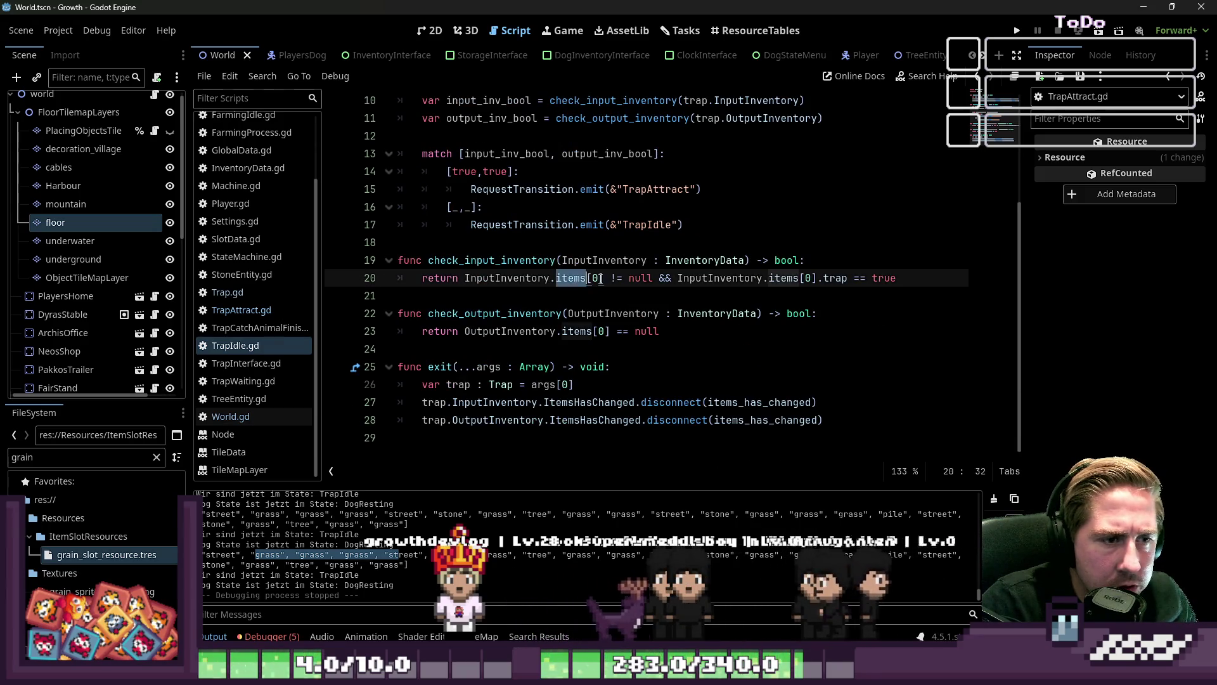
left_click(601, 279)
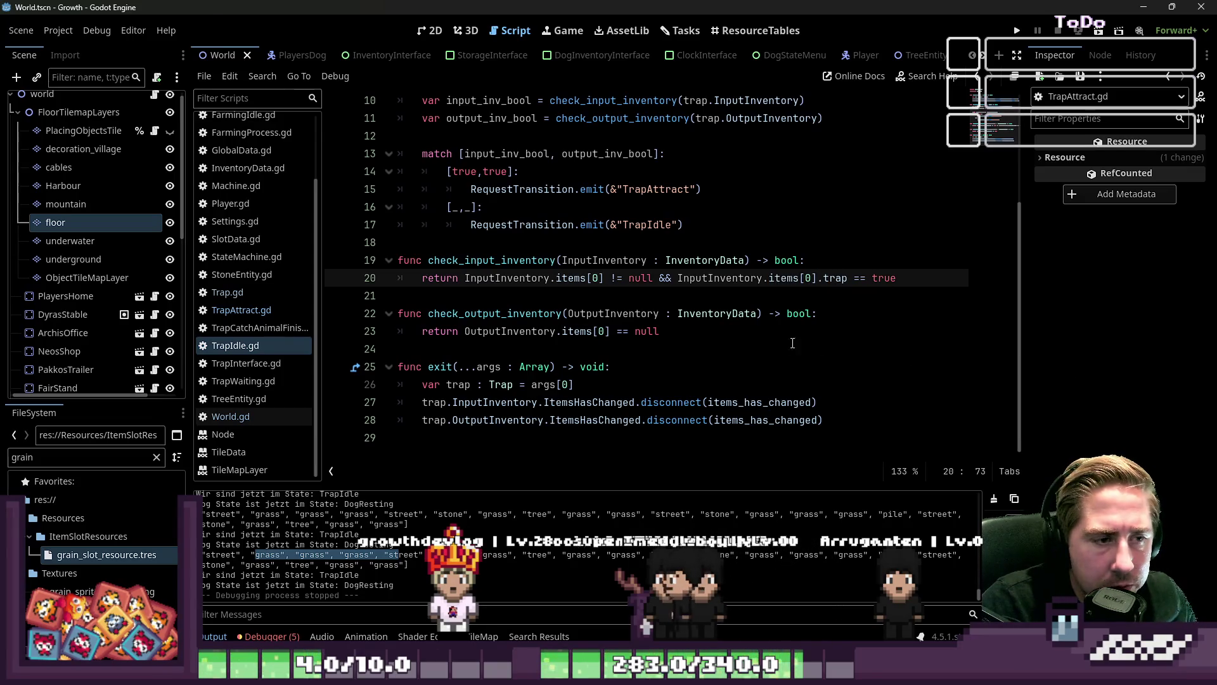
Inspect check_output_inventory and the items[0] null and trap expressions on line 20
double_click(487, 316)
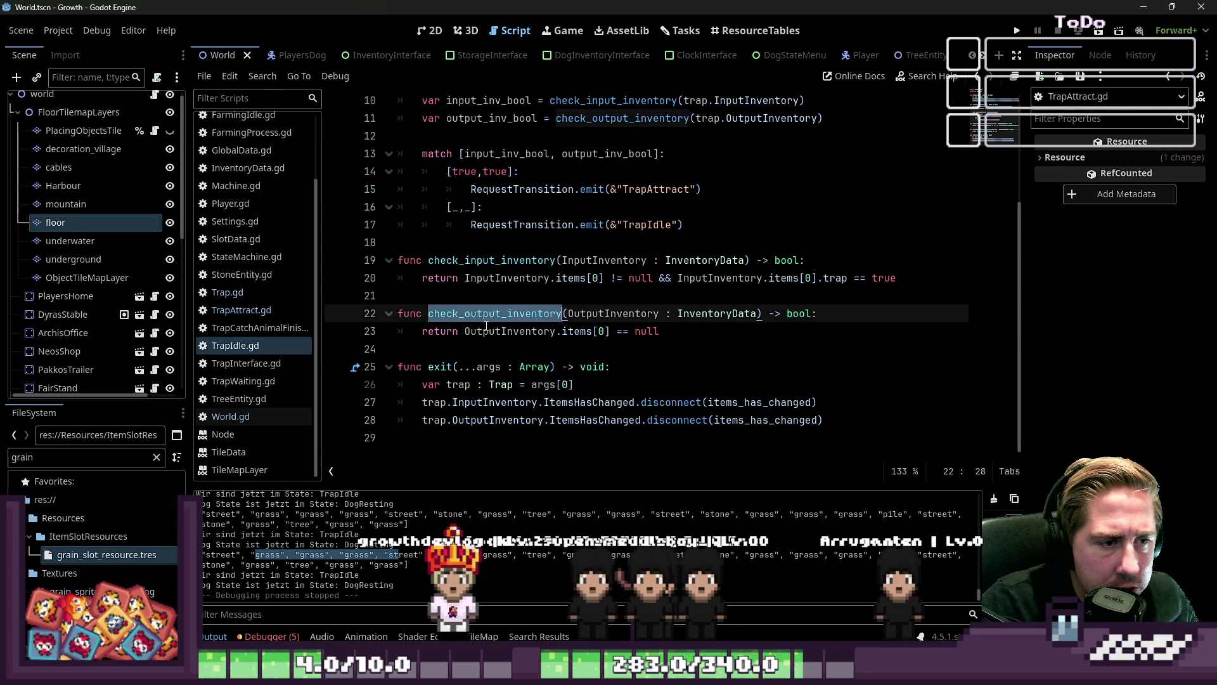
scroll(548, 352, "up", 1)
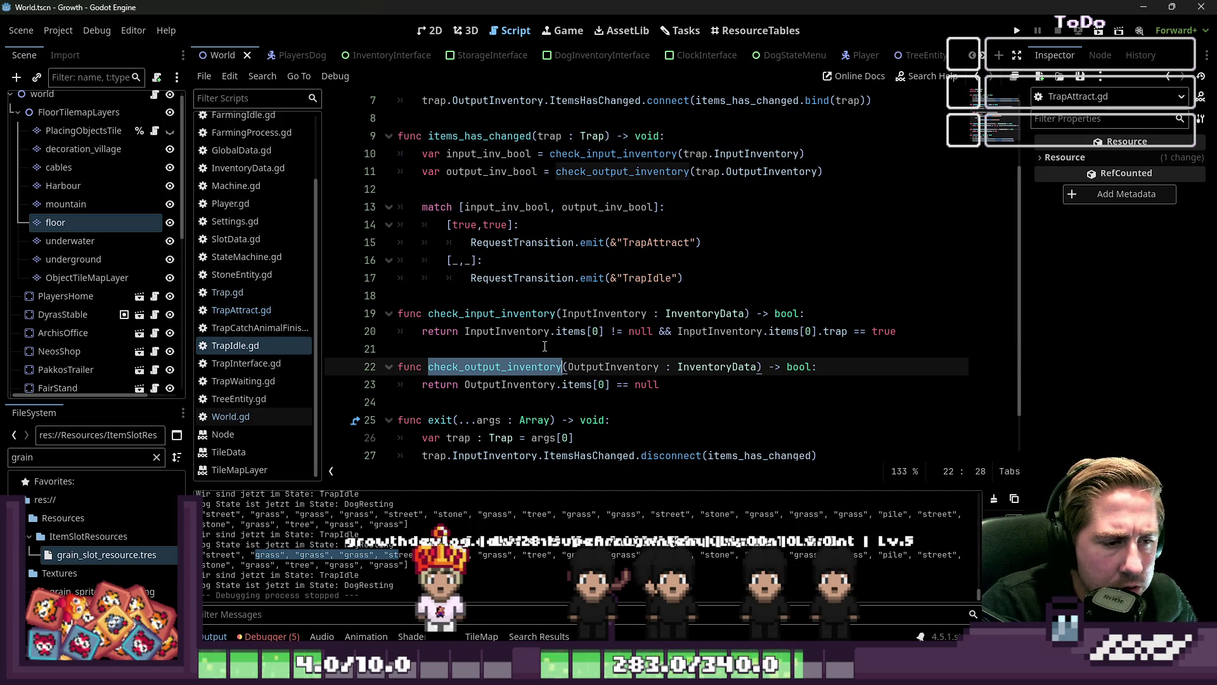
scroll(545, 346, "down", 1)
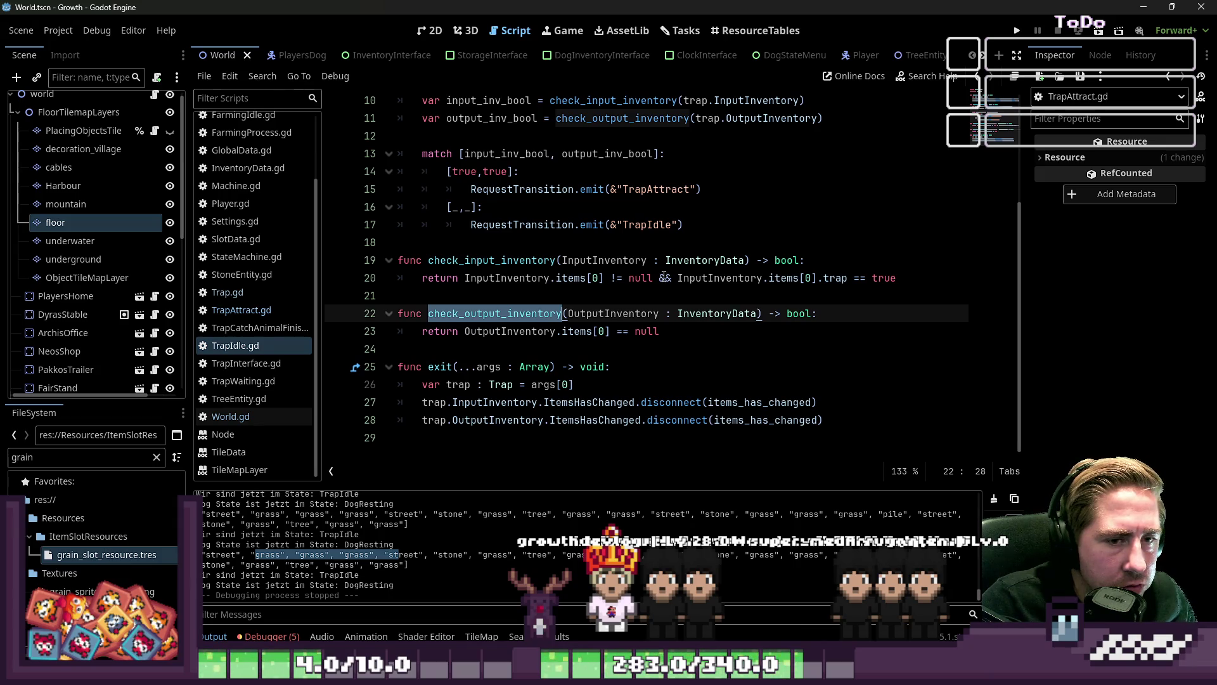
left_click(655, 278)
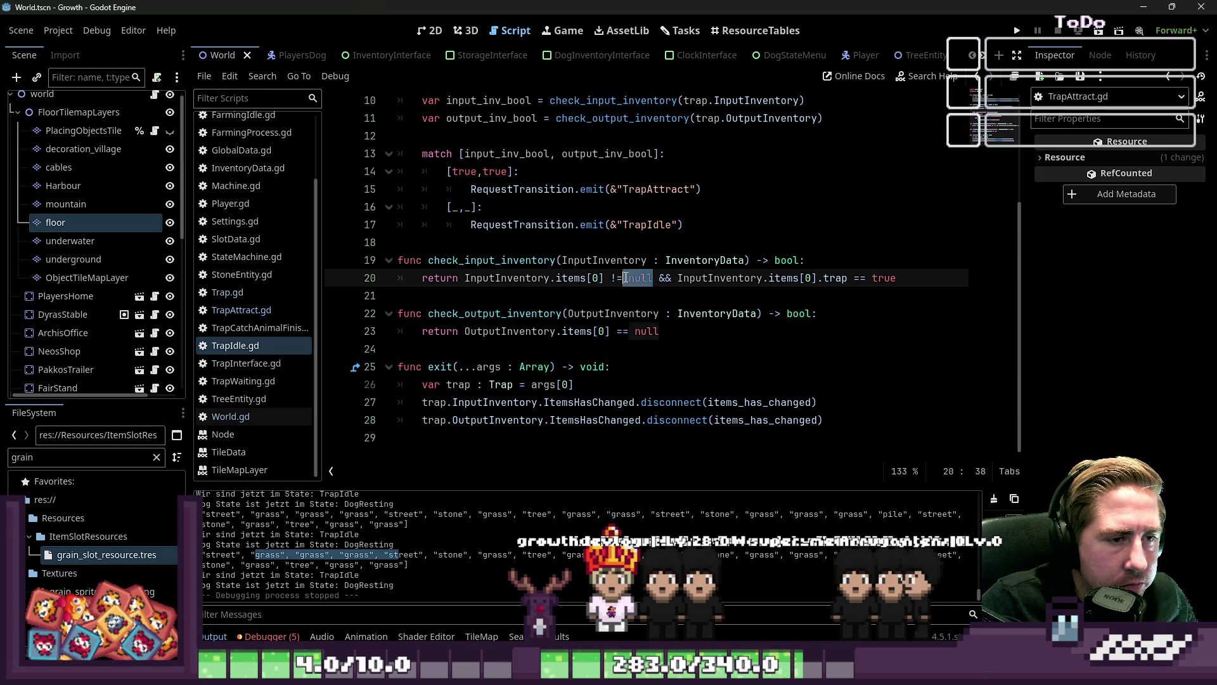
left_click_drag(677, 277, 795, 278)
left_click(829, 278)
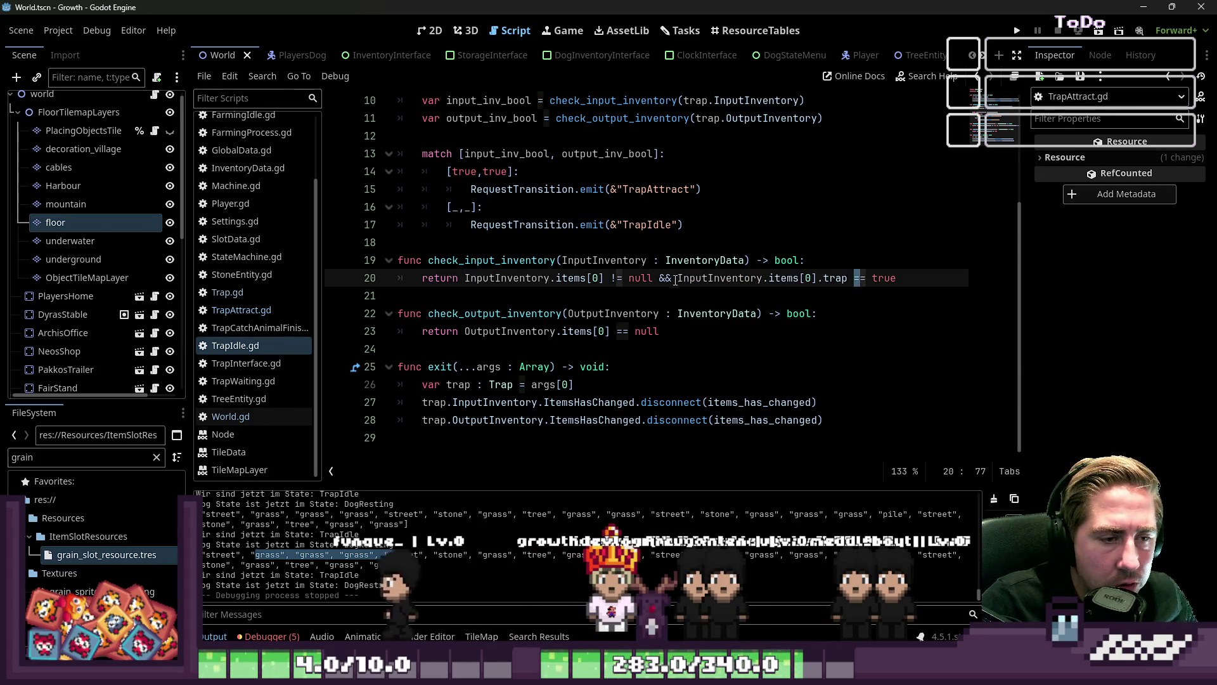
left_click_drag(677, 277, 702, 278)
Add and then remove an empty line under the true,true TrapAttract transition
scroll(704, 278, "up", 1)
scroll(703, 271, "up", 1)
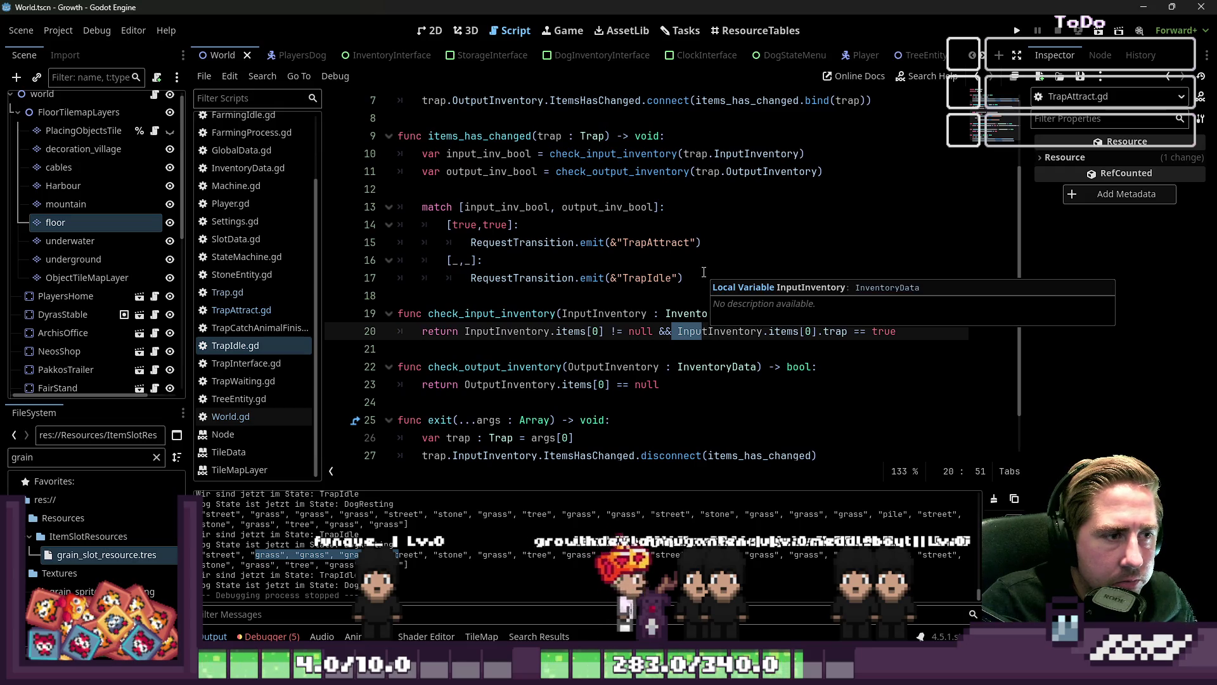
left_click(612, 241)
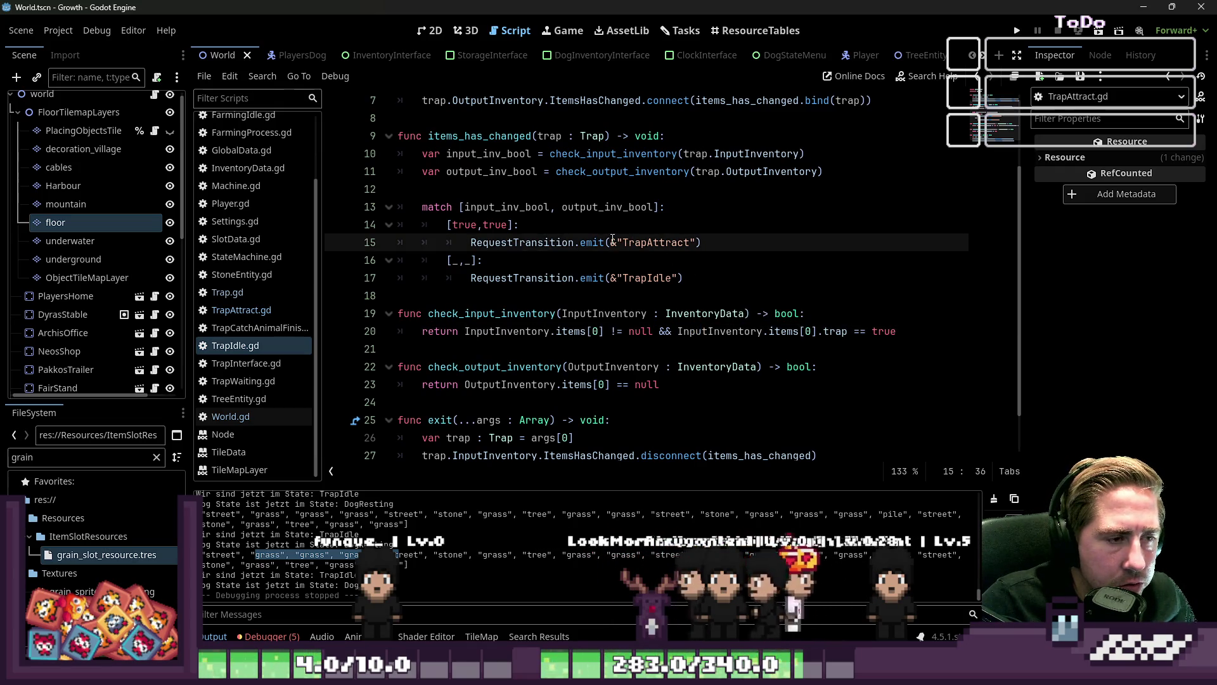
key("Up")
key("End")
key("Return")
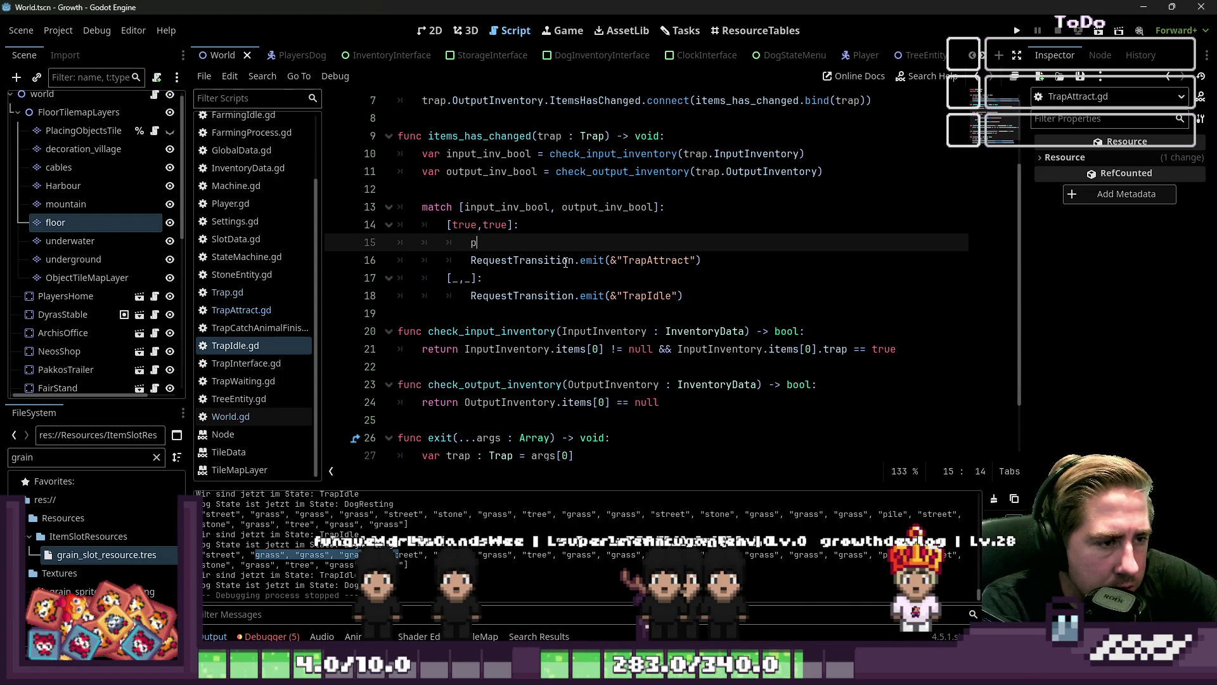
key("BackSpace")
key("BackSpace")
key("BackSpace")
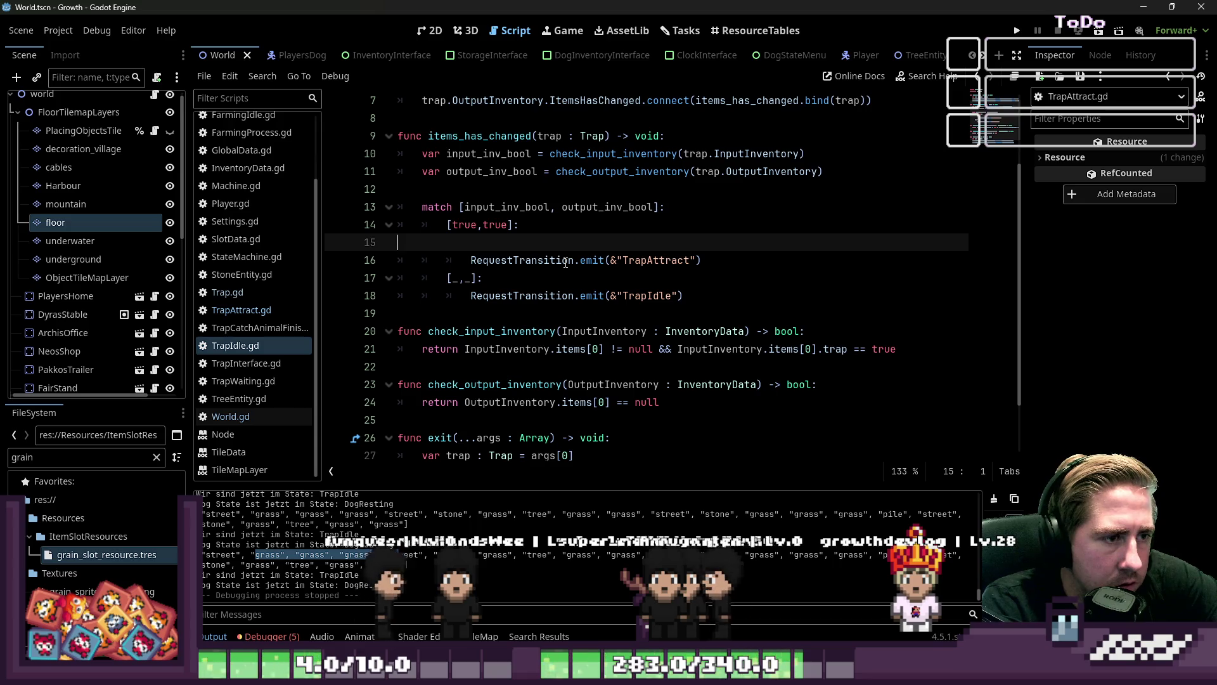
key("Down")
key("Down")
key("Down")
Insert two print() lines above the check_input_inventory return statement
key("ctrl+Down")
key("Down")
key("Down")
key("Return")
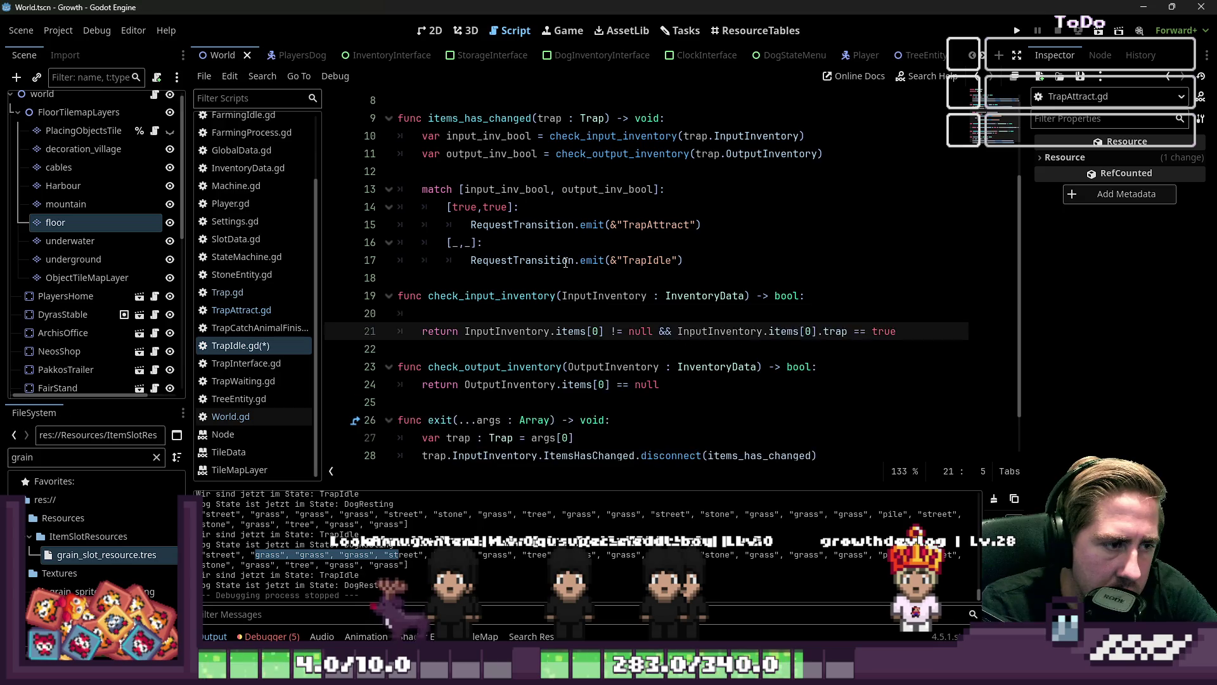
key("Up")
type("nt(")
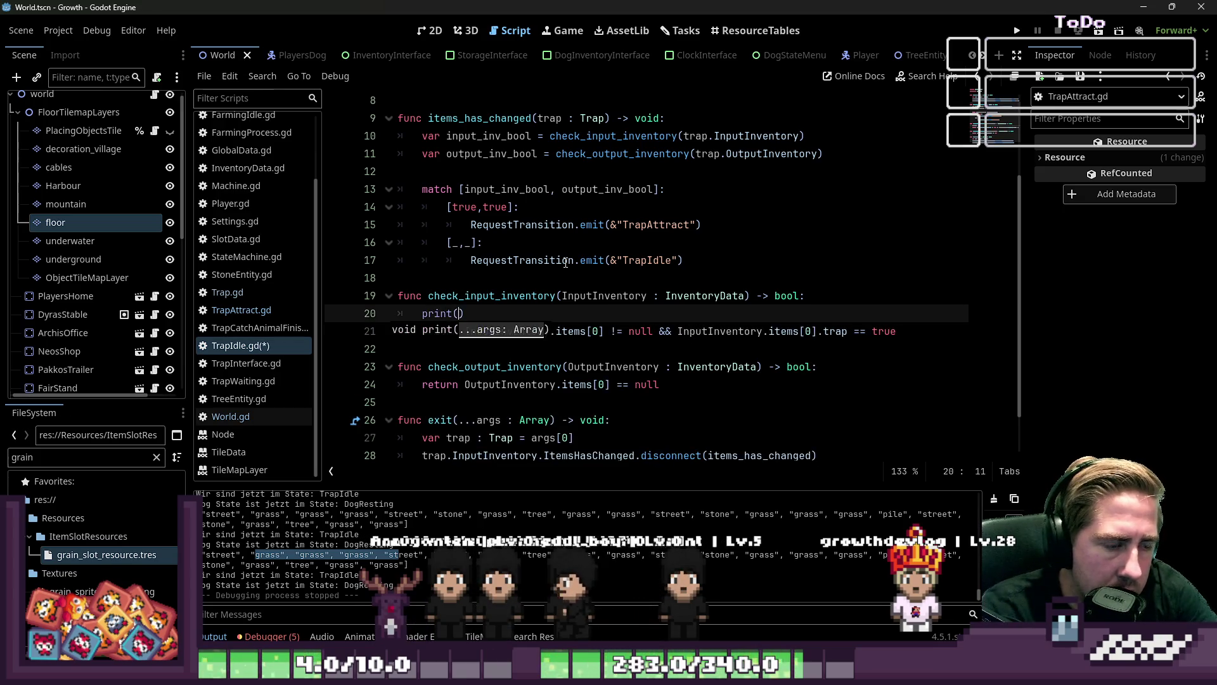
key("Return")
type("print(")
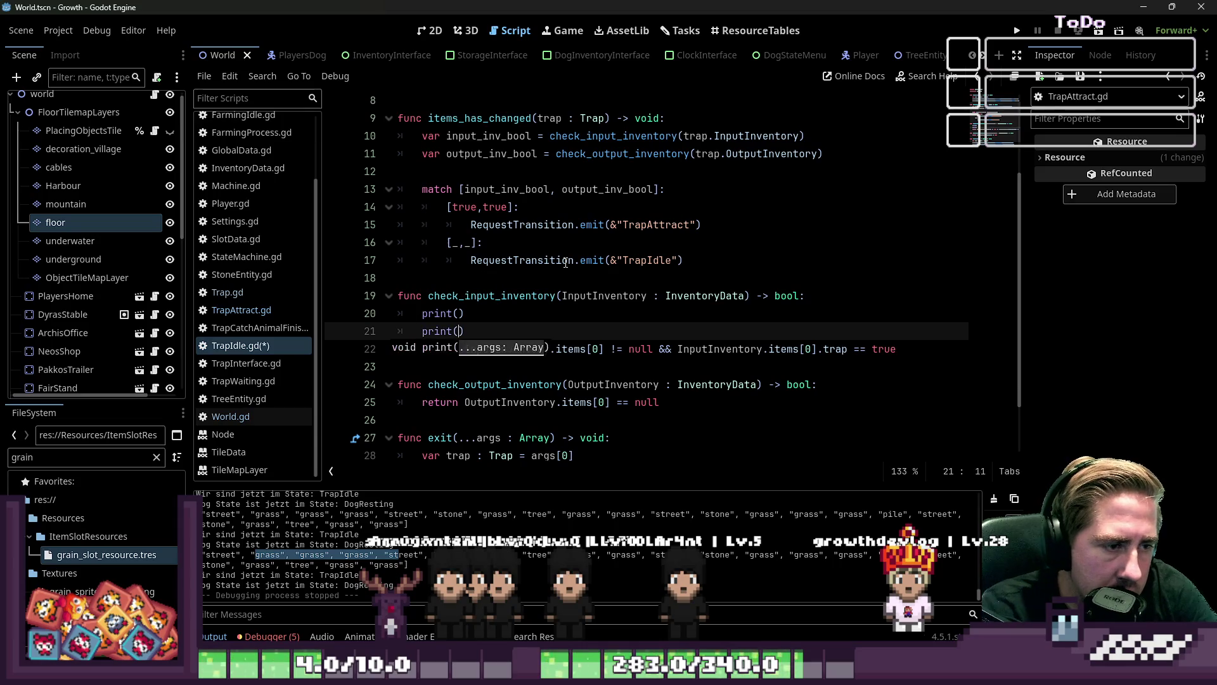
key("End")
key("Return")
type("print")
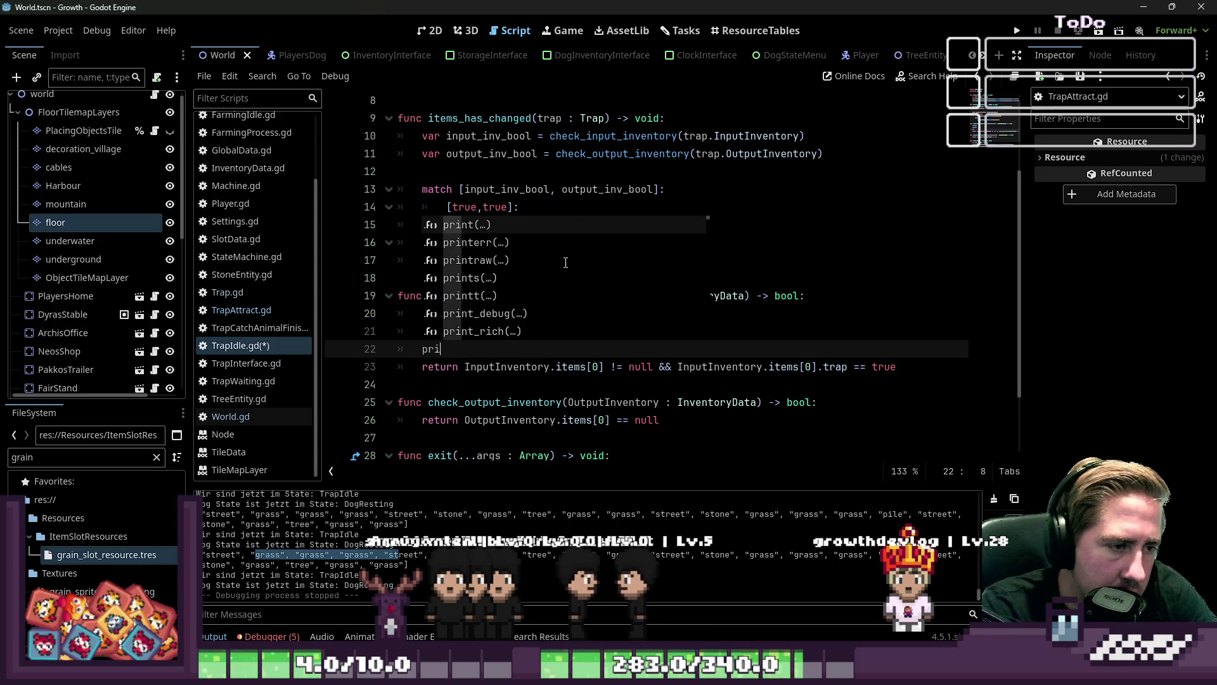
key("BackSpace")
key("BackSpace")
key("BackSpace")
key("Up")
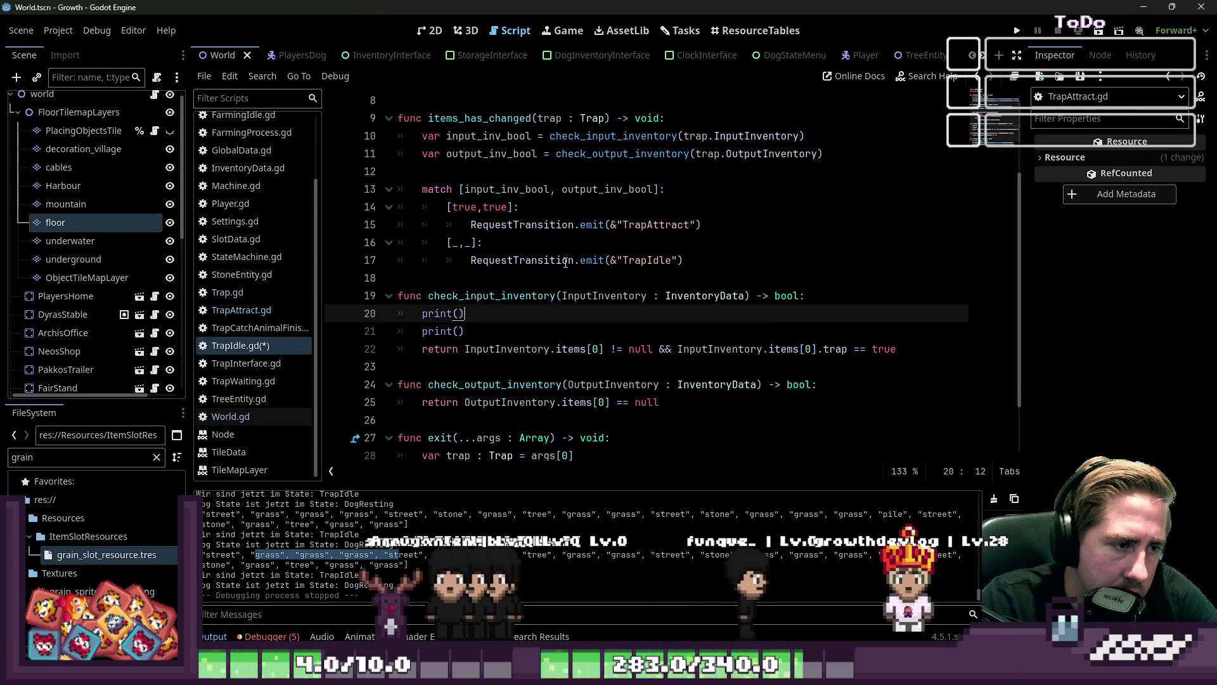
key("Down")
key("Down")
Fill the prints with the null and trap checks, labelled "check_input" and "check_input_is trap ", and run
key("ctrl+shift+Right")
key("ctrl+shift+Right")
key("ctrl+shift+Right")
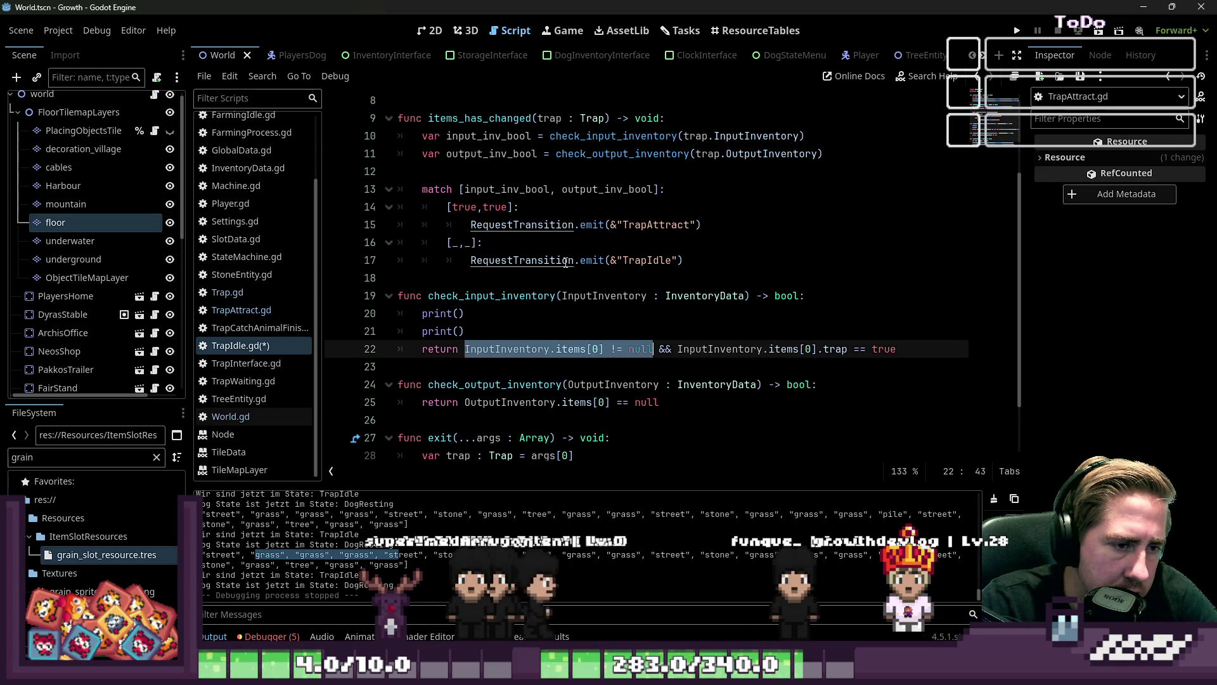
key("Up")
key("Up")
key("Left")
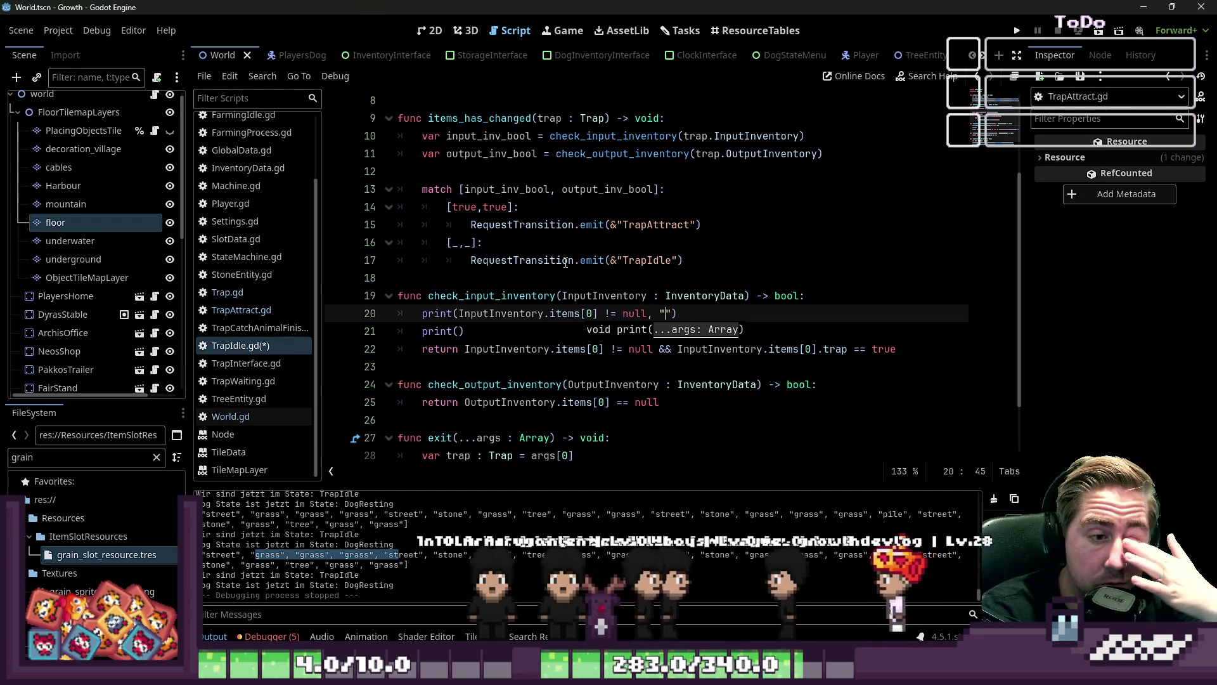
type("eck")
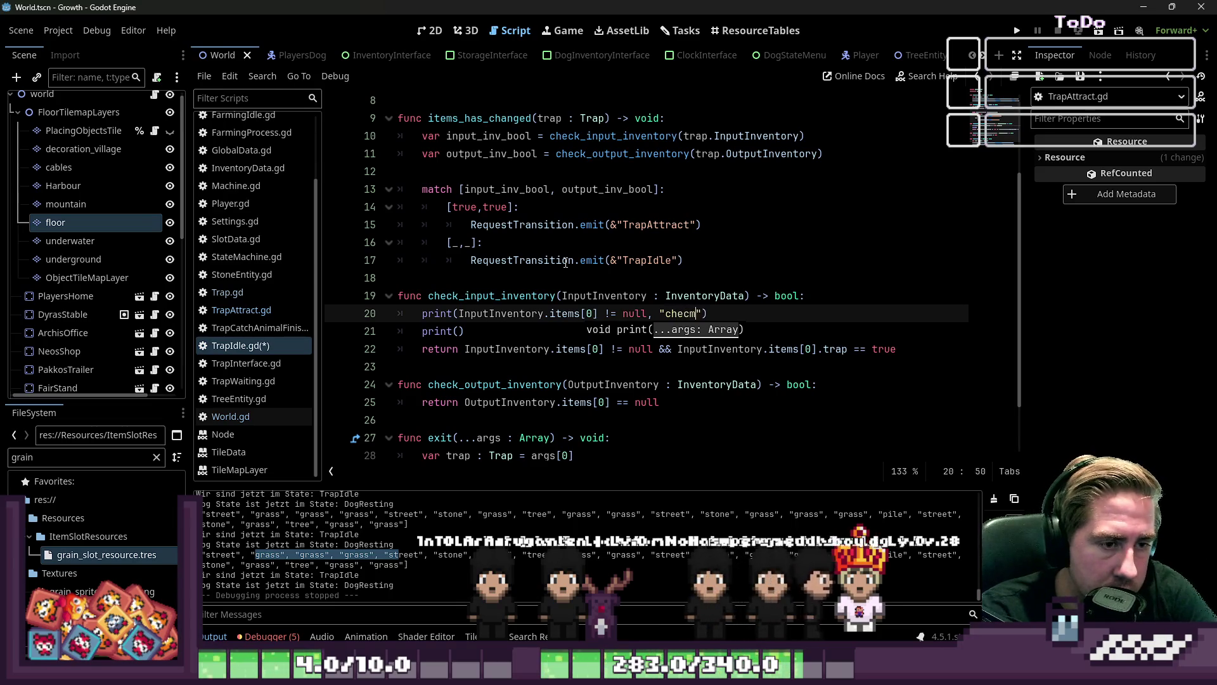
type("_inpu")
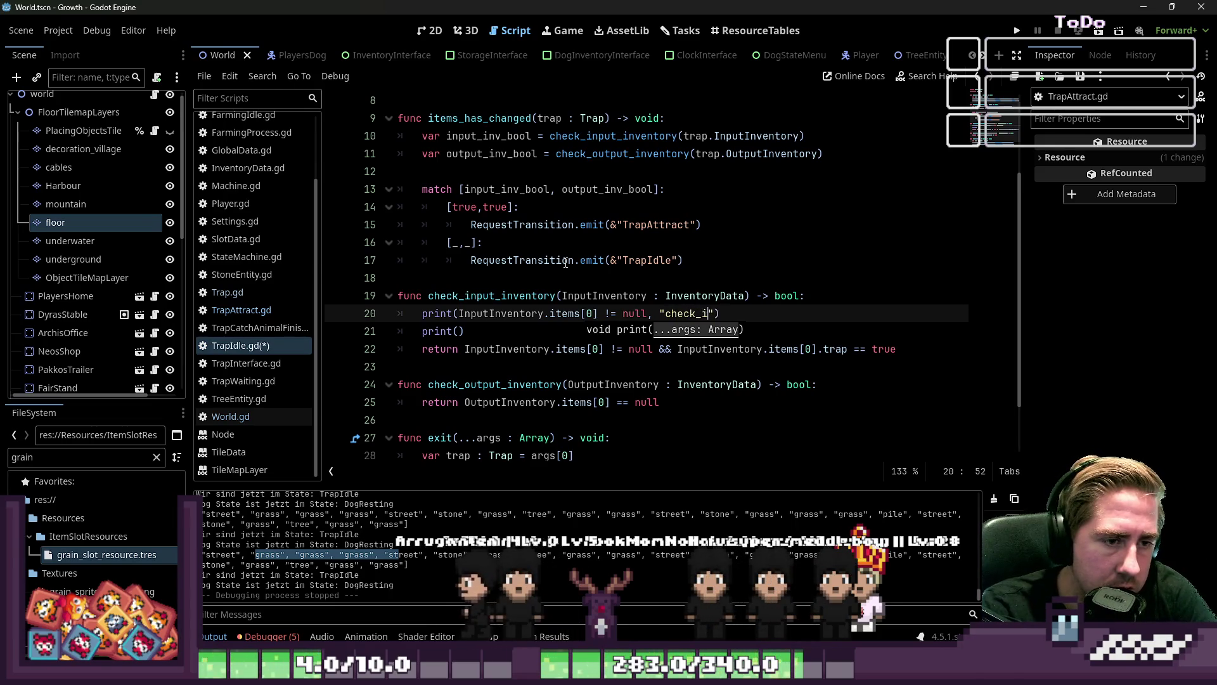
key("Down")
key("Down")
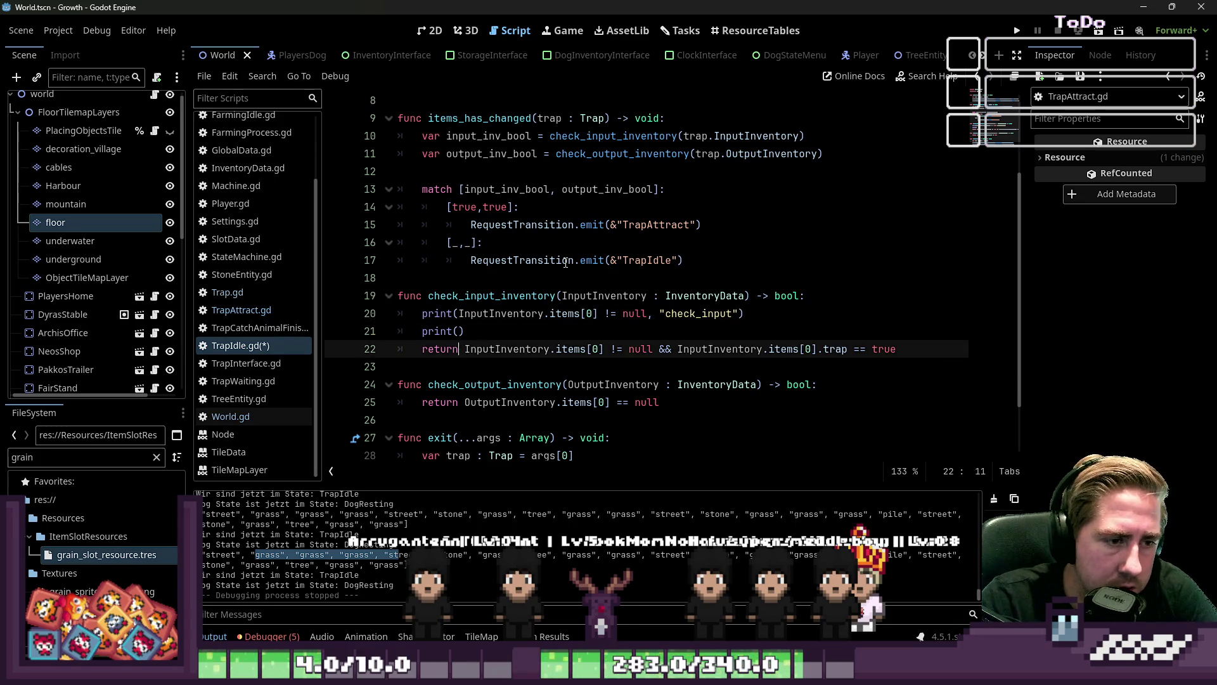
key("ctrl+Left")
key("ctrl+shift+Right")
key("ctrl+shift+Right")
key("ctrl+shift+Right")
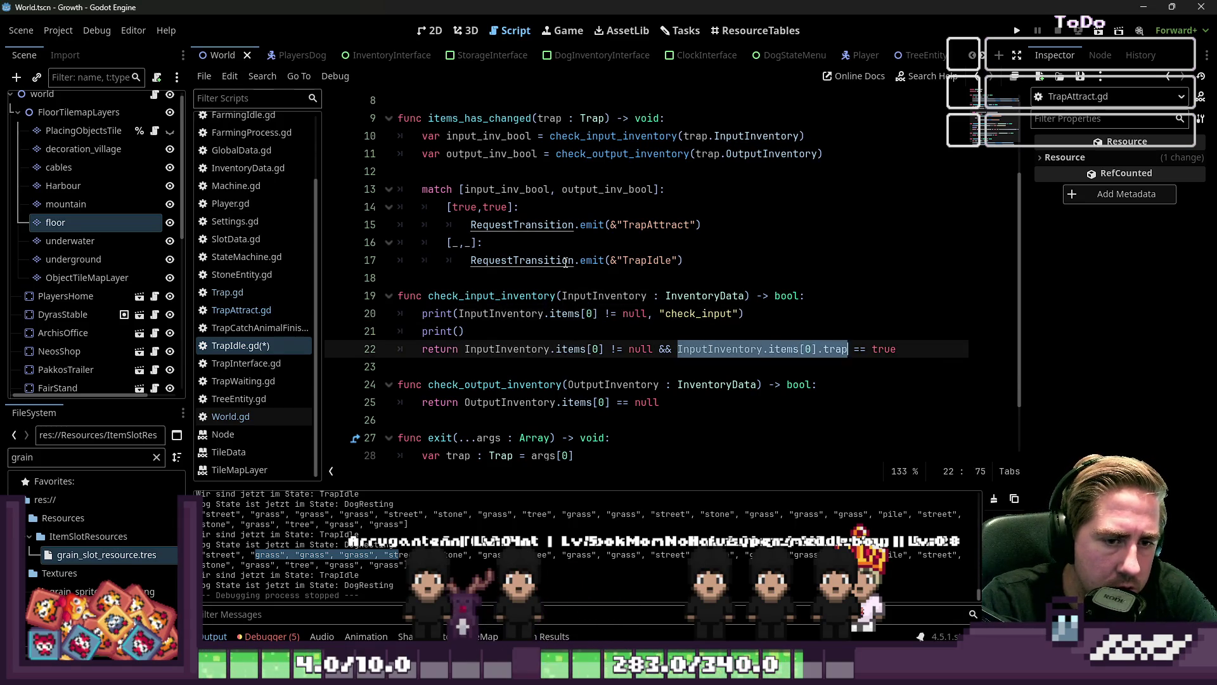
key("Up")
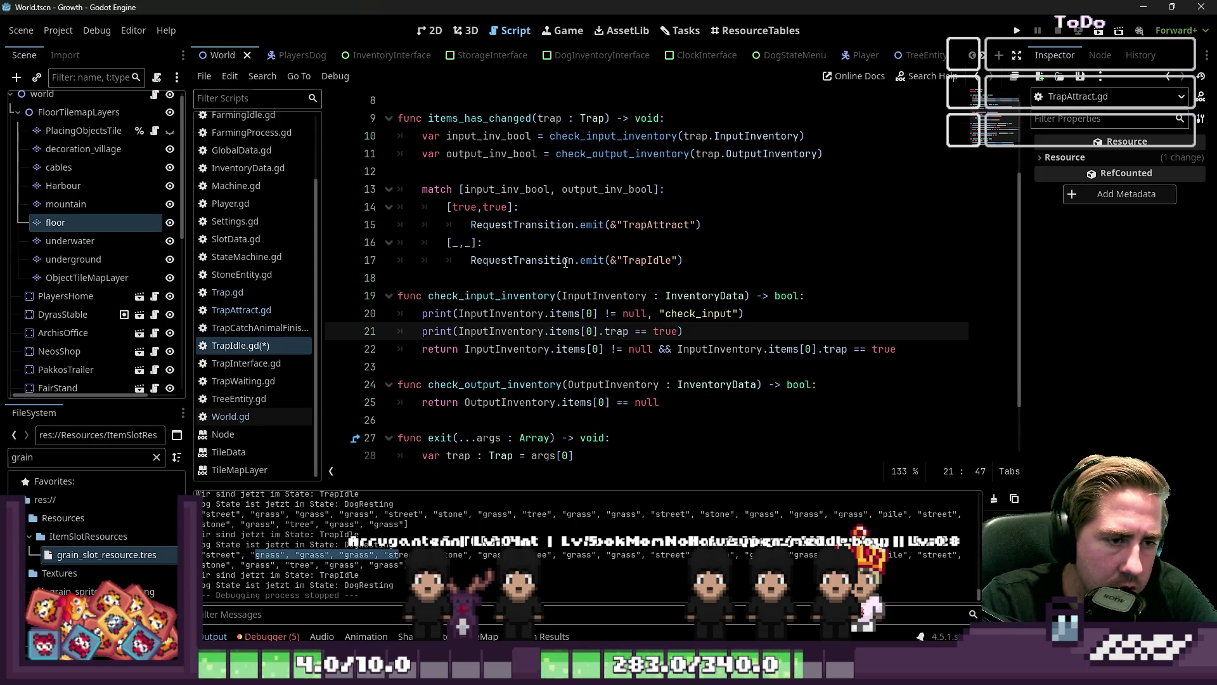
key("BackSpace")
type("\"check_in")
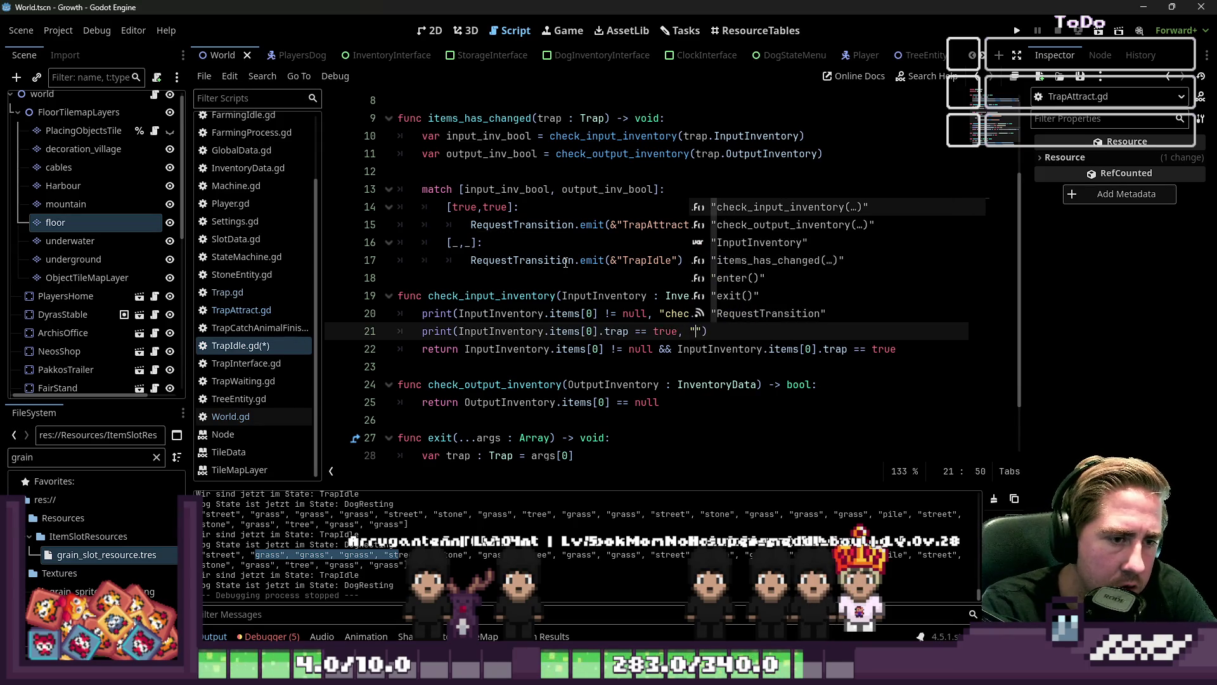
type("put")
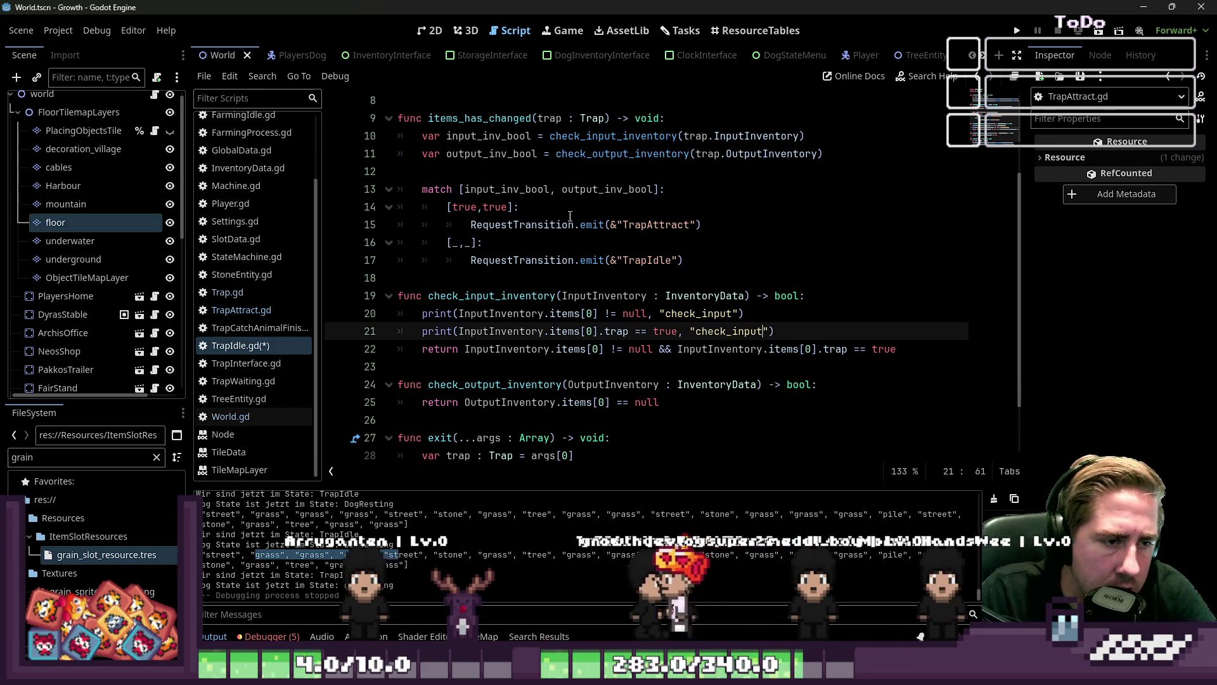
key("Escape")
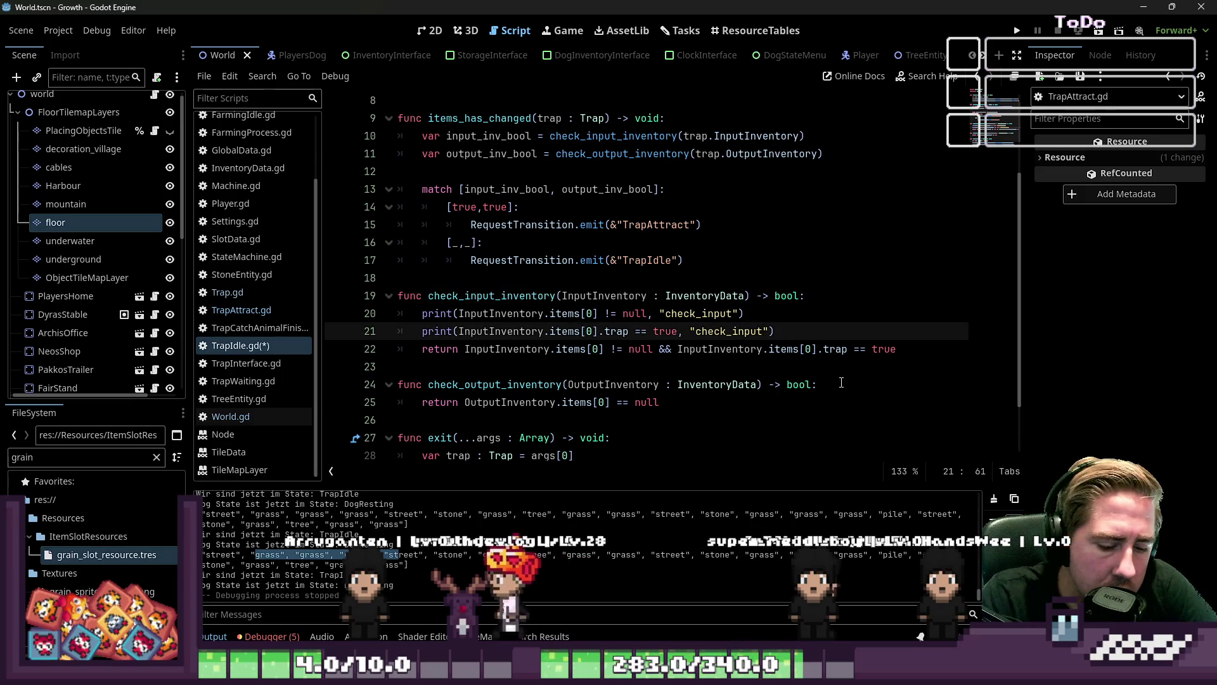
type("_is trap")
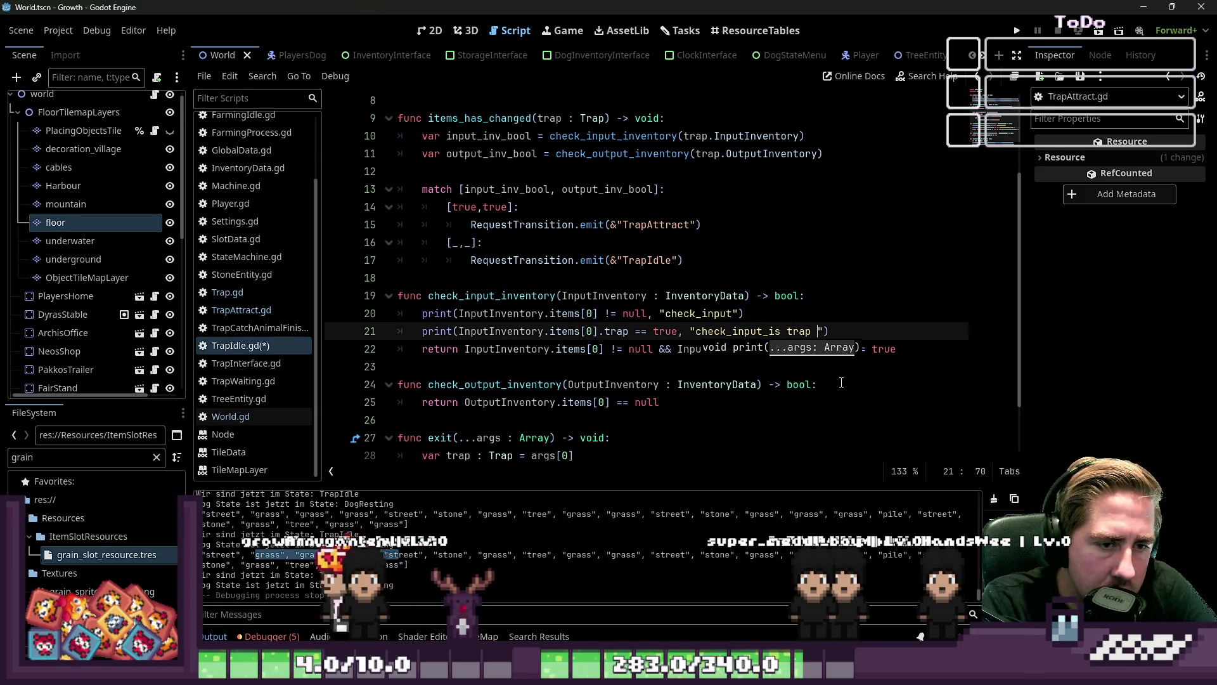
left_click(1017, 32)
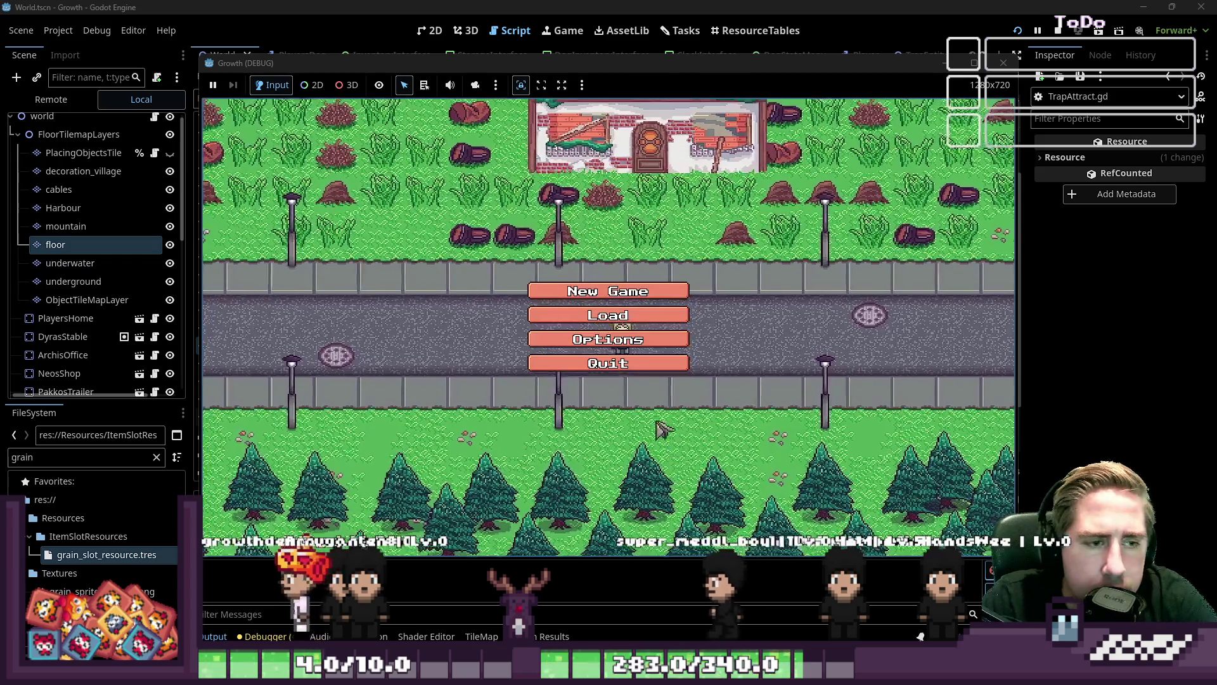
Start a new game with a throwaway character name
left_click(653, 289)
type("daw")
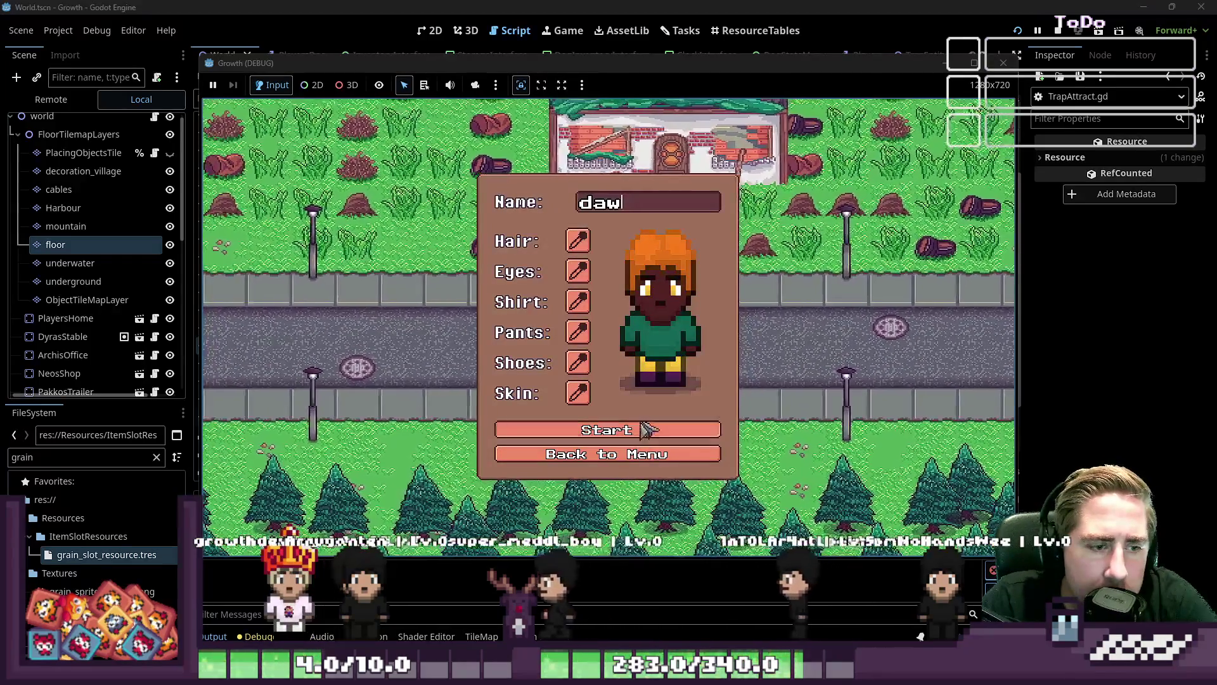
left_click(672, 438)
Check the inventory, place a trap and open its panel, then stop the game with F8
key("i")
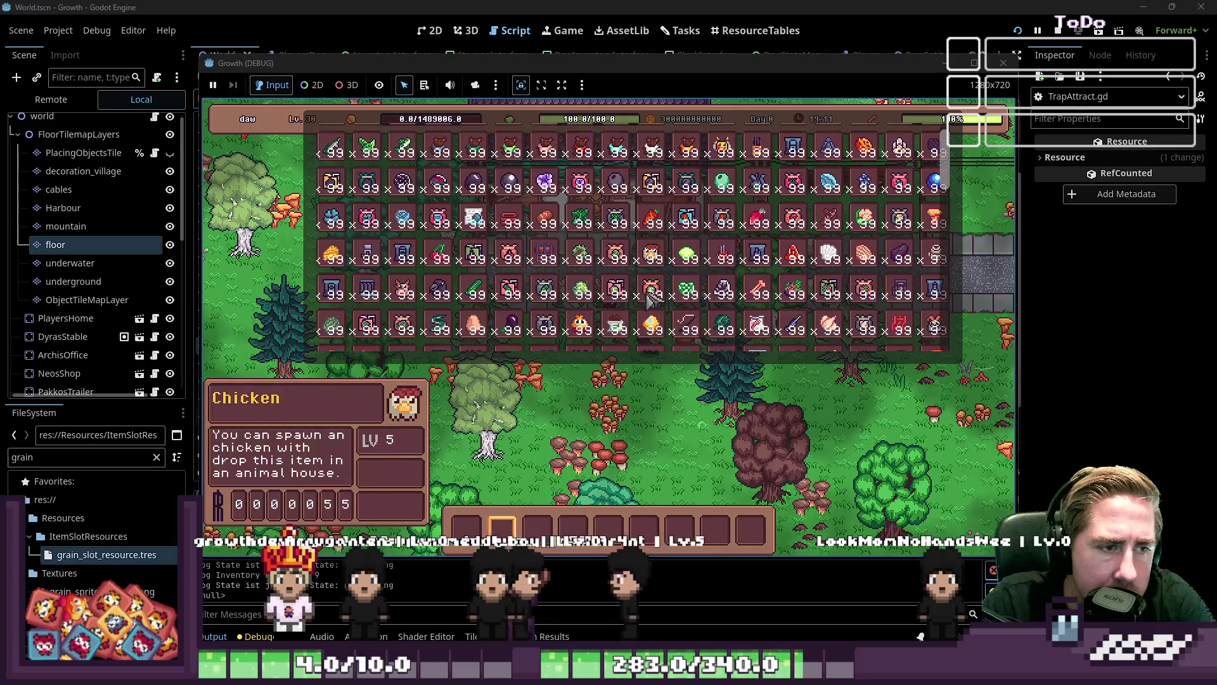
scroll(660, 279, "down", 5)
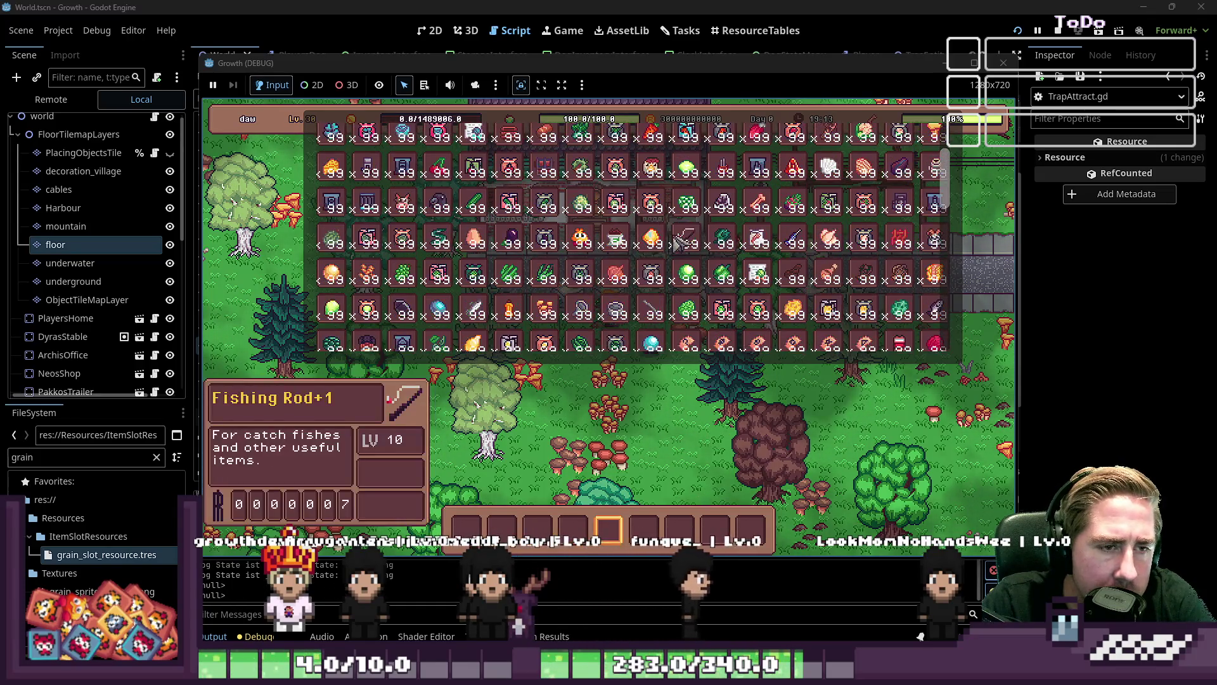
scroll(660, 279, "down", 10)
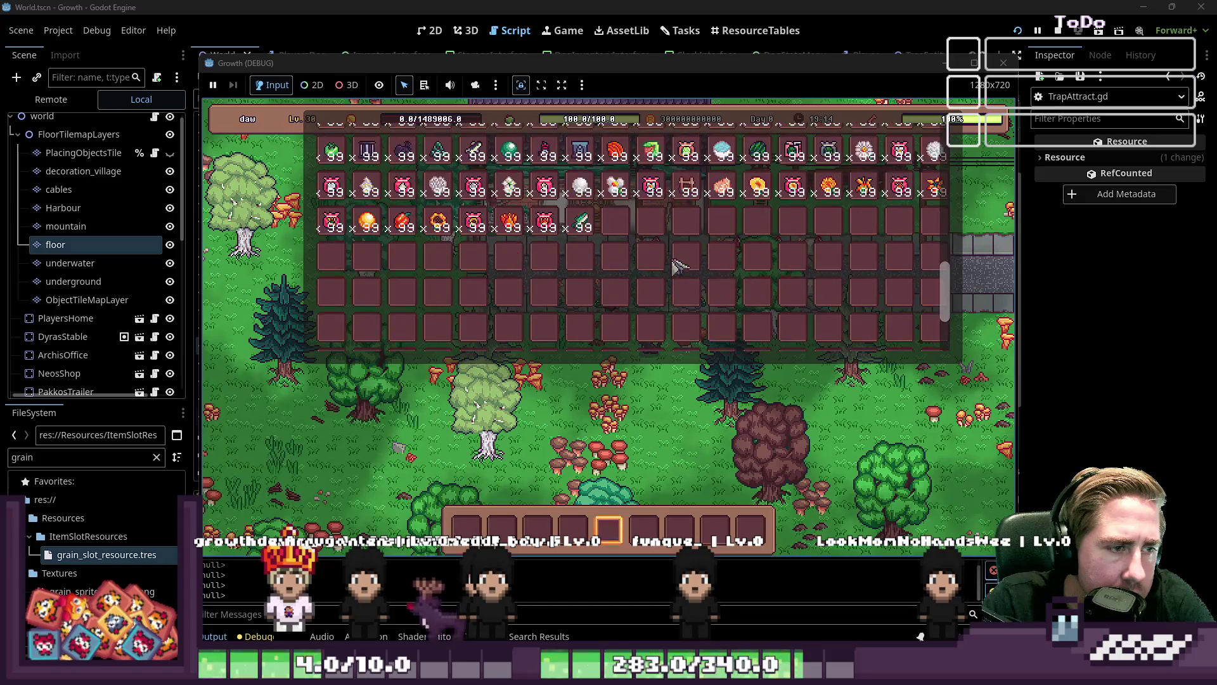
scroll(720, 254, "up", 2)
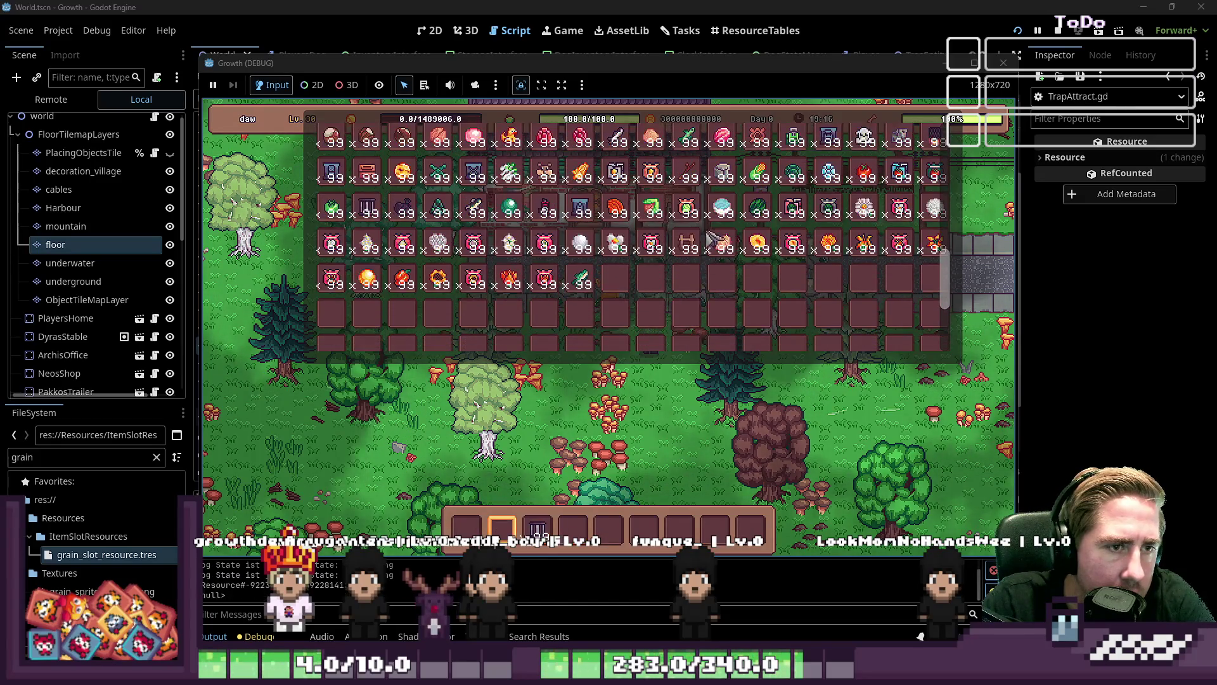
key("i")
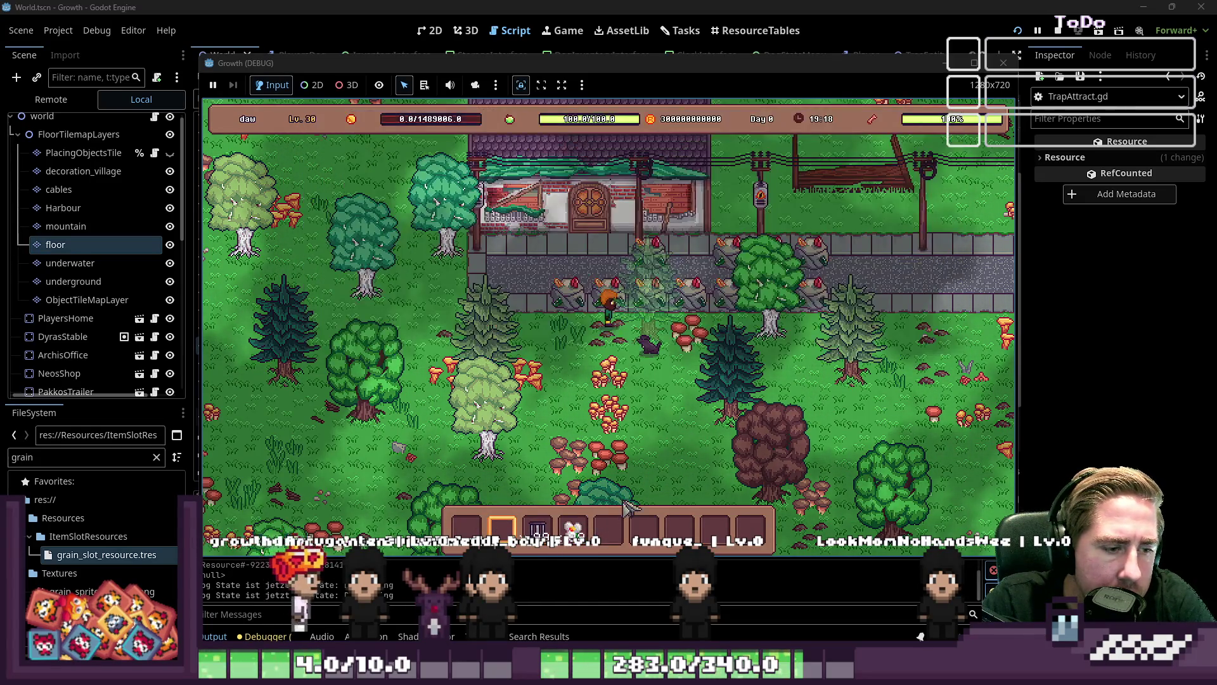
scroll(586, 406, "down", 1)
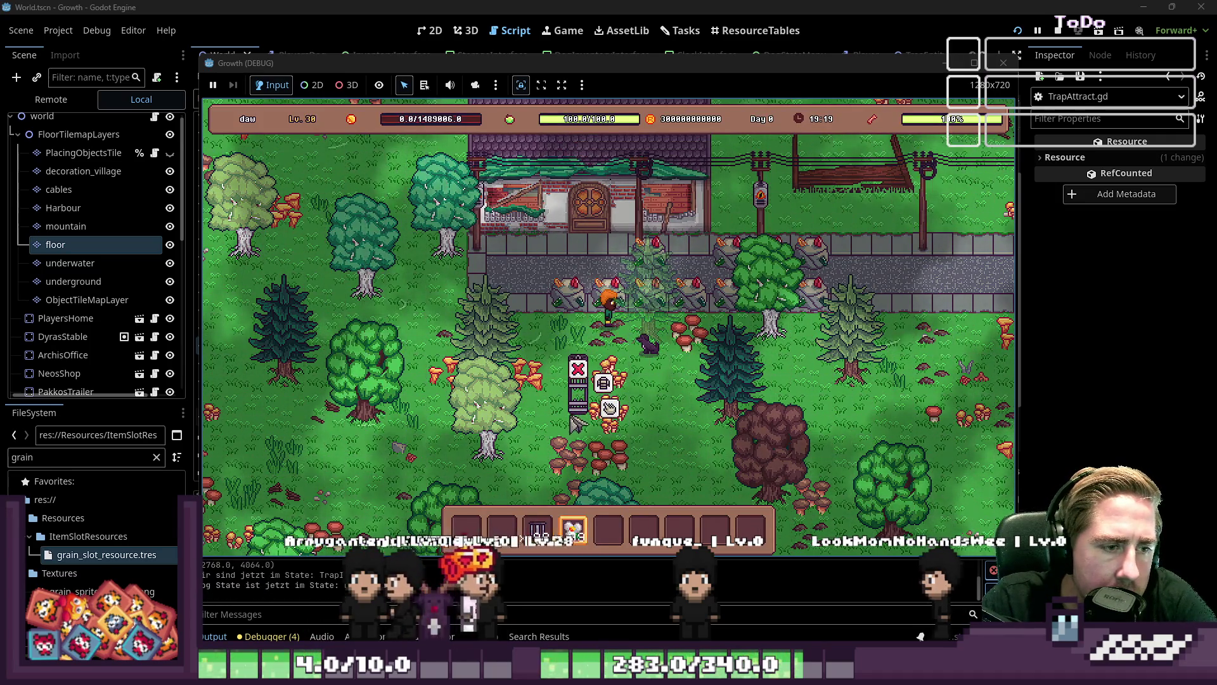
scroll(583, 407, "up", 1)
left_click(583, 409)
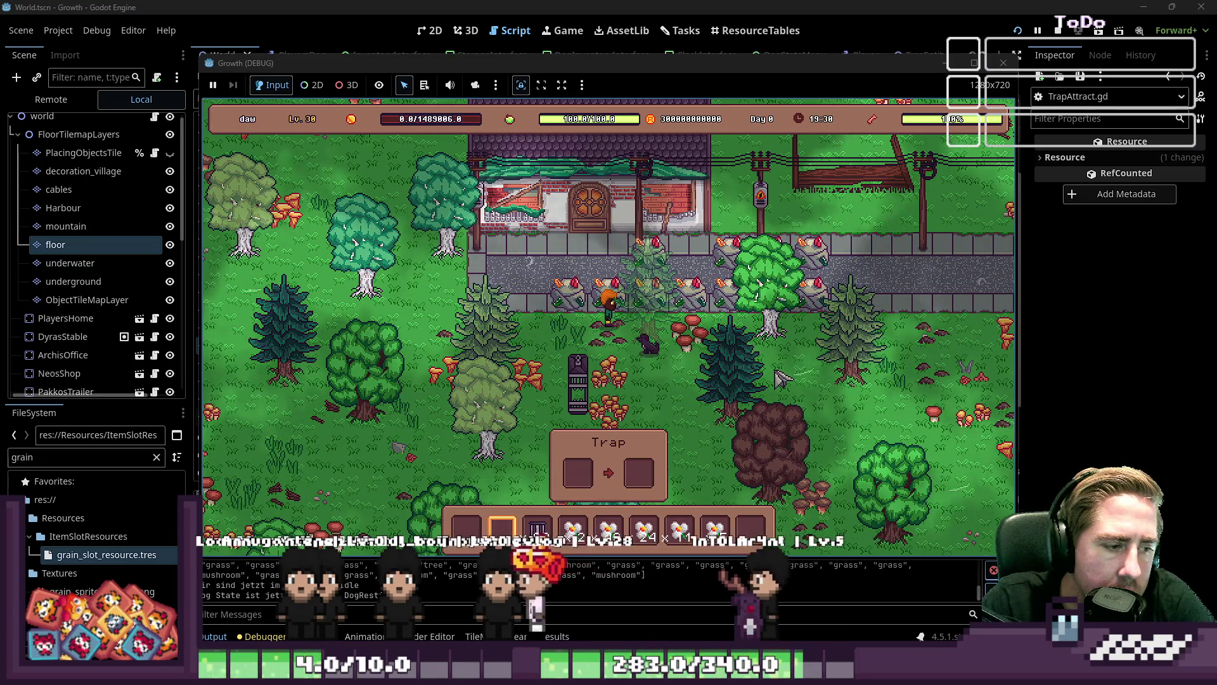
key("F8")
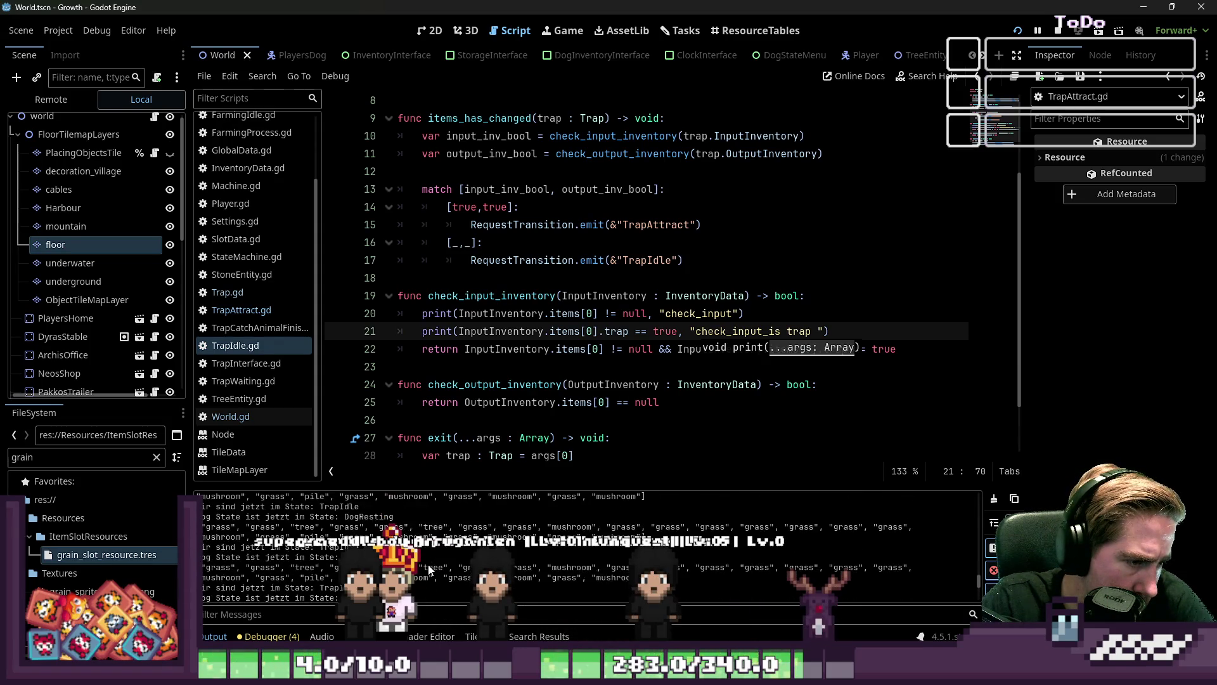
Find the check_input_inventory print lines in TrapIdle.gd and filter the Output log by 'check'
scroll(428, 560, "down", 2)
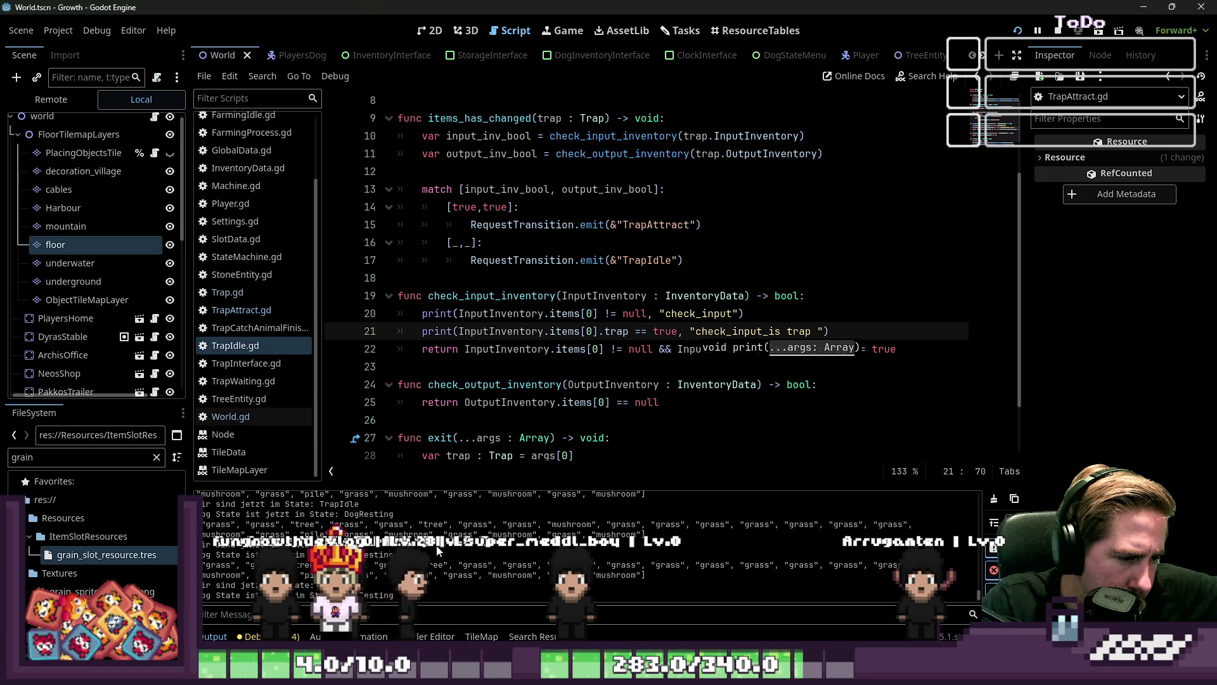
scroll(502, 373, "down", 1)
left_click(514, 260)
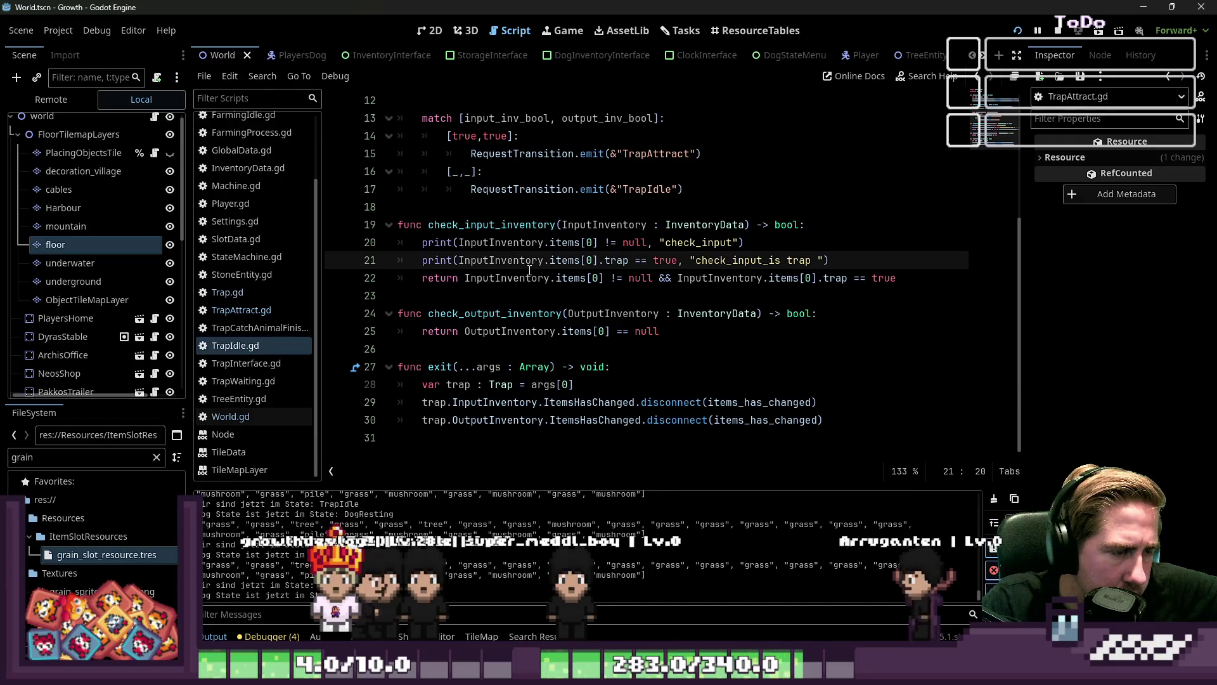
double_click(475, 225)
scroll(527, 269, "up", 3)
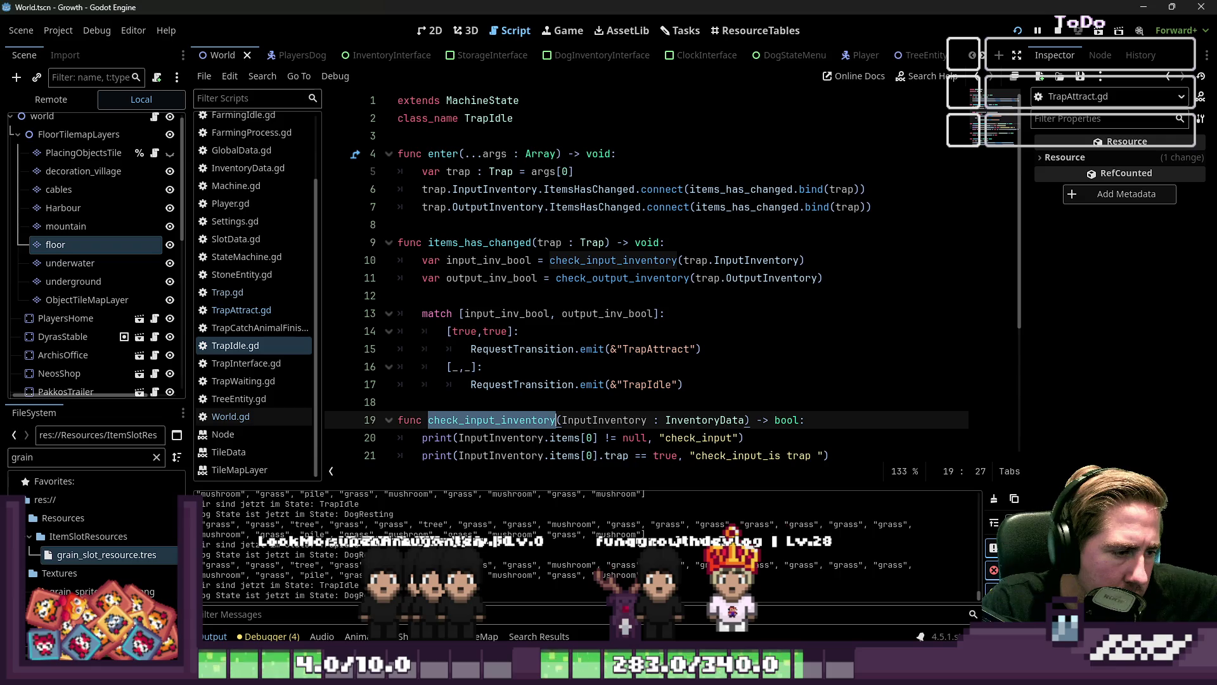
left_click(359, 615)
type("check")
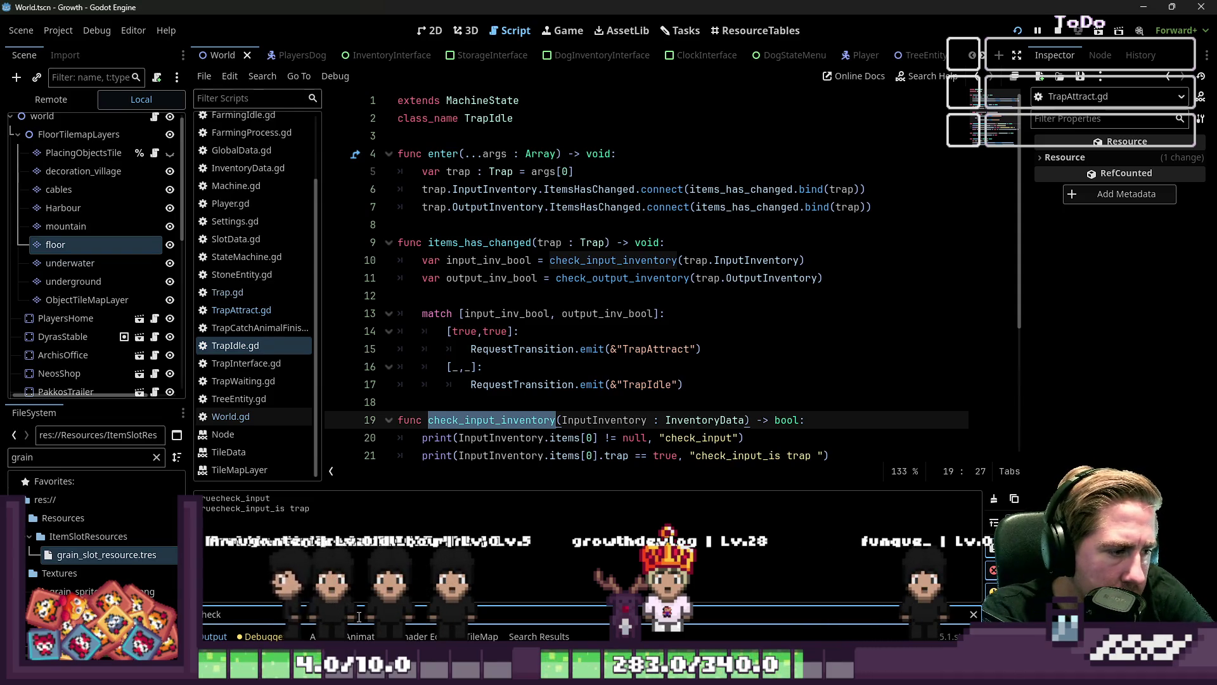
Clear the 'check' log filter, try a 'Tra' filter and clear it, then open TrapAttract.gd
key("ctrl+BackSpace")
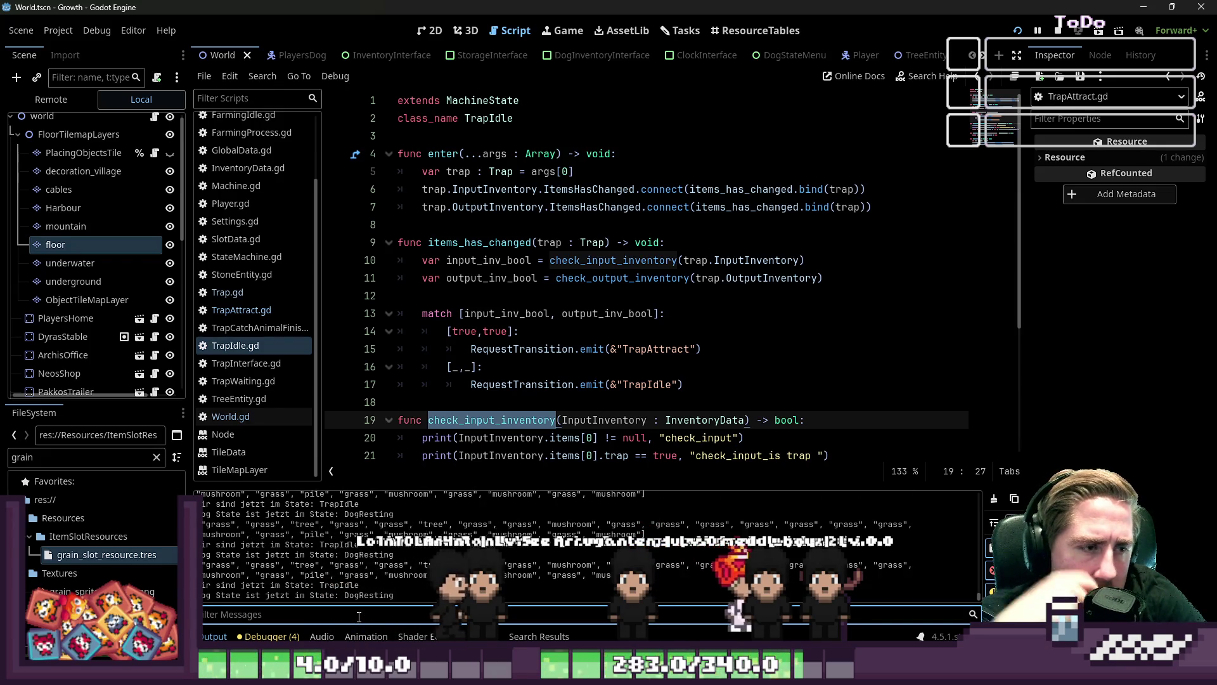
scroll(633, 460, "down", 4)
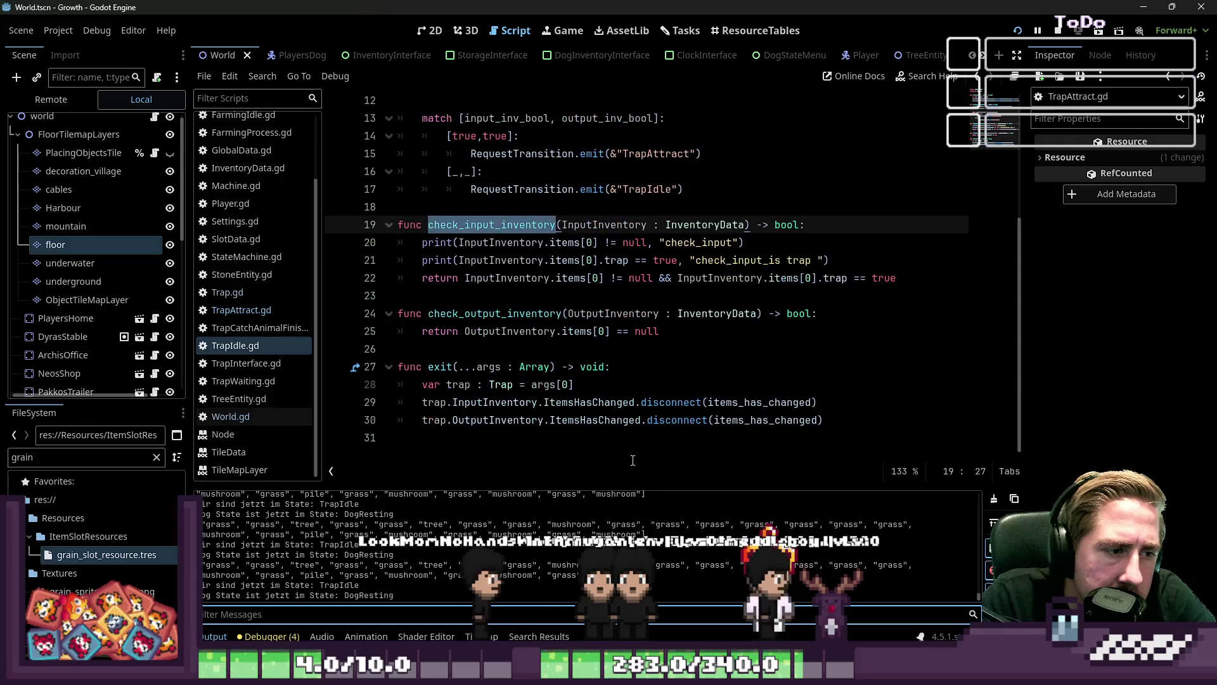
double_click(542, 313)
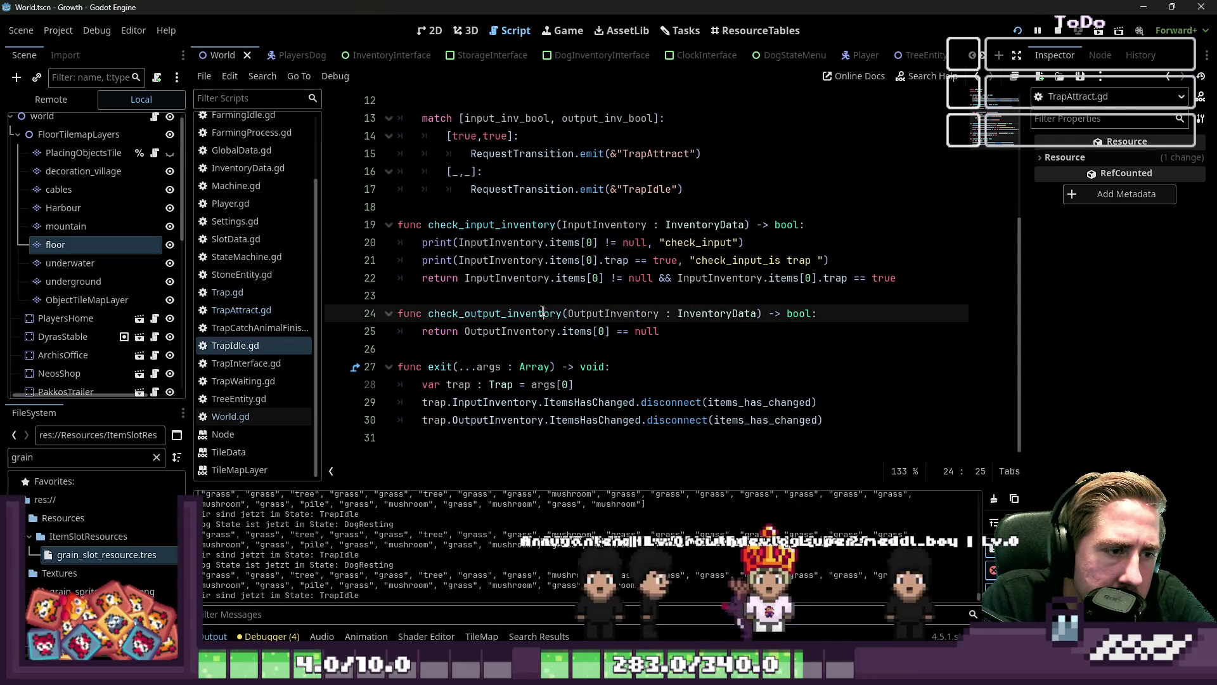
scroll(635, 352, "up", 1)
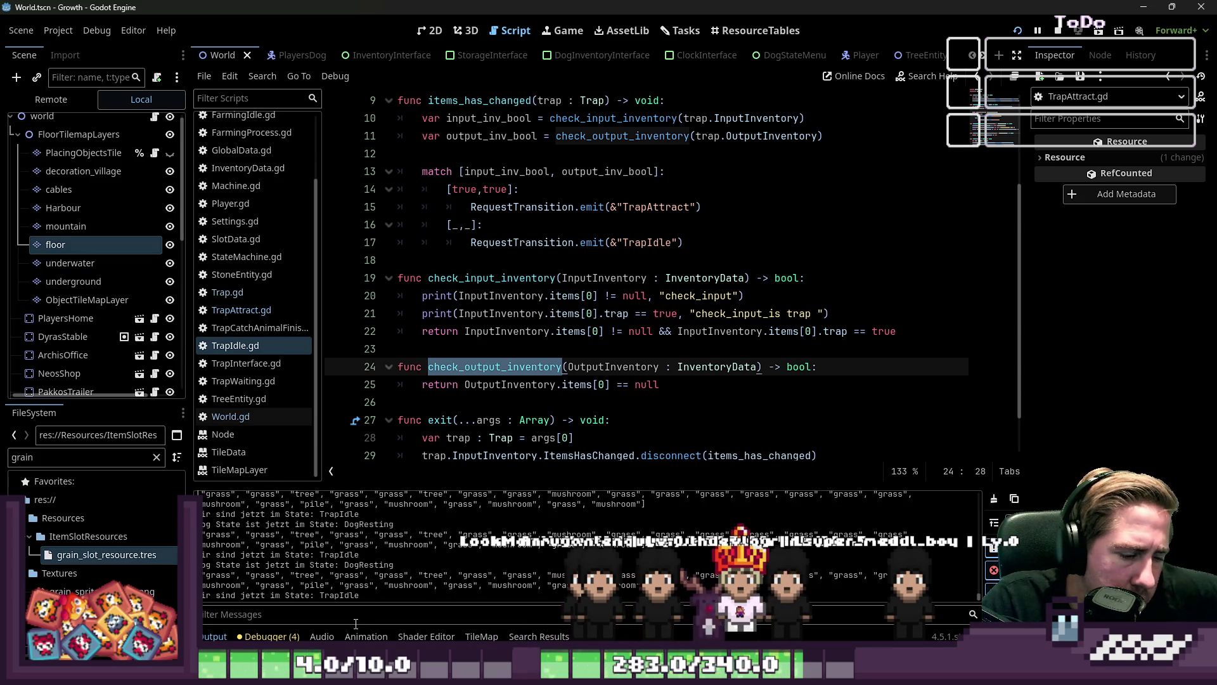
type("Tra")
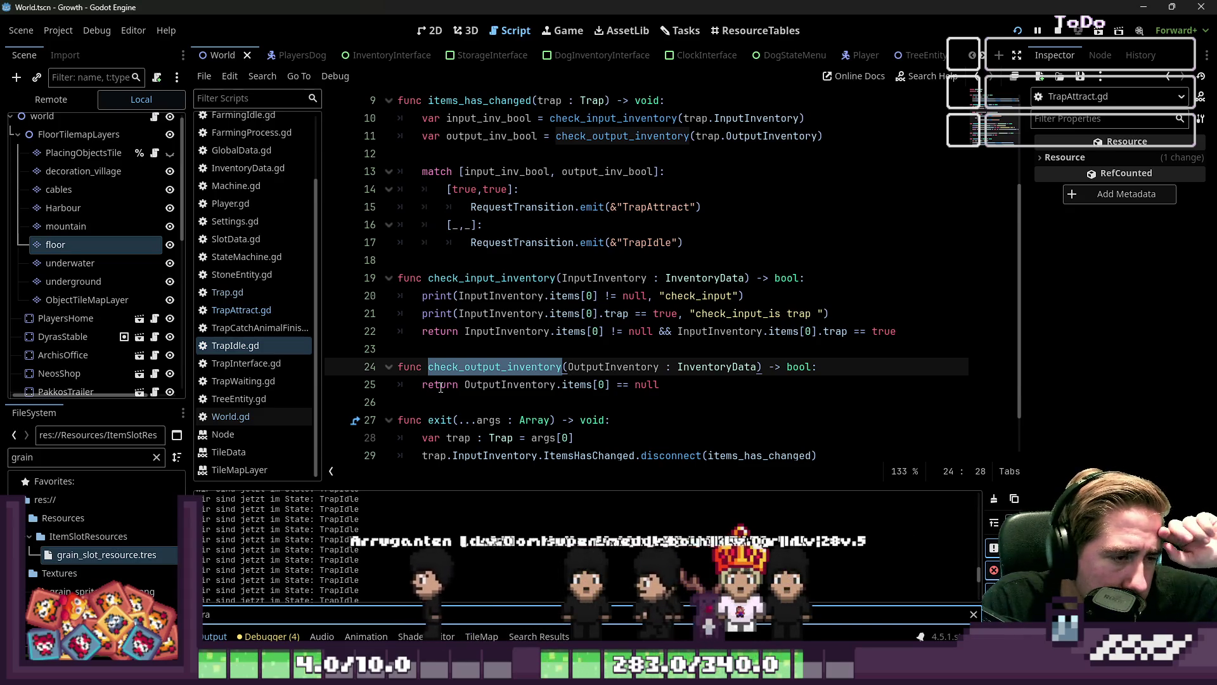
scroll(440, 387, "down", 1)
key("BackSpace")
key("BackSpace")
key("BackSpace")
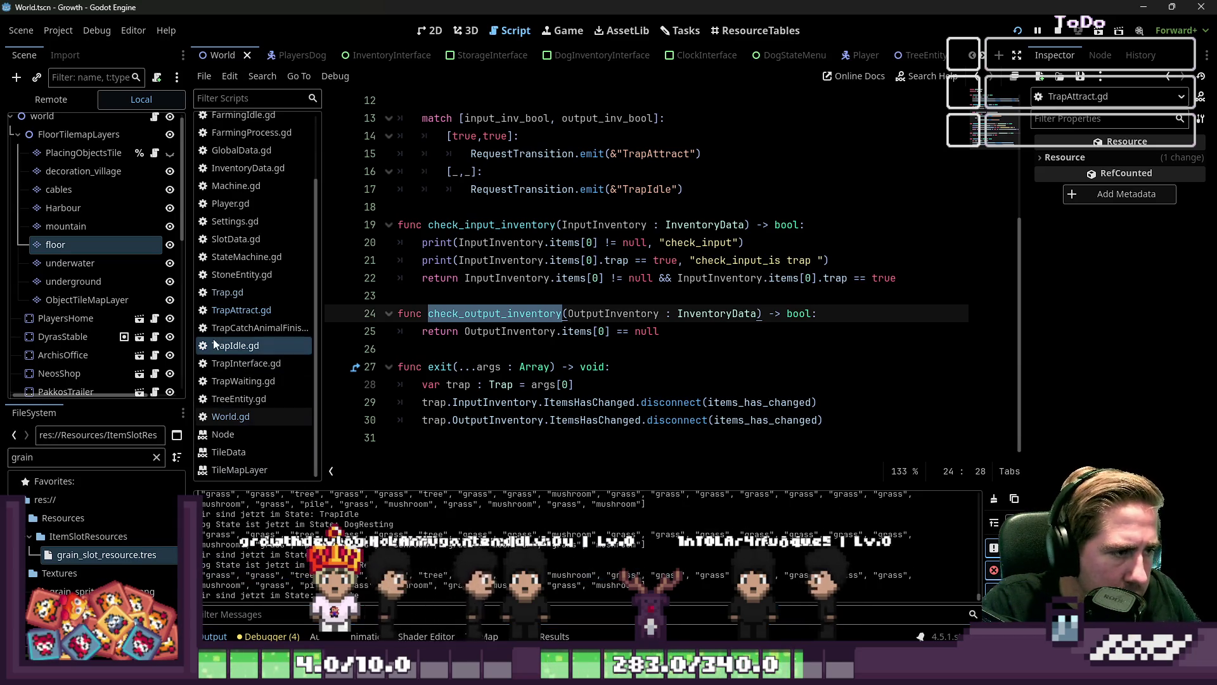
left_click(231, 310)
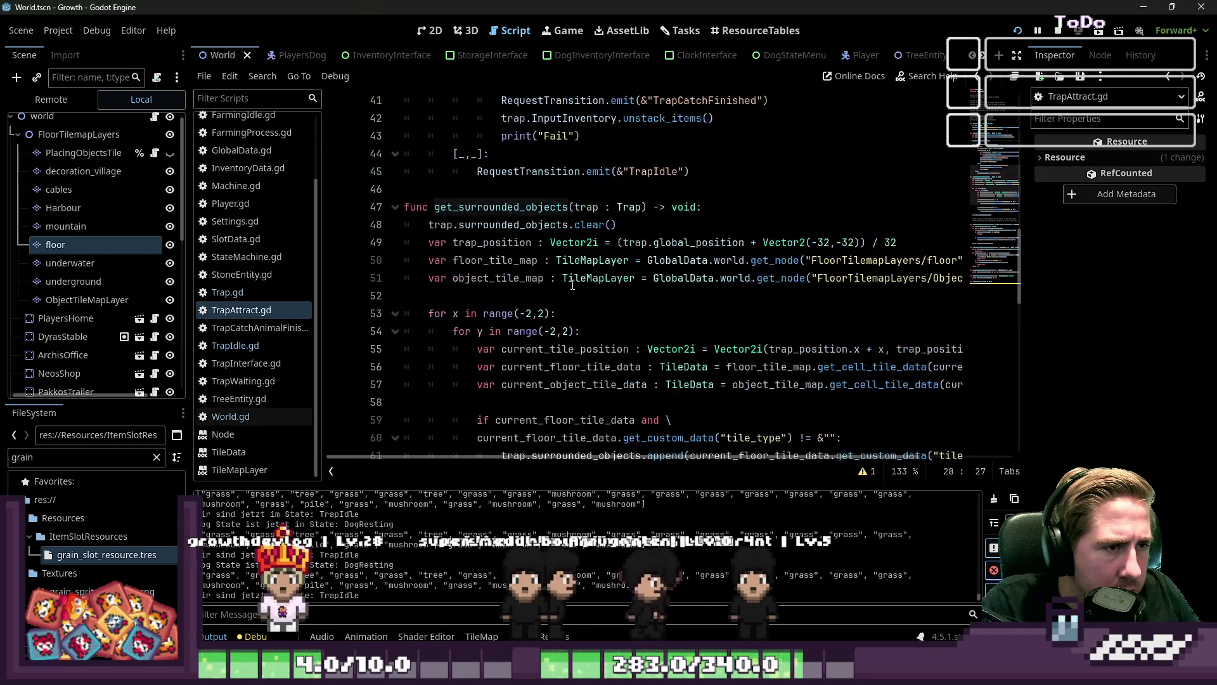
scroll(573, 285, "up", 8)
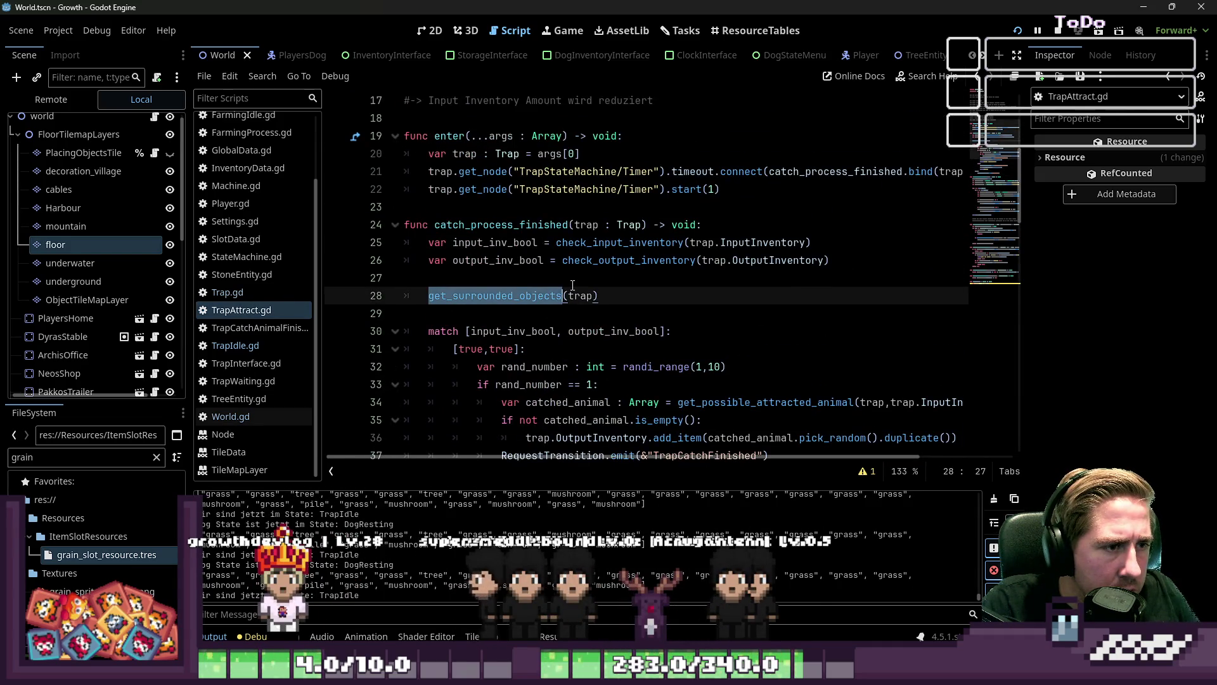
scroll(572, 285, "up", 1)
scroll(573, 284, "down", 1)
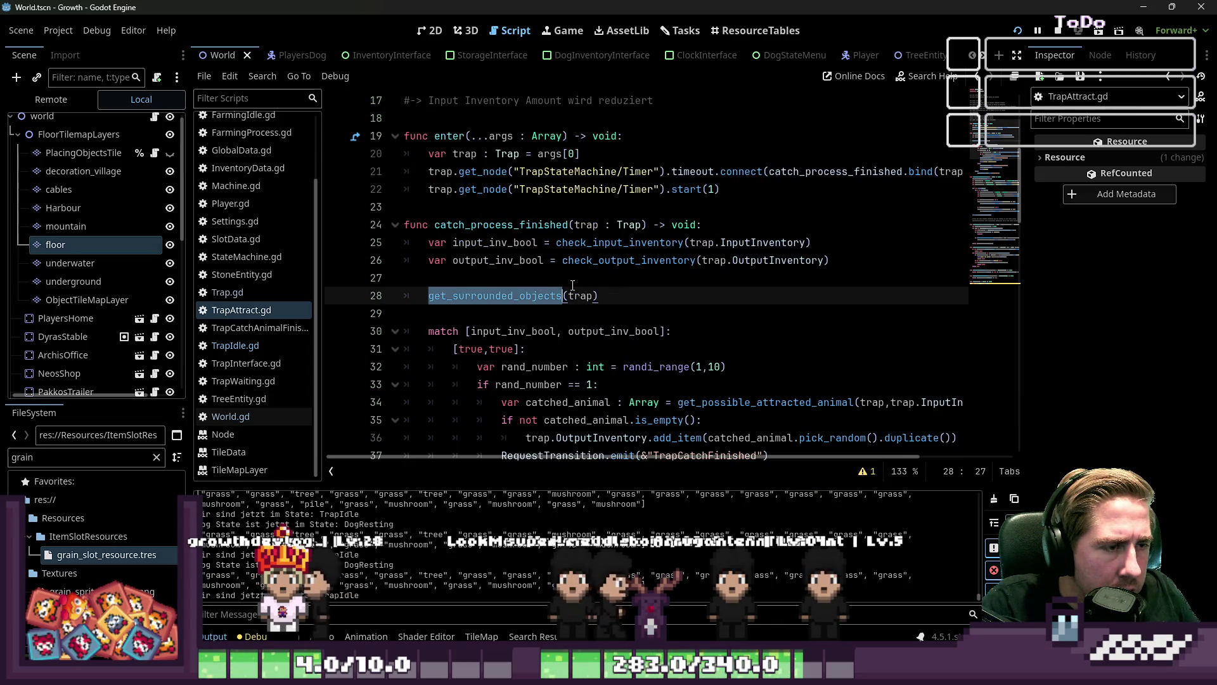
scroll(573, 285, "down", 1)
left_click(574, 261)
scroll(574, 262, "down", 1)
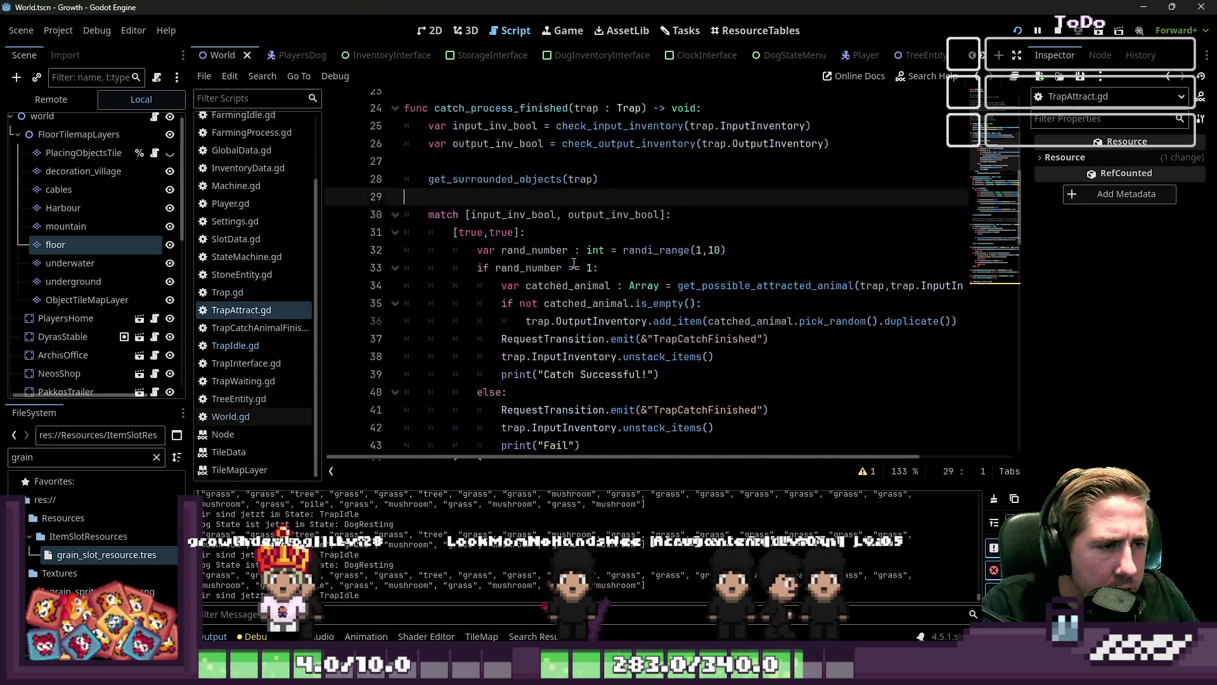
scroll(573, 263, "down", 2)
scroll(574, 262, "up", 2)
scroll(574, 263, "down", 2)
left_click(700, 282)
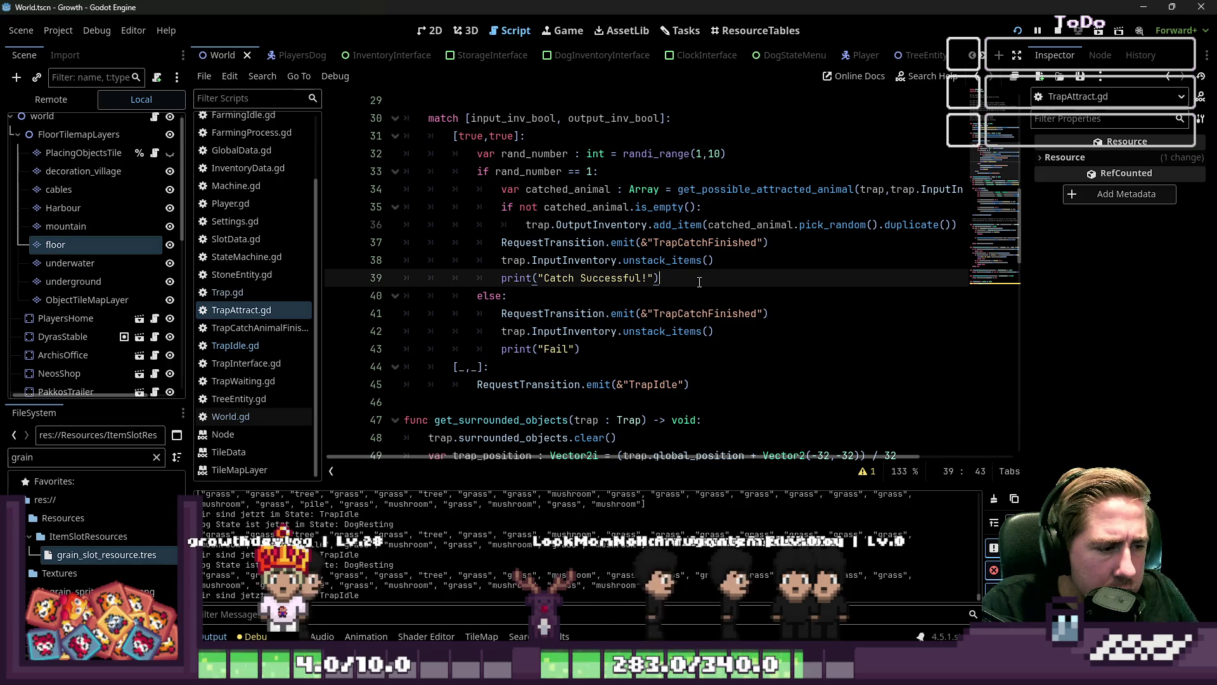
left_click_drag(700, 282, 349, 285)
left_click(532, 301)
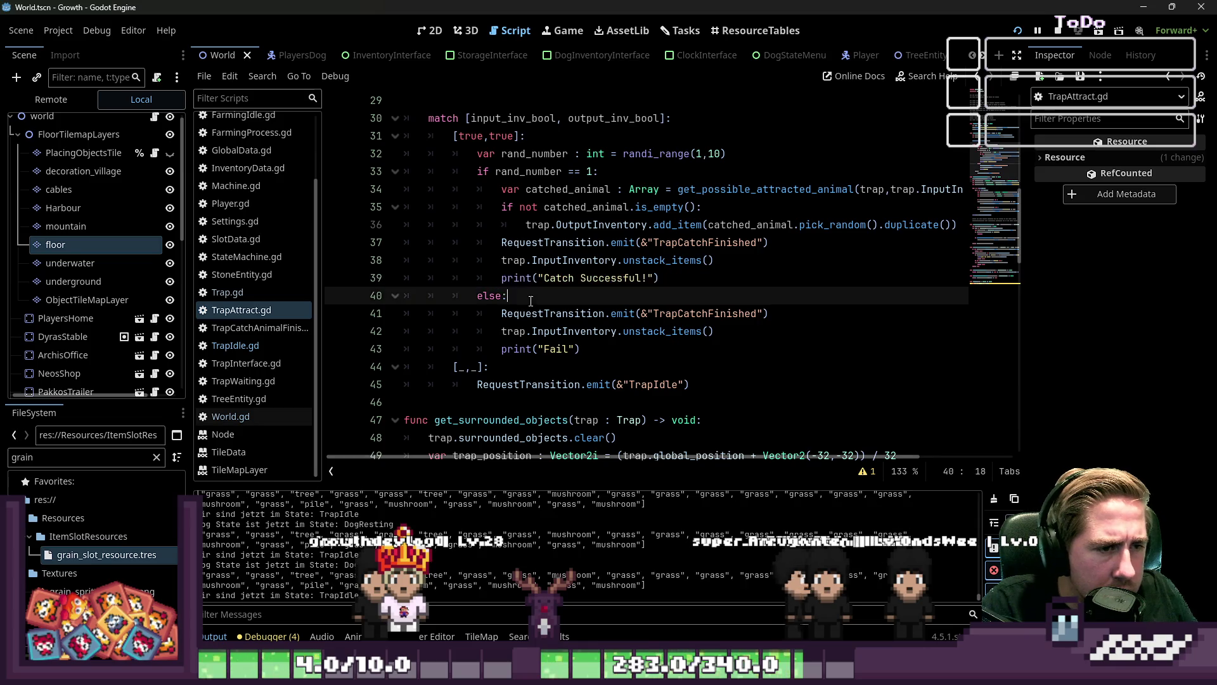
scroll(555, 366, "up", 3)
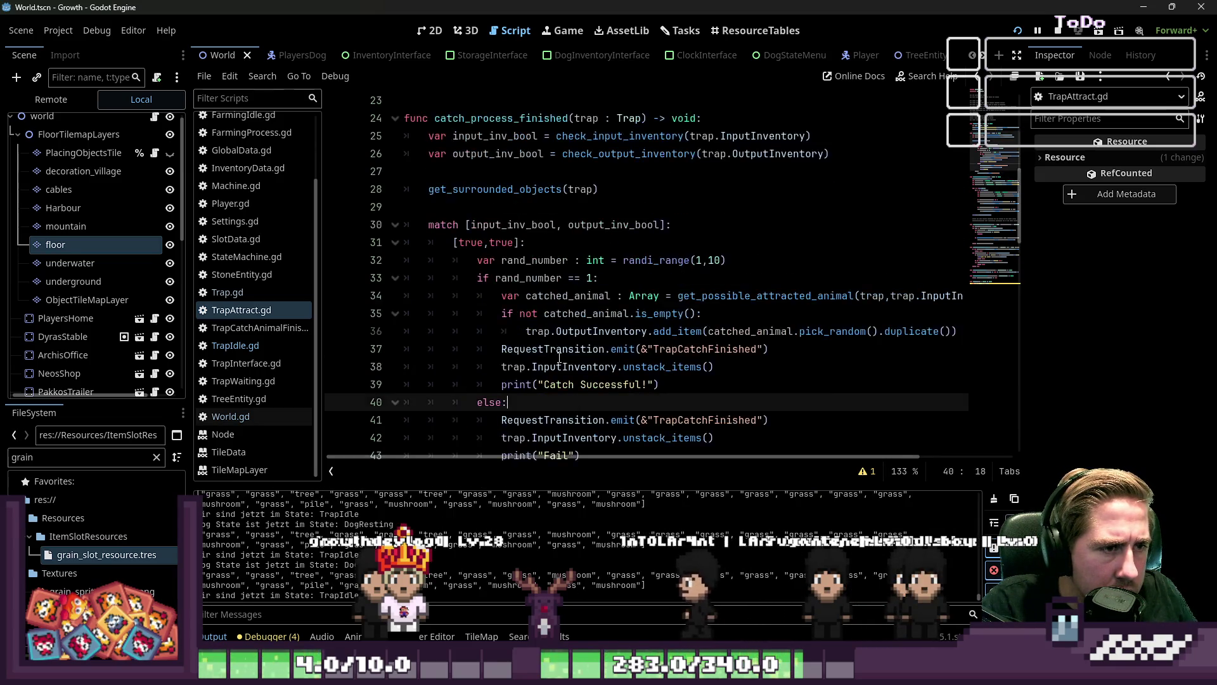
double_click(499, 242)
scroll(507, 292, "down", 10)
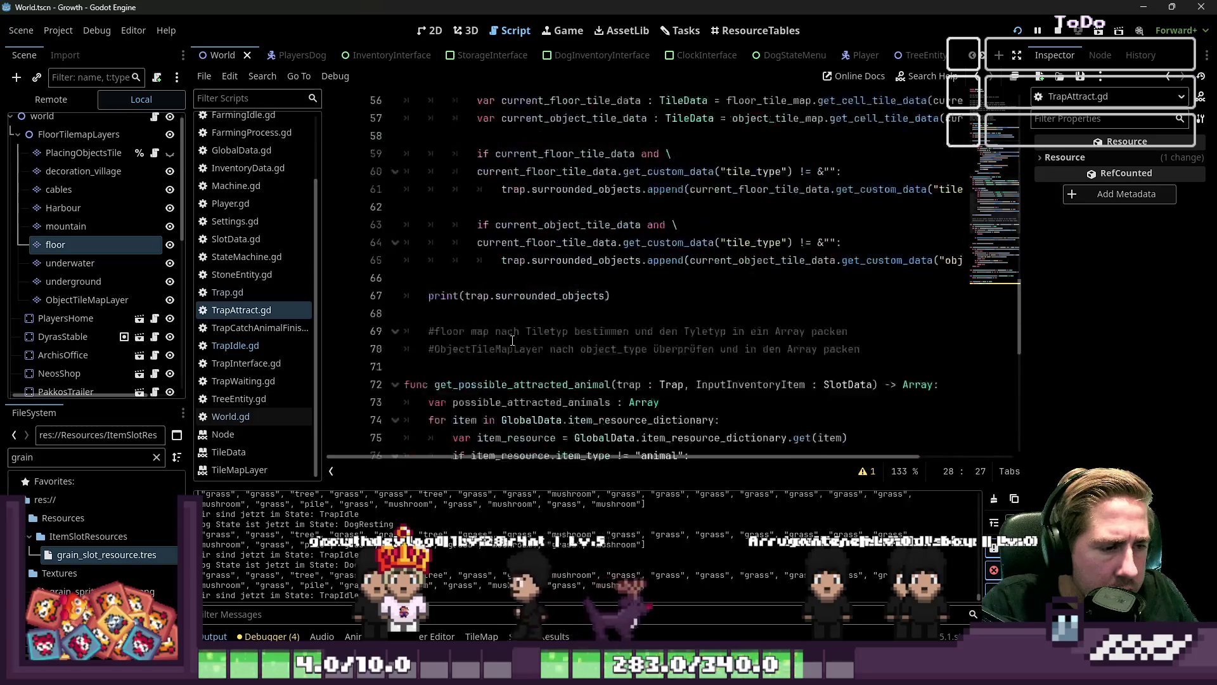
scroll(513, 339, "up", 3)
left_click(523, 279)
left_click(525, 298)
scroll(525, 304, "down", 3)
scroll(525, 304, "down", 1)
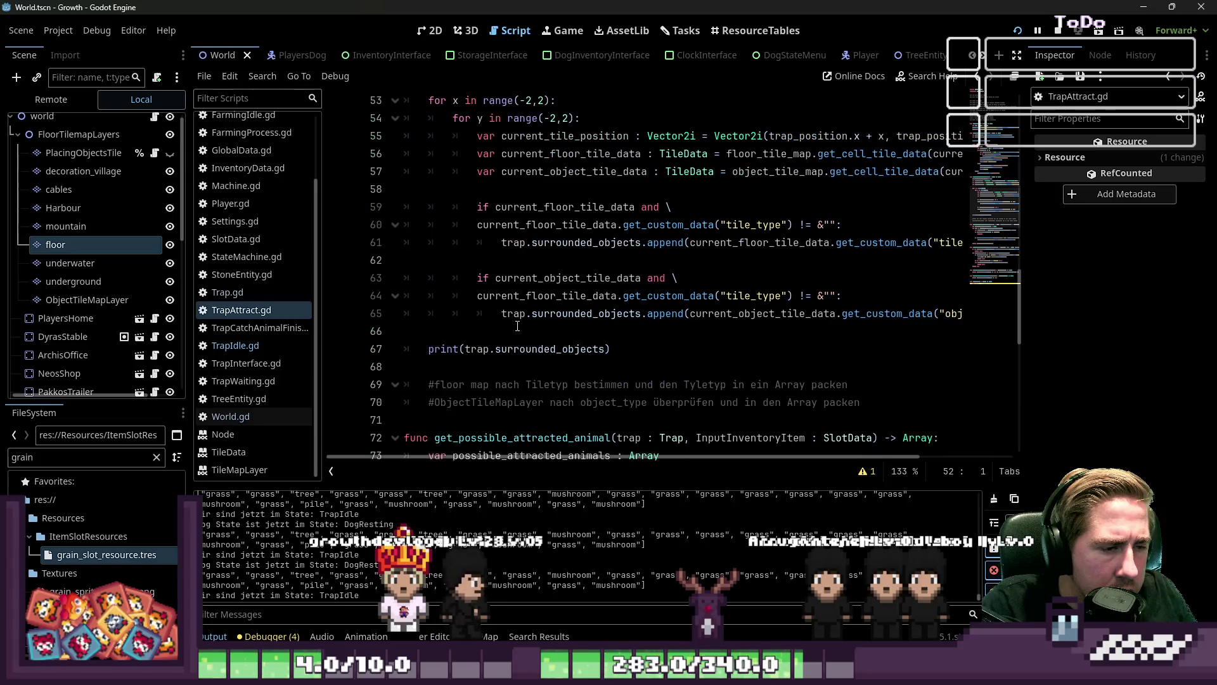
left_click(688, 350)
Add the label "wir sind im TrapAttract" to the surrounded_objects print and run with F5
type(", \"")
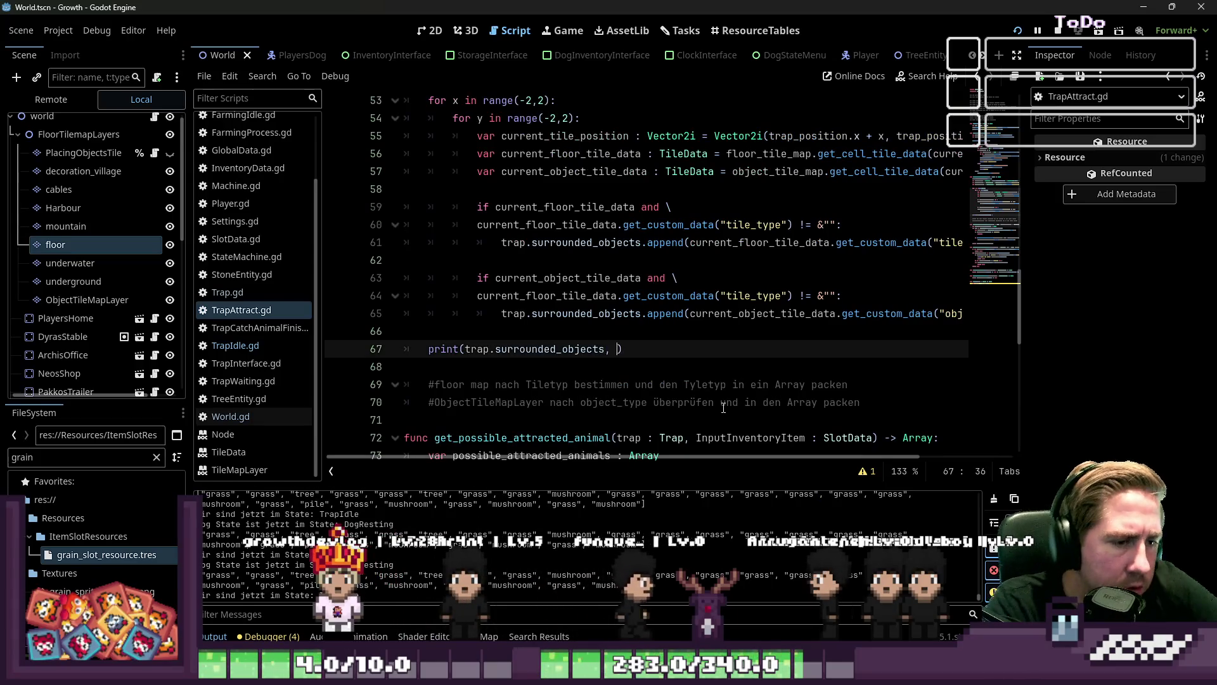
type("wir sind im ")
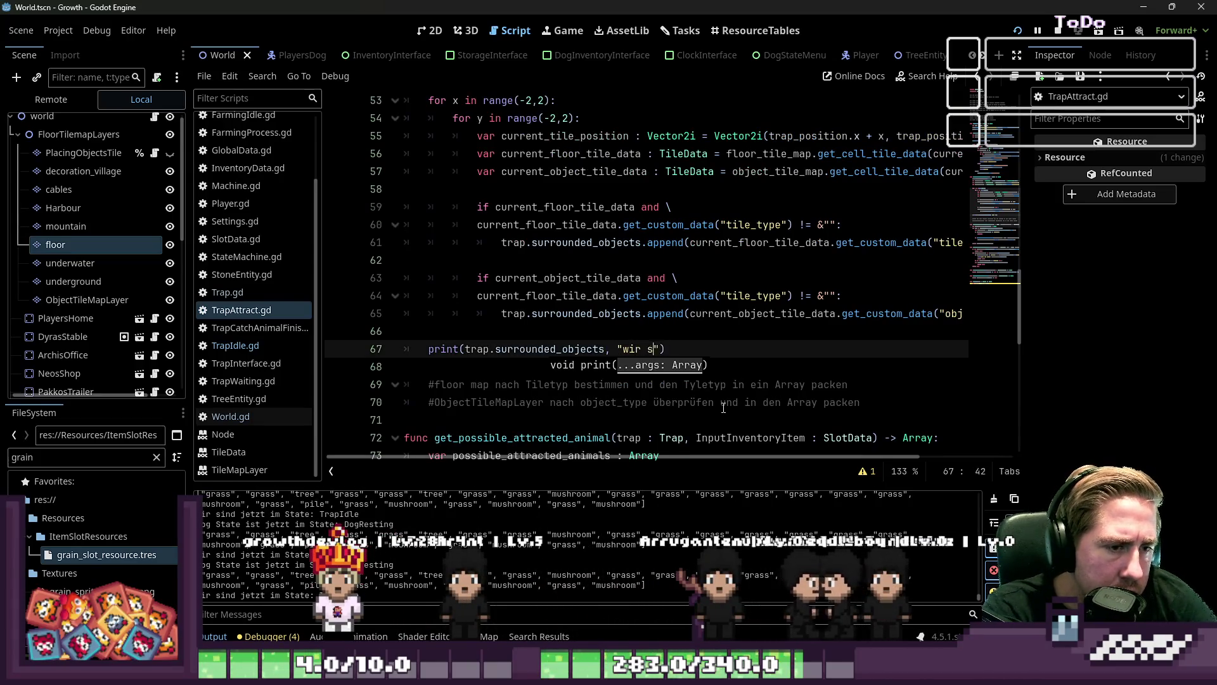
type("Trap")
type("Attract")
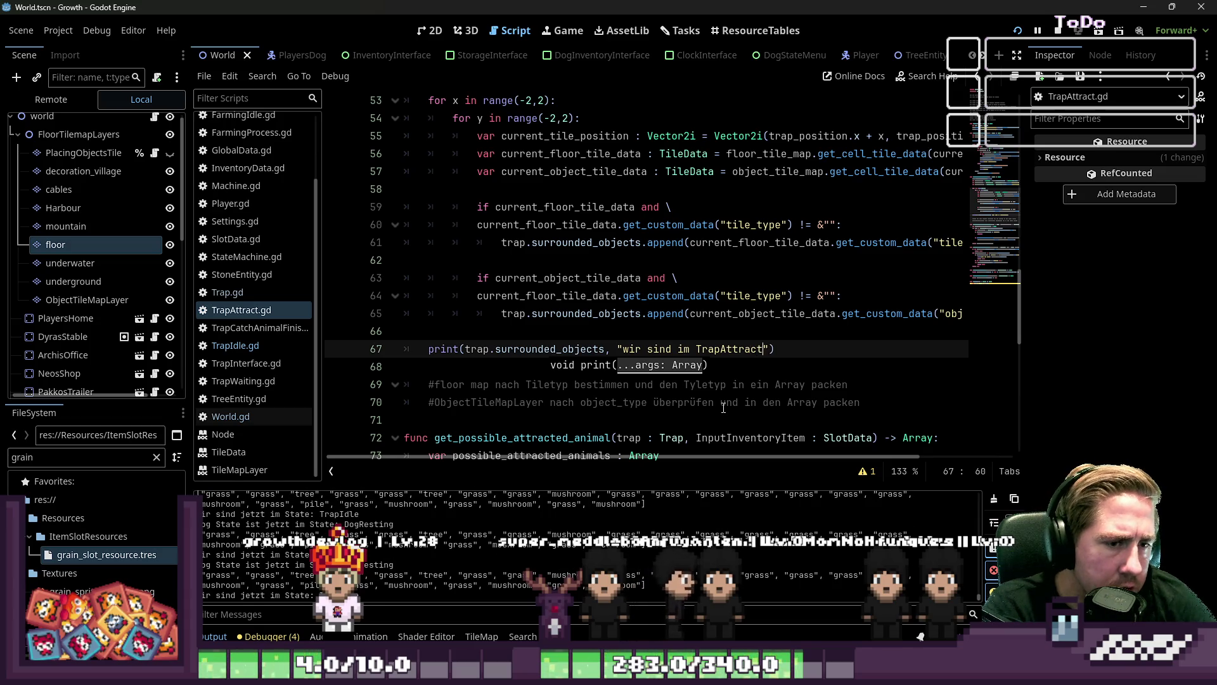
key("F5")
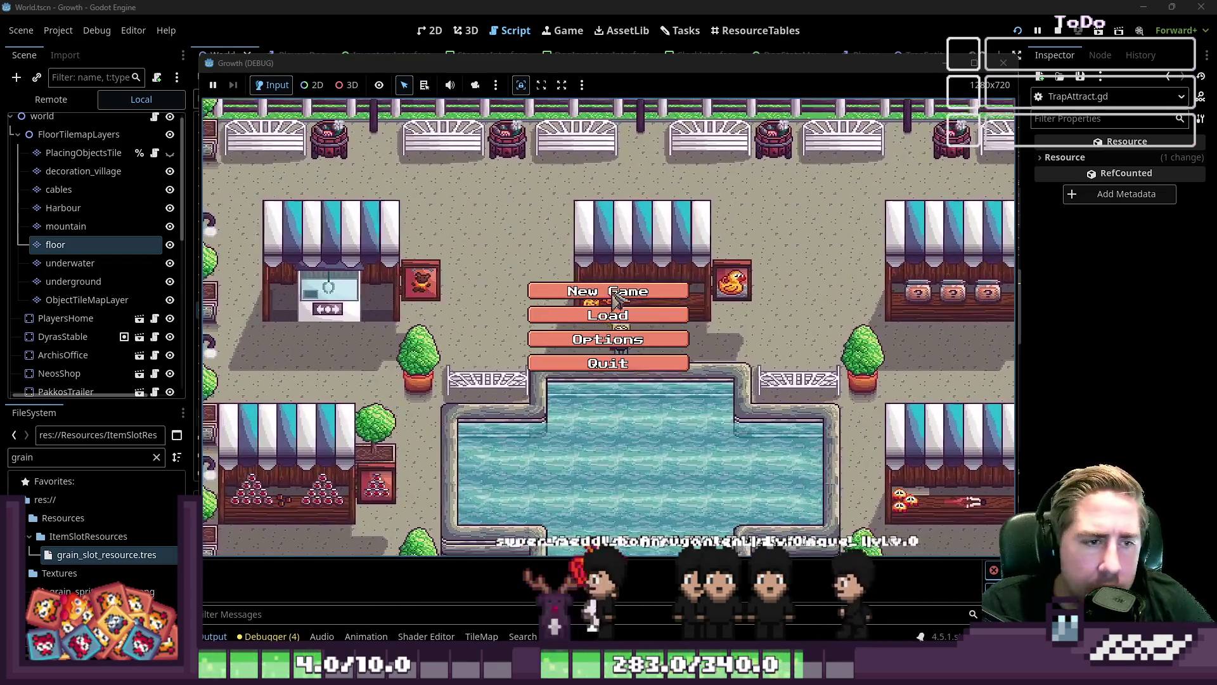
Start a new game and drag an inventory item into the hotbar
left_click(614, 298)
type("sad")
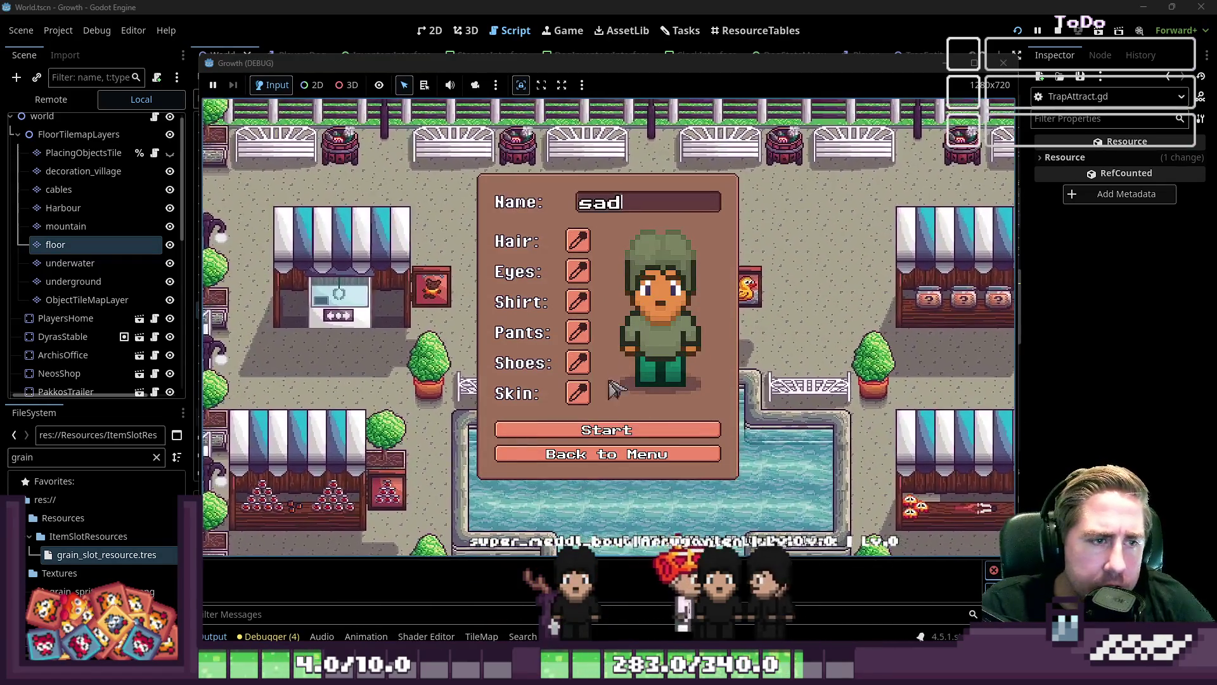
left_click(604, 426)
key("i")
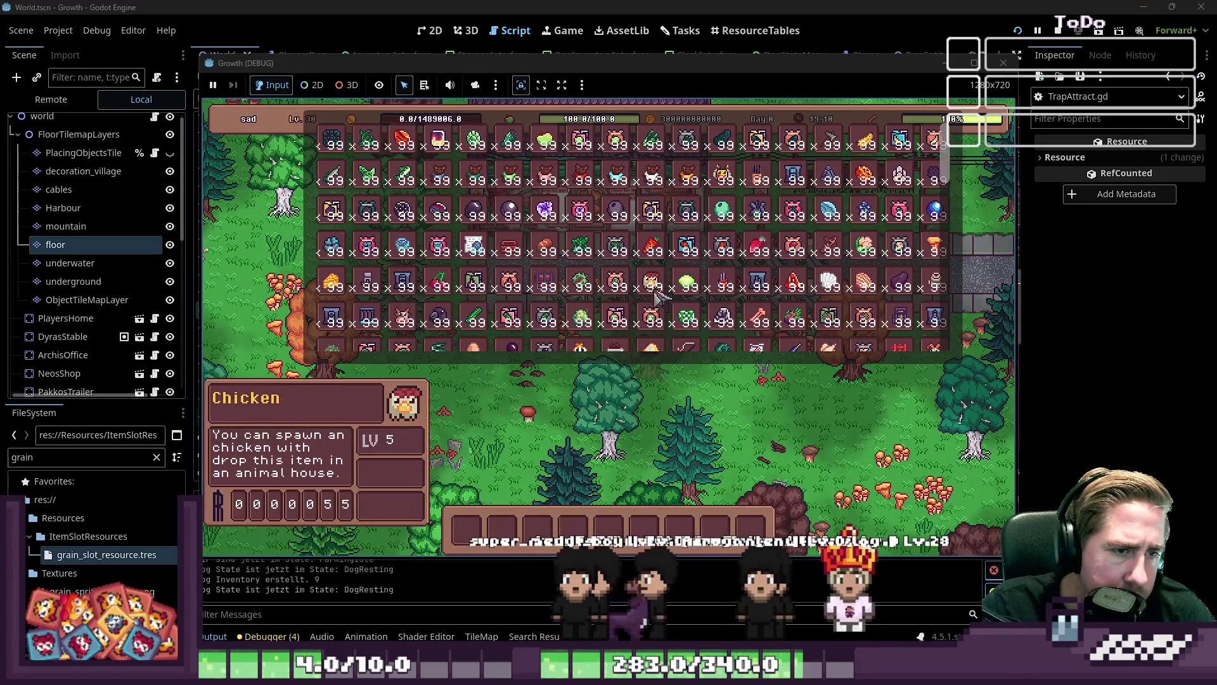
scroll(406, 279, "down", 5)
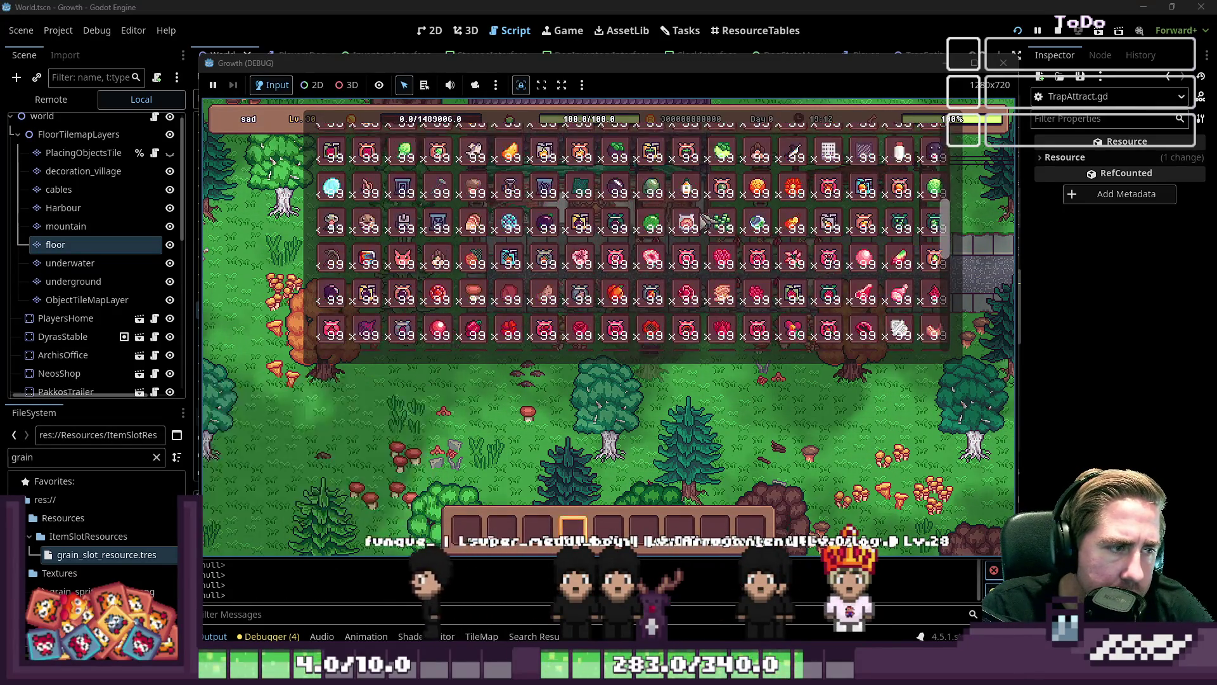
left_click_drag(580, 236, 467, 528)
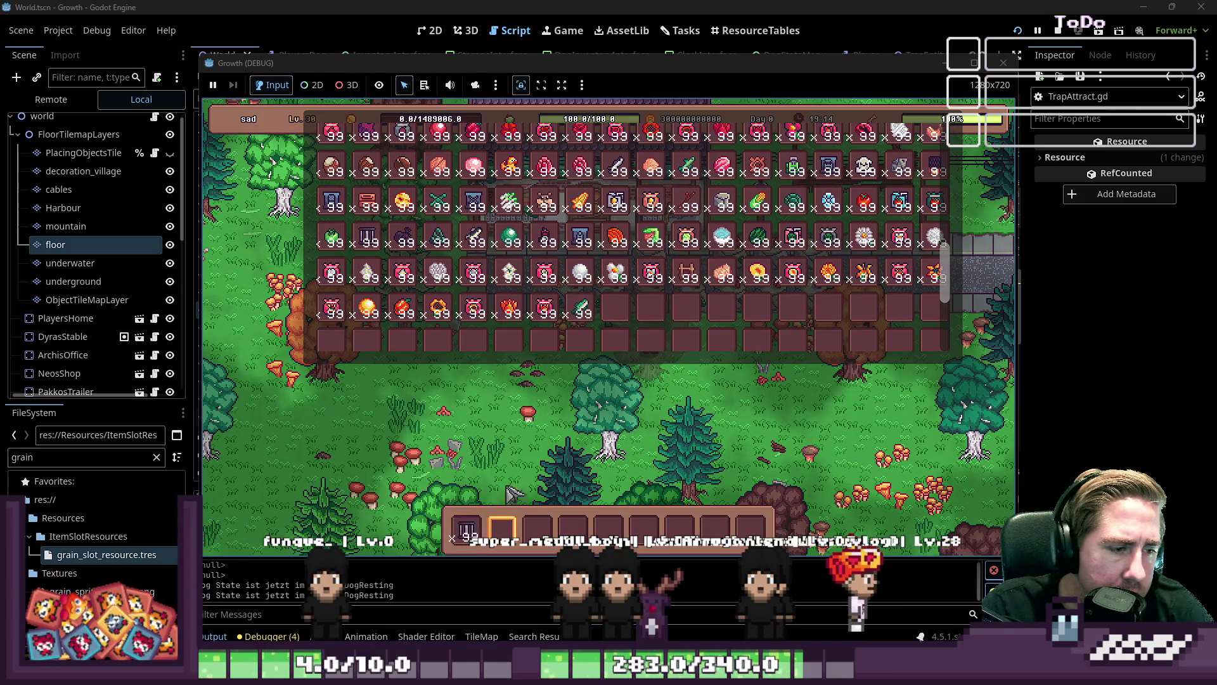
scroll(556, 262, "up", 1)
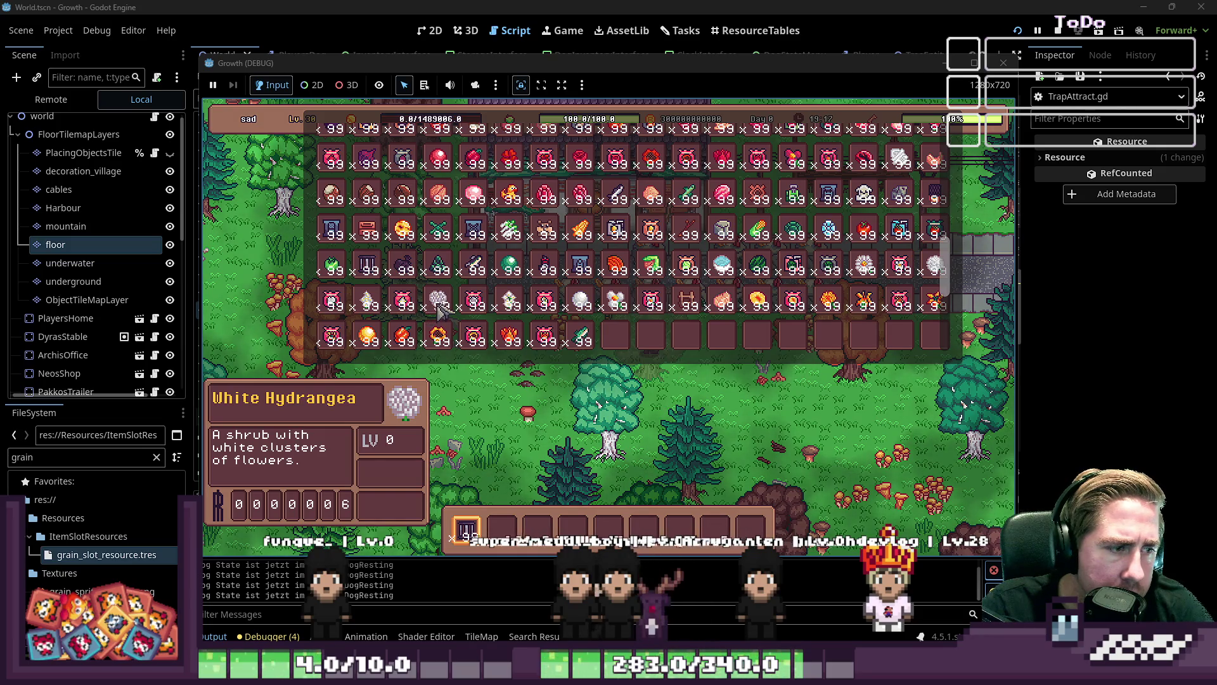
key("i")
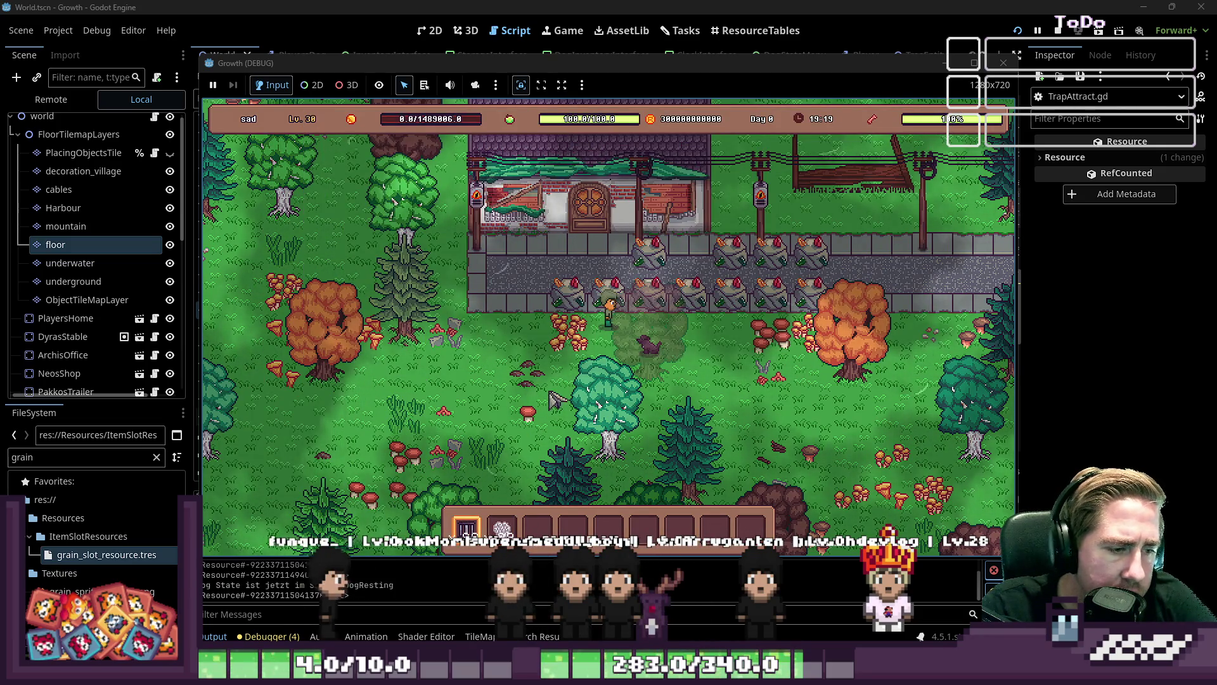
Bait the trap with White Hydrangea, then move most of it back, leaving a couple
key("3")
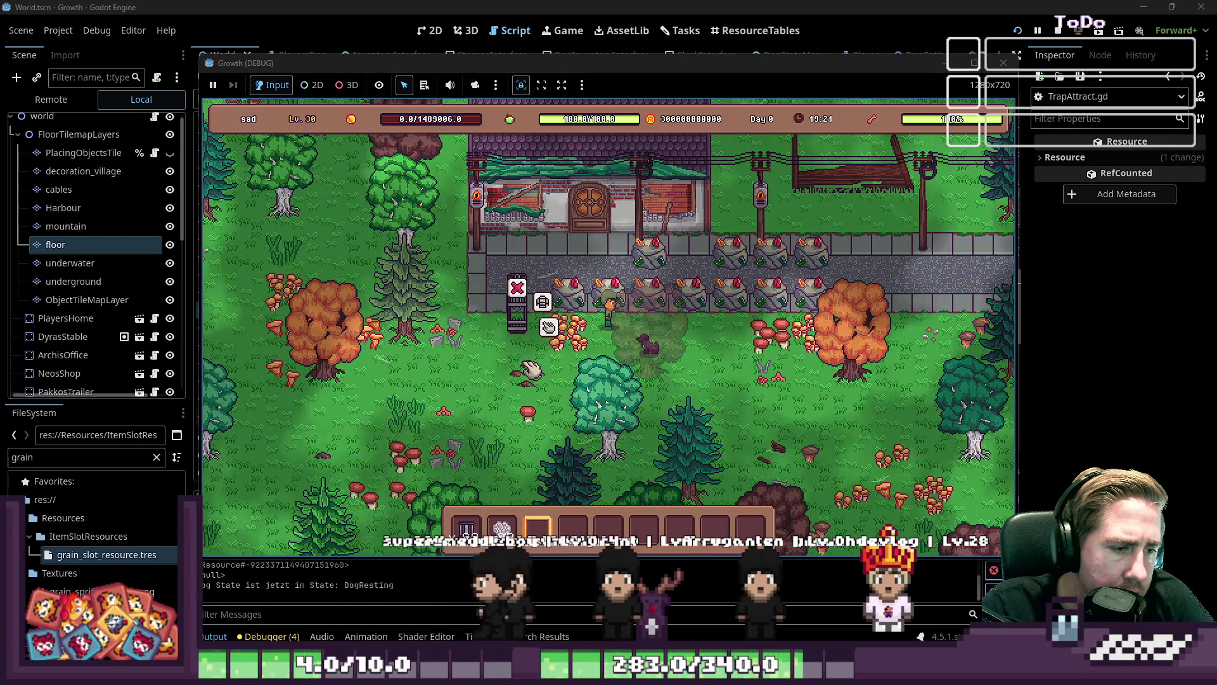
left_click(548, 326)
left_click(502, 526)
left_click(578, 479)
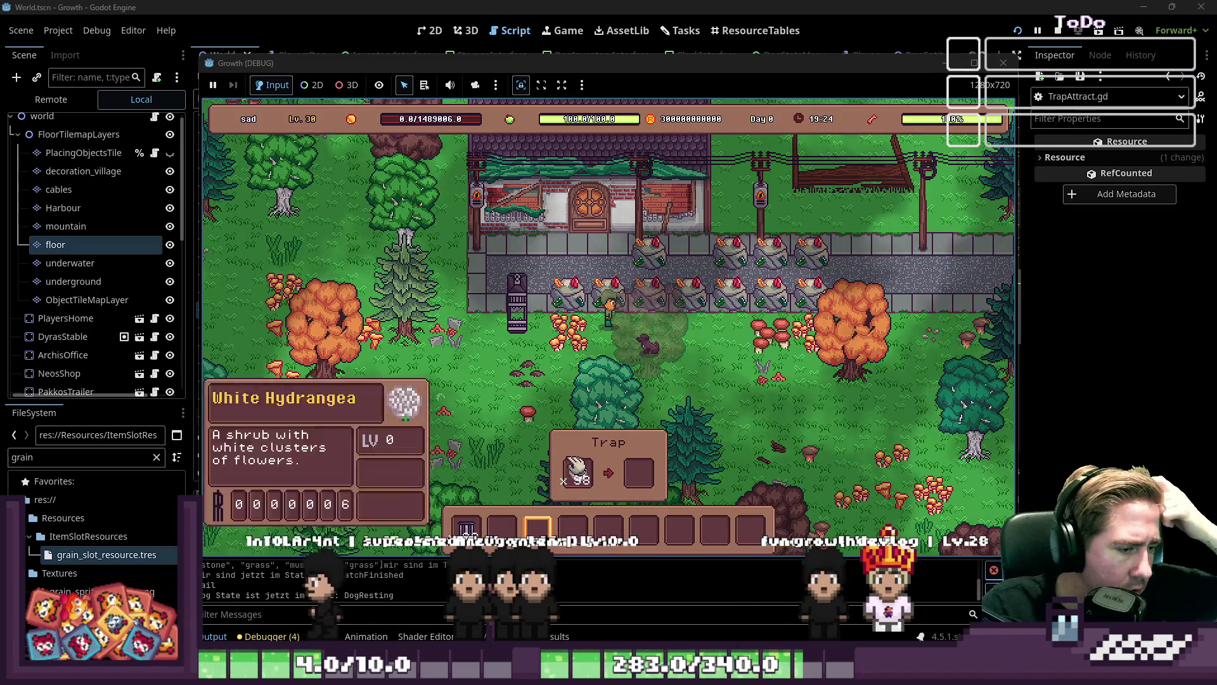
left_click(573, 529)
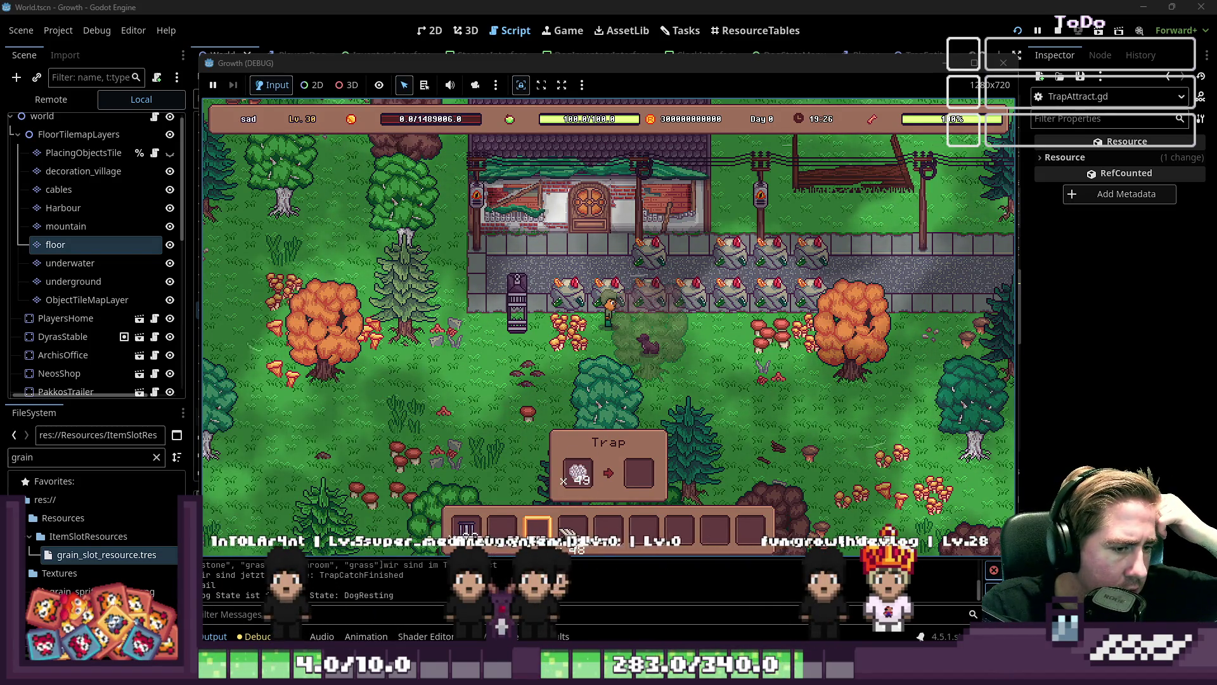
left_click(578, 472)
left_click(609, 528)
left_click(578, 472)
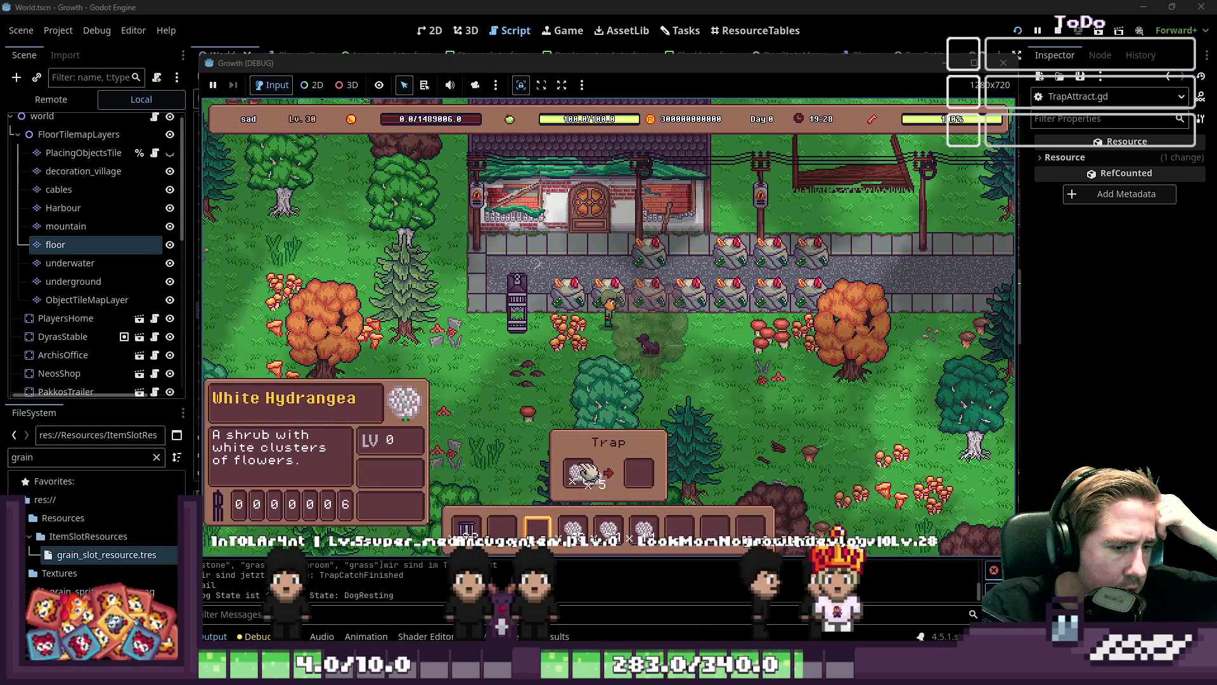
left_click(644, 528)
left_click(680, 528)
left_click(578, 472)
left_click(715, 529)
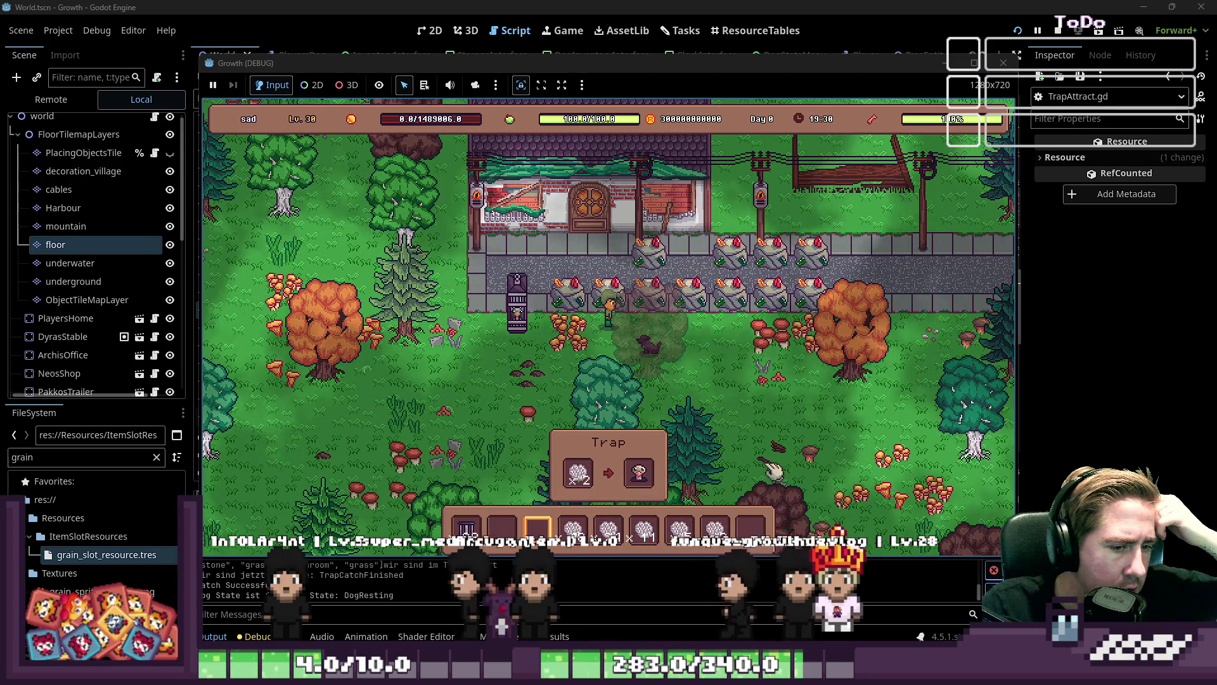
Store the caught animal in the last hotbar slot and bring the editor forward
left_click(639, 472)
left_click(750, 528)
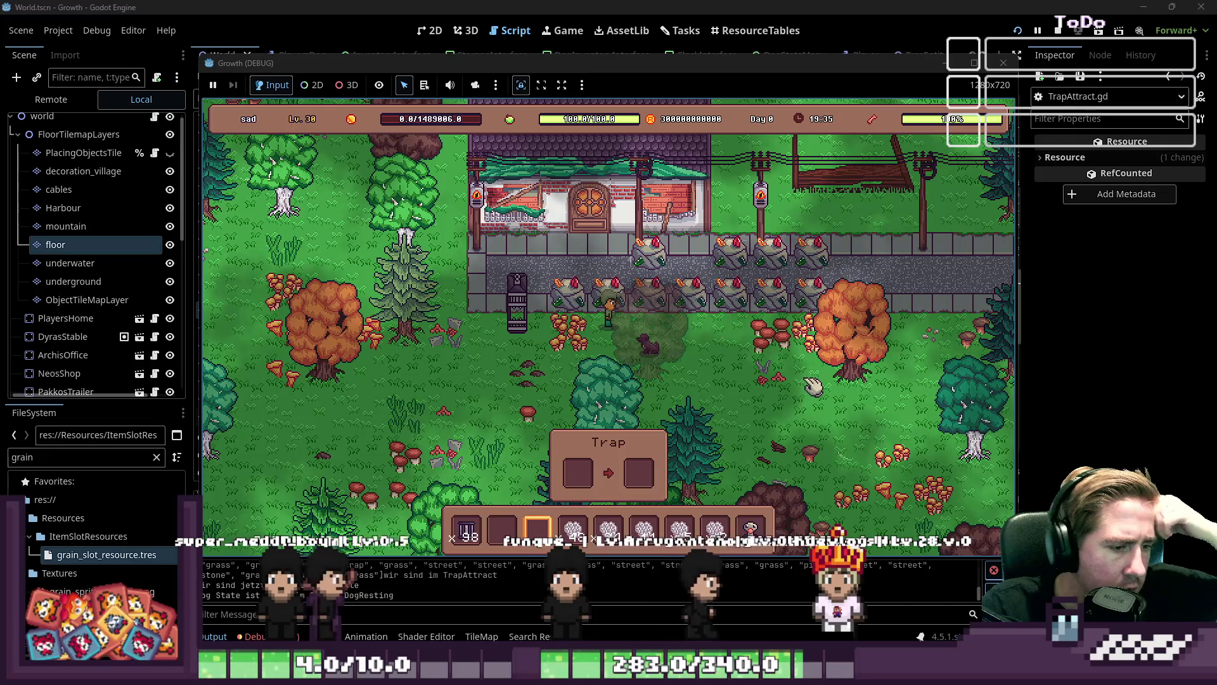
left_click(505, 573)
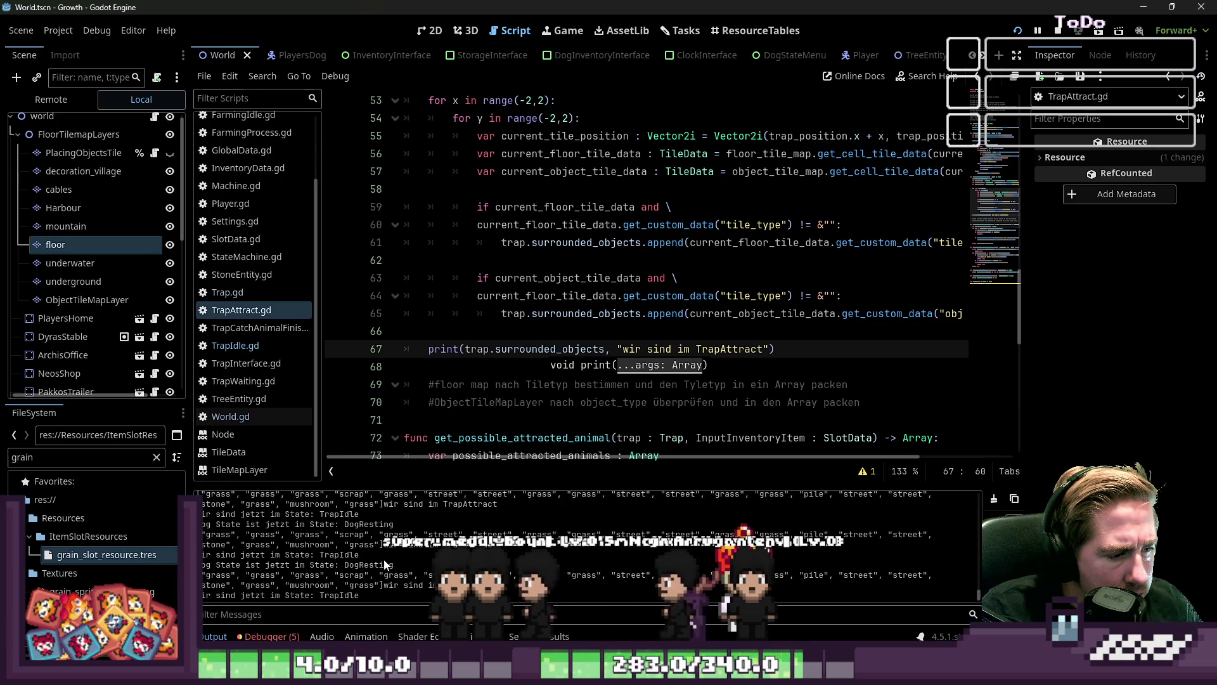
Show the debugger's Errors list and open TrapCatchAnimalFinished.gd from the script list
left_click(269, 636)
left_click(265, 477)
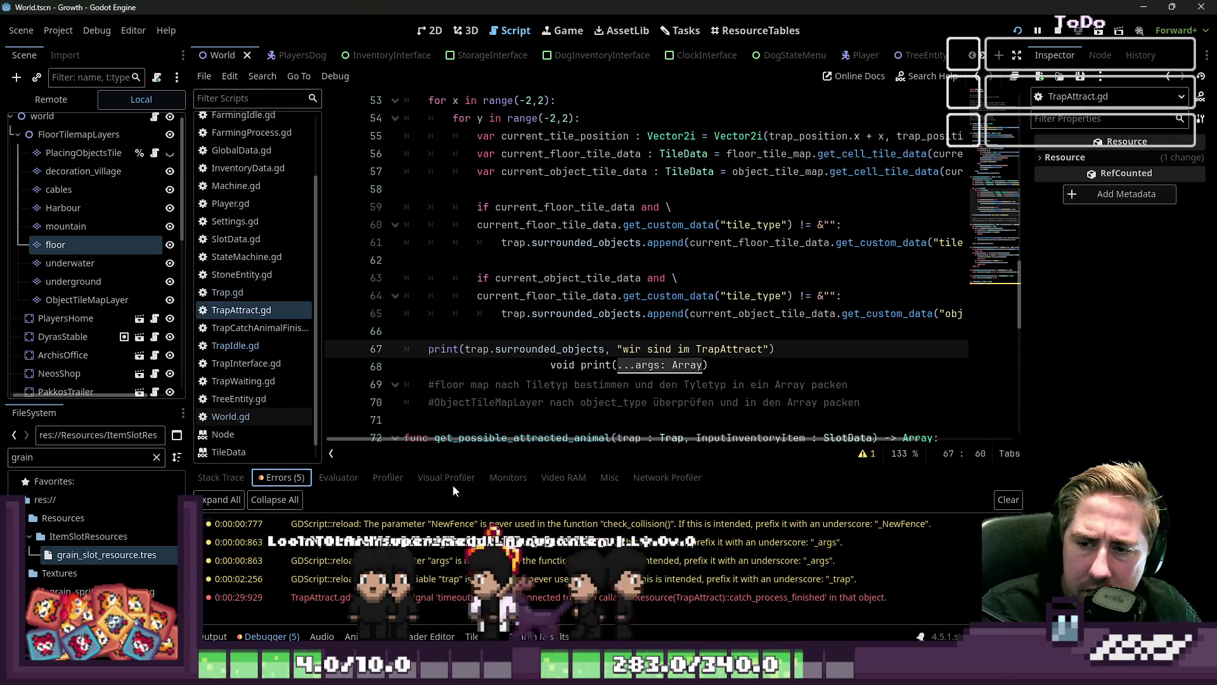
left_click(238, 347)
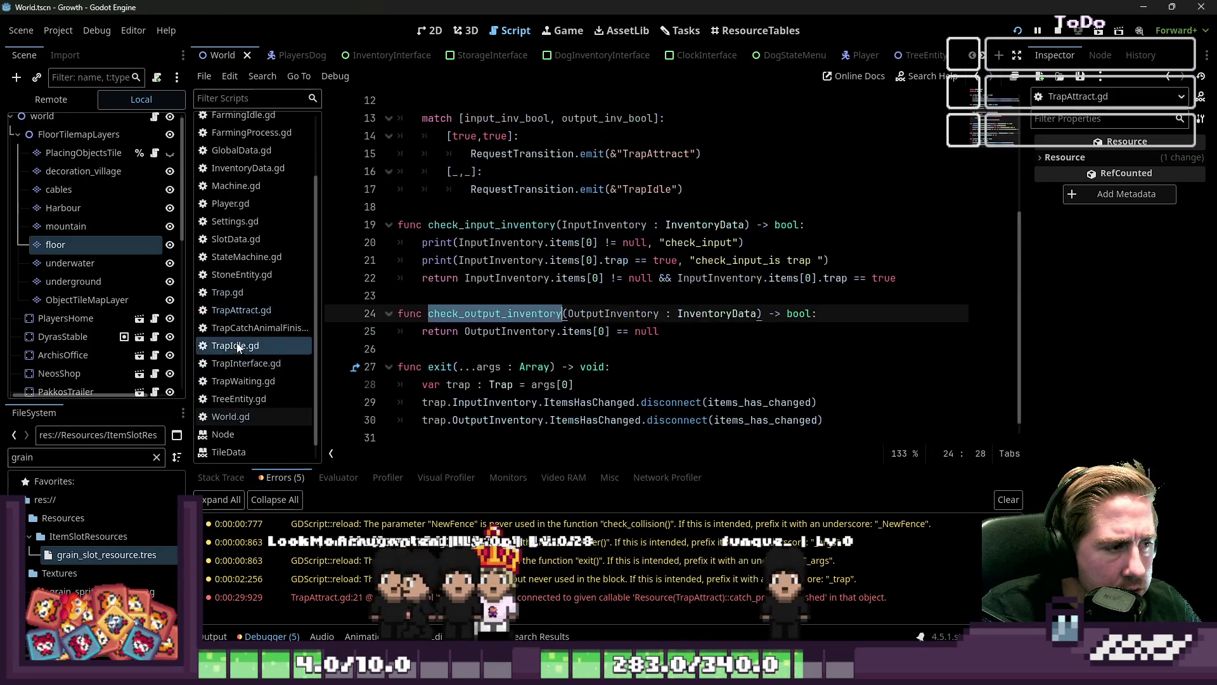
left_click(240, 310)
left_click(242, 295)
left_click(249, 328)
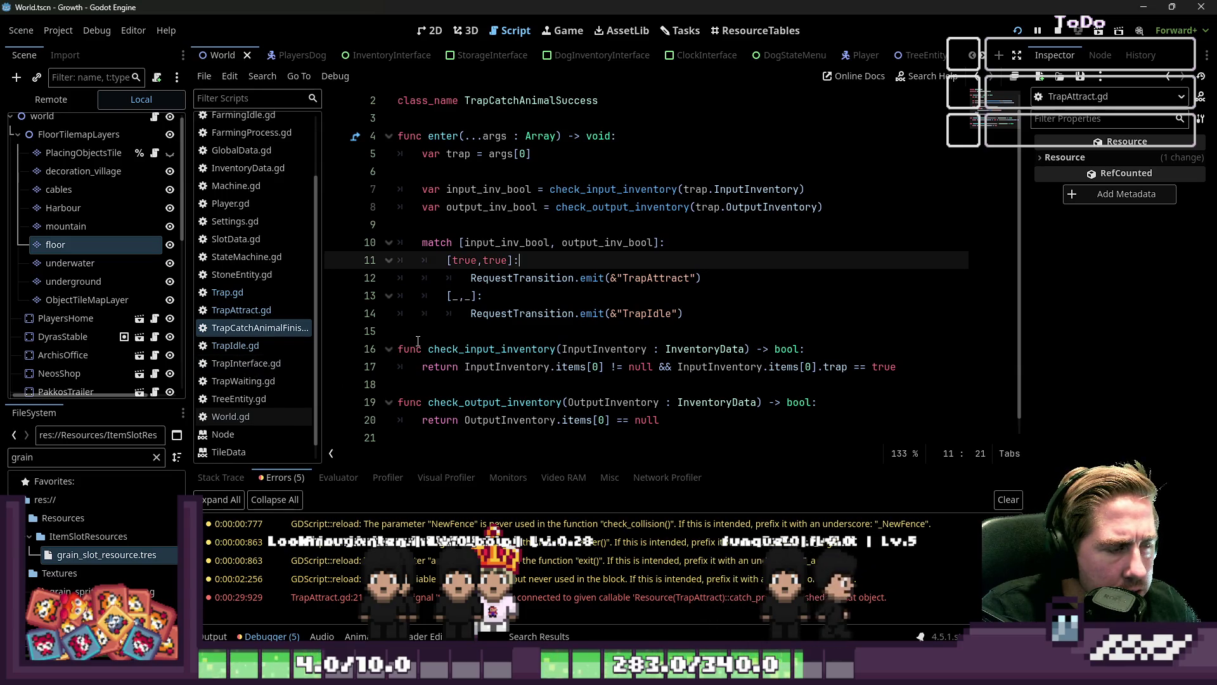
Select the TrapAttract state name on line 12 and widen the script list to full names
left_click(608, 295)
double_click(657, 277)
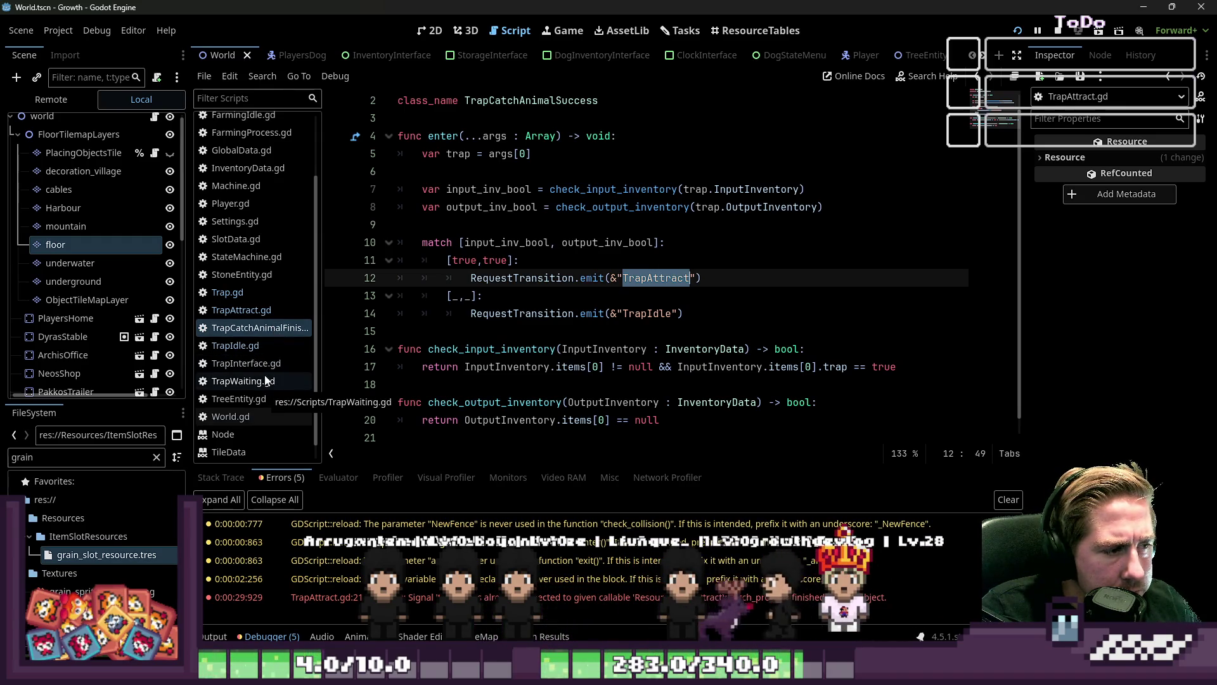
scroll(298, 387, "up", 2)
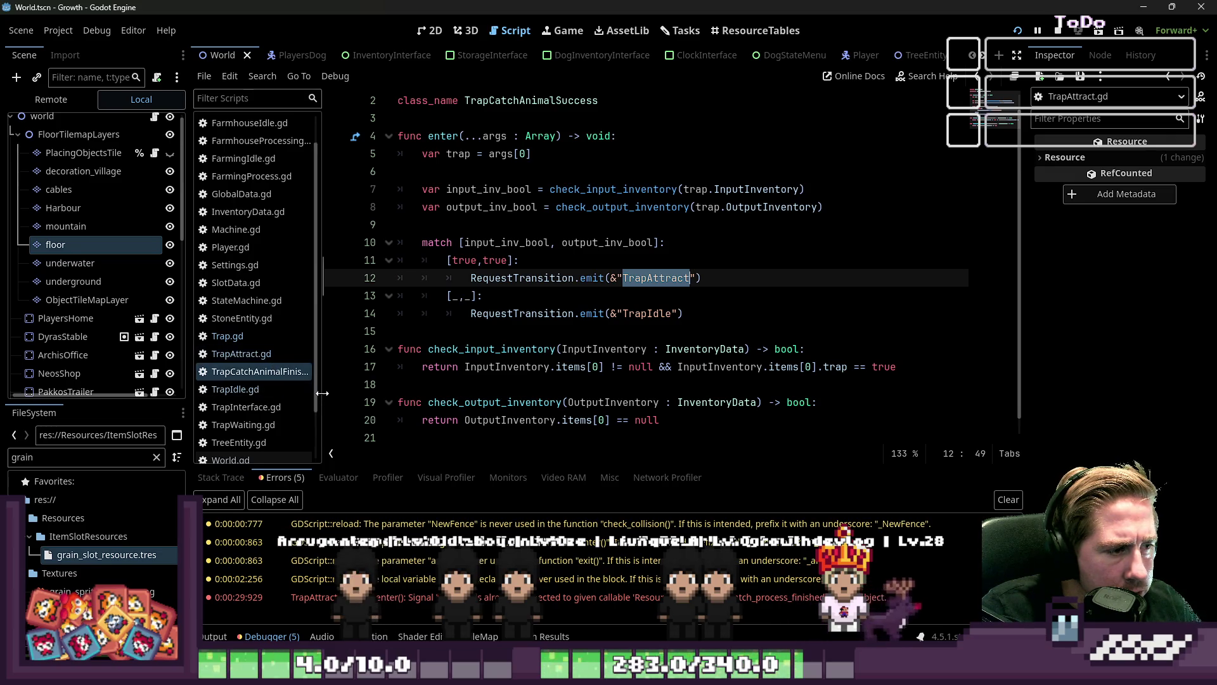
left_click_drag(323, 393, 391, 393)
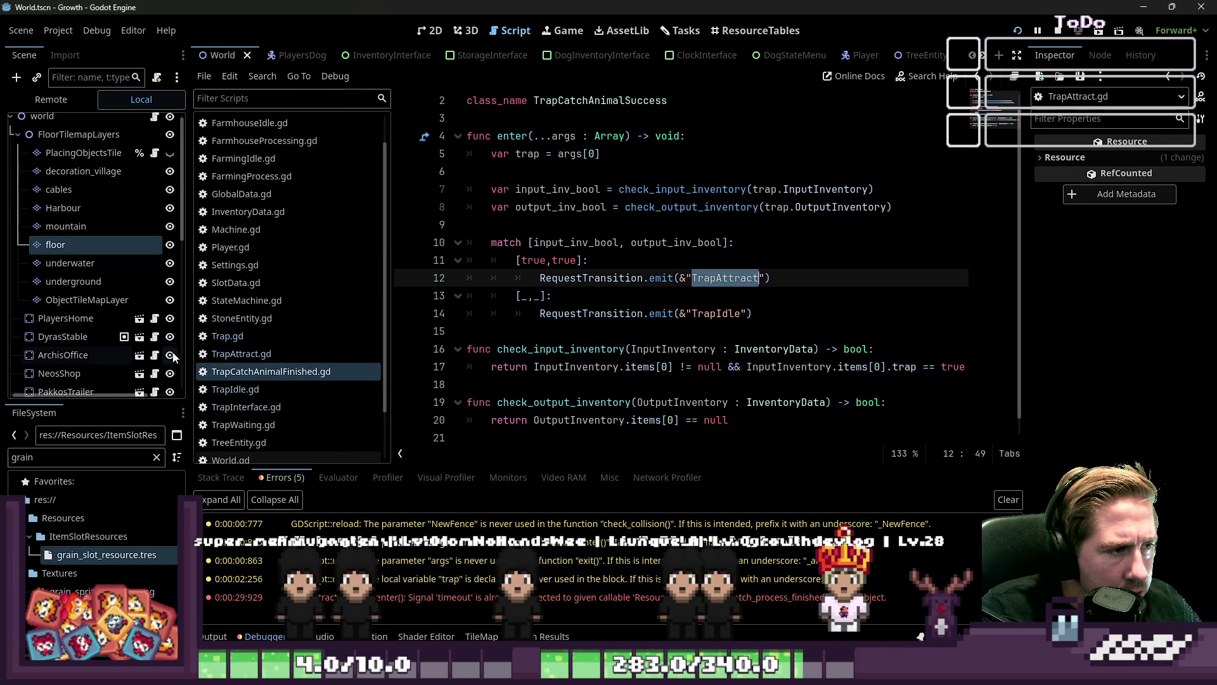
scroll(222, 335, "up", 2)
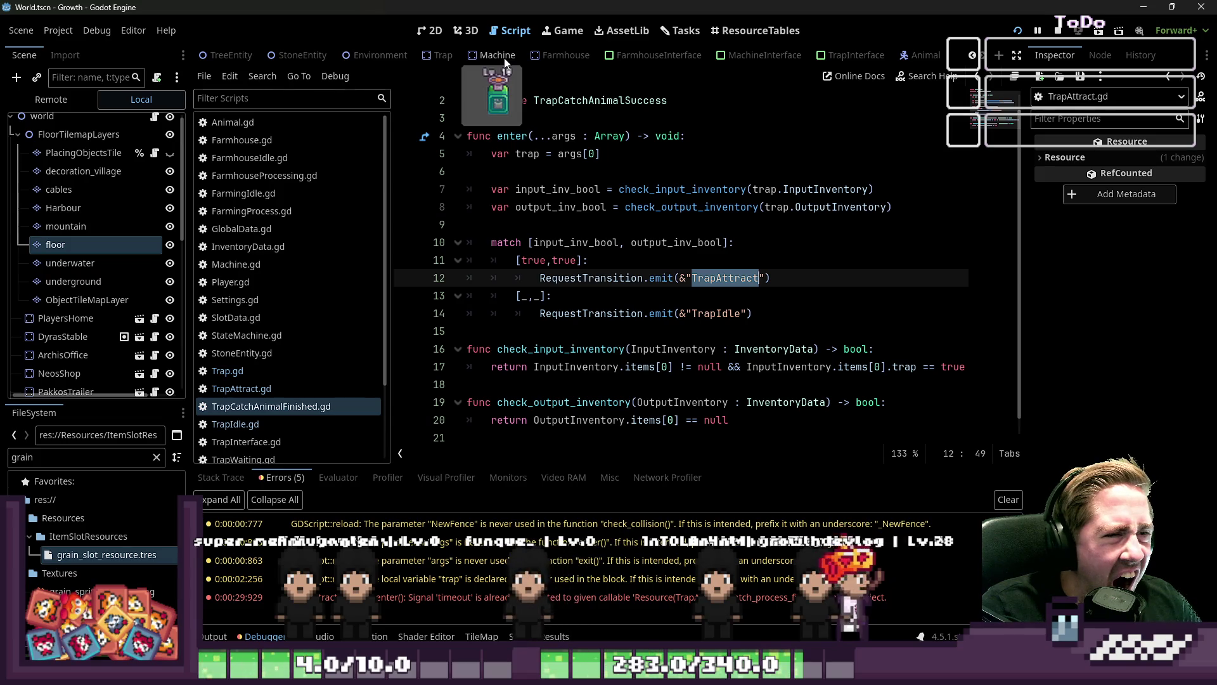
Open the Trap scene and look over the state-change print in FarmingStateMachine.gd
scroll(408, 56, "down", 8)
left_click(429, 58)
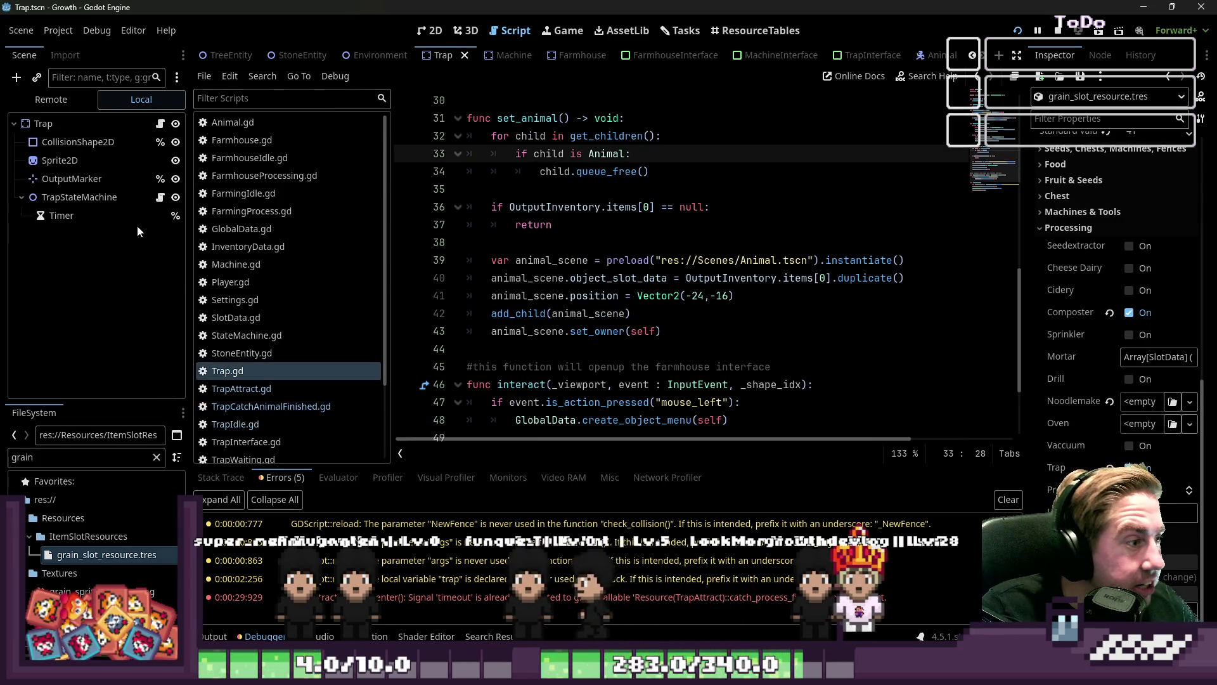
left_click(160, 197)
scroll(513, 352, "down", 3)
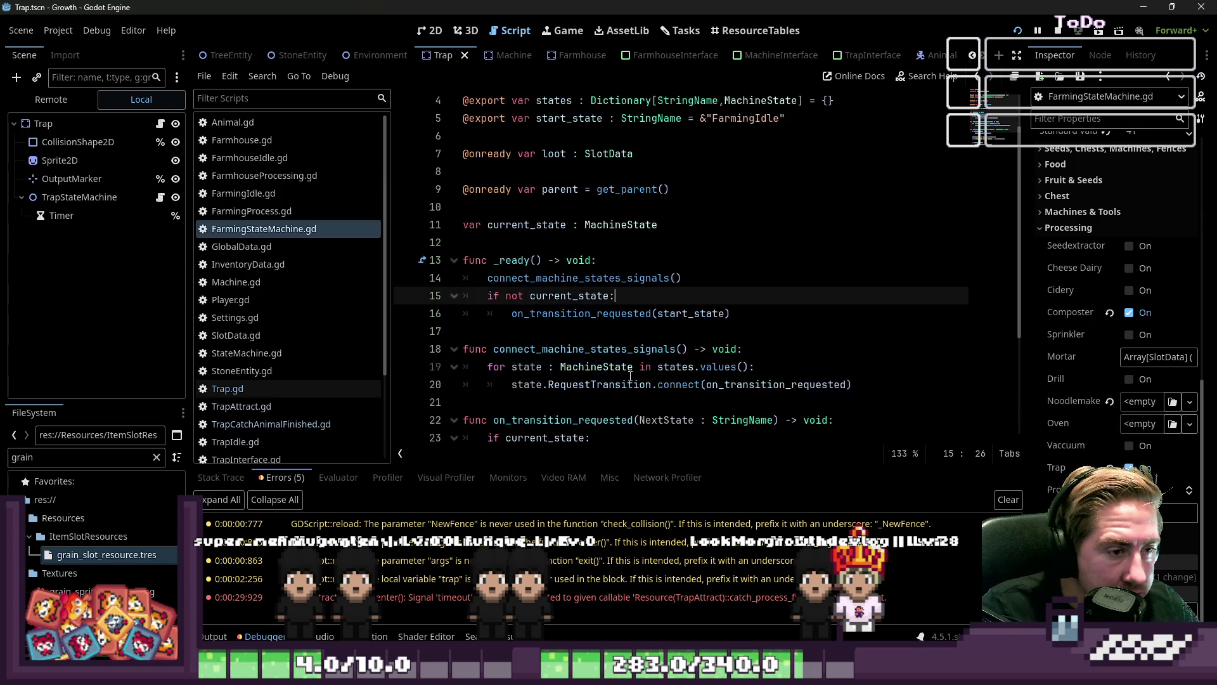
scroll(625, 366, "down", 2)
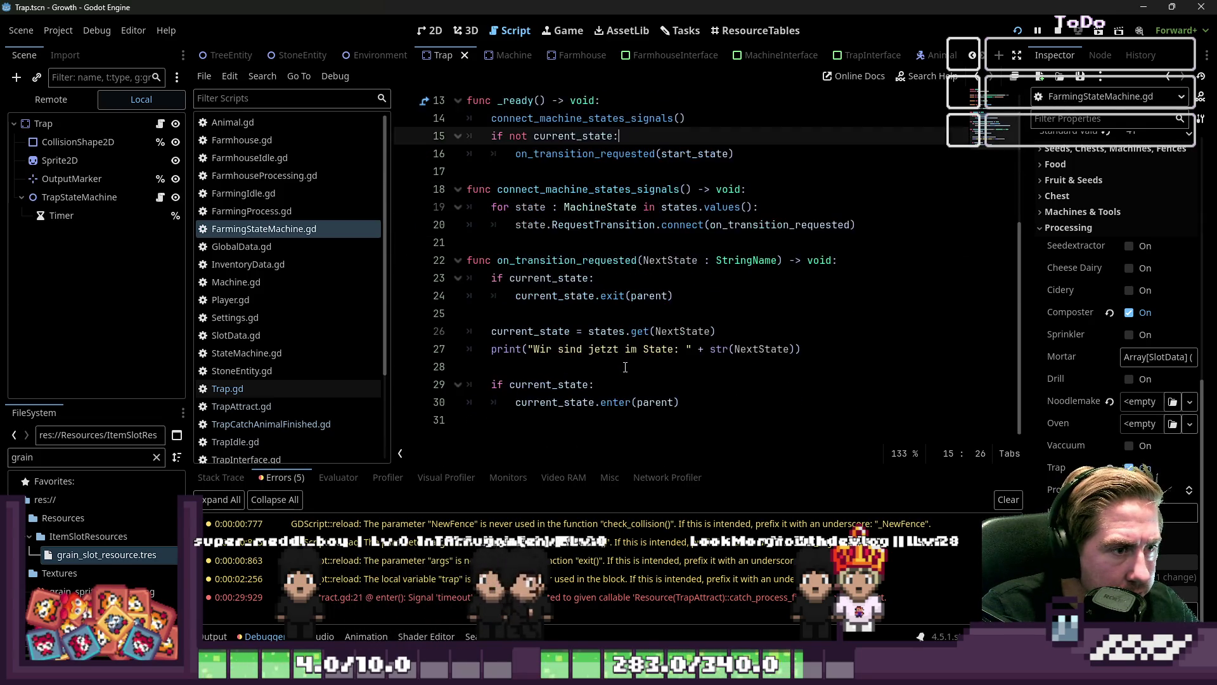
mouse_move(534, 349)
left_mouse_down()
mouse_move(761, 350)
mouse_move(606, 360)
left_mouse_up()
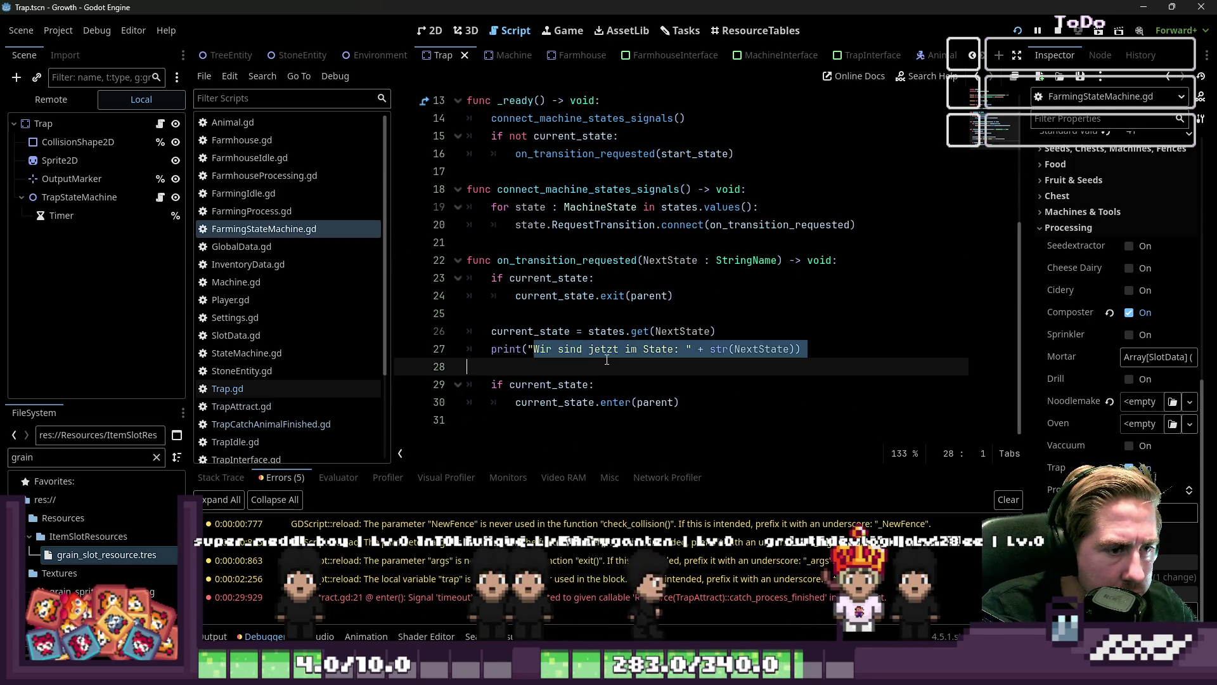
left_click(666, 349)
scroll(298, 419, "down", 2)
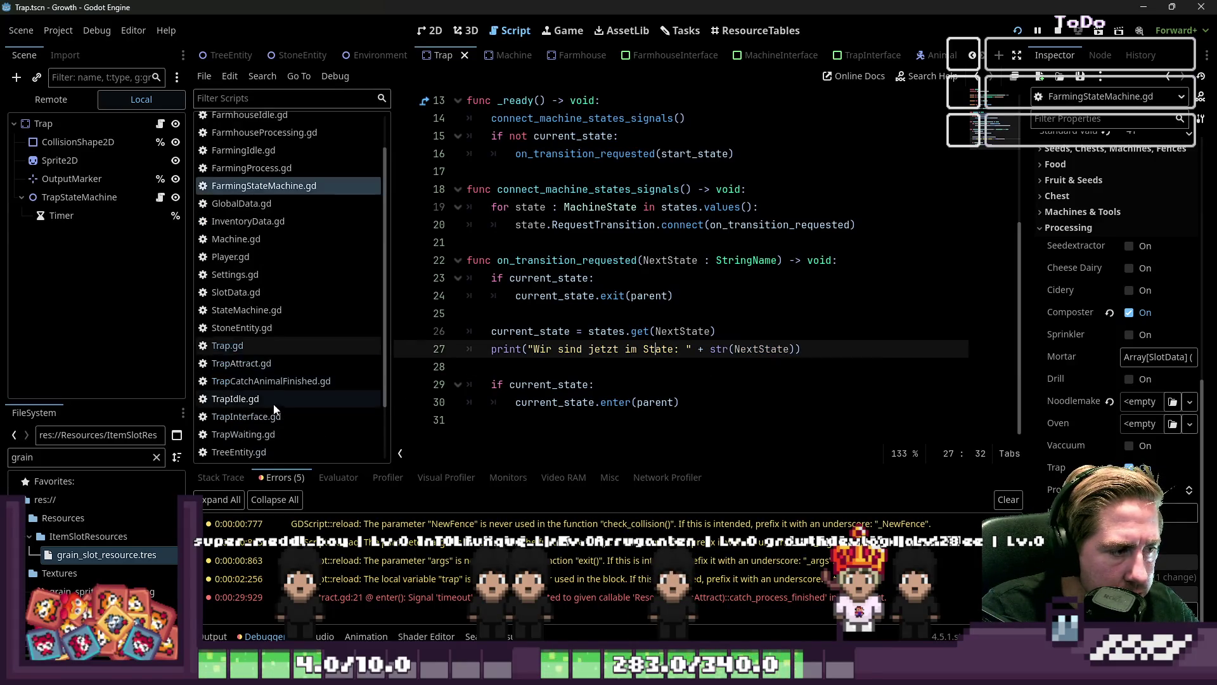
Glance at TrapCatchAnimalFinished.gd, then browse TrapAttract.gd's surrounded-objects code
left_click(266, 382)
scroll(503, 362, "up", 1)
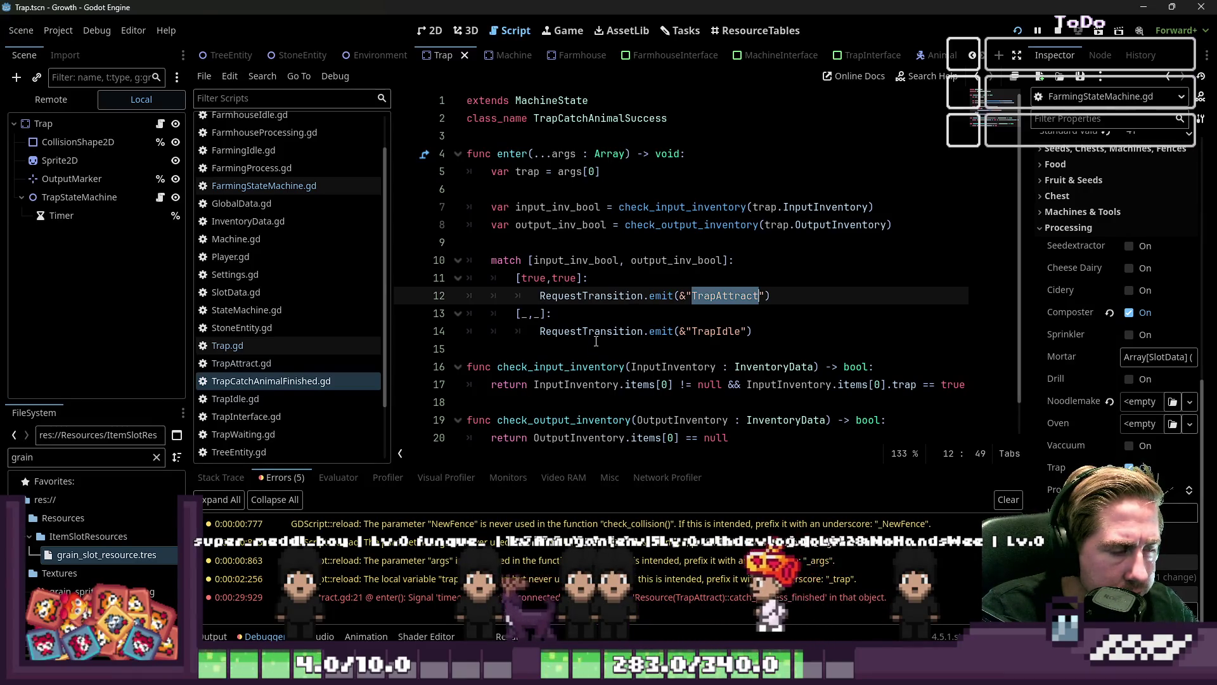
left_click(241, 363)
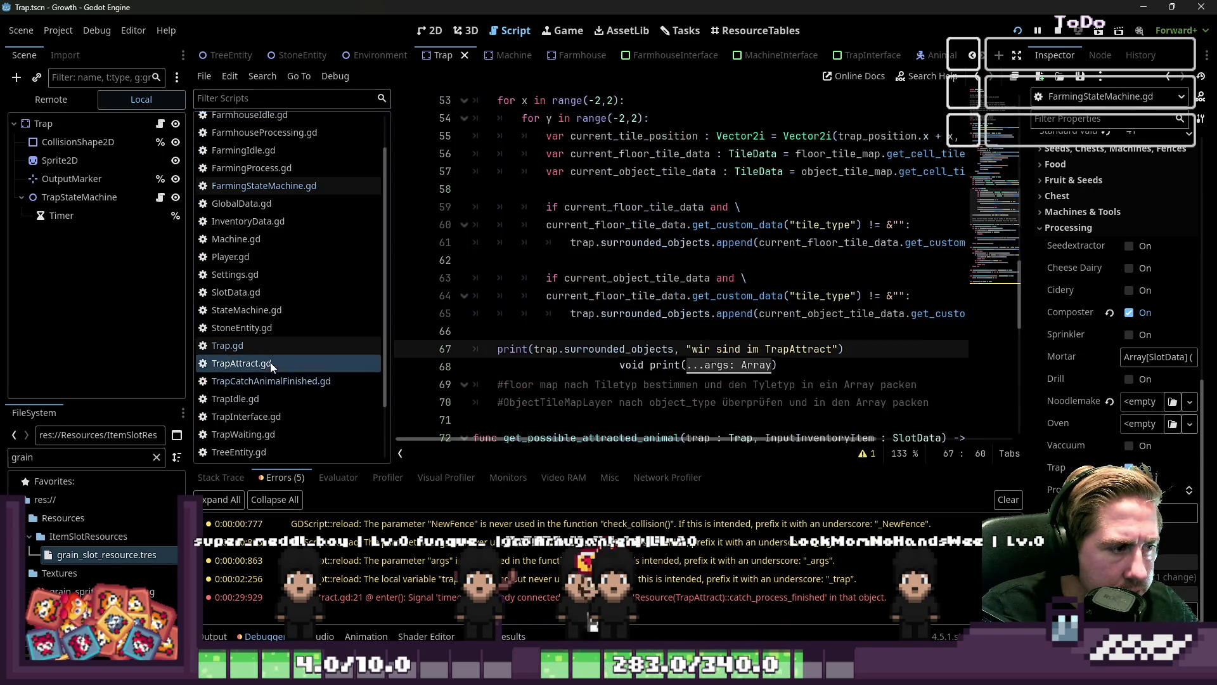
left_click(662, 313)
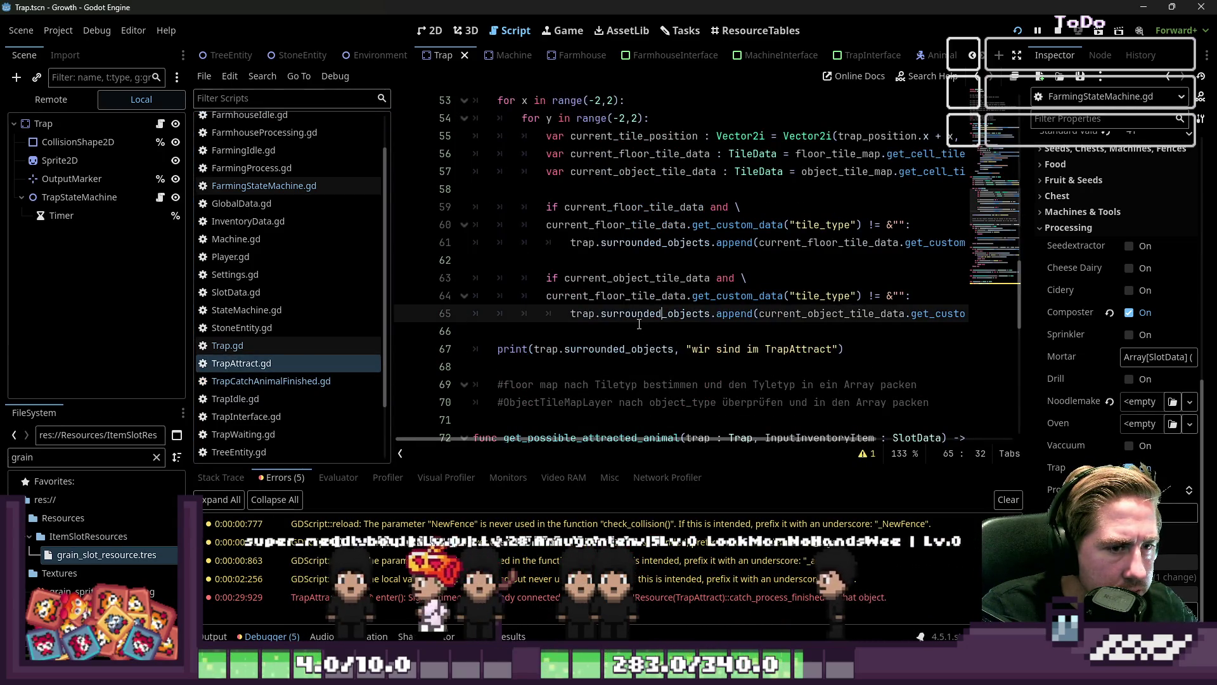
scroll(634, 355, "up", 10)
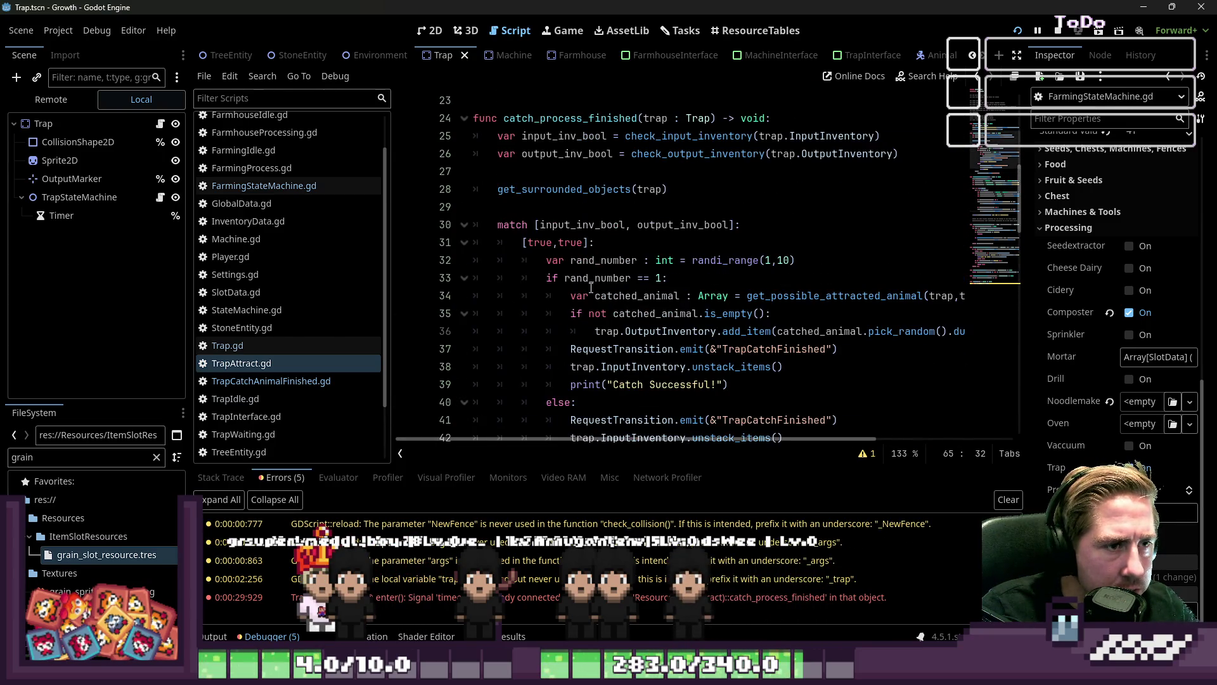
scroll(591, 289, "down", 1)
scroll(591, 288, "down", 1)
scroll(591, 288, "down", 1)
scroll(591, 289, "up", 1)
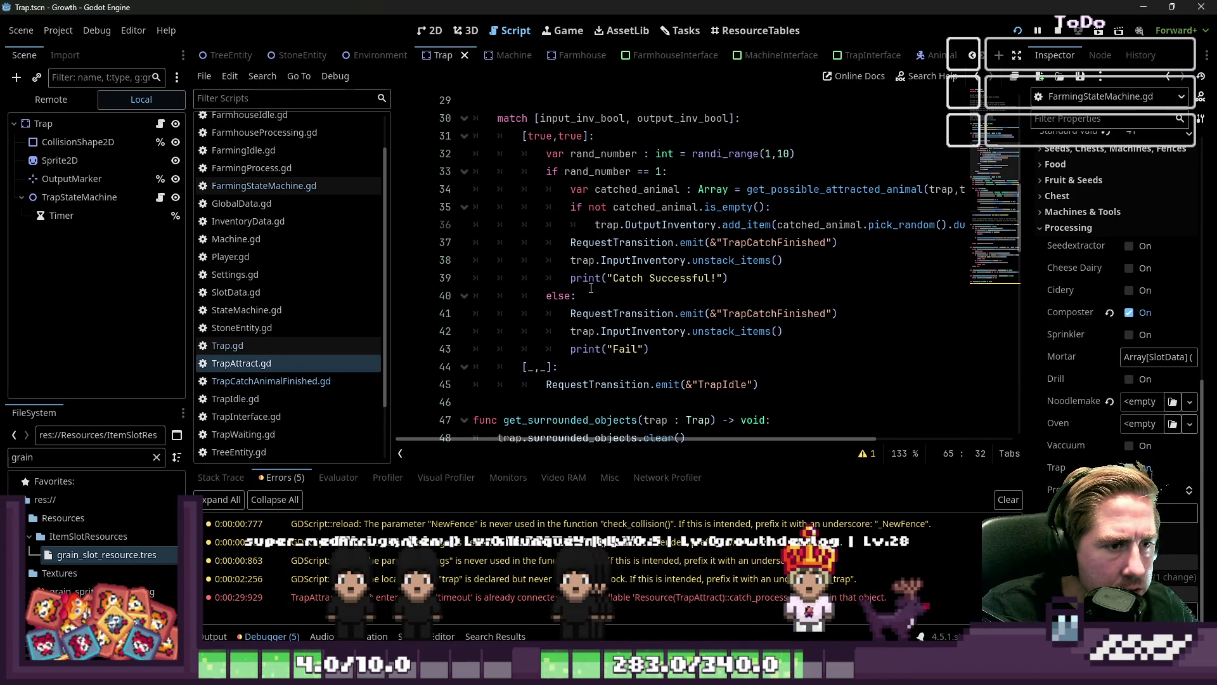
Review catch_process_finished's success, fail and TrapIdle transitions, noting TrapCatchFinished on lines 37 and 41
left_click(785, 332)
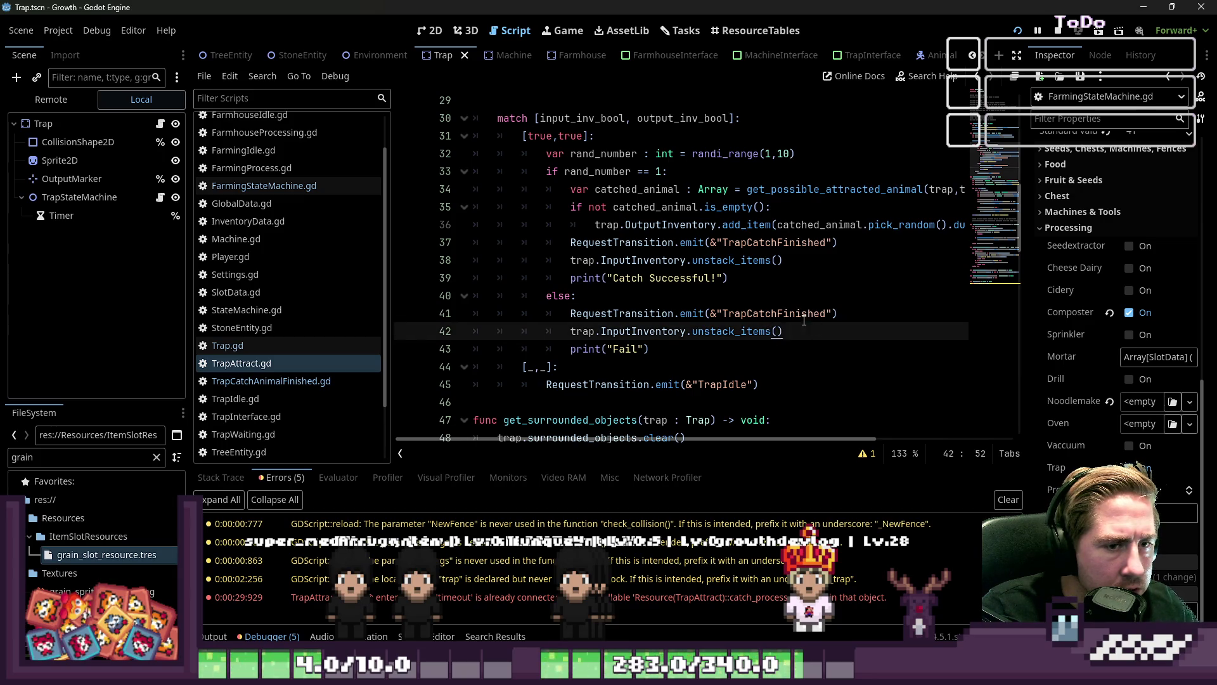
double_click(804, 315)
double_click(765, 241)
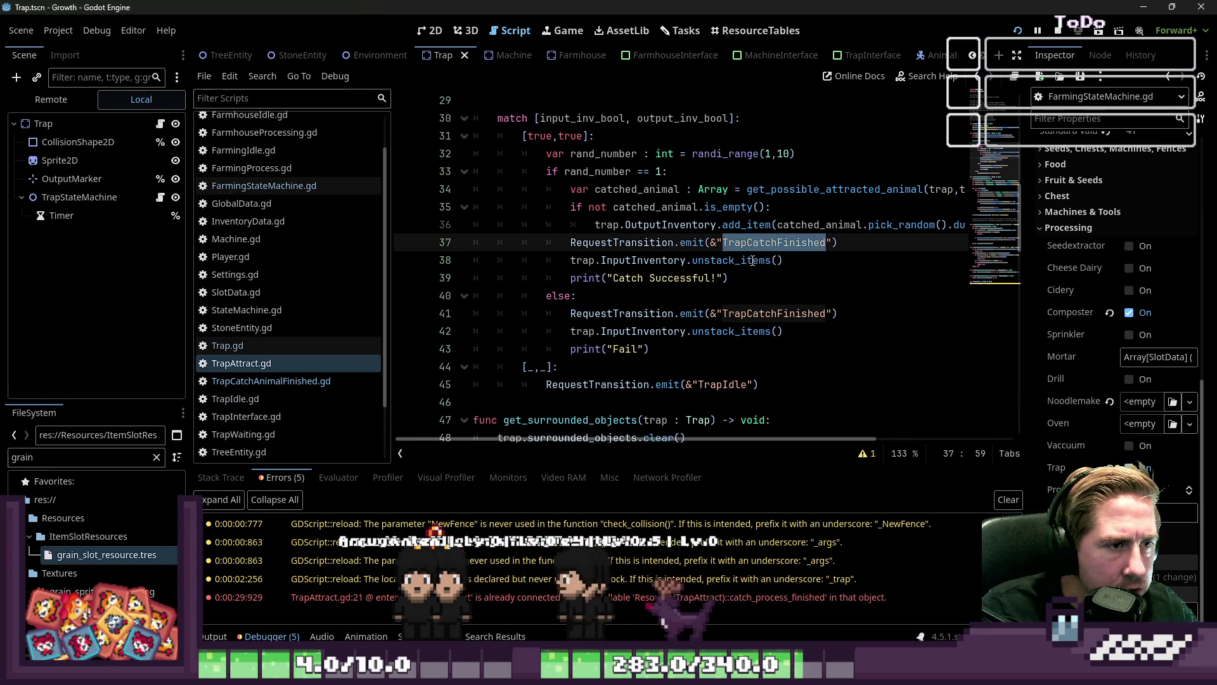
left_click_drag(532, 136, 569, 135)
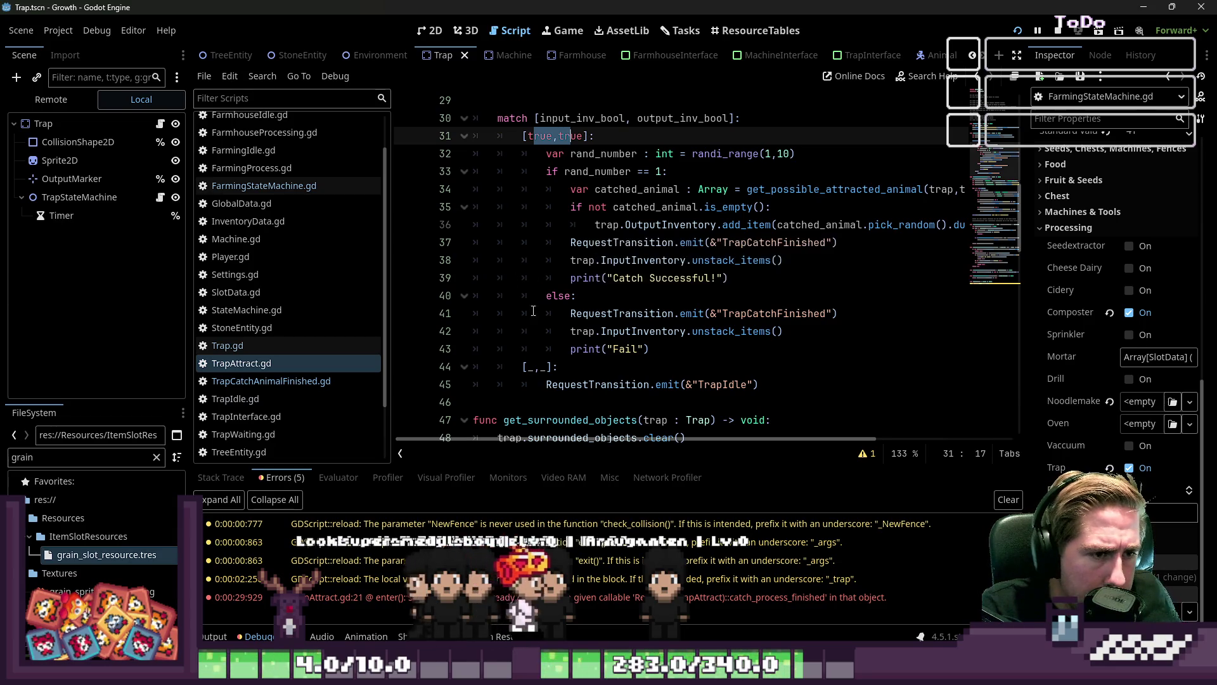
mouse_move(570, 310)
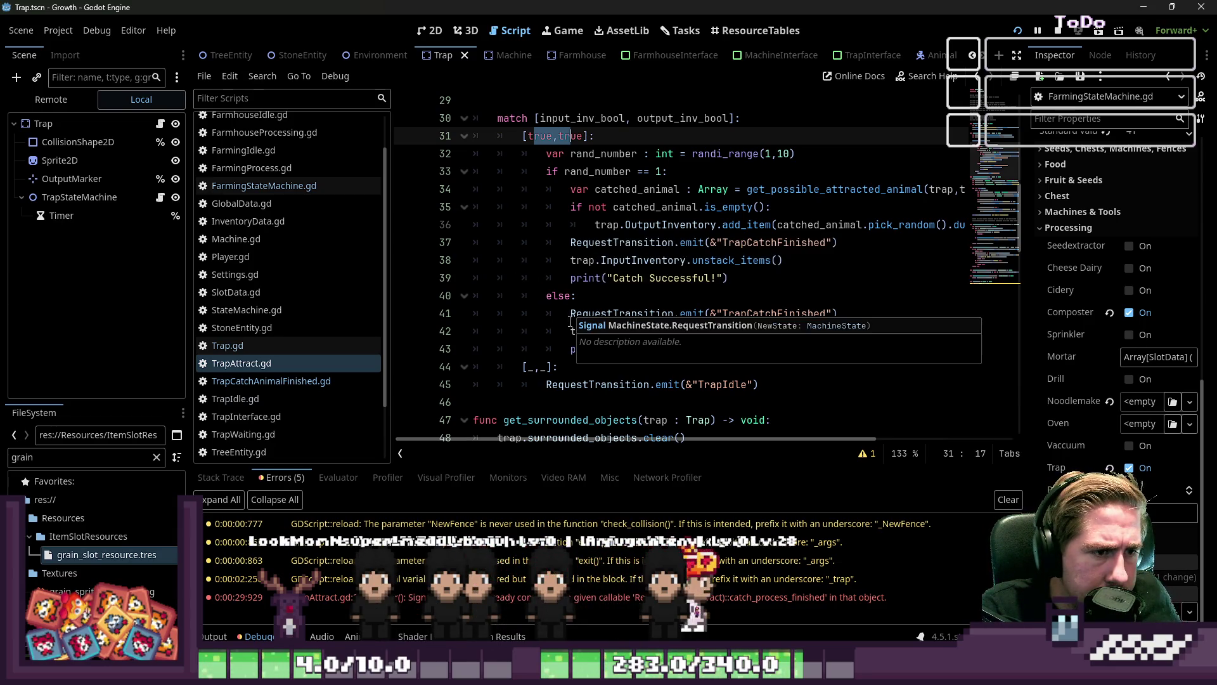
left_click_drag(601, 331, 717, 331)
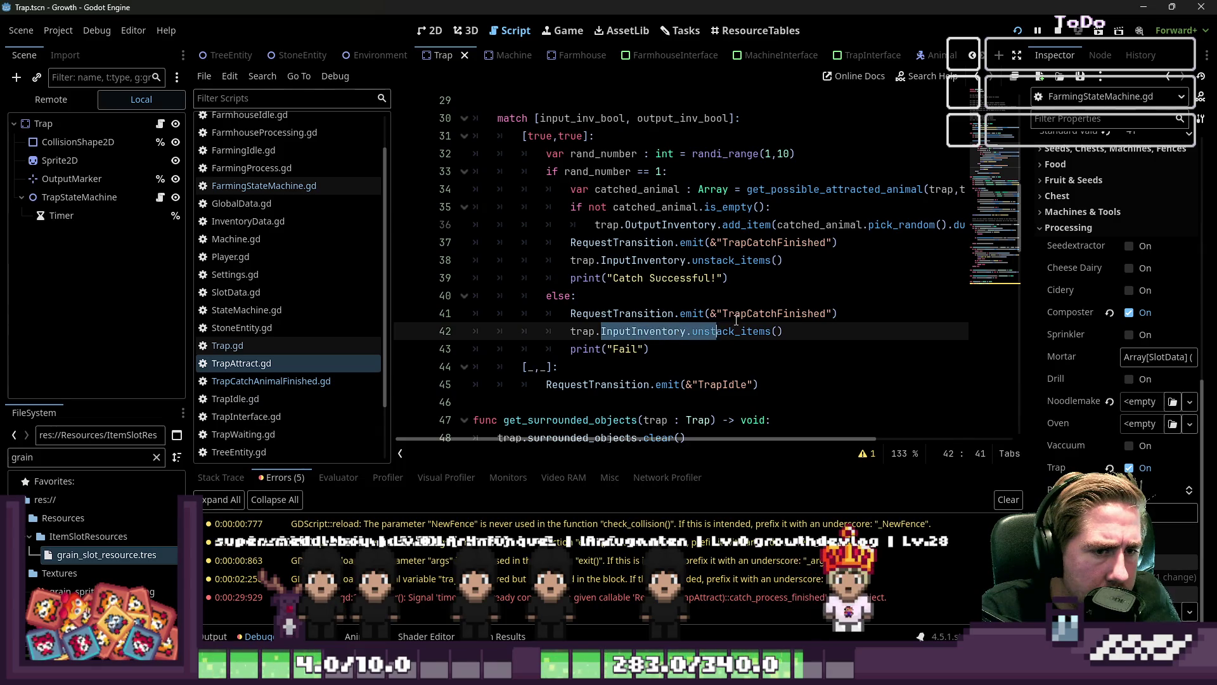
left_click(736, 319)
left_click(656, 377)
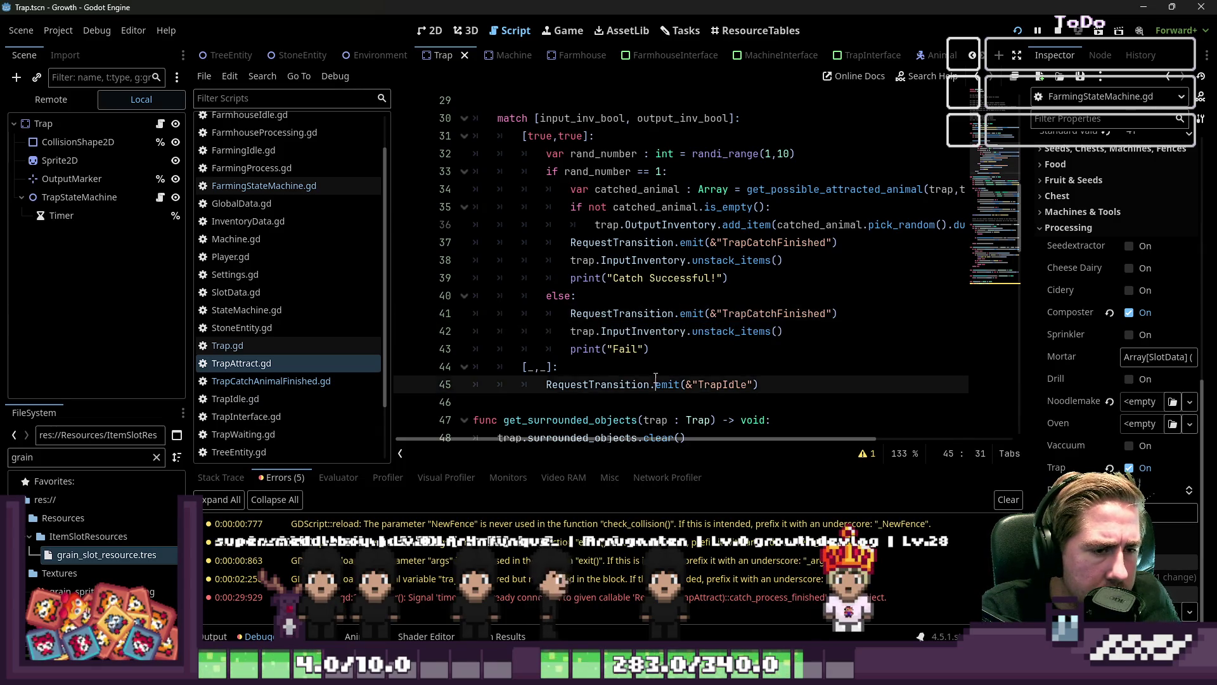
left_click(806, 369)
scroll(813, 376, "down", 1)
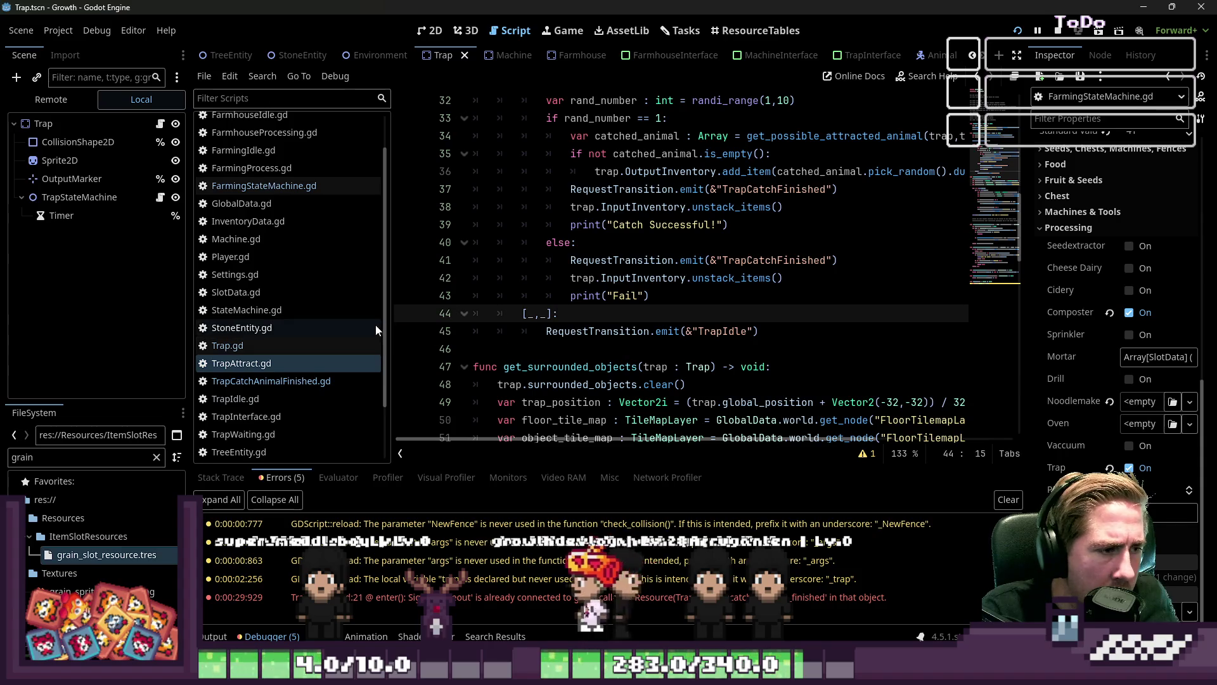
left_click(281, 382)
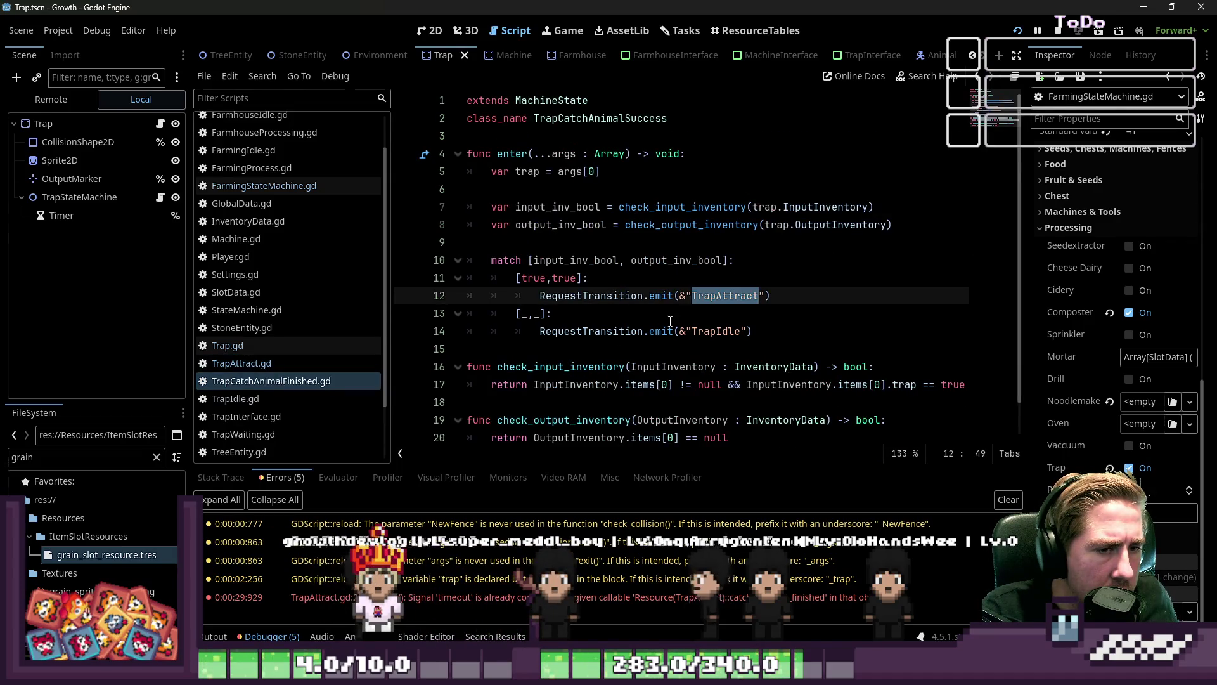
Rename the class TrapCatchAnimalSuccess to TrapCatchAnimalFinish and save the script
left_click(306, 389)
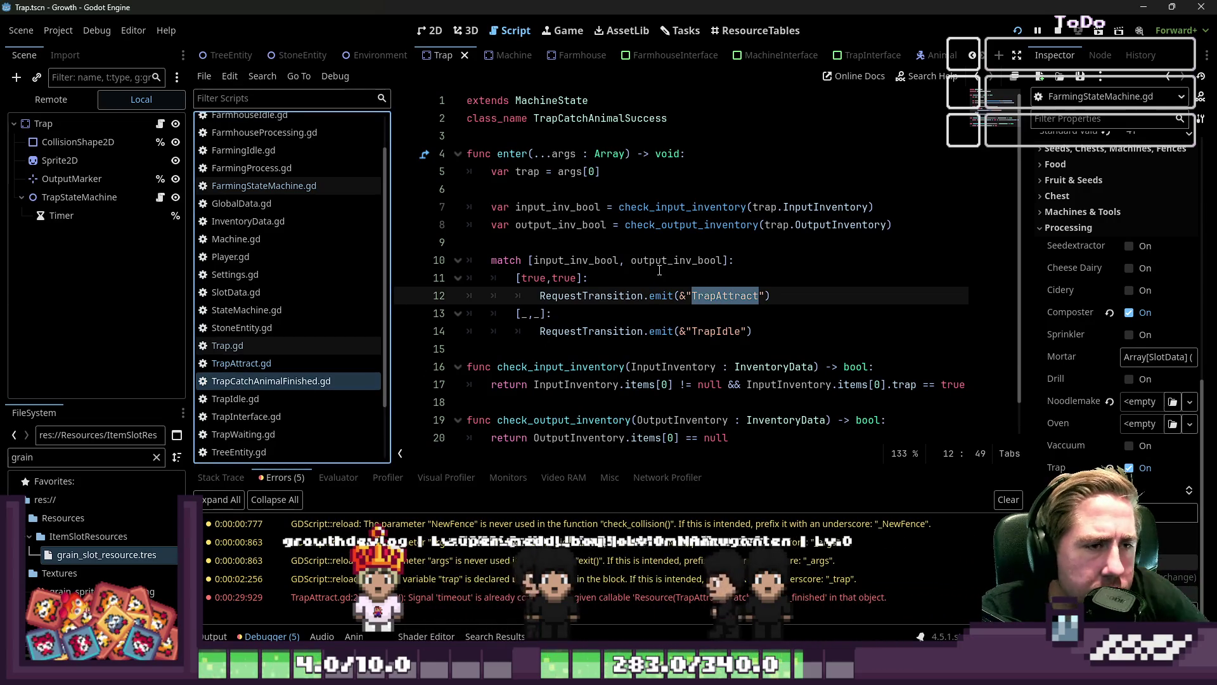
double_click(584, 118)
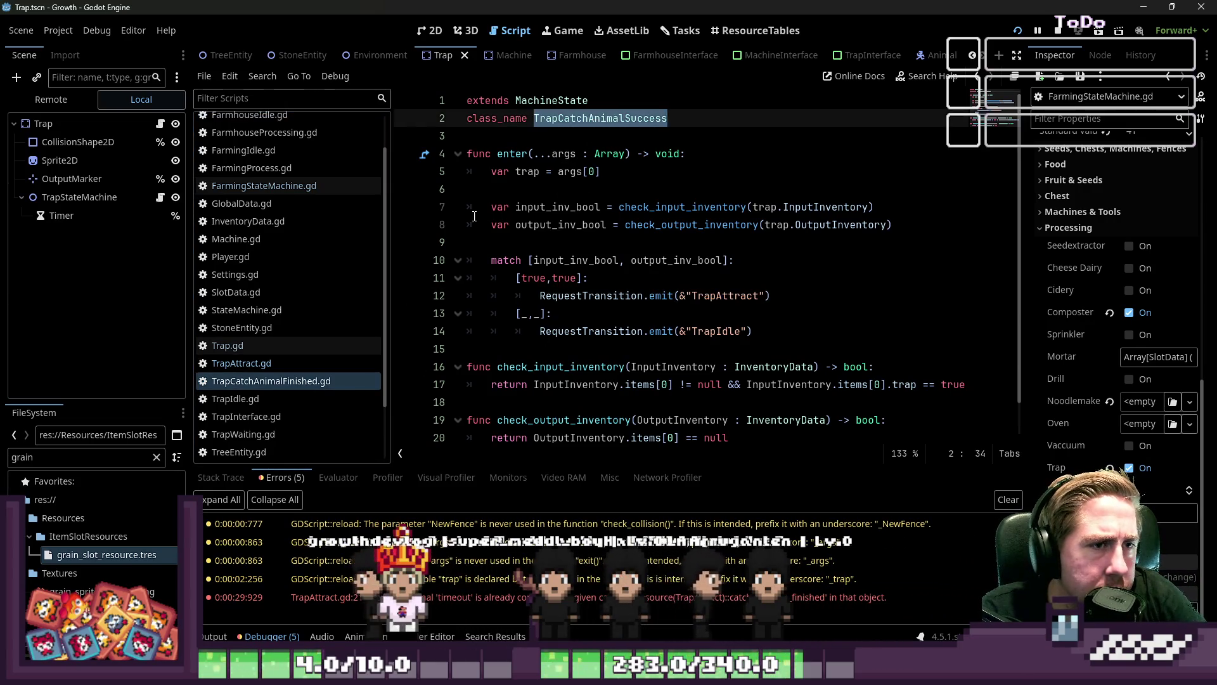
left_click(79, 197)
left_click(621, 122)
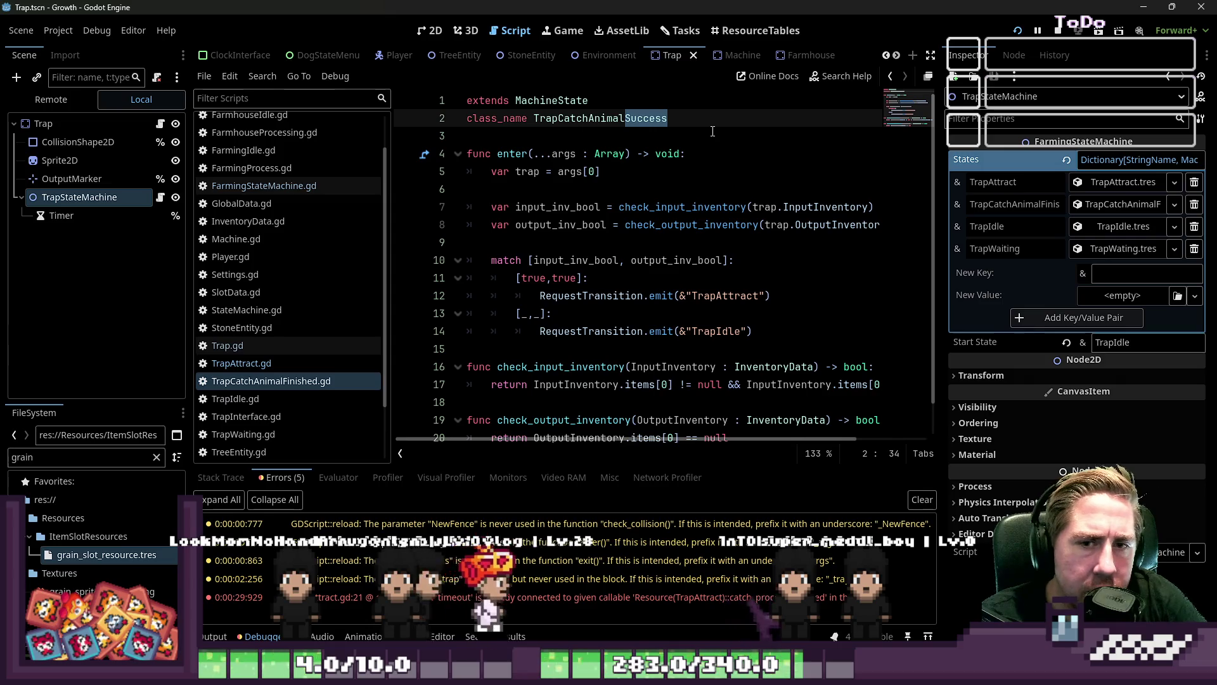
key("BackSpace")
type("Finish")
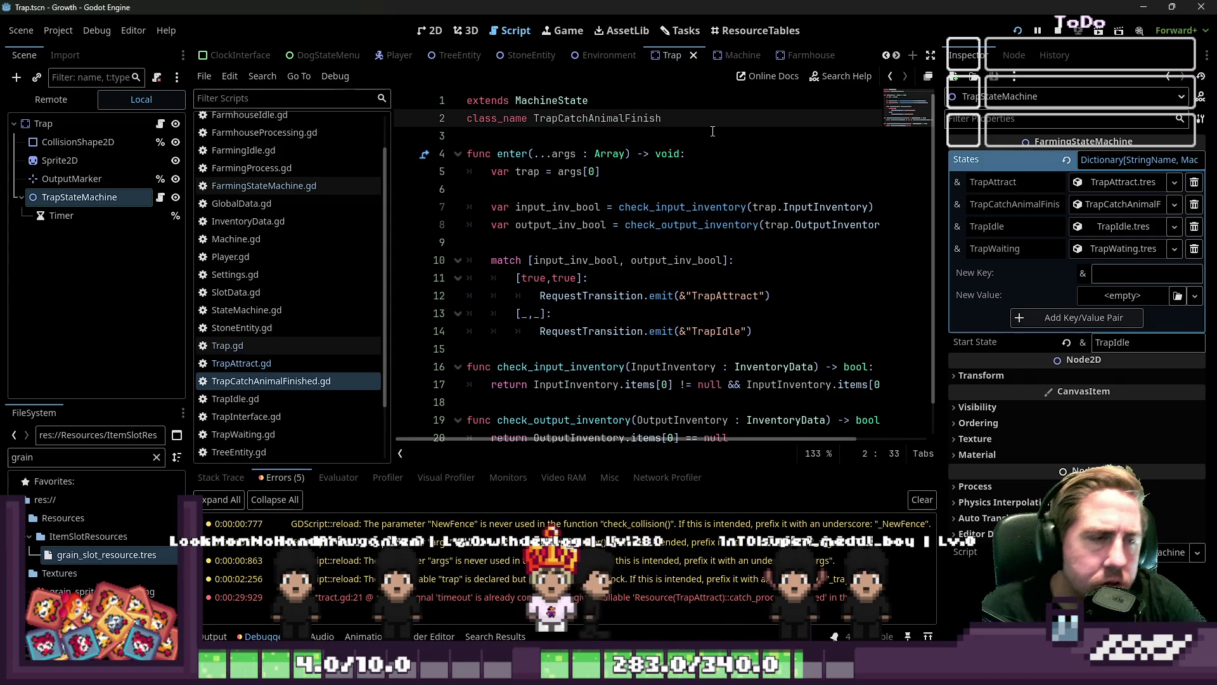
key("ctrl+shift+Left")
key("ctrl+s")
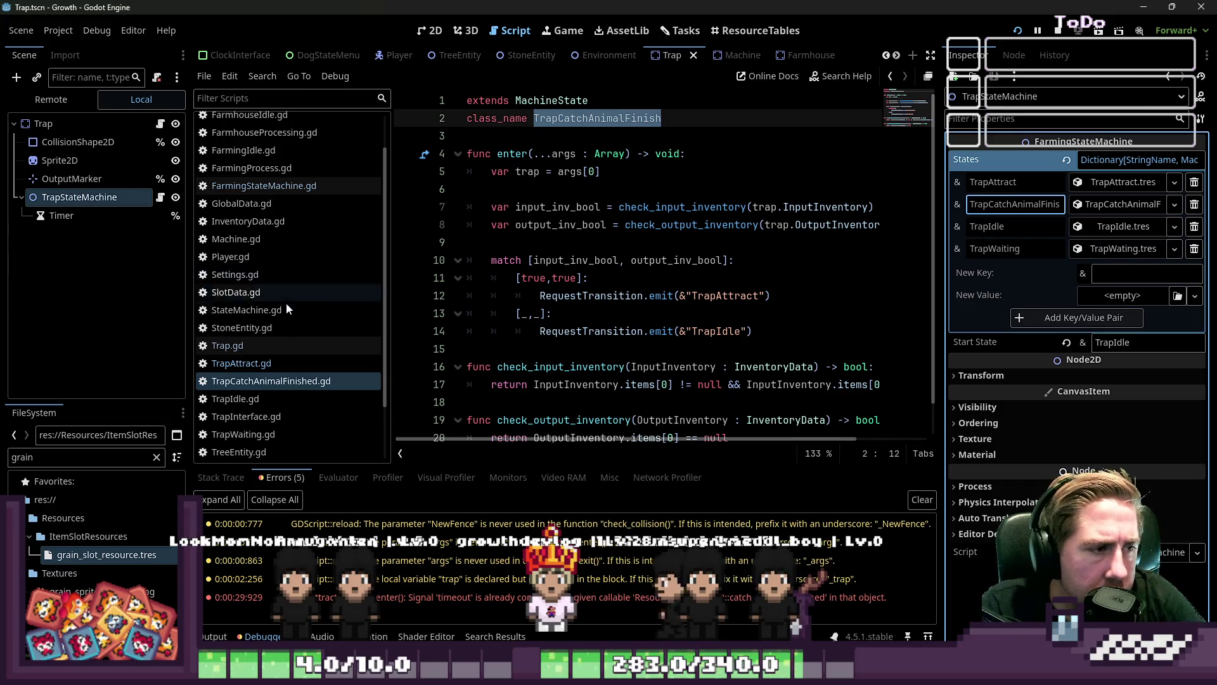
Change TrapCatchFinished to TrapCatchAnimalFinish on lines 37 and 41 of TrapAttract.gd, then stop the game
left_click(262, 366)
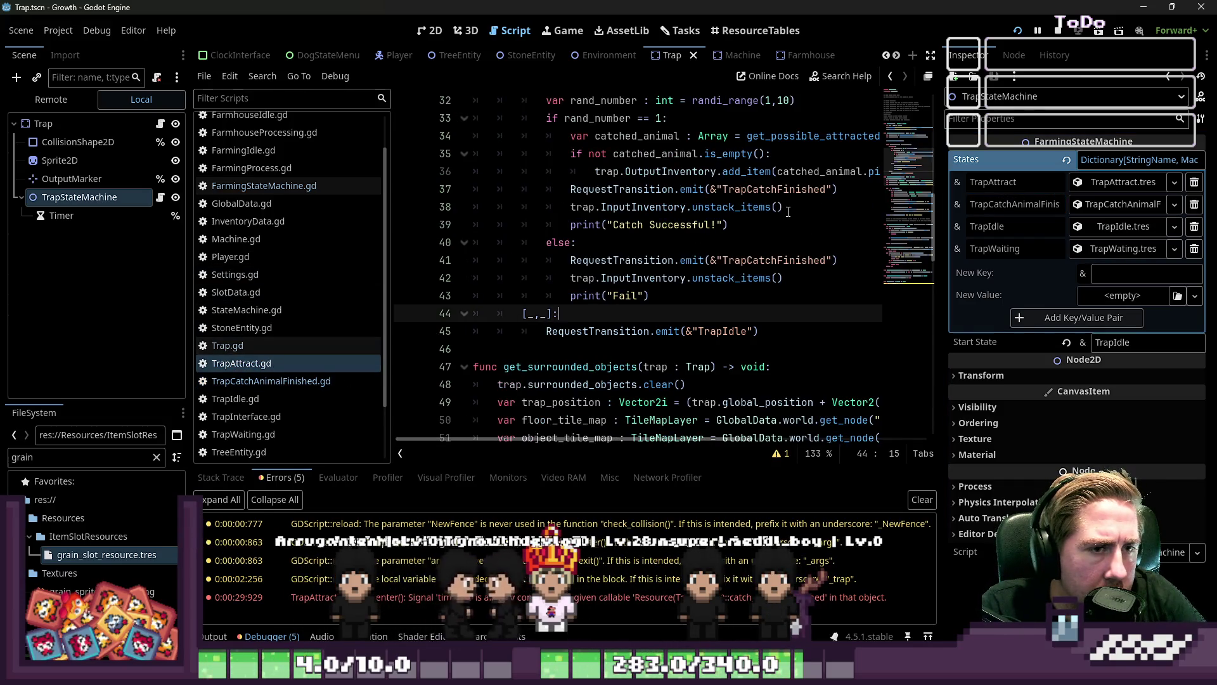
left_click(787, 190)
type("Animal")
double_click(784, 261)
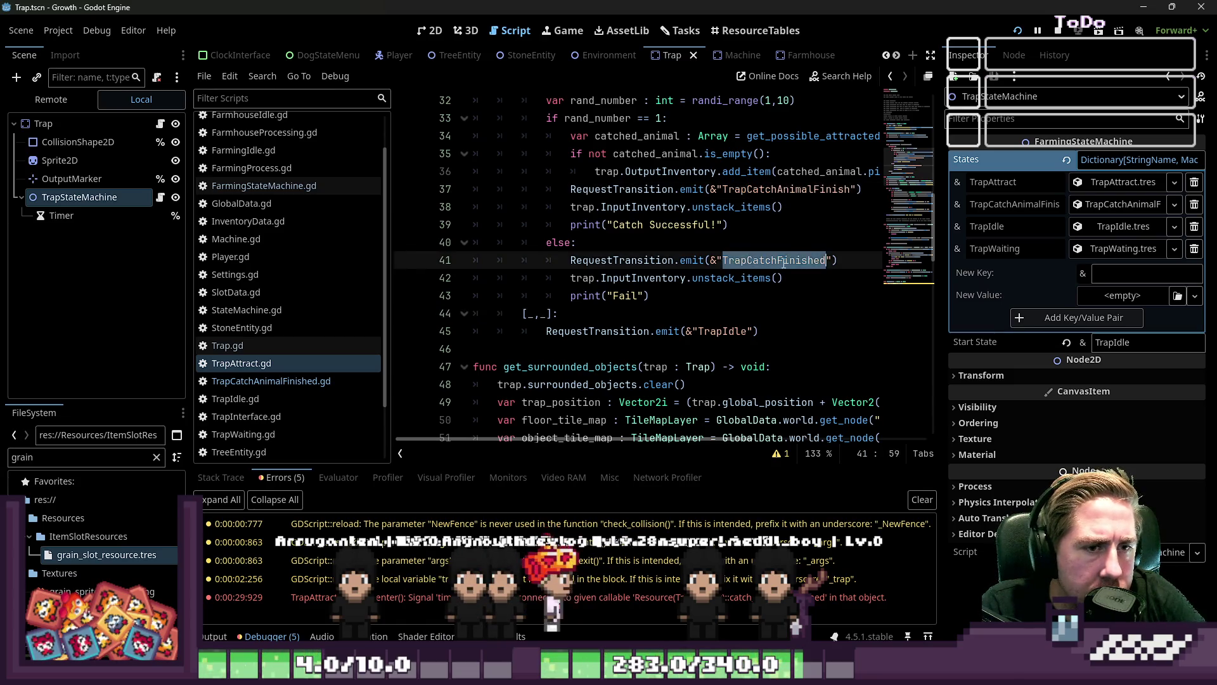
left_click(697, 242)
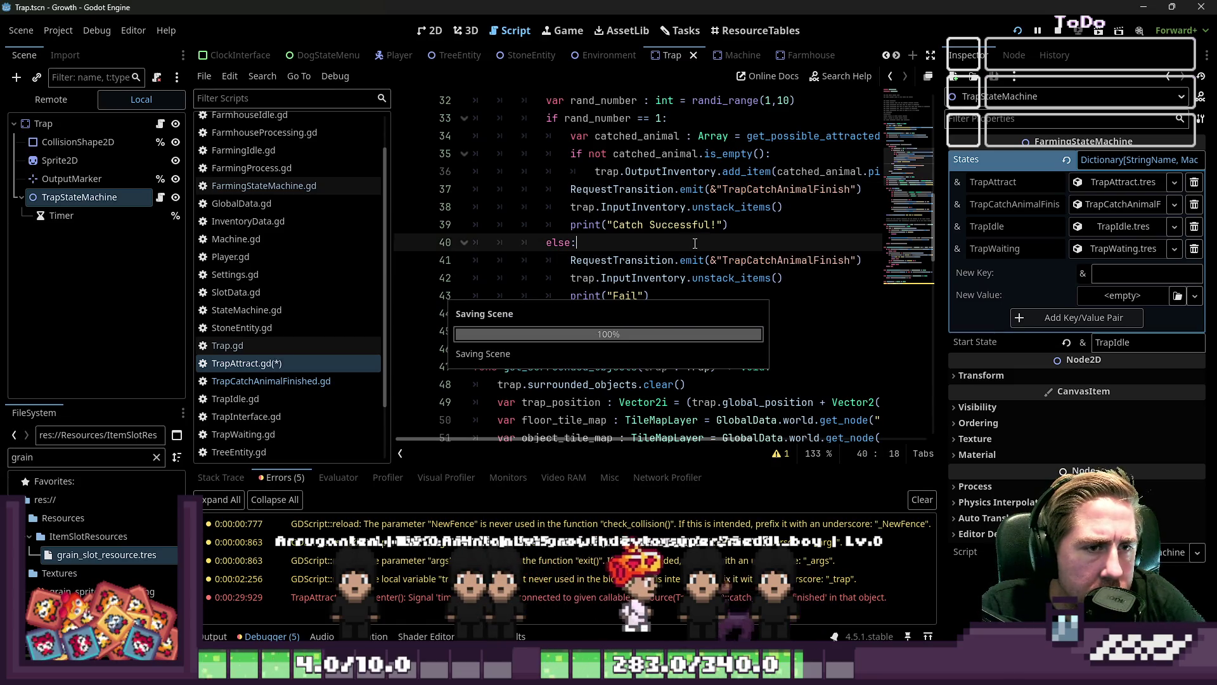
left_click(1054, 36)
Launch the game, create a character named 'sadf' and look through the inventory
left_click(1017, 32)
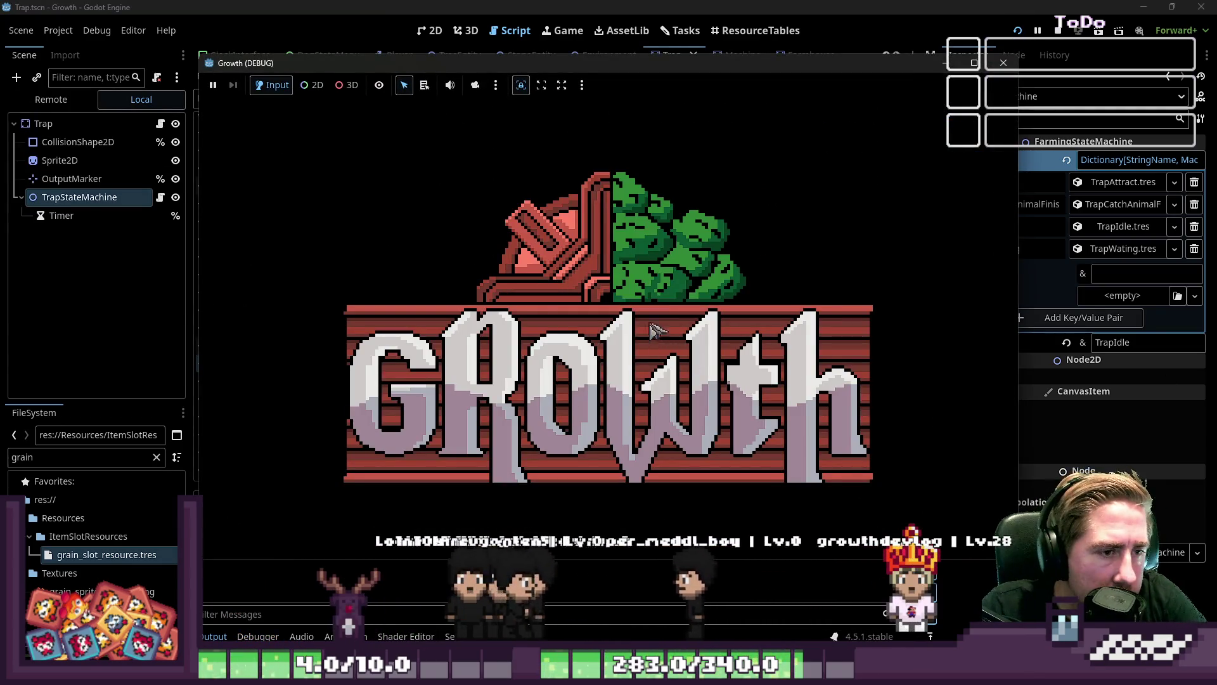
type("sadf")
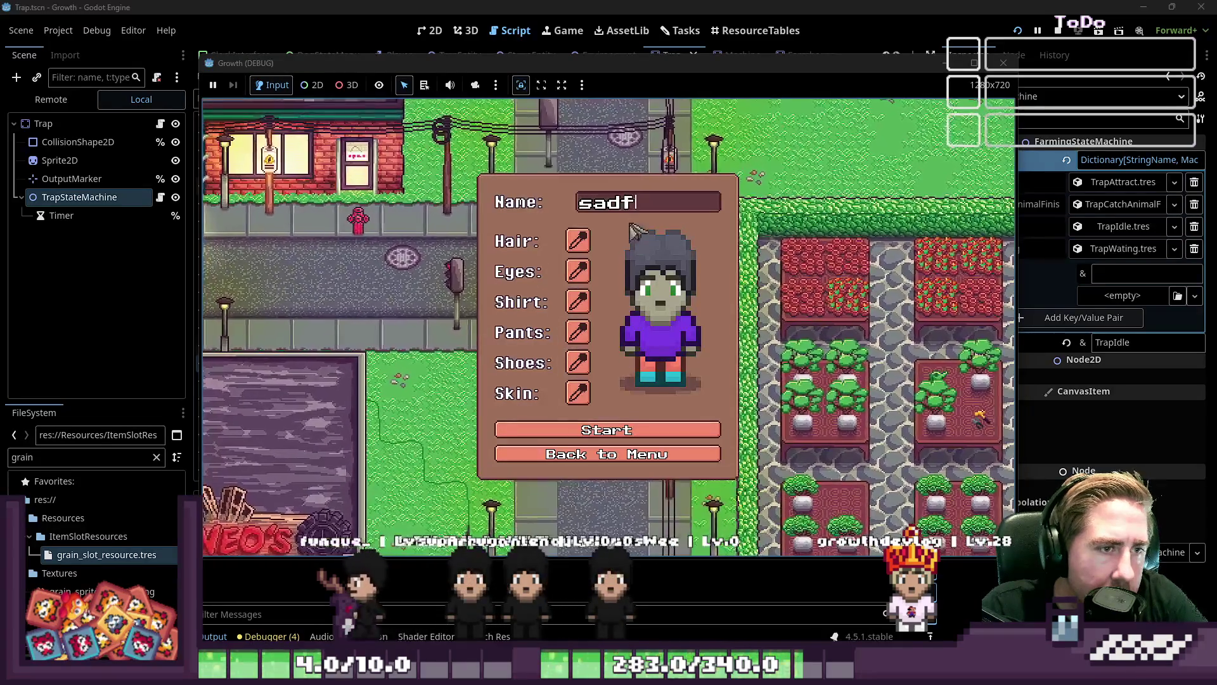
left_click(610, 438)
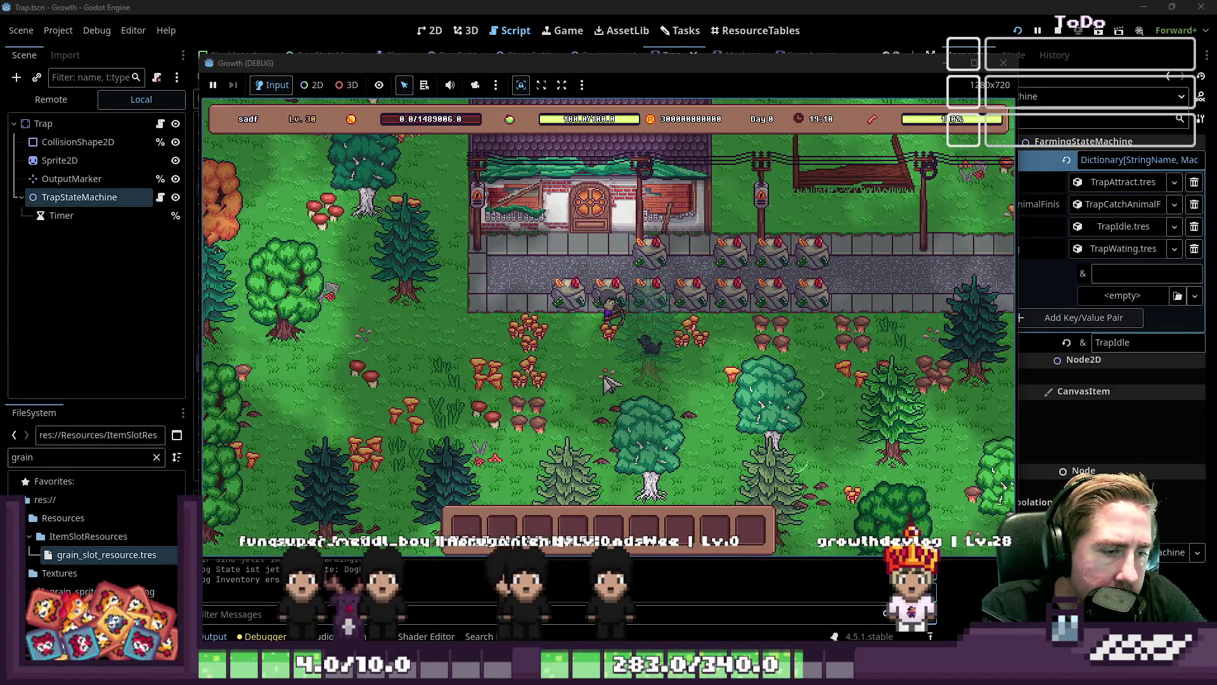
key("i")
scroll(576, 267, "down", 3)
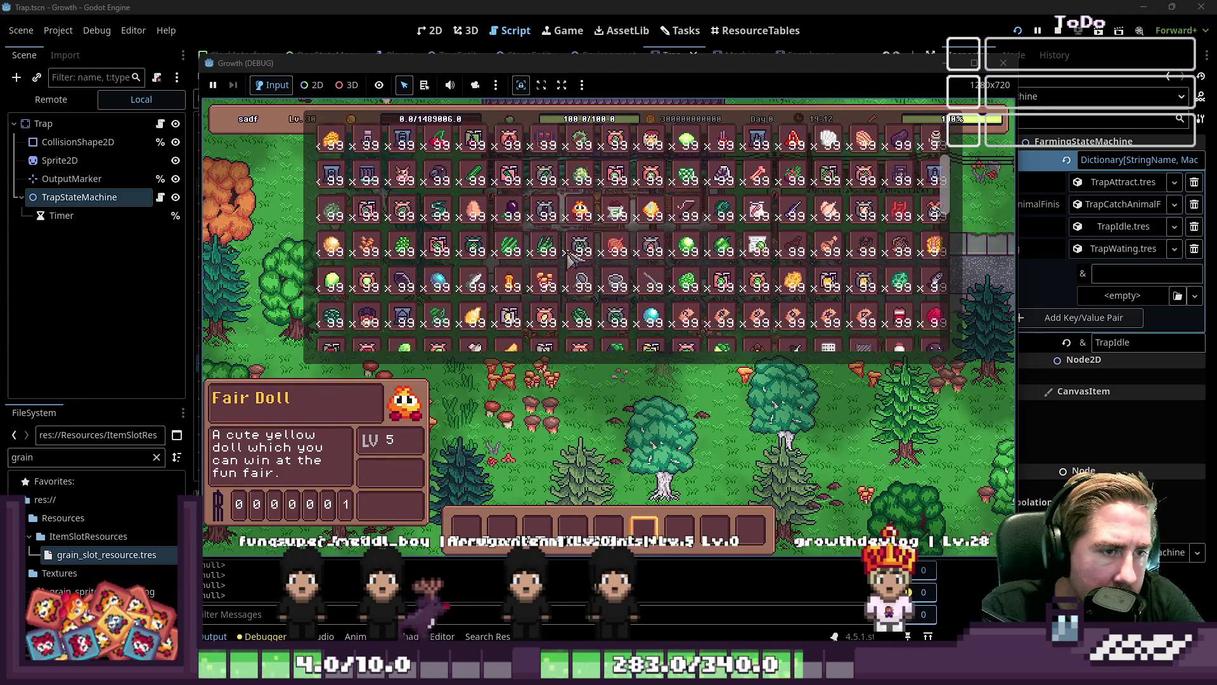
scroll(569, 255, "down", 8)
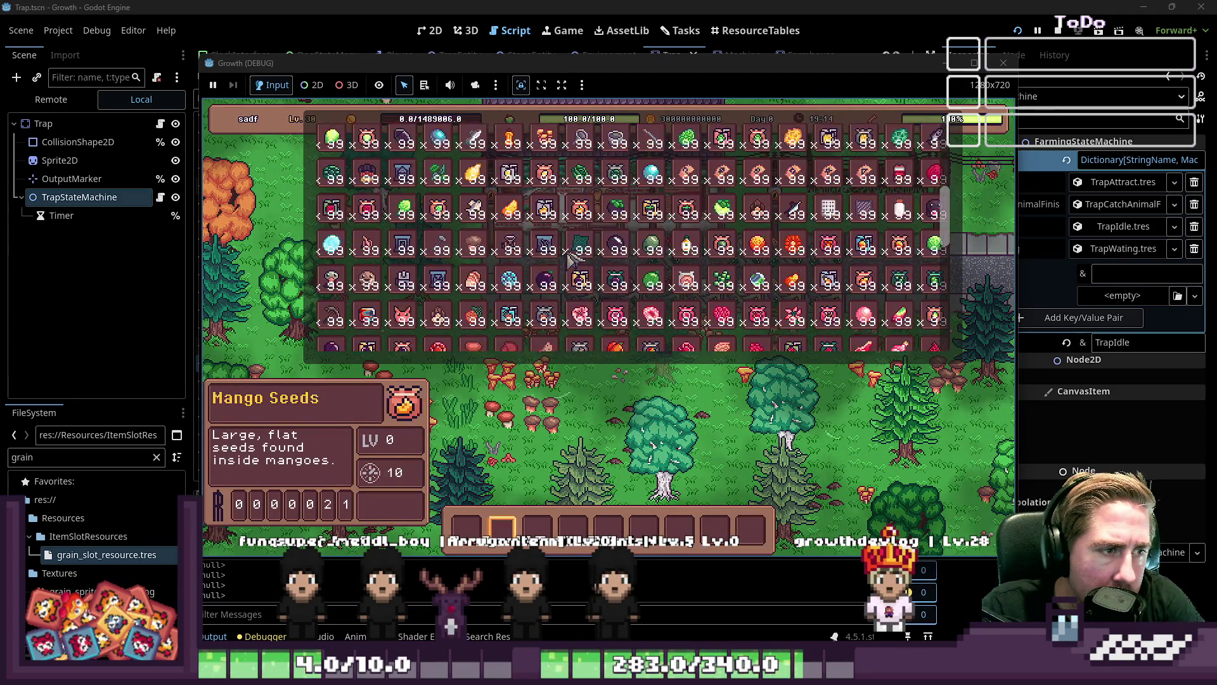
scroll(552, 257, "down", 5)
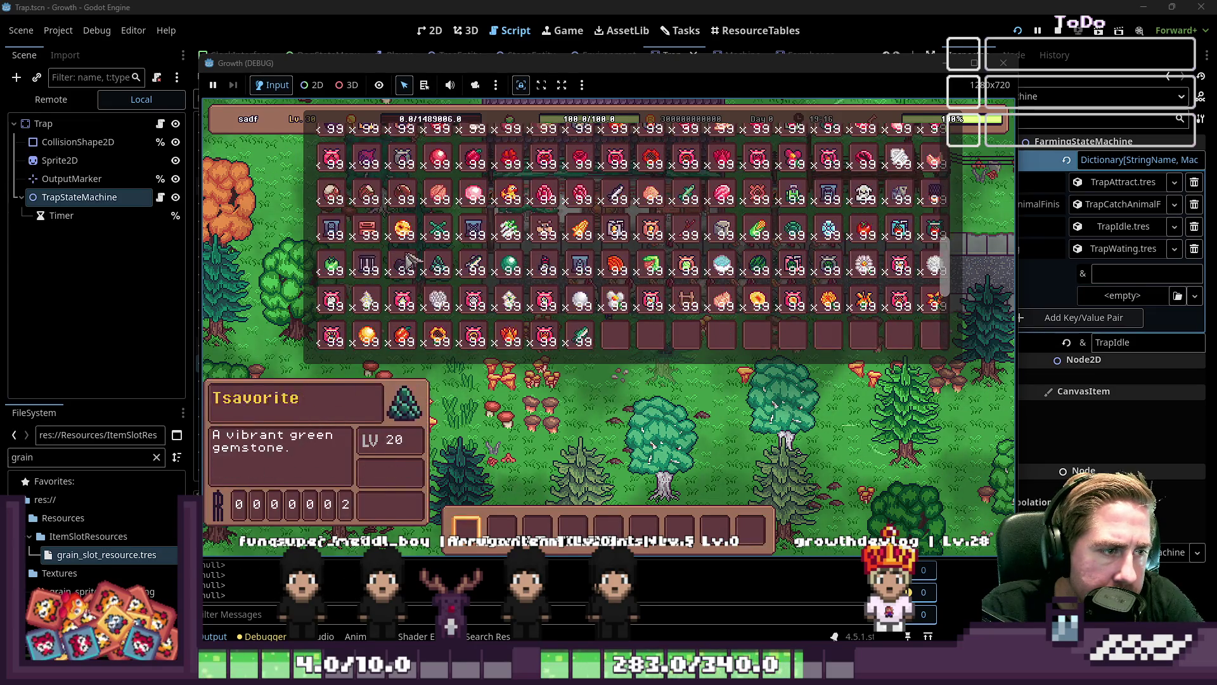
key("i")
key("i")
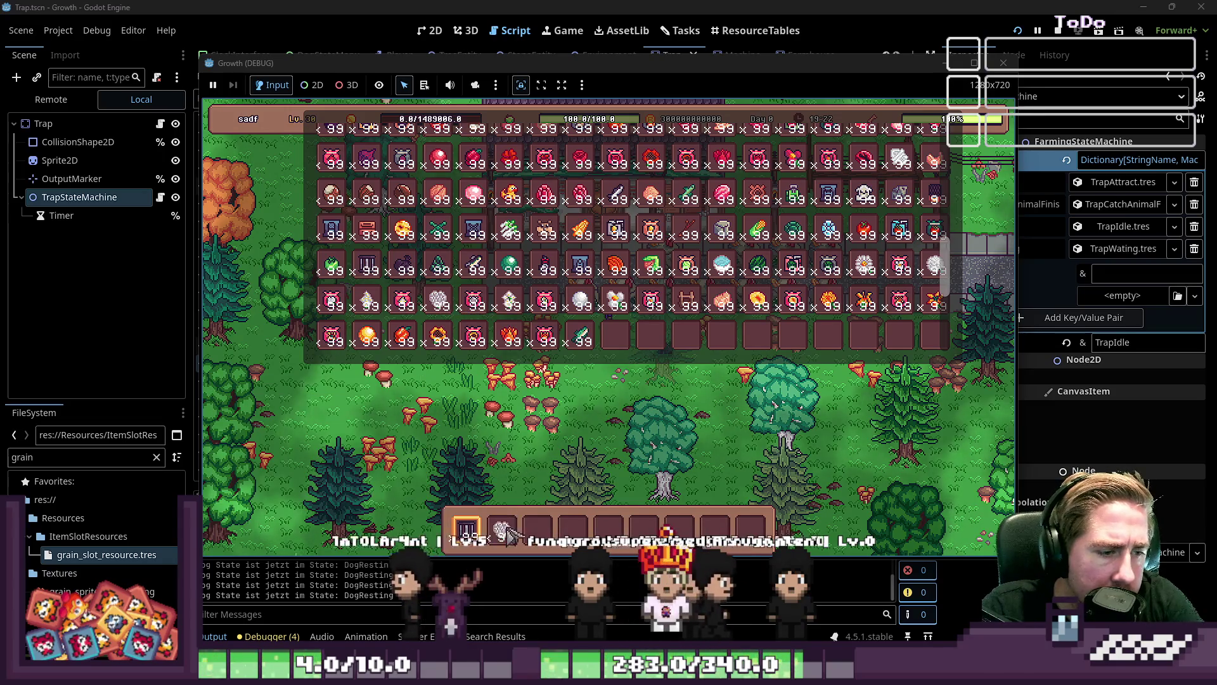
key("i")
Place a trap, bait it with white flowers and collect the caught bee until the debugger breaks
left_click(531, 266)
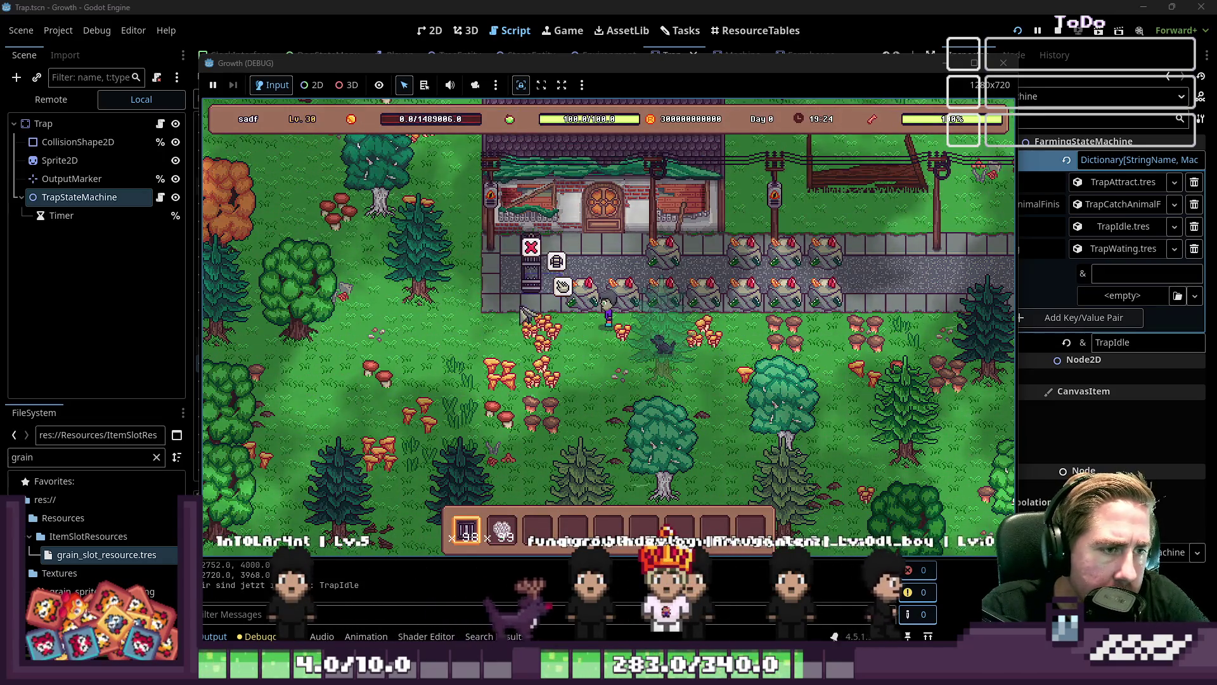
key("3")
left_click(563, 287)
mouse_move(502, 531)
left_mouse_down()
mouse_move(578, 473)
mouse_move(573, 529)
left_mouse_up()
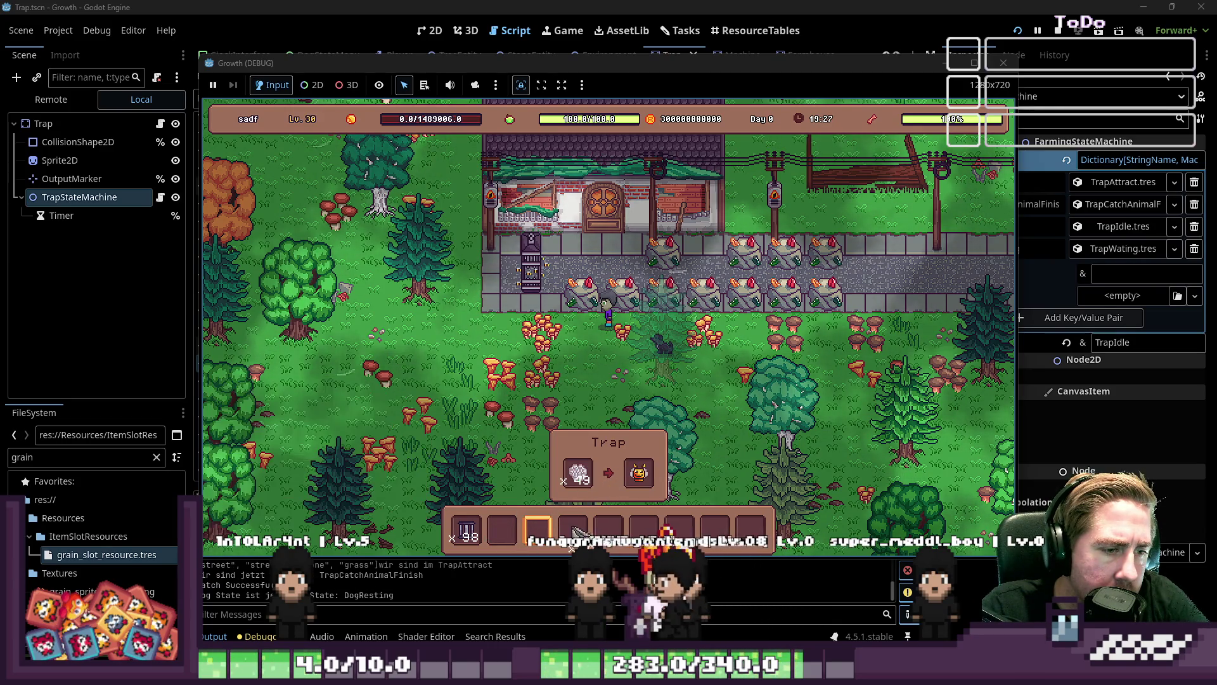
left_click(579, 474)
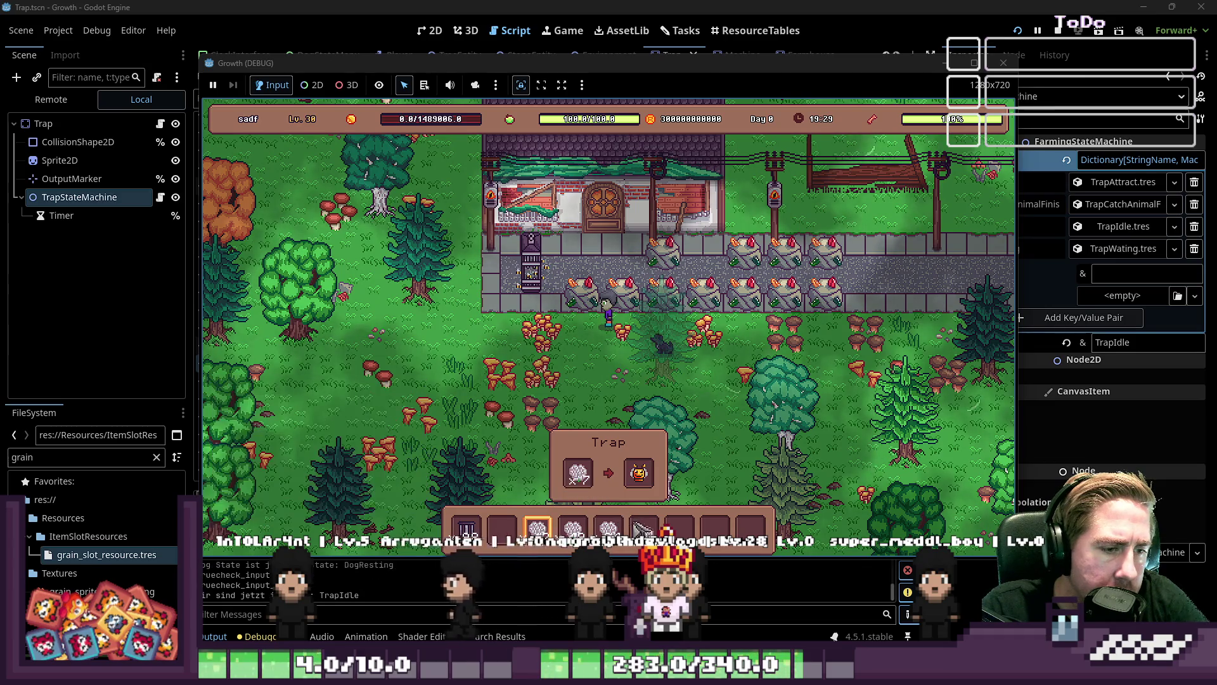
left_click(634, 479)
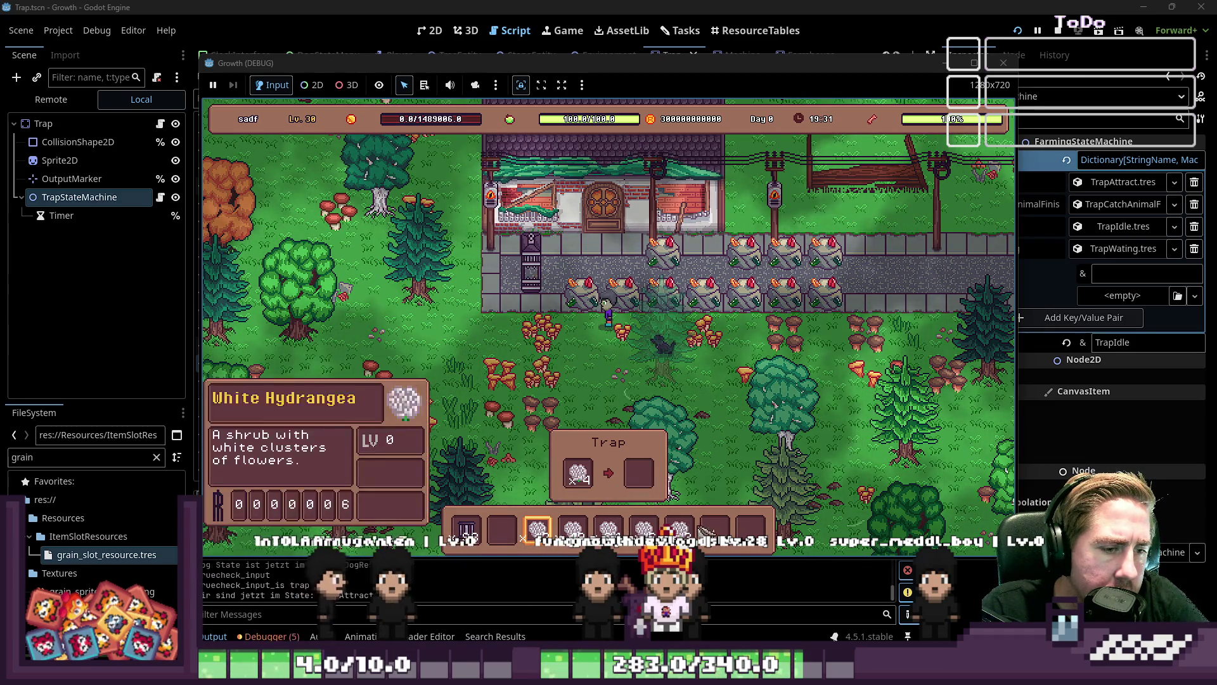
left_click_drag(579, 474, 501, 530)
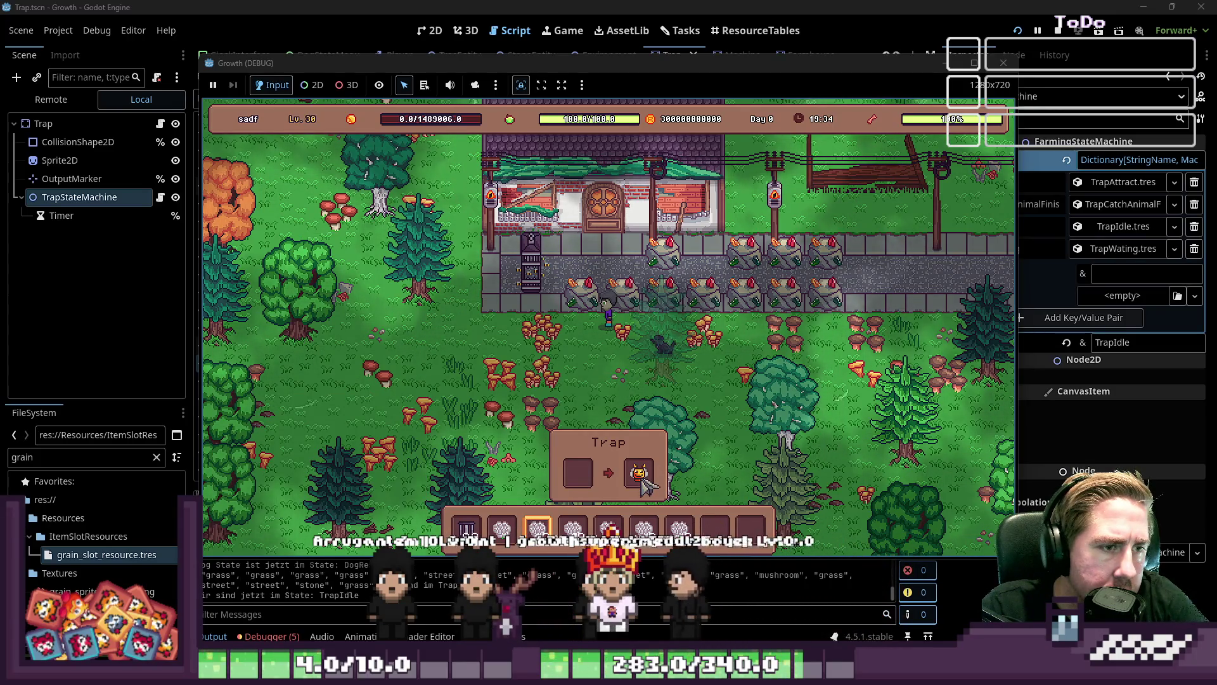
left_click(642, 477)
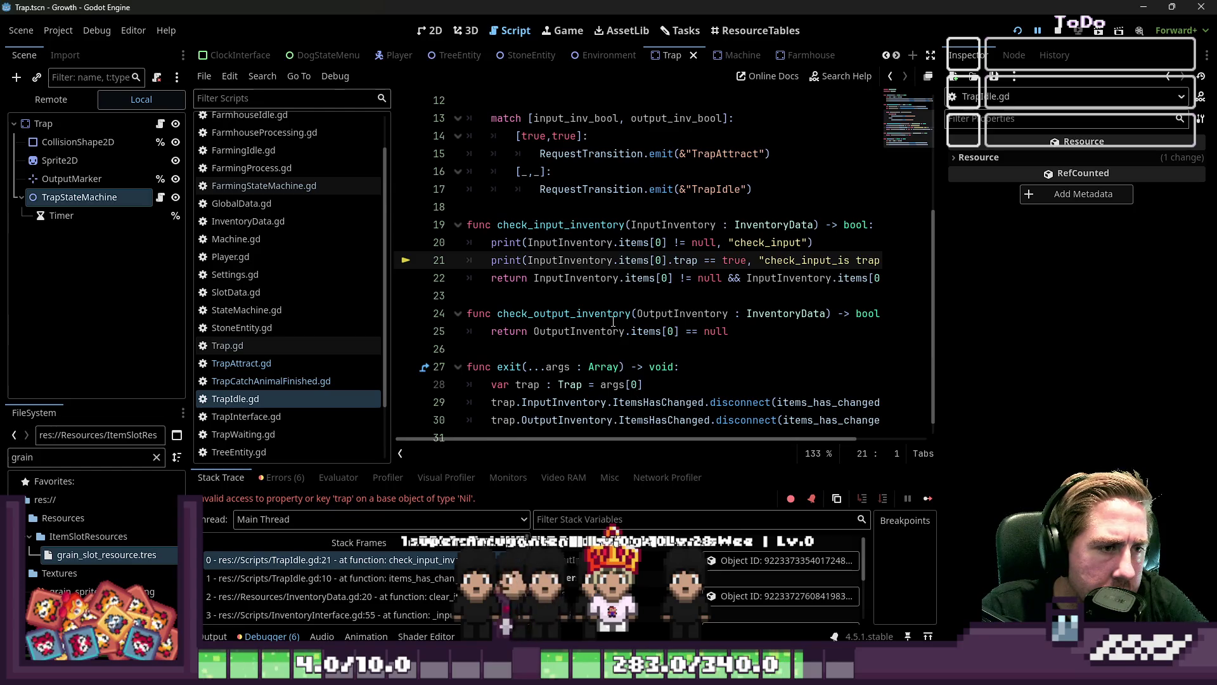
Delete debug print lines 20–21 from TrapIdle.gd's check_input_inventory and relaunch the game
left_click(622, 288)
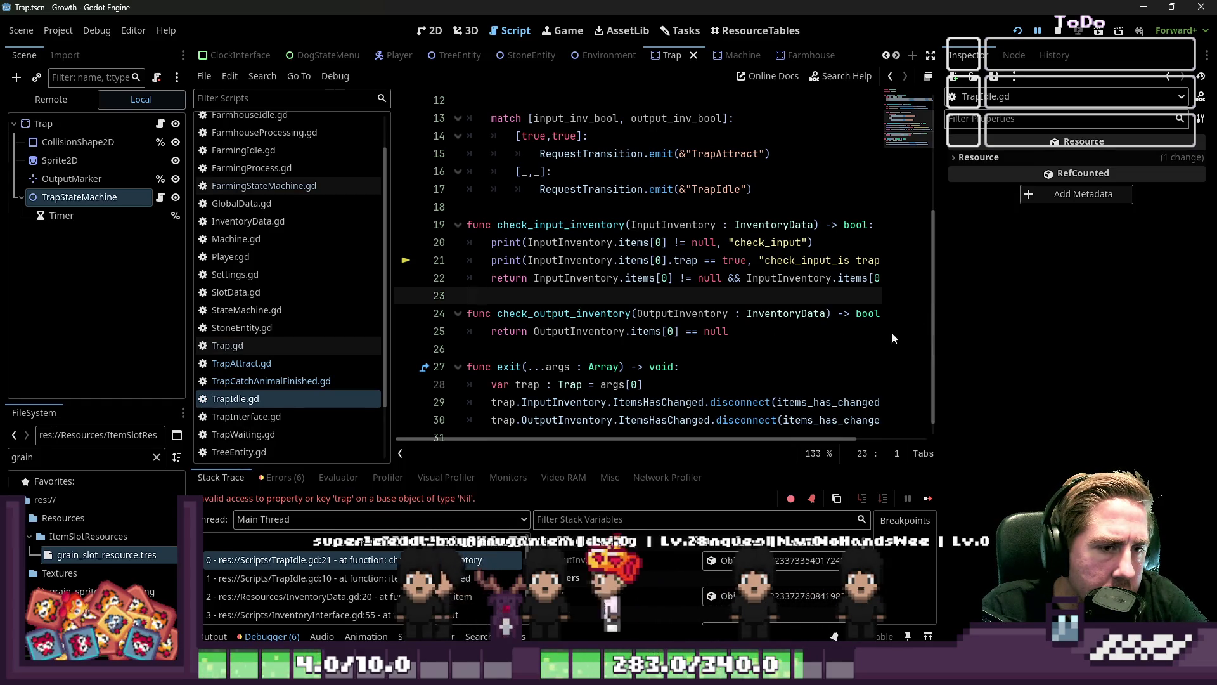
left_click_drag(941, 325, 1132, 324)
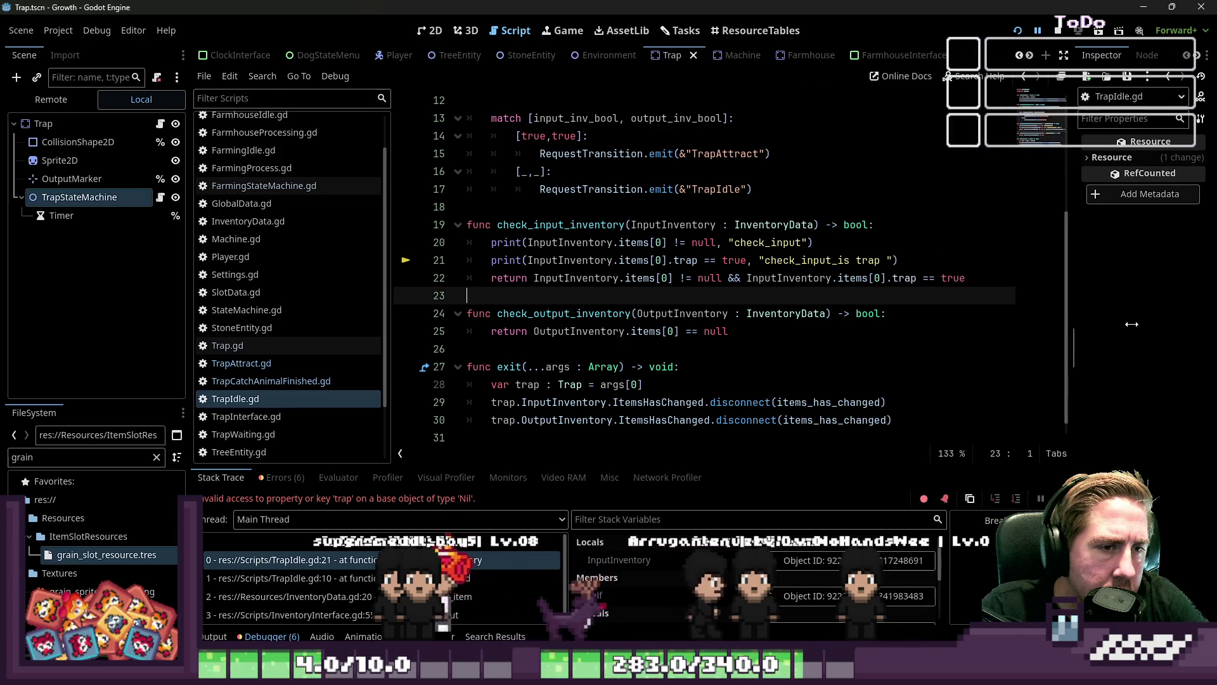
left_click(926, 266)
left_click_drag(918, 266, 468, 242)
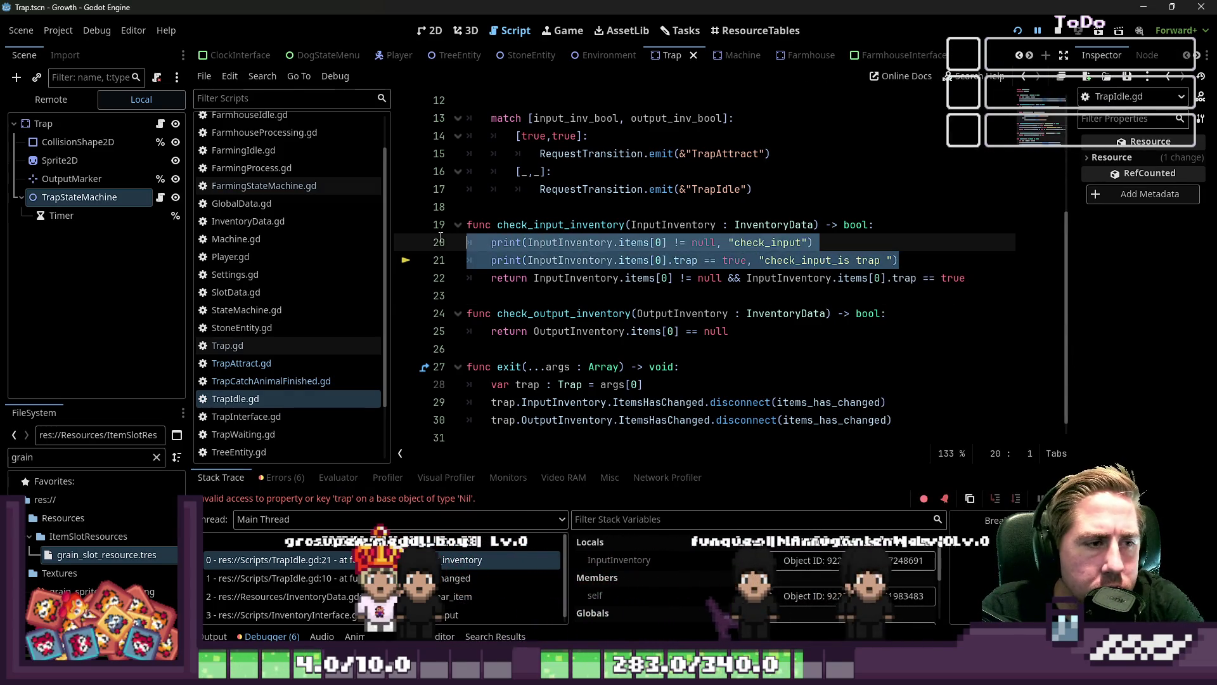
key("BackSpace")
key("BackSpace")
left_click(1060, 29)
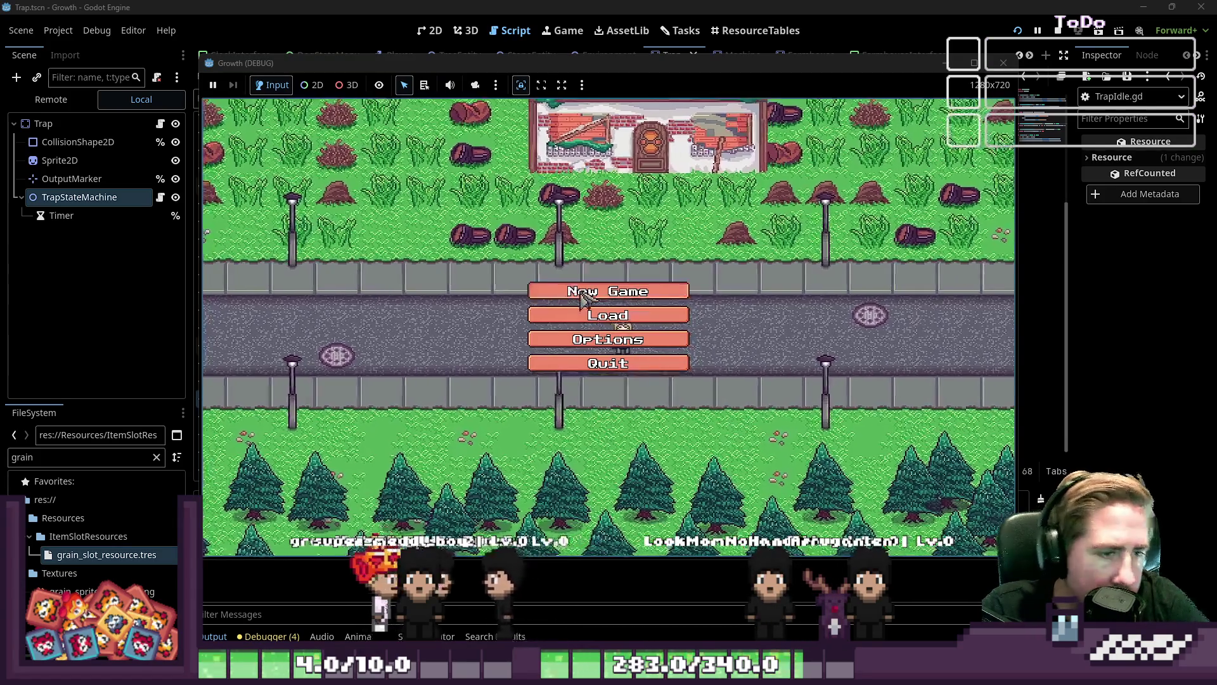
Start a new game with a character named 'asdg'
left_click(583, 295)
type("asdg")
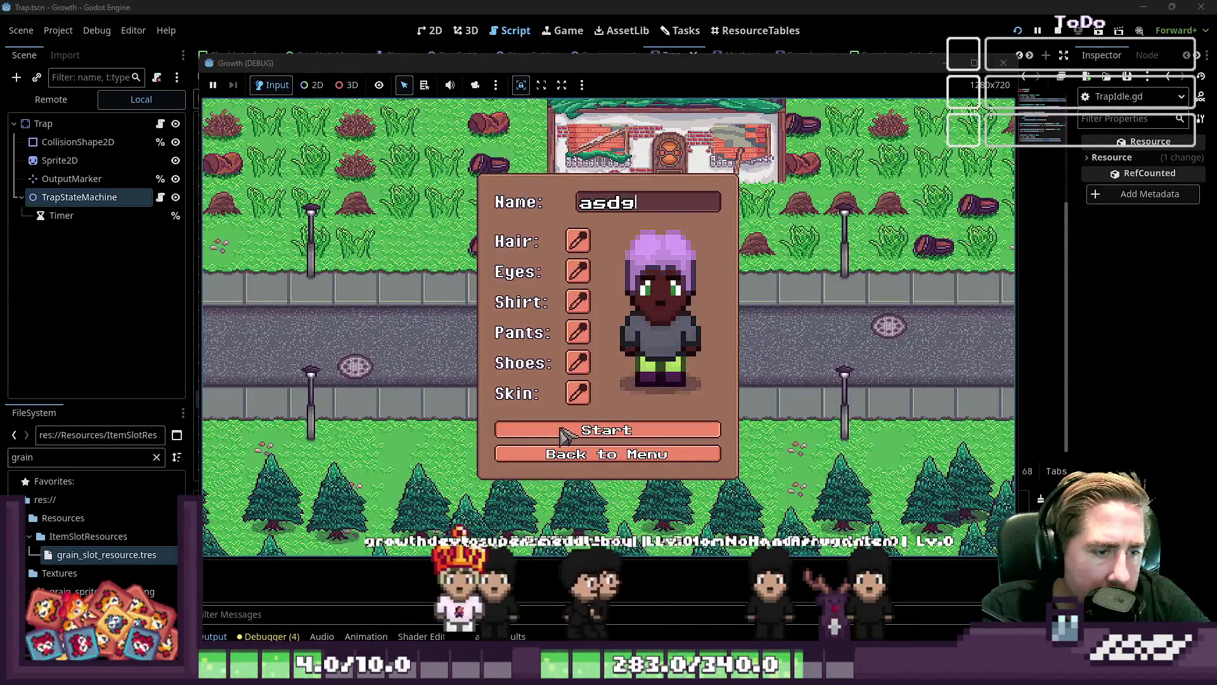
left_click(566, 431)
Place a trap from the inventory in the forest and open its empty input/output panel
key("i")
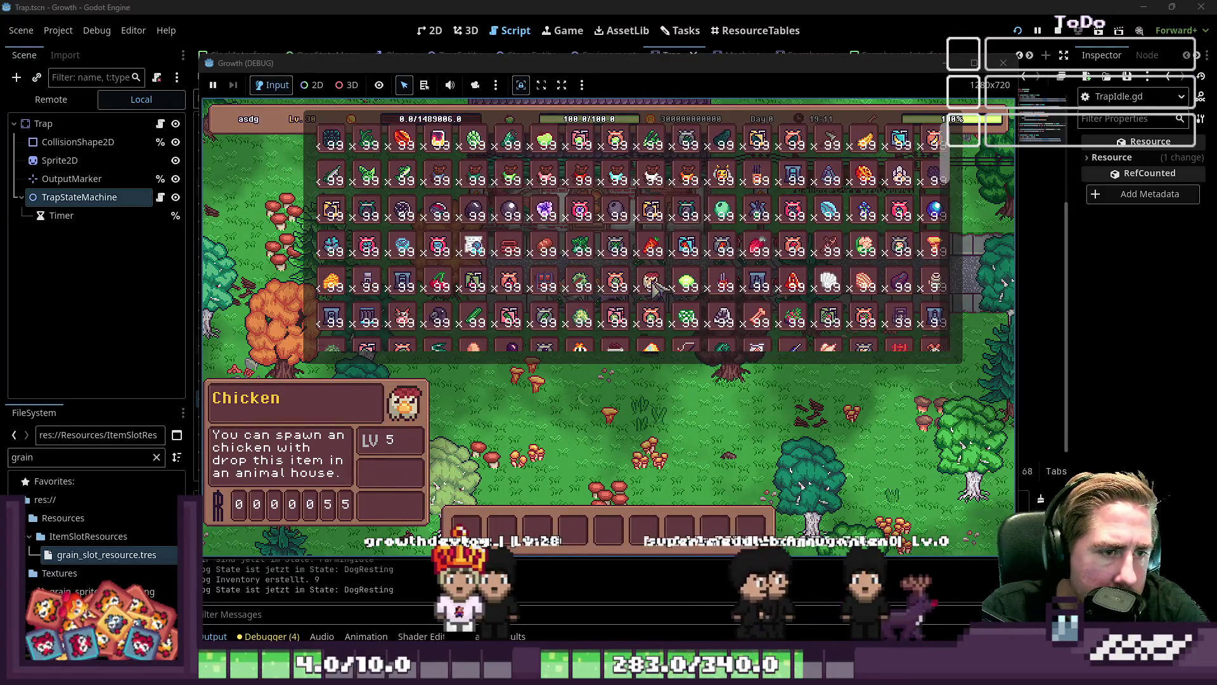
scroll(656, 288, "down", 10)
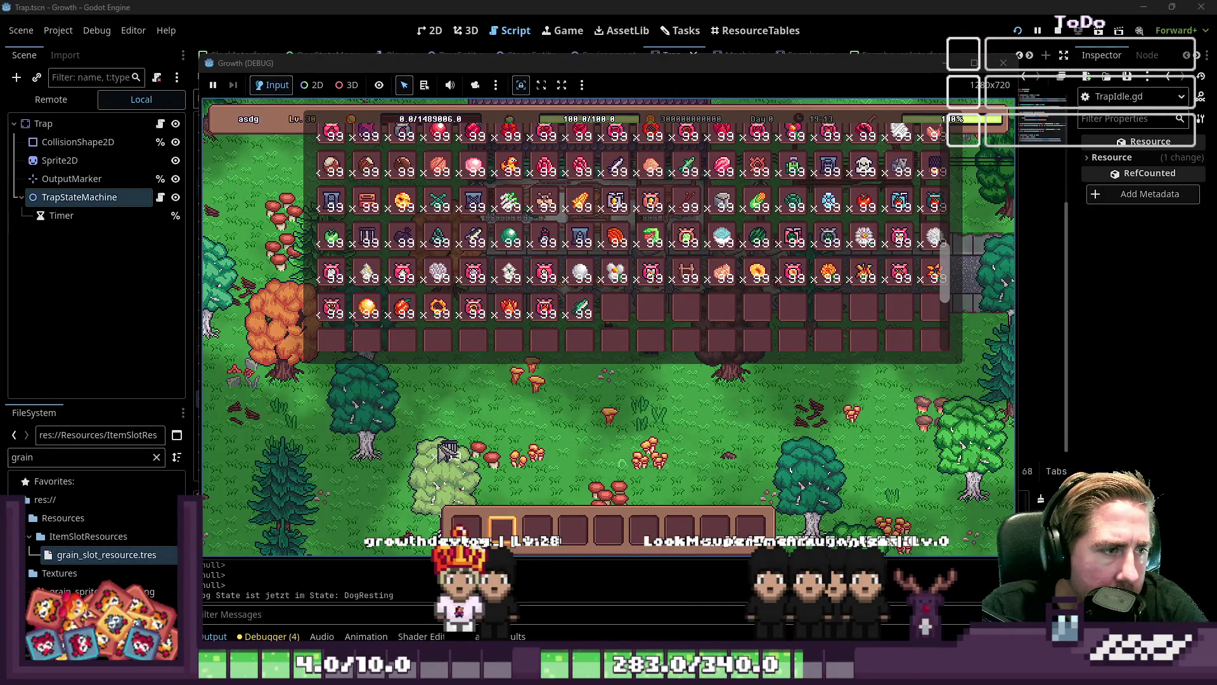
key("i")
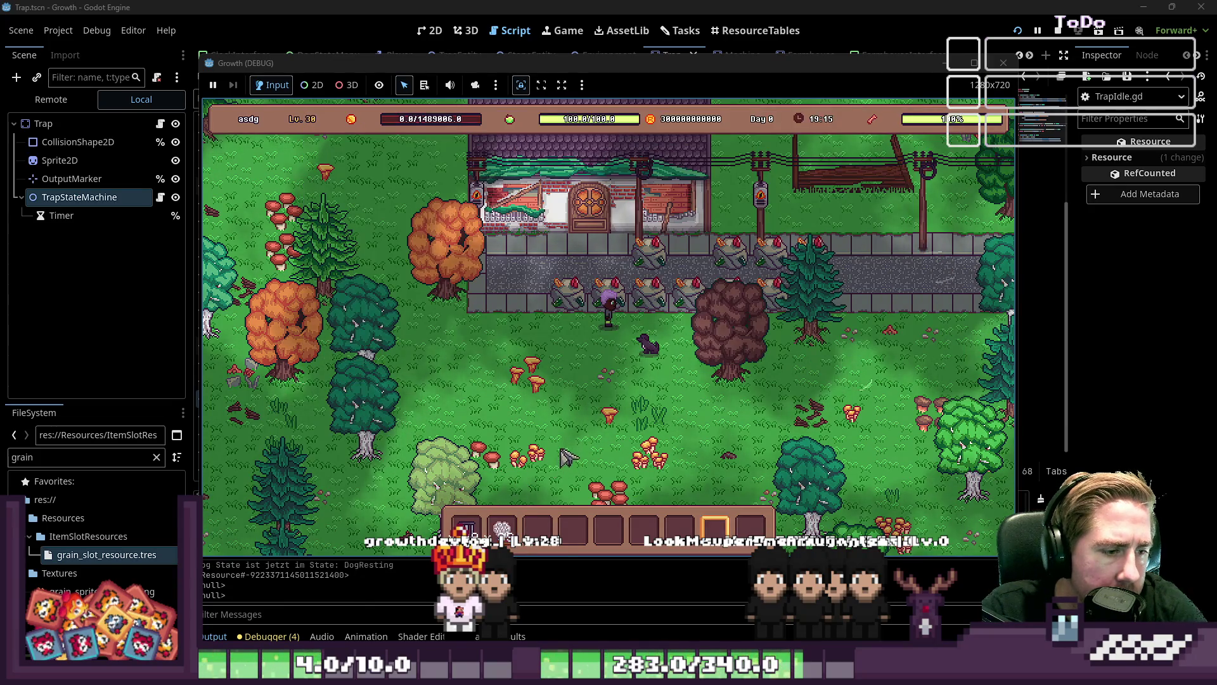
left_click(557, 436)
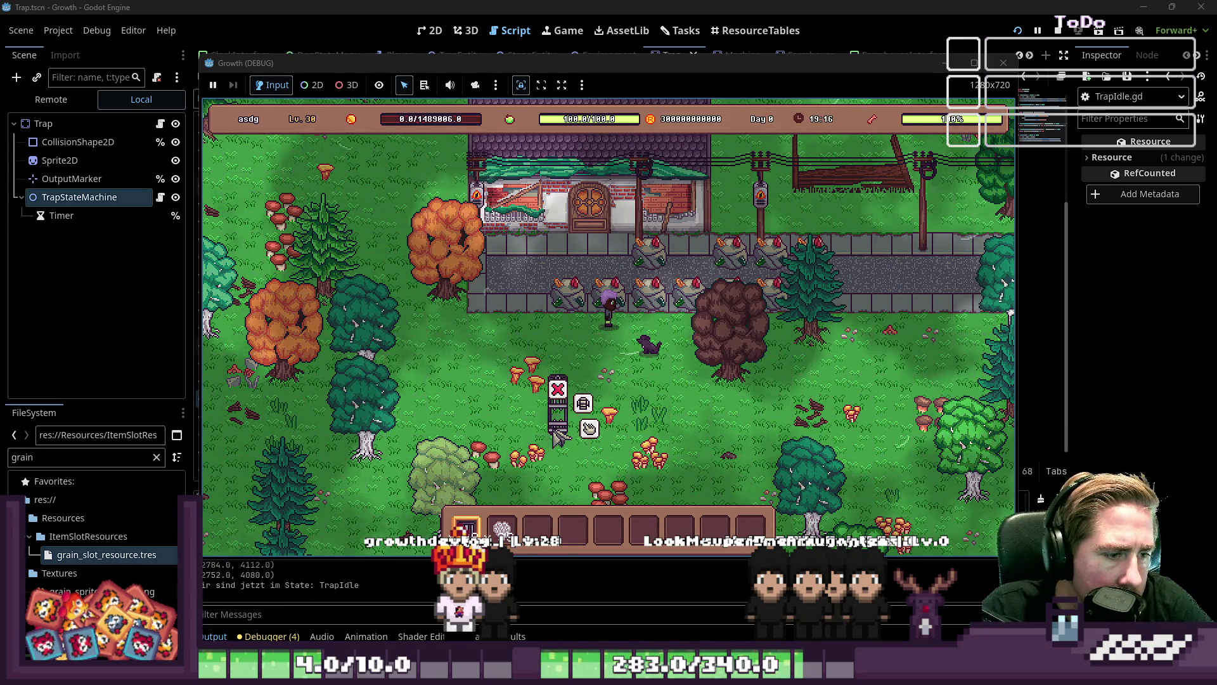
left_click(589, 428)
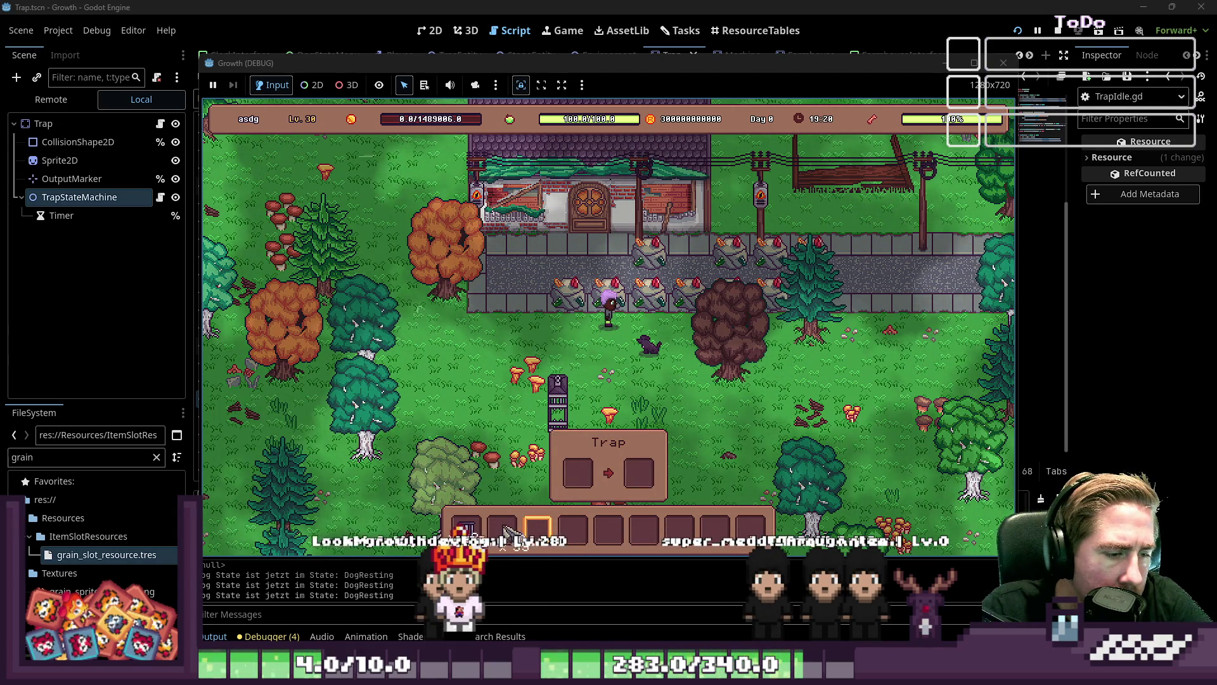
mouse_move(572, 532)
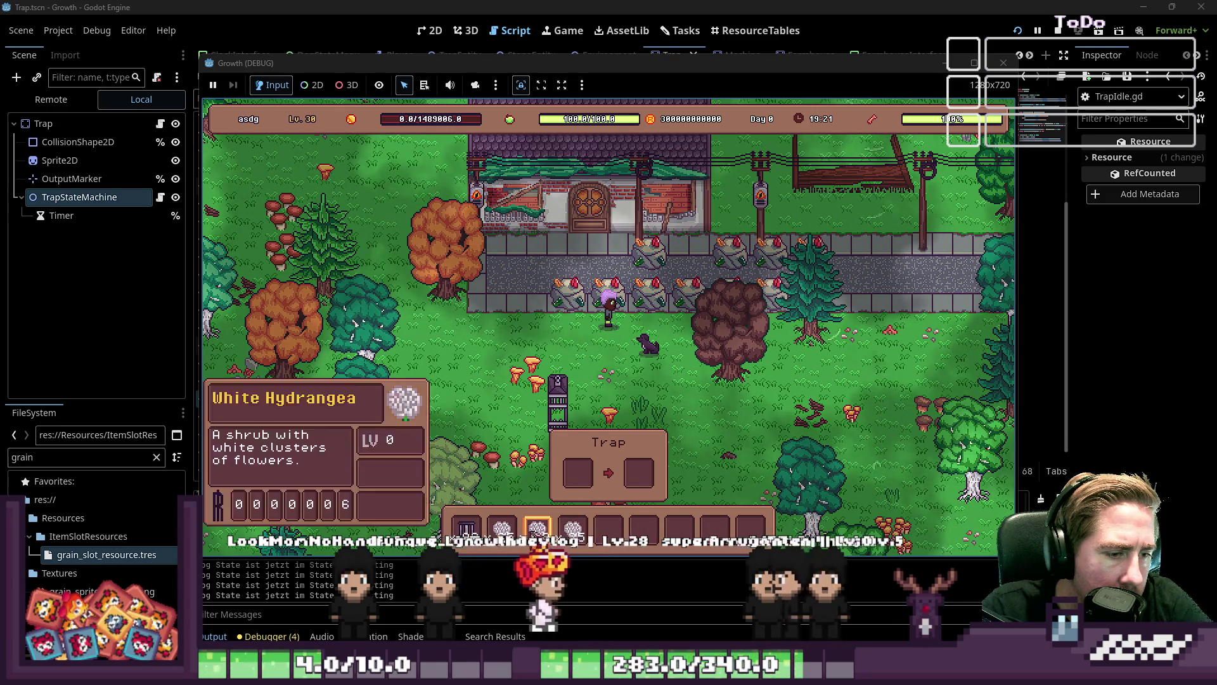
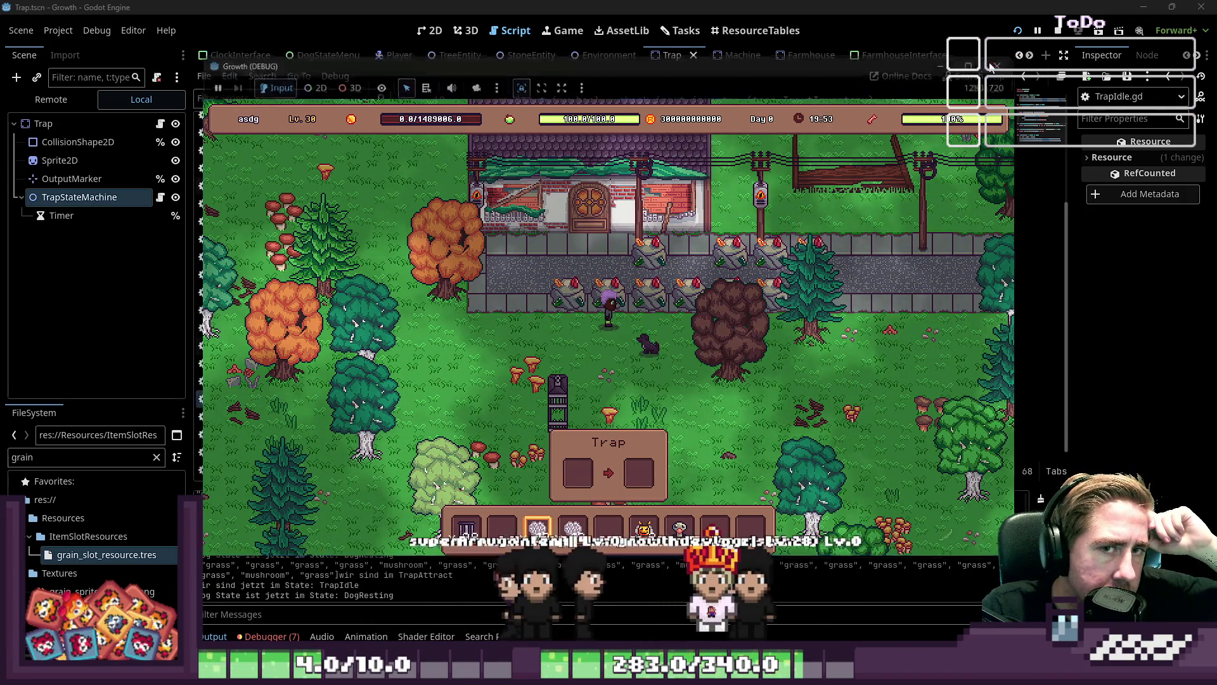
Stop the running game, select TrapAttract on line 15 and widen the Inspector dock
key("F8")
scroll(716, 242, "up", 1)
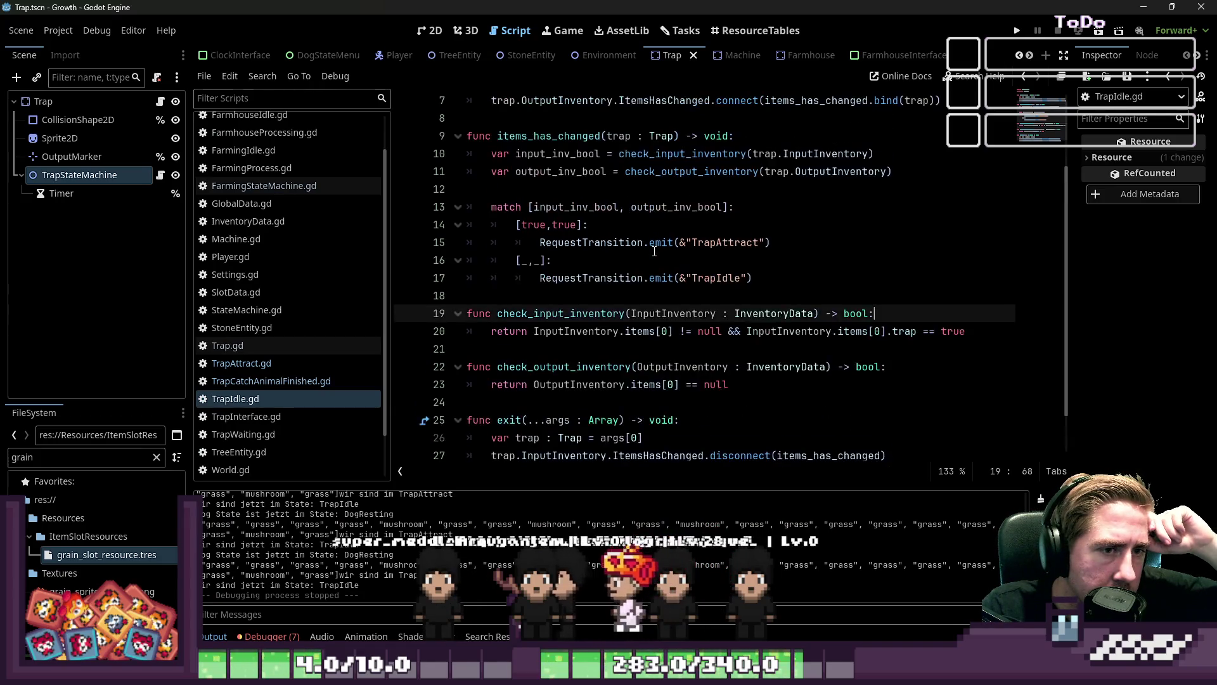
double_click(716, 243)
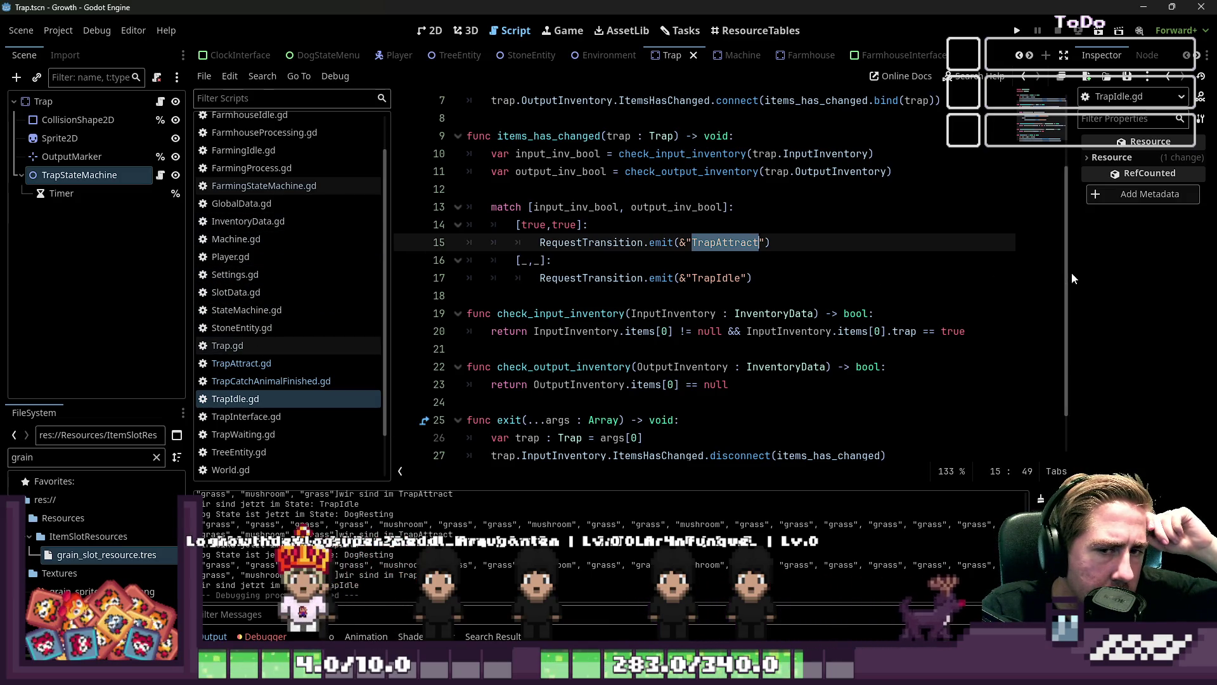
mouse_move(1072, 278)
left_mouse_down()
mouse_move(947, 289)
mouse_move(966, 294)
left_mouse_up()
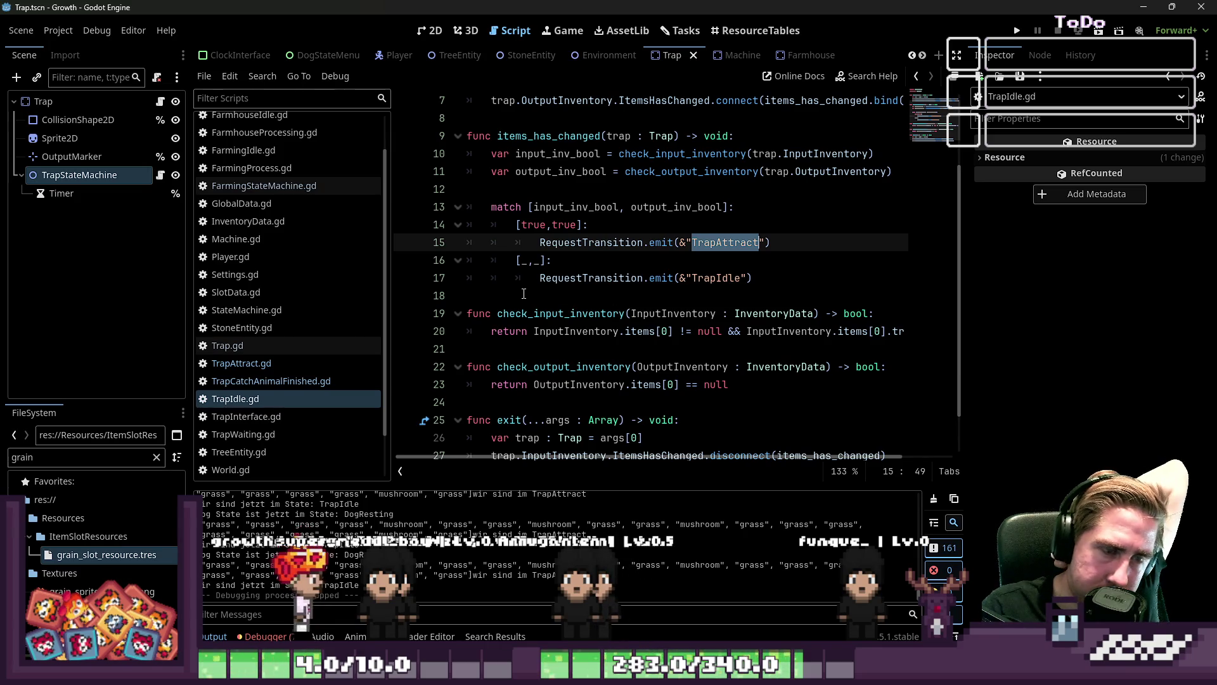
Filter the output log with 'ra' and open FarmingStateMachine.gd
left_click(343, 612)
type("rap")
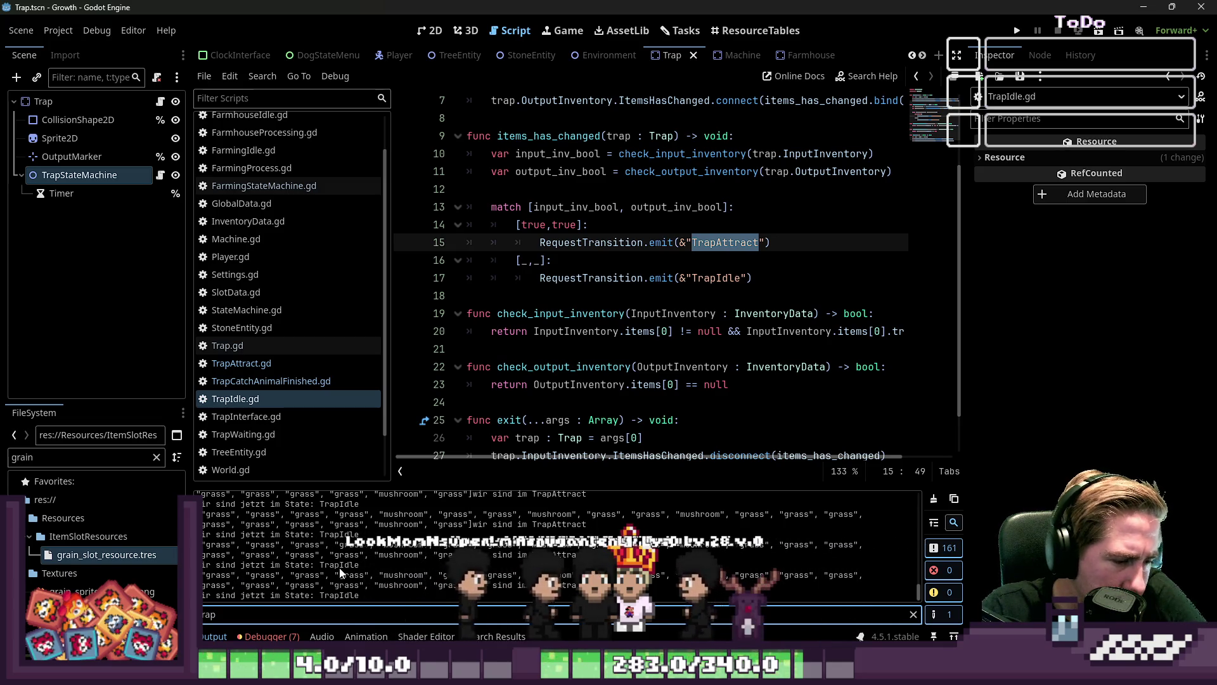
left_click(285, 187)
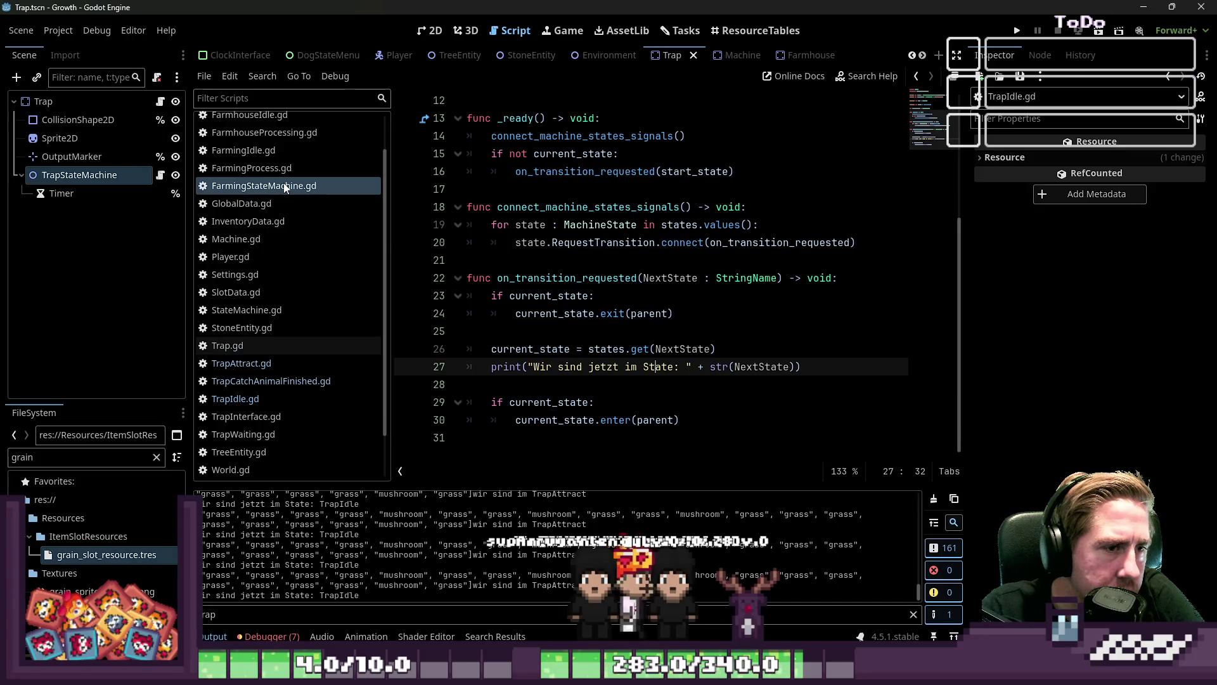
left_click(312, 384)
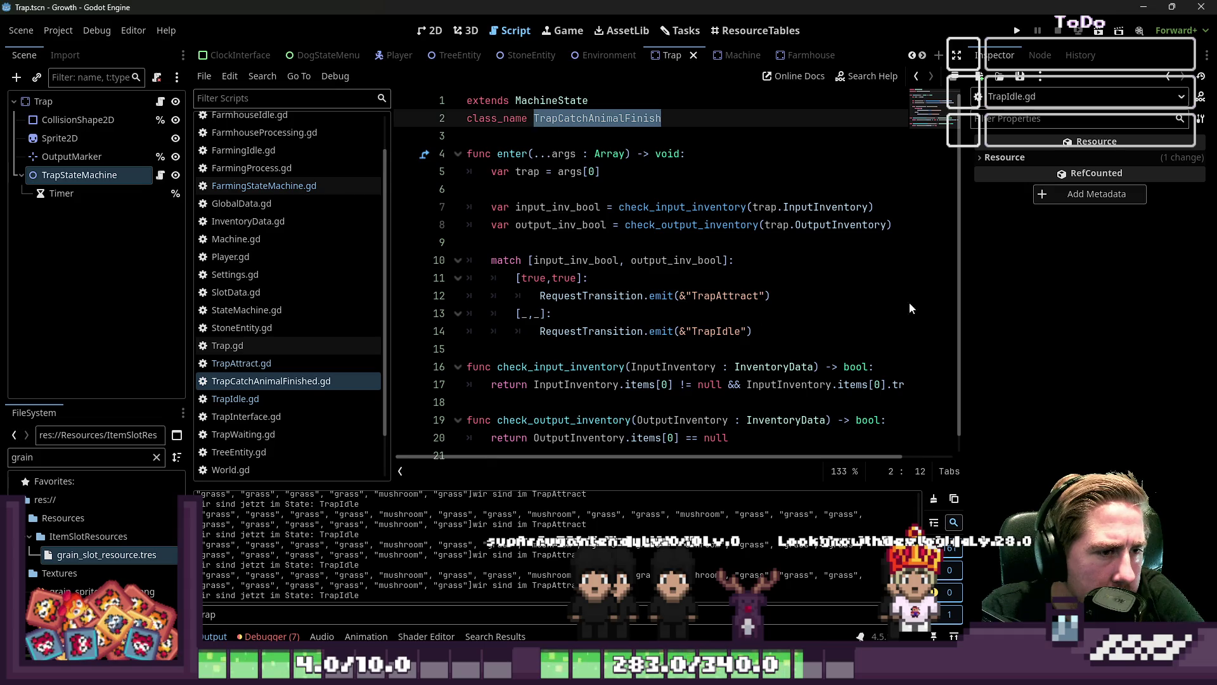
left_click_drag(967, 294, 1092, 294)
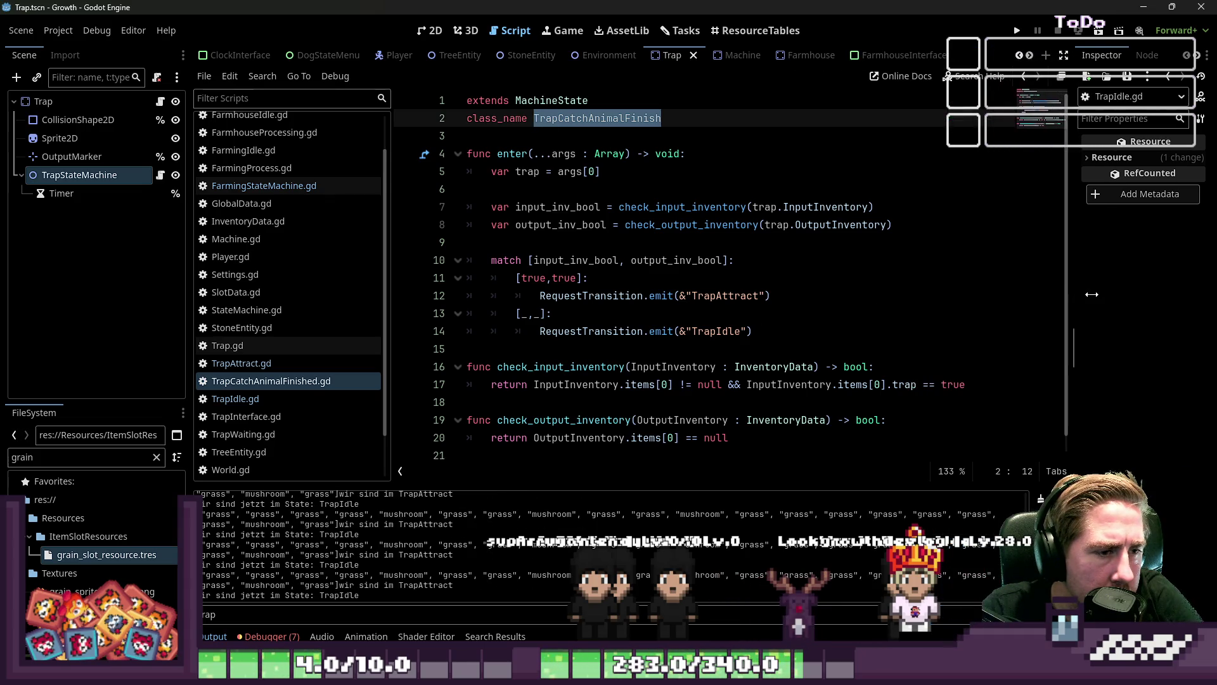
scroll(539, 323, "down", 1)
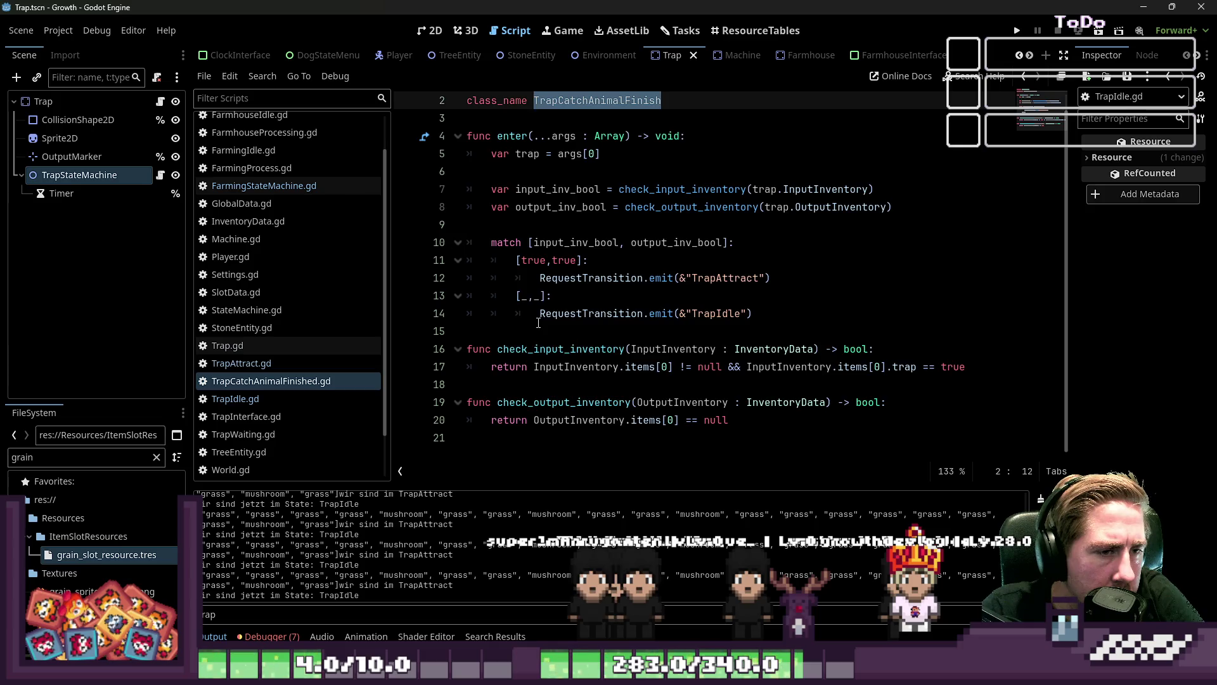
scroll(538, 323, "up", 1)
double_click(535, 367)
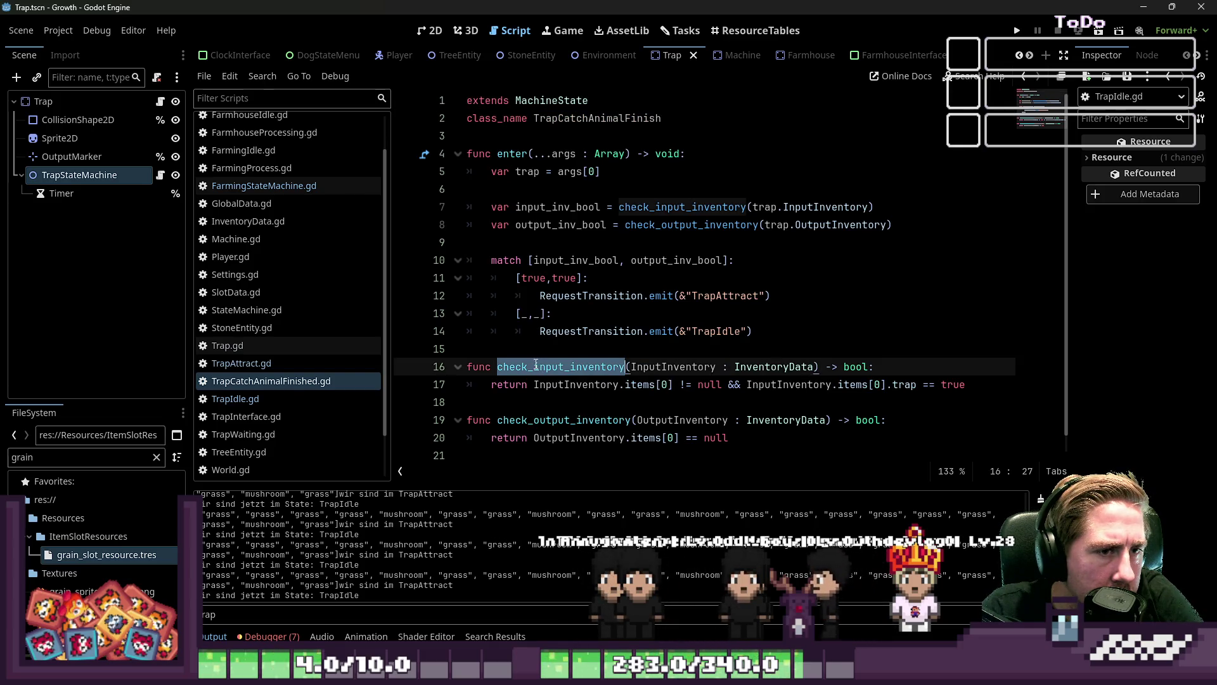
left_click(551, 315)
left_click(569, 260)
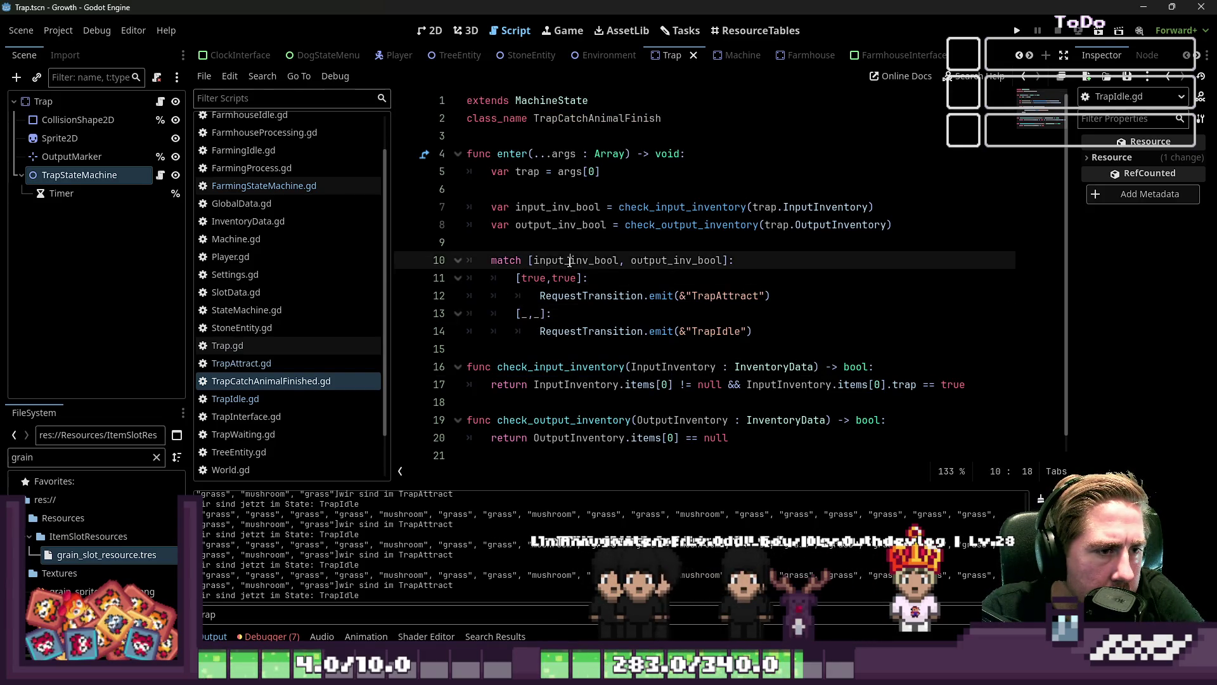
double_click(675, 260)
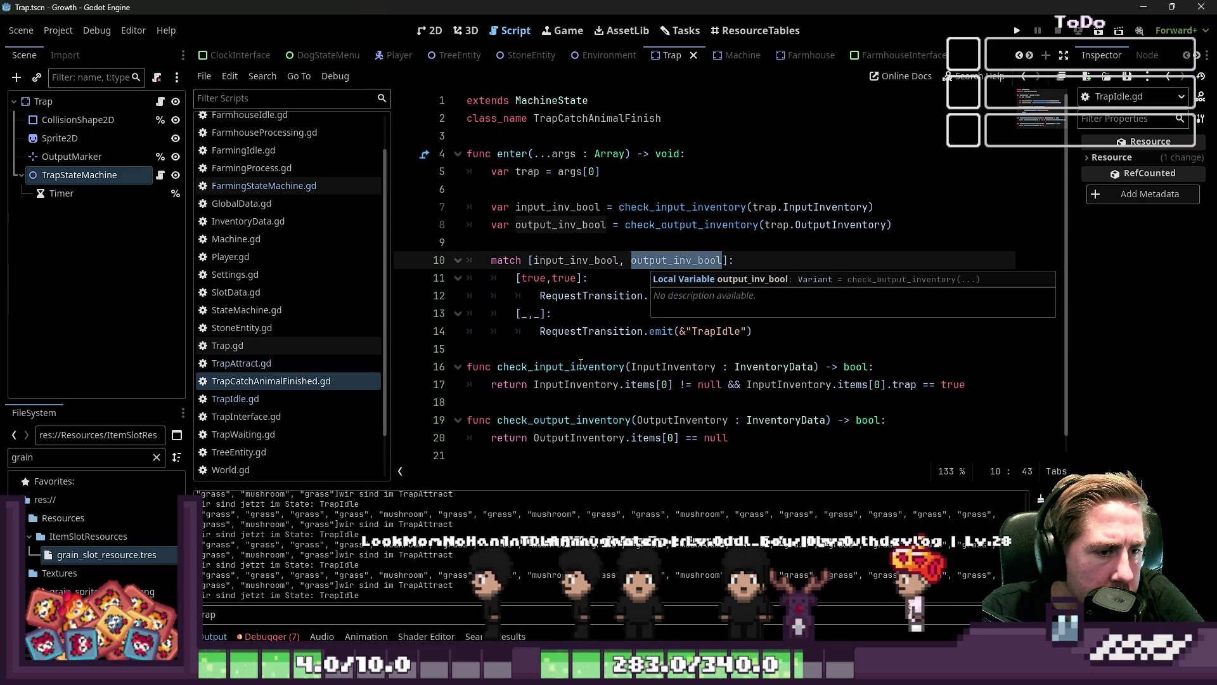
left_click(570, 384)
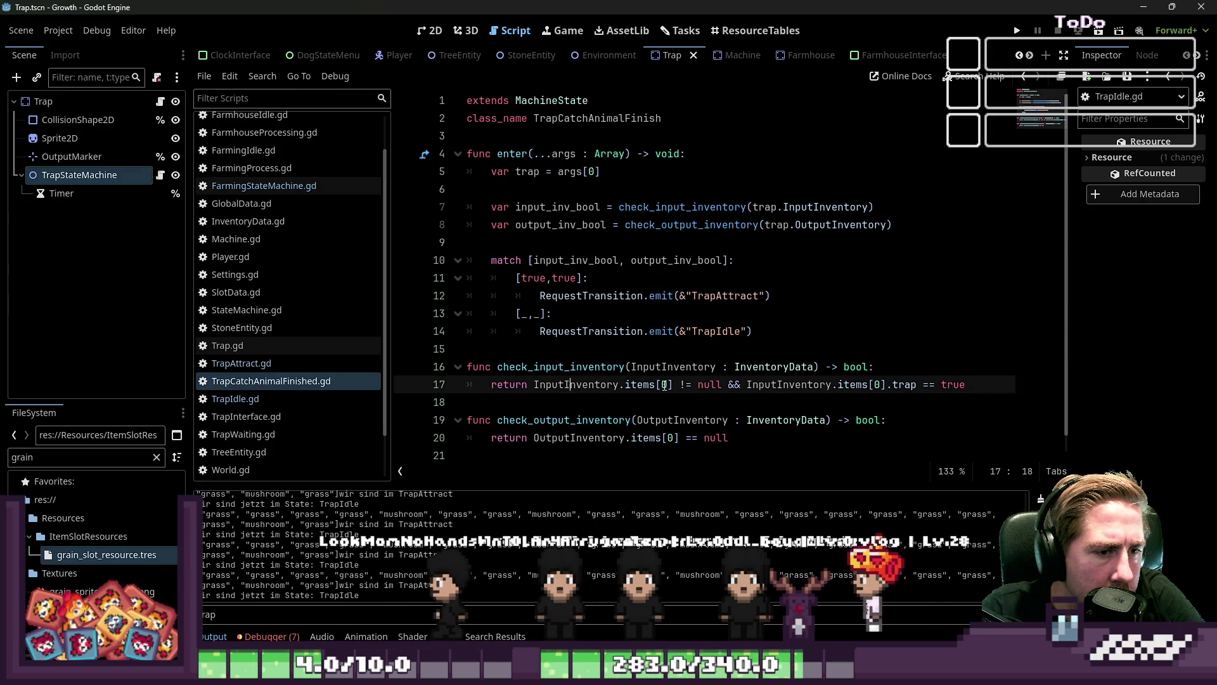
left_click(919, 384)
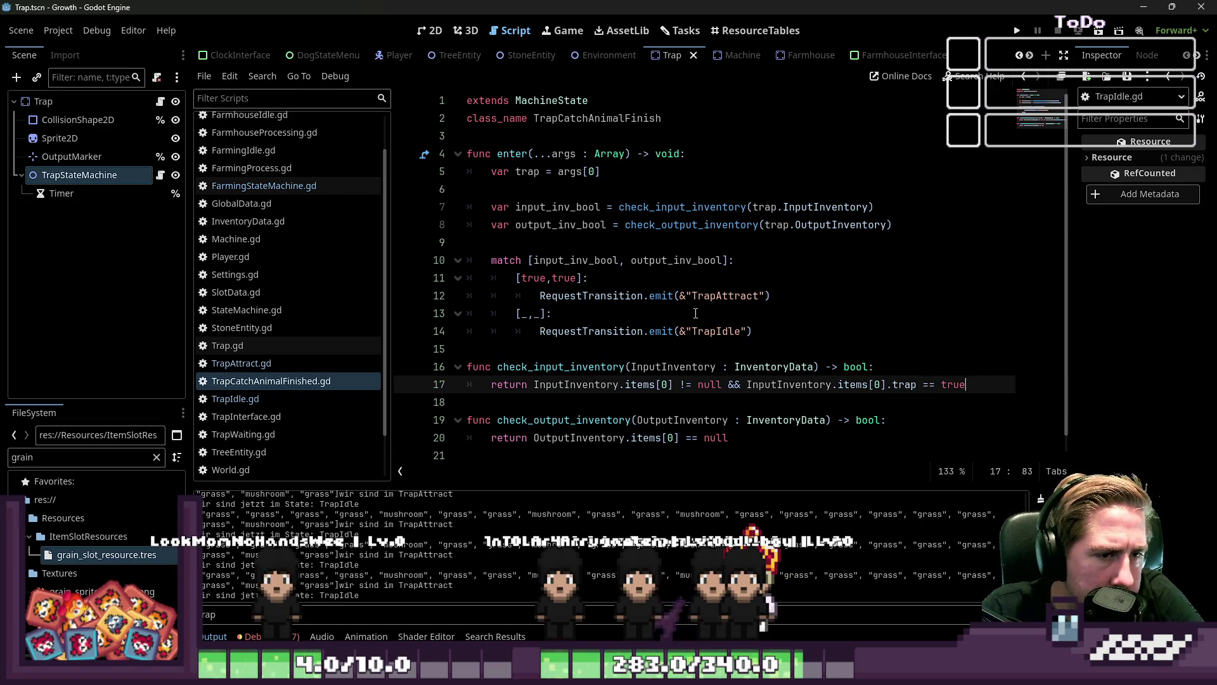
left_click(719, 296)
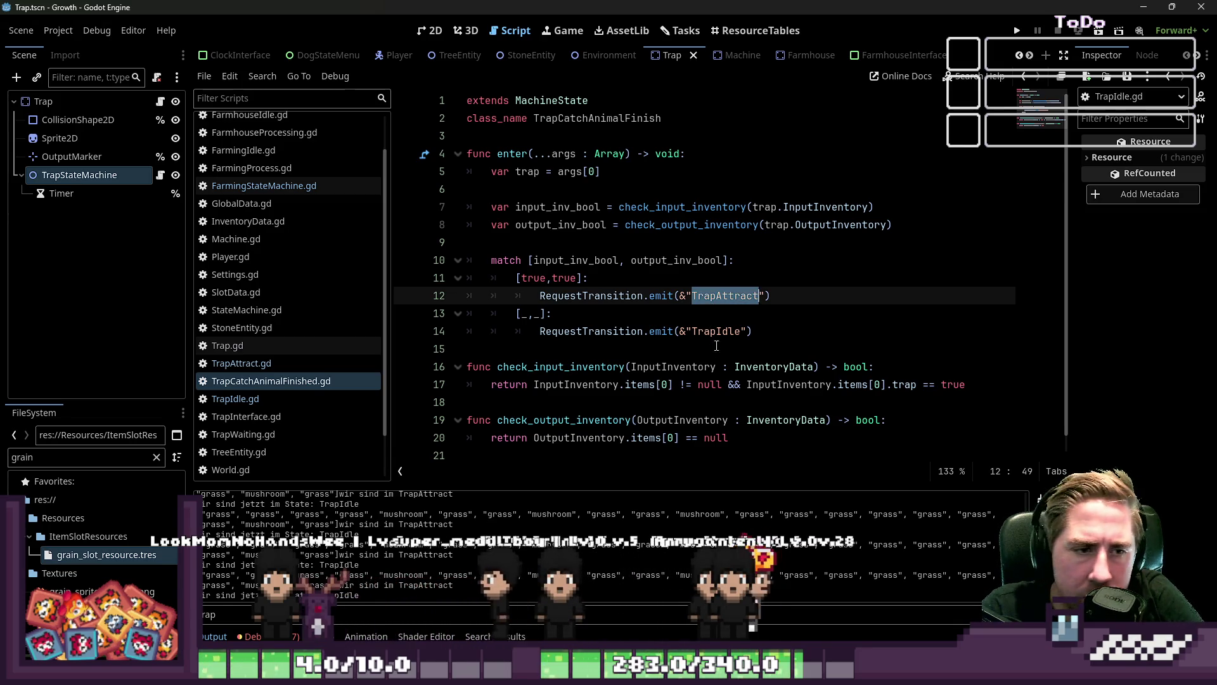
double_click(715, 331)
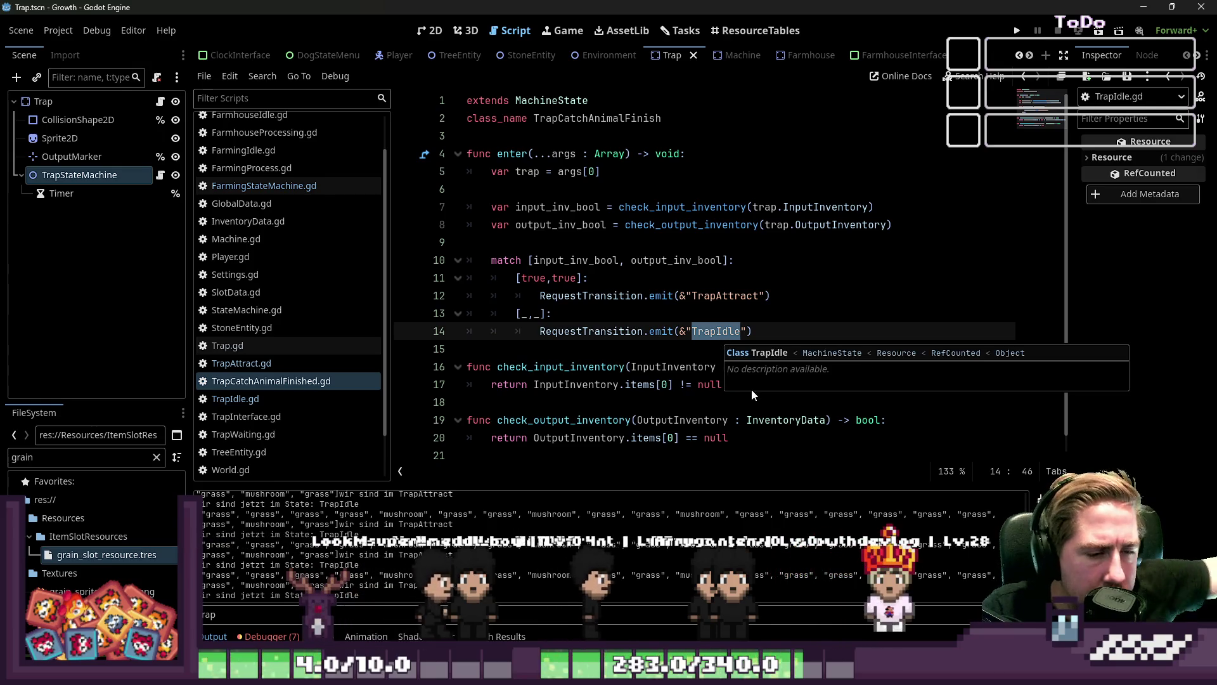
left_click(504, 344)
left_click(502, 260)
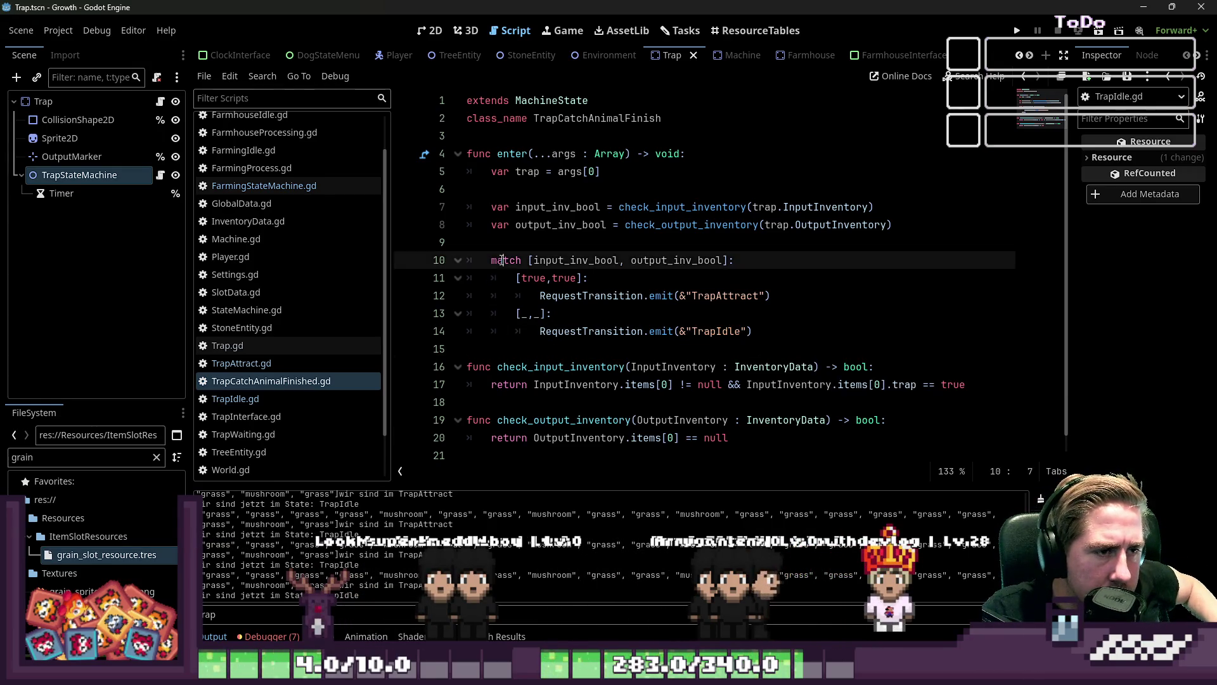
double_click(566, 436)
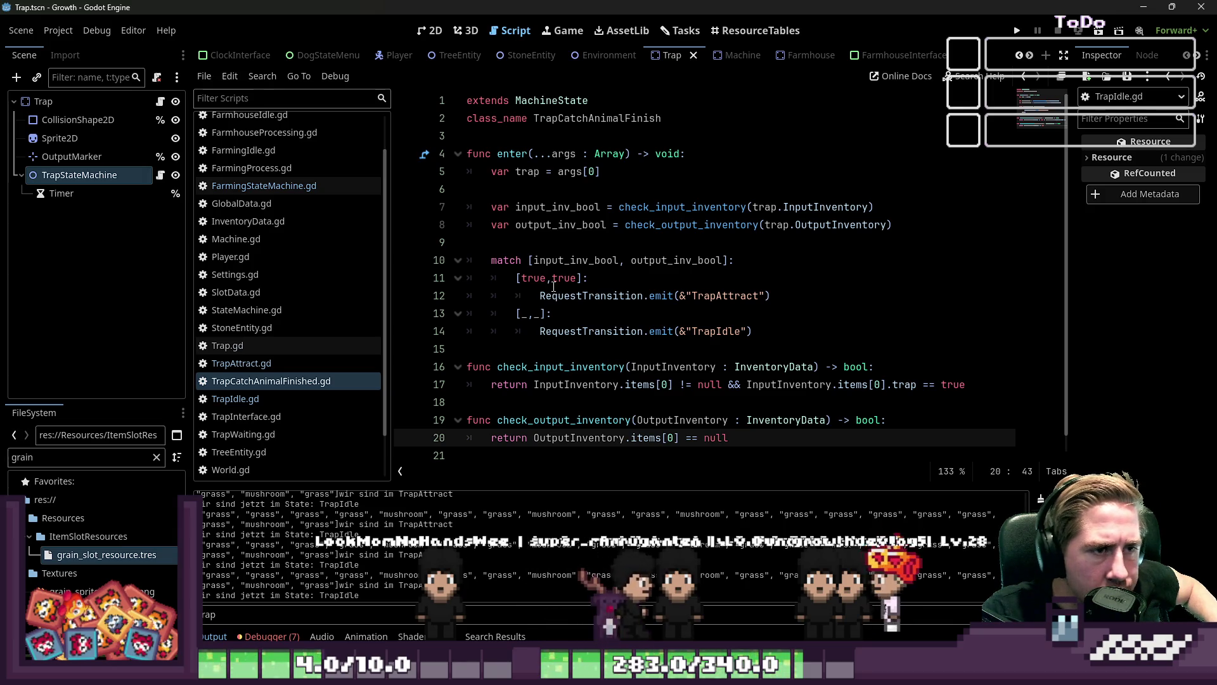
left_click(307, 187)
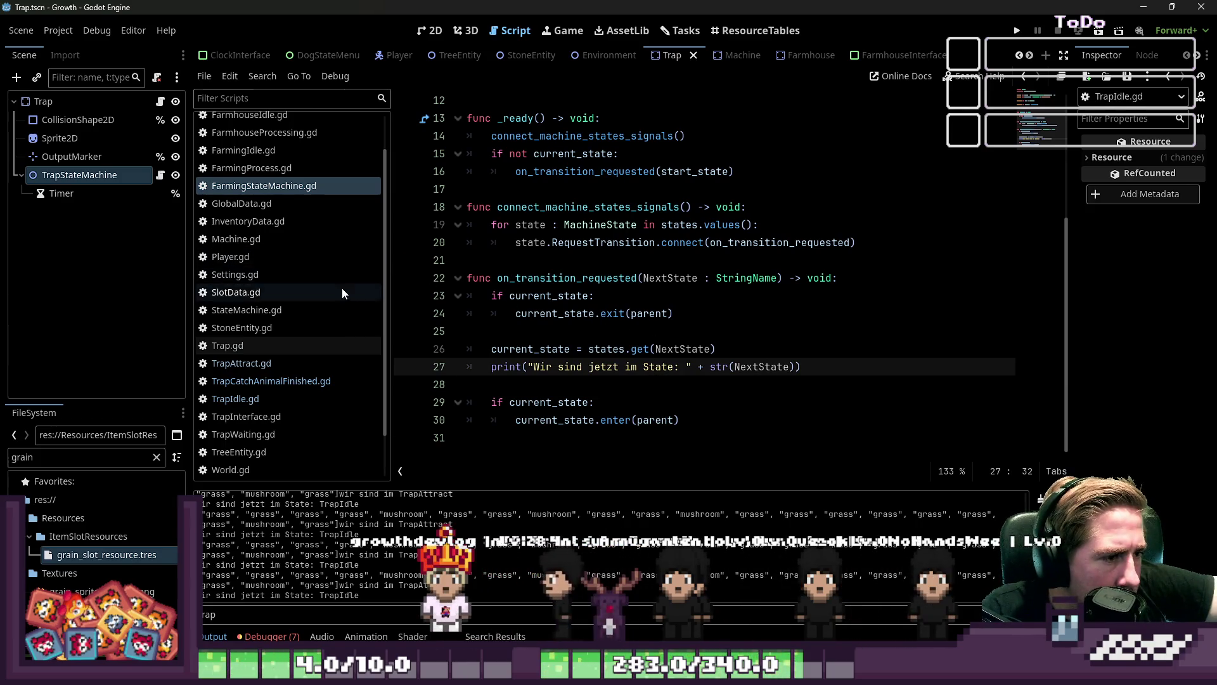
left_click(295, 385)
In TrapAttract.gd, change 'TrapCatchAnimalFinish' to 'TrapCatchAnimalFinished' on lines 37 and 41
left_click(295, 364)
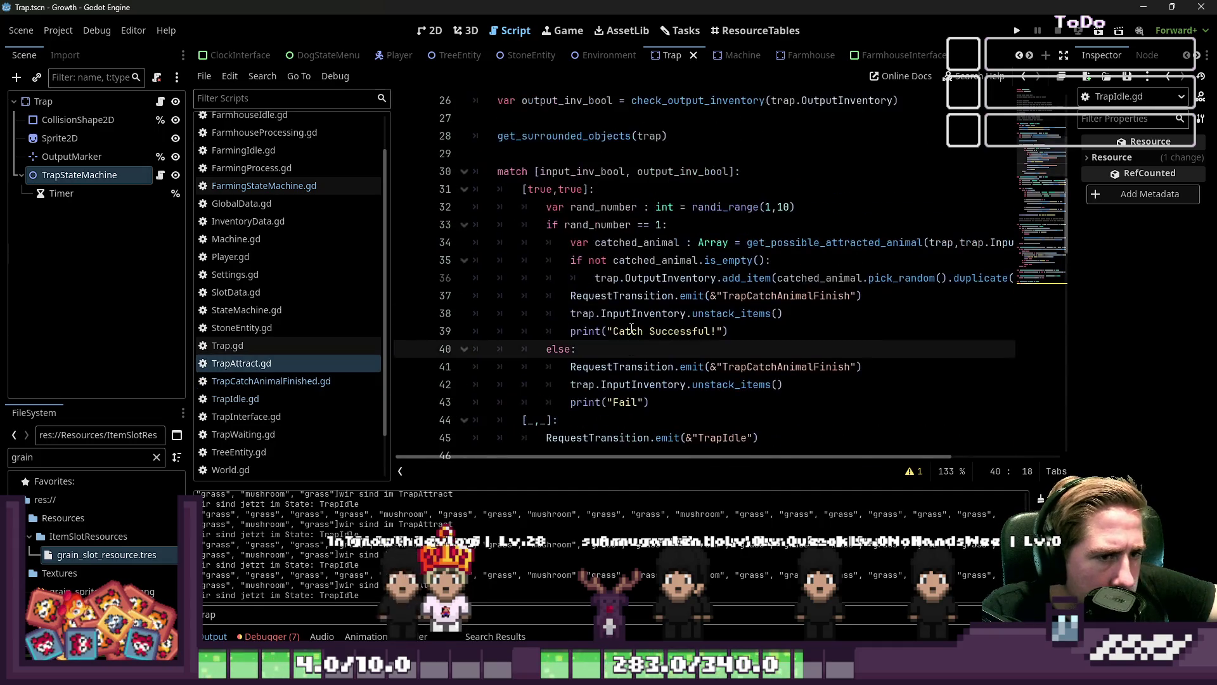
double_click(744, 297)
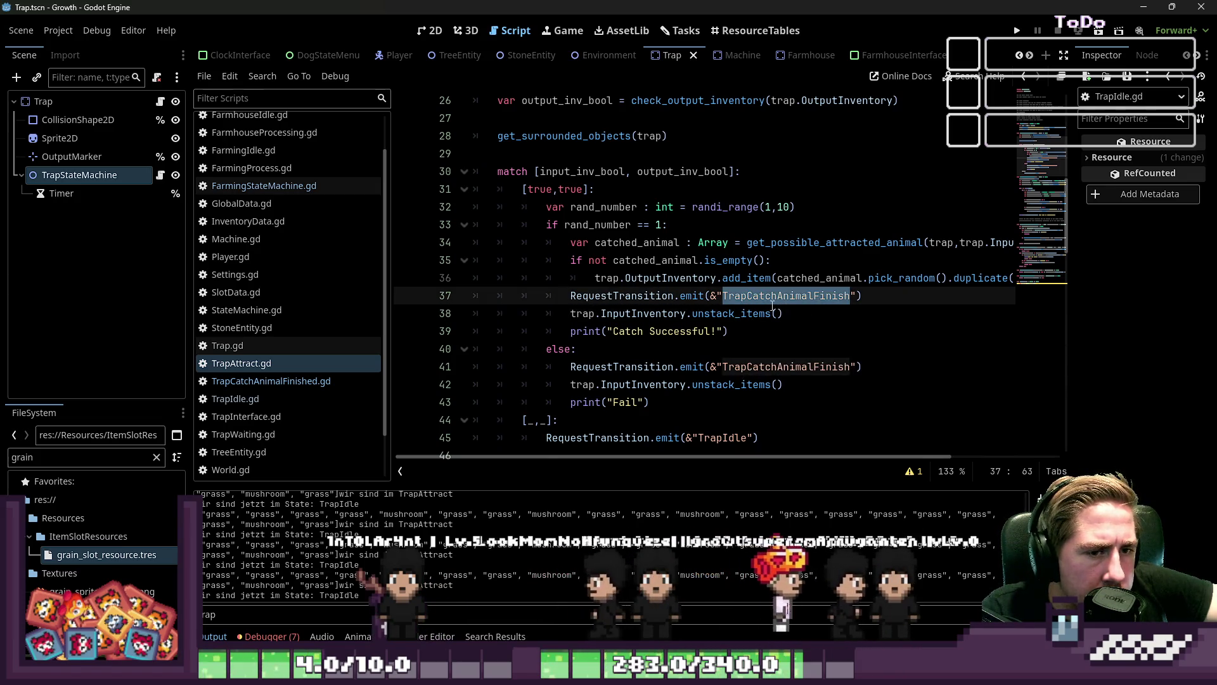
left_click(91, 181)
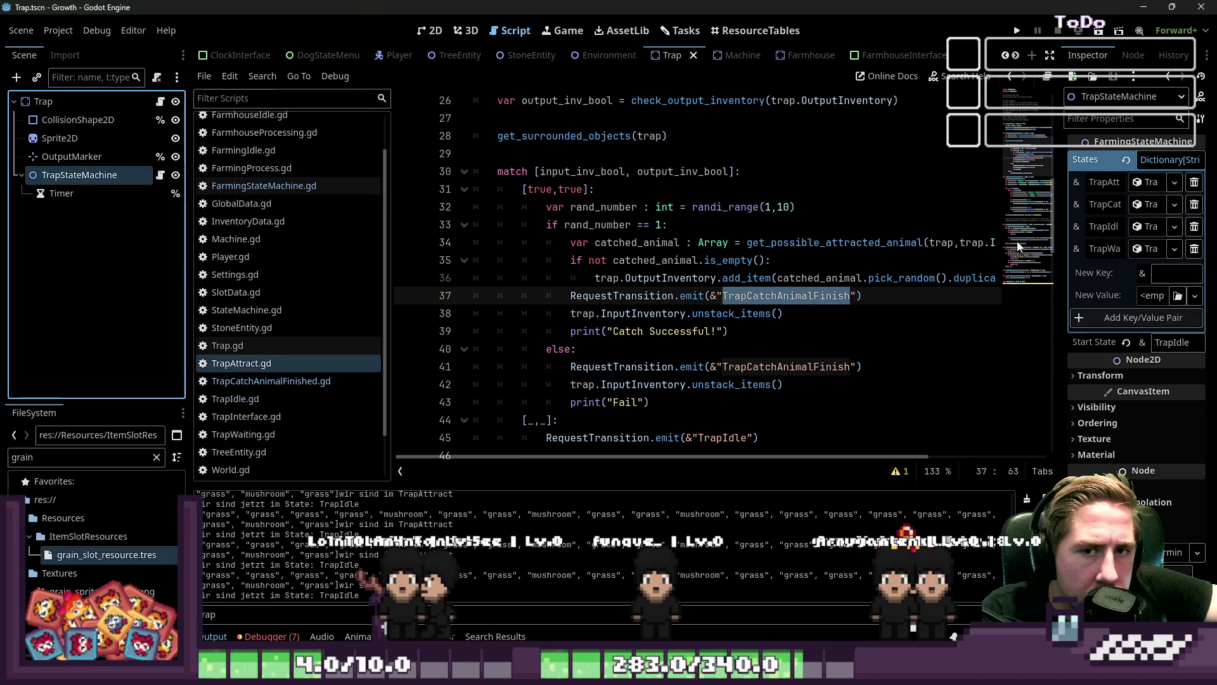
mouse_move(1064, 252)
left_mouse_down()
mouse_move(810, 241)
mouse_move(969, 266)
left_mouse_up()
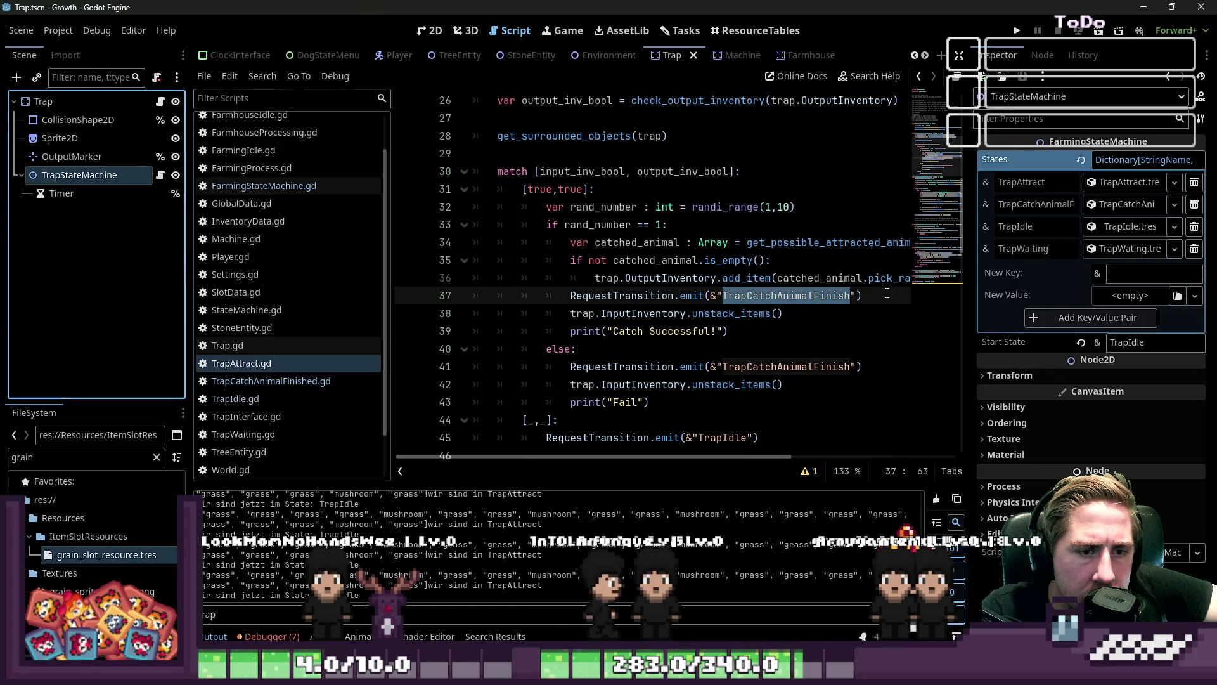
left_click(850, 301)
type("ed")
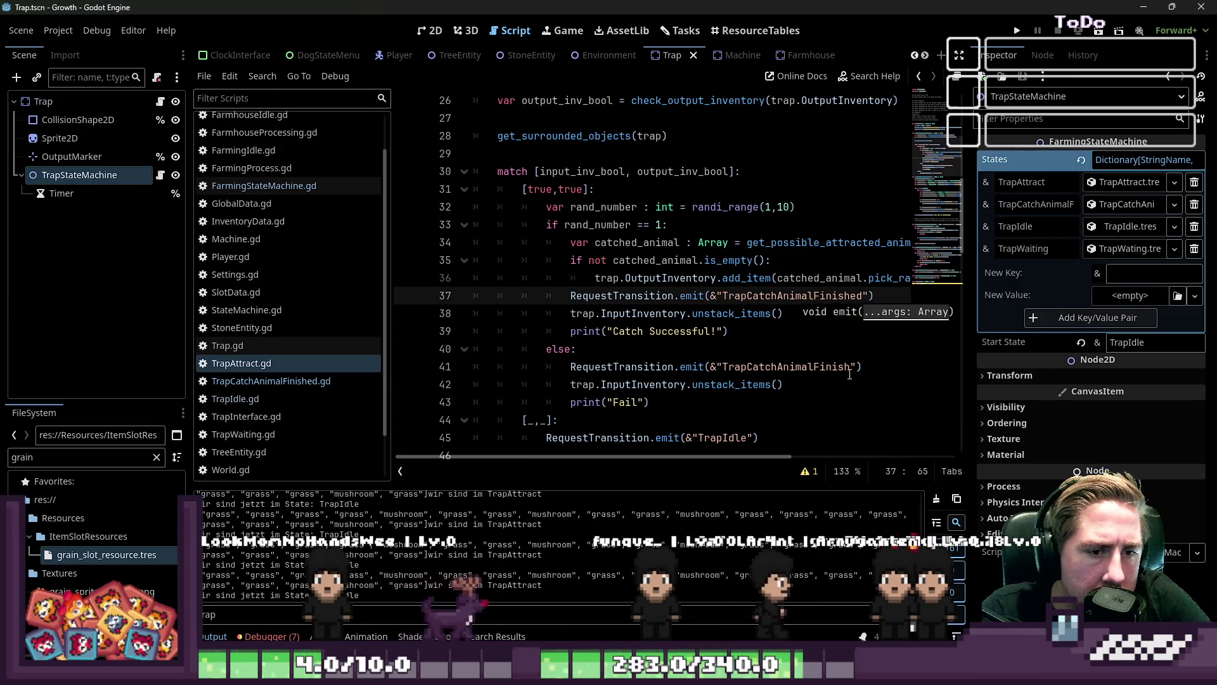
left_click(853, 366)
type("d")
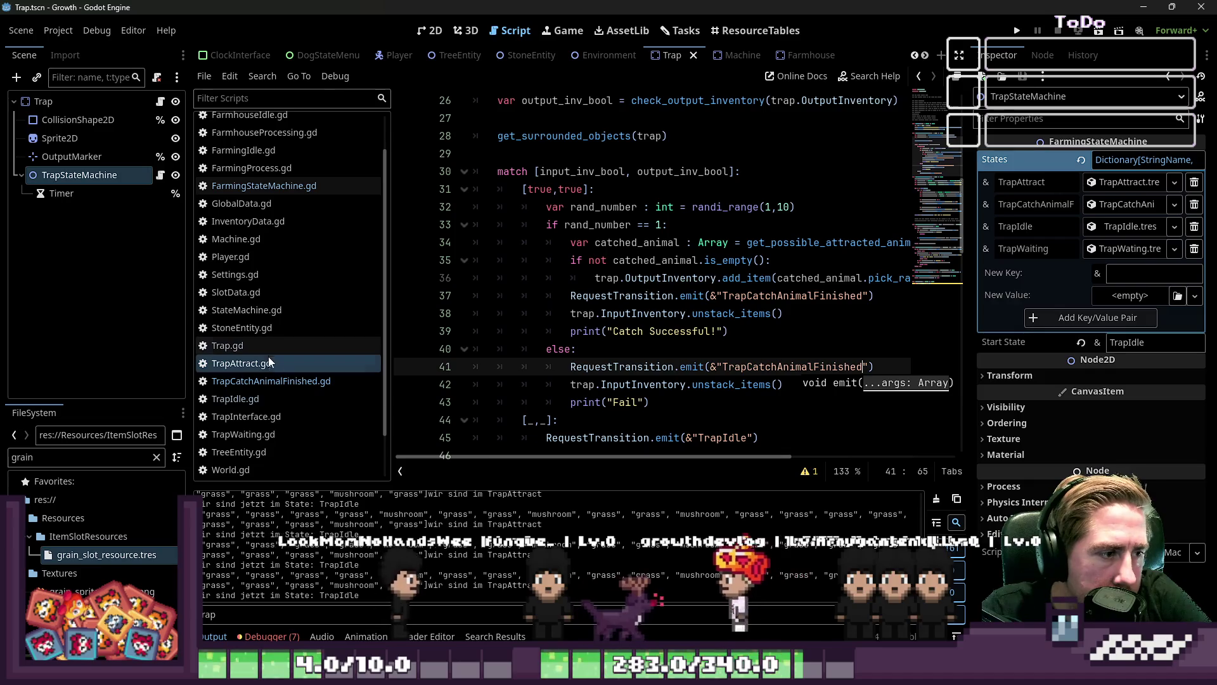
Confirm the TrapCatchAnimalFinished class name, then run the project
left_click(275, 382)
left_click(669, 119)
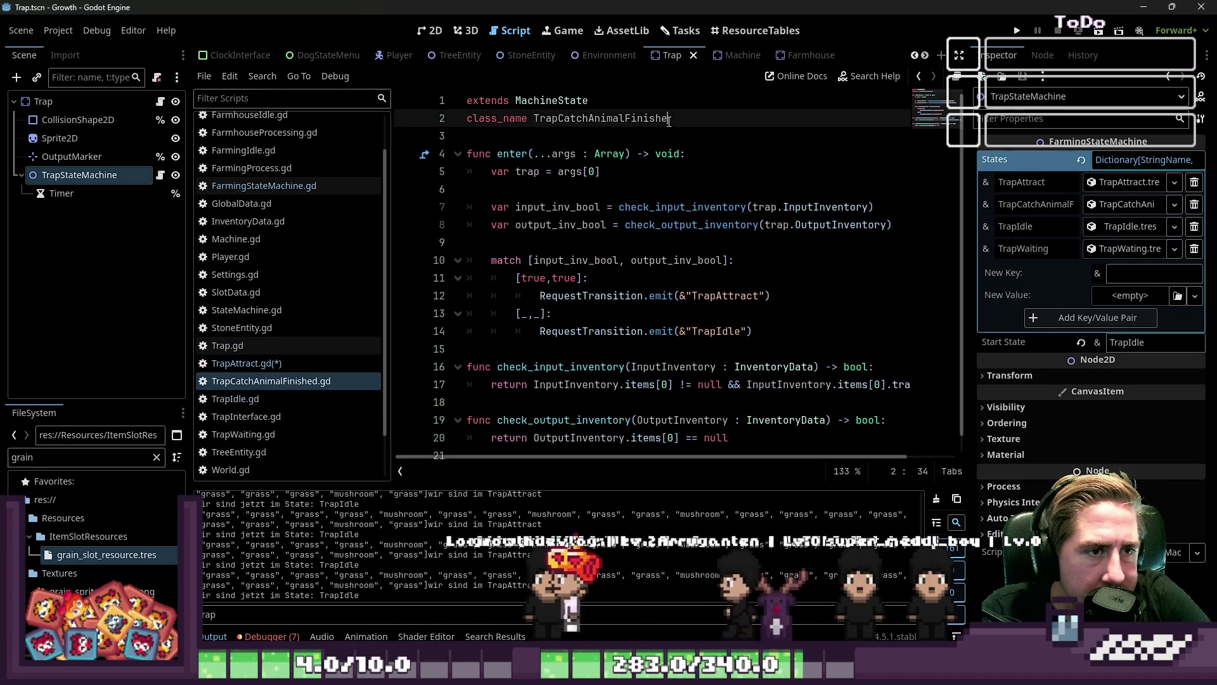
left_click(1016, 31)
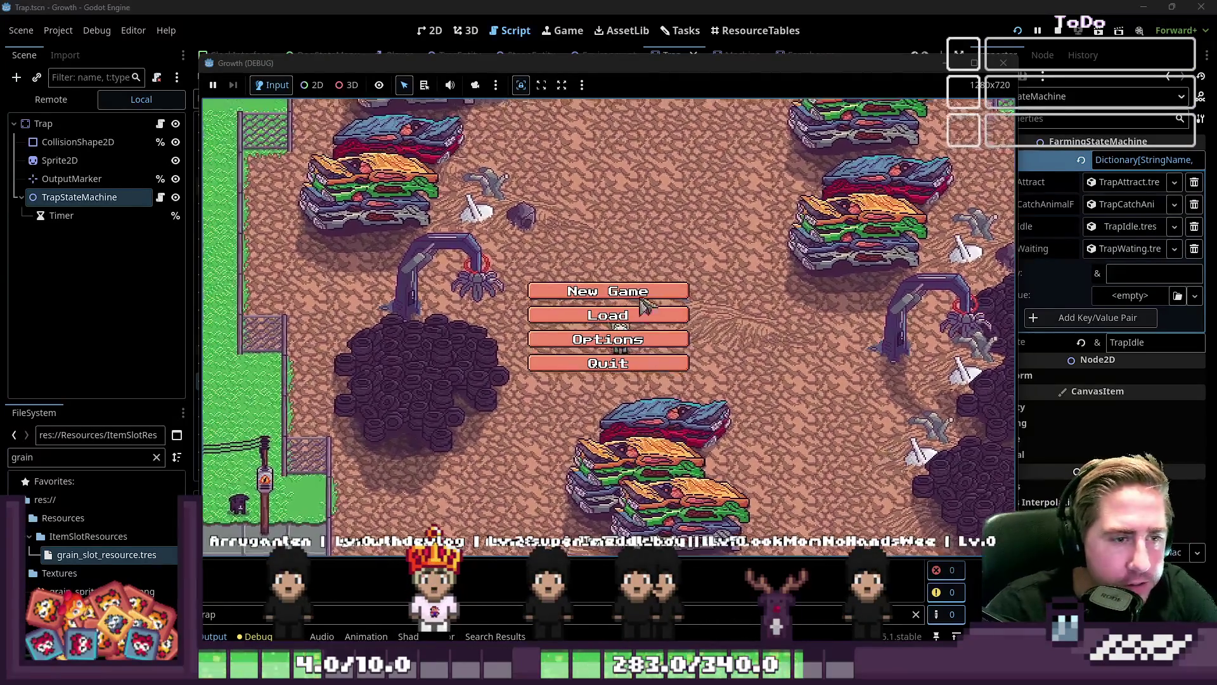
Start a new game as 'dawg' and move the White Gladiol into the hotbar
left_click(628, 286)
type("dawg")
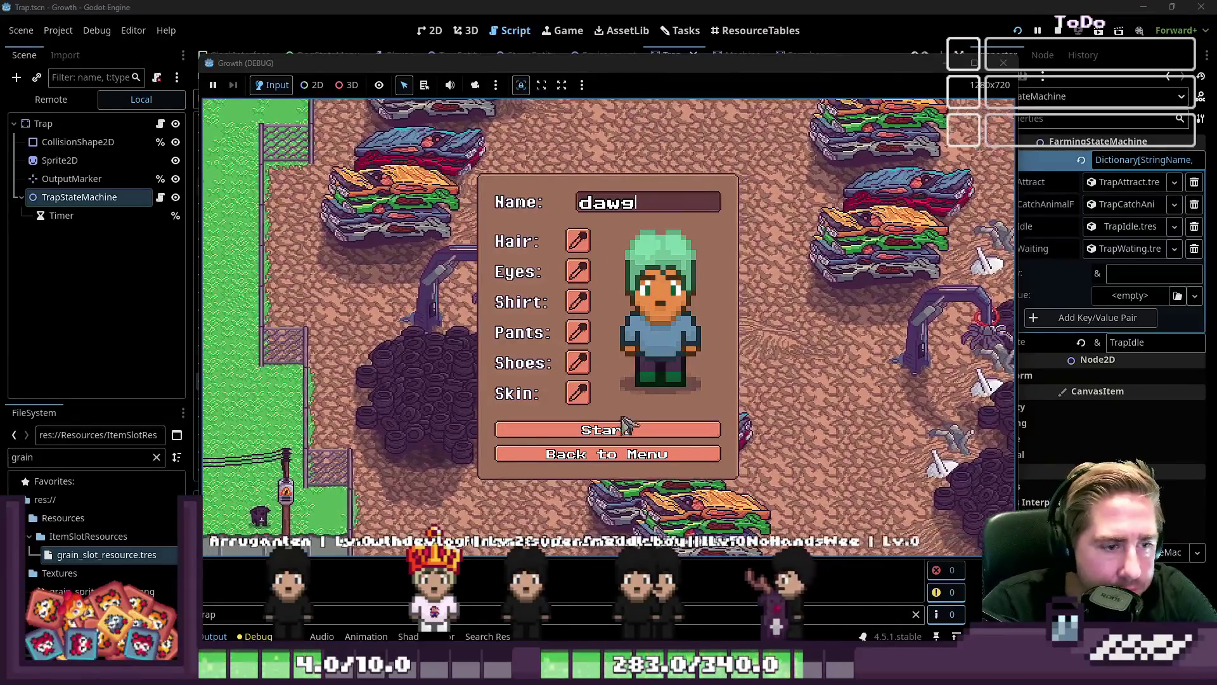
left_click(636, 436)
key("i")
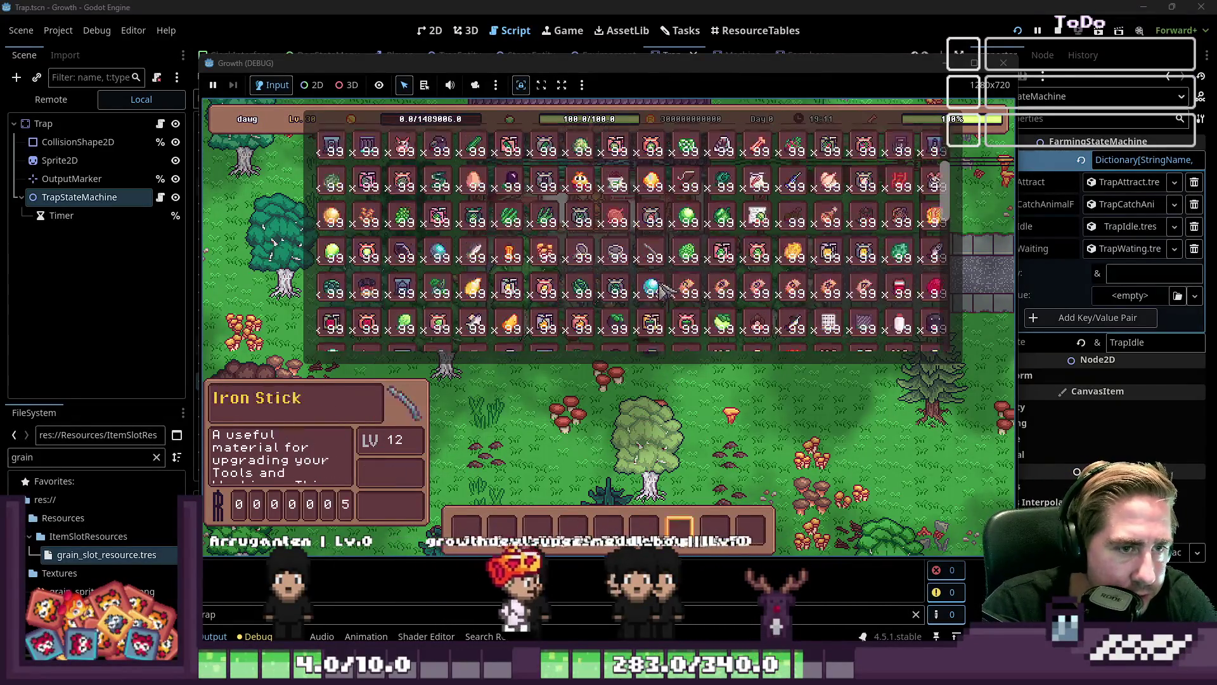
scroll(455, 285, "down", 2)
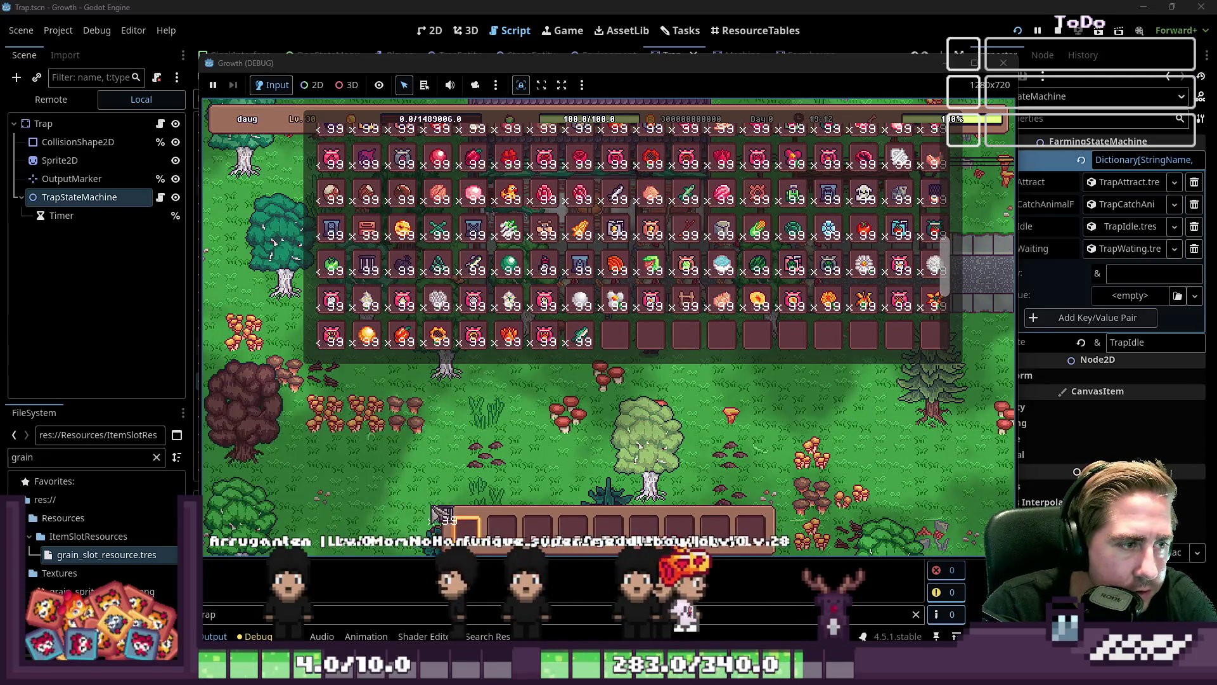
left_click_drag(438, 299, 502, 530)
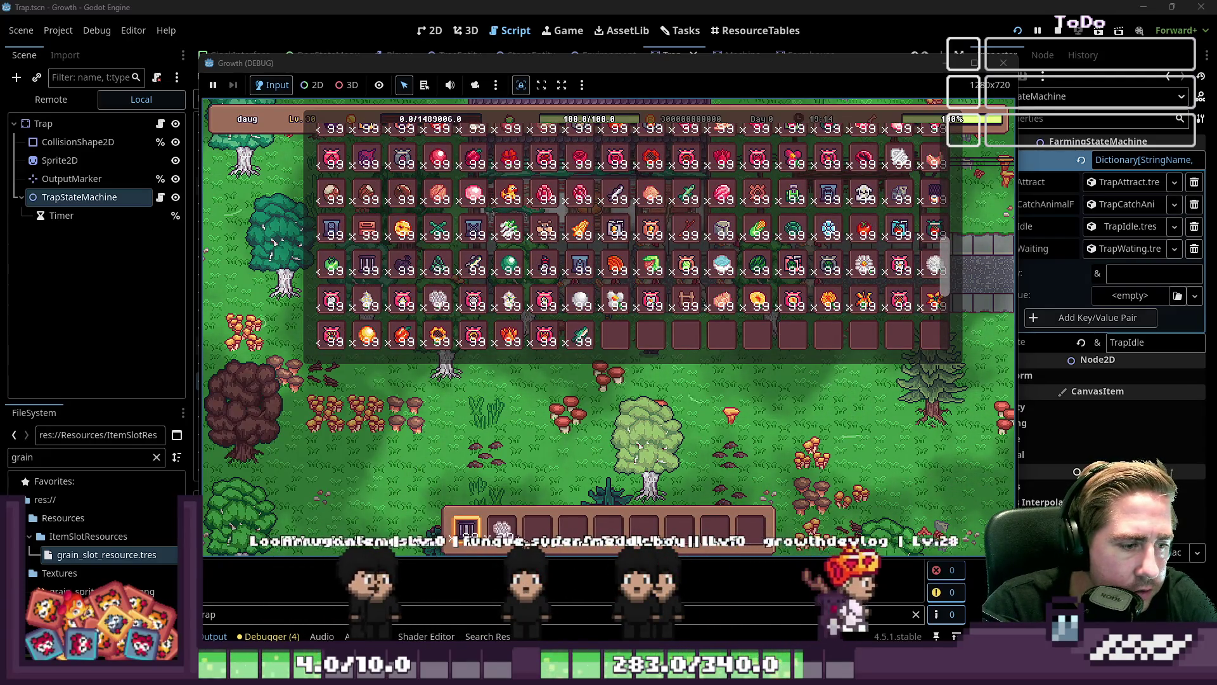
key("i")
Place the trap, load a hotbar item into it, then close the game window
left_click(786, 380)
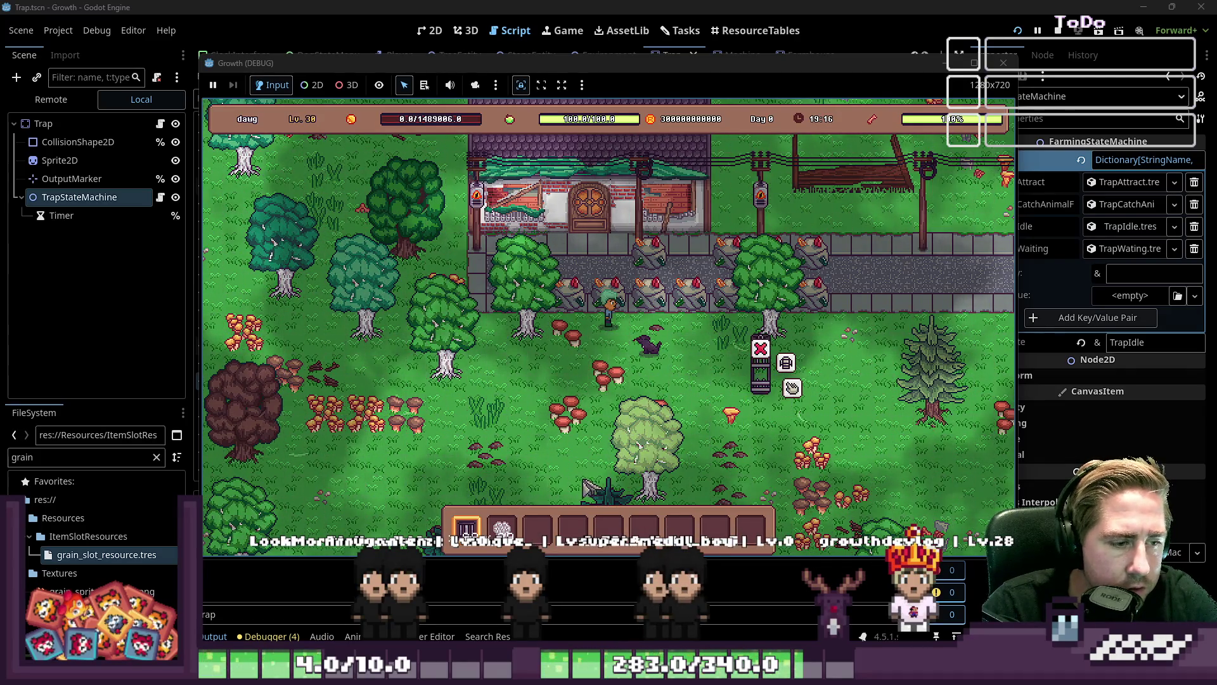
left_click(533, 531)
left_click(571, 539)
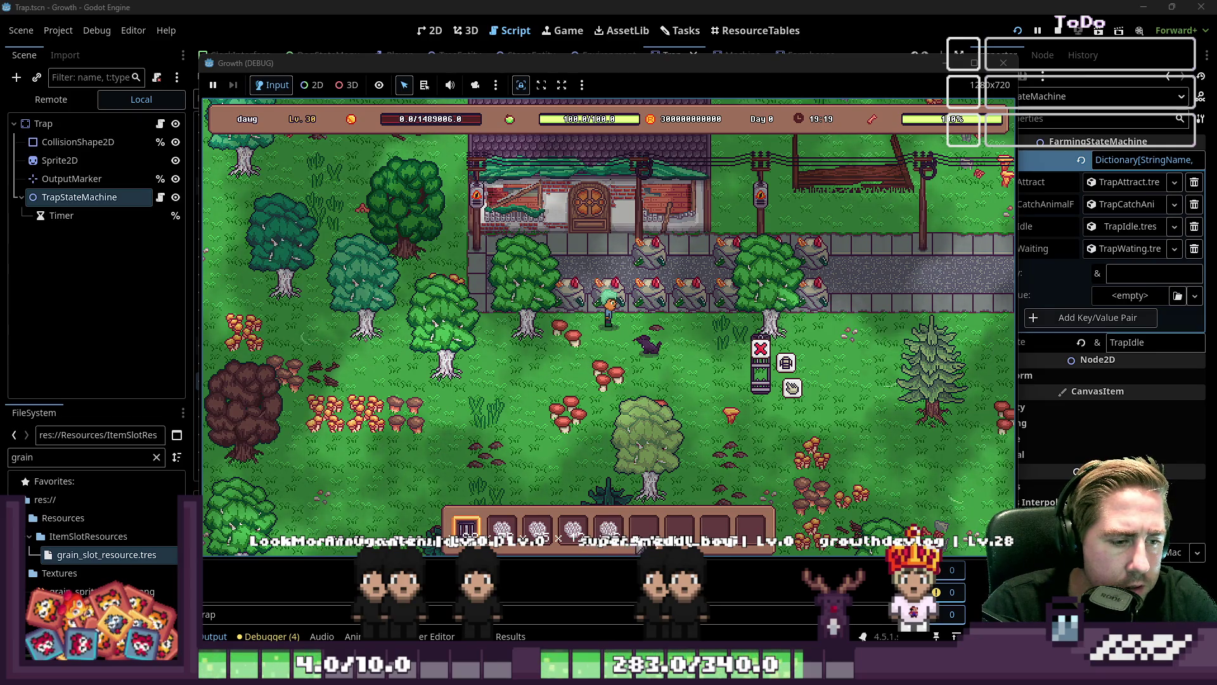
left_click(558, 537)
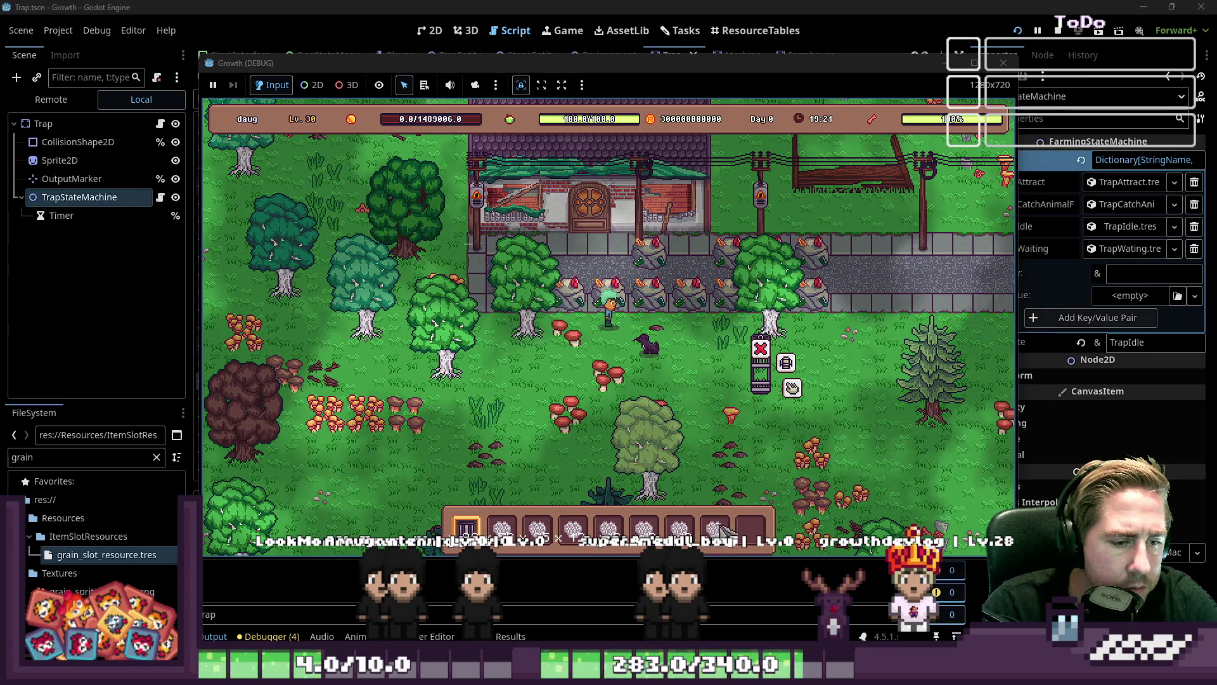
left_click(792, 388)
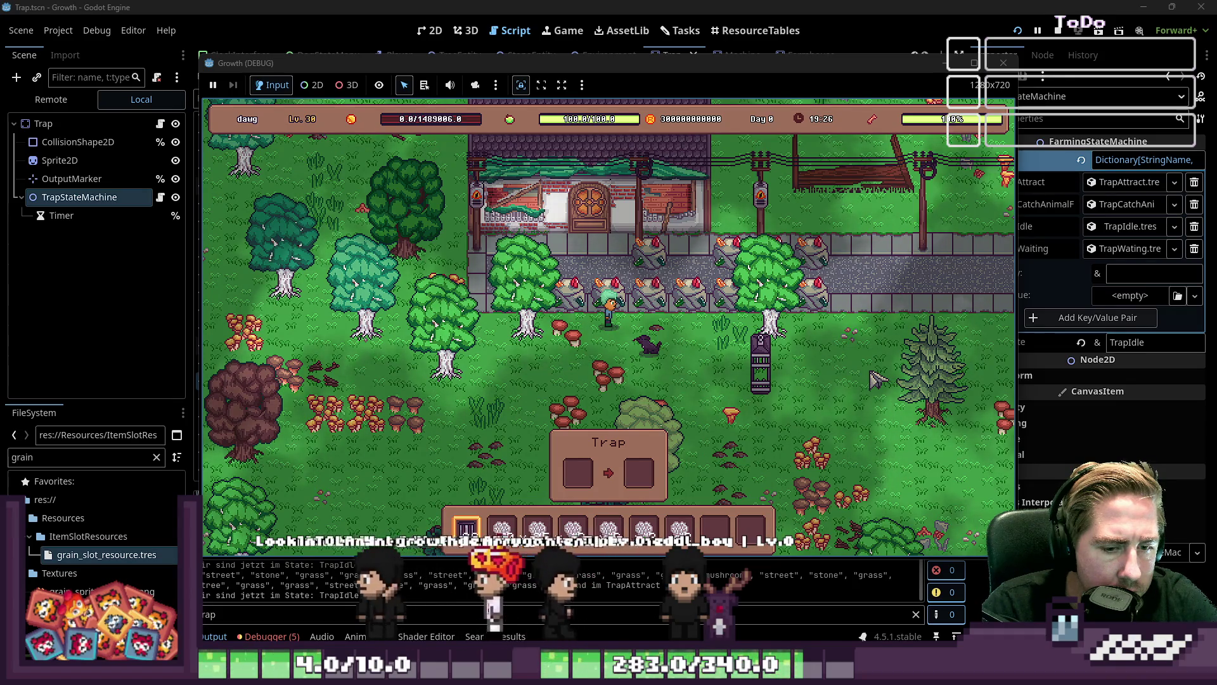
left_click_drag(742, 74, 724, 22)
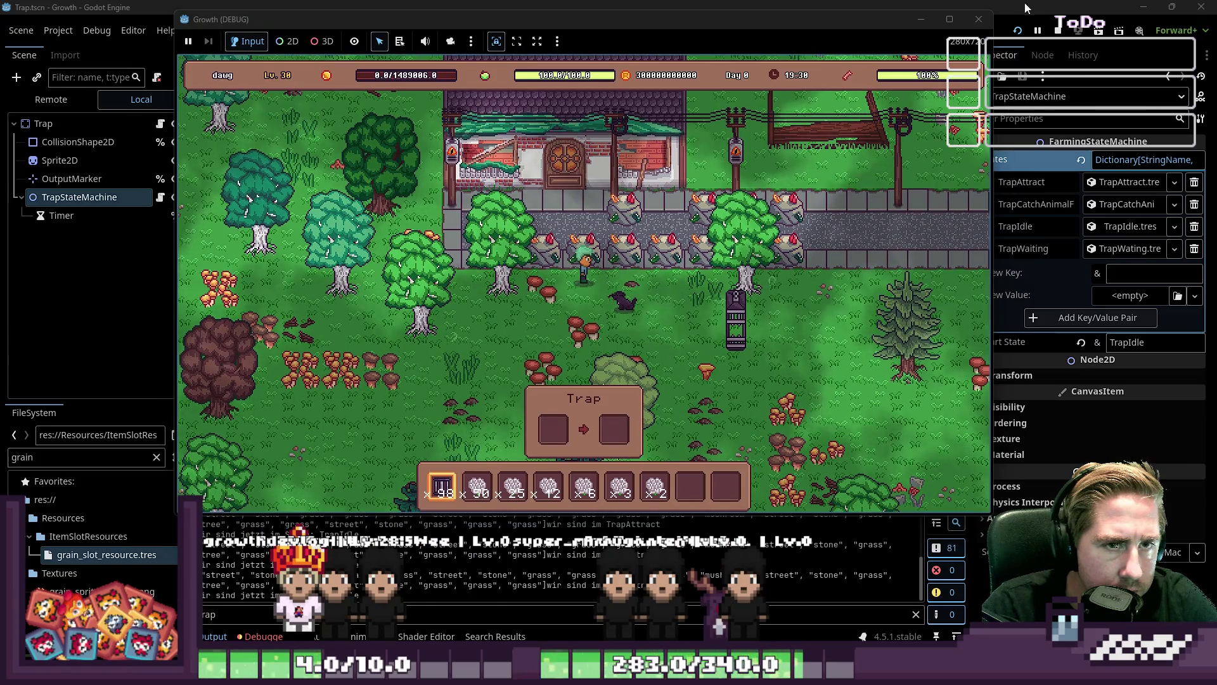
left_click(1057, 30)
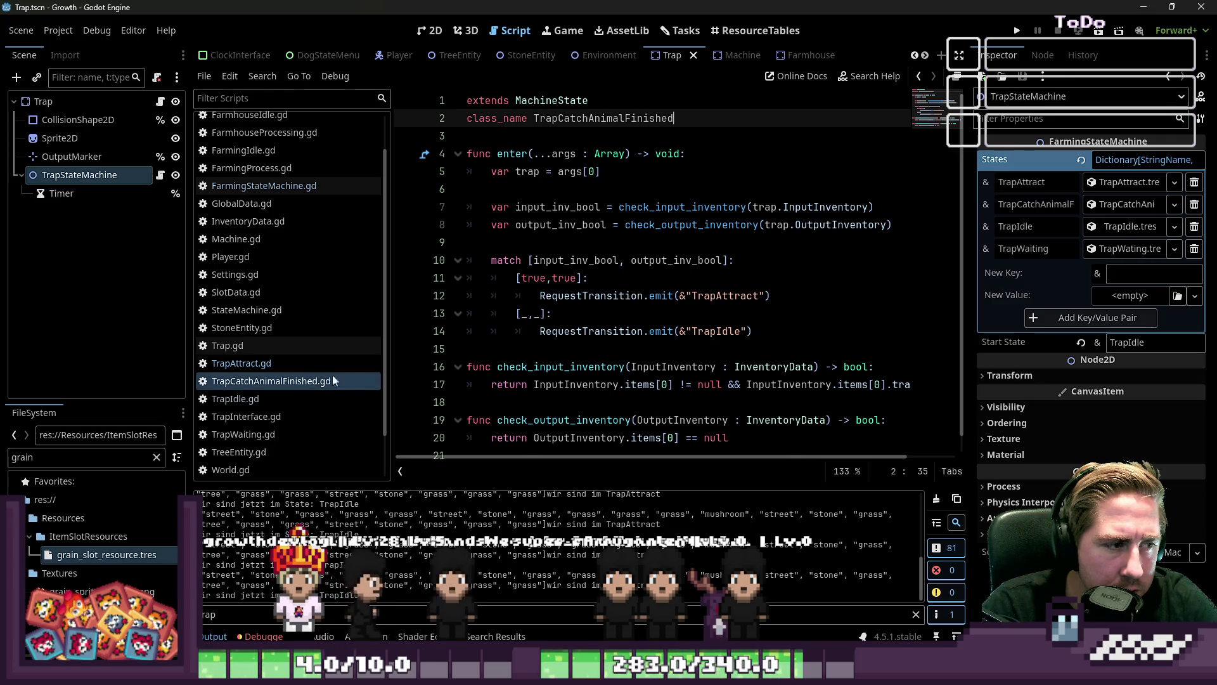
left_click(272, 362)
double_click(792, 295)
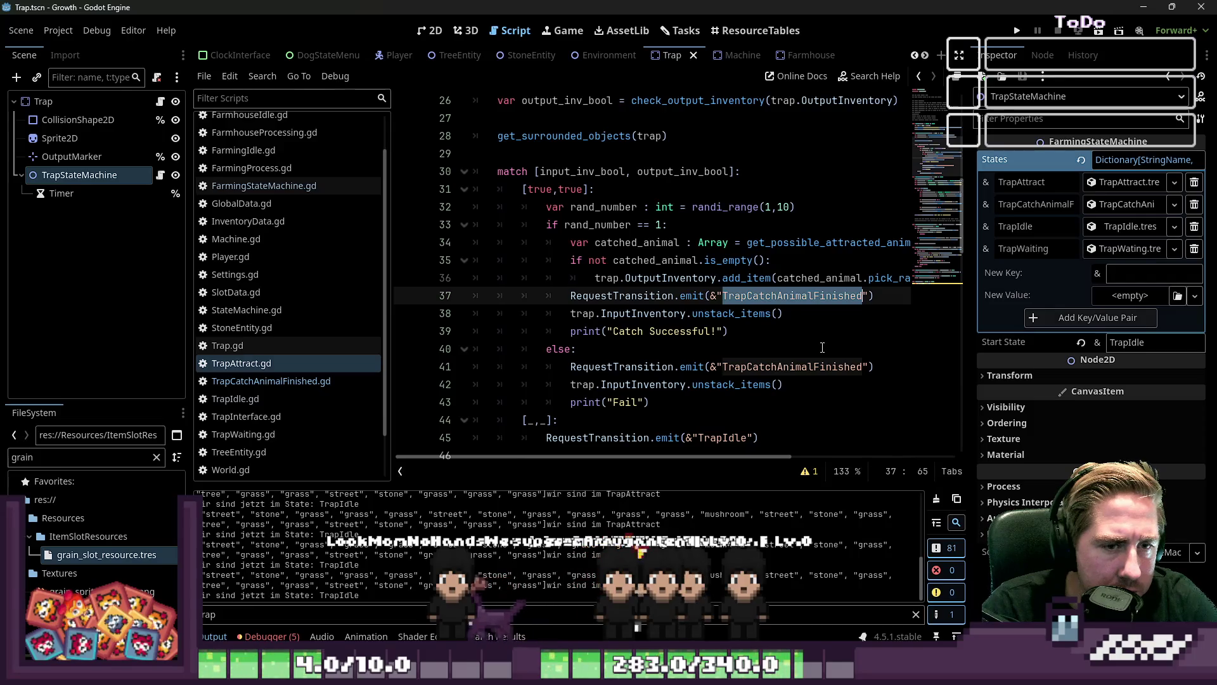
mouse_move(968, 267)
left_mouse_down()
mouse_move(856, 286)
mouse_move(957, 277)
left_mouse_up()
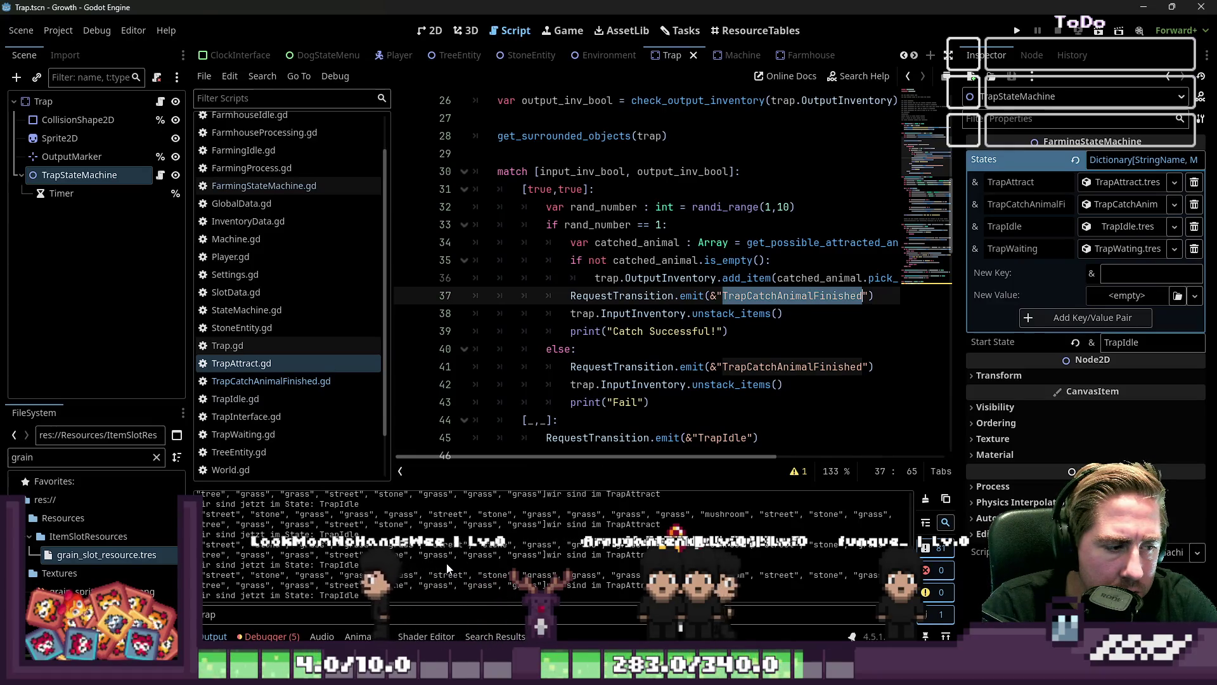
left_click(766, 316)
double_click(783, 296)
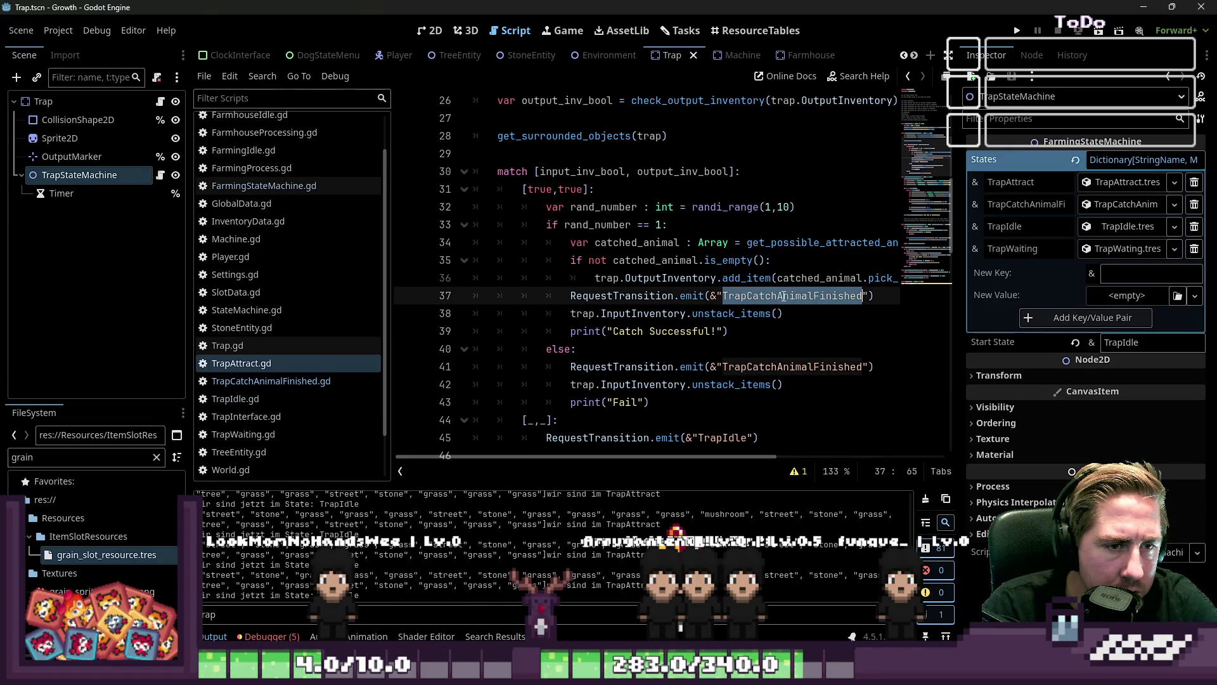
mouse_move(961, 262)
left_mouse_down()
mouse_move(820, 277)
mouse_move(948, 280)
left_mouse_up()
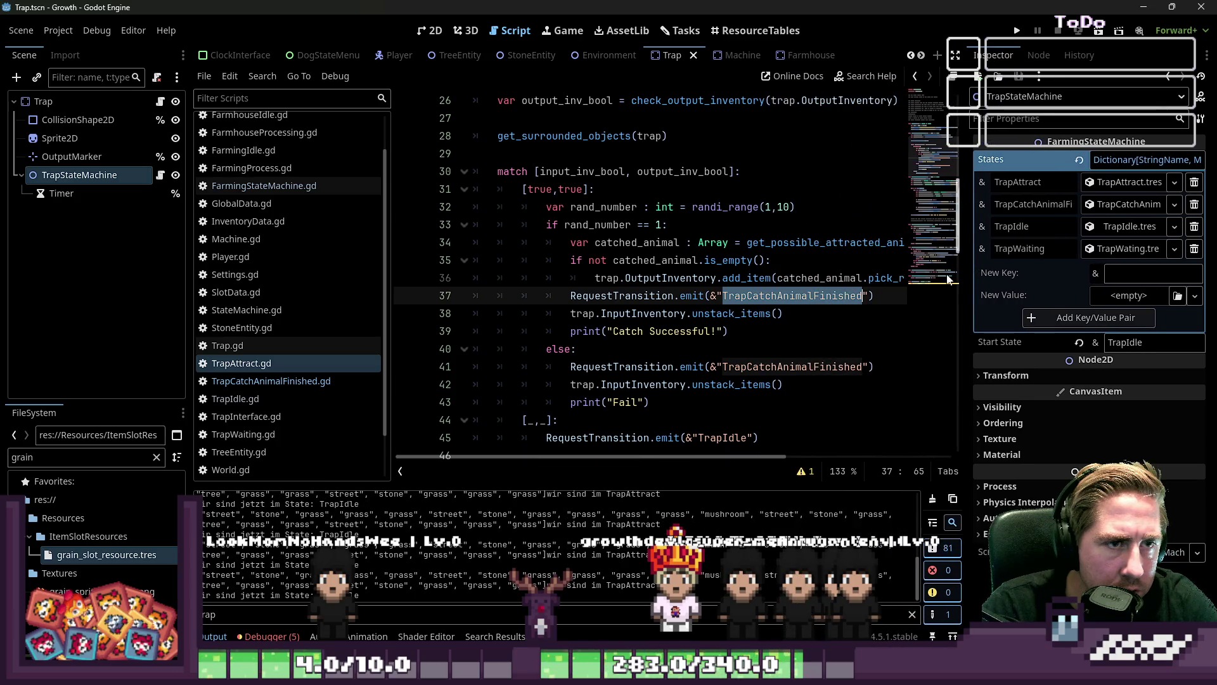
left_click(301, 382)
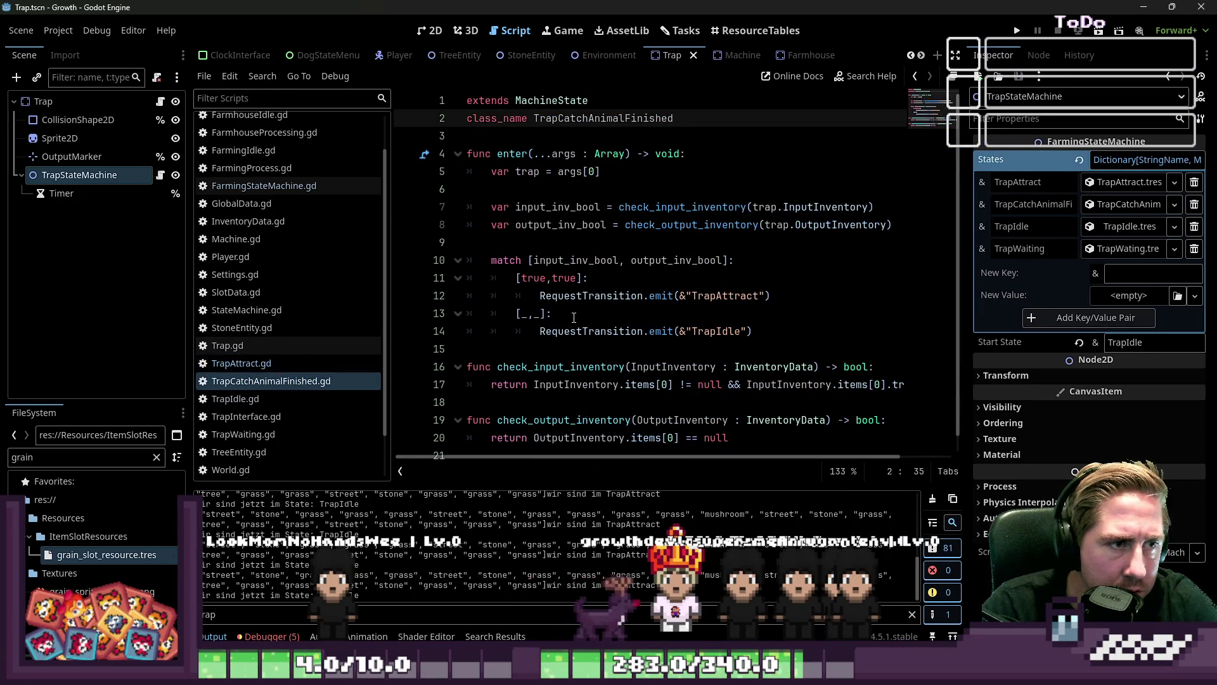
left_click(283, 365)
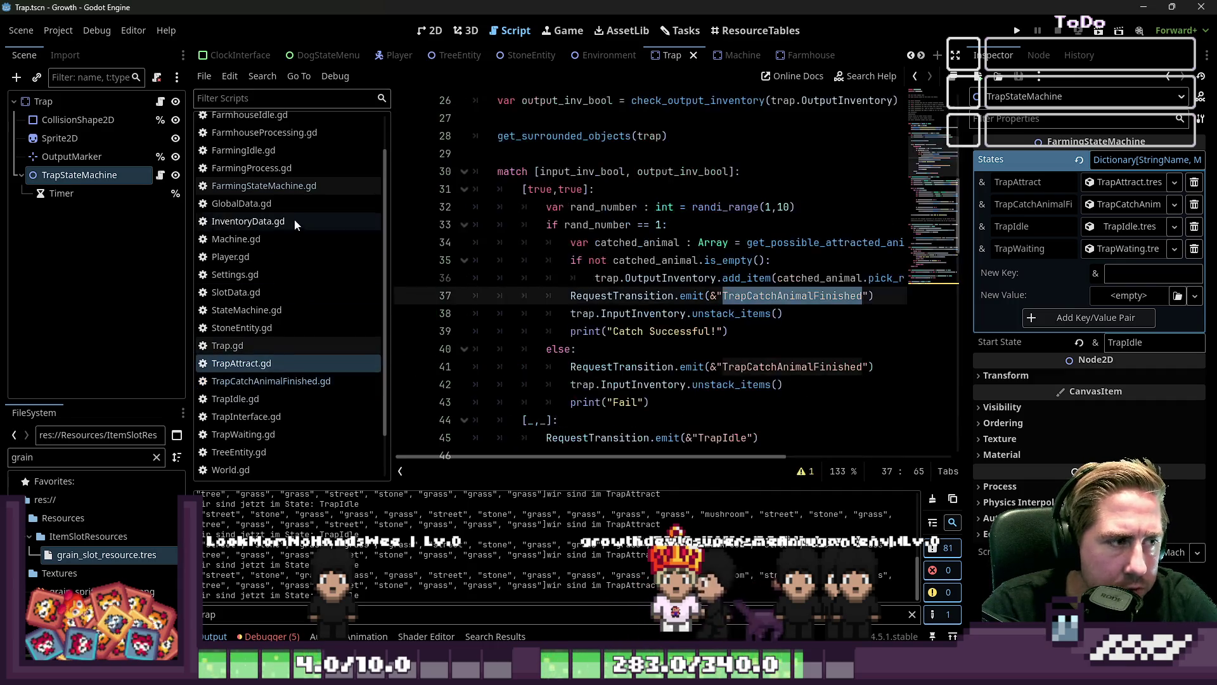
left_click(304, 187)
left_click(275, 363)
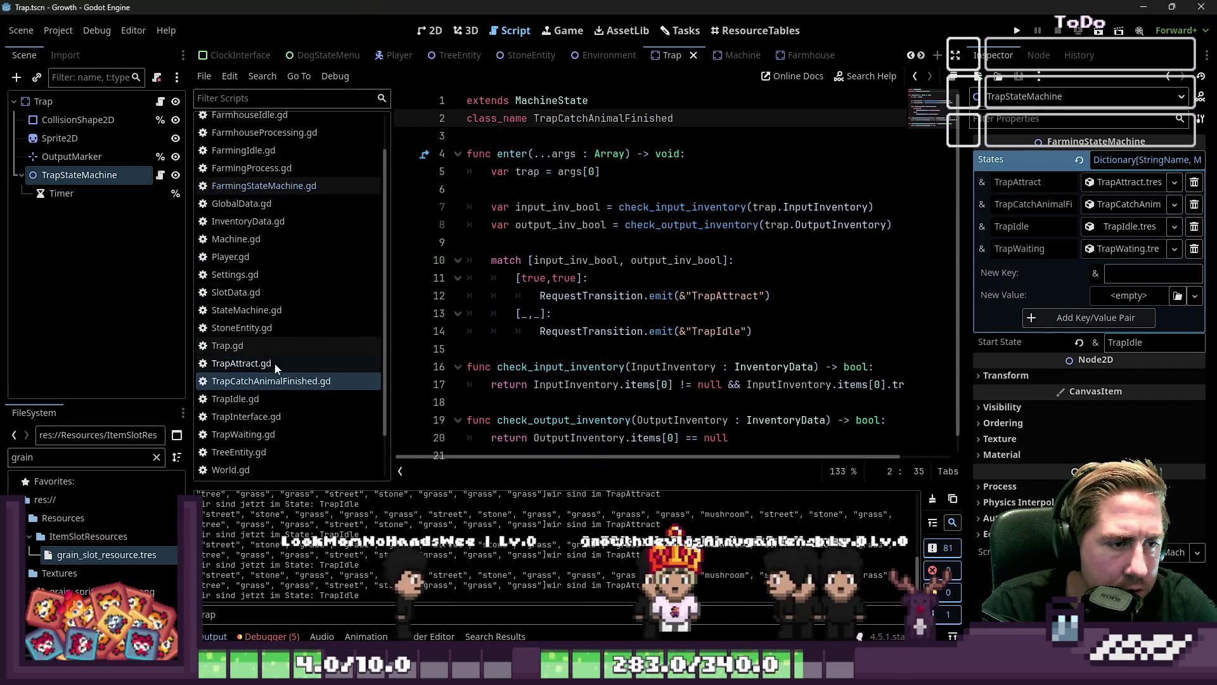
left_click(721, 327)
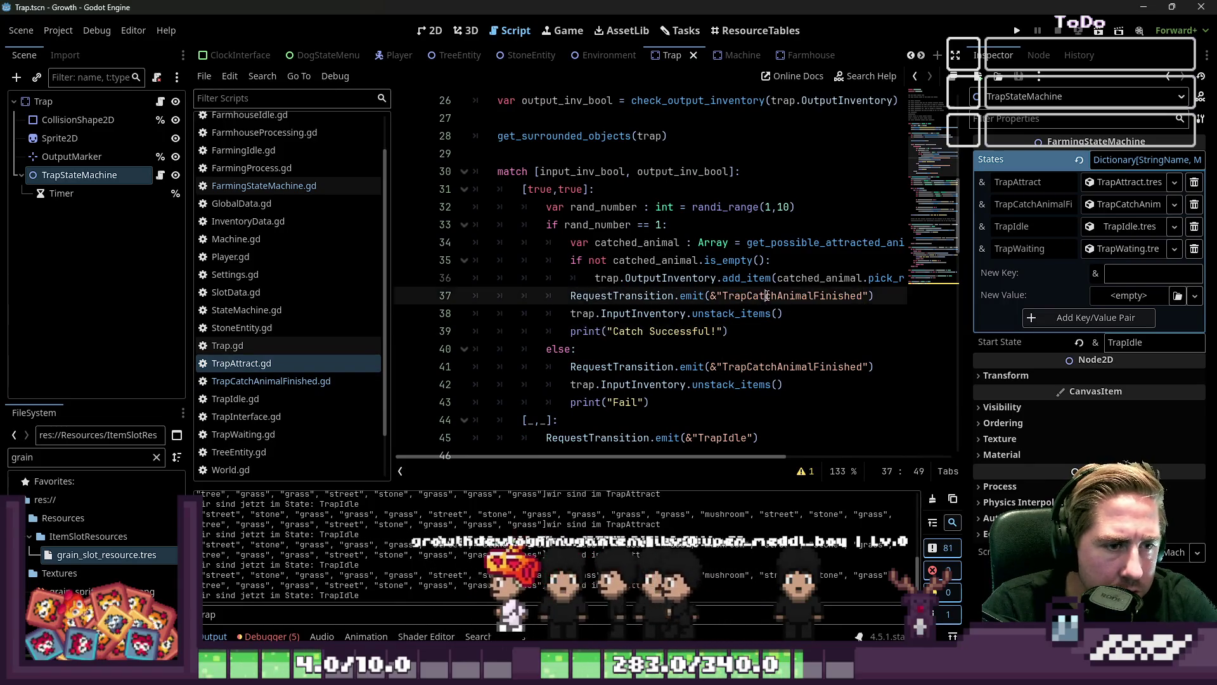
double_click(793, 295)
scroll(748, 335, "down", 2)
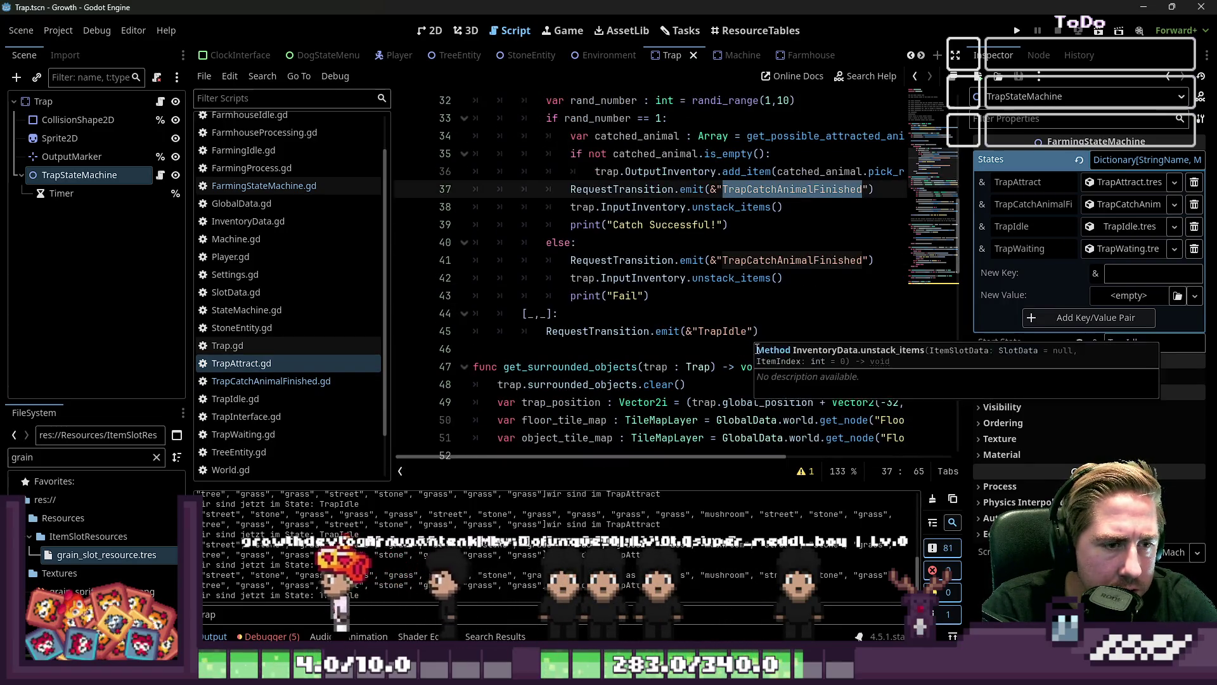
left_click(816, 302)
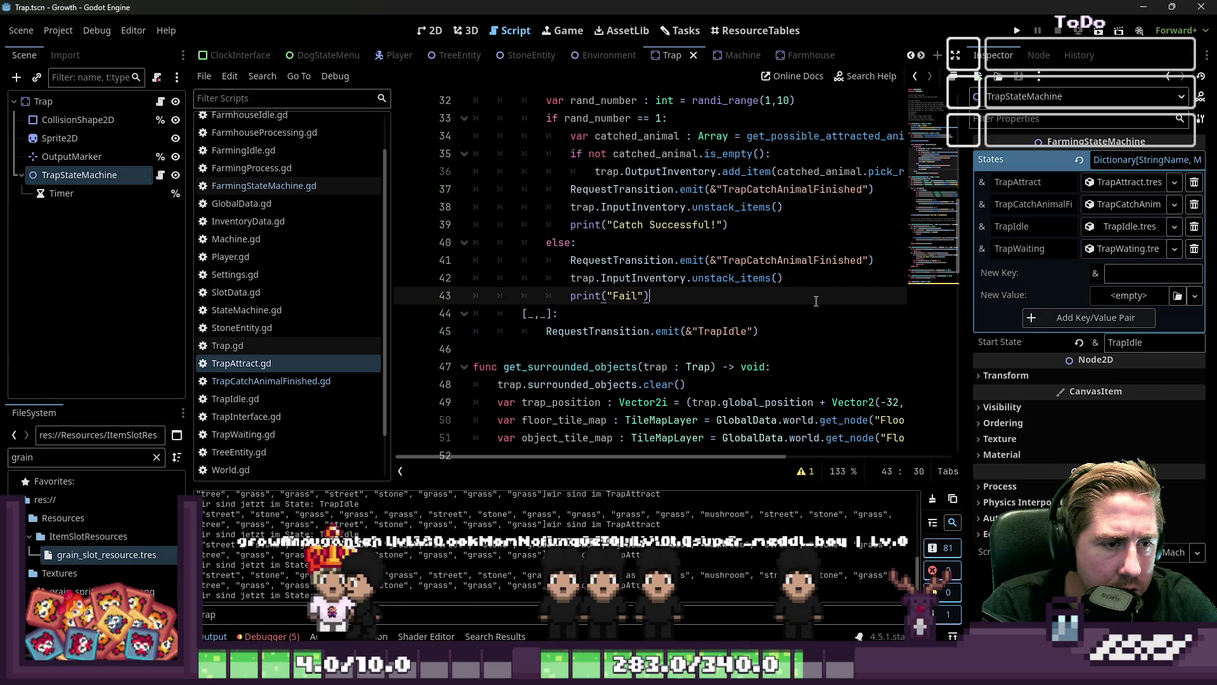
double_click(623, 189)
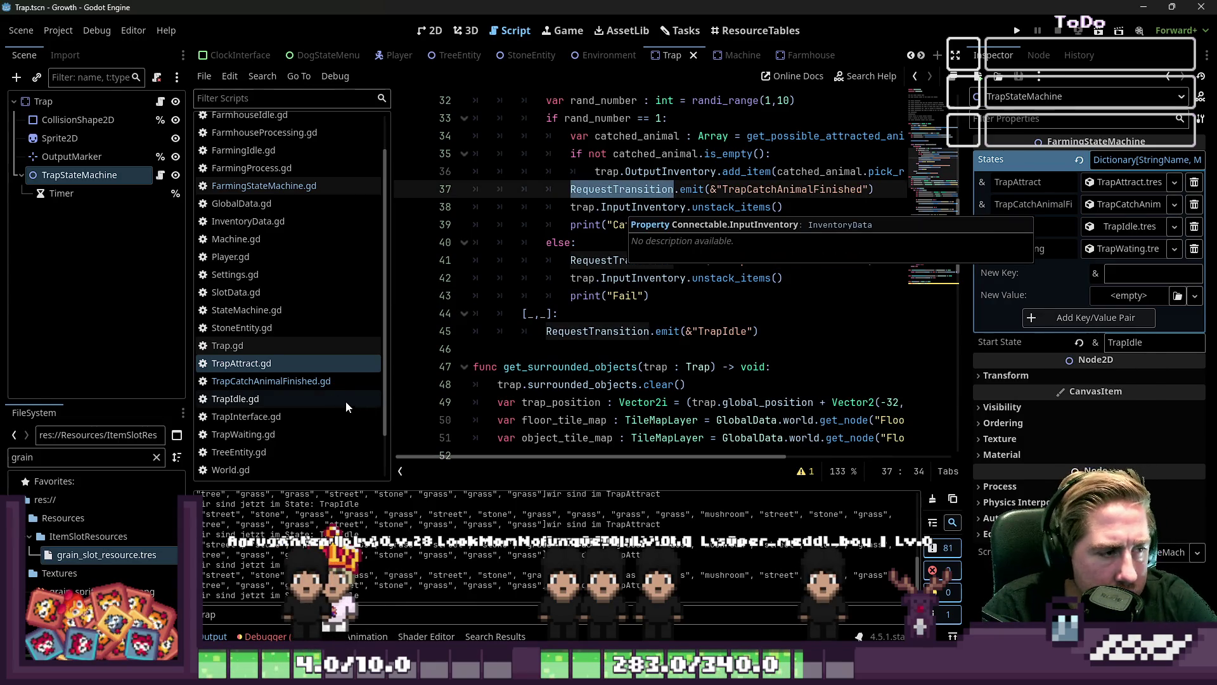
left_click(316, 384)
left_click(296, 350)
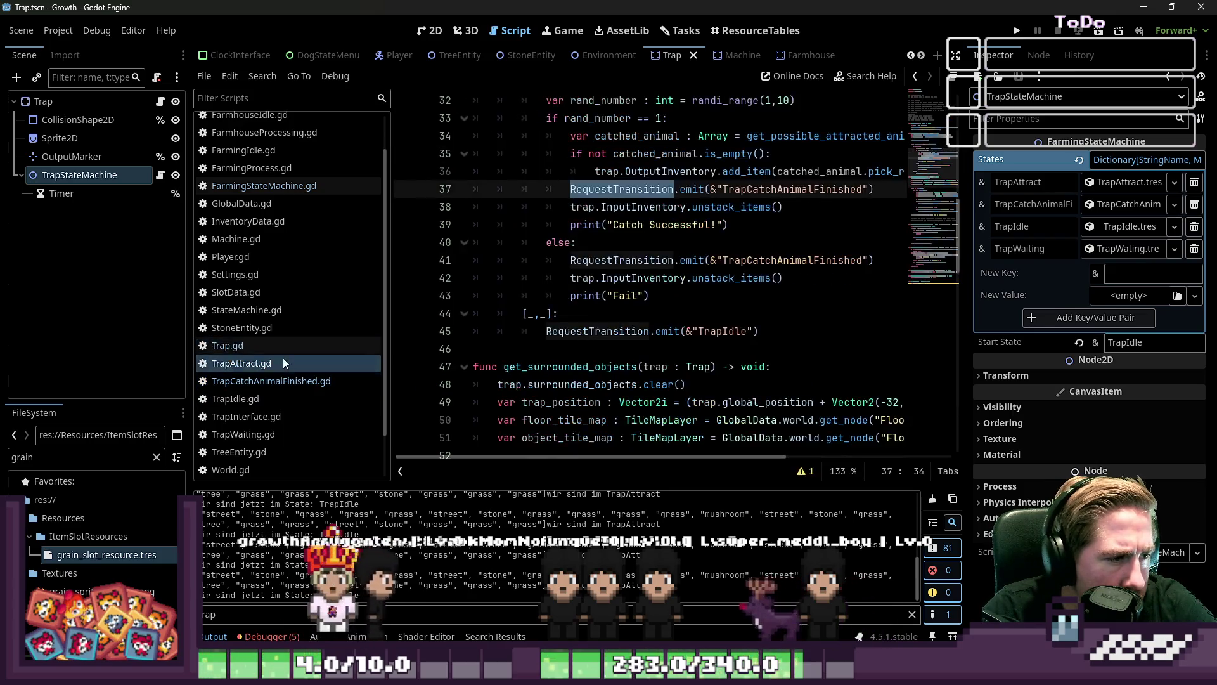
left_click(314, 185)
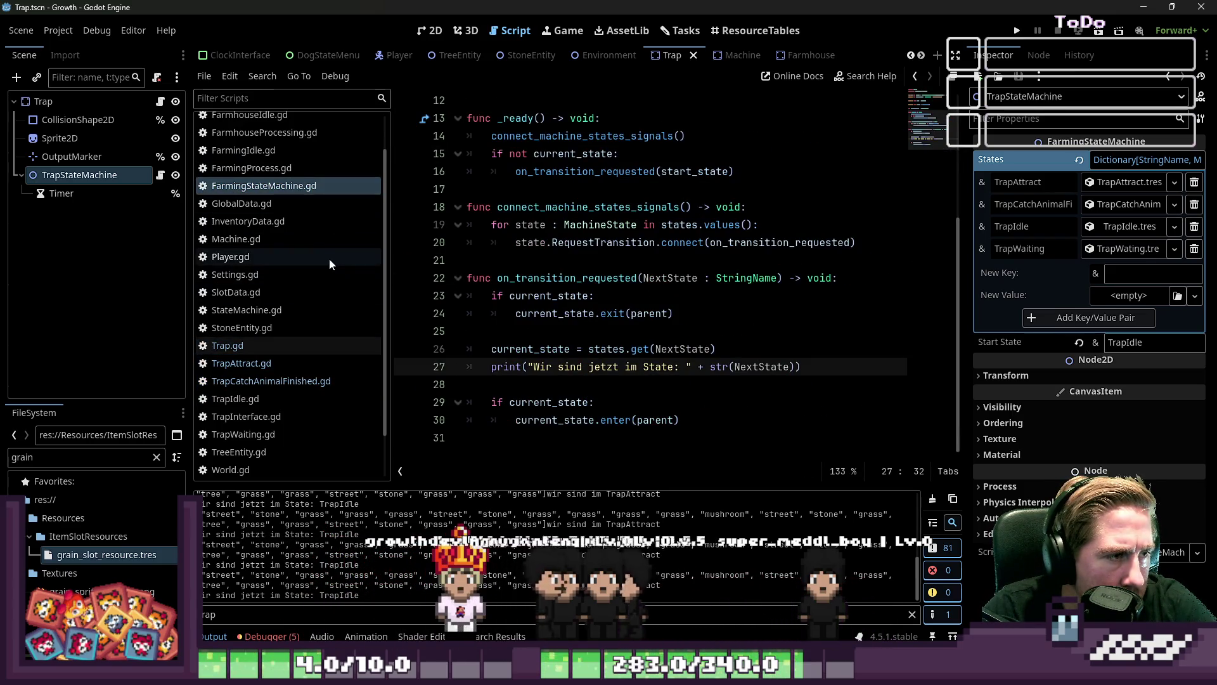
left_click(284, 399)
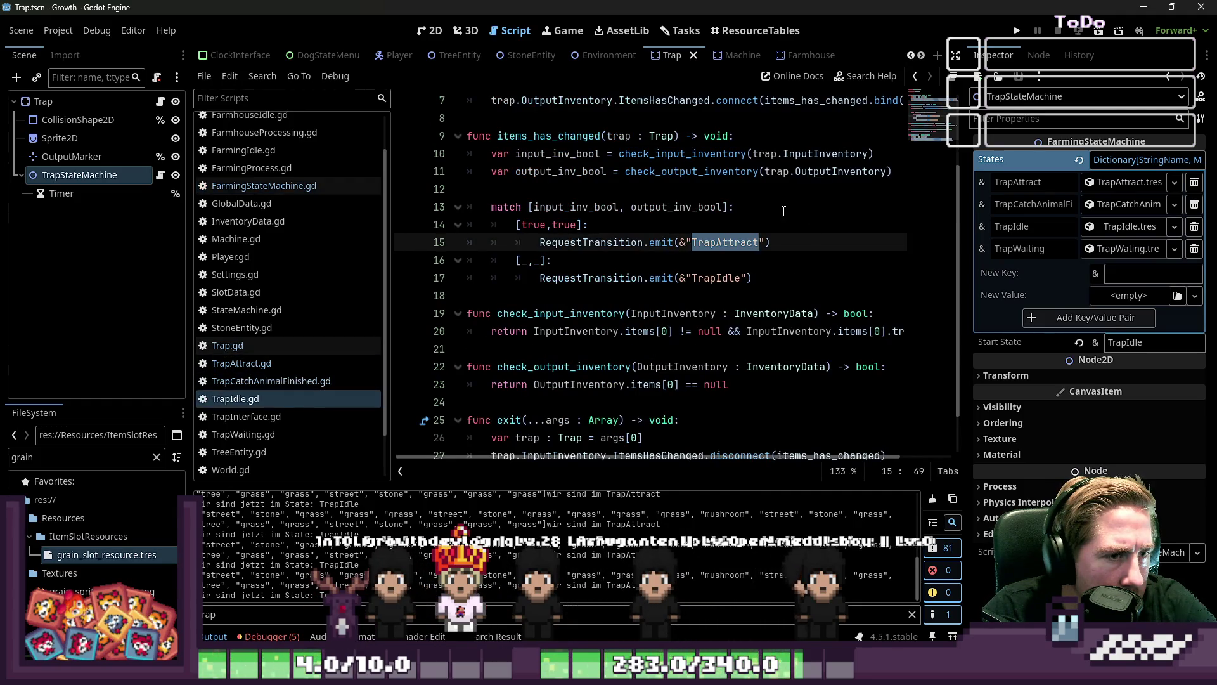
left_click(665, 226)
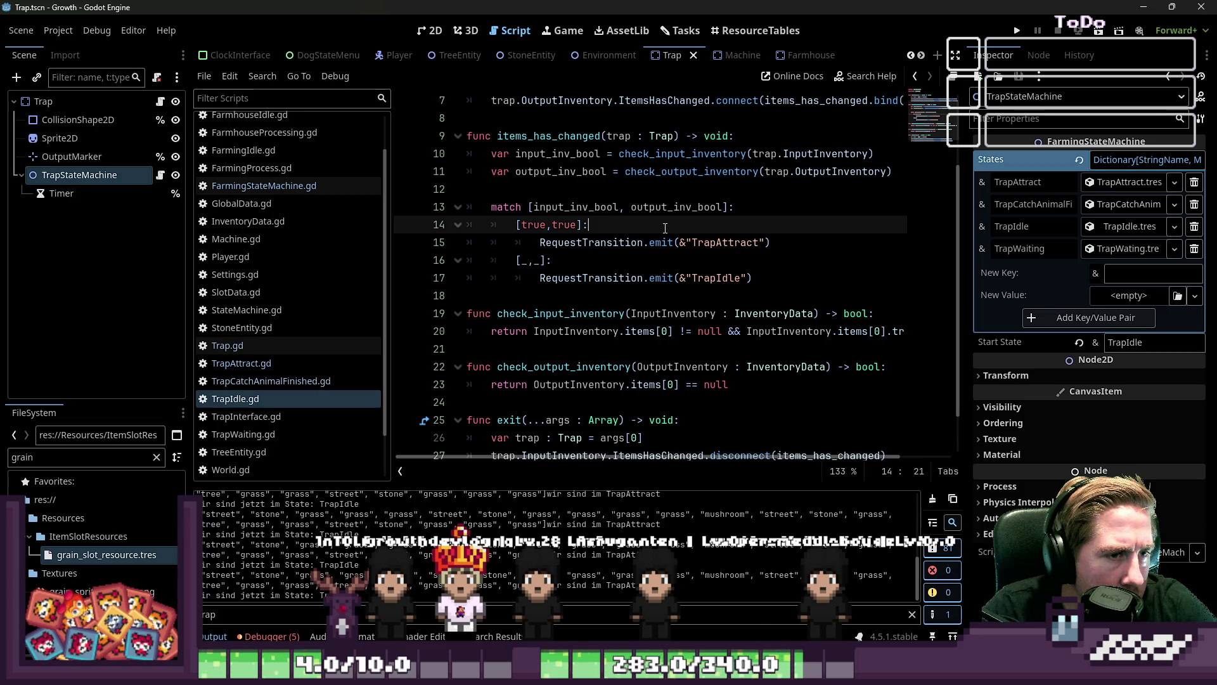
double_click(559, 208)
scroll(618, 250, "down", 1)
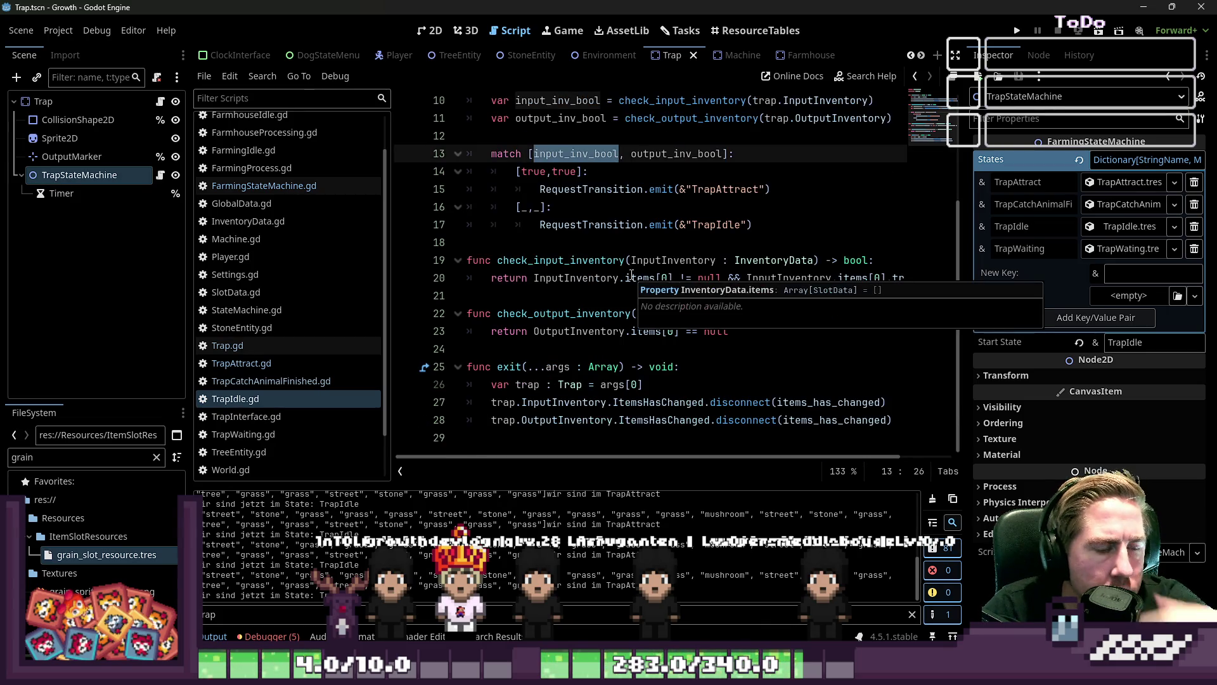
left_click(277, 381)
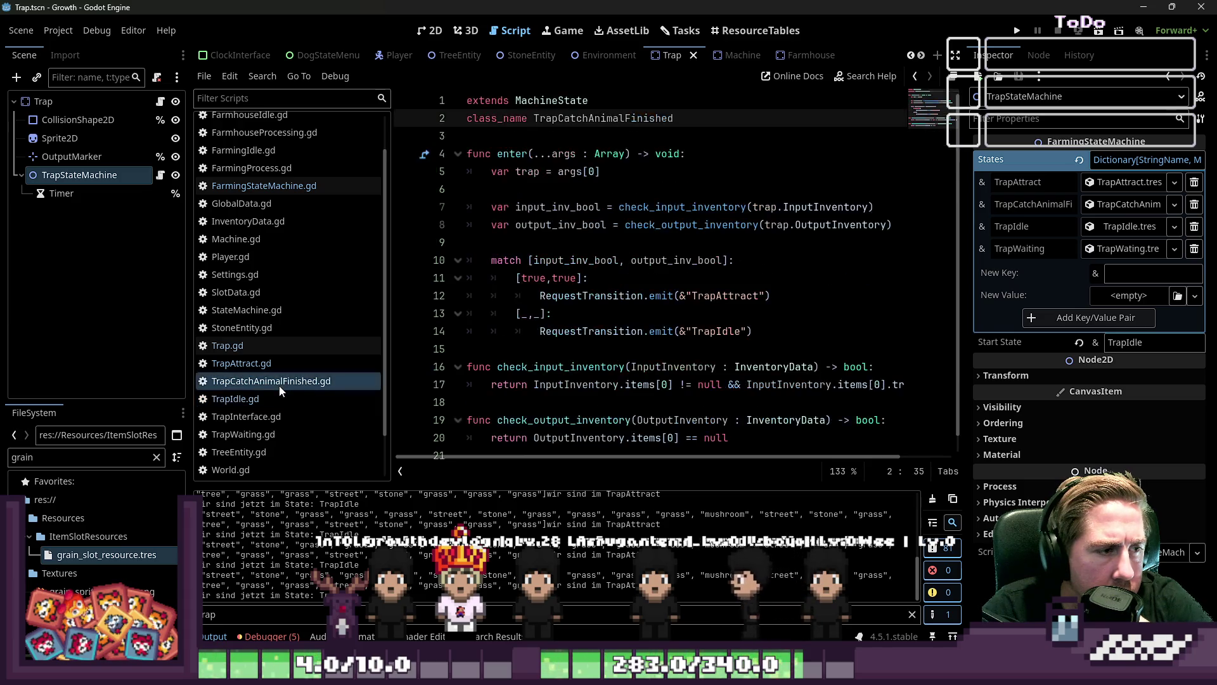
double_click(322, 612)
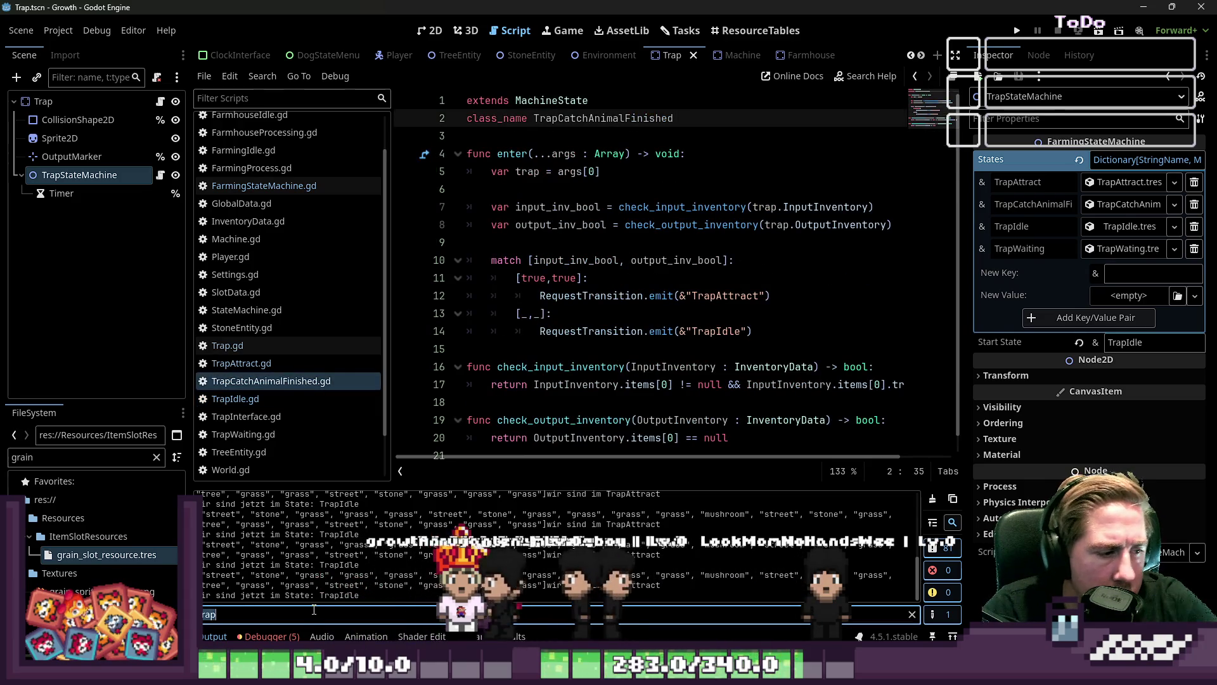
type("TrapCat")
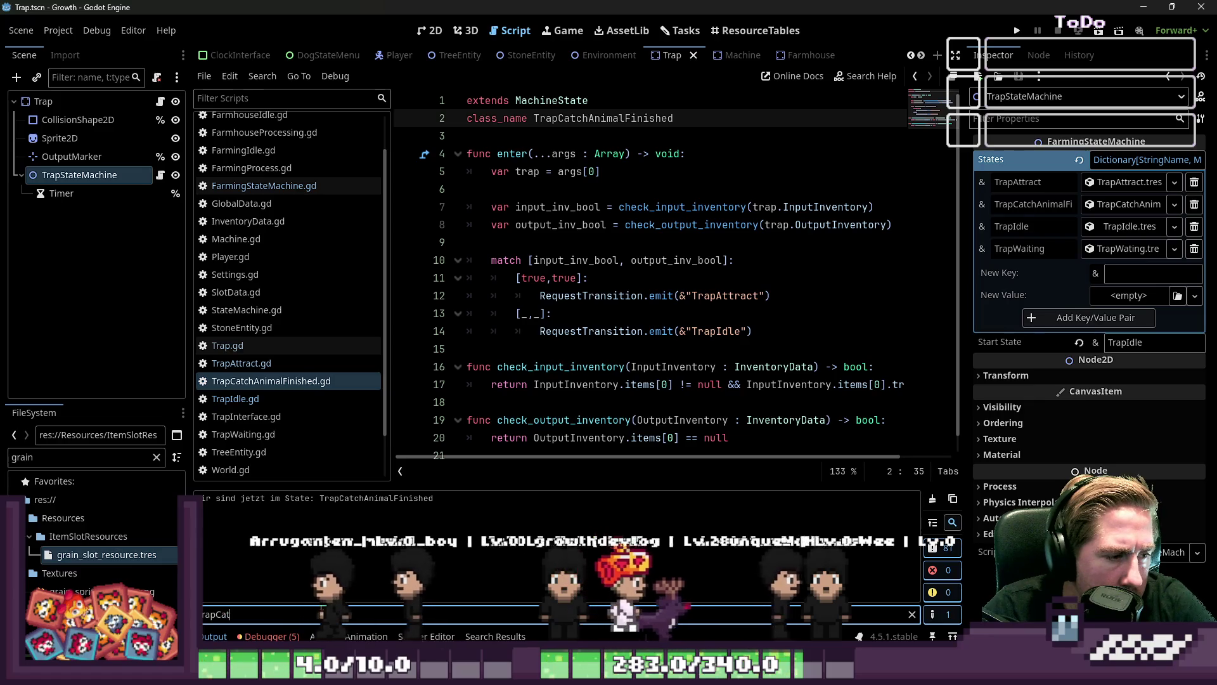
triple_click(352, 500)
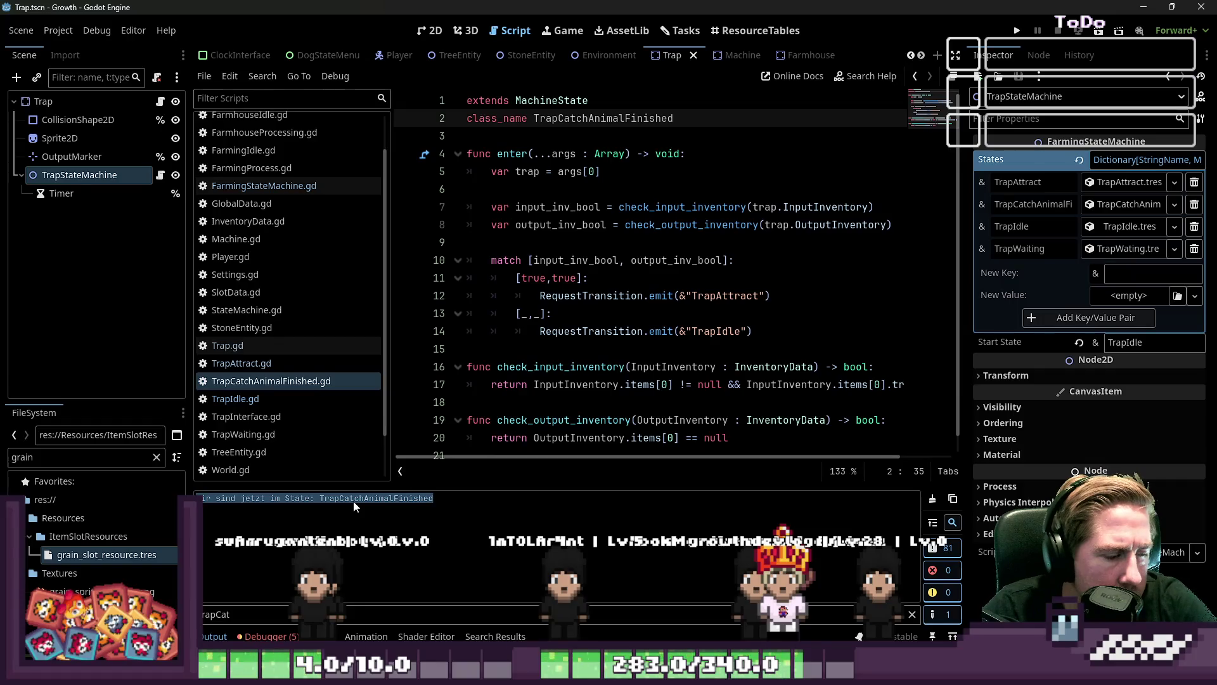
key("BackSpace")
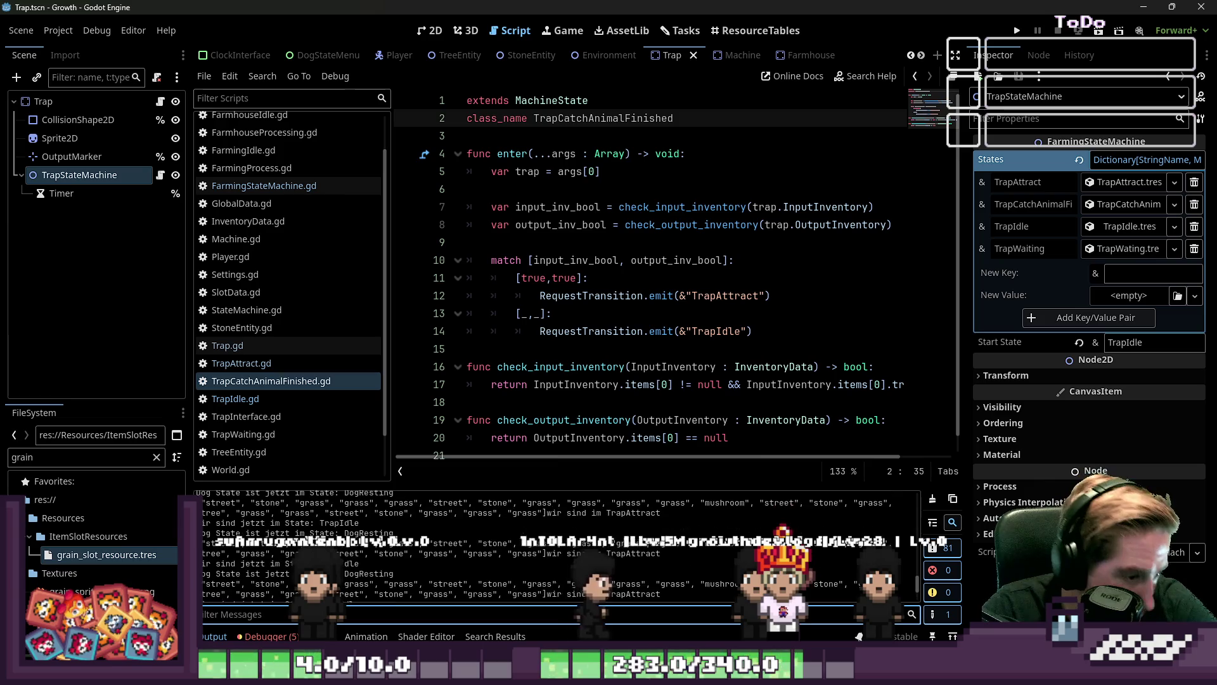
type("Tra")
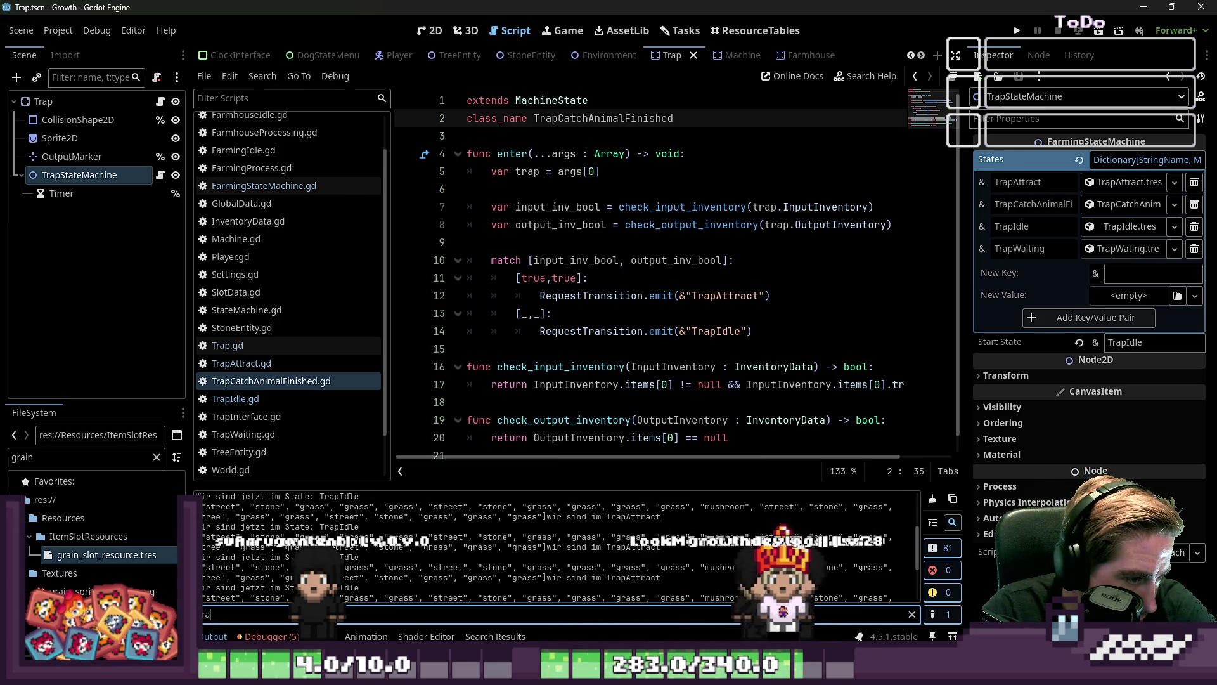
scroll(400, 507, "up", 5)
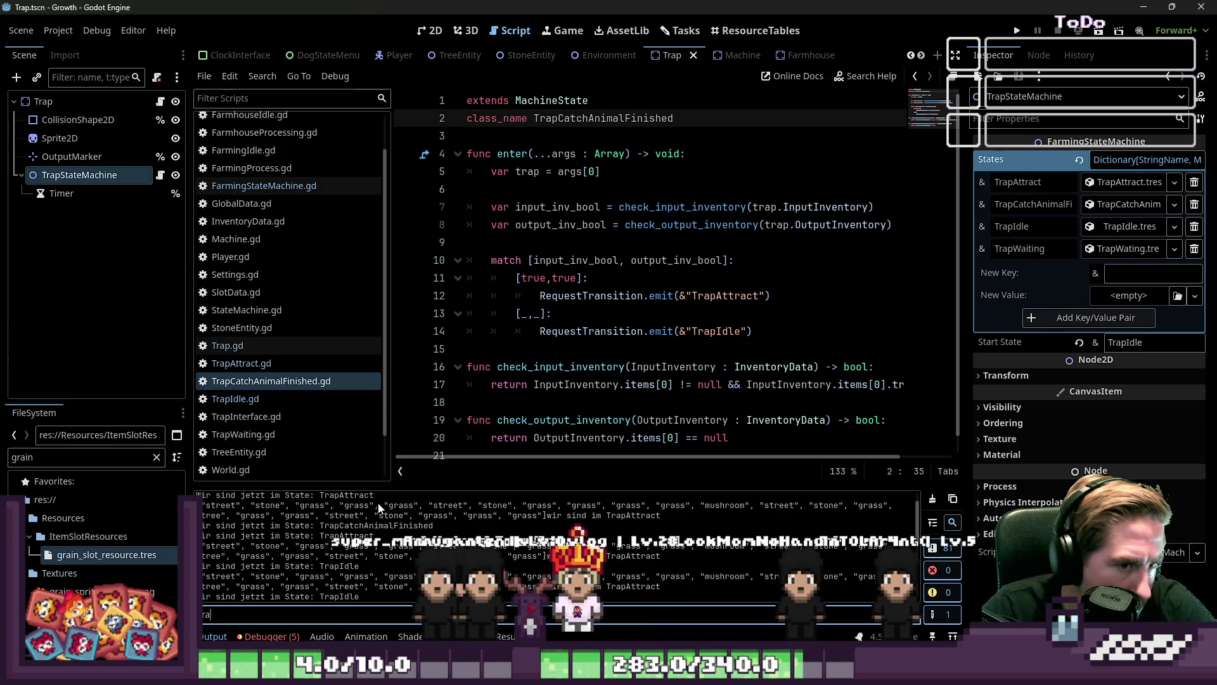
scroll(638, 281, "down", 1)
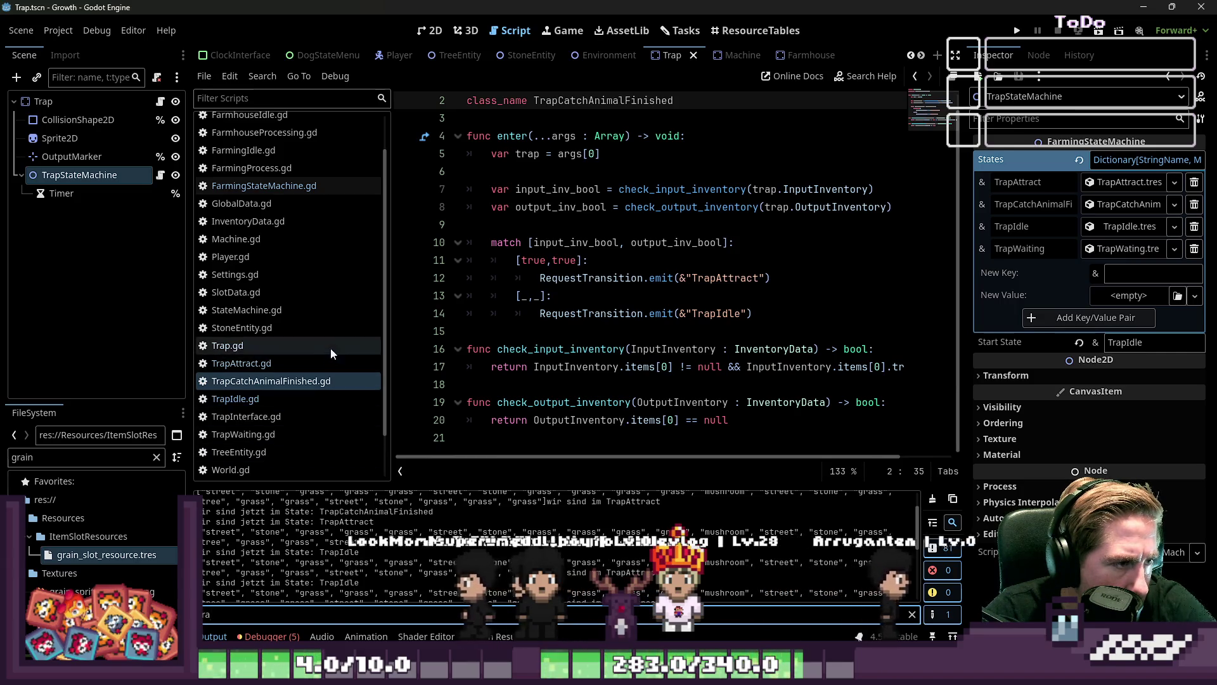
left_click(280, 361)
Switch to TrapCatchAnimalFinished.gd and widen the code area
left_click(672, 296)
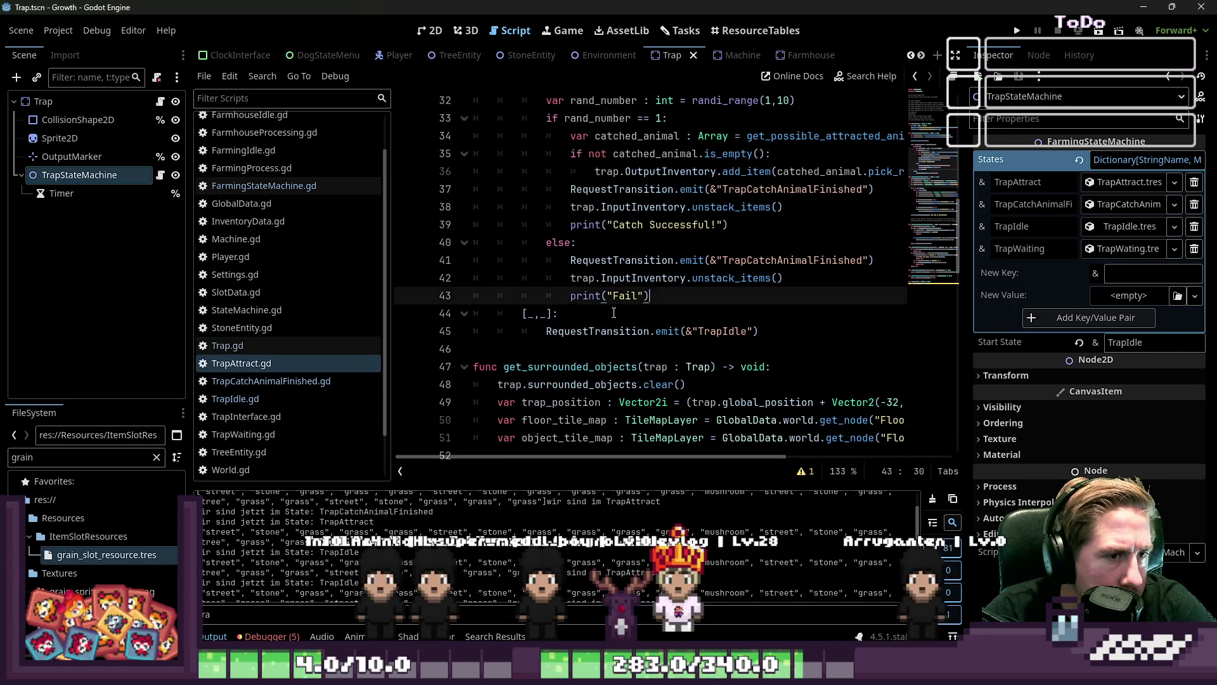
scroll(423, 276, "up", 4)
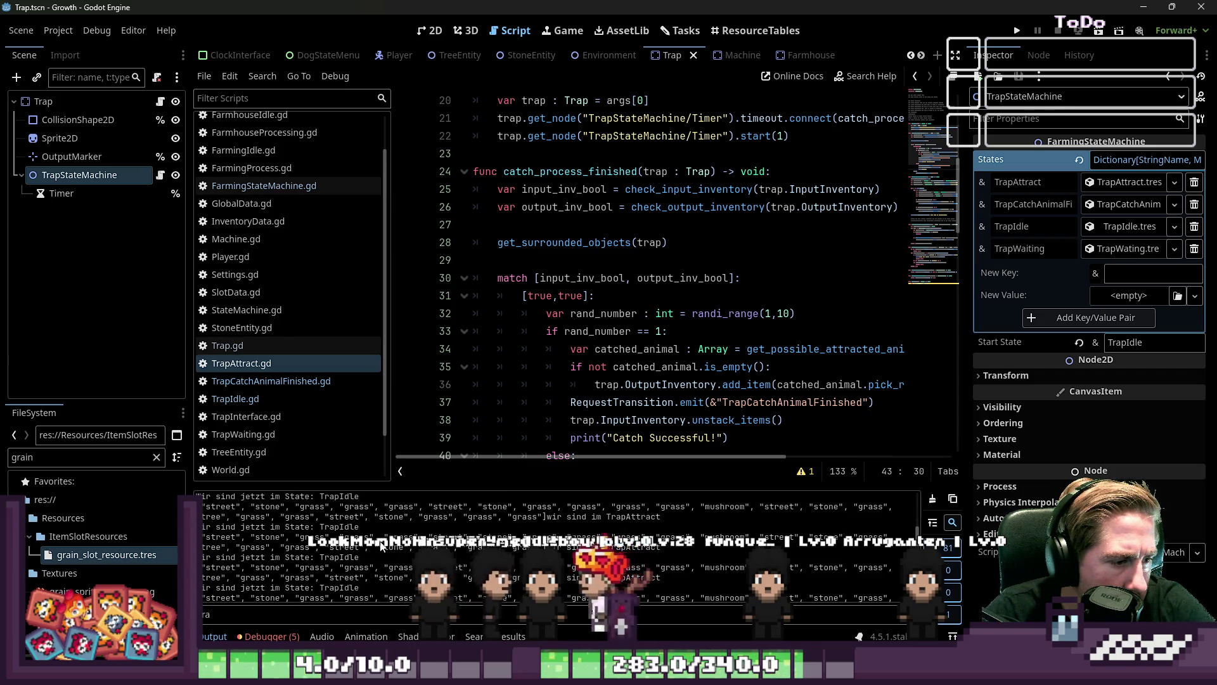
scroll(378, 284, "up", 2)
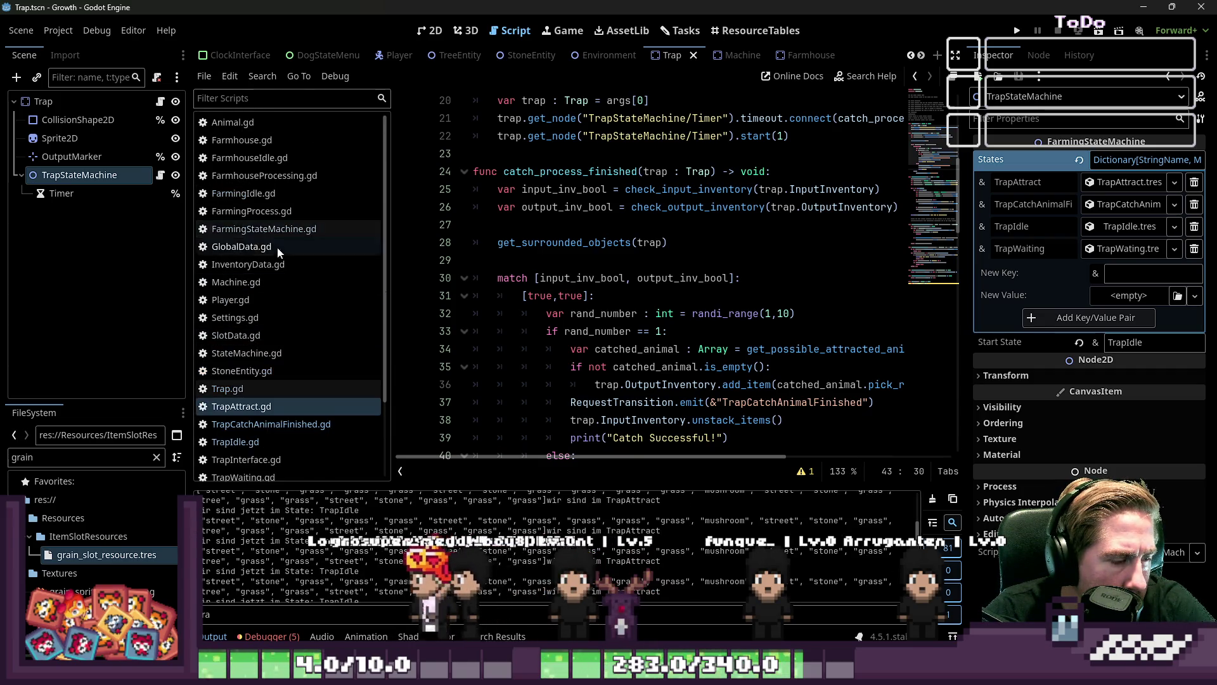
left_click(263, 388)
left_click(263, 406)
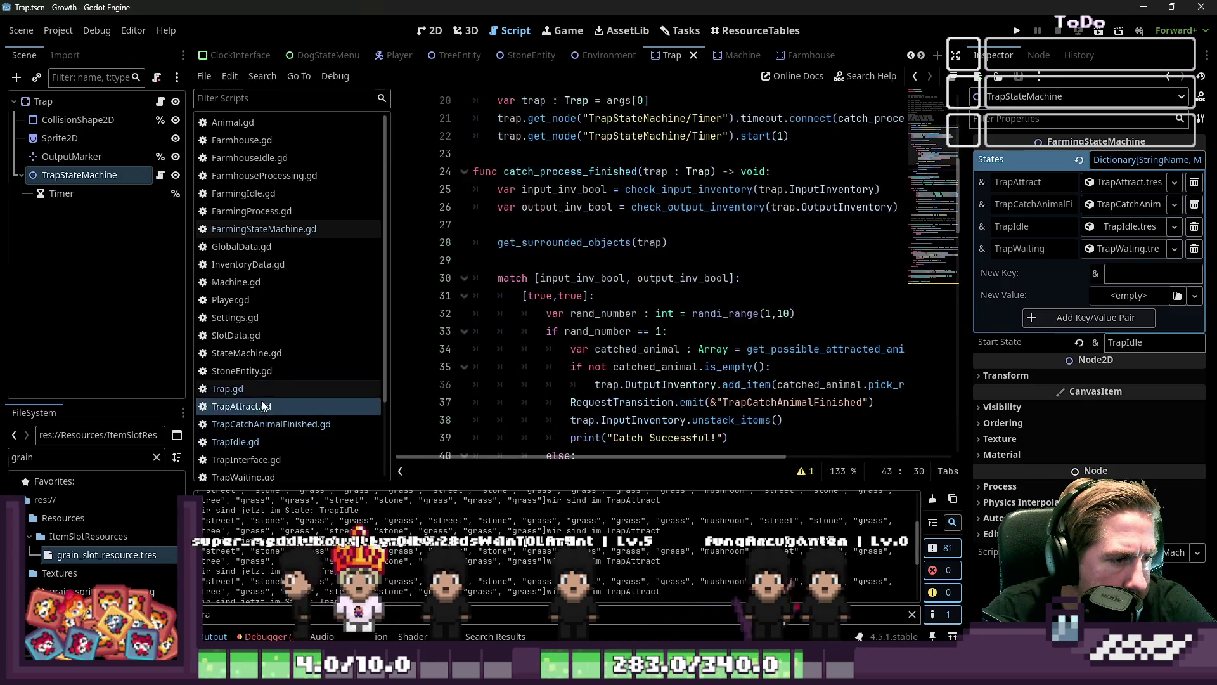
left_click(268, 425)
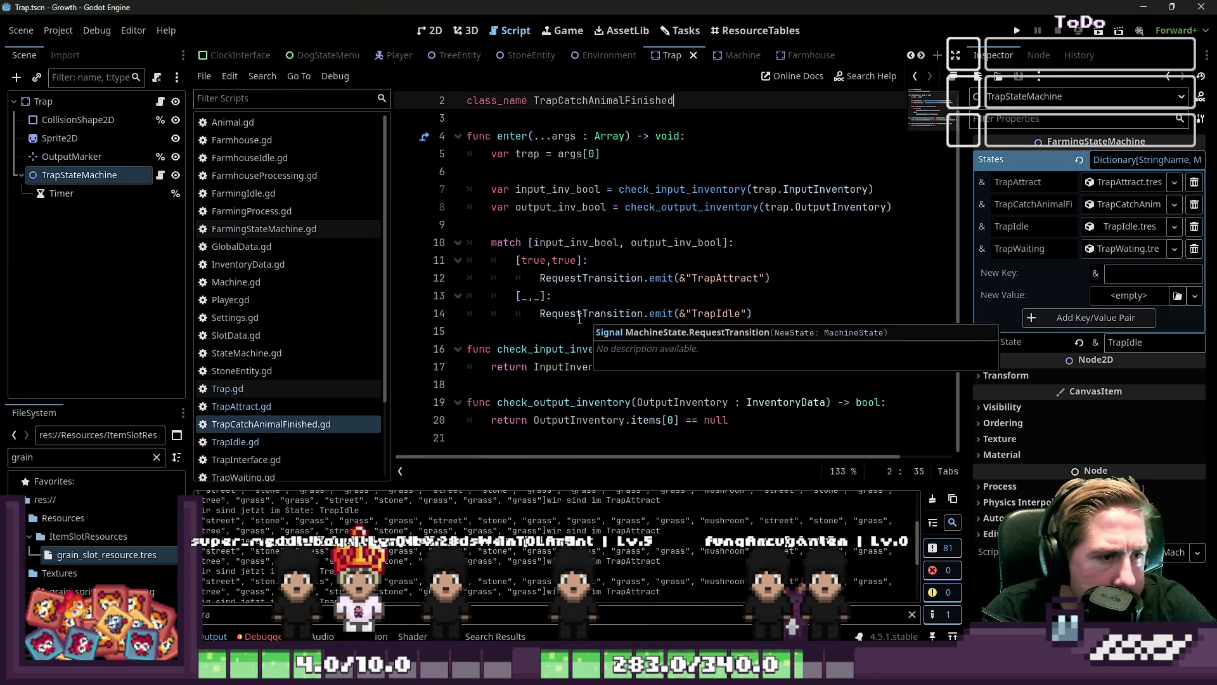
left_click_drag(390, 267, 254, 266)
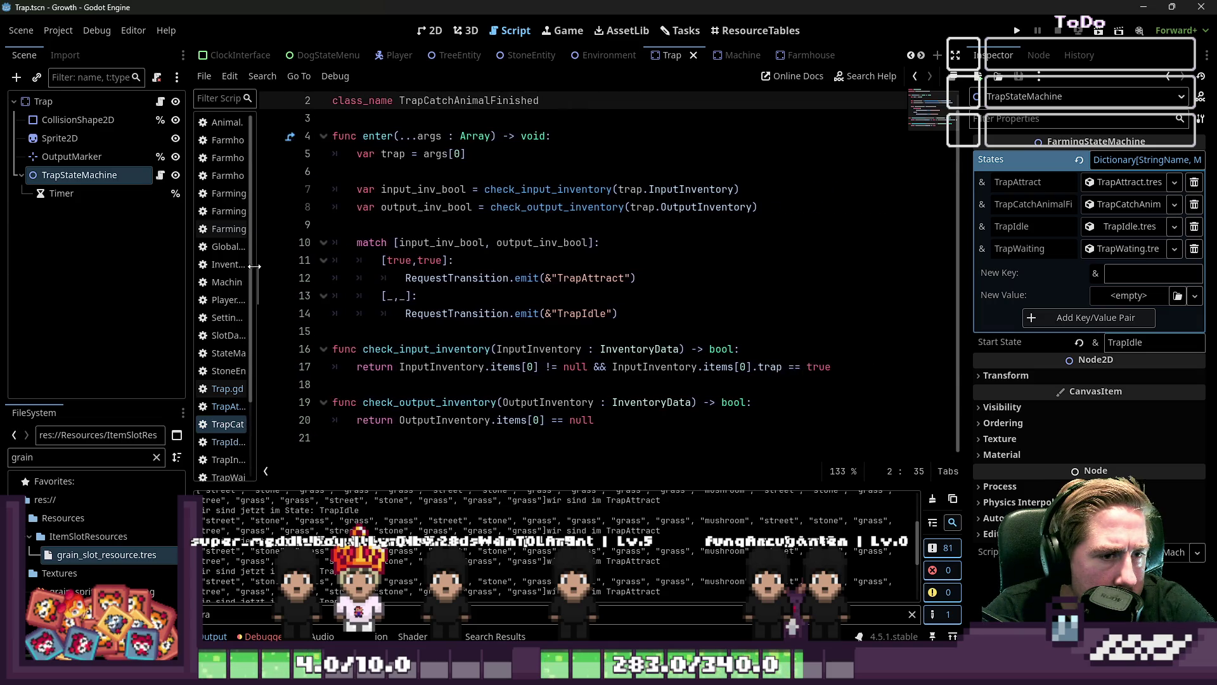
Inspect check_input_inventory and its InputInventory items[0] check on line 17
double_click(413, 350)
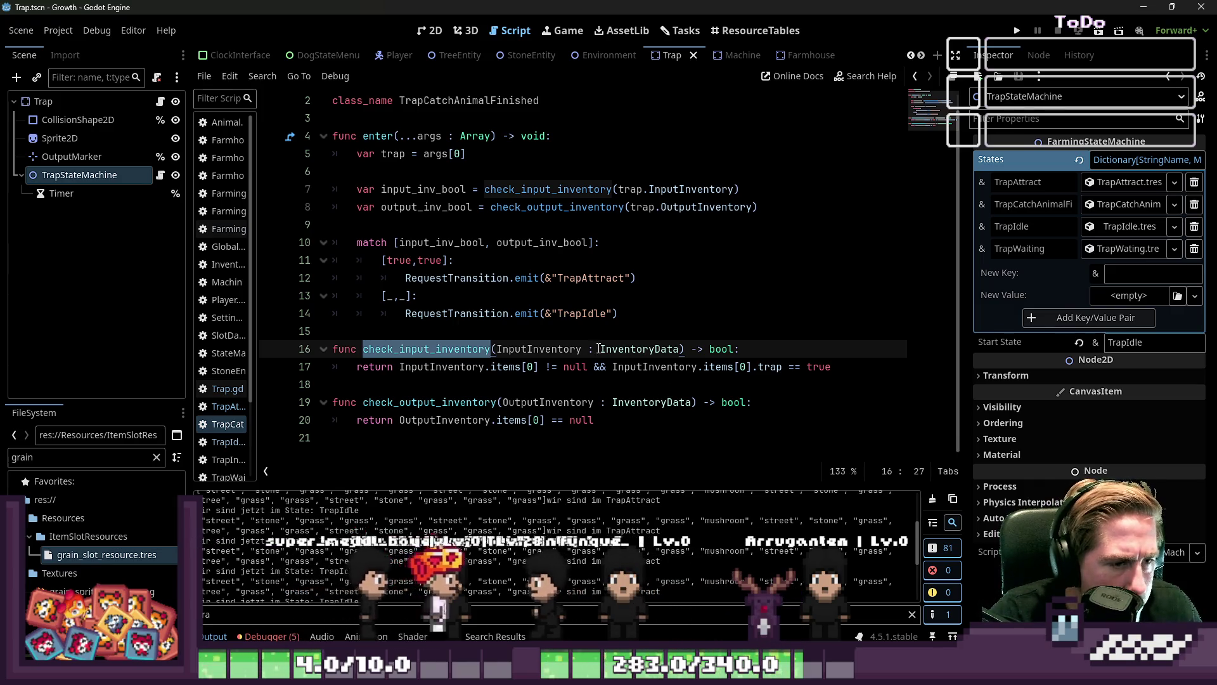
left_click(379, 364)
left_click(535, 368)
key("Right")
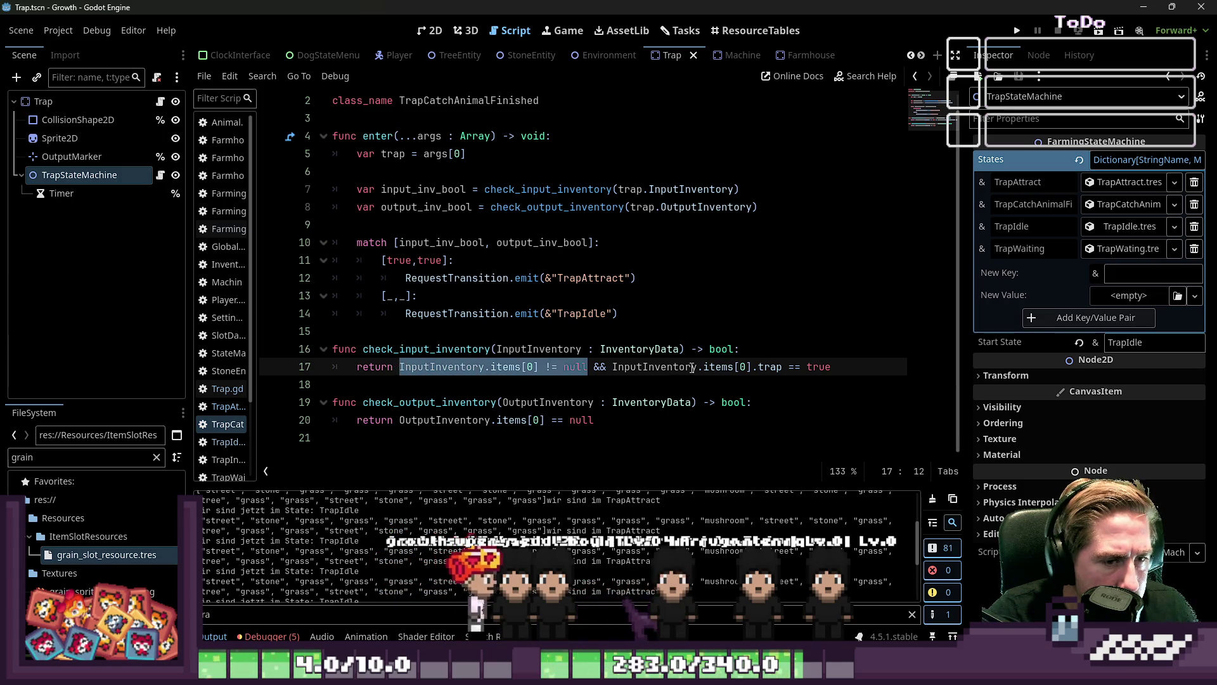
left_click(624, 368)
key("ctrl+Right")
double_click(645, 368)
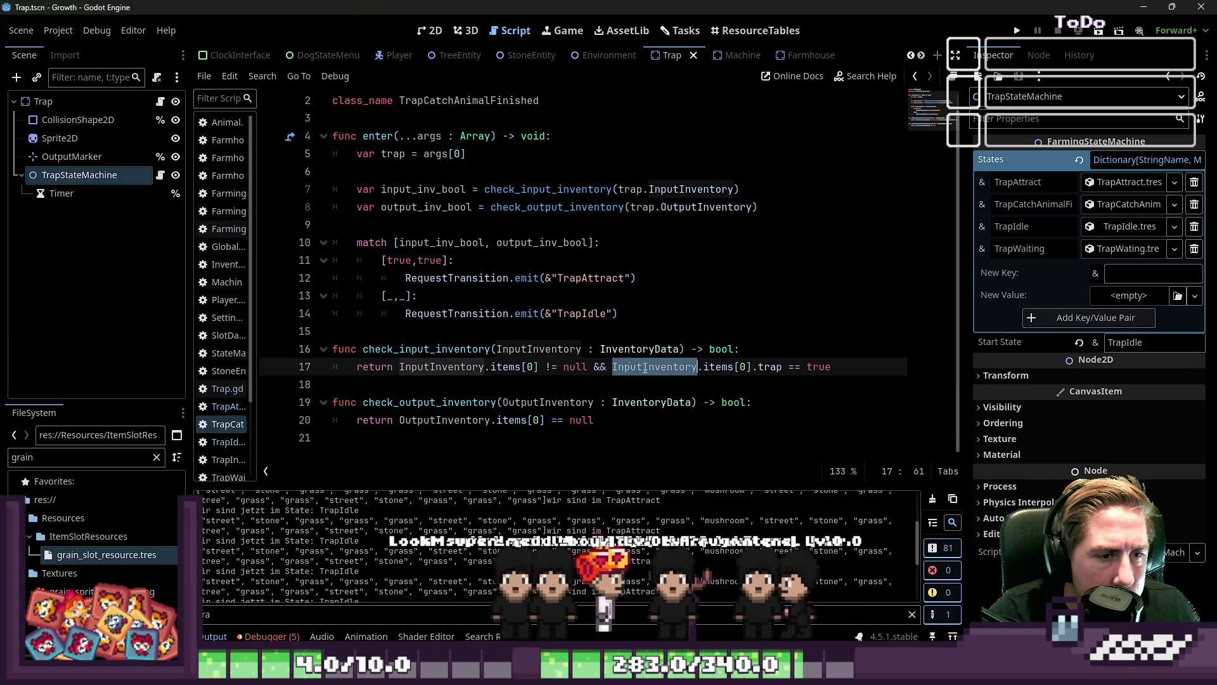
double_click(710, 366)
left_click(769, 368)
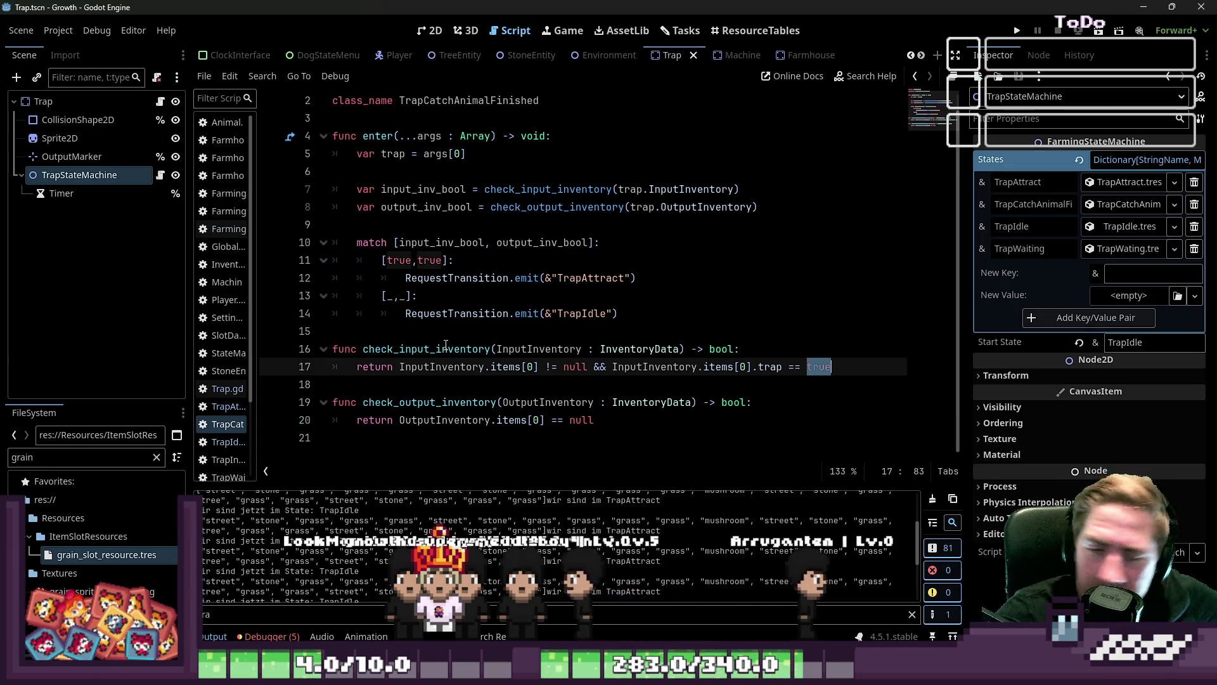
Inspect check_output_inventory's == comparison on line 20 and the input_inv_bool declaration
double_click(394, 402)
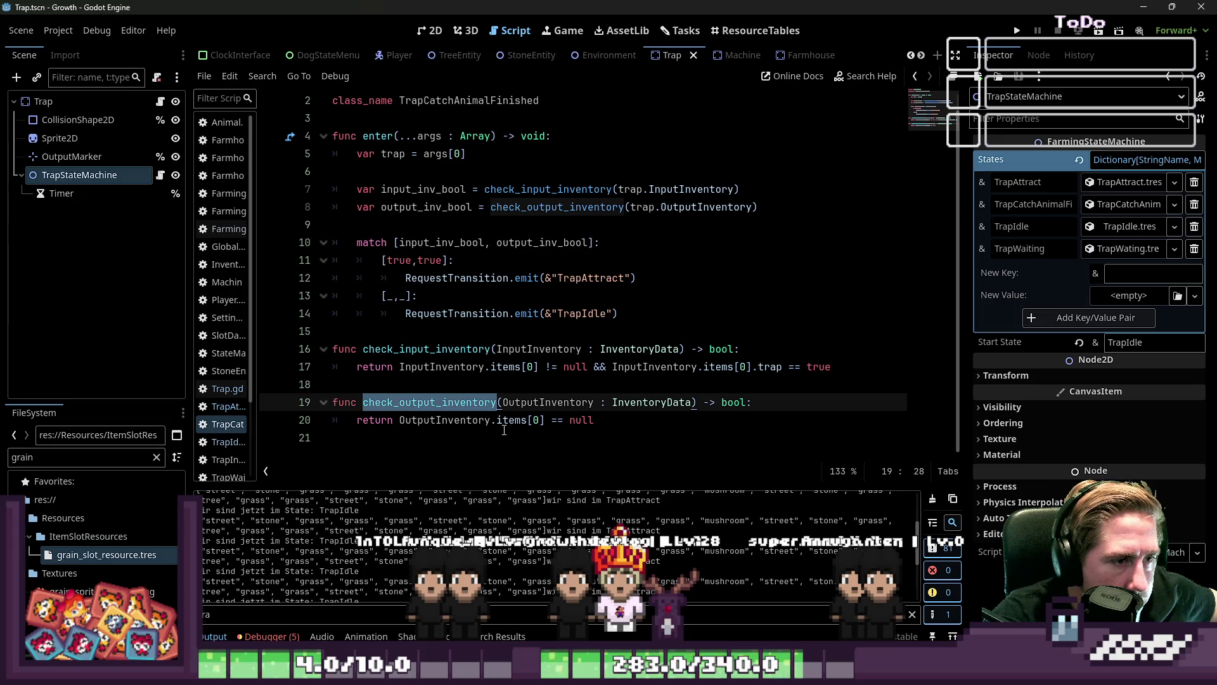
left_click(454, 420)
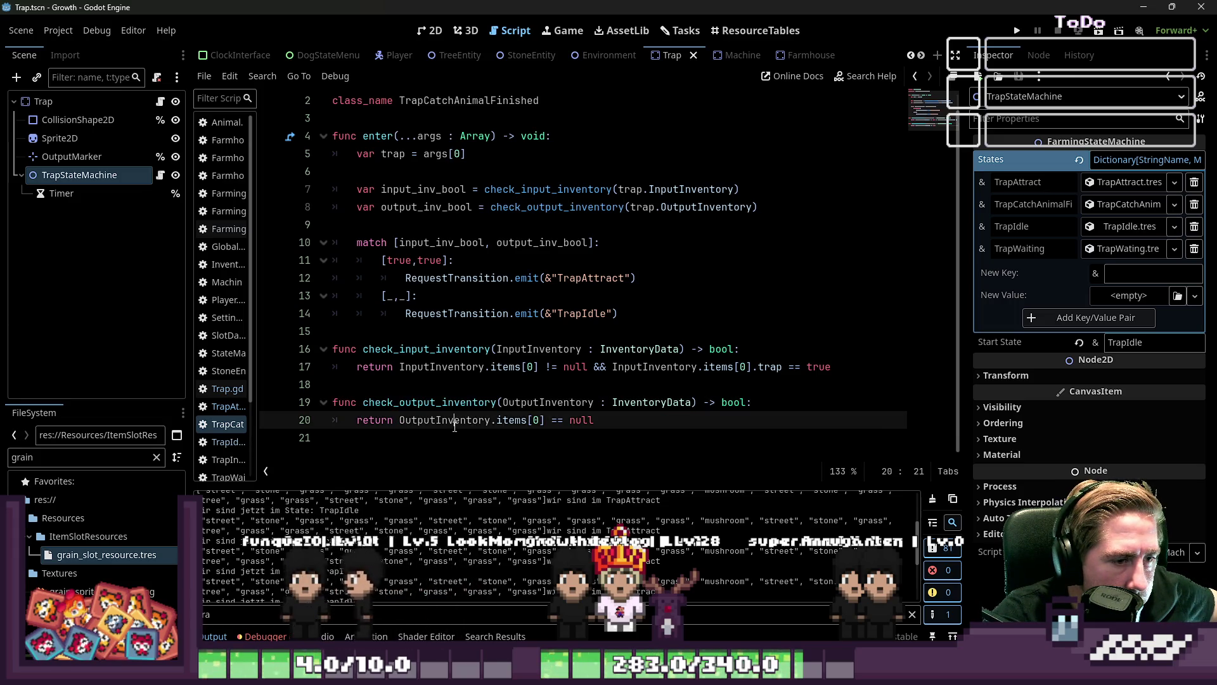
double_click(552, 420)
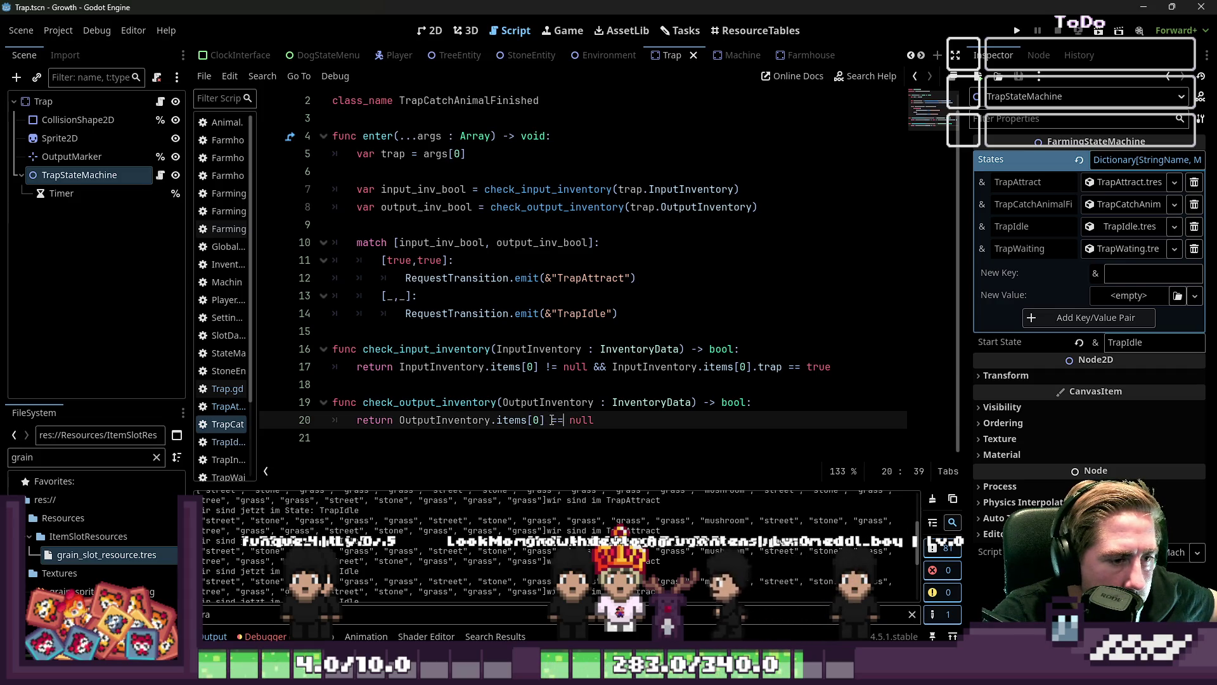
left_click(622, 420)
mouse_move(757, 192)
left_mouse_down()
mouse_move(355, 191)
mouse_move(336, 172)
mouse_move(480, 189)
left_mouse_up()
left_click(480, 189)
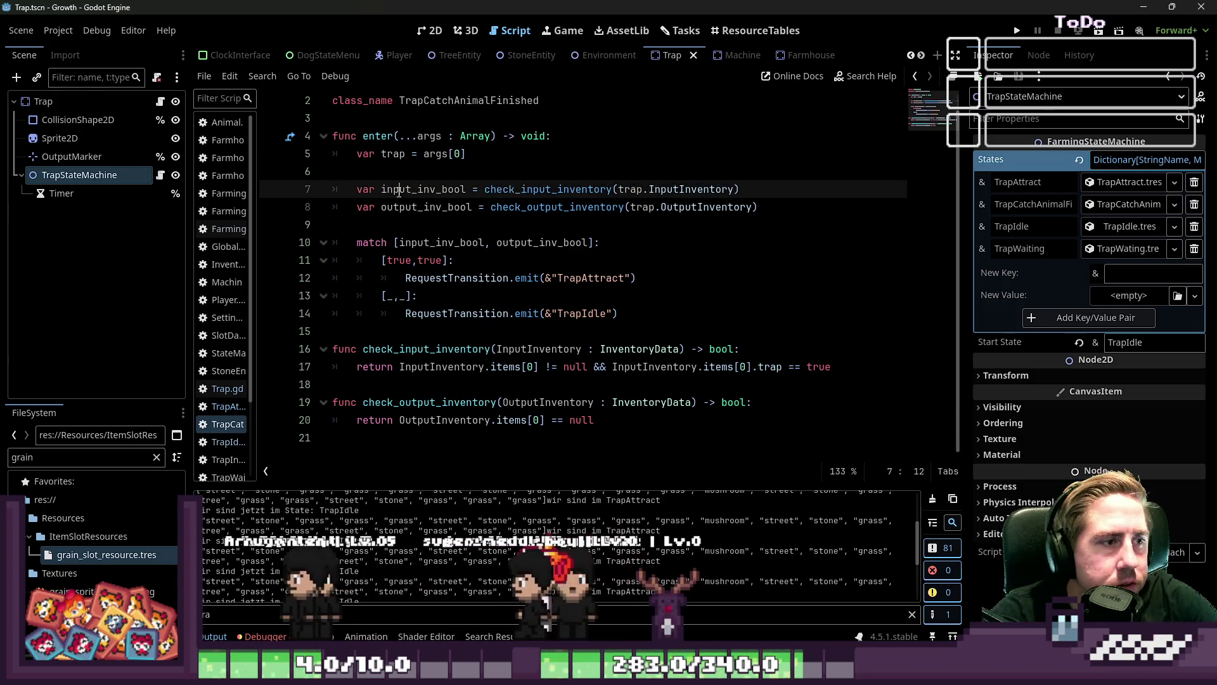
double_click(397, 189)
left_click(517, 230)
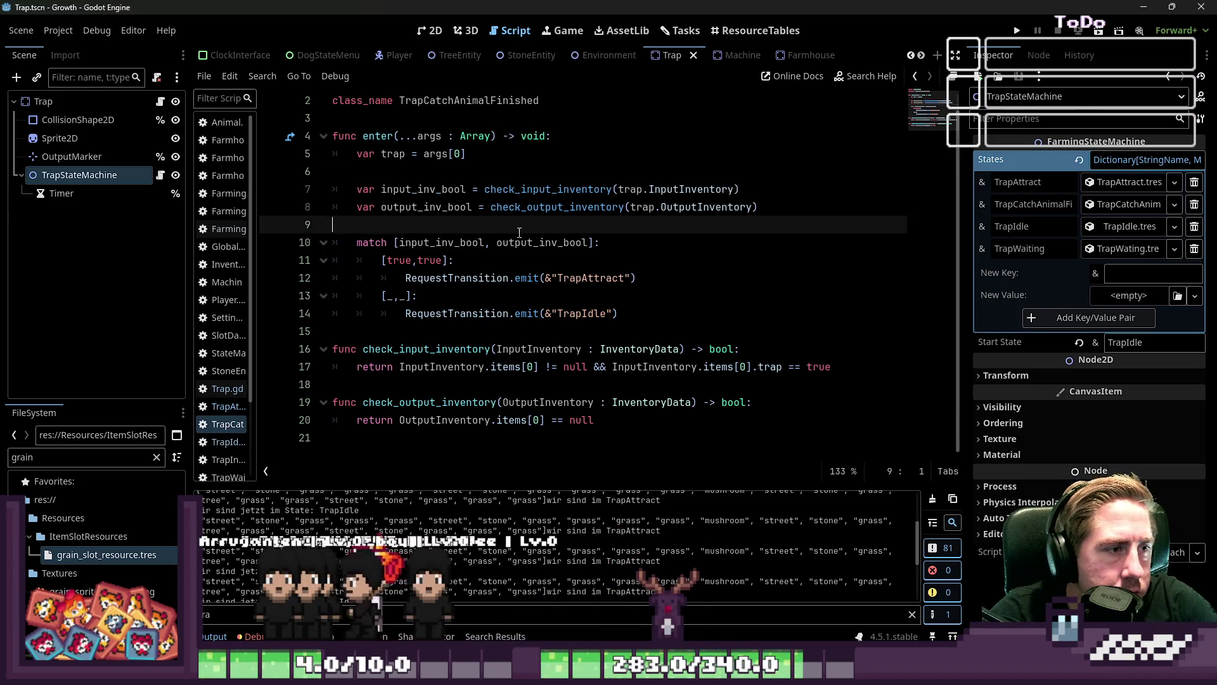
Add print(input_inv_bool, output_inv_bool) before the match statement
key("Return")
key("Return")
key("Up")
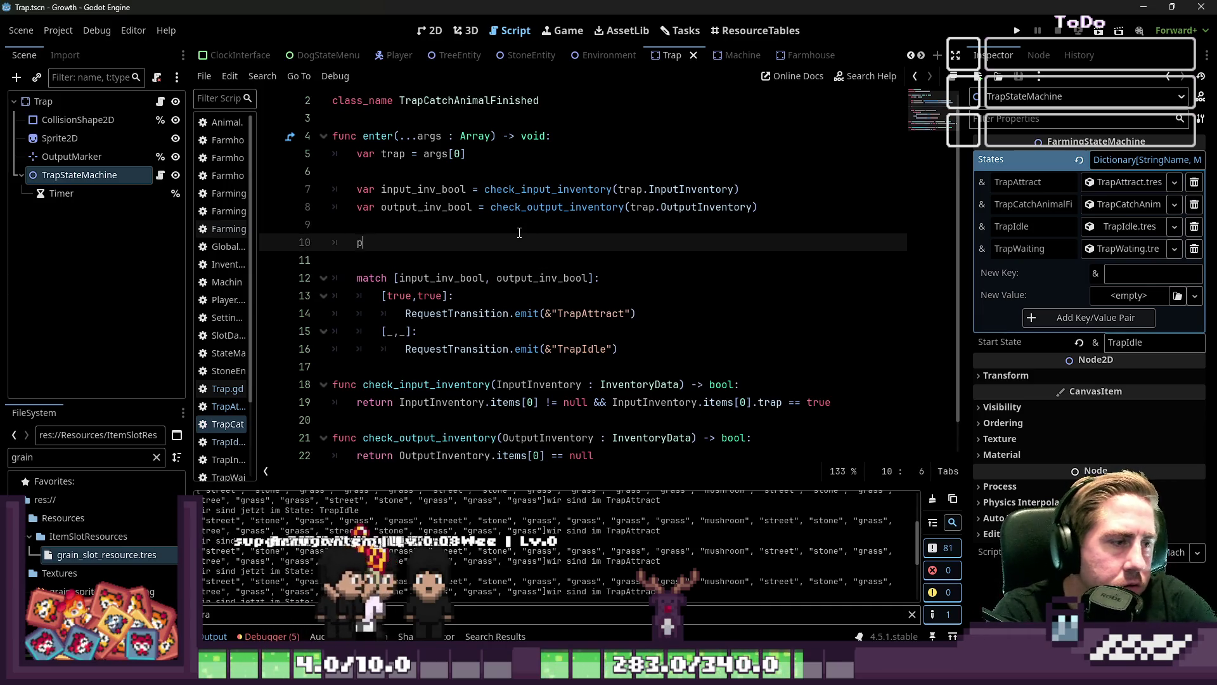
type("rint(input_inv_bool,")
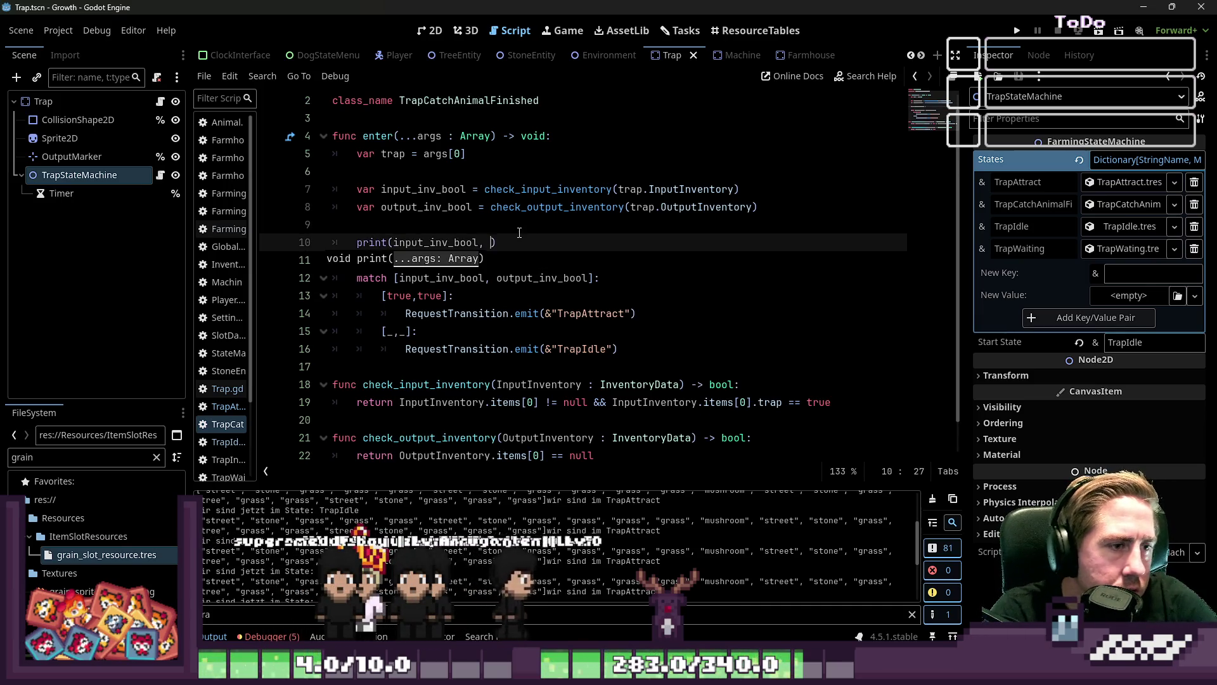
key("Up")
key("Up")
key("ctrl+shift+Left")
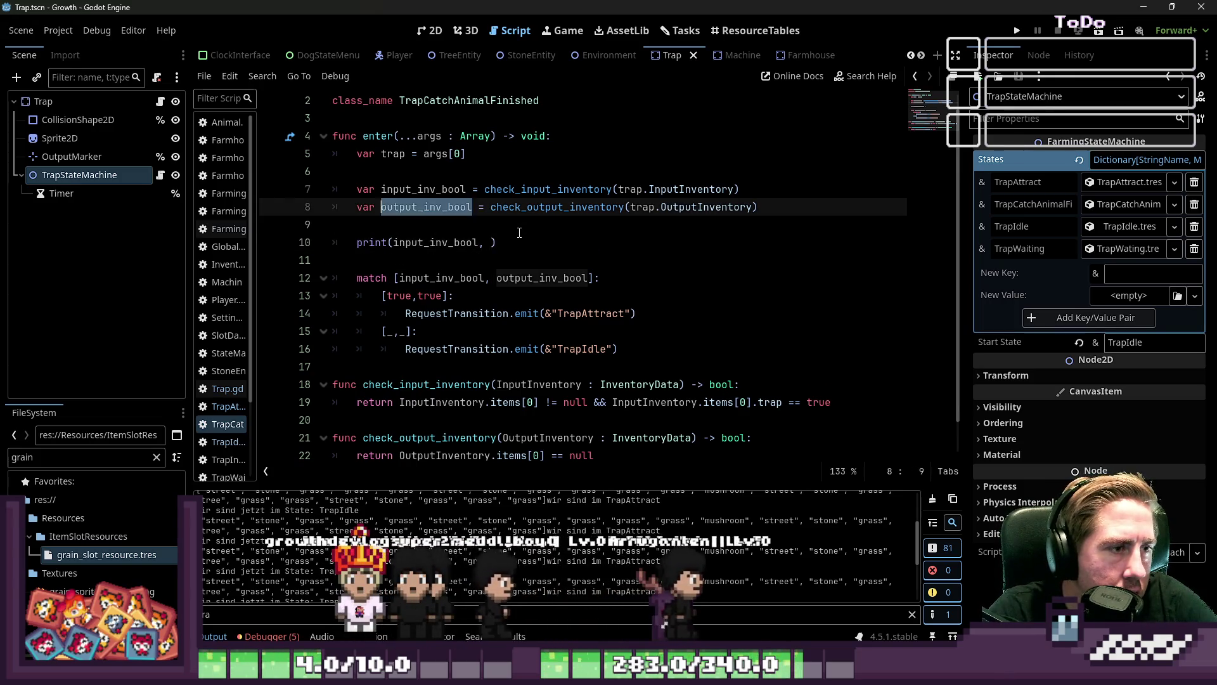
key("ctrl+c")
key("Down")
key("Down")
key("ctrl+v")
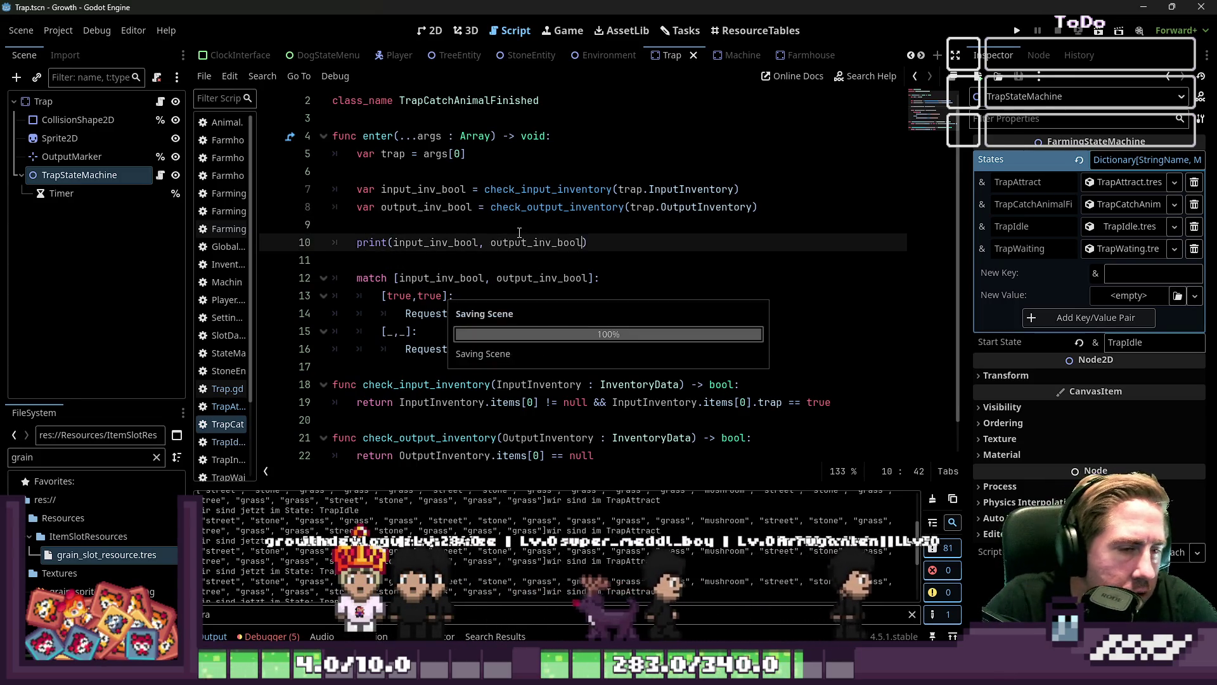
left_click(619, 249)
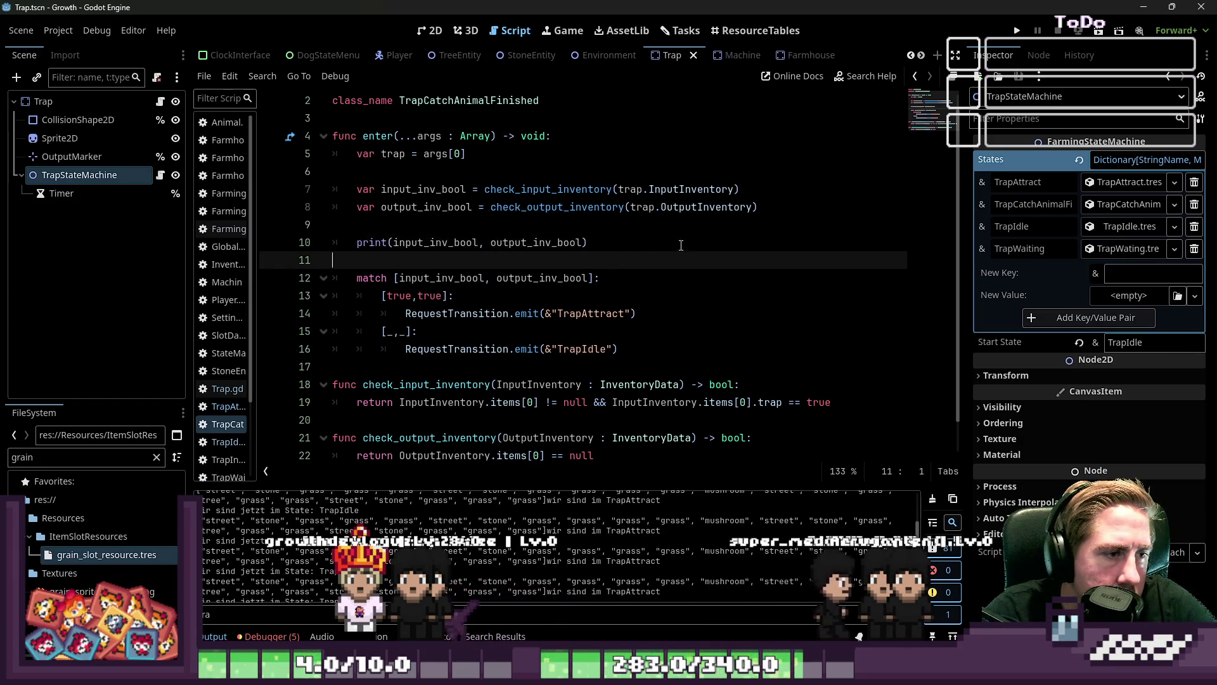
Test-run the game, then add return under the TrapAttract transition line
key("F5")
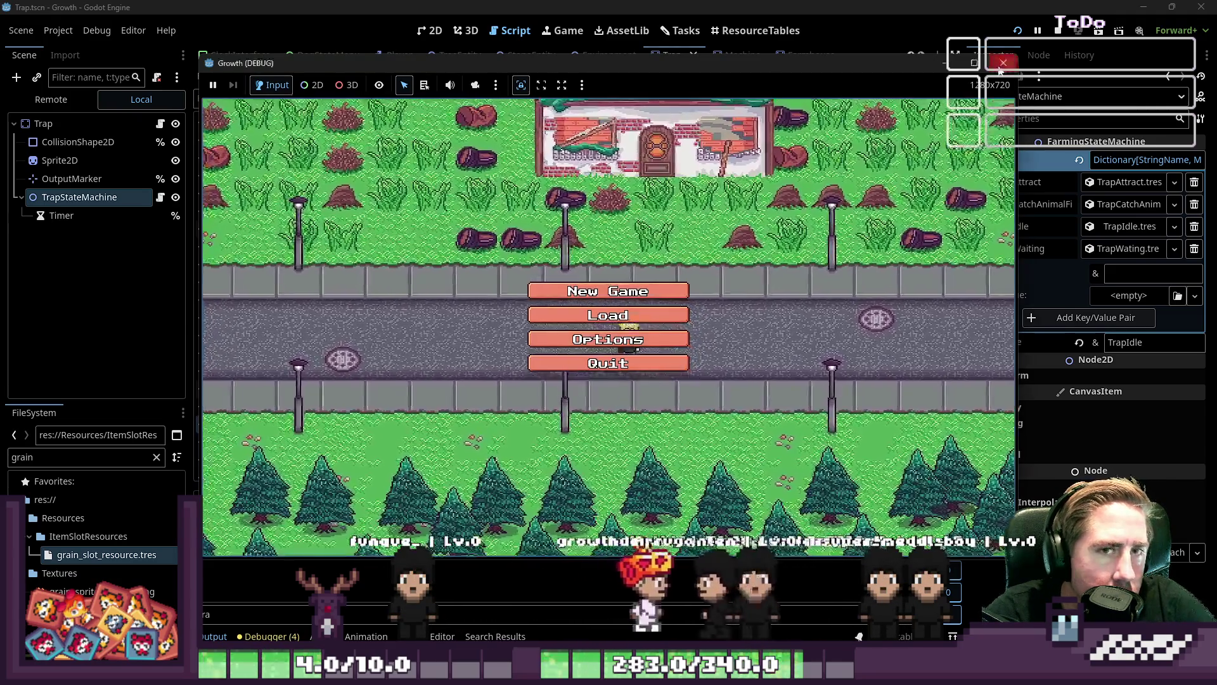
left_click(1000, 71)
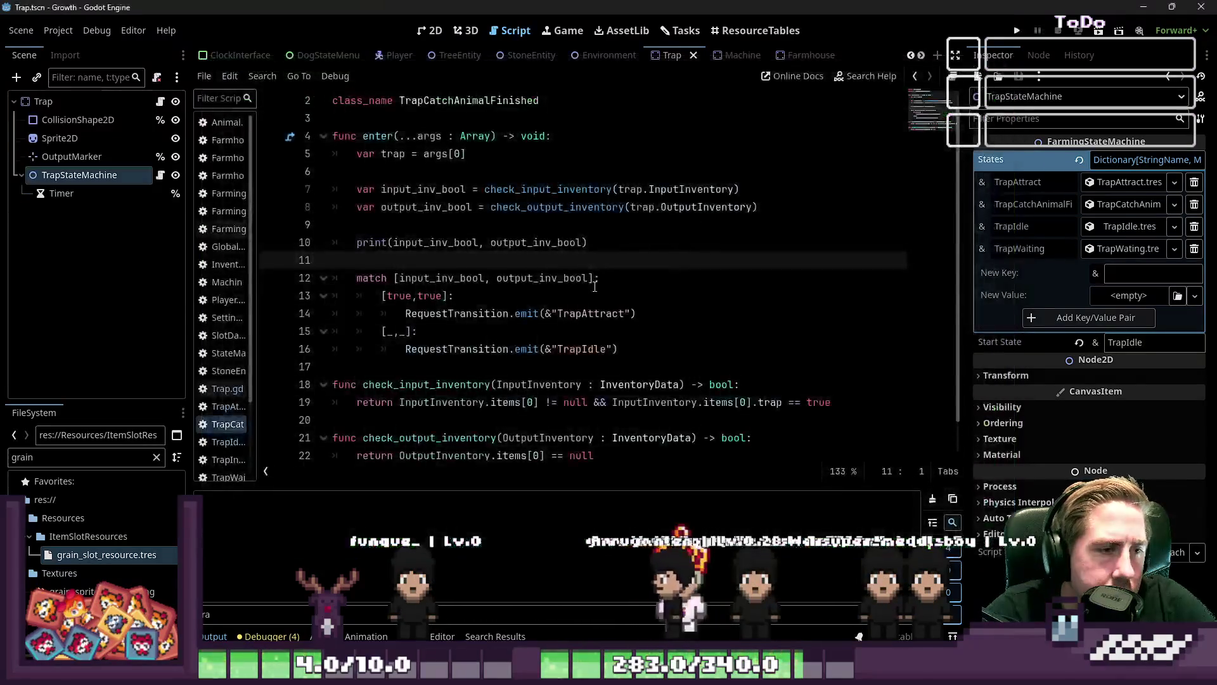
left_click(679, 313)
key("Return")
type("return")
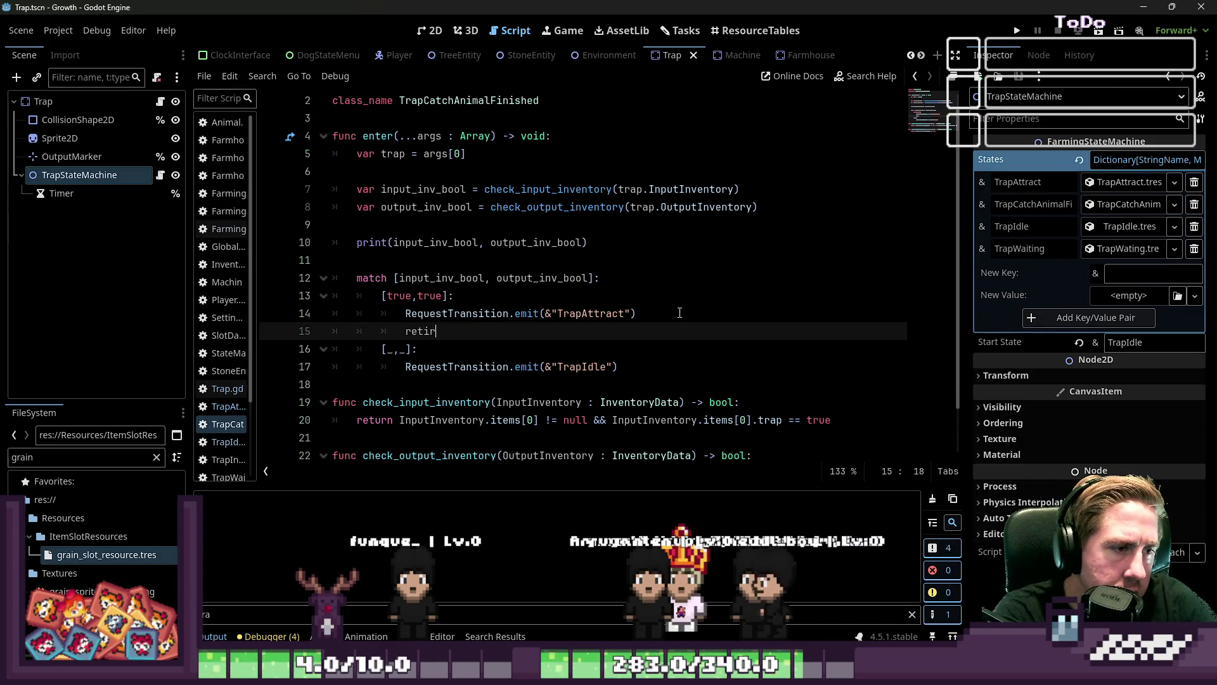
key("Escape")
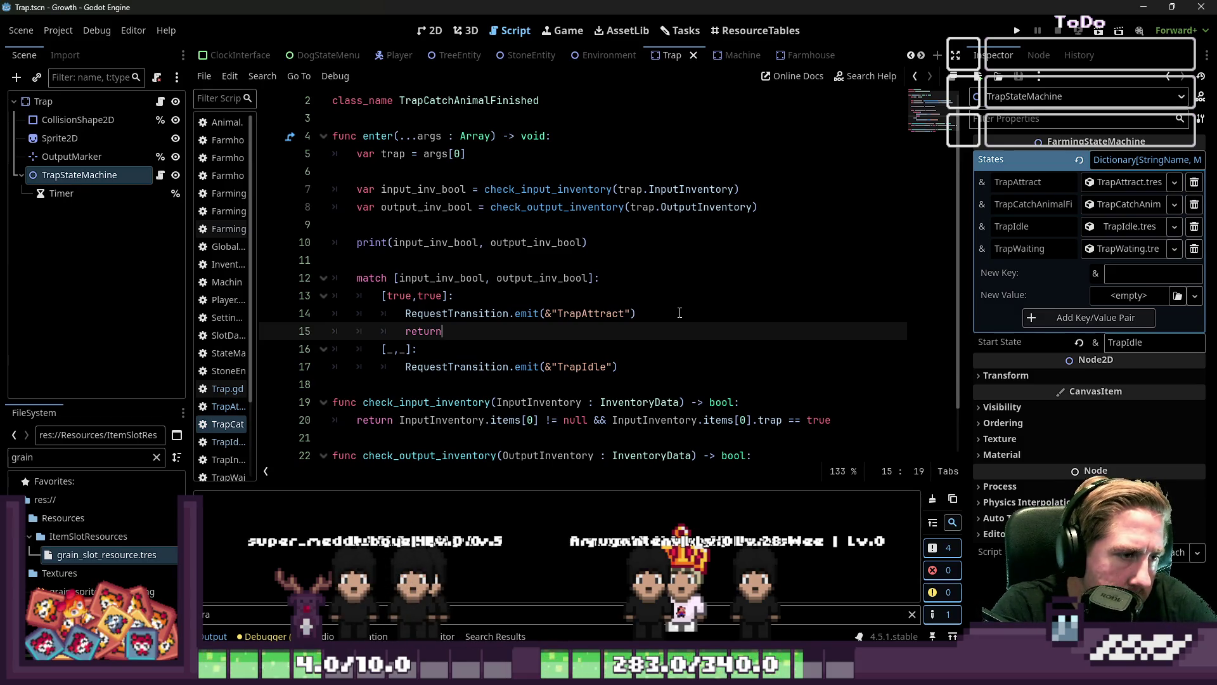
Add return after the TrapIdle transition in TrapCatchAnimalFinished.gd
key("Down")
key("Down")
key("Down")
key("Up")
key("End")
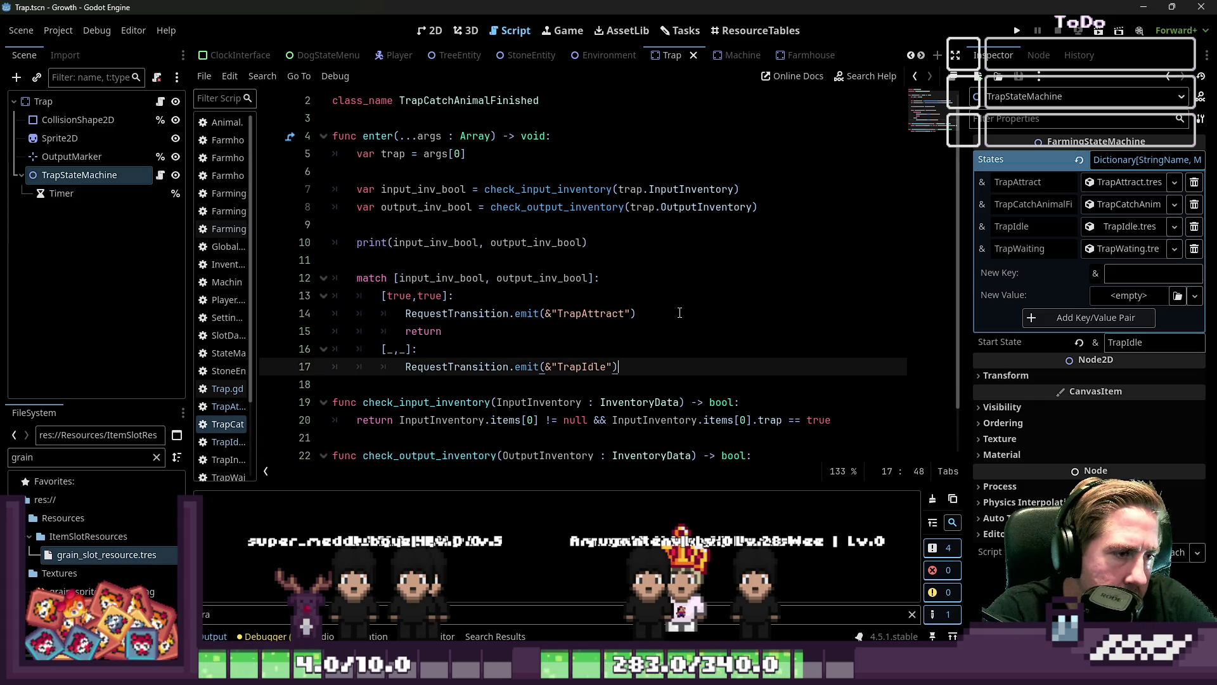
key("Down")
key("Return")
key("Up")
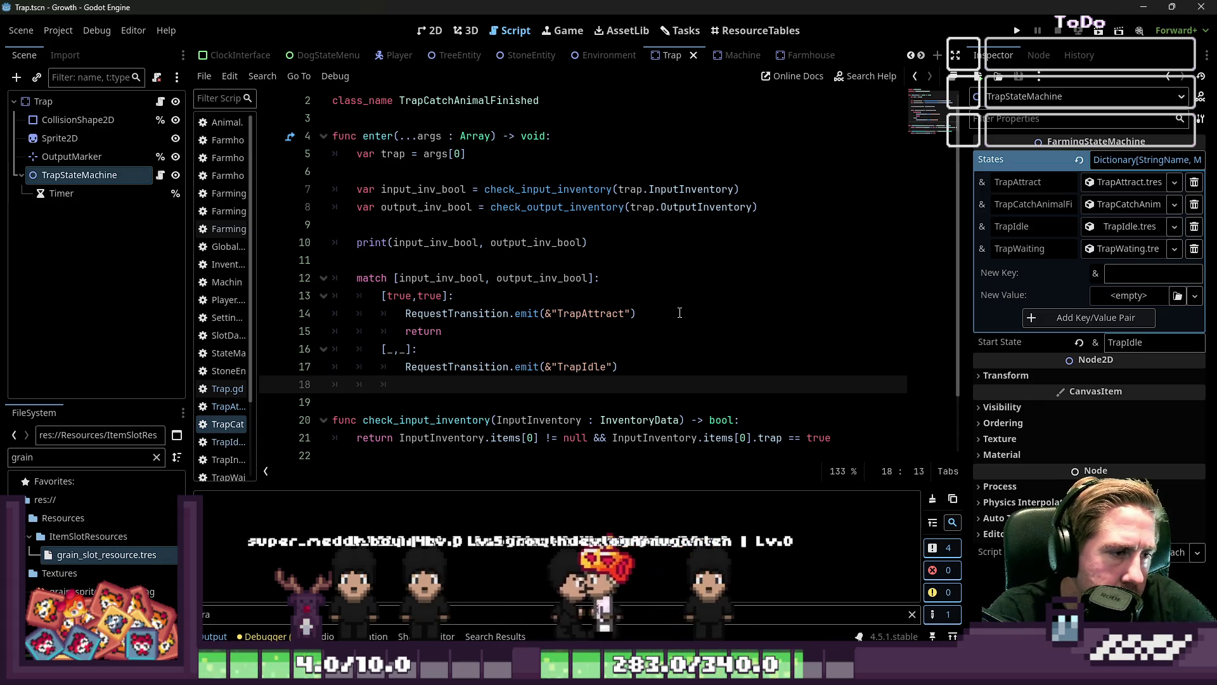
type("return")
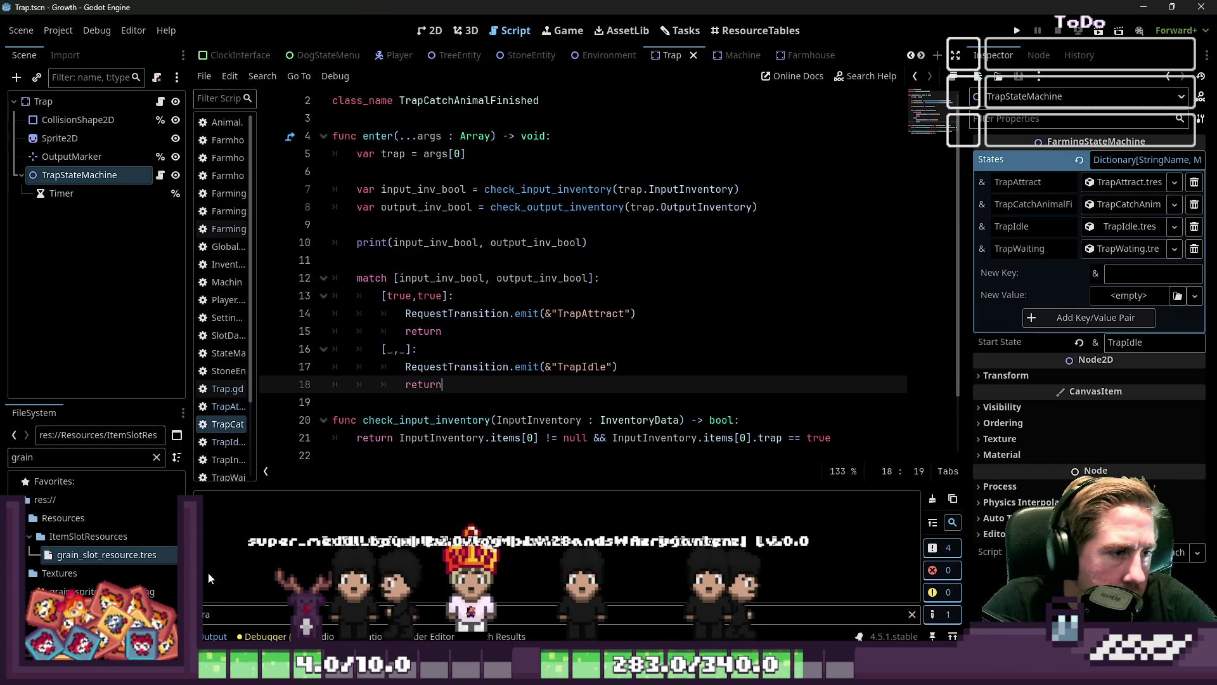
In TrapAttract.gd, add return after the Catch Successful and Fail prints
left_click_drag(257, 304, 434, 304)
left_click(286, 407)
left_click(285, 424)
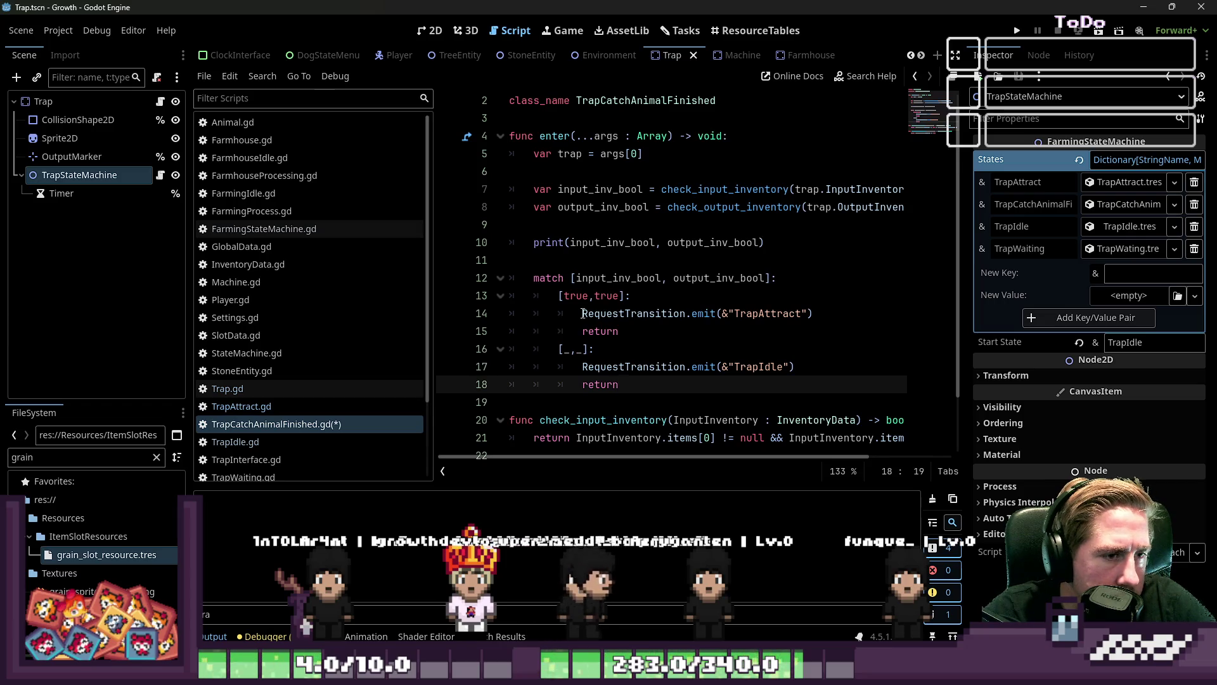
left_click(256, 406)
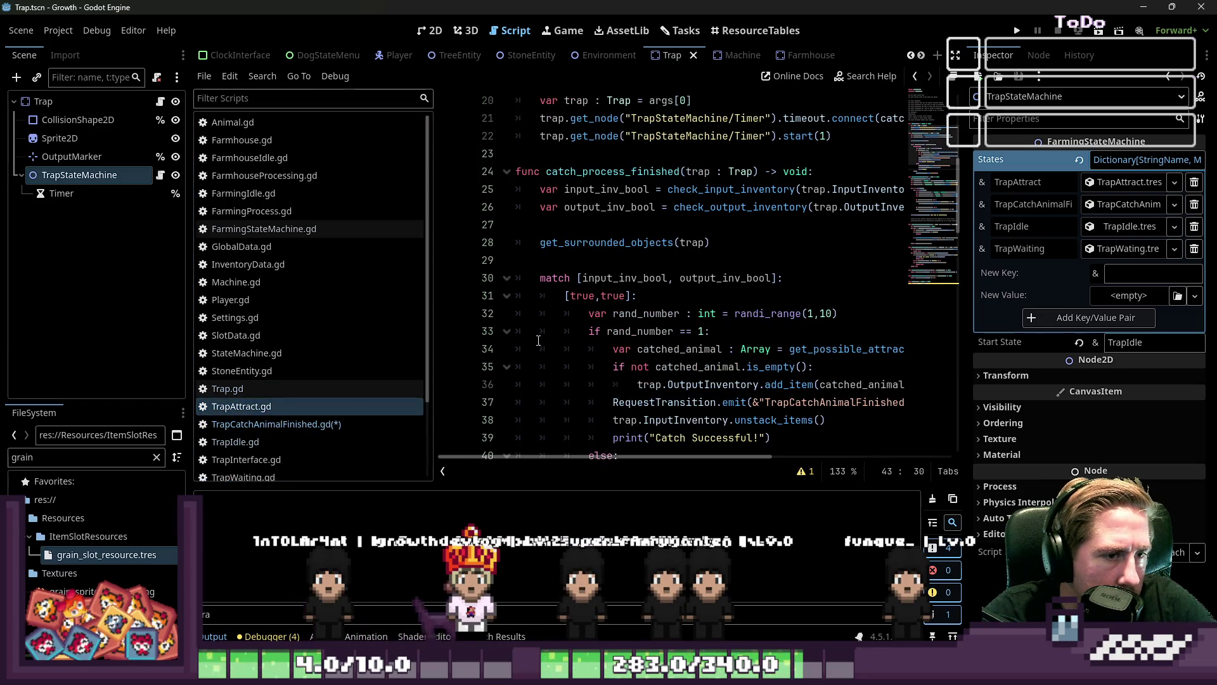
scroll(698, 336, "down", 2)
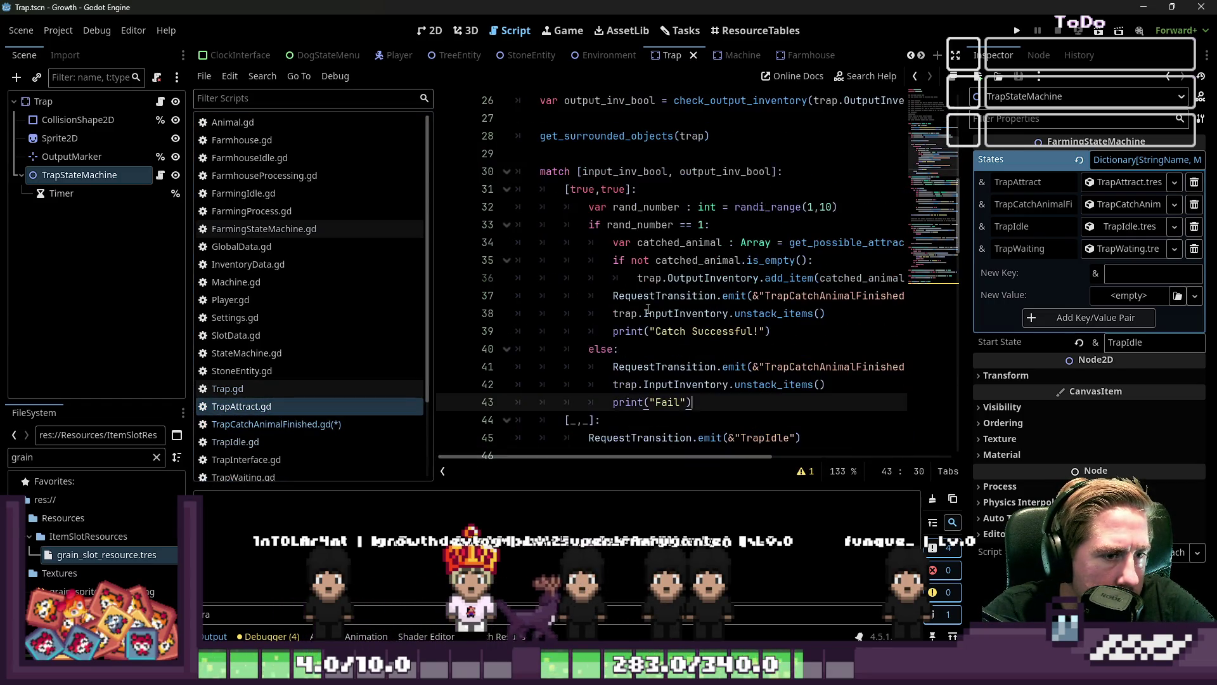
left_click(786, 333)
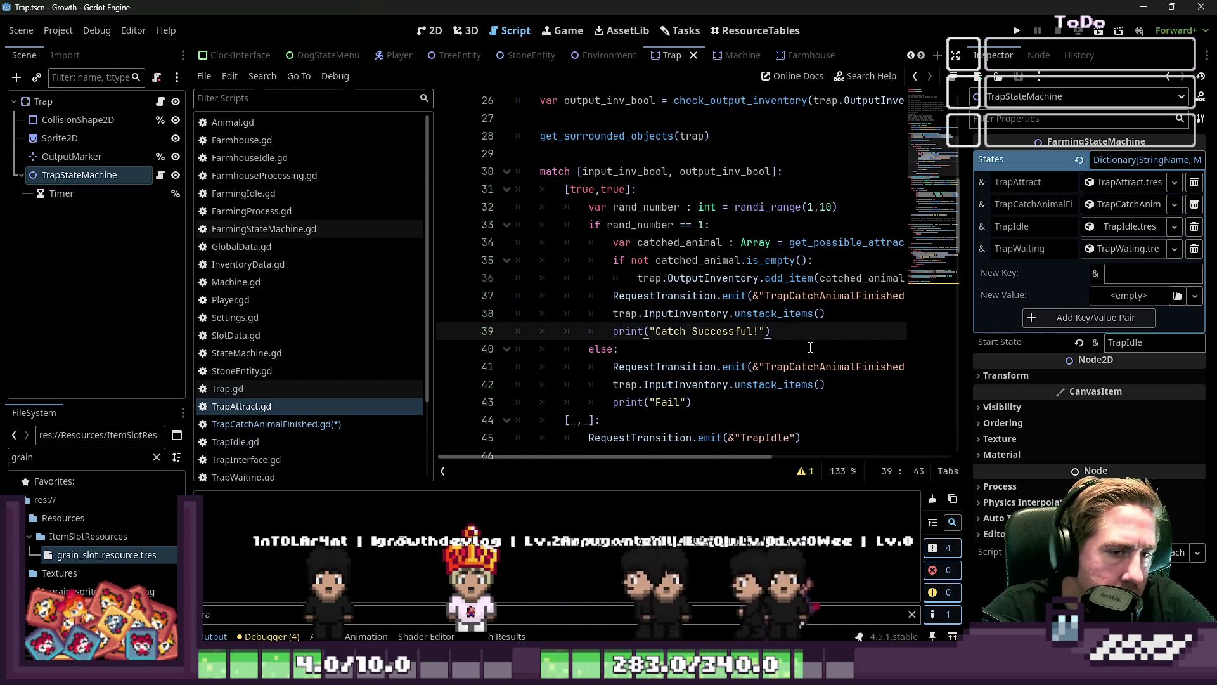
key("Return")
type("return")
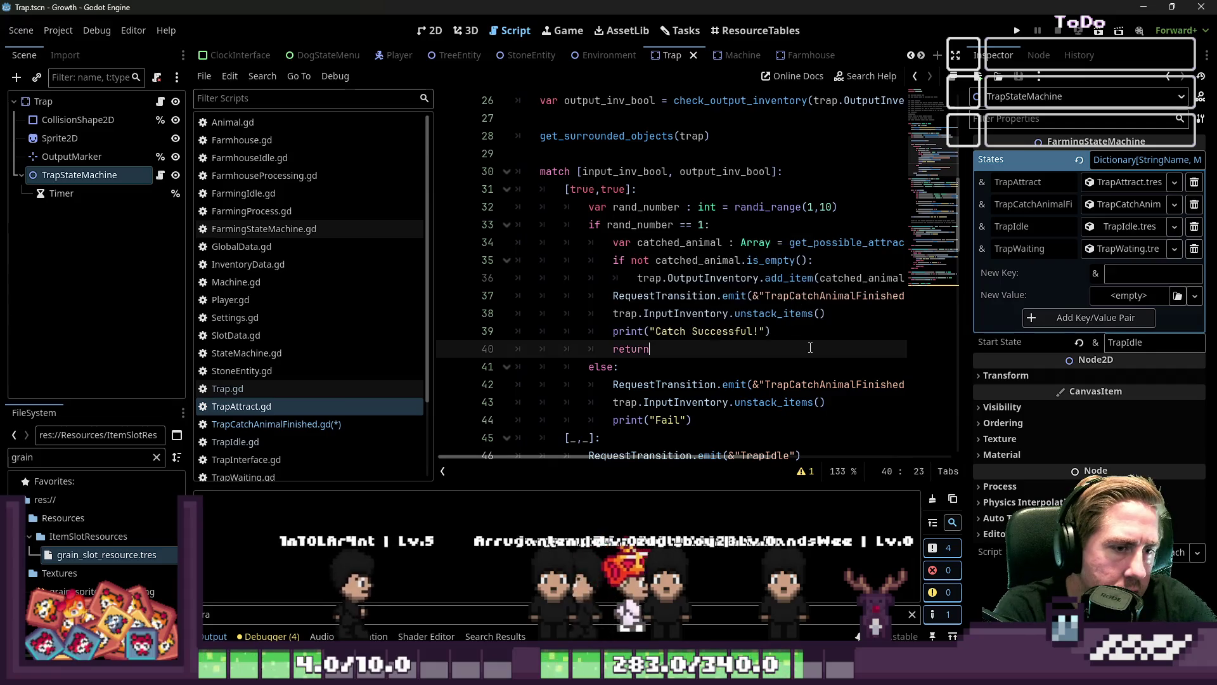
key("Down")
key("Down")
key("Down")
key("End")
key("Return")
type("re")
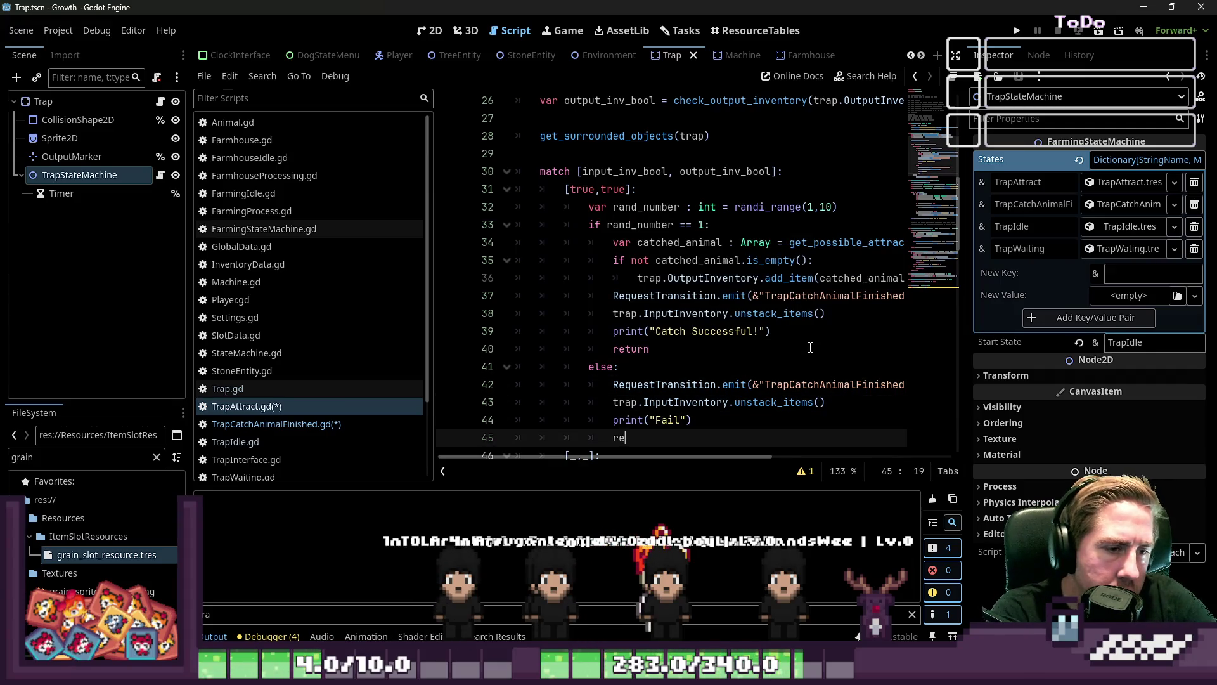
type("turn")
key("Escape")
Add return after TrapAttract's wildcard TrapIdle transition and save the scripts
scroll(593, 297, "down", 3)
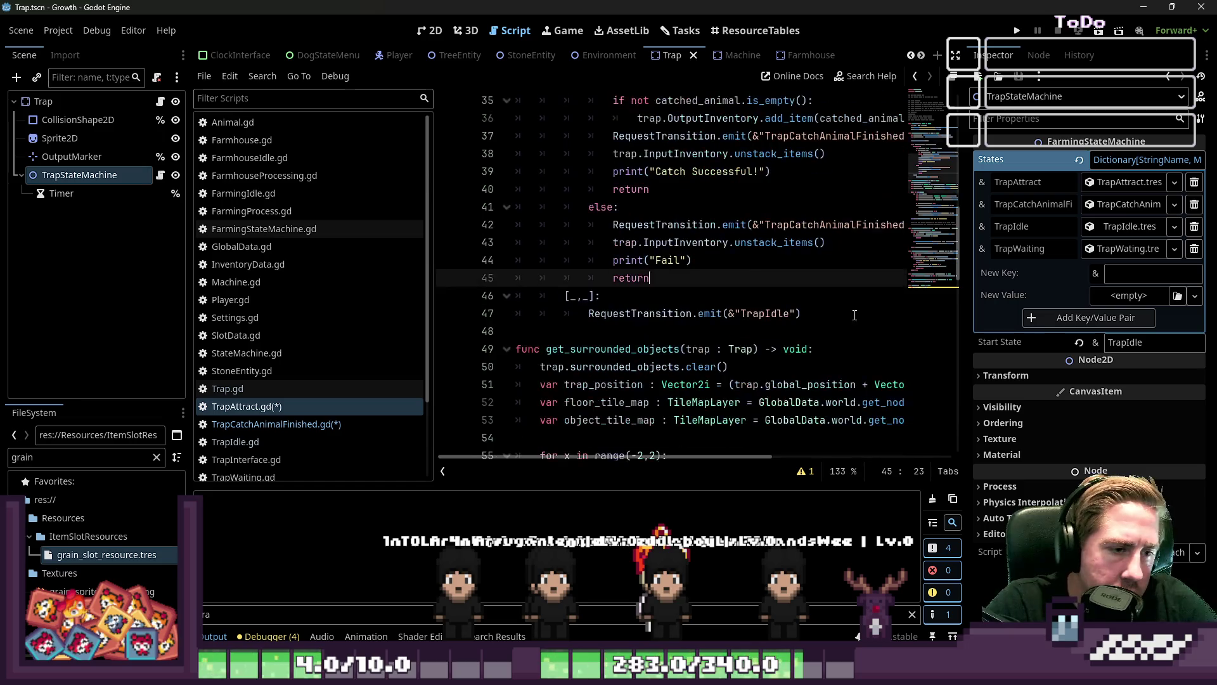
left_click(593, 297)
left_click(880, 314)
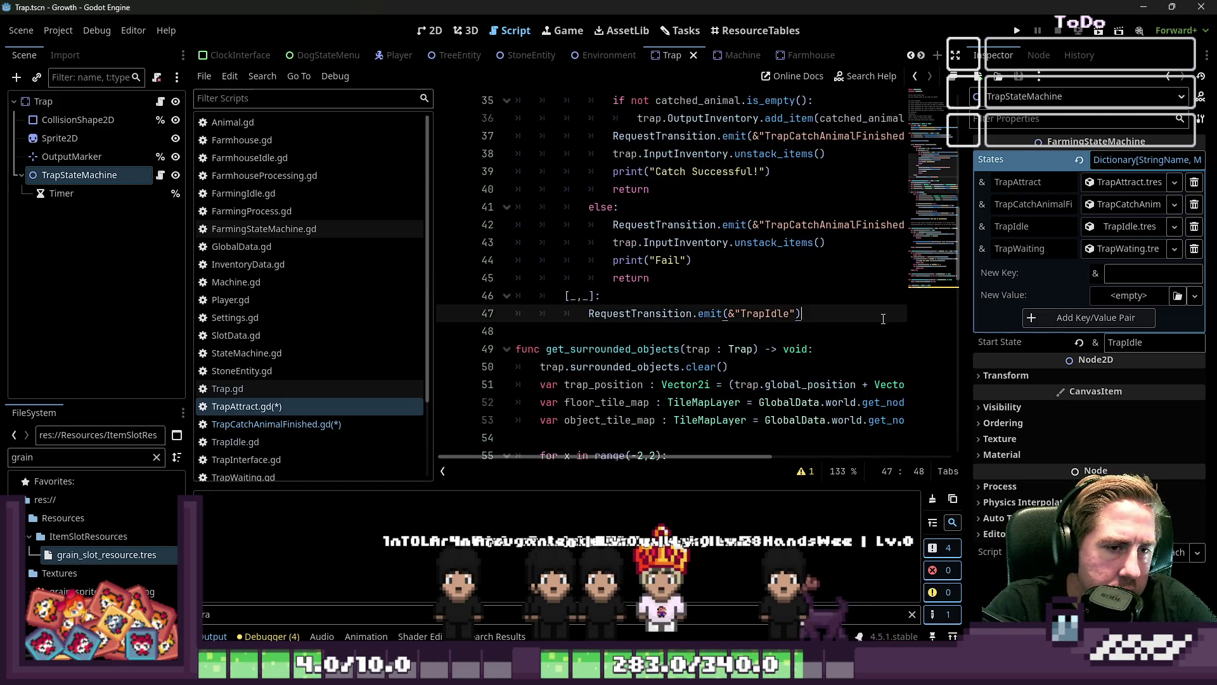
key("Return")
type("return")
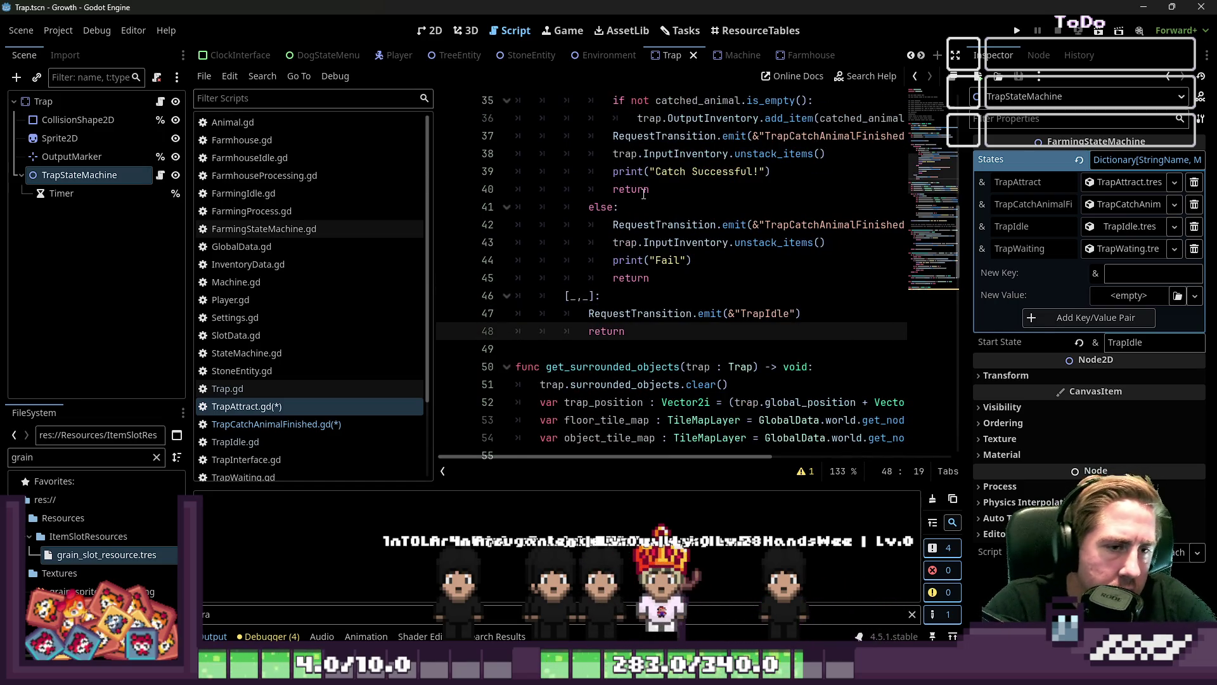
key("ctrl+s")
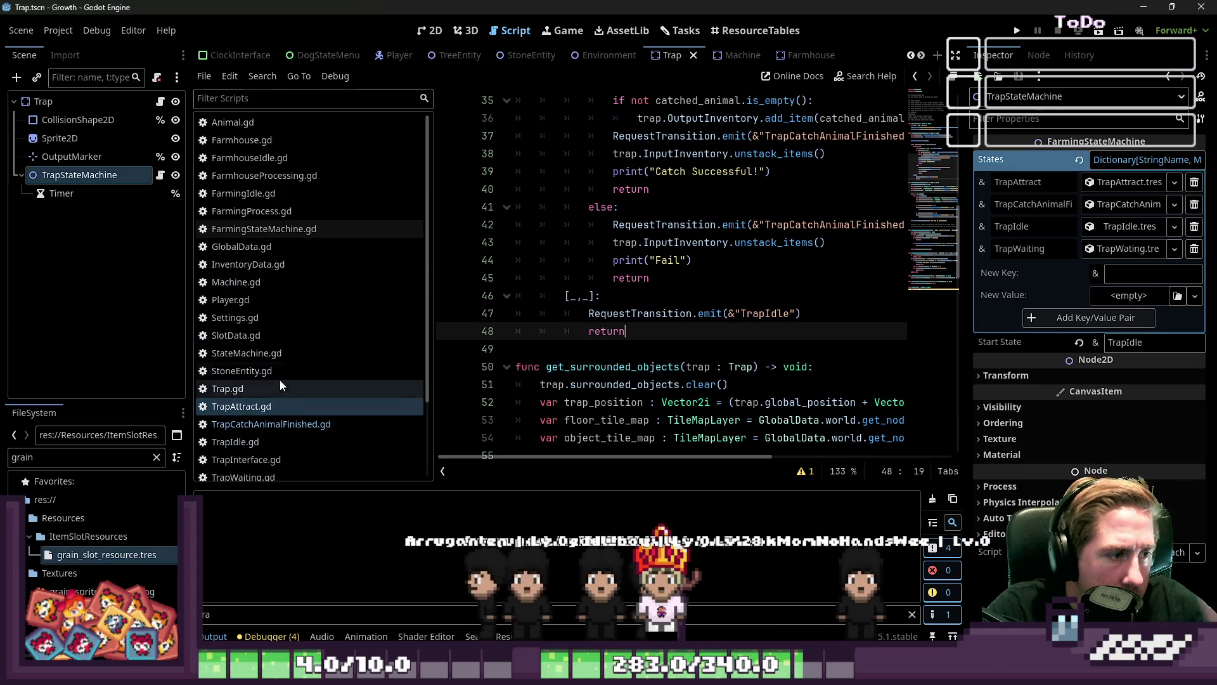
In TrapIdle.gd, add return after both RequestTransition.emit lines and run the project
scroll(273, 361, "down", 2)
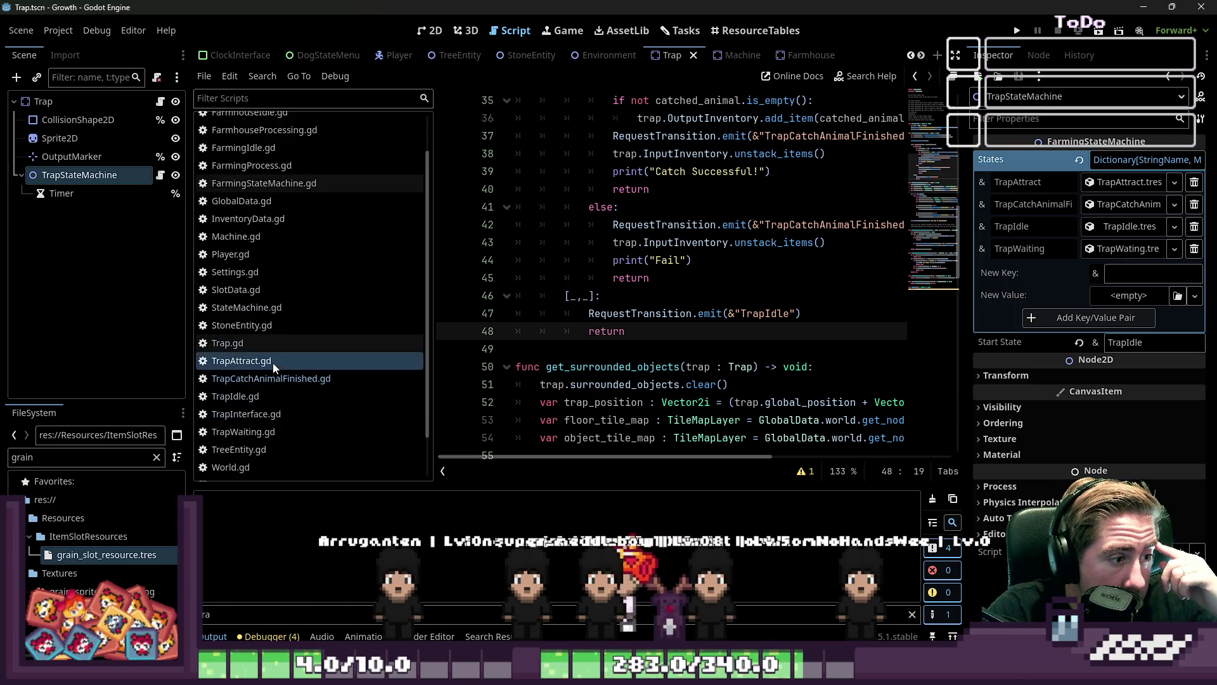
left_click(241, 396)
scroll(660, 268, "up", 1)
left_click(818, 296)
left_click(832, 242)
key("Return")
type("return")
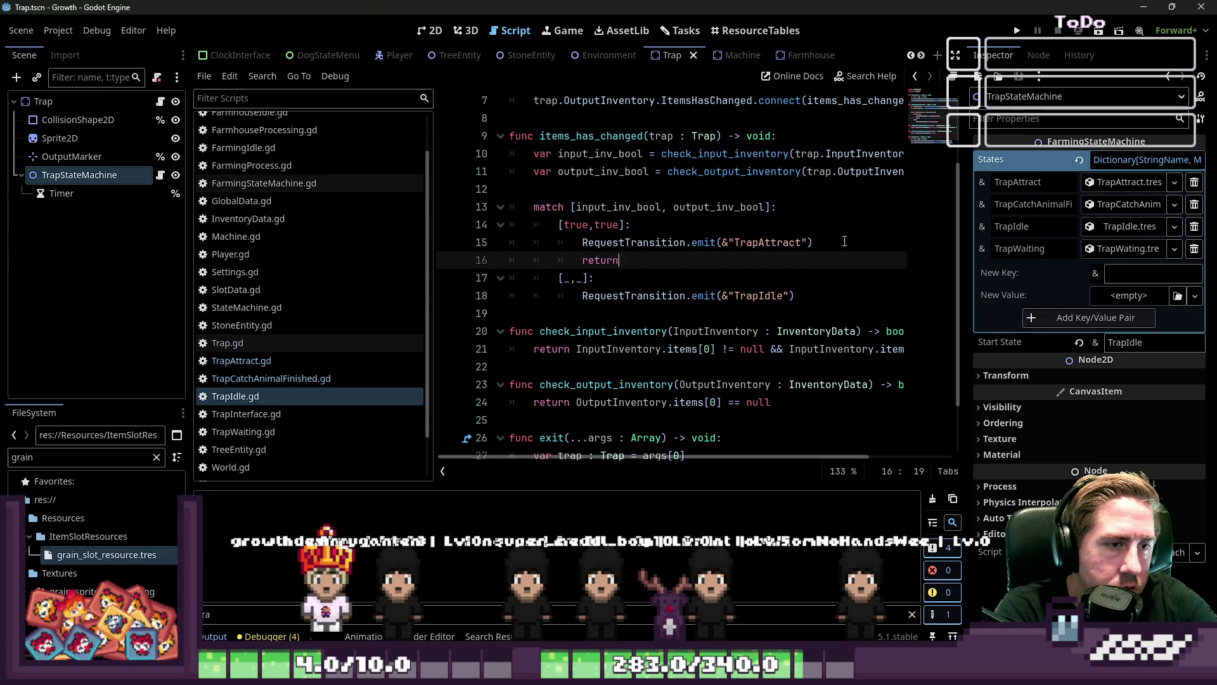
key("Down")
key("Down")
key("Down")
key("Tab")
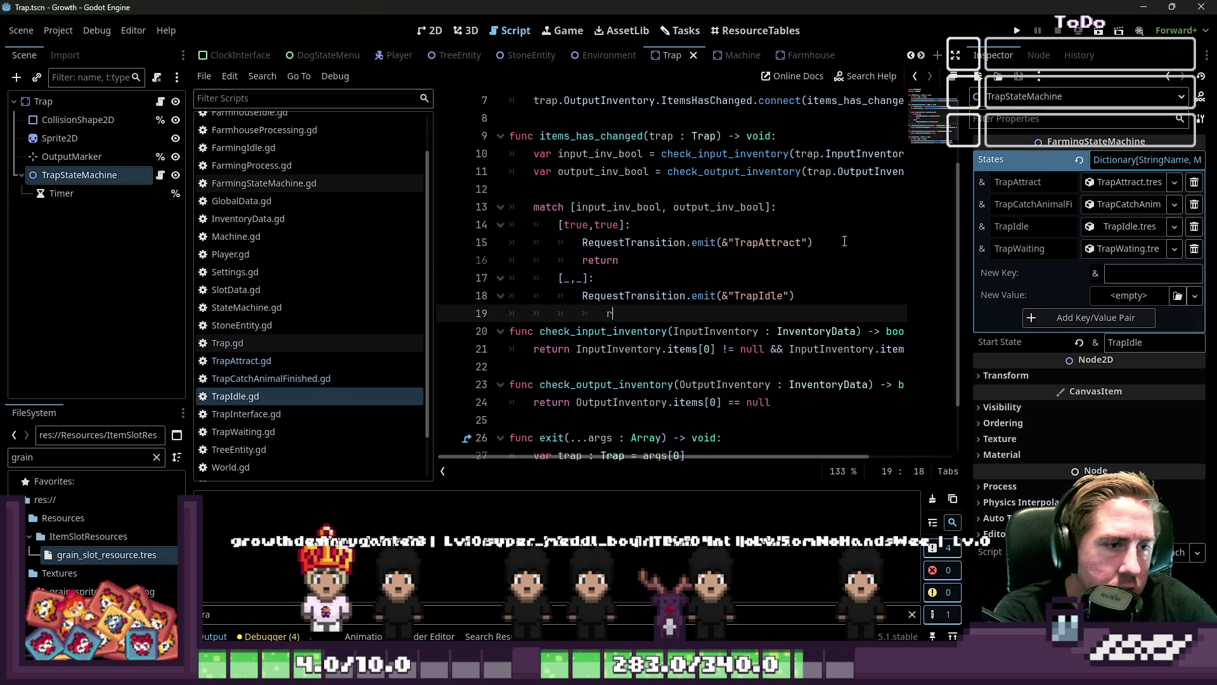
key("BackSpace")
key("BackSpace")
type("return")
key("Return")
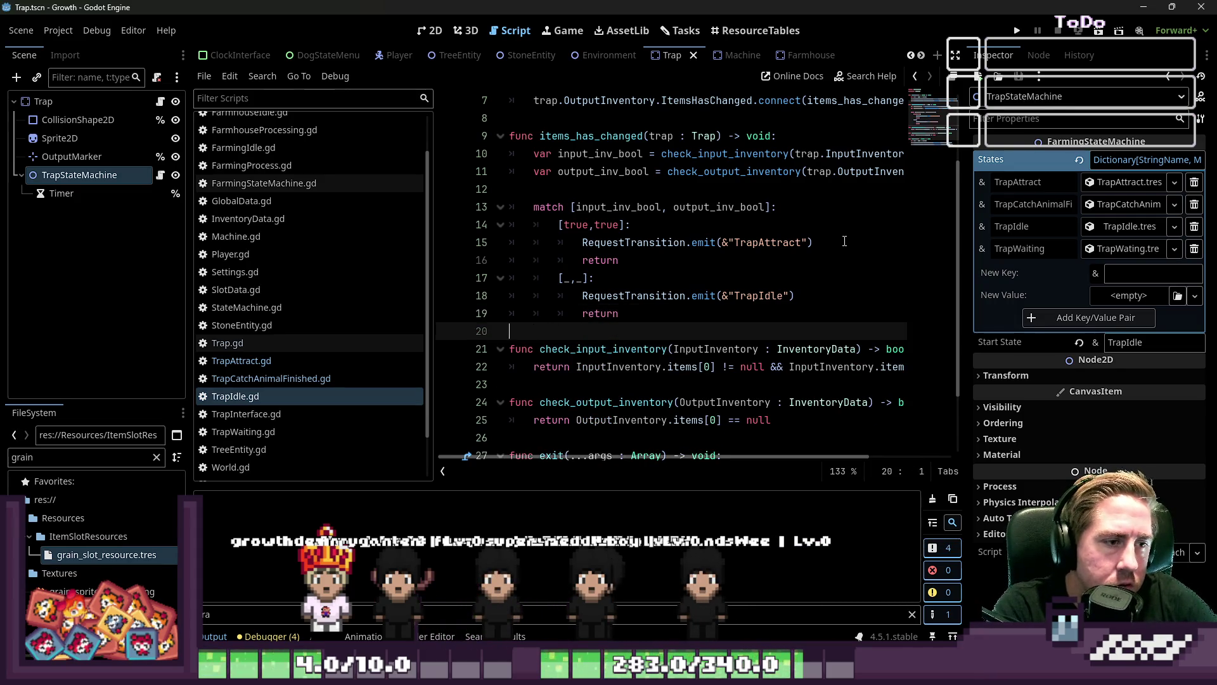
left_click(1017, 31)
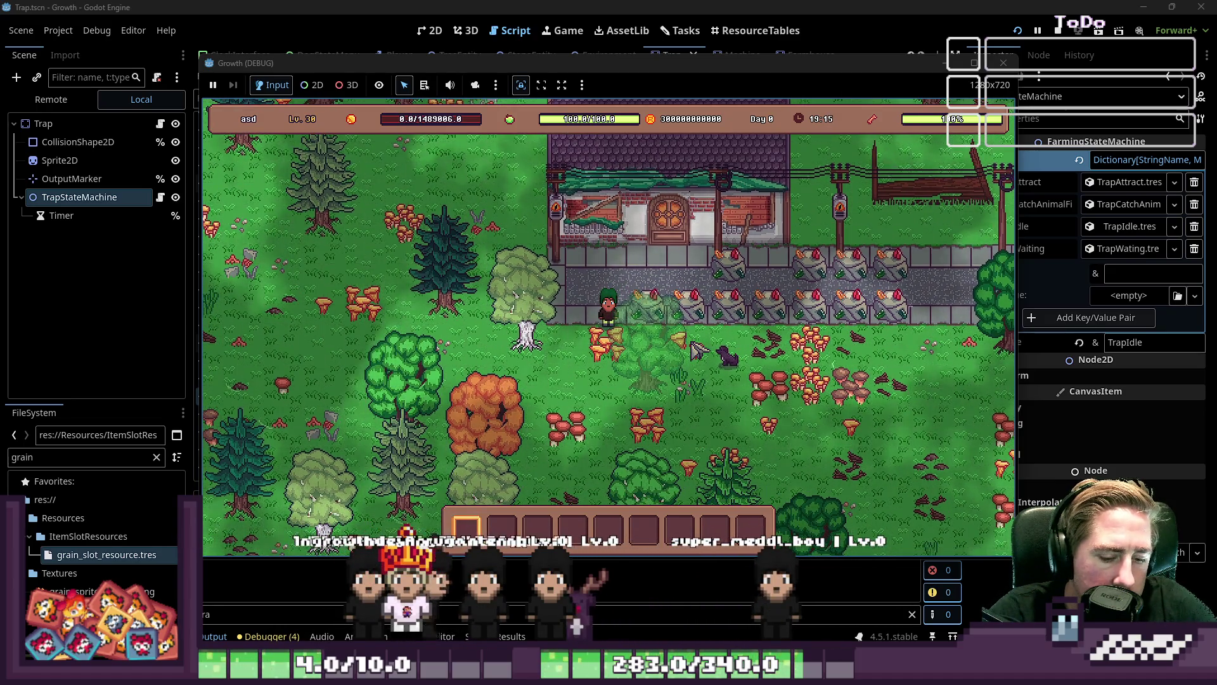
Drop the ×99 flower stack into hotbar slot 2 and open the placed trap's panel
scroll(401, 289, "down", 10)
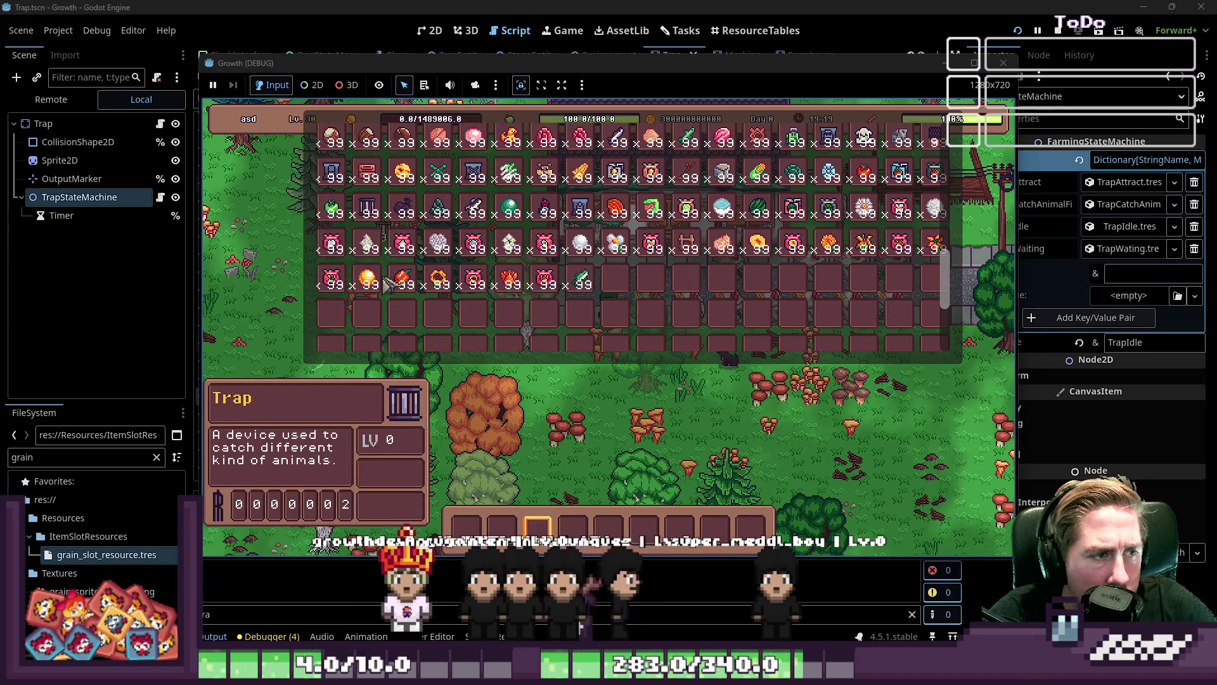
left_click(491, 516)
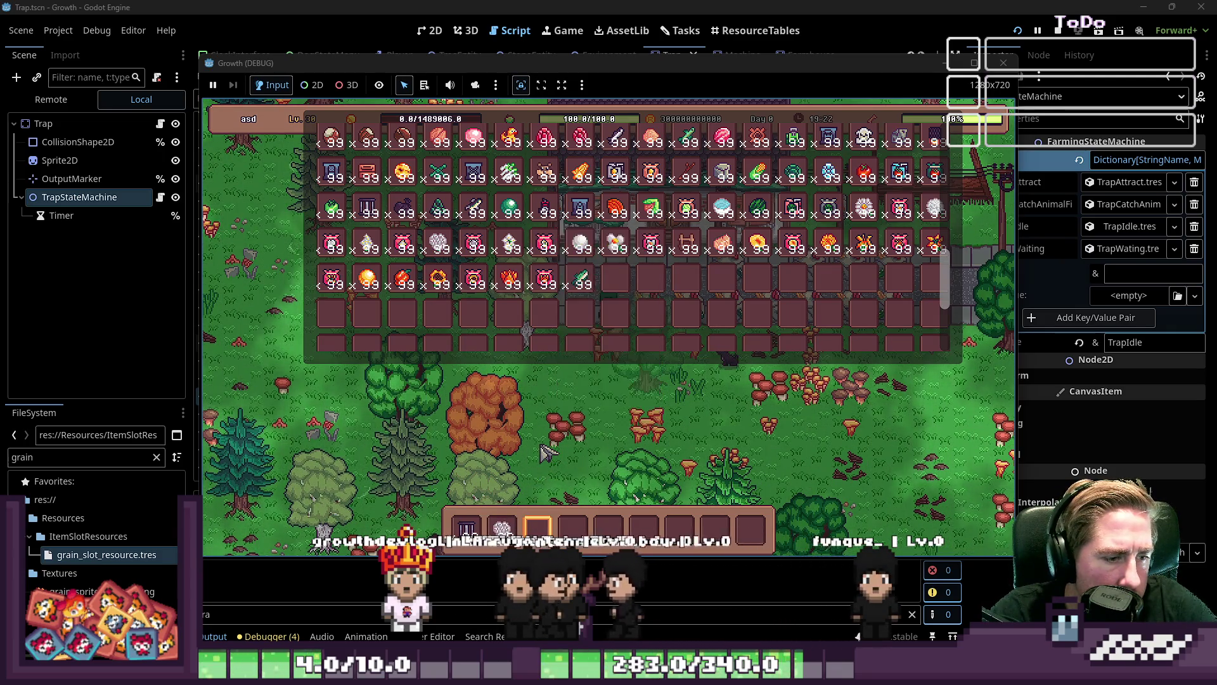
key("i")
key("1")
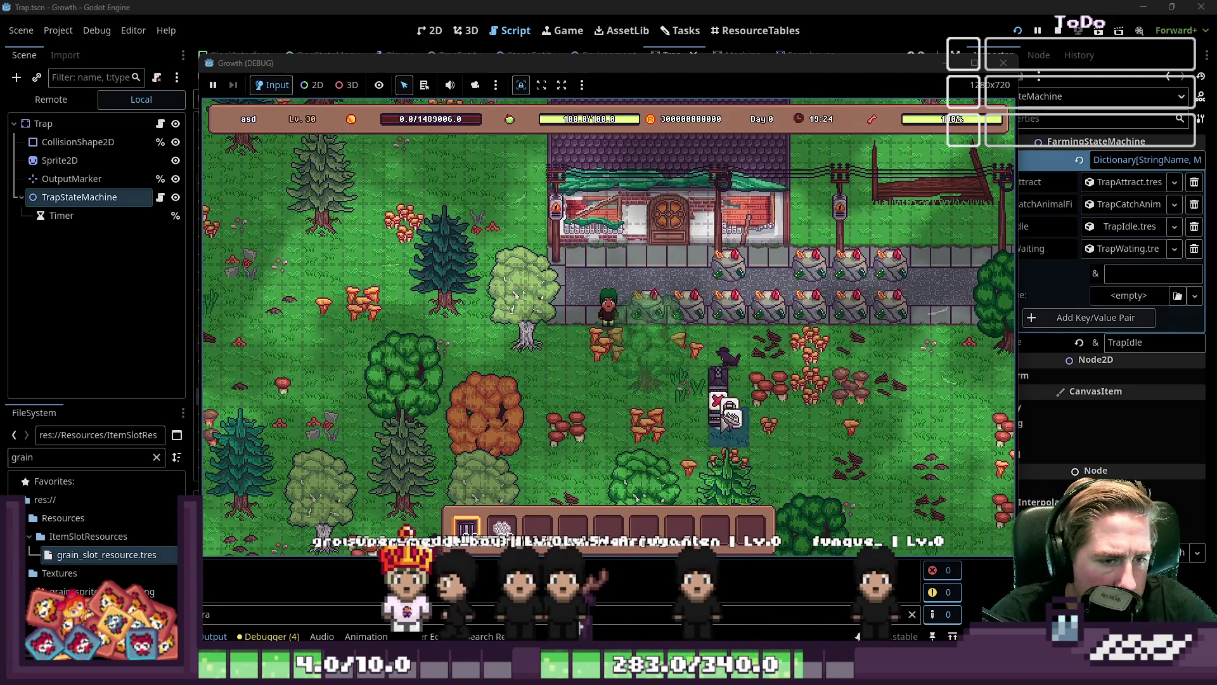
key("3")
left_click(761, 427)
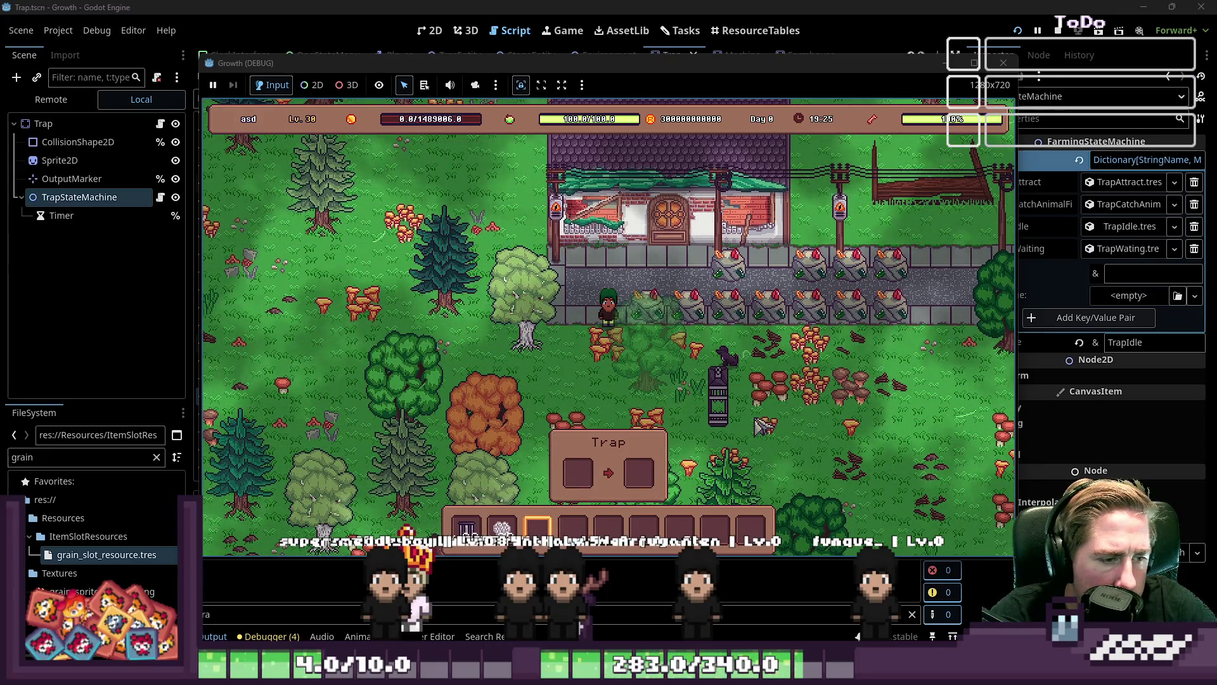
Load White Hydrangea into the trap input and split the excess onto hotbar slots
left_click(503, 528)
left_click(574, 472)
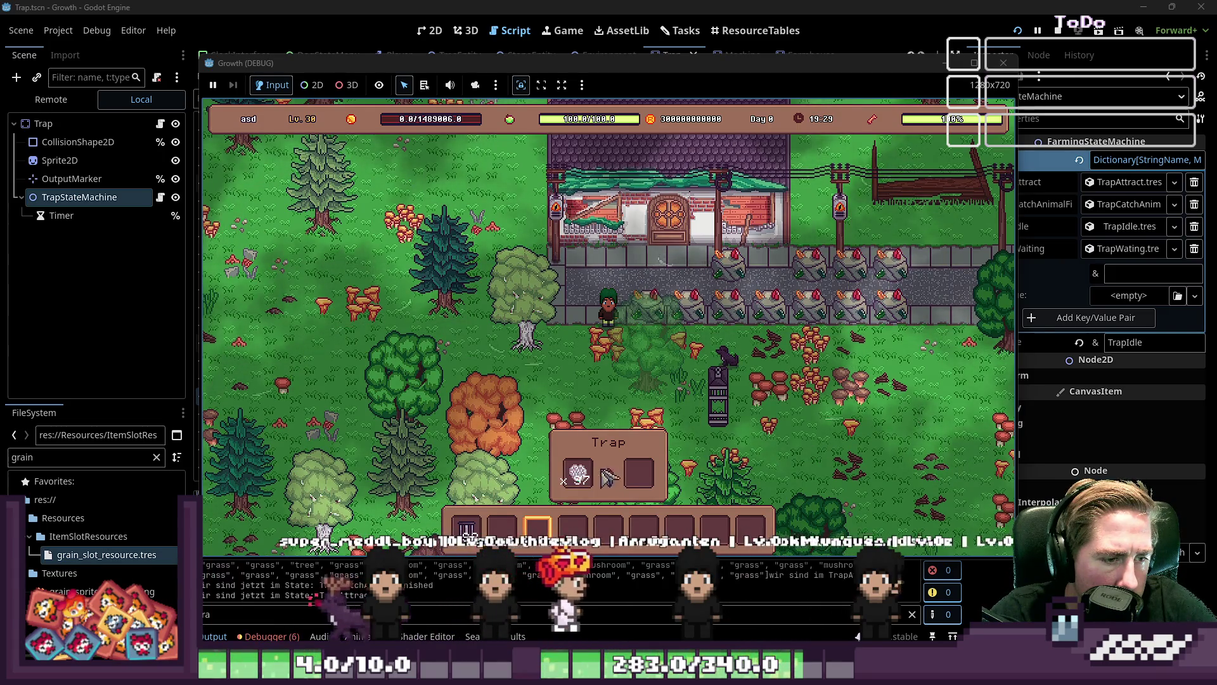
left_click(578, 473)
left_click(573, 528)
left_click(609, 528)
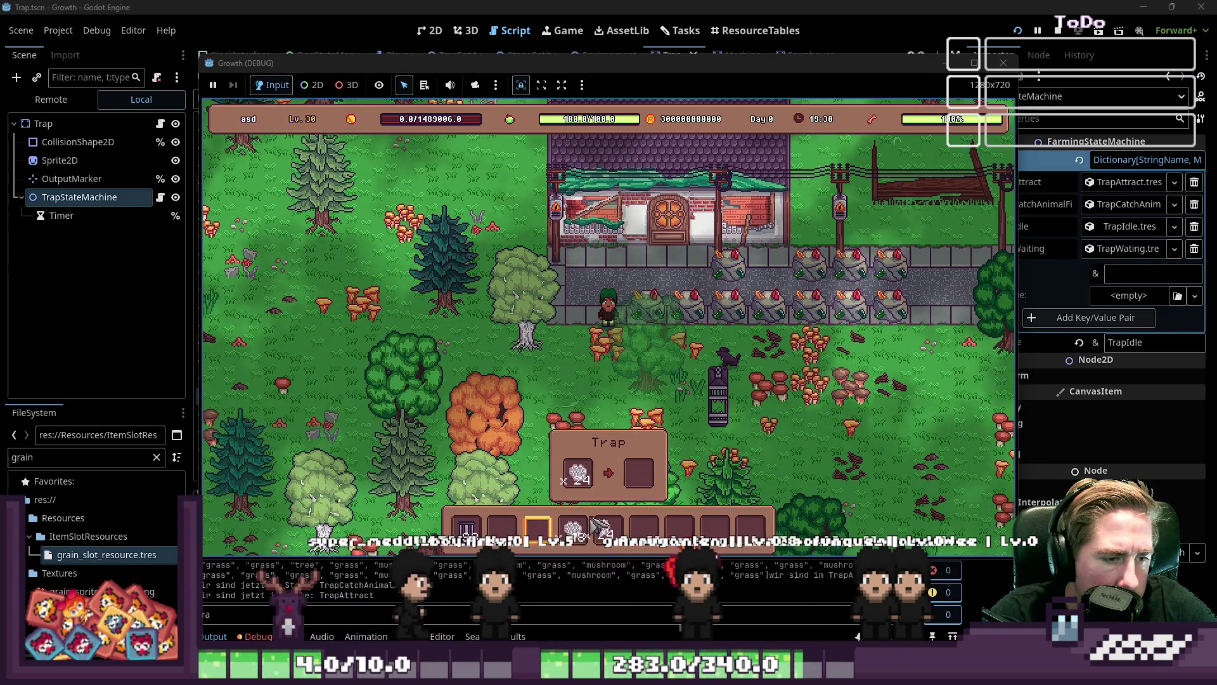
left_click(580, 485)
left_click(578, 485)
left_click(680, 528)
left_click(717, 530)
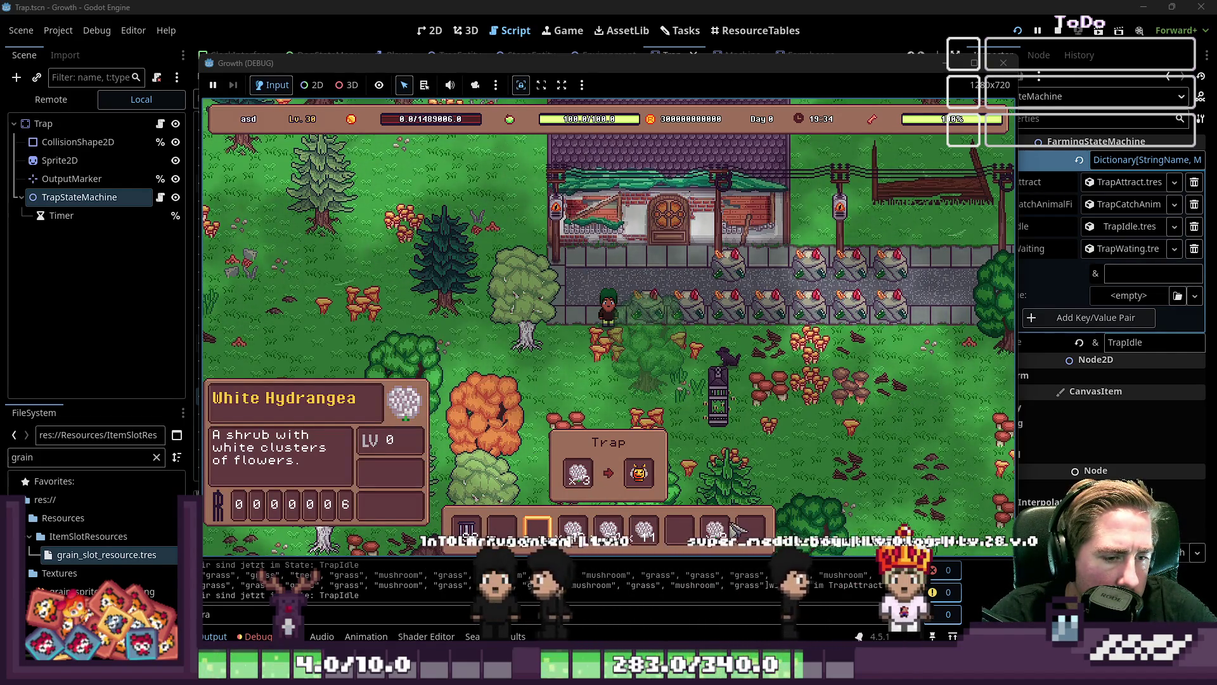
Gather the leftover hydrangea stacks into one inventory slot
key("i")
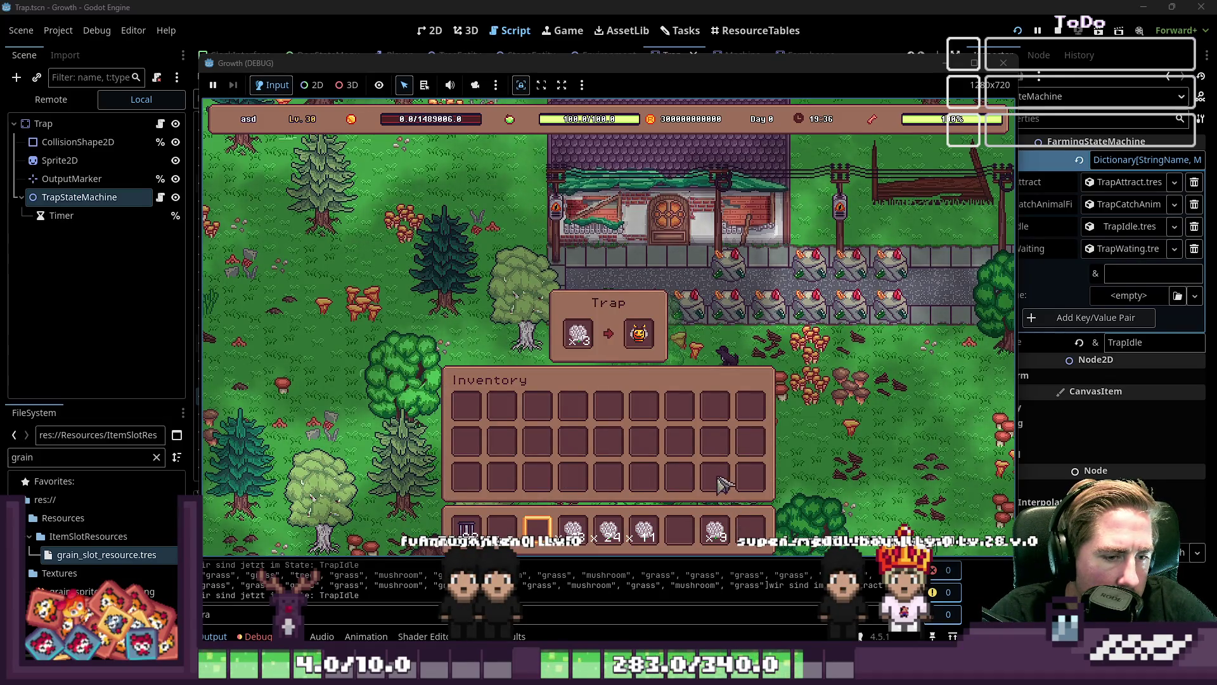
left_click(715, 530)
left_click(715, 477)
left_click(608, 529)
left_click(609, 476)
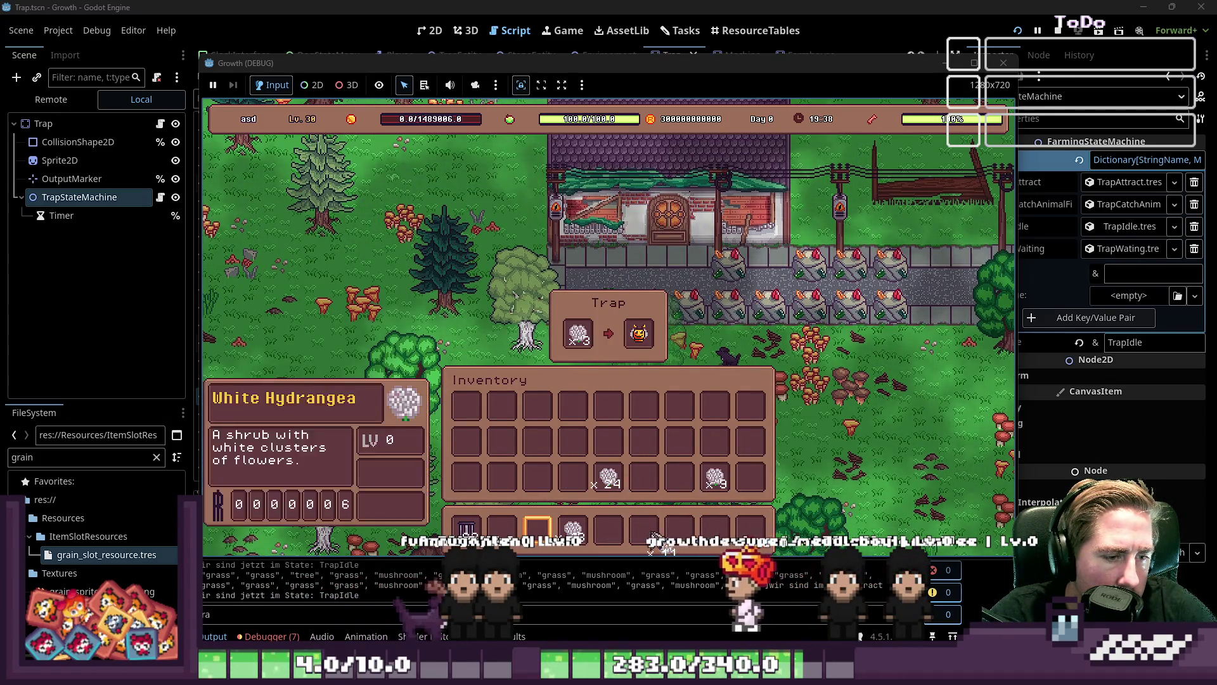
left_click(566, 485)
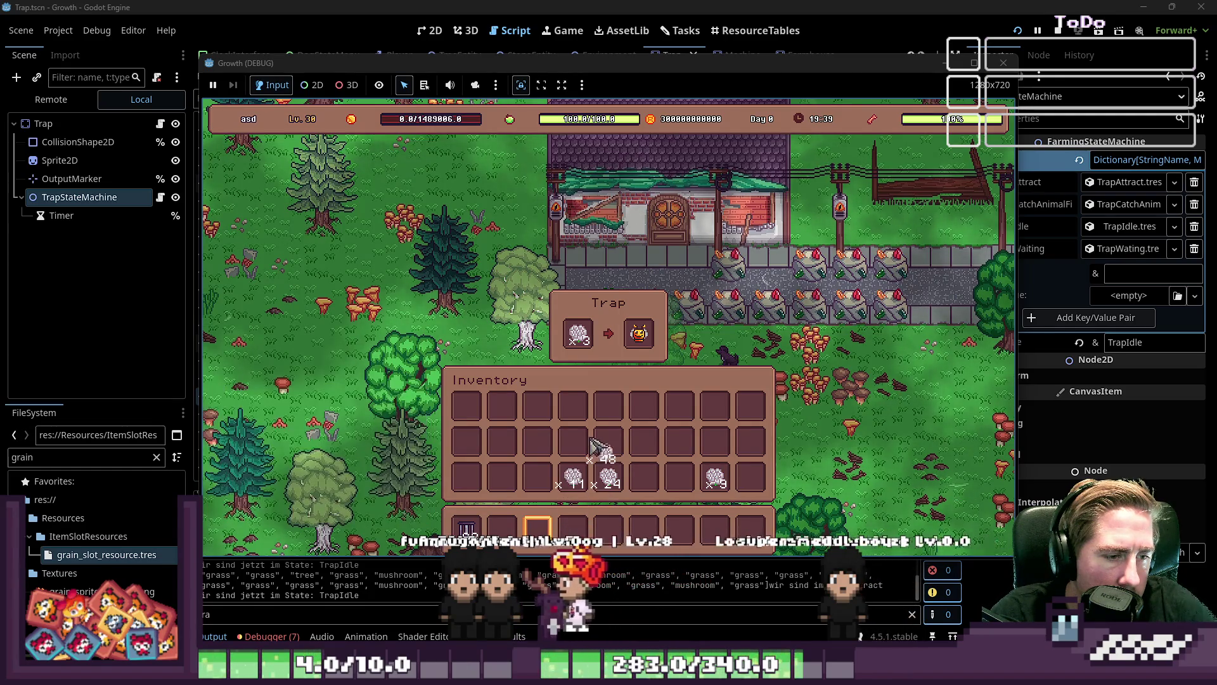
key("i")
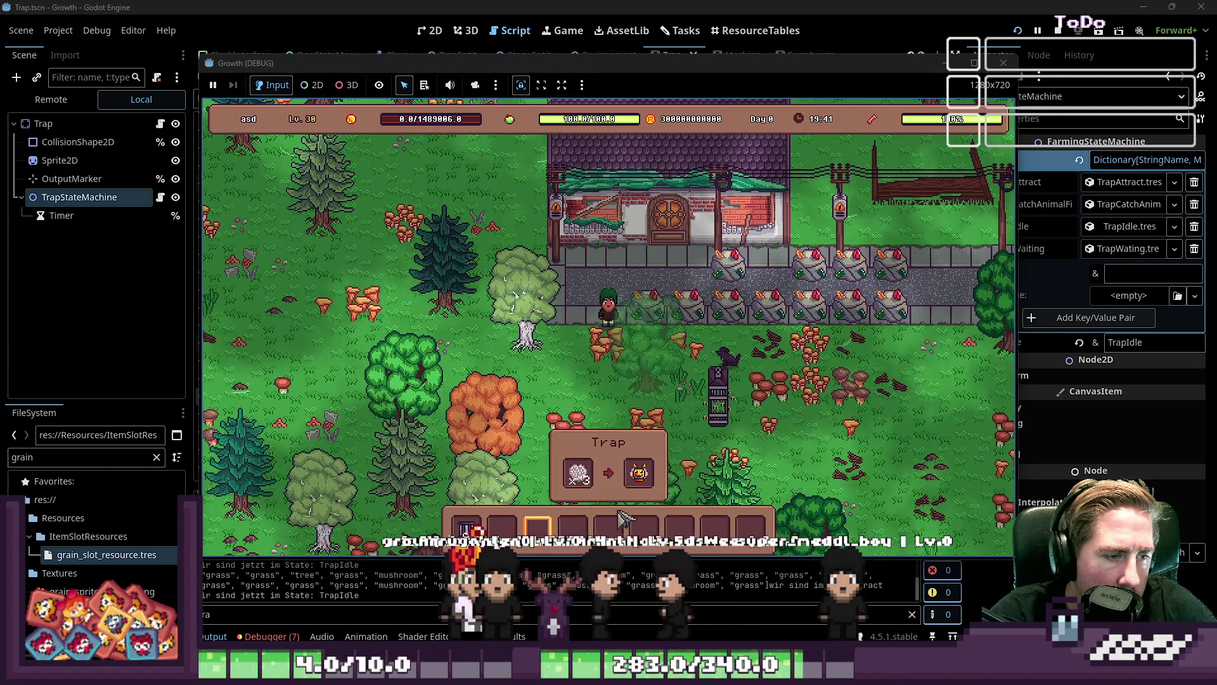
Take the caught bee from the trap output and stop the game
left_click(639, 475)
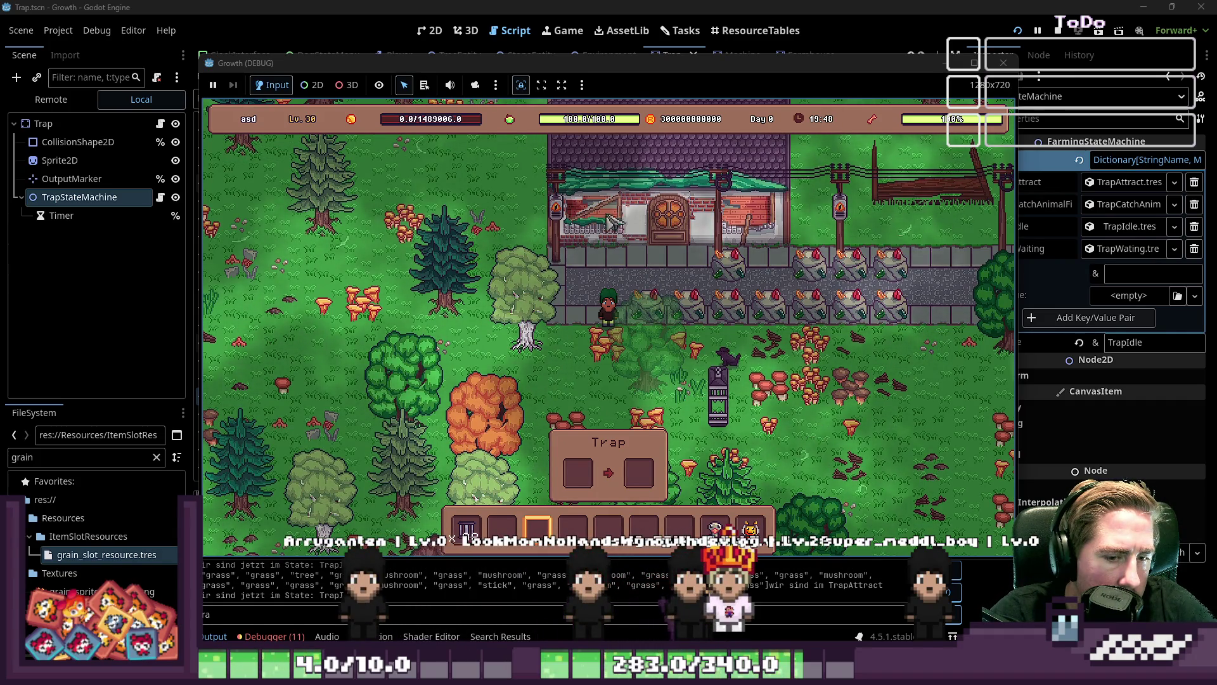
mouse_move(661, 66)
left_mouse_down()
mouse_move(614, 25)
mouse_move(627, 29)
left_mouse_up()
left_click(408, 590)
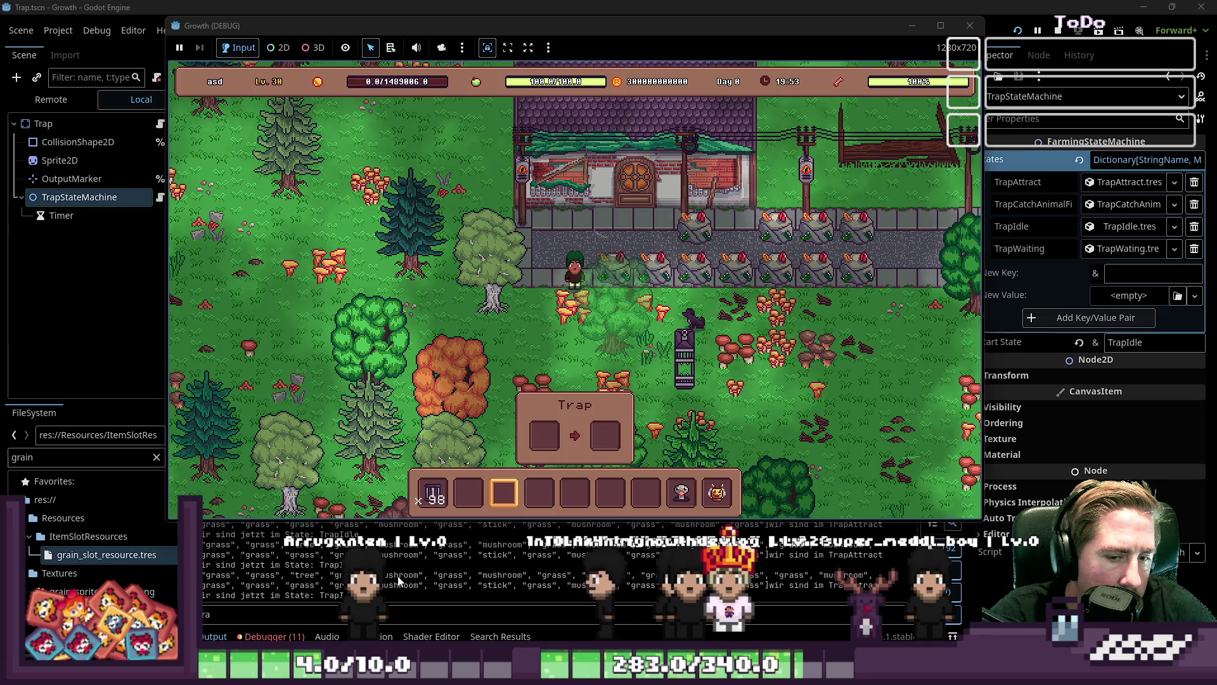
key("F8")
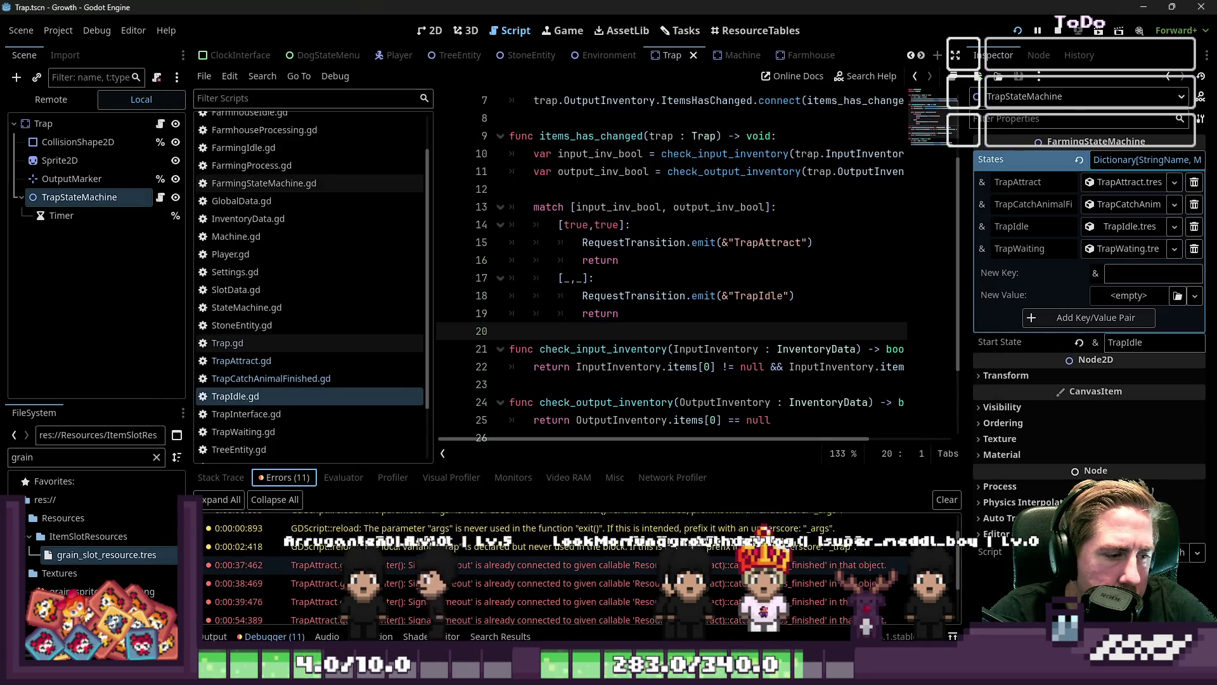
Widen the script editor and set the trap's Timer node to fire only once
scroll(442, 575, "down", 3)
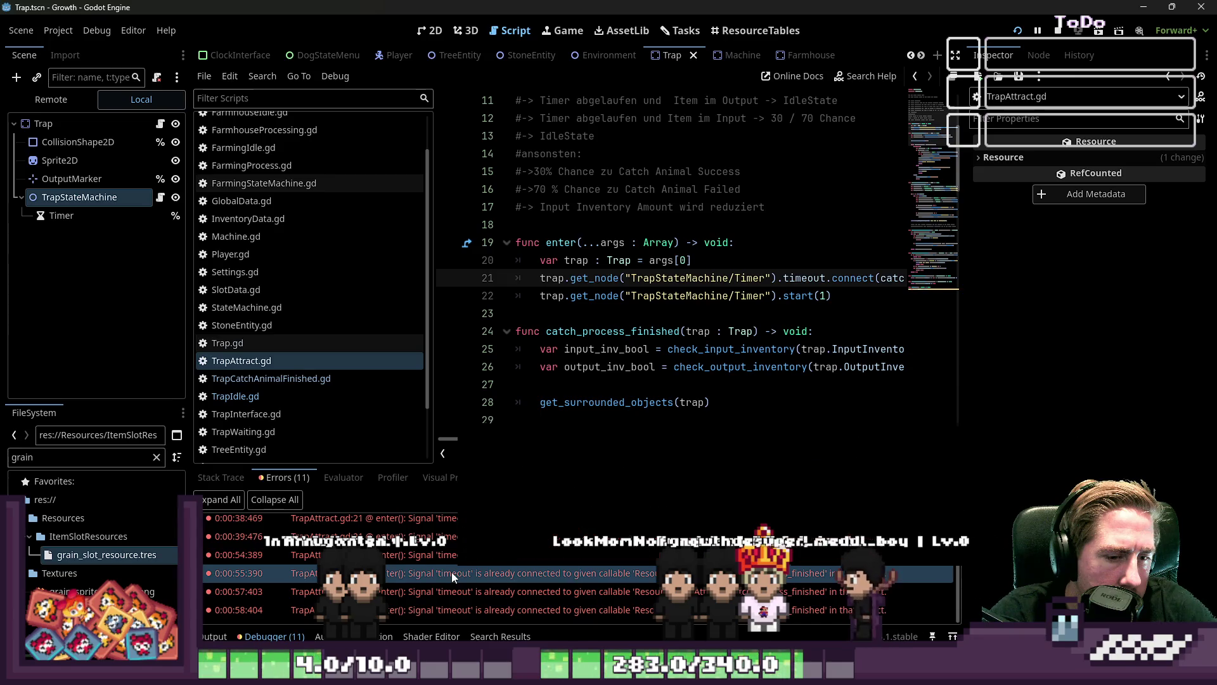
left_click_drag(965, 318, 1177, 329)
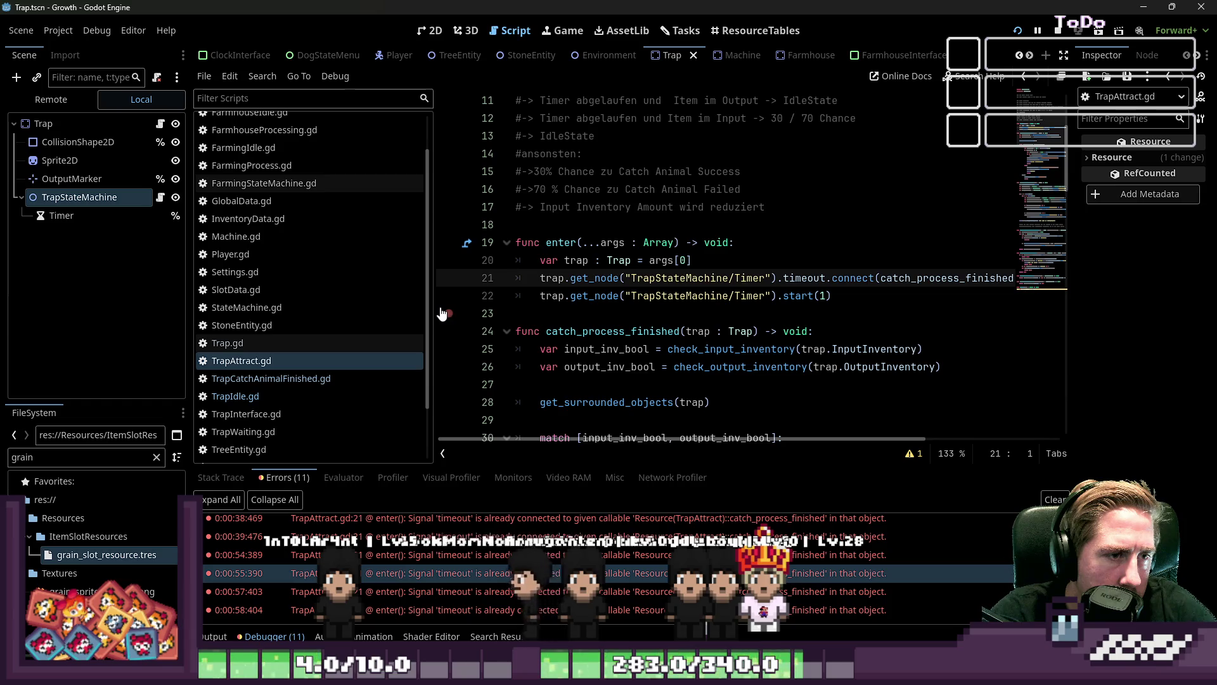
left_click_drag(442, 313, 347, 313)
scroll(503, 345, "up", 3)
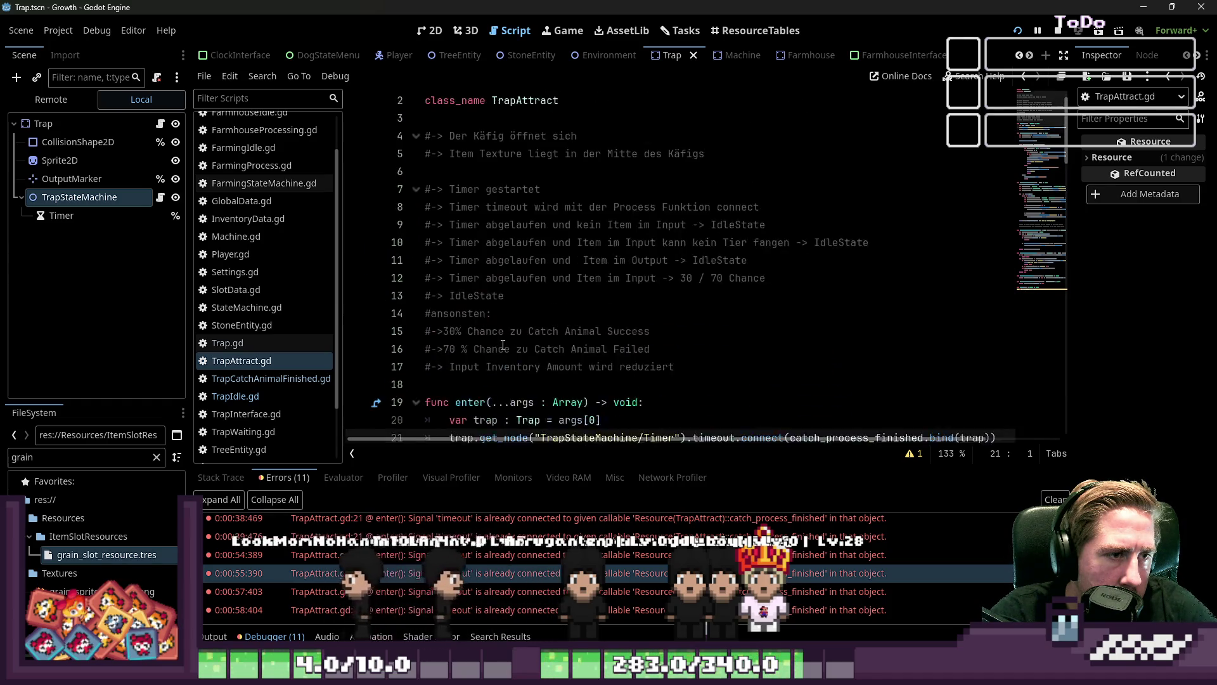
scroll(502, 345, "down", 4)
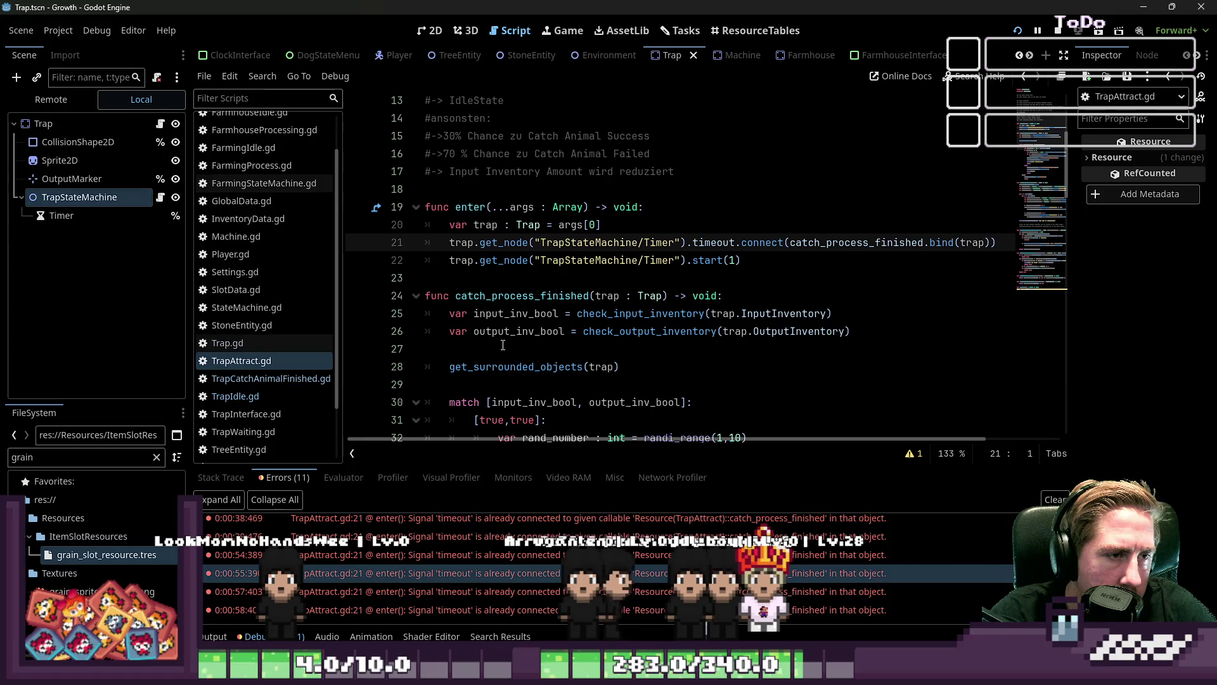
scroll(503, 345, "down", 20)
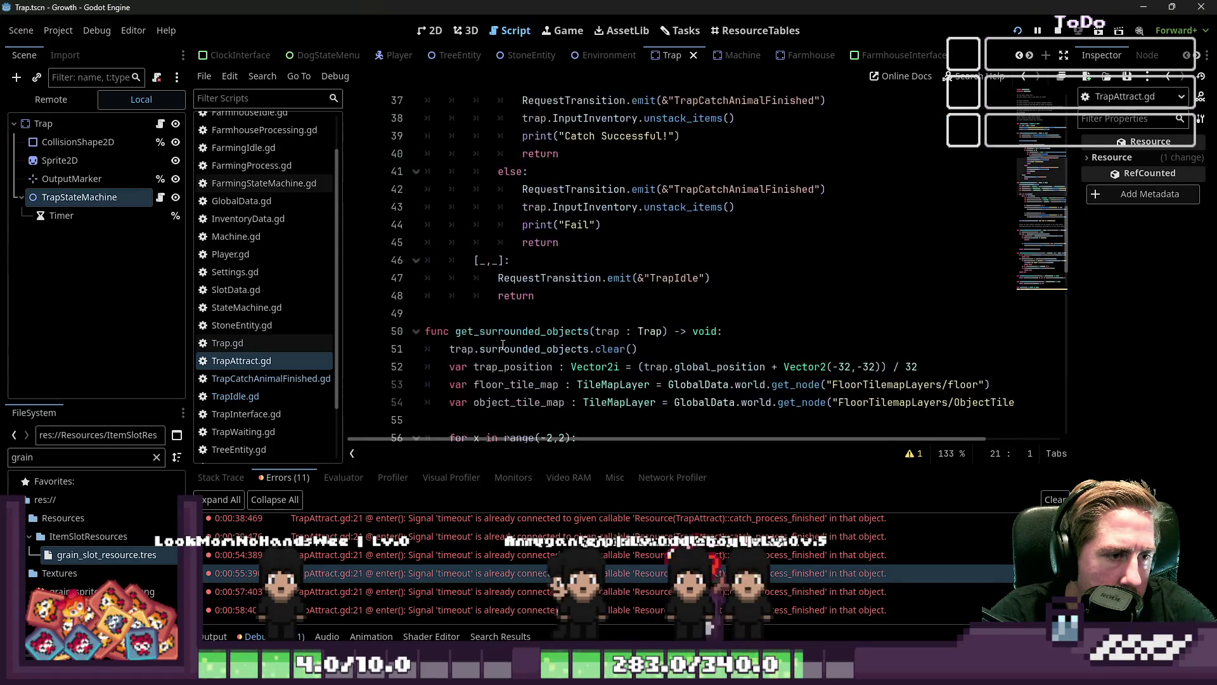
scroll(503, 345, "down", 6)
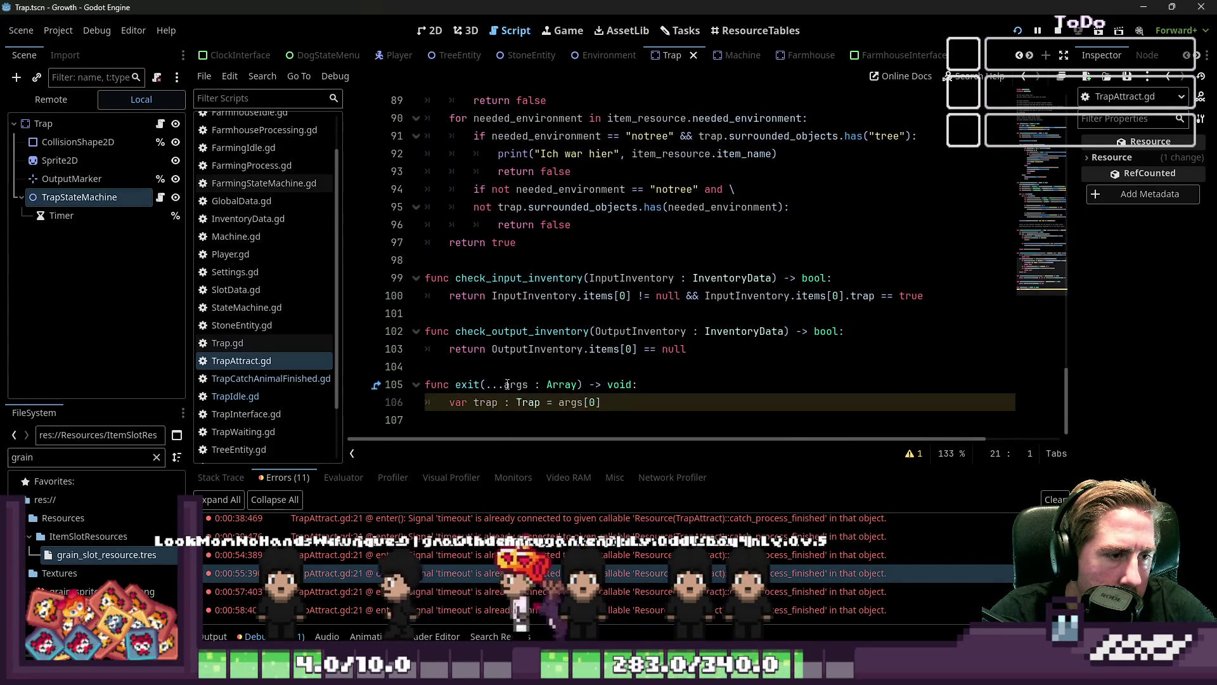
scroll(507, 367, "up", 11)
scroll(511, 395, "up", 13)
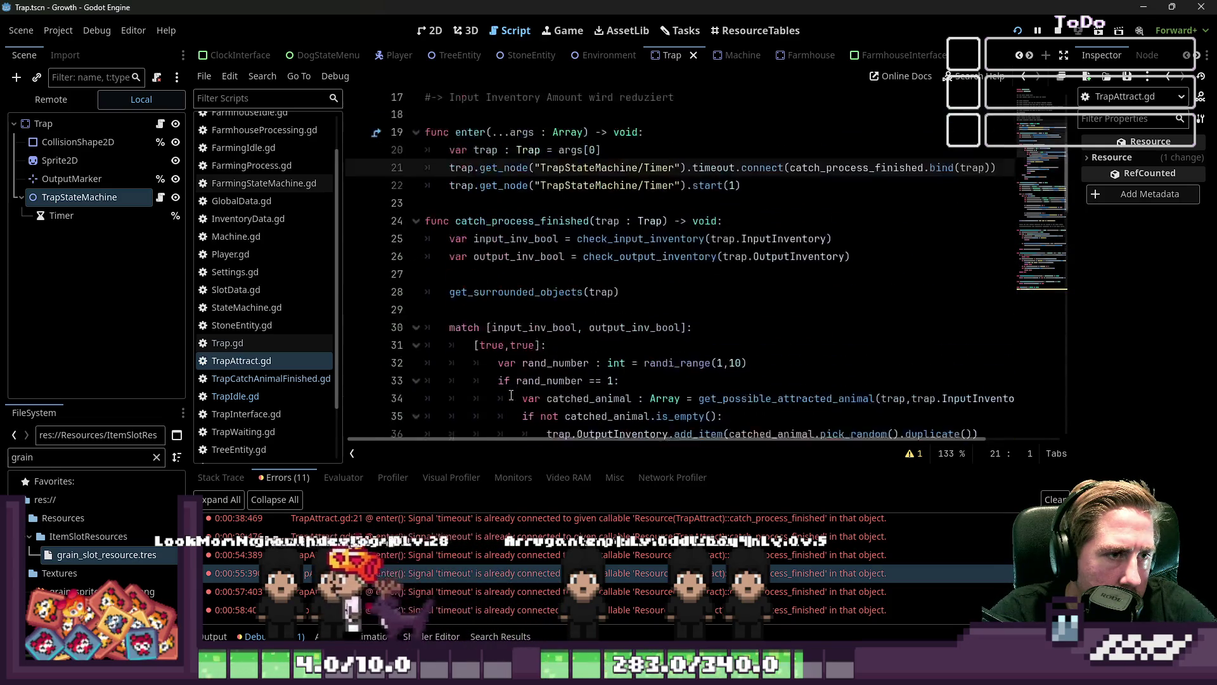
left_click(104, 218)
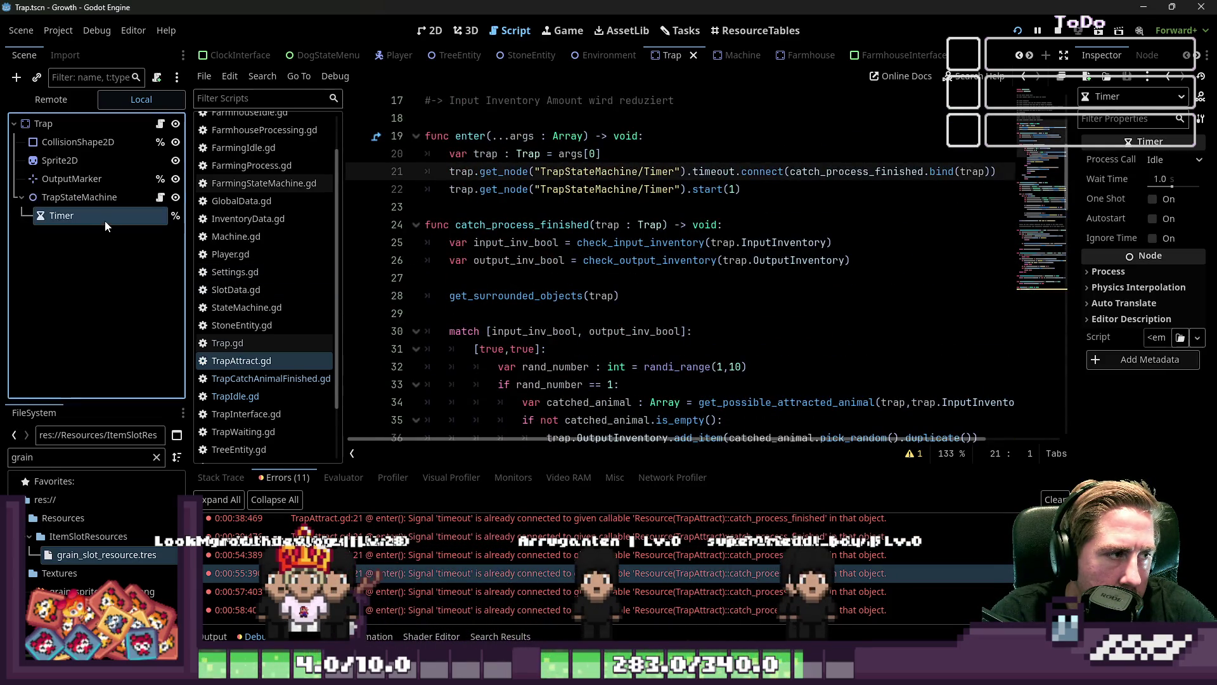
left_click(1153, 200)
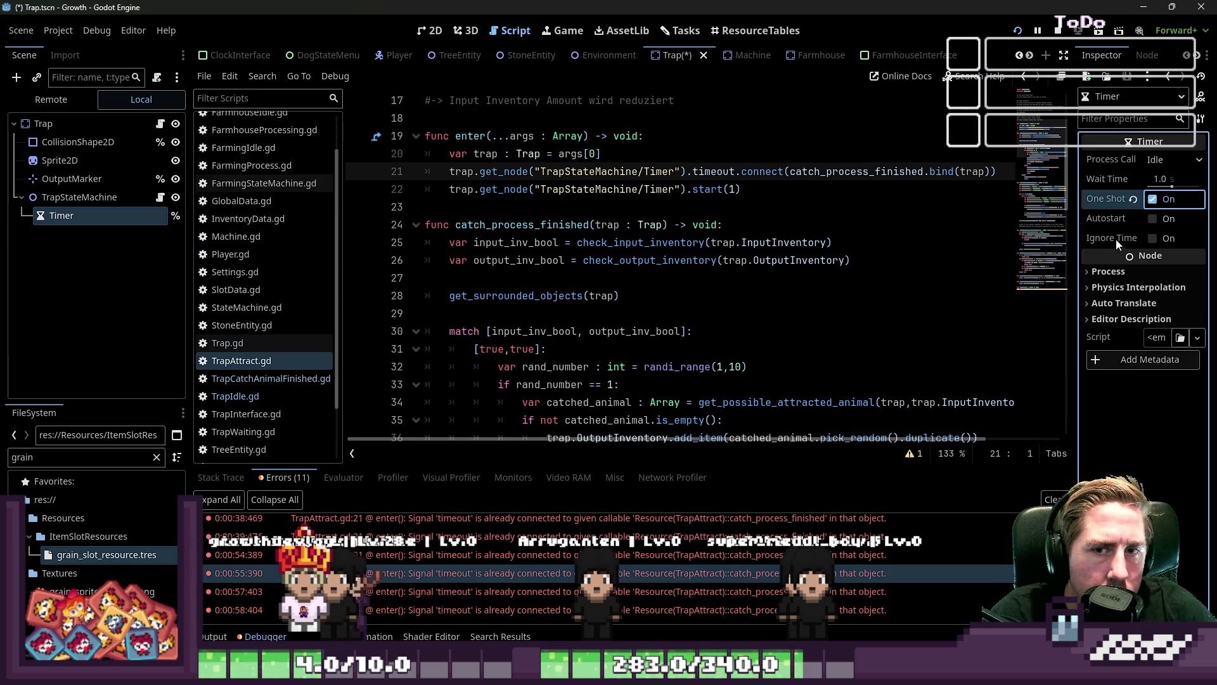
Change line 107 in exit() to disconnect catch_process_finished, then save and run the project
mouse_move(1081, 243)
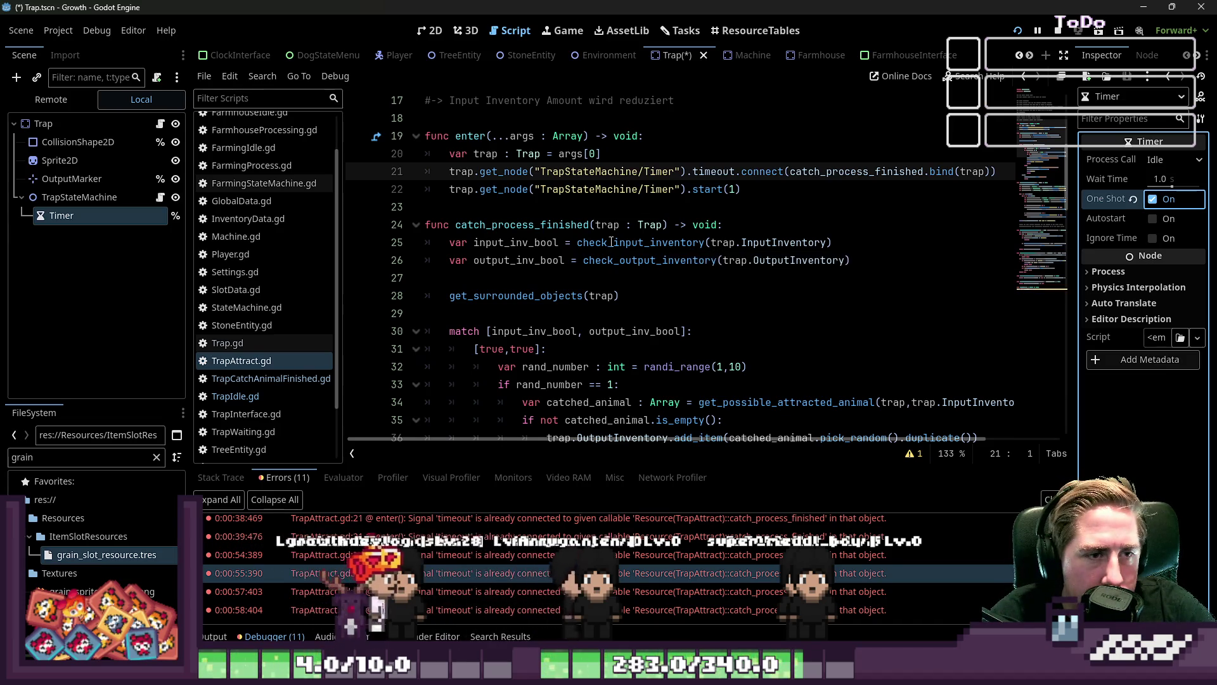
left_click(695, 189)
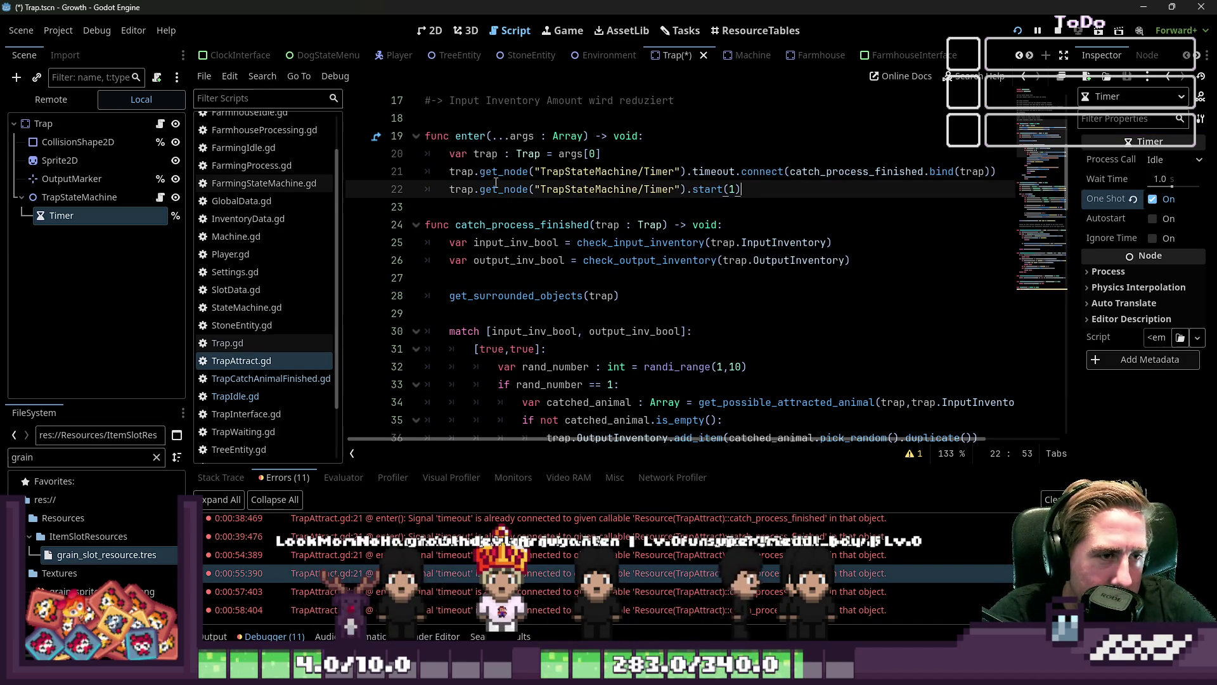
left_click(450, 172)
left_click_drag(448, 173, 1009, 176)
key("ctrl+c")
scroll(711, 245, "down", 20)
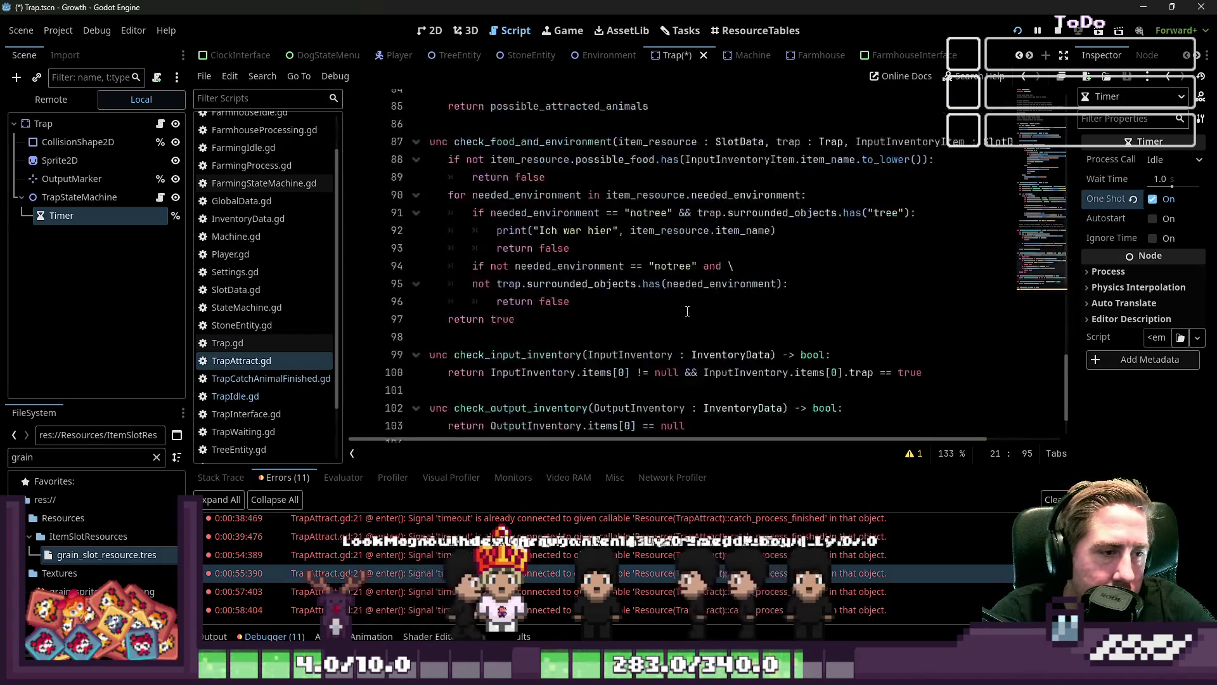
left_click(522, 421)
key("Tab")
key("ctrl+v")
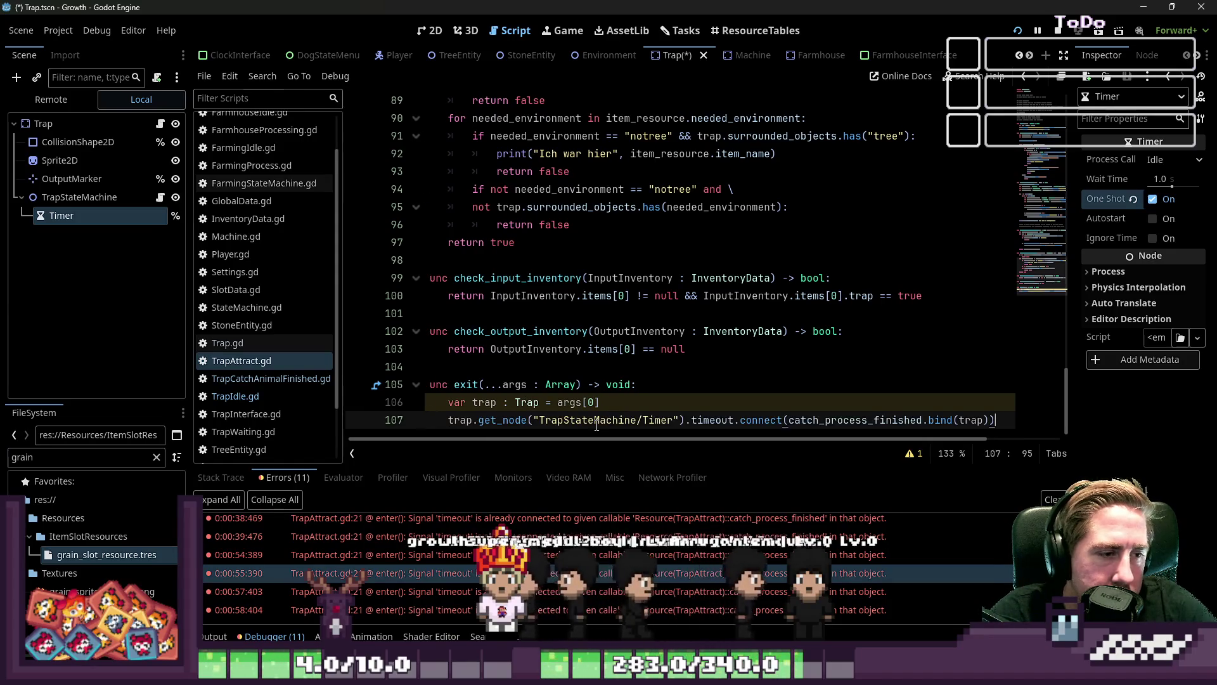
key("Home")
mouse_move(834, 561)
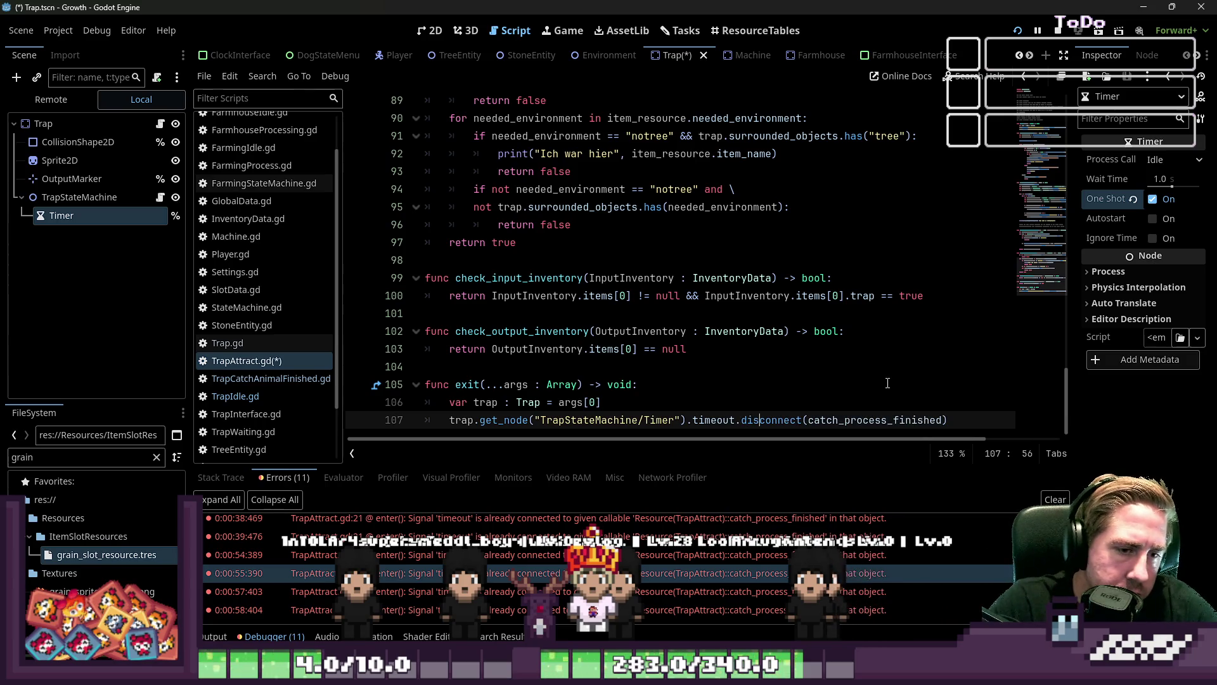
left_click(1035, 32)
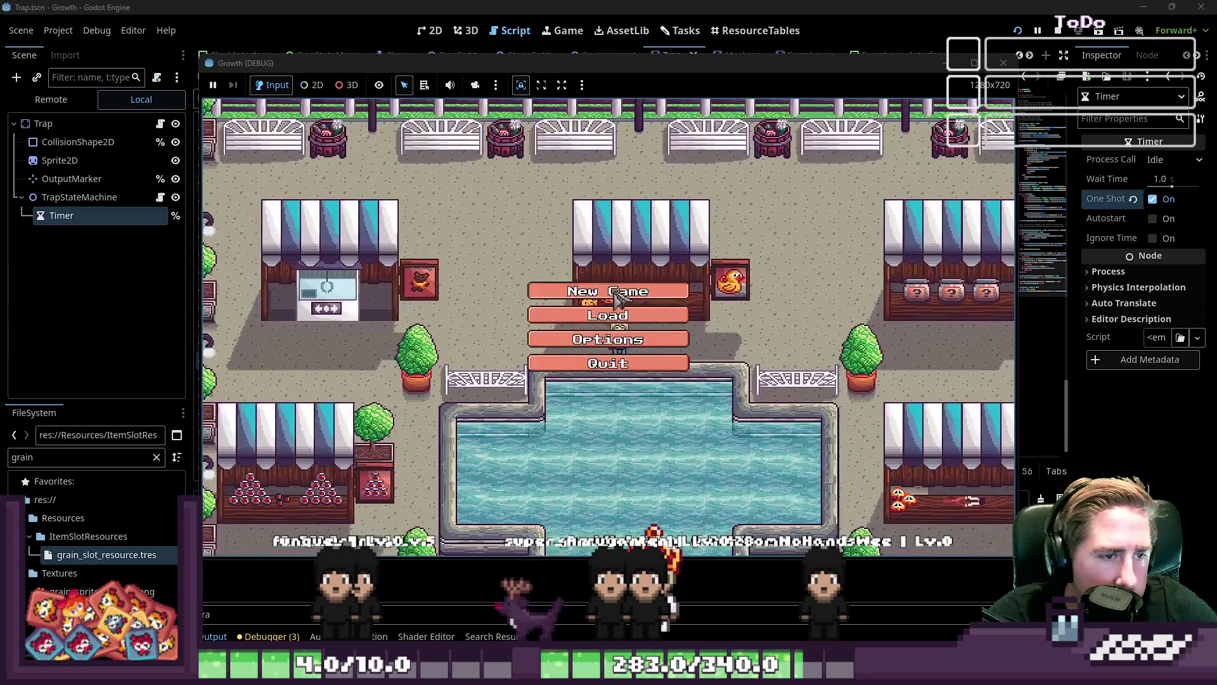
Start a new game and put White Hydrangea into the second hotbar slot
left_click(609, 320)
type("wqe")
left_click(626, 430)
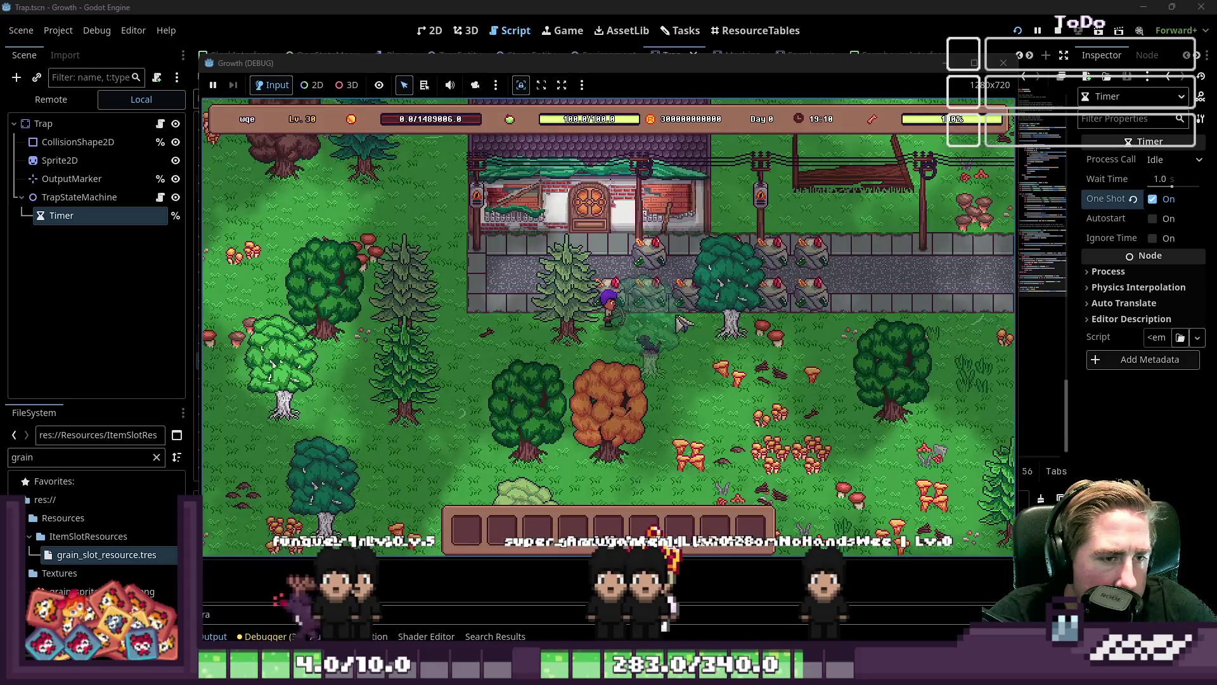
key("e")
scroll(631, 283, "down", 5)
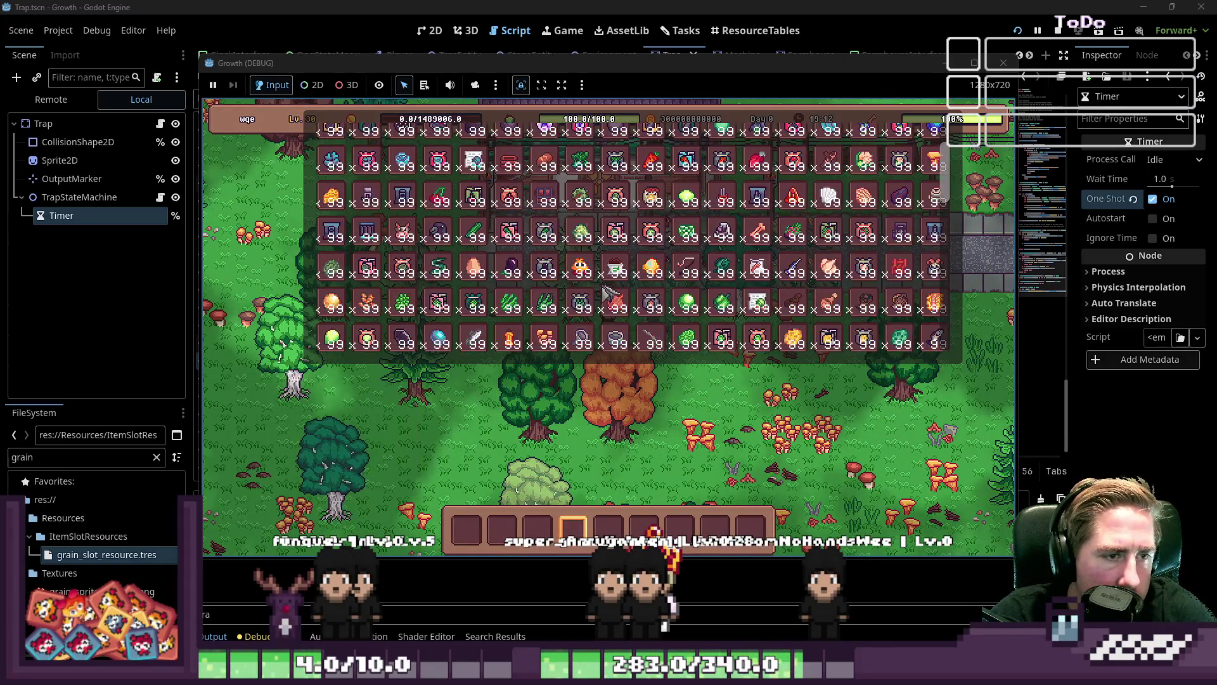
scroll(627, 292, "down", 6)
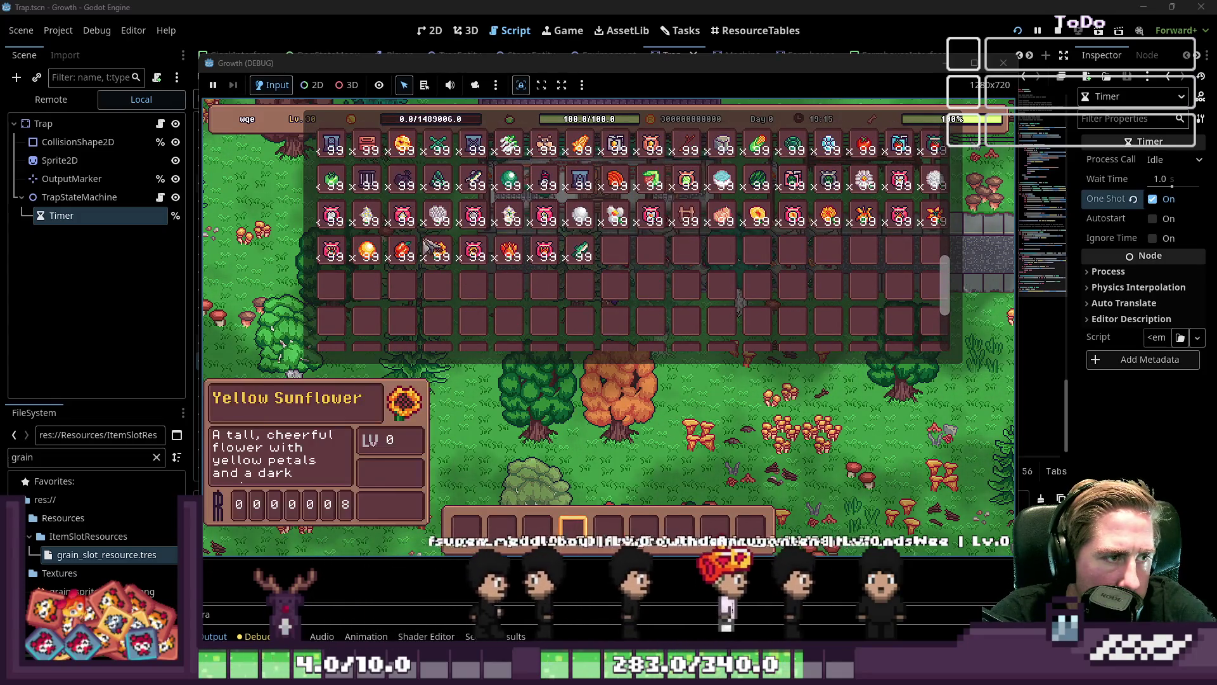
left_click(504, 526)
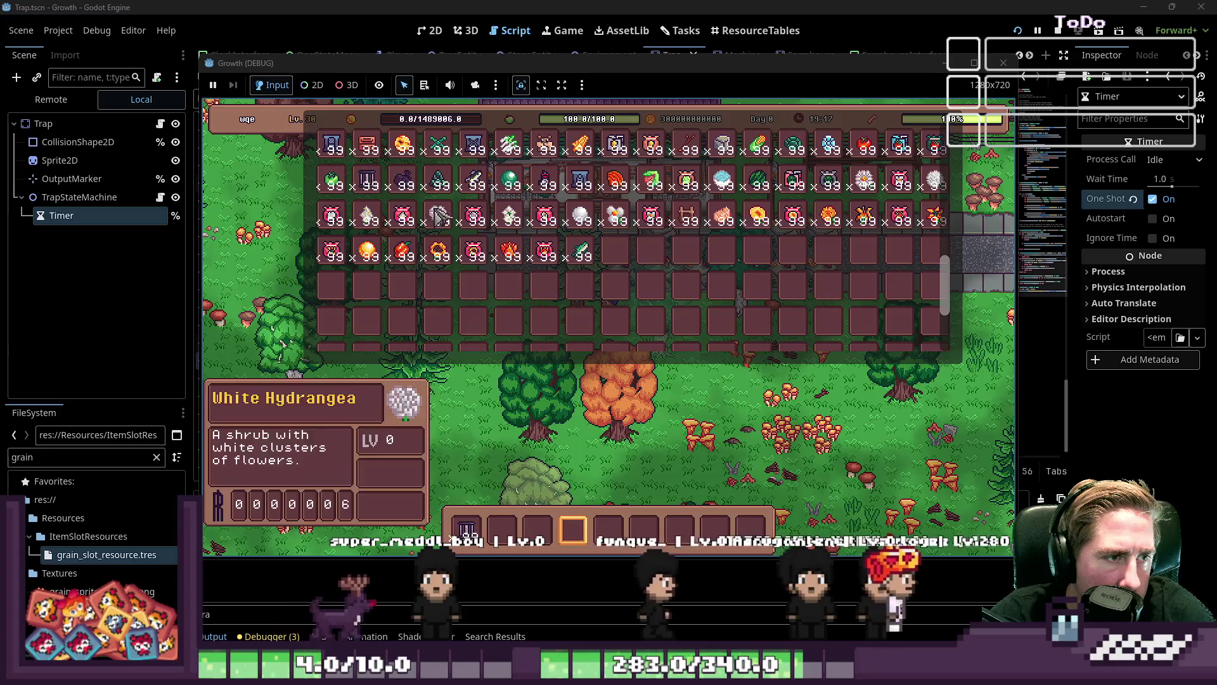
key("i")
Load White Hydrangea into the trap, collect the caught ostrich, and start another new game
key("1")
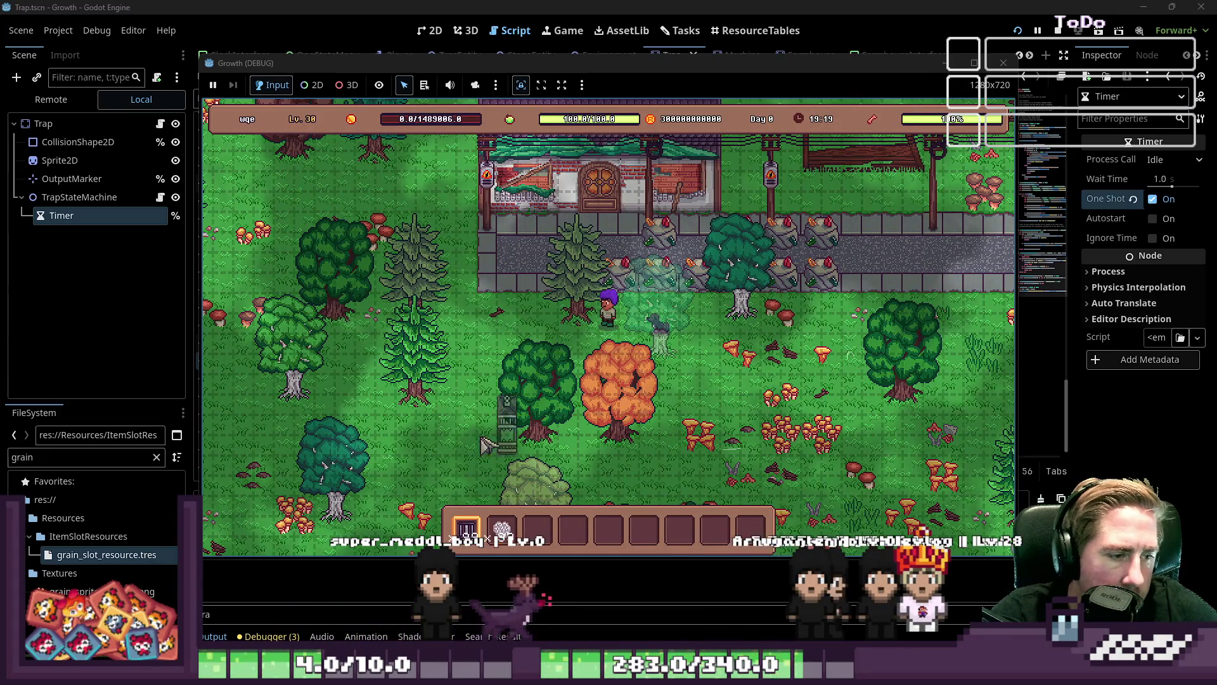
key("3")
left_click(477, 467)
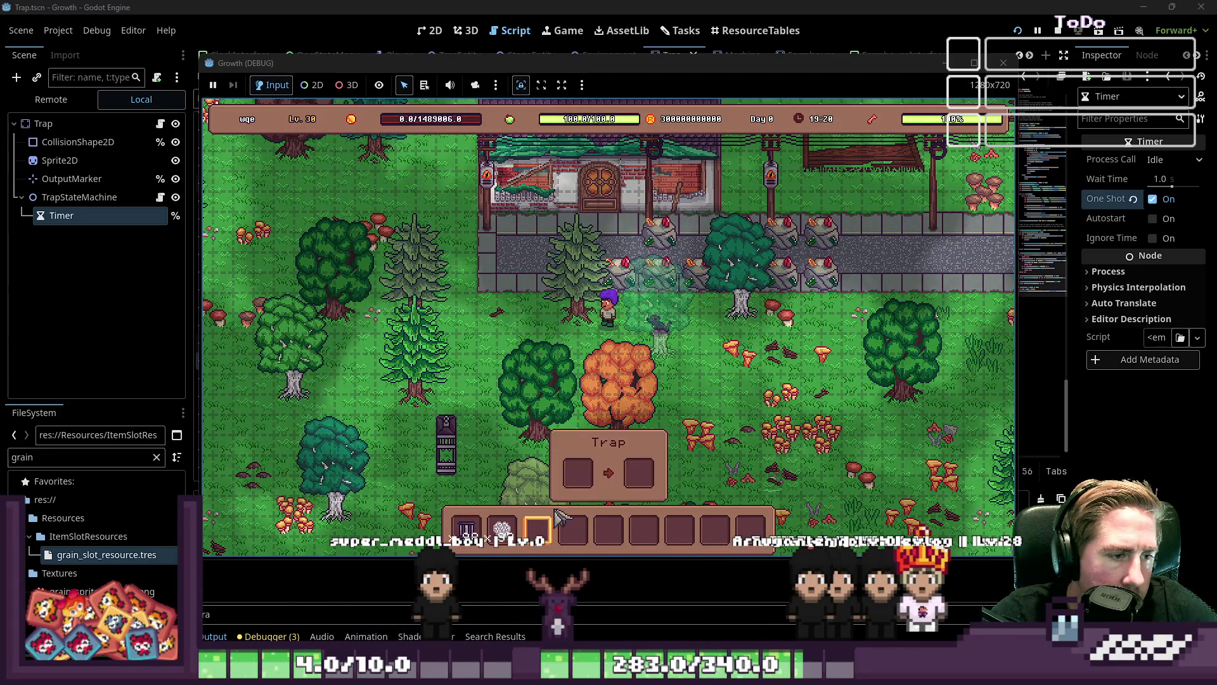
mouse_move(501, 529)
left_mouse_down()
mouse_move(572, 476)
mouse_move(572, 529)
left_mouse_up()
mouse_move(577, 472)
left_mouse_down()
mouse_move(609, 529)
mouse_move(644, 533)
mouse_move(634, 507)
mouse_move(678, 530)
left_mouse_up()
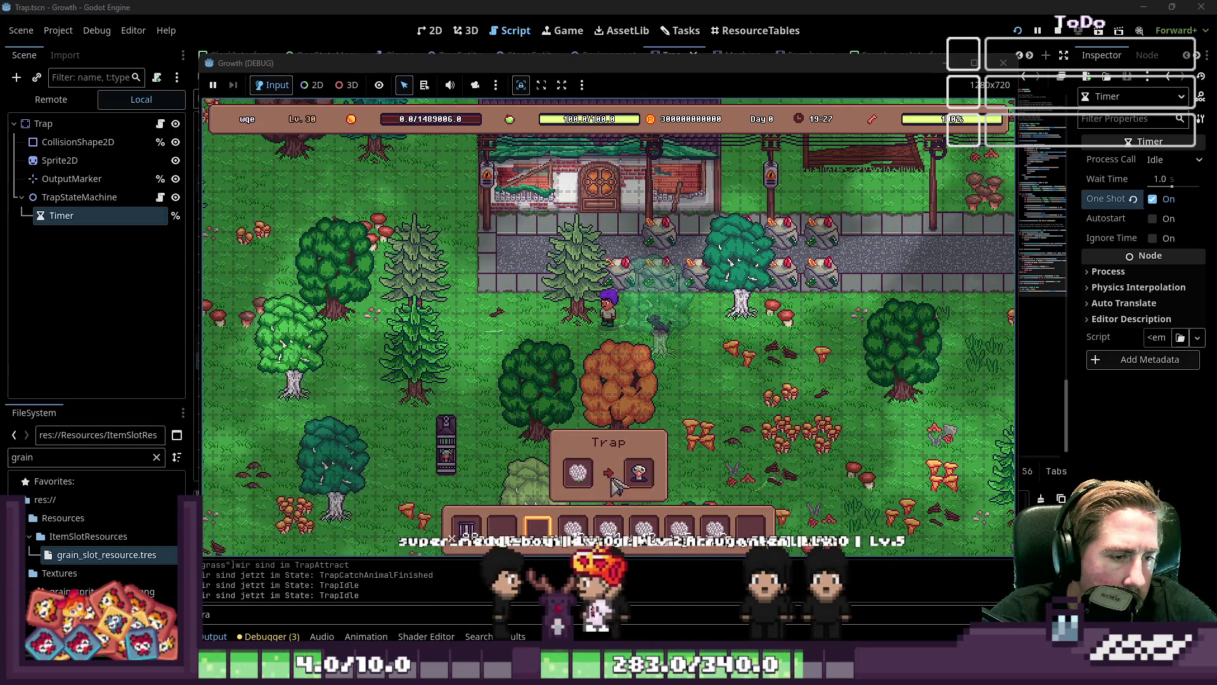
left_click(647, 485)
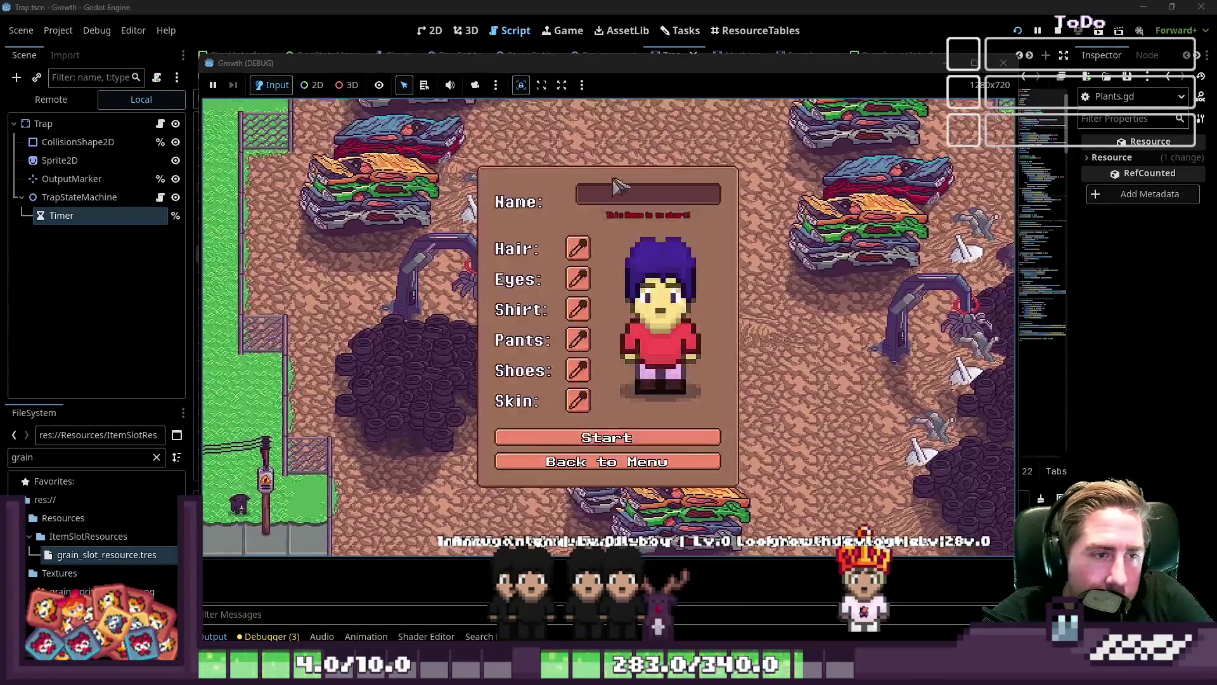
type("dwa")
left_click(578, 434)
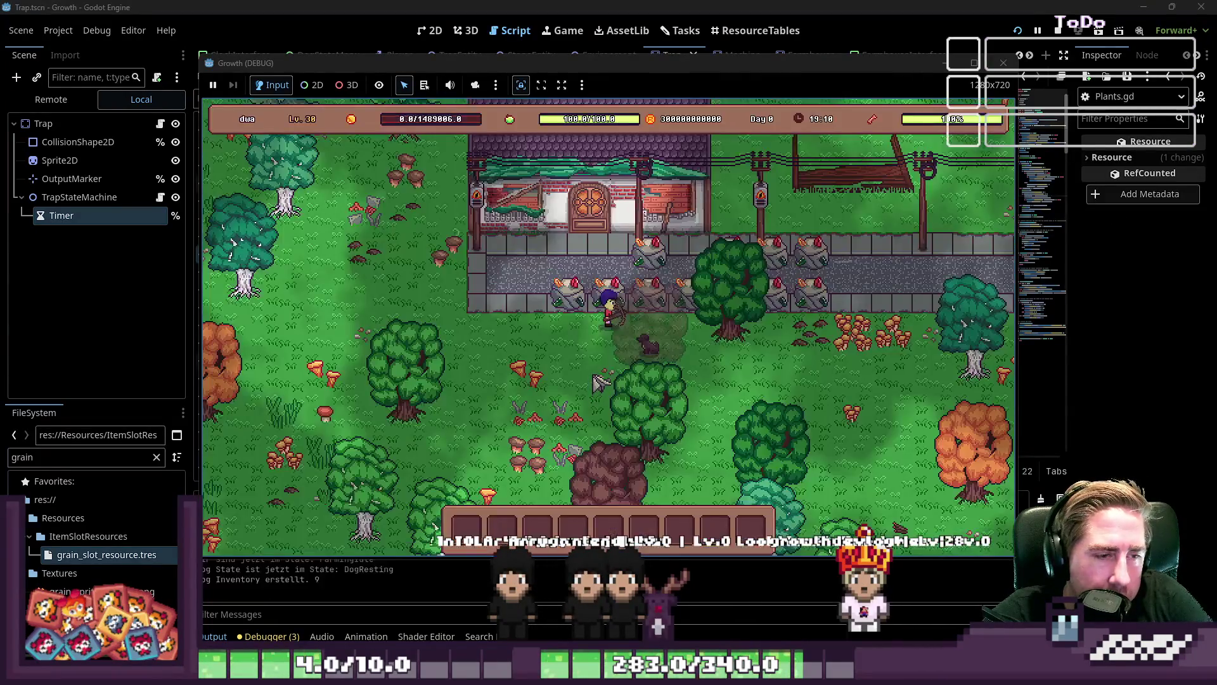
Move the White Hydrangea stack from the inventory into the hotbar
key("a")
scroll(600, 383, "up", 1)
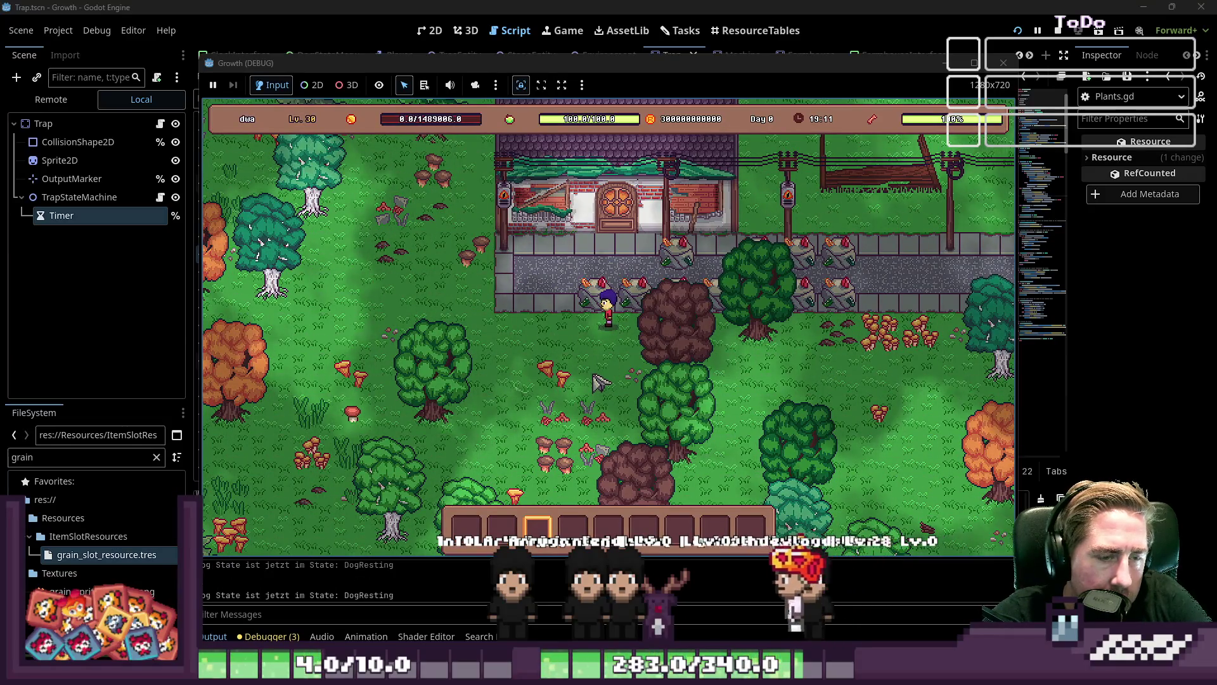
key("i")
scroll(579, 279, "down", 1)
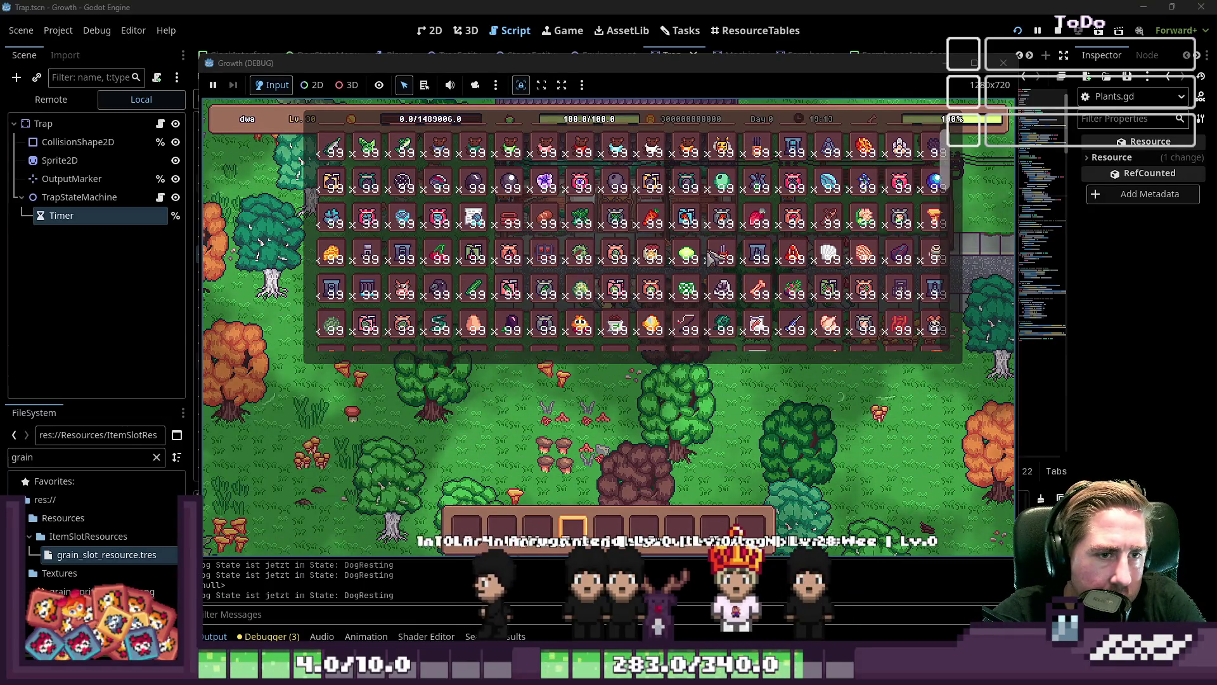
scroll(368, 248, "down", 5)
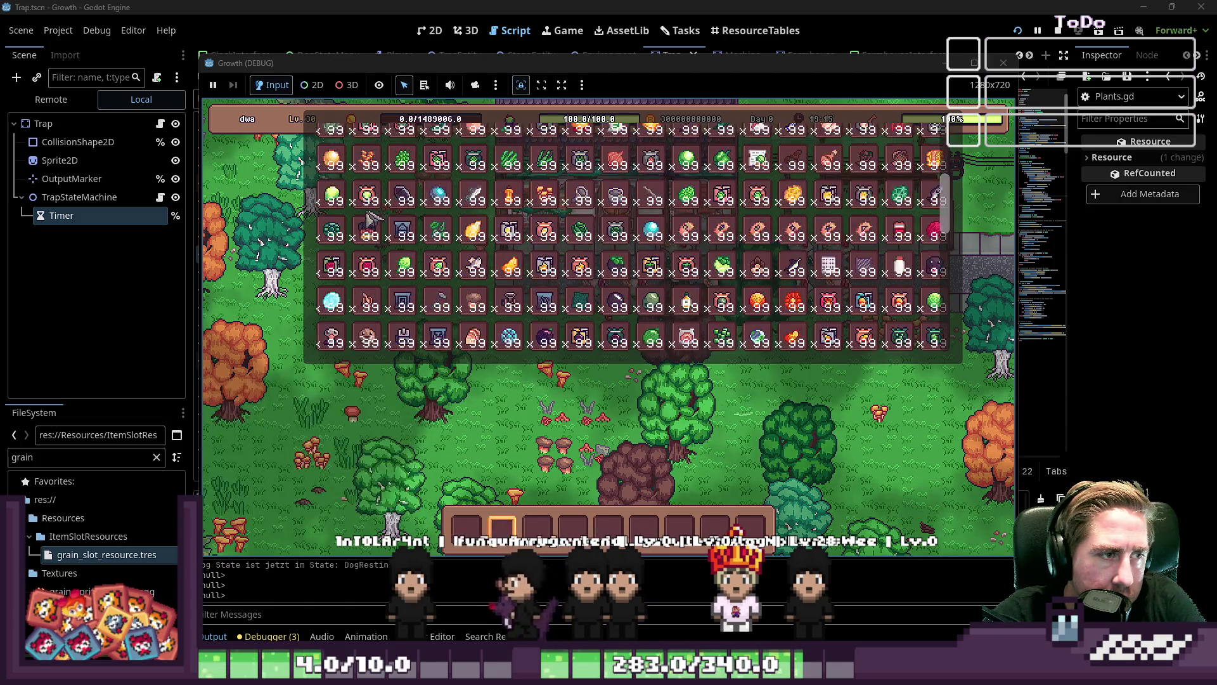
scroll(368, 245, "down", 6)
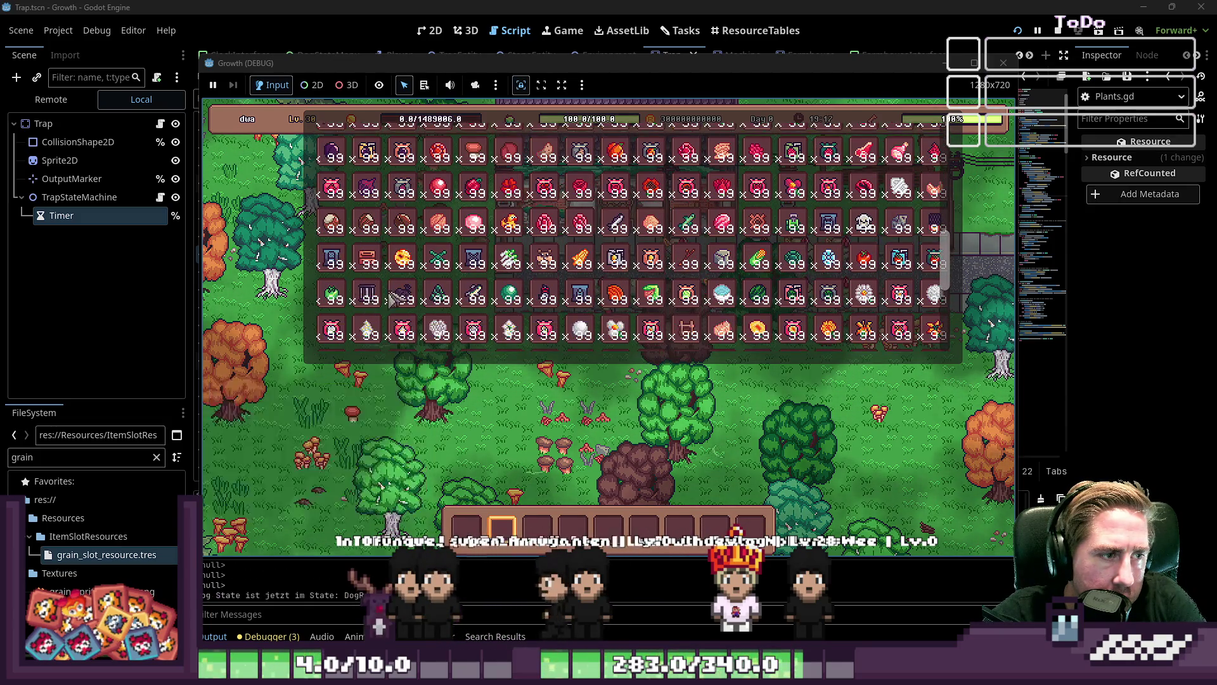
scroll(511, 269, "down", 3)
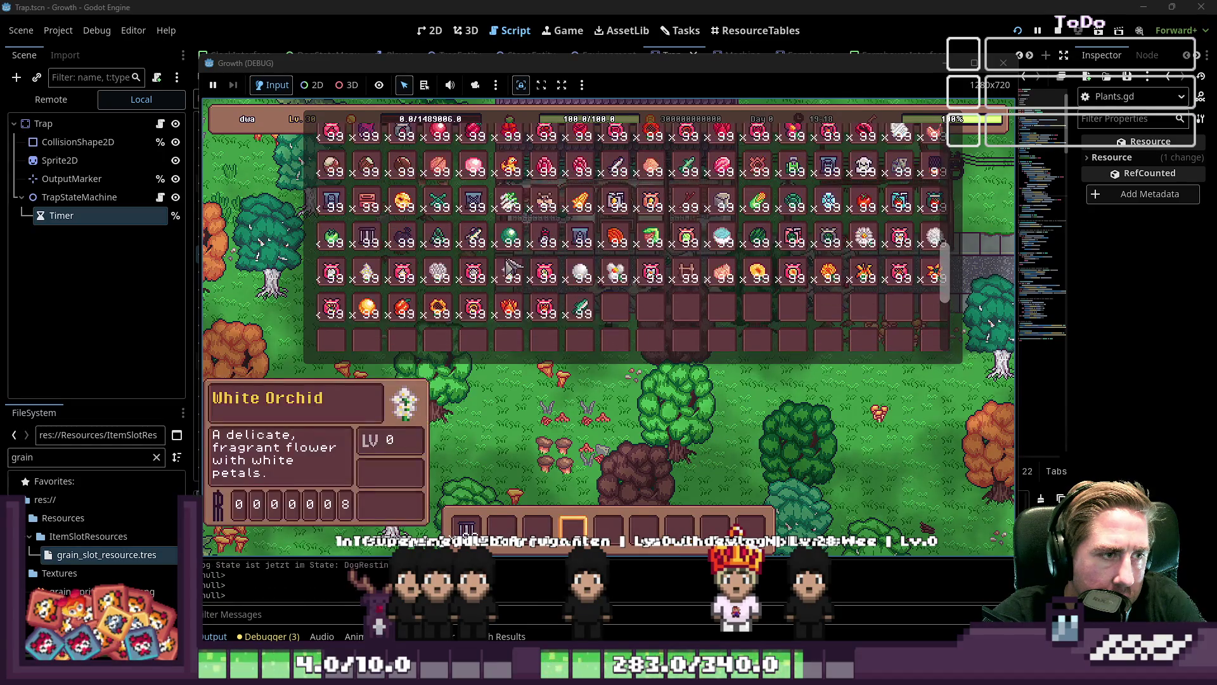
left_click_drag(450, 274, 530, 499)
key("Escape")
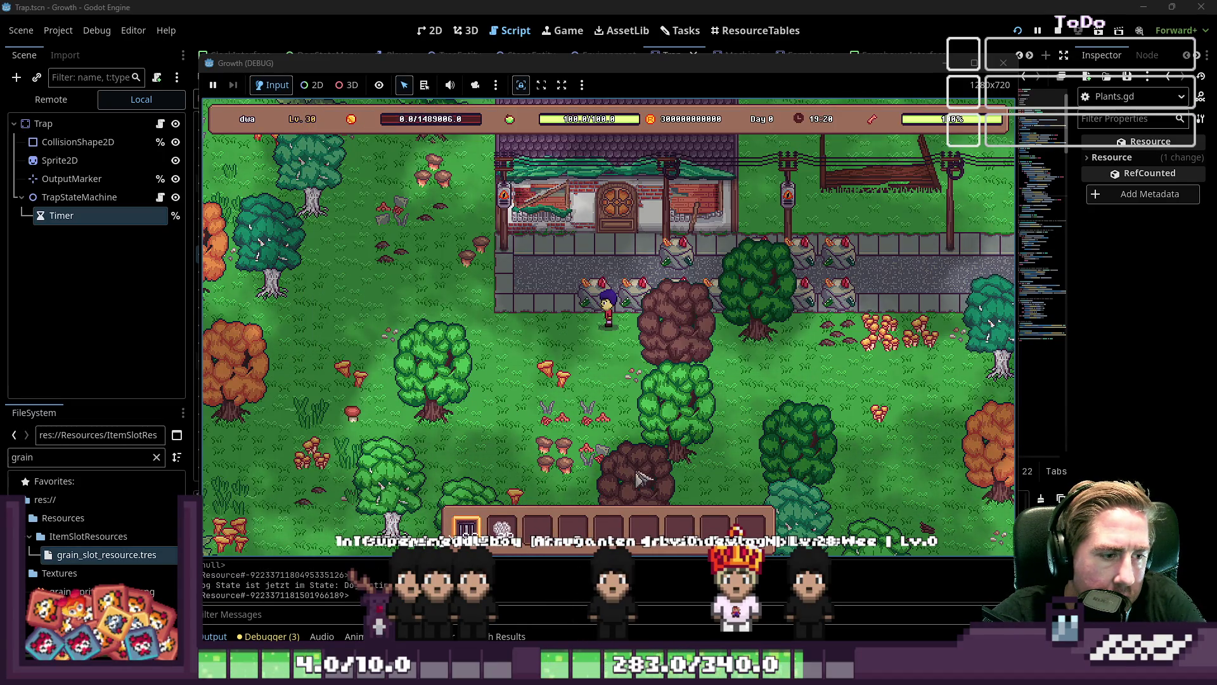
Take the flowers back out of the trap, collect the ostrich and bee, and close the game
scroll(535, 435, "down", 2)
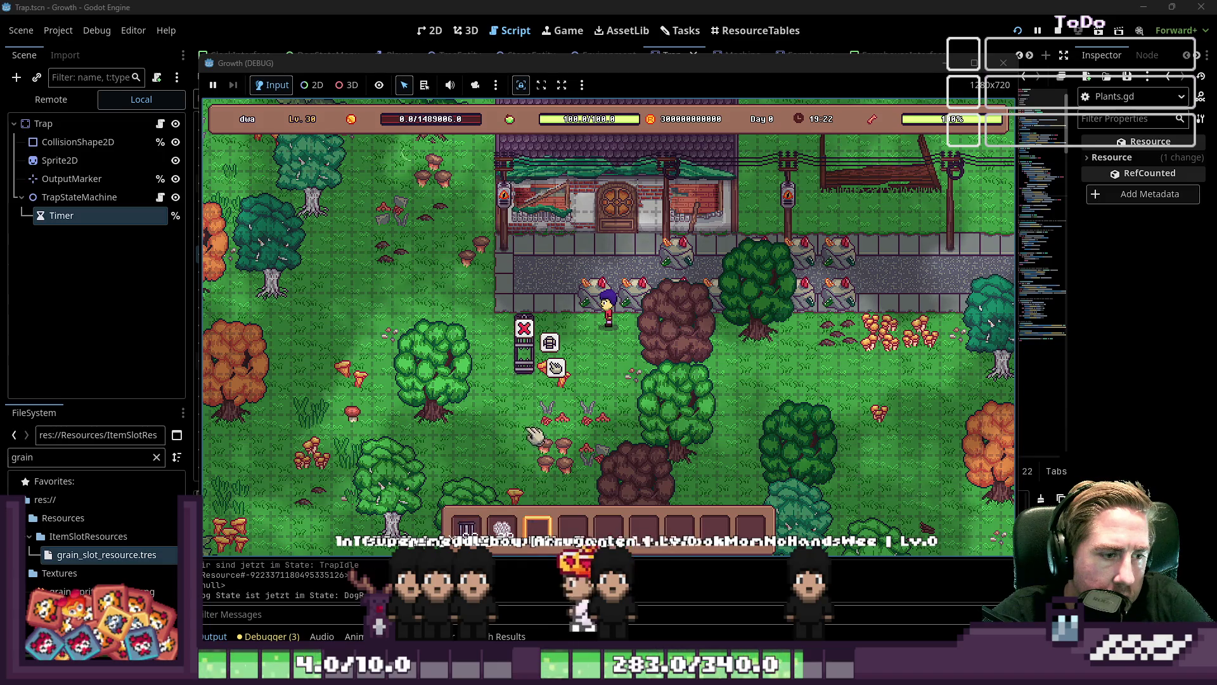
left_click(556, 368)
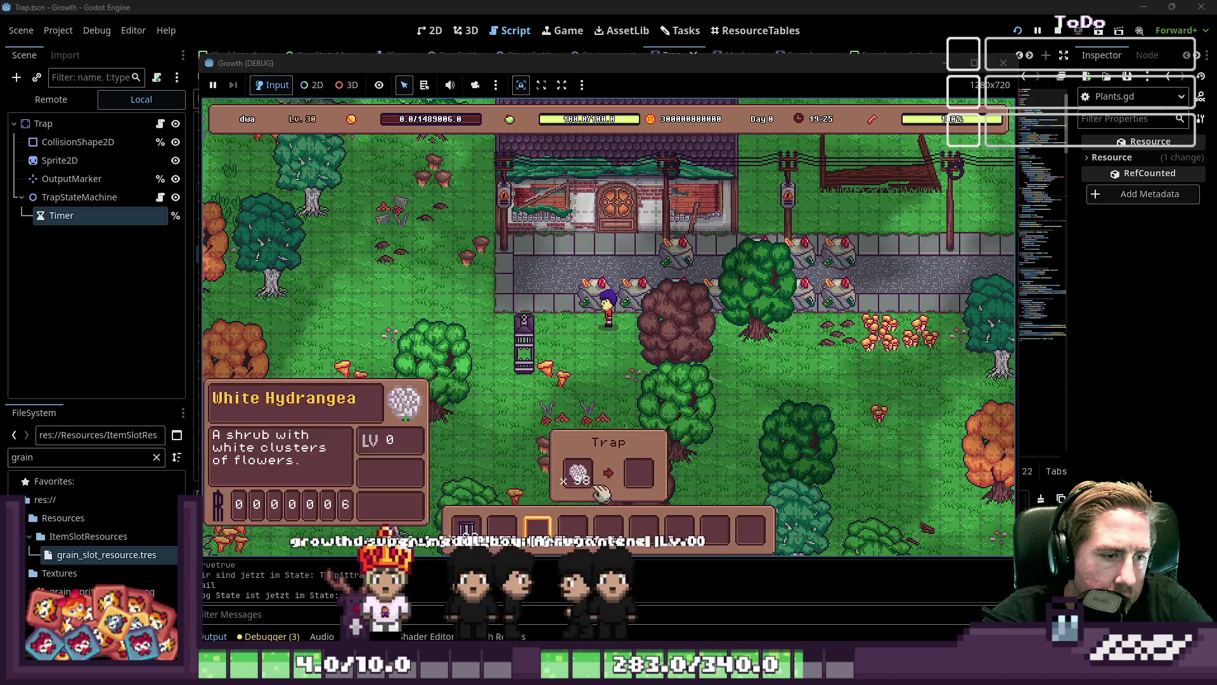
left_click(578, 472)
left_click(578, 475)
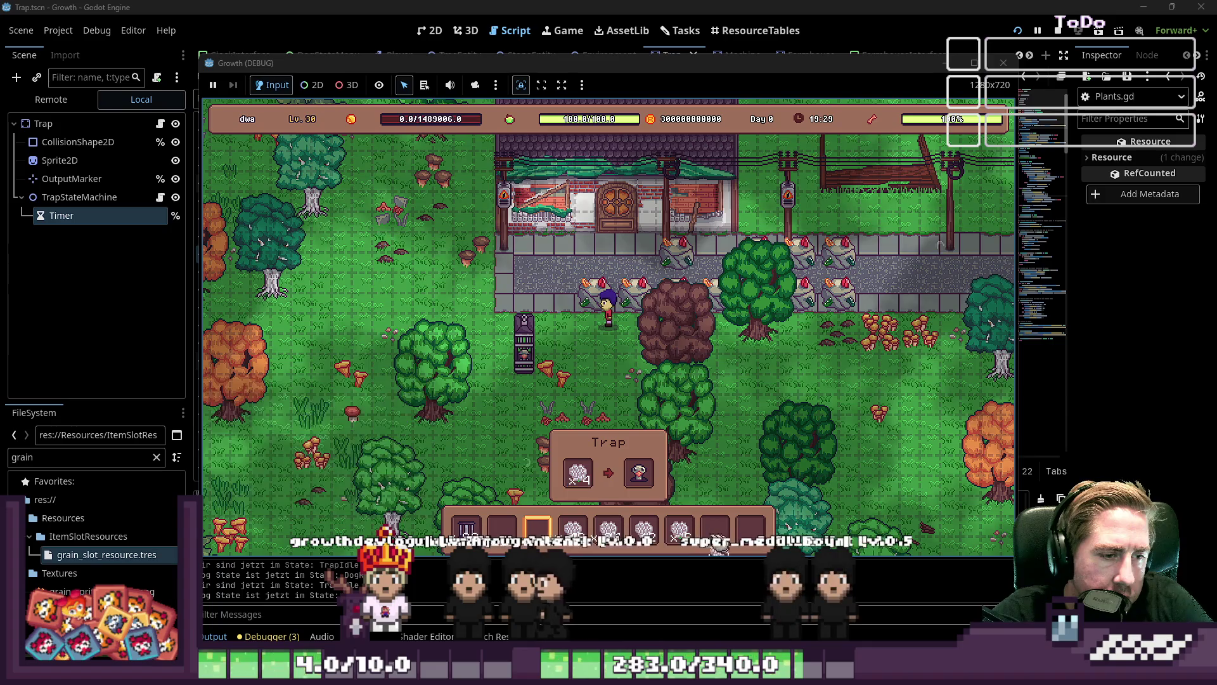
left_click(639, 472)
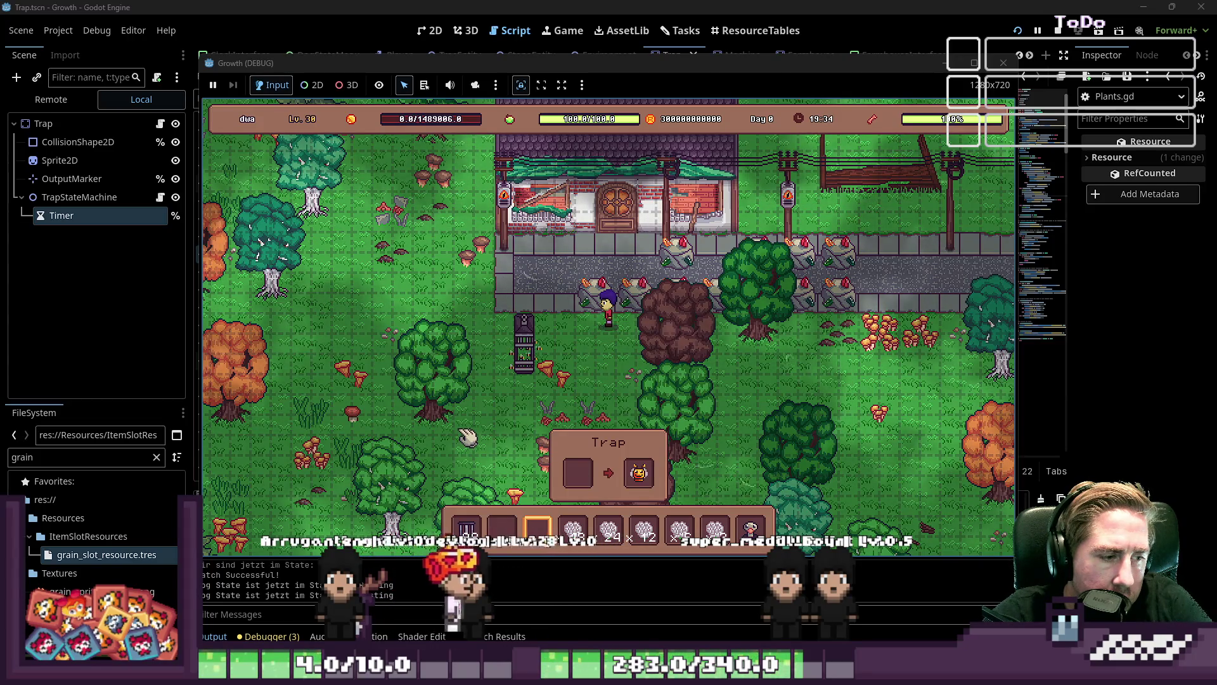
left_click(639, 472)
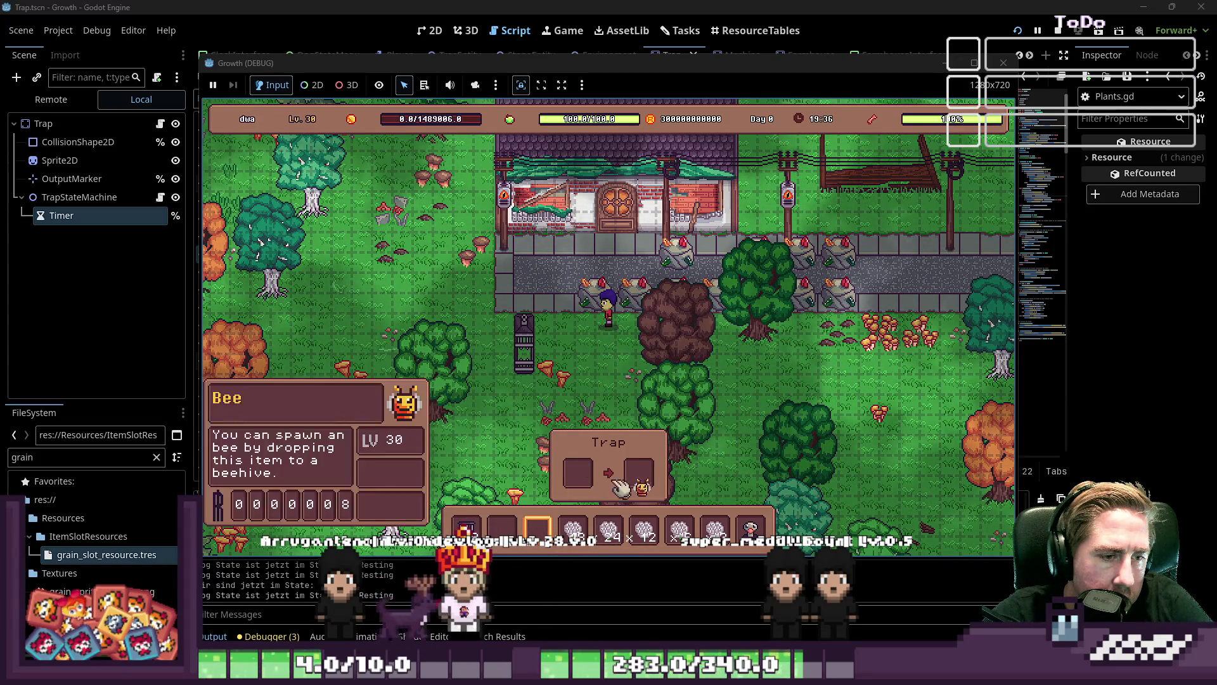
key("i")
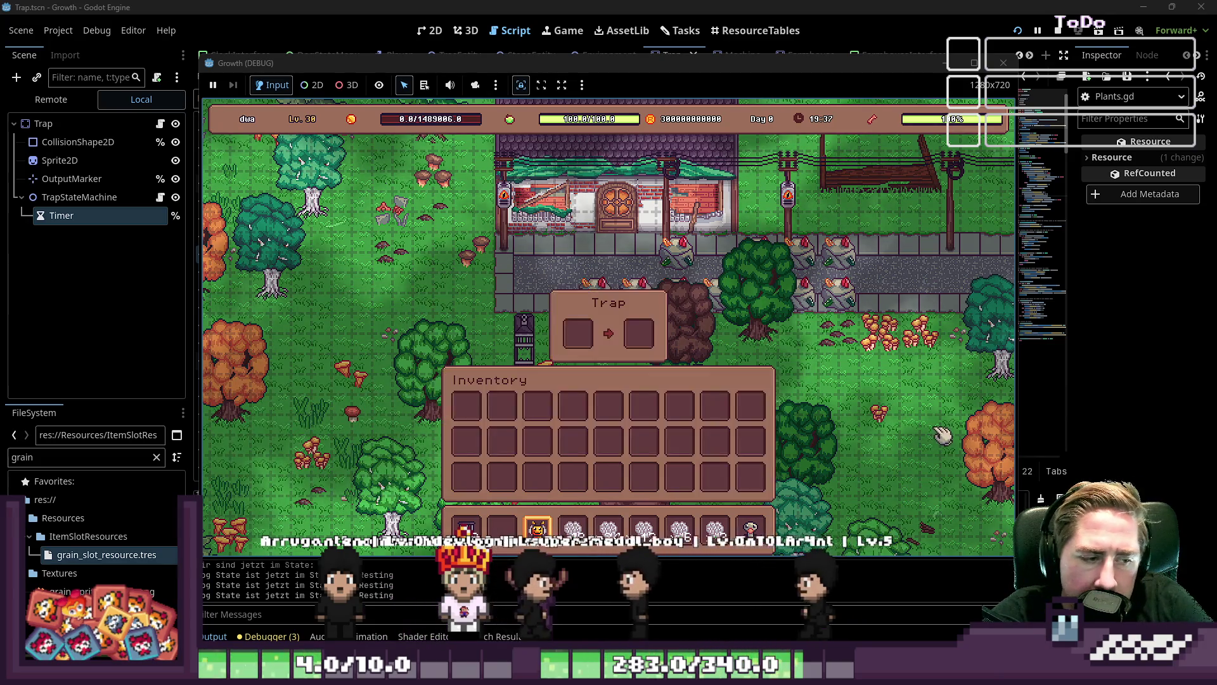
key("i")
left_click(1012, 71)
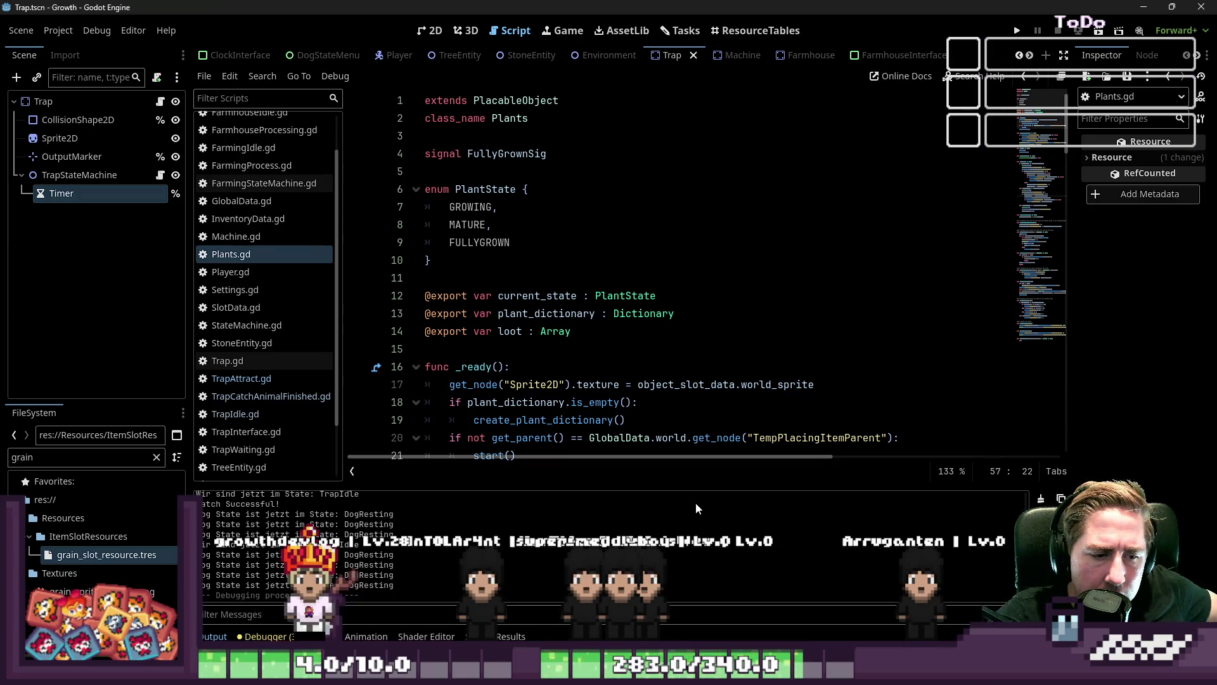
Tick the Trap Interface subtask and review the Tiere fangen Funktion task details
left_click(677, 32)
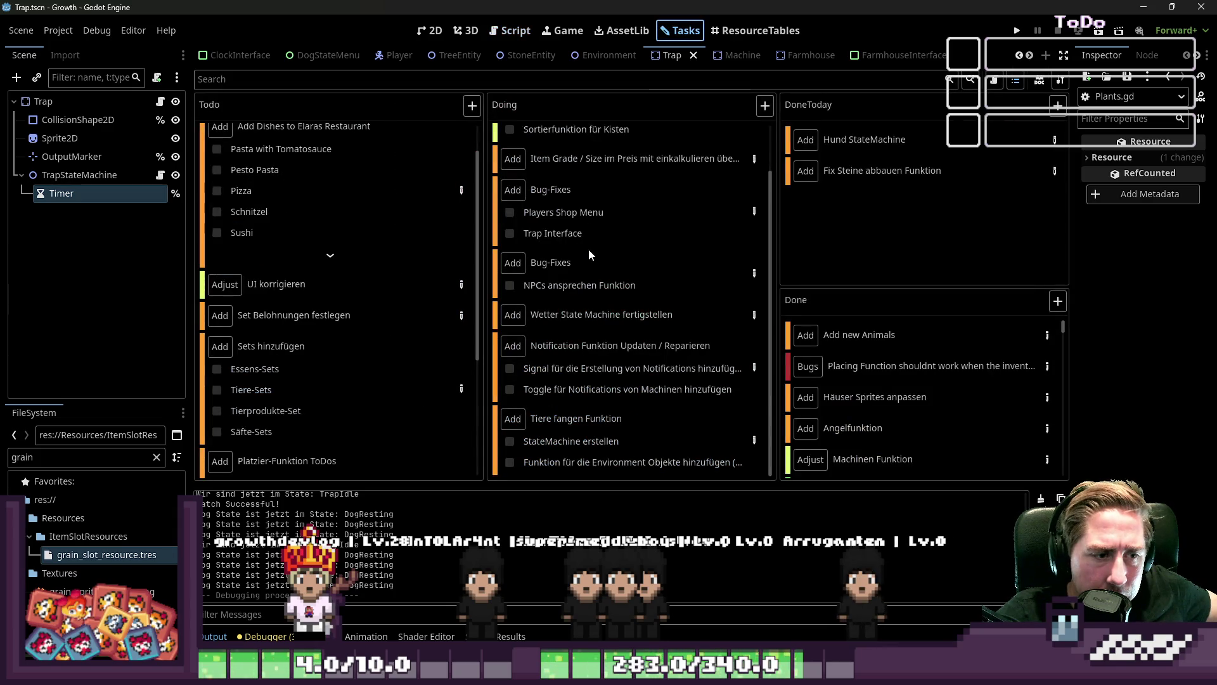
left_click(508, 234)
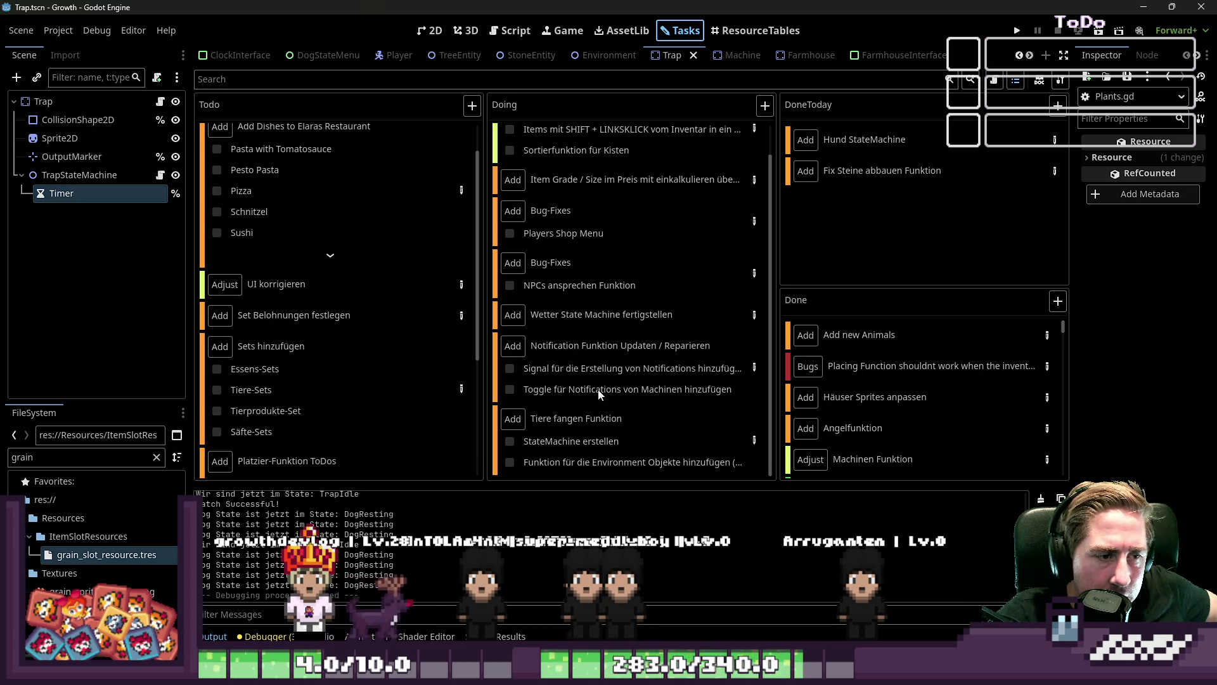
left_click(753, 439)
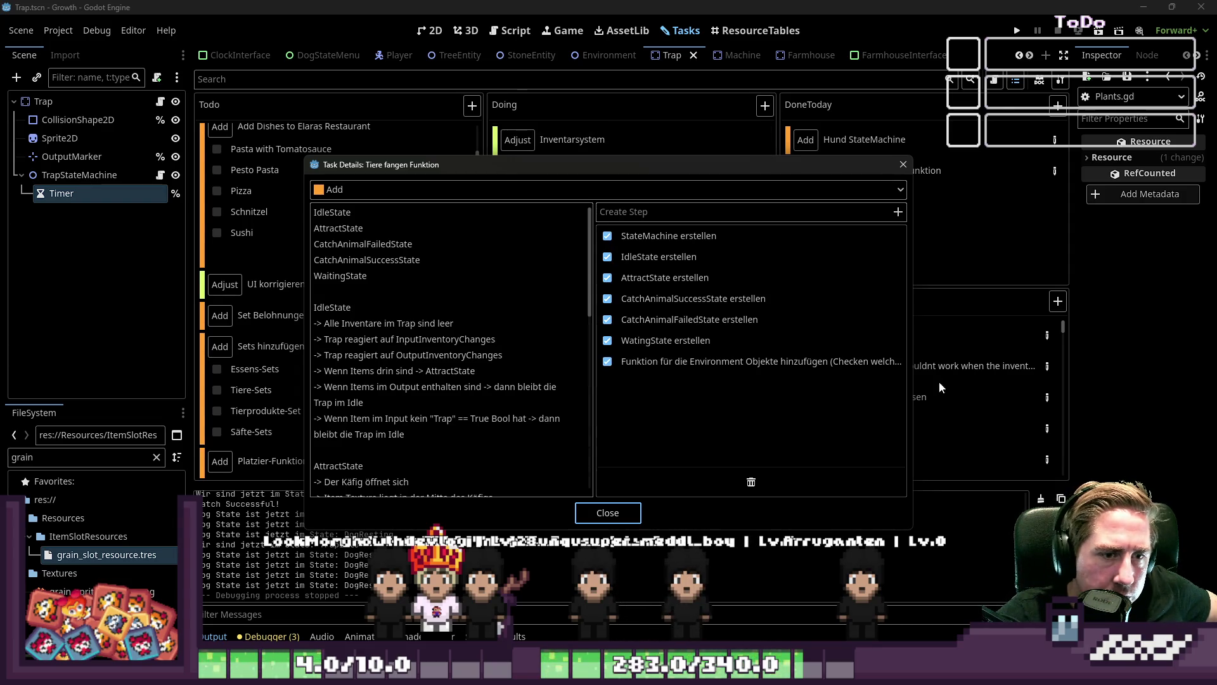
left_click_drag(911, 368, 1107, 362)
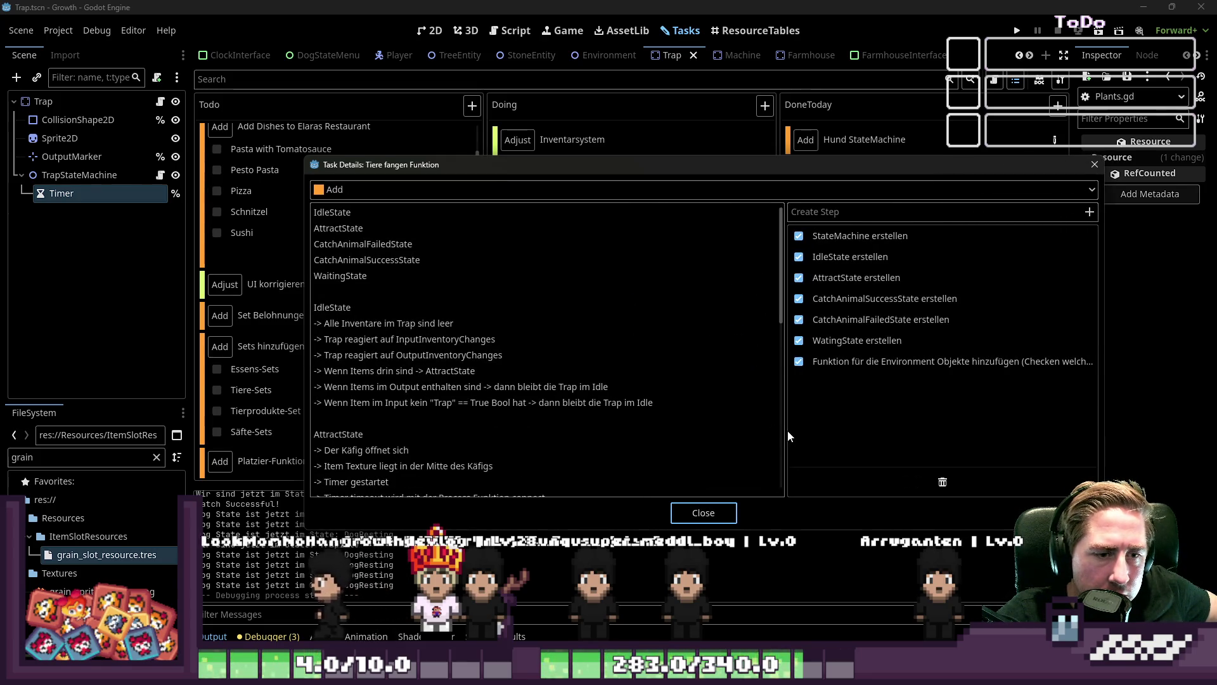
left_click_drag(786, 431, 531, 431)
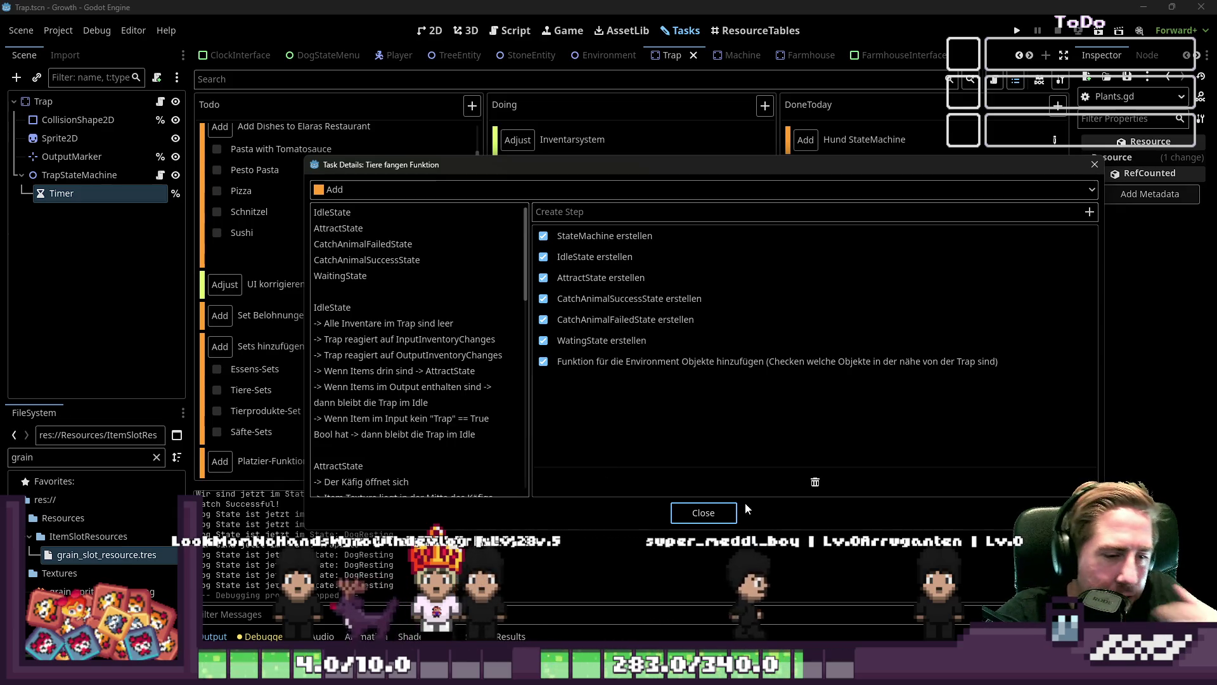
Drag the Tiere fangen Funktion card into DoneToday and return to the script workspace
left_click(712, 508)
mouse_move(607, 448)
left_mouse_down()
mouse_move(907, 263)
mouse_move(907, 210)
left_mouse_up()
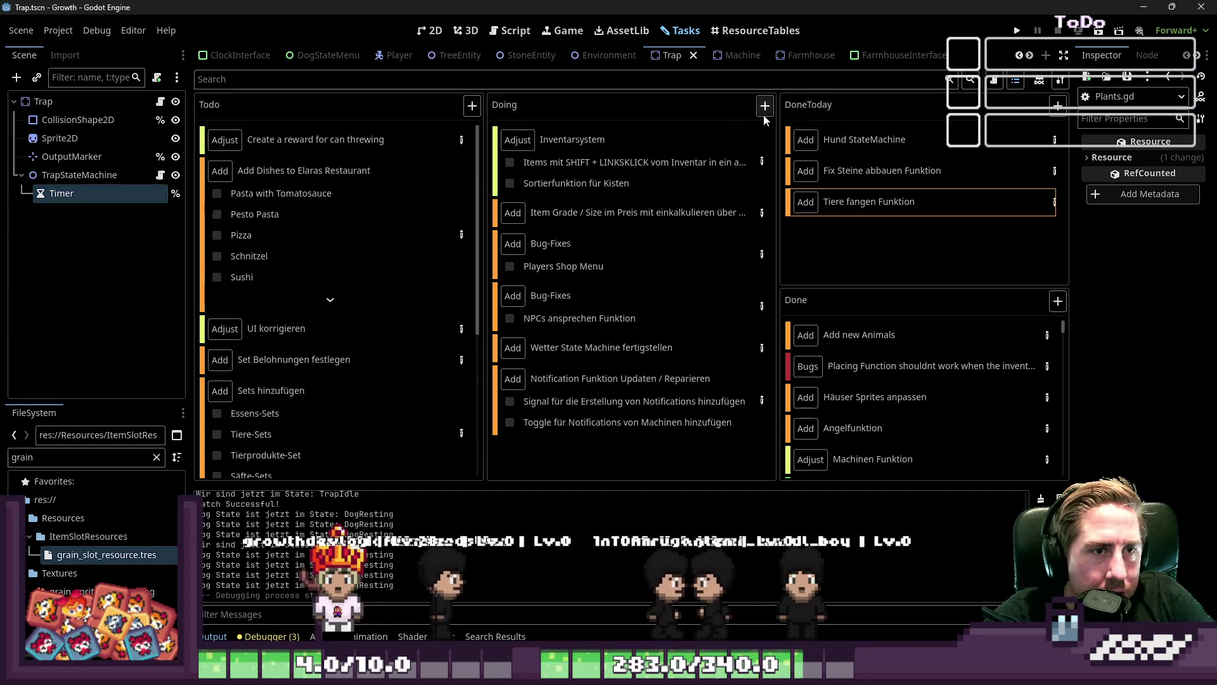
left_click(504, 38)
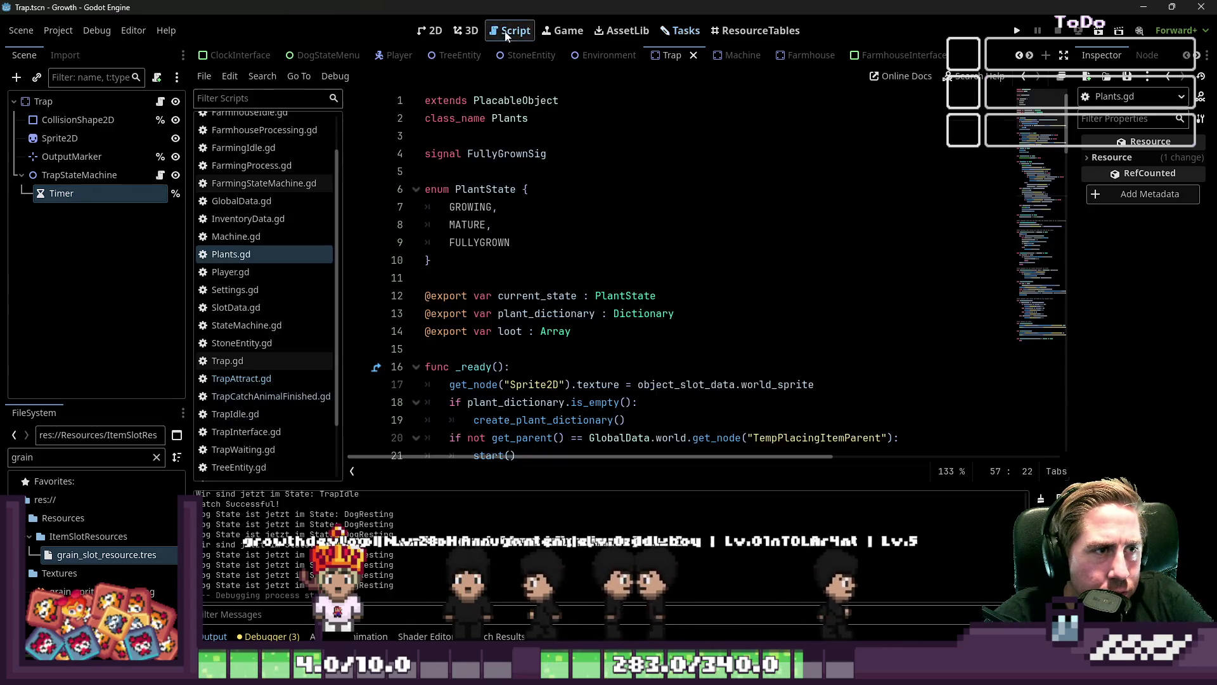
Open Plants.gd and scroll through its code
scroll(246, 223, "up", 3)
left_click(230, 317)
left_click(232, 305)
scroll(504, 302, "down", 15)
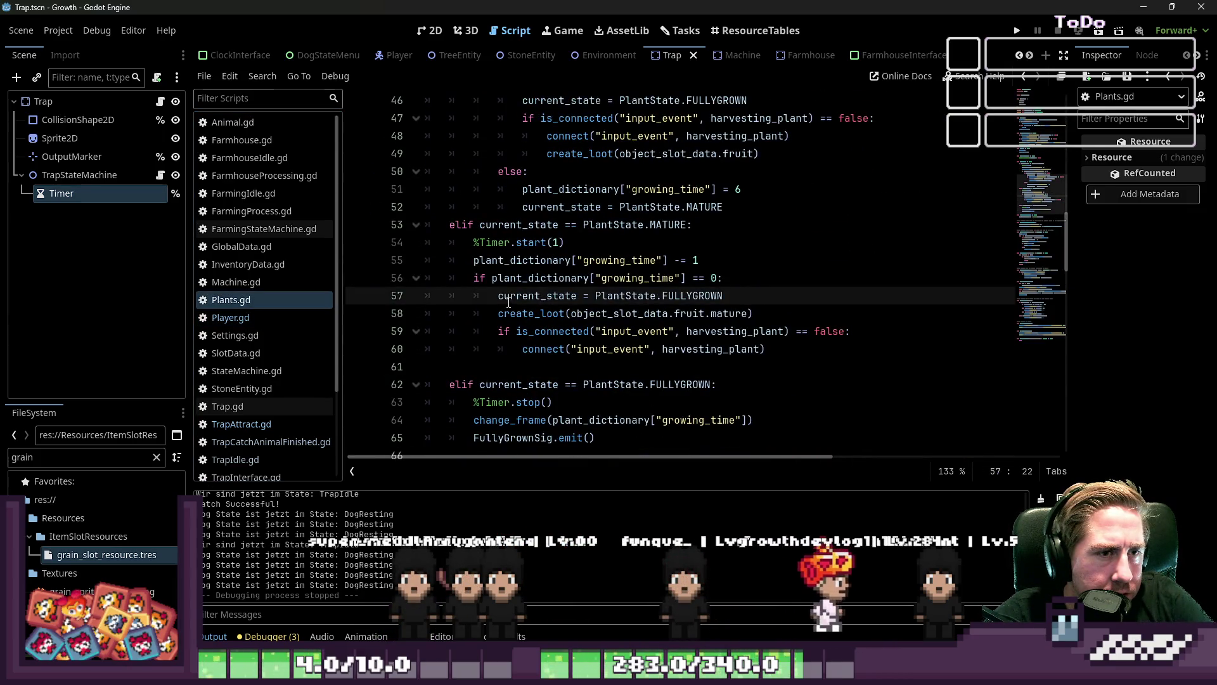
scroll(508, 302, "down", 18)
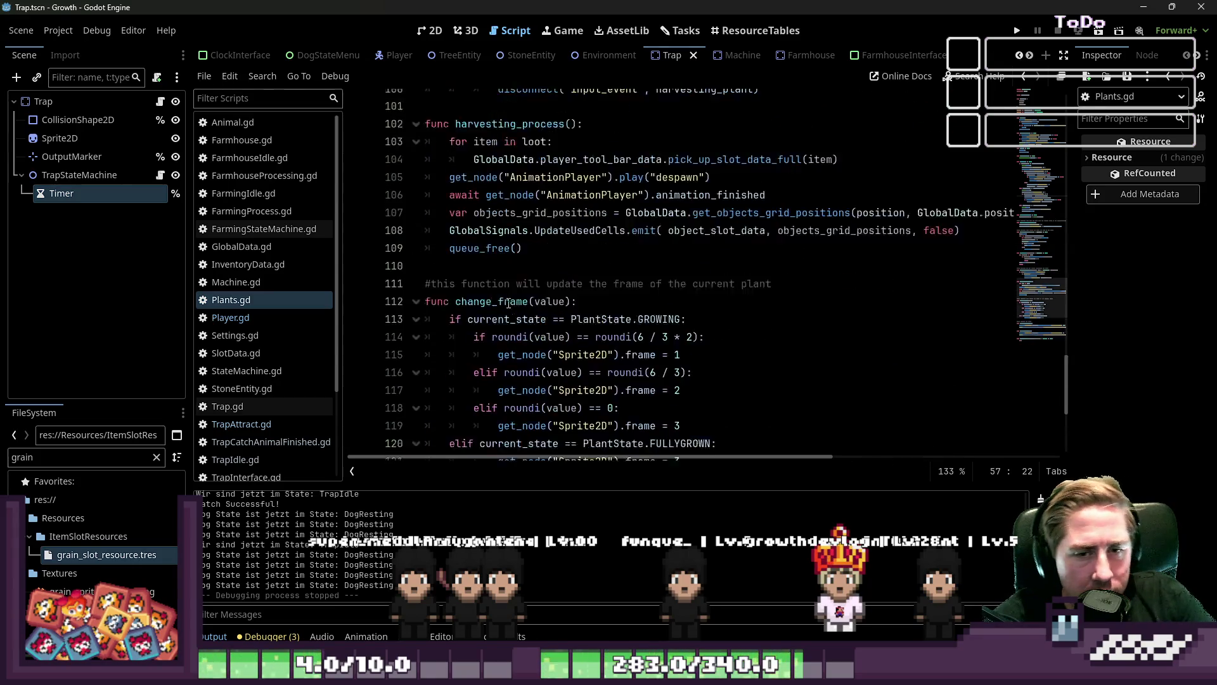
scroll(508, 303, "up", 20)
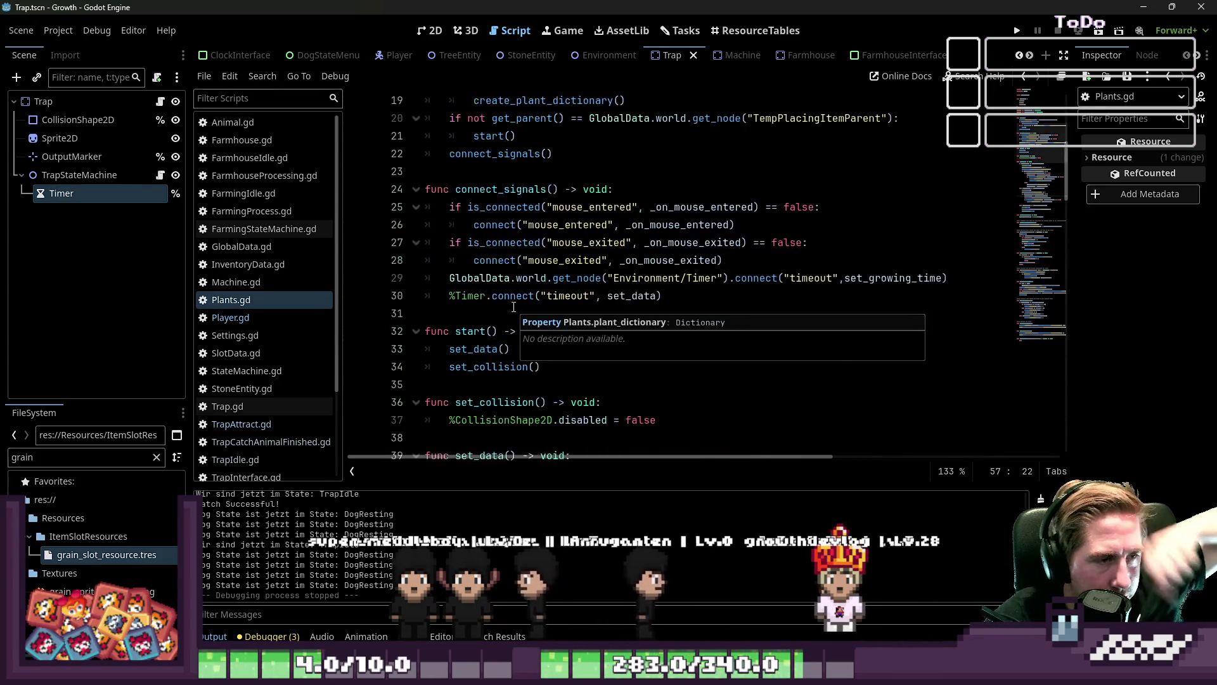
scroll(513, 307, "up", 6)
Highlight the PlantState enum block, then filter FileSystem files by 'Tree'
mouse_move(432, 261)
left_mouse_down()
mouse_move(402, 184)
mouse_move(414, 201)
left_mouse_up()
left_click(490, 272)
mouse_move(483, 269)
left_mouse_down()
mouse_move(527, 190)
mouse_move(405, 194)
left_mouse_up()
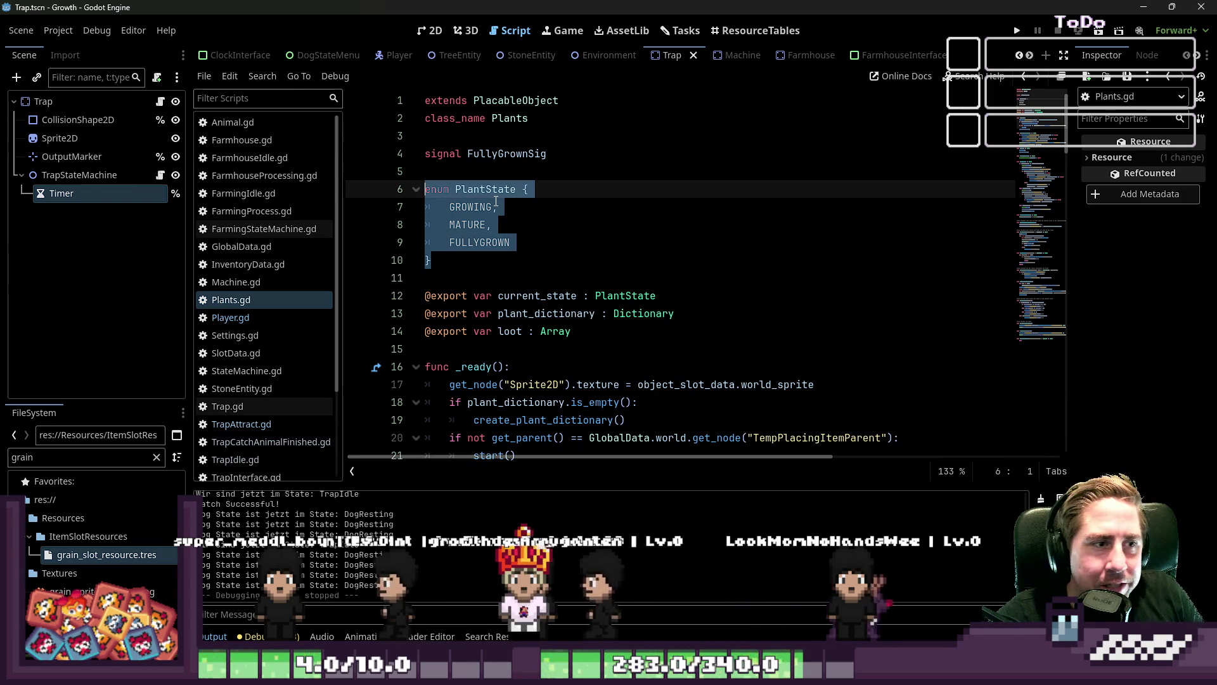
scroll(226, 337, "down", 3)
scroll(226, 338, "down", 1)
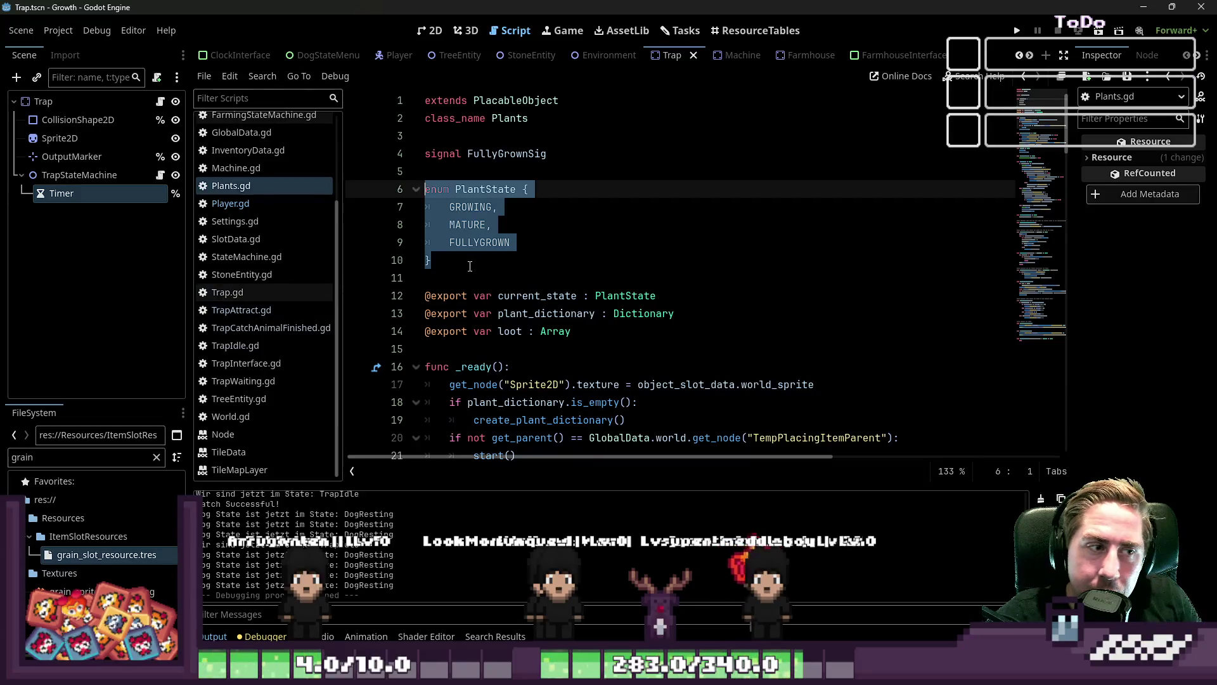
key("Right")
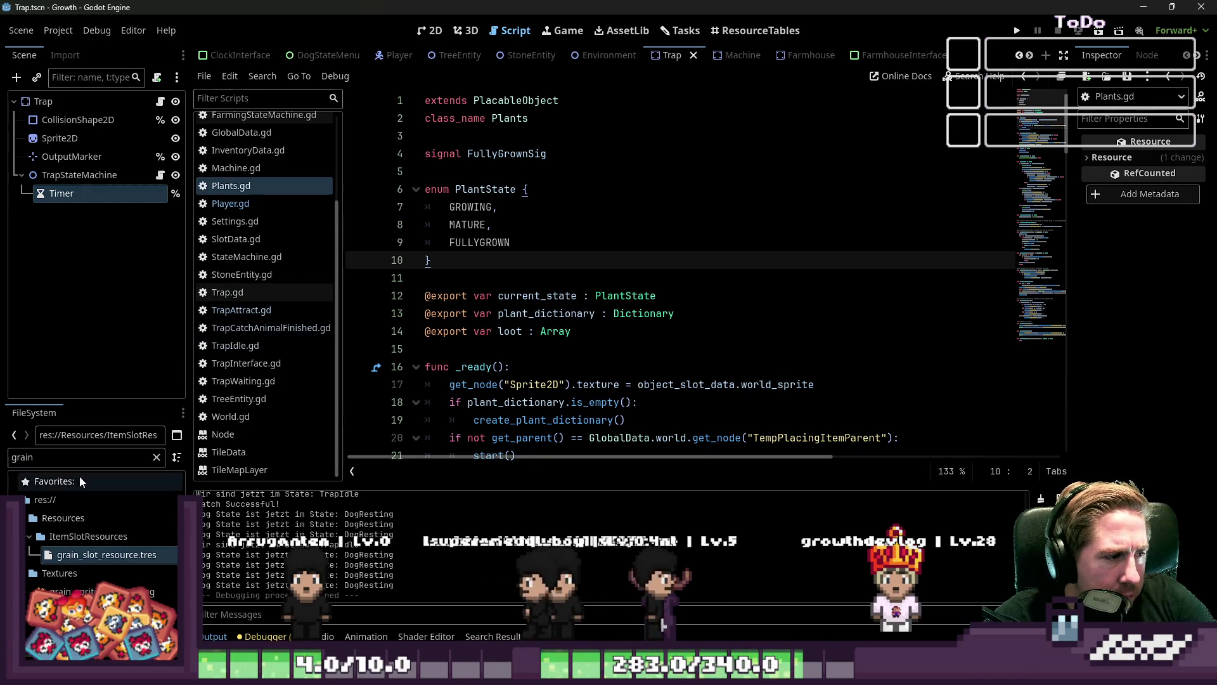
left_click(83, 455)
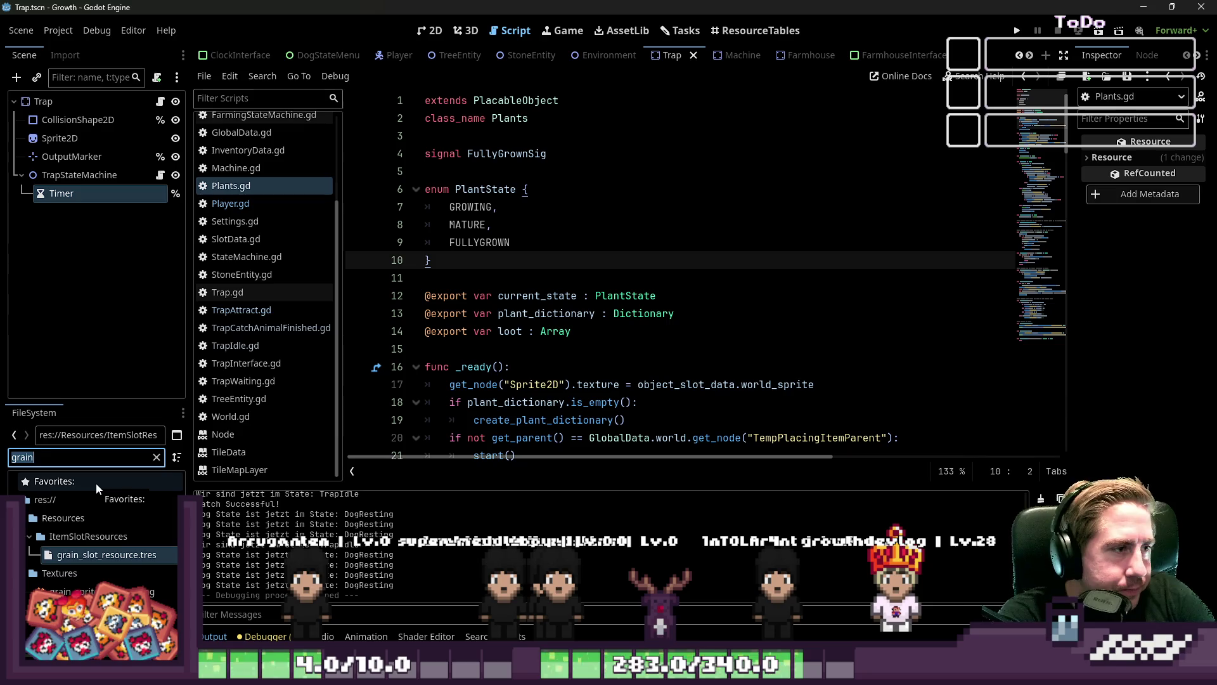
type("Tree")
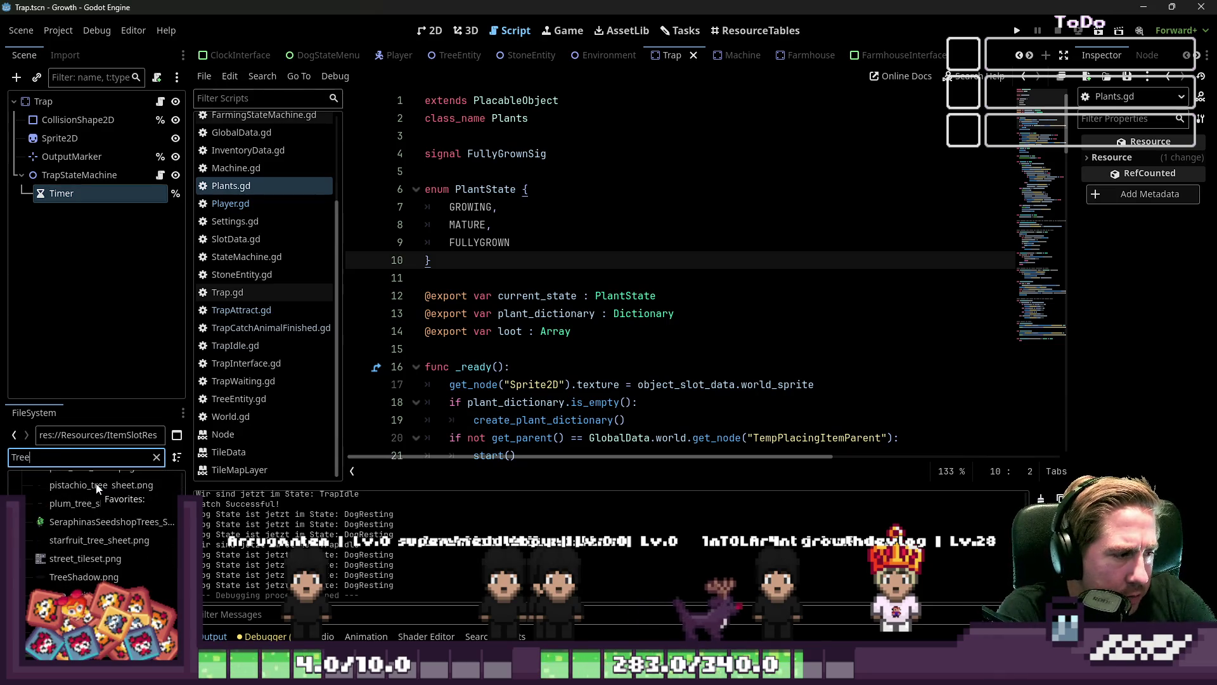
type("Bush")
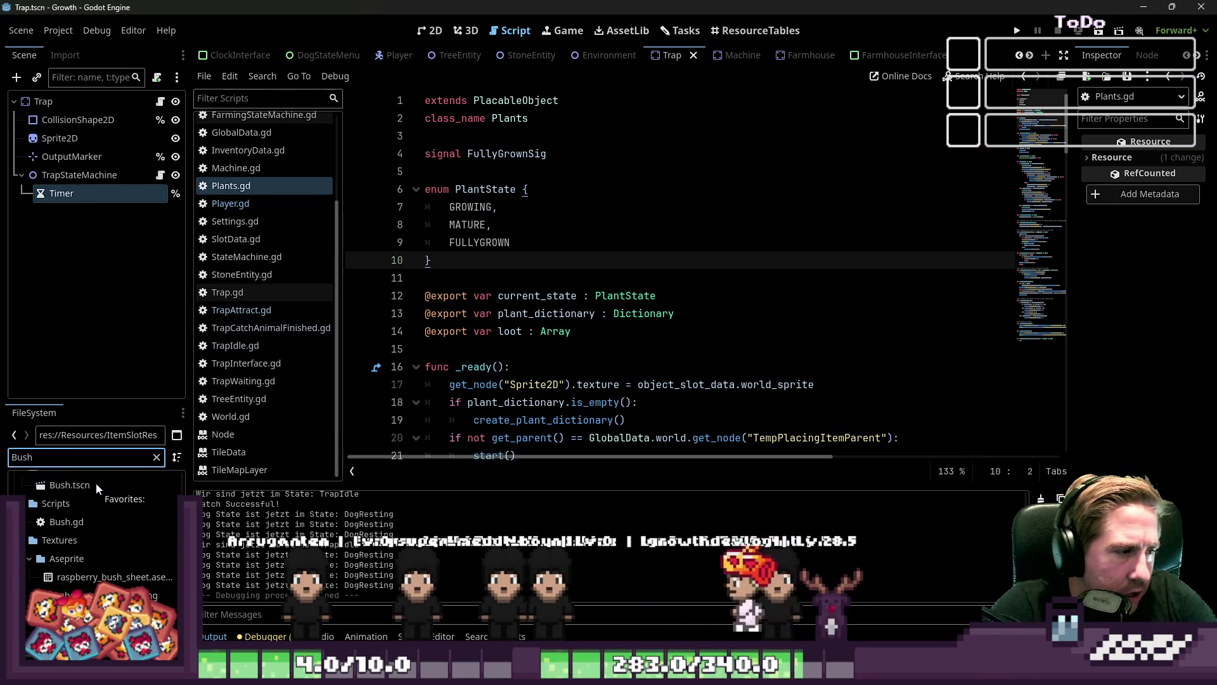
Open Bush.gd, compare it with Plants.gd, then open the Bush.tscn scene
scroll(77, 519, "up", 1)
double_click(66, 544)
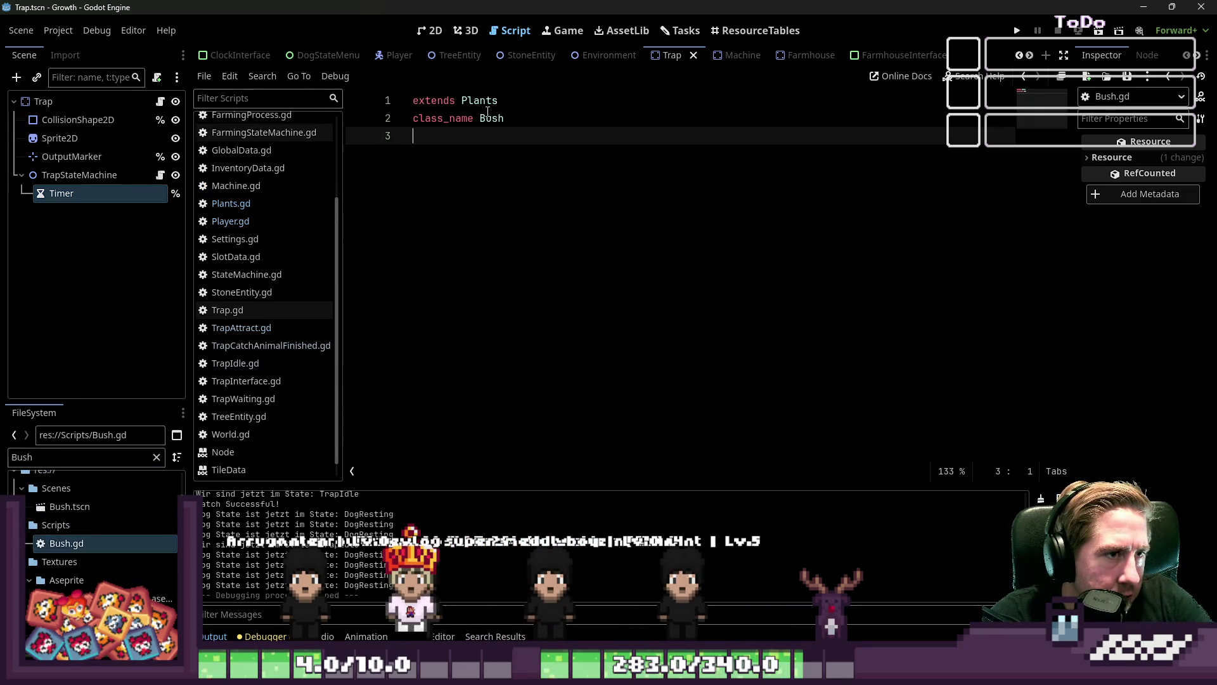
left_click(486, 102, "ctrl")
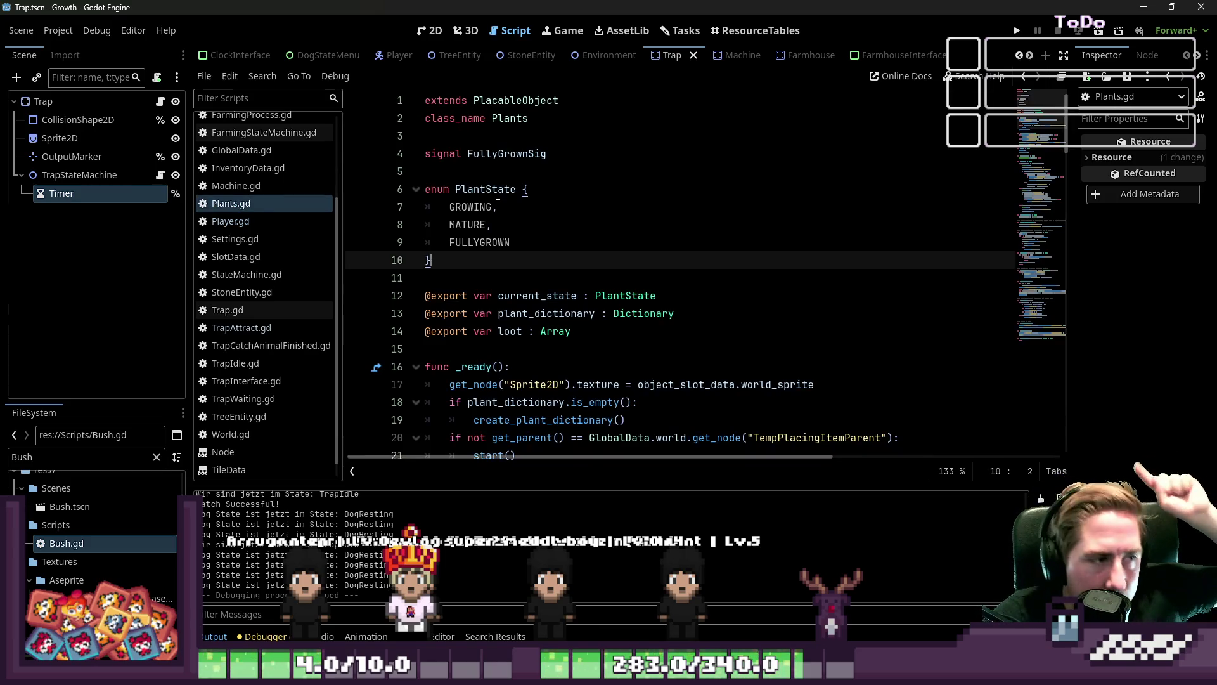
double_click(64, 508)
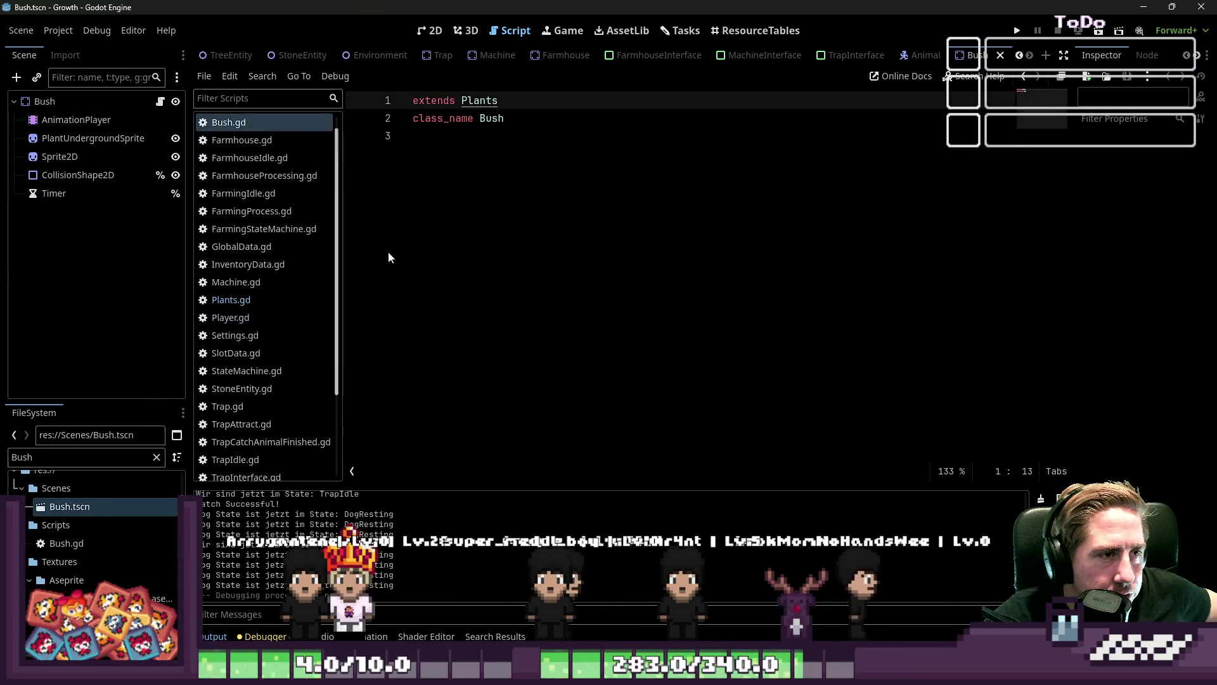
Zoom in on the bush sprite in the Bush scene's 2D view
left_click(388, 254)
key("ctrl+F1")
scroll(318, 155, "up", 12)
scroll(320, 157, "up", 1)
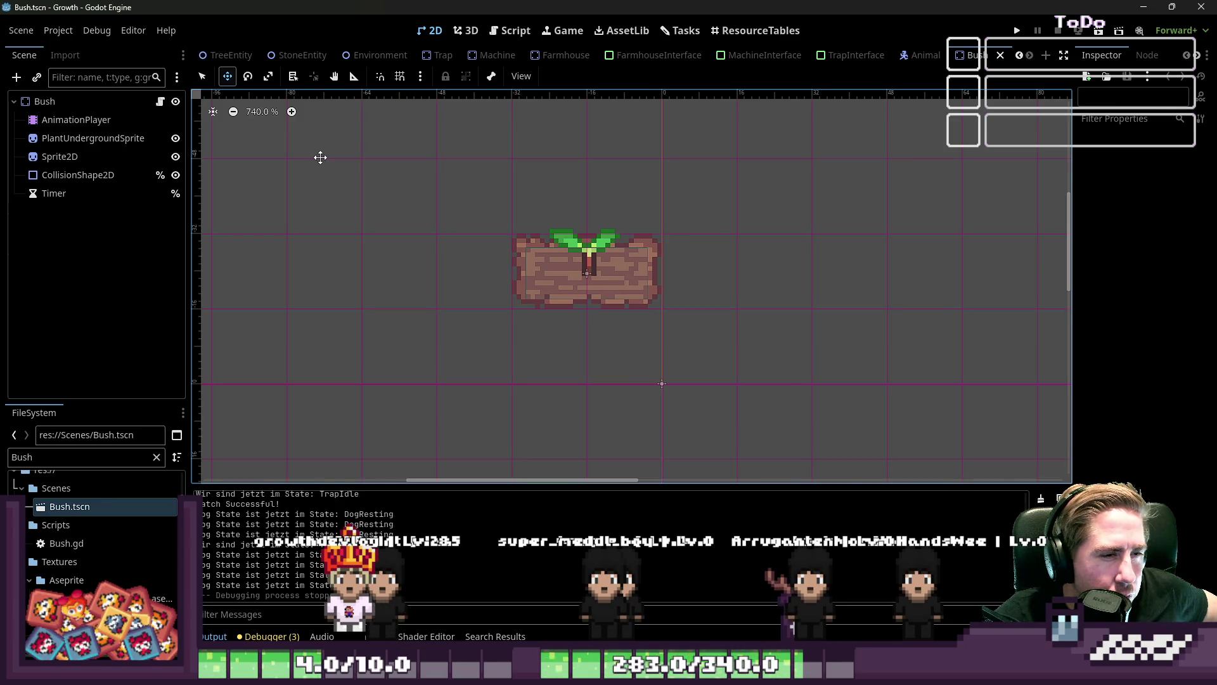
scroll(28, 544, "down", 1)
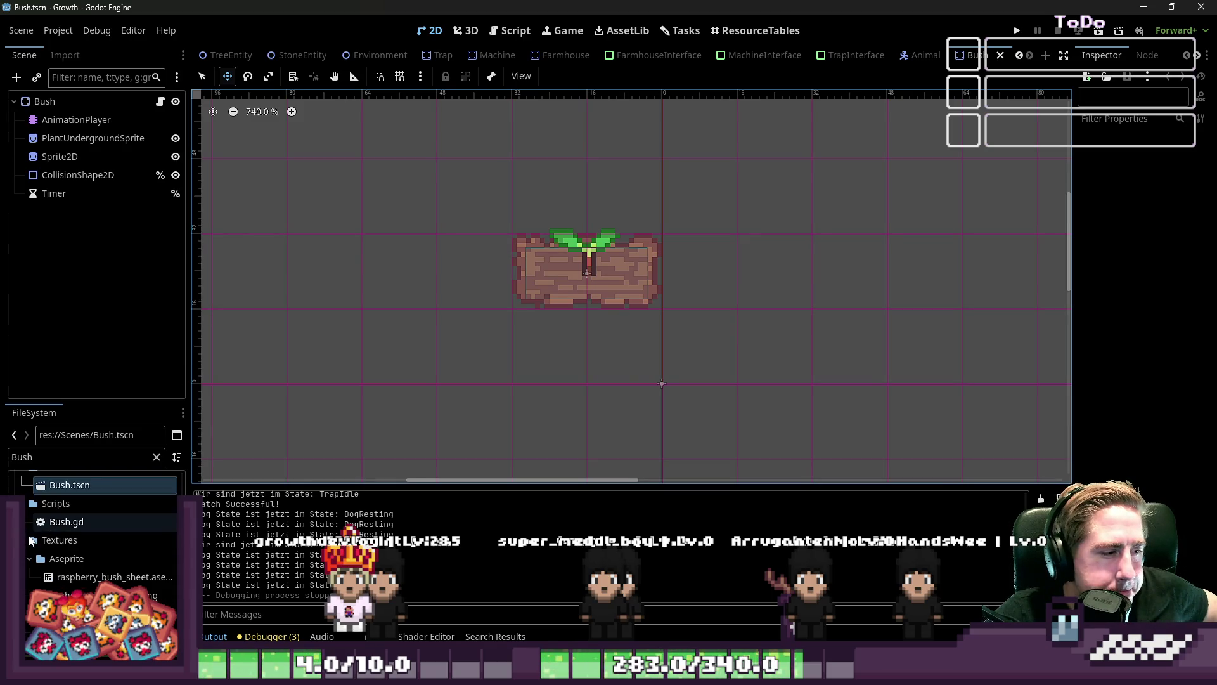
scroll(64, 500, "up", 2)
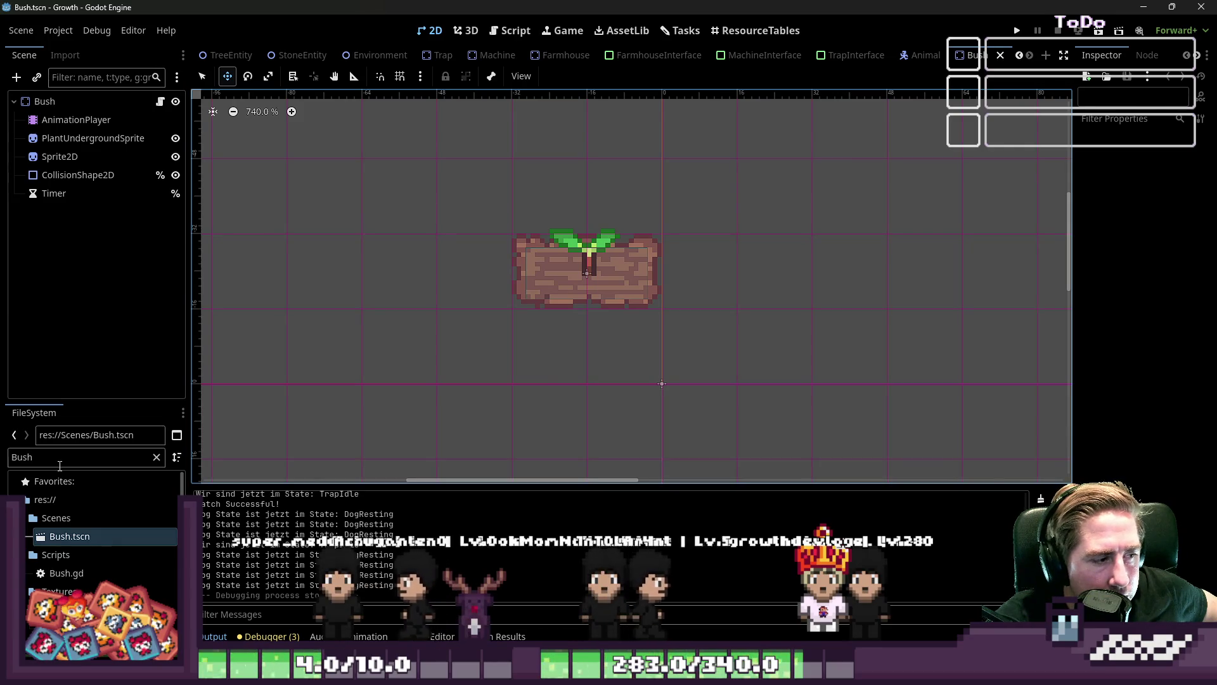
scroll(50, 523, "down", 3)
scroll(51, 538, "up", 3)
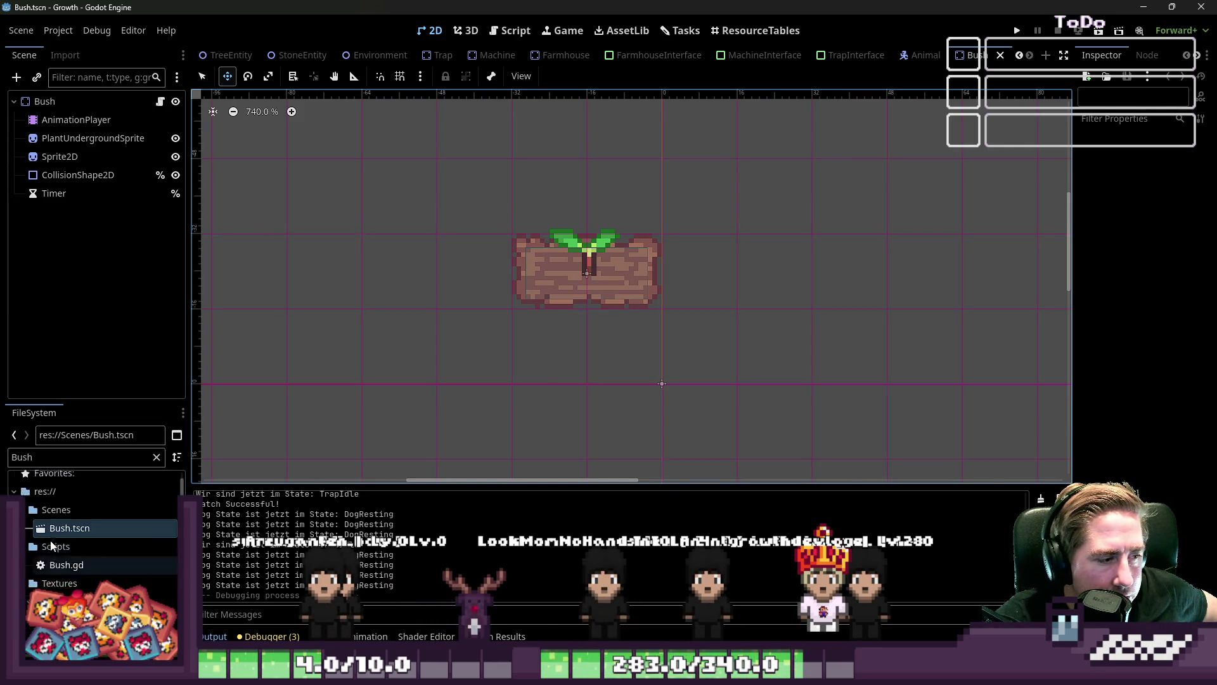
Delete the Bush text from the FileSystem filter so all project files list again
left_click(97, 461)
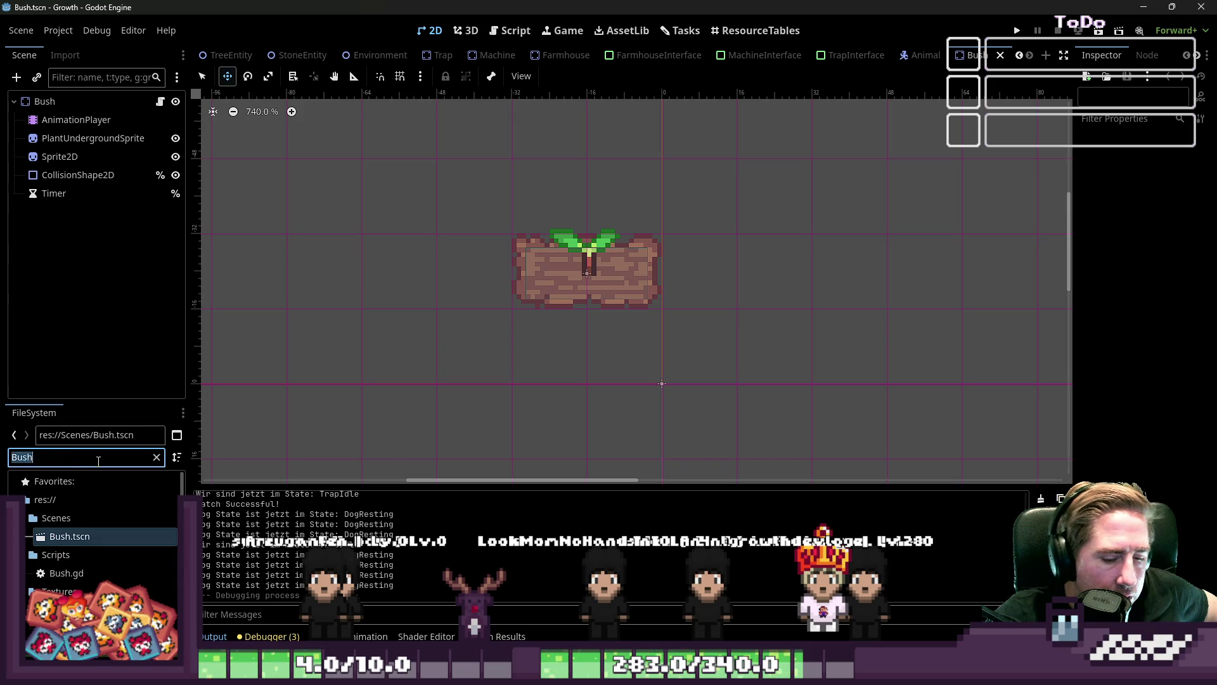
key("BackSpace")
scroll(163, 557, "up", 3)
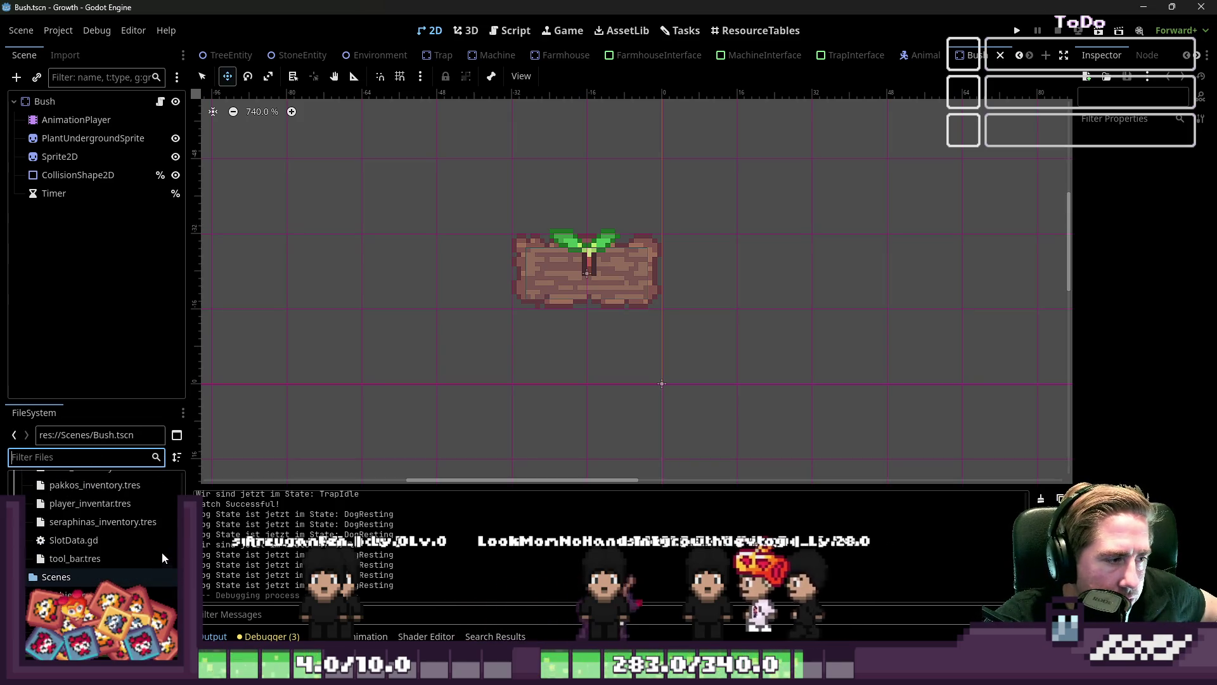
scroll(163, 558, "up", 8)
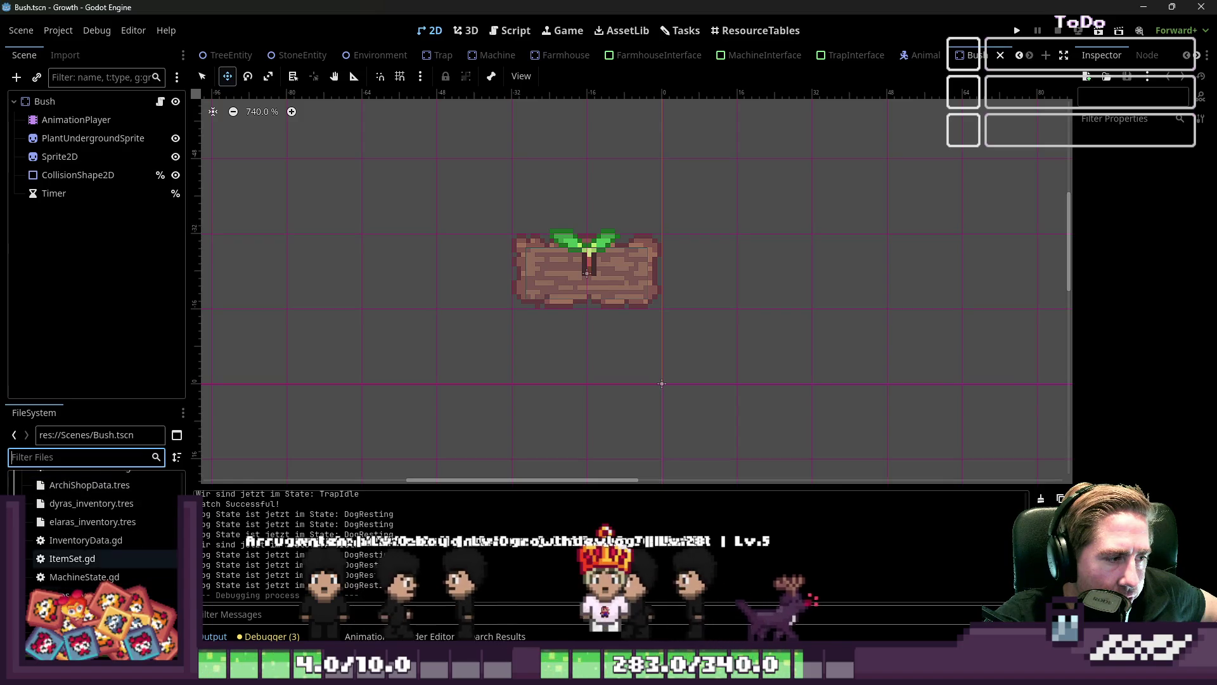
scroll(101, 539, "up", 5)
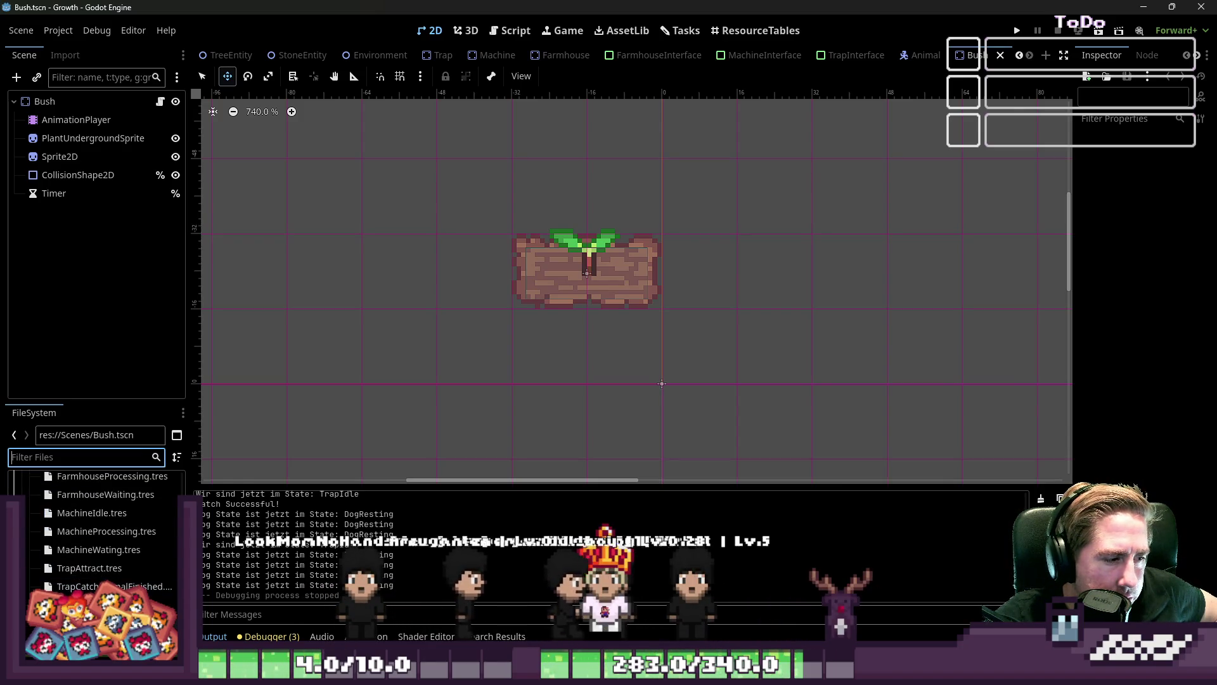
Scroll through Plants.gd in the script editor, then run the Growth project
left_click(511, 30)
left_click(243, 300)
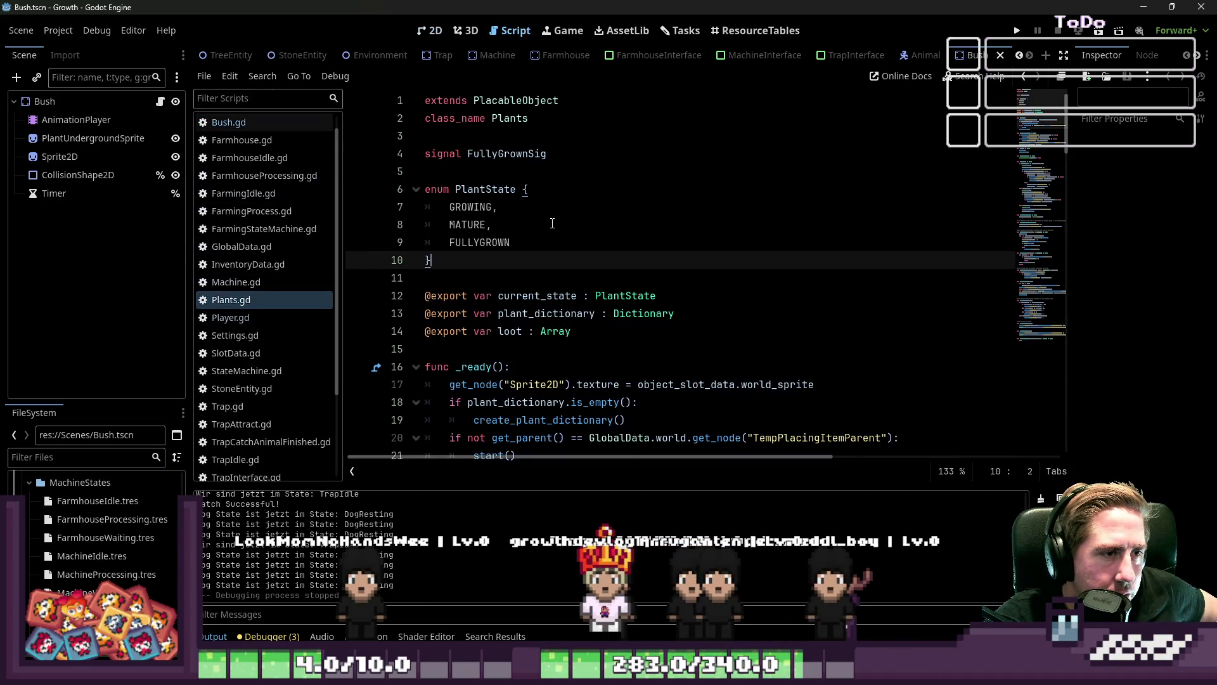
scroll(597, 225, "down", 3)
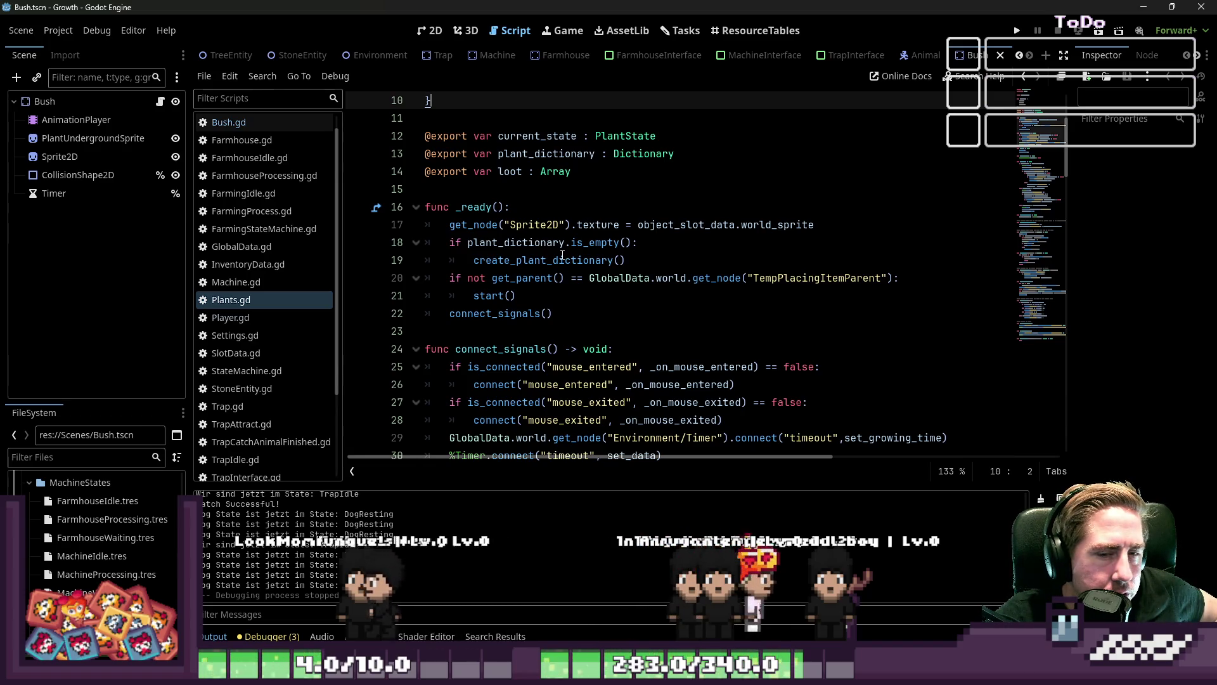
mouse_move(562, 255)
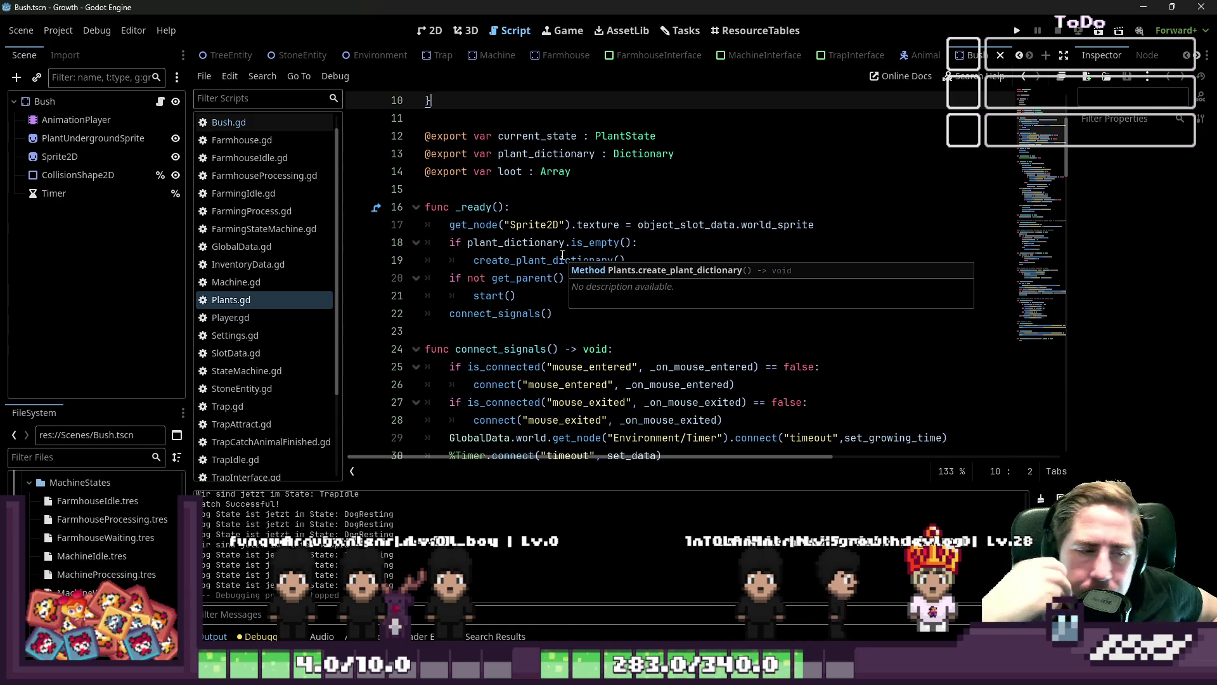
scroll(563, 254, "down", 4)
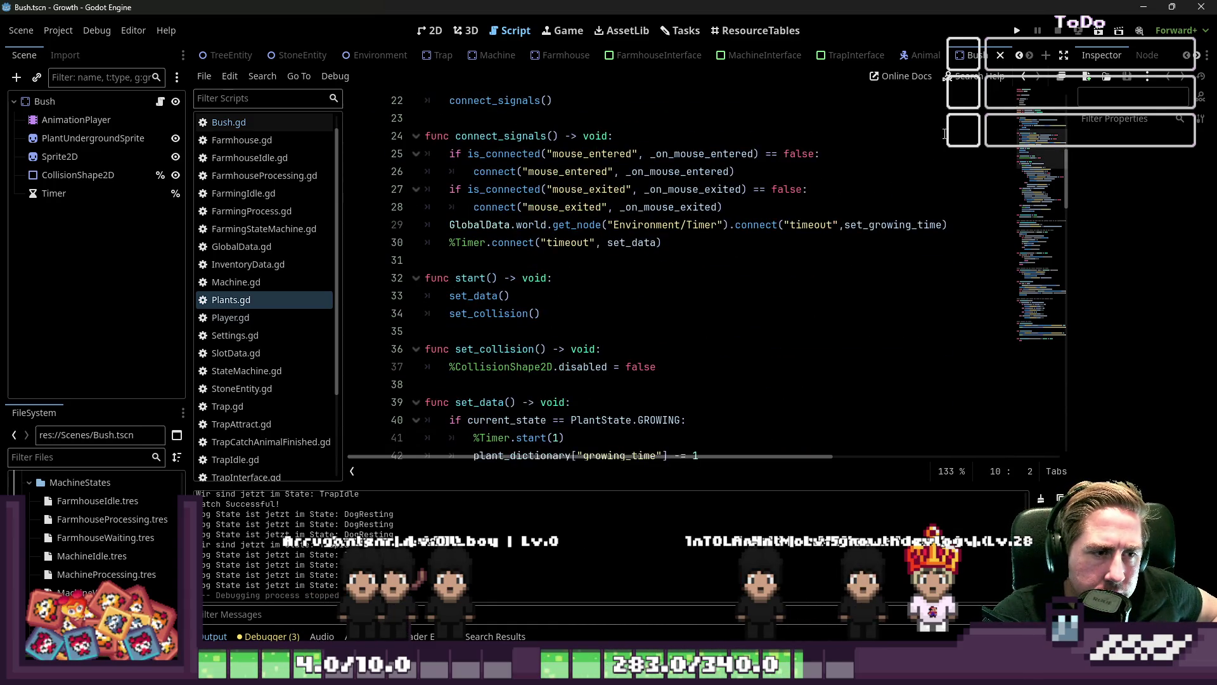
left_click(1017, 30)
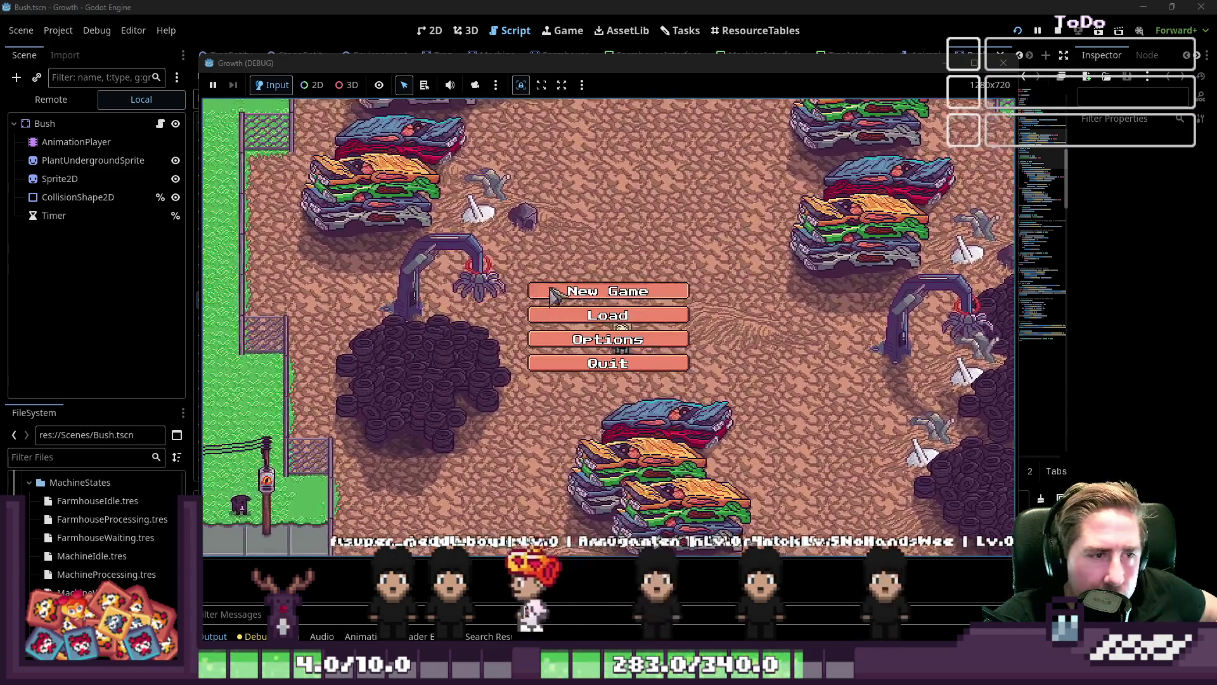
Start a new game, drag Green Beans Seeds into hotbar slot 3, and plant one by the bush
left_click(606, 287)
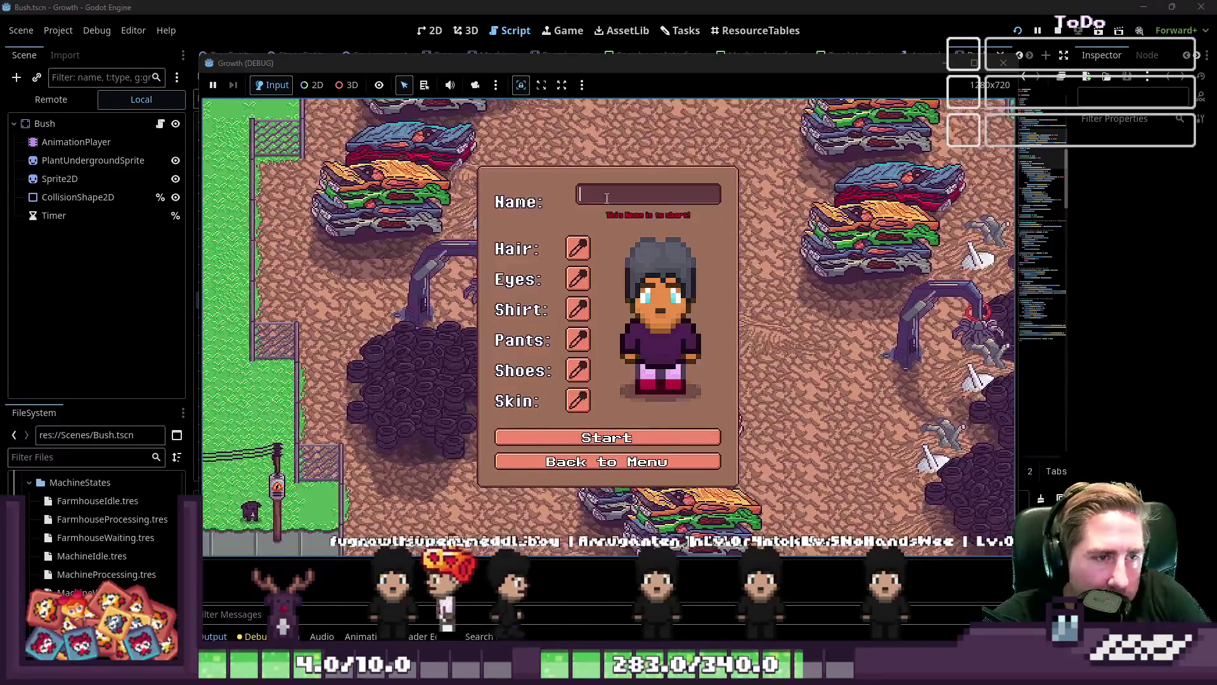
type("wda")
left_click(566, 436)
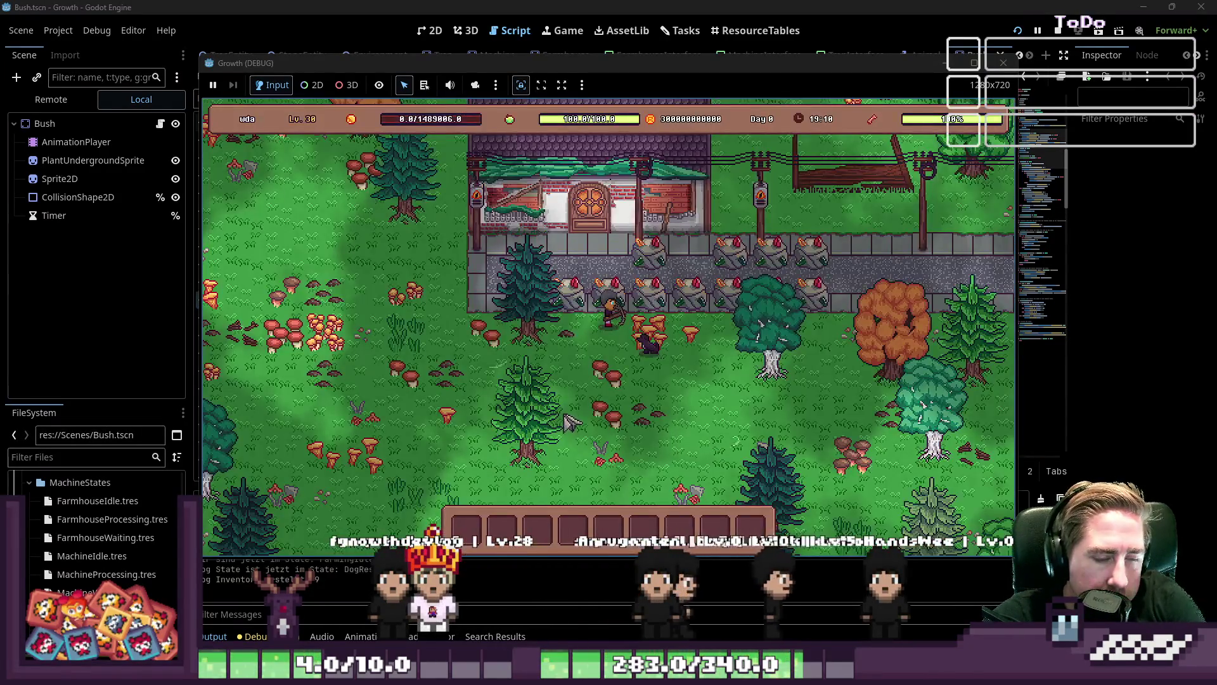
key("i")
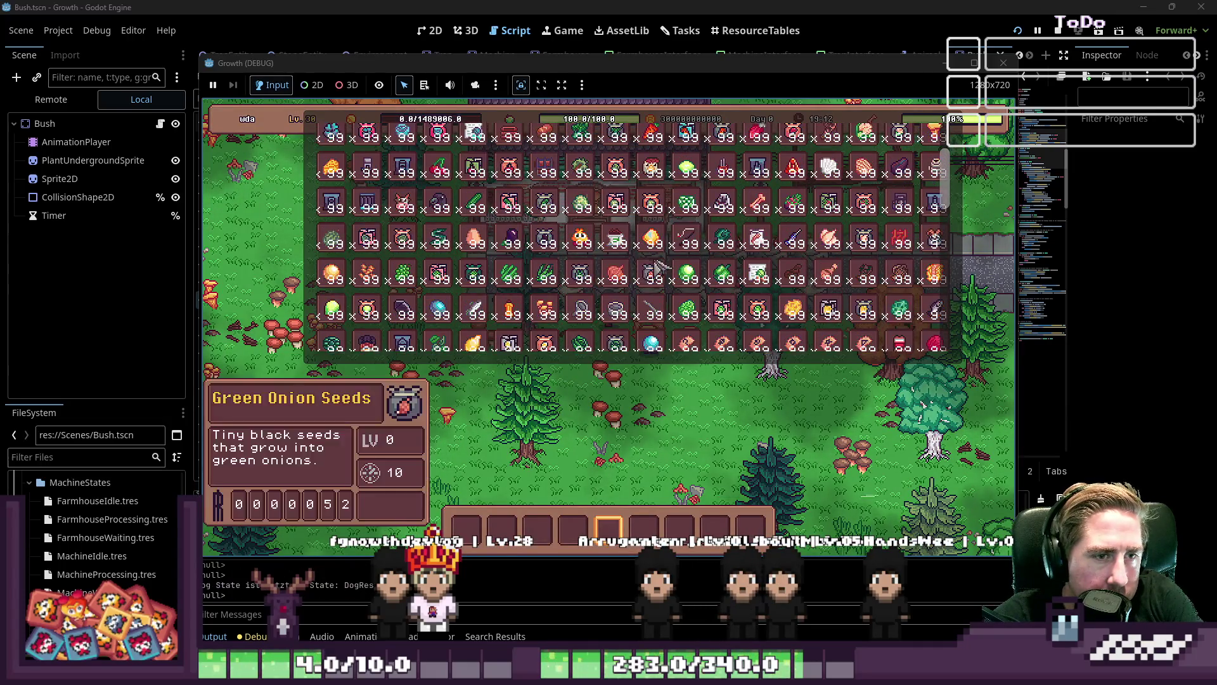
scroll(634, 279, "down", 2)
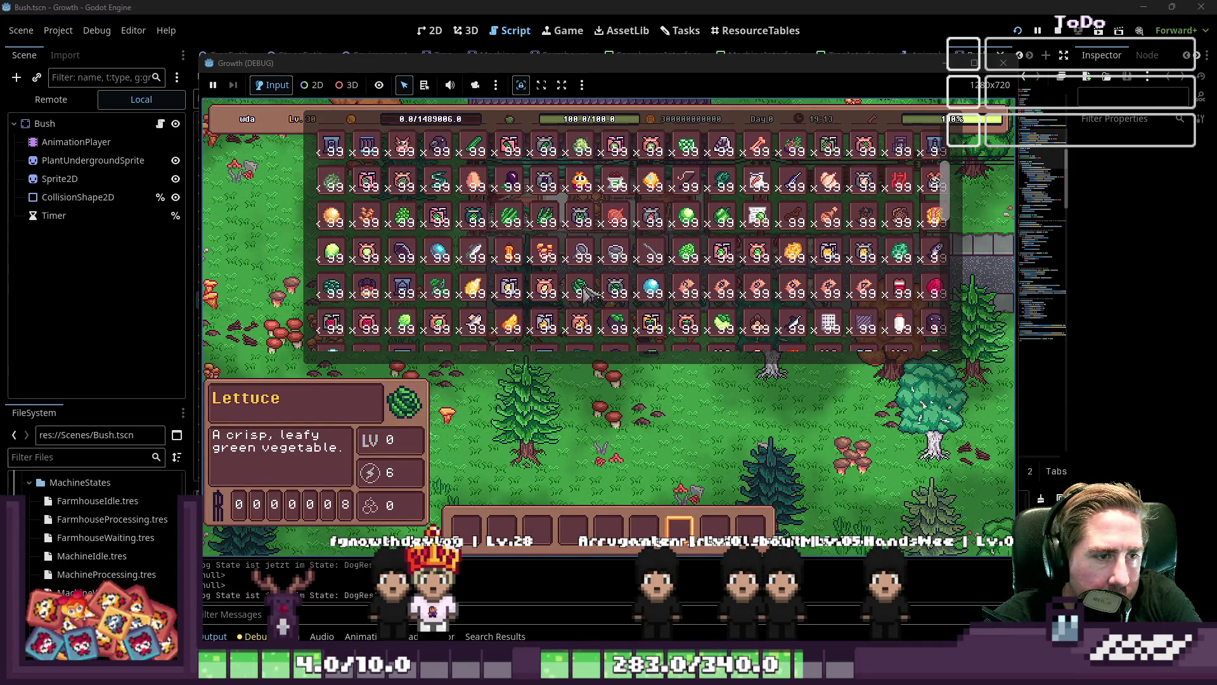
scroll(584, 291, "down", 4)
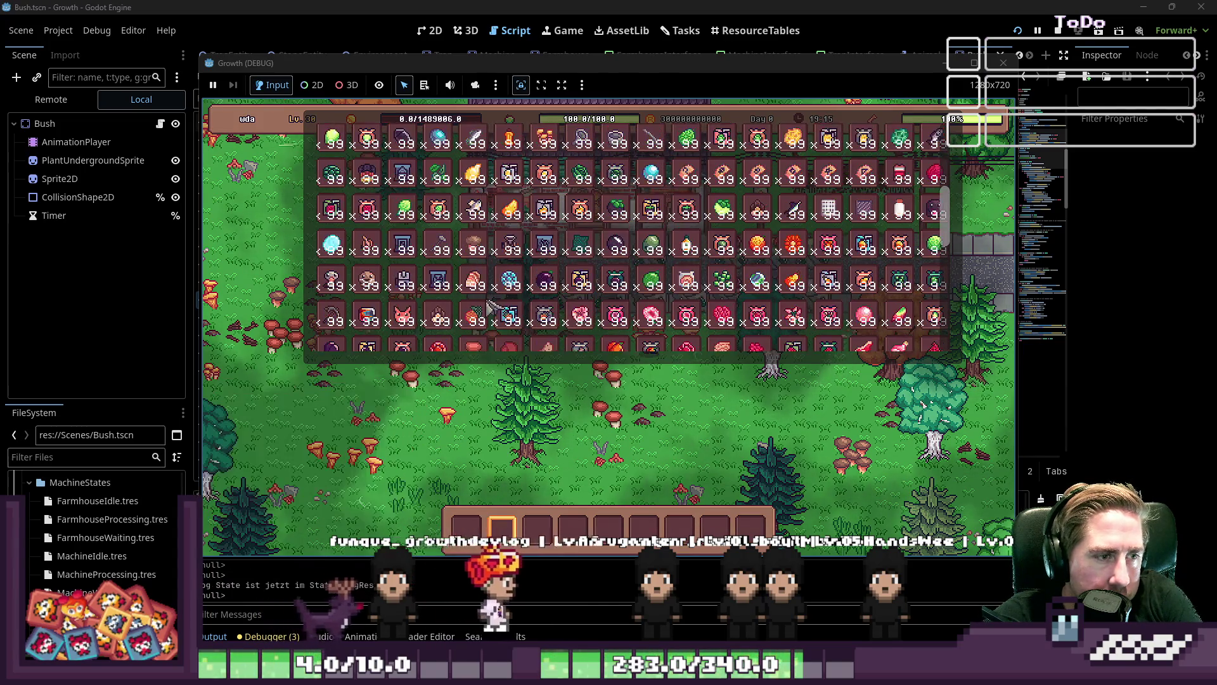
scroll(577, 253, "up", 4)
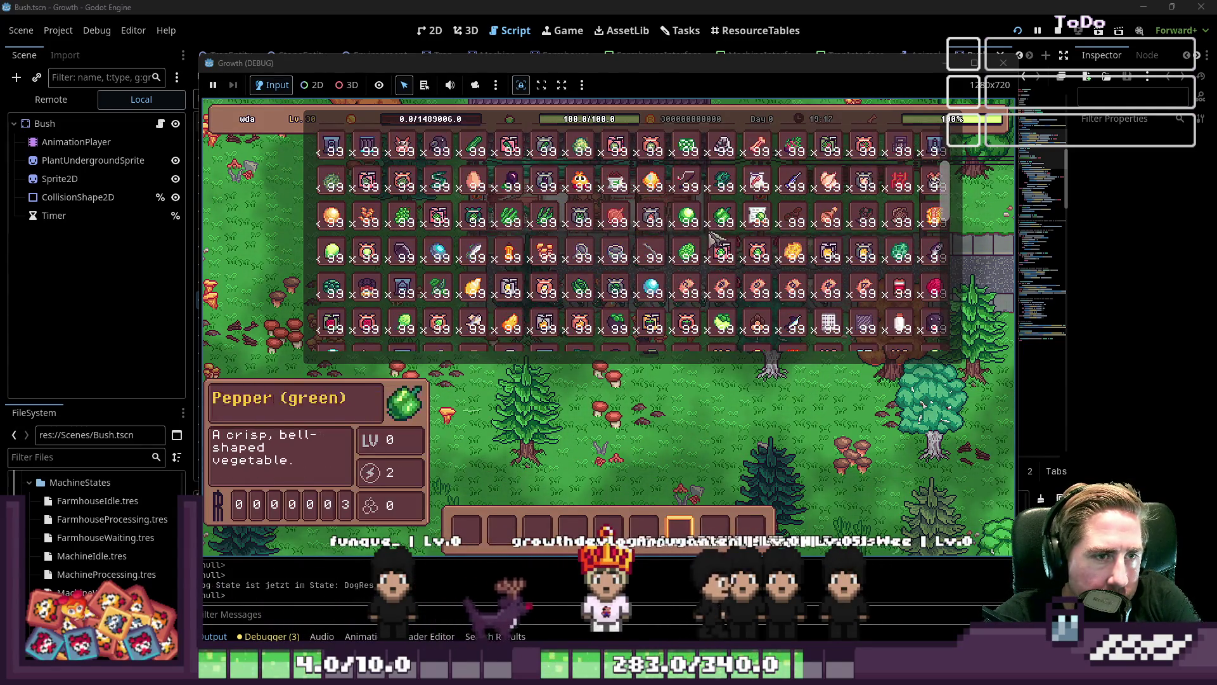
left_click_drag(589, 228, 537, 529)
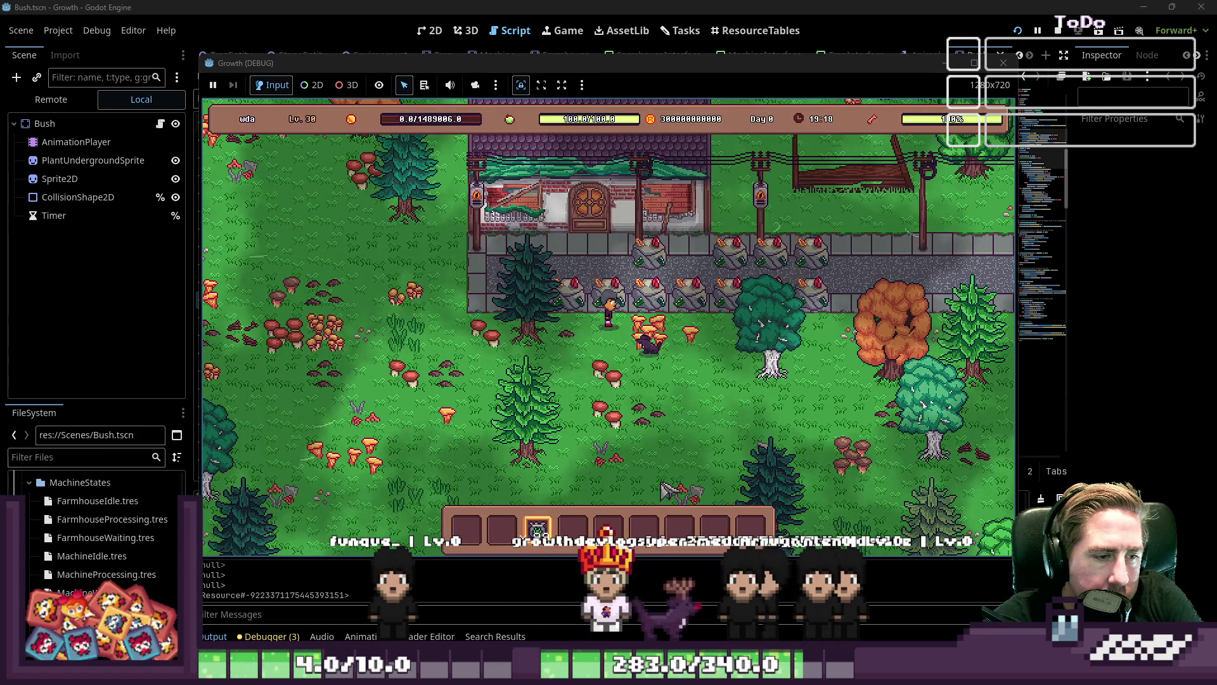
left_click(680, 418)
Plant a grid of about ten green bean seeds around the bush
scroll(729, 431, "down", 2)
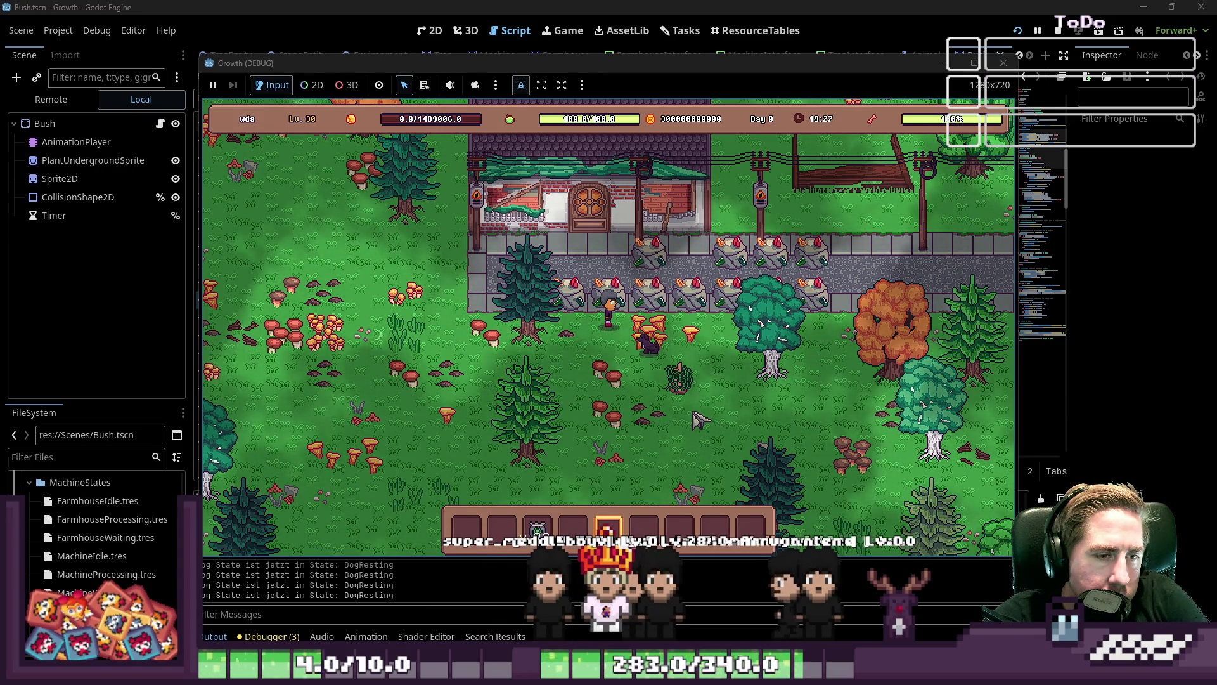
key("3")
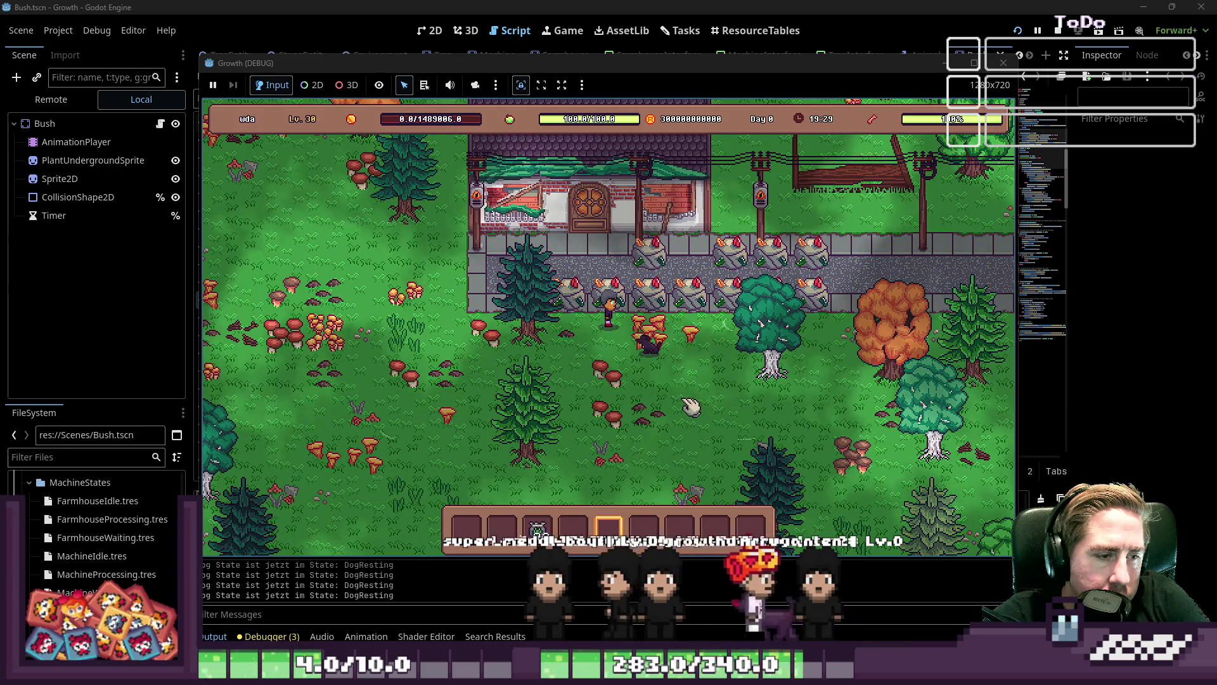
left_click(691, 404)
left_click(691, 389)
left_click(712, 389)
left_click(730, 409)
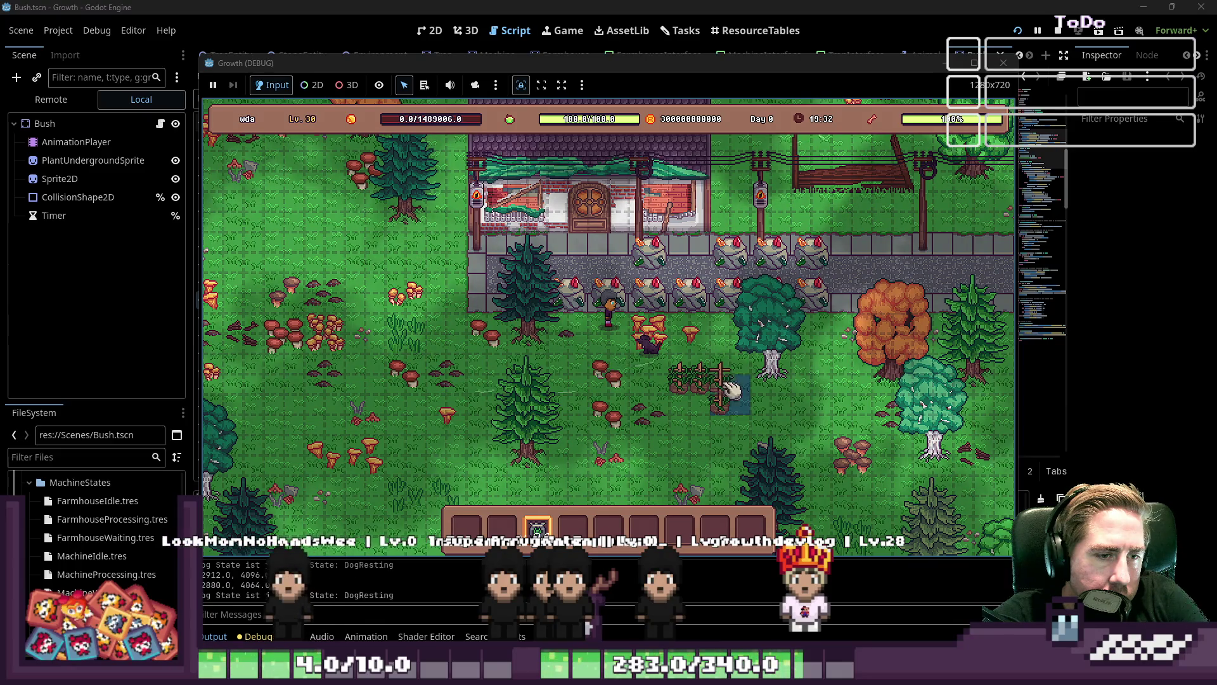
left_click(686, 412)
left_click(723, 433)
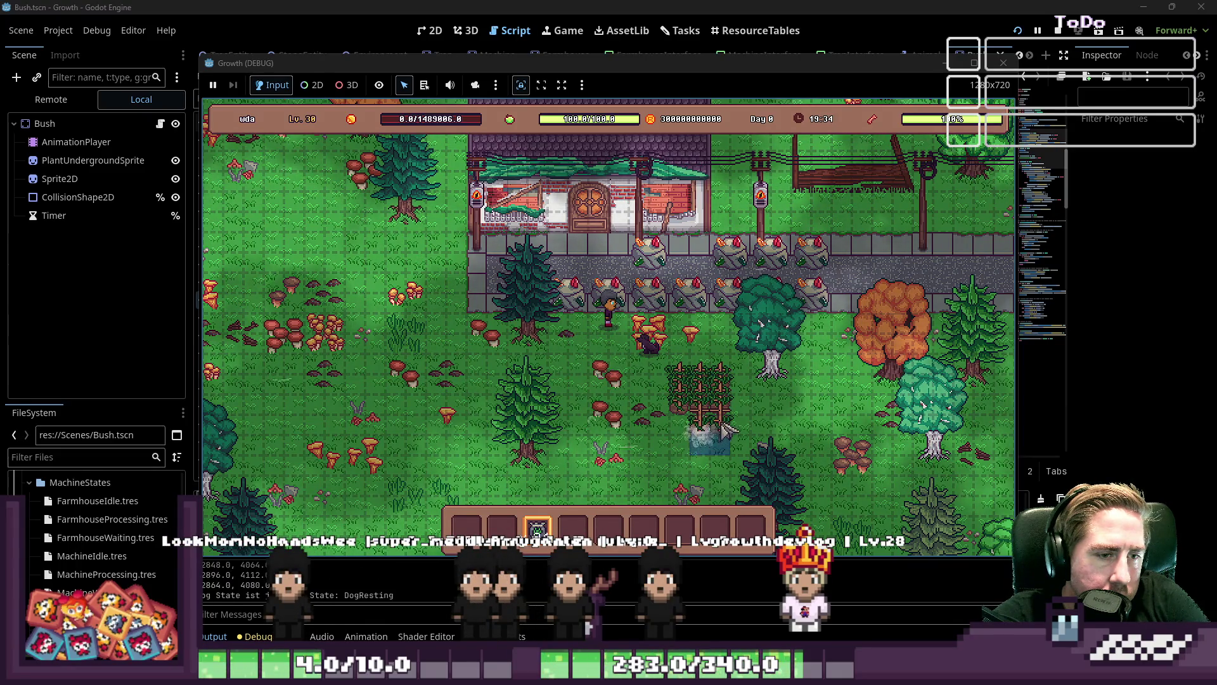
left_click(691, 437)
left_click(691, 444)
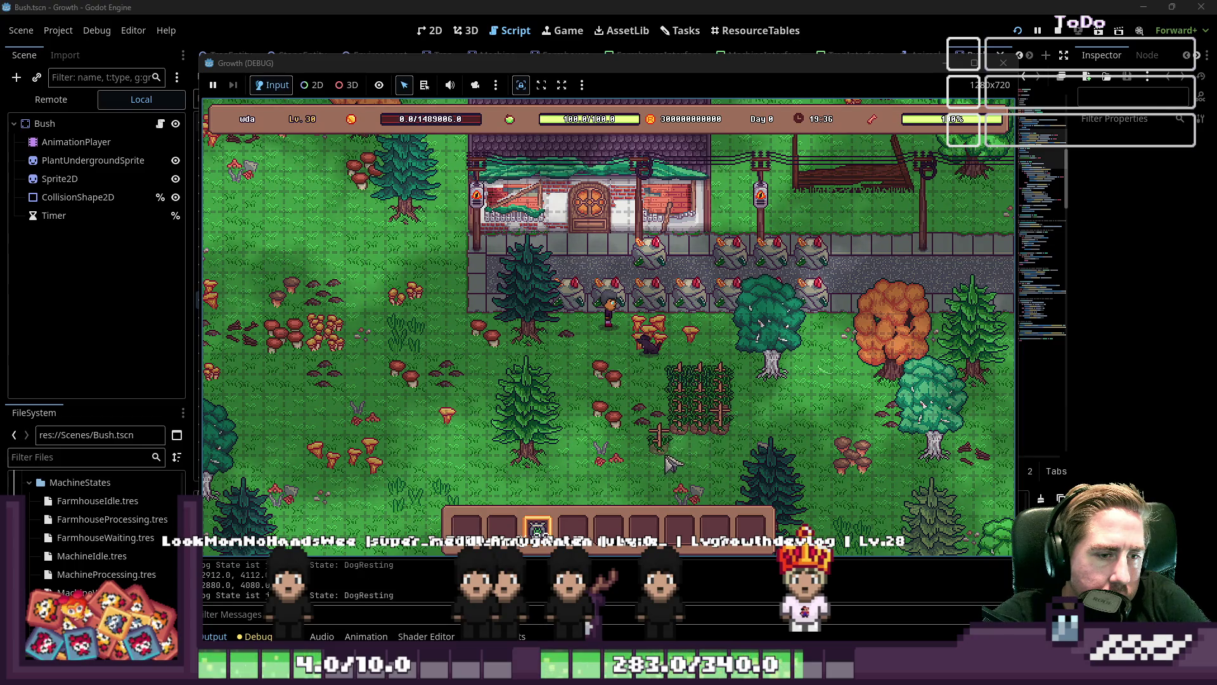
left_click(706, 452)
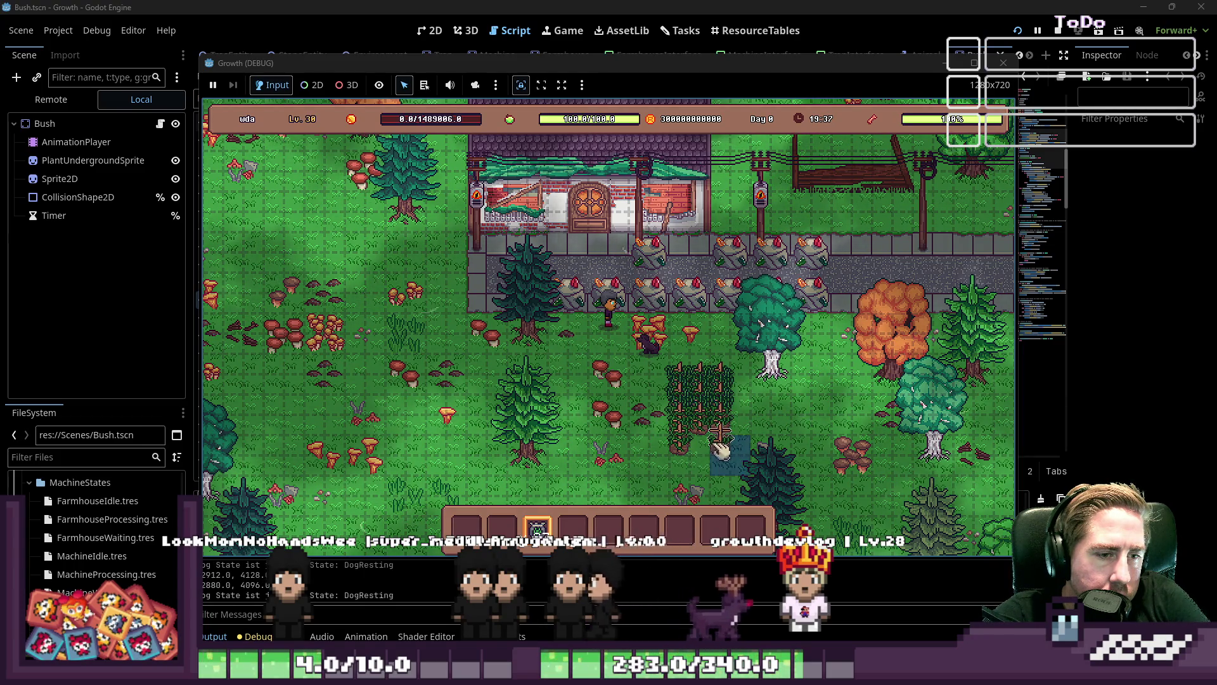
left_click(712, 447)
Wait for the beans to grow, then harvest the grown crop plants
scroll(660, 462, "up", 1)
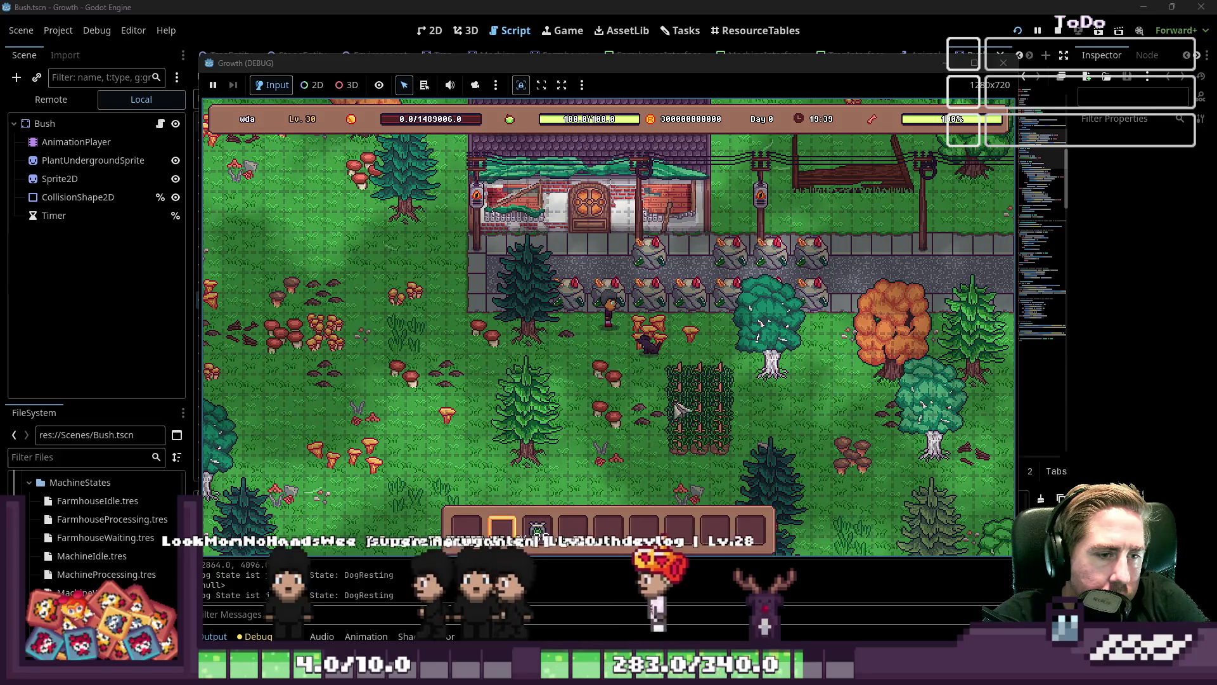
mouse_move(545, 530)
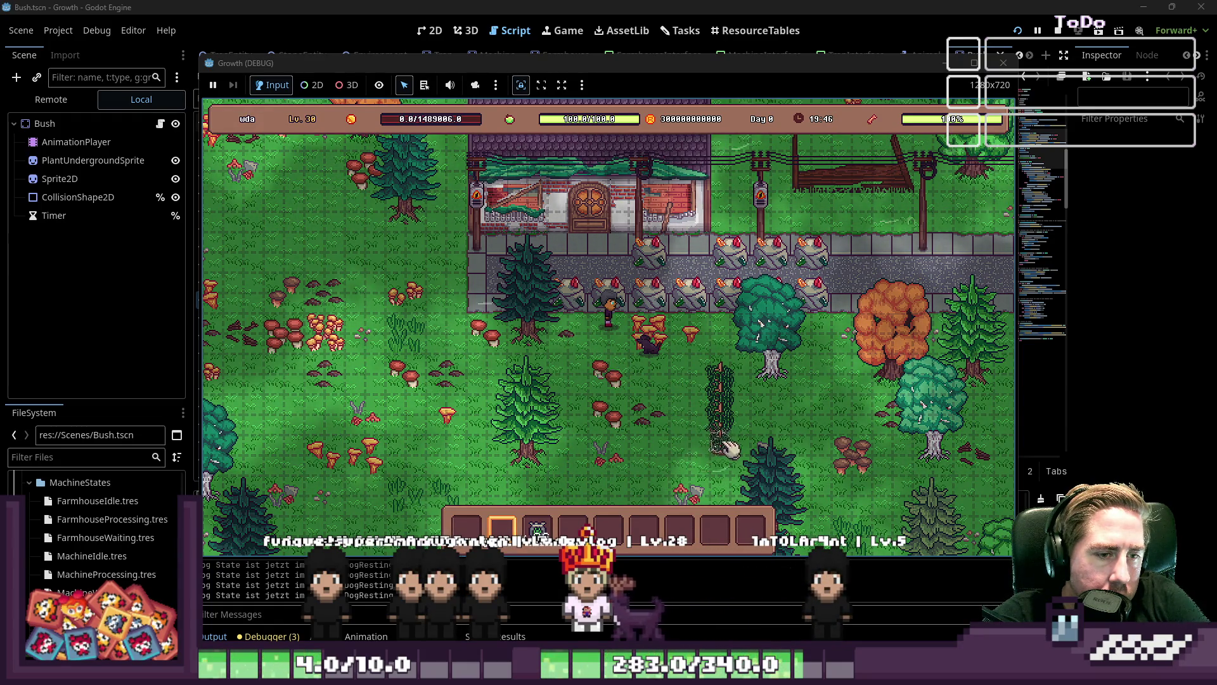
left_click(722, 385)
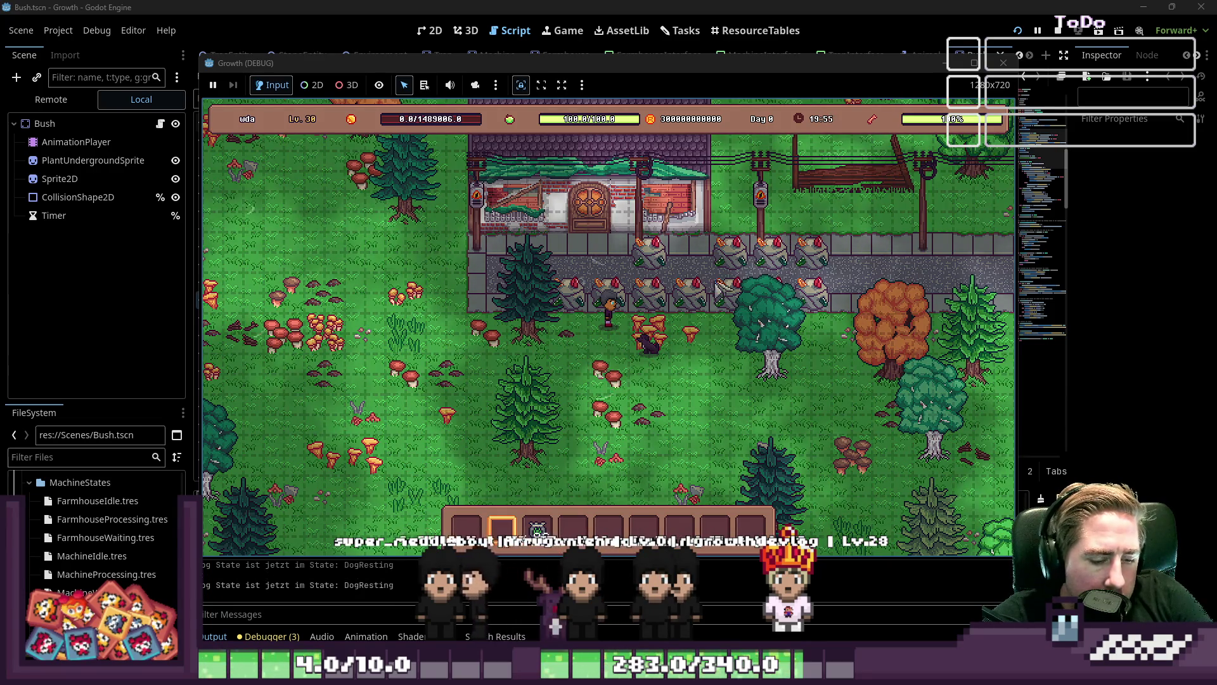
scroll(674, 369, "down", 2)
Move the Red Poppy Seeds from the game inventory into the hotbar
key("i")
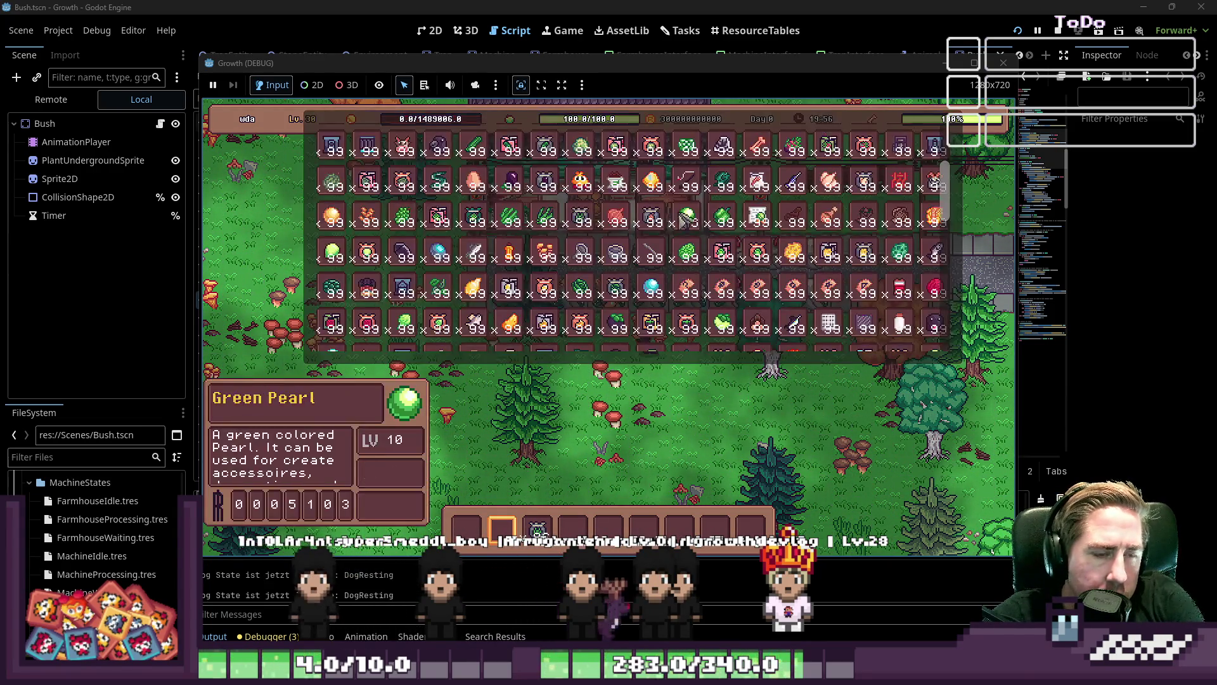
scroll(664, 223, "down", 5)
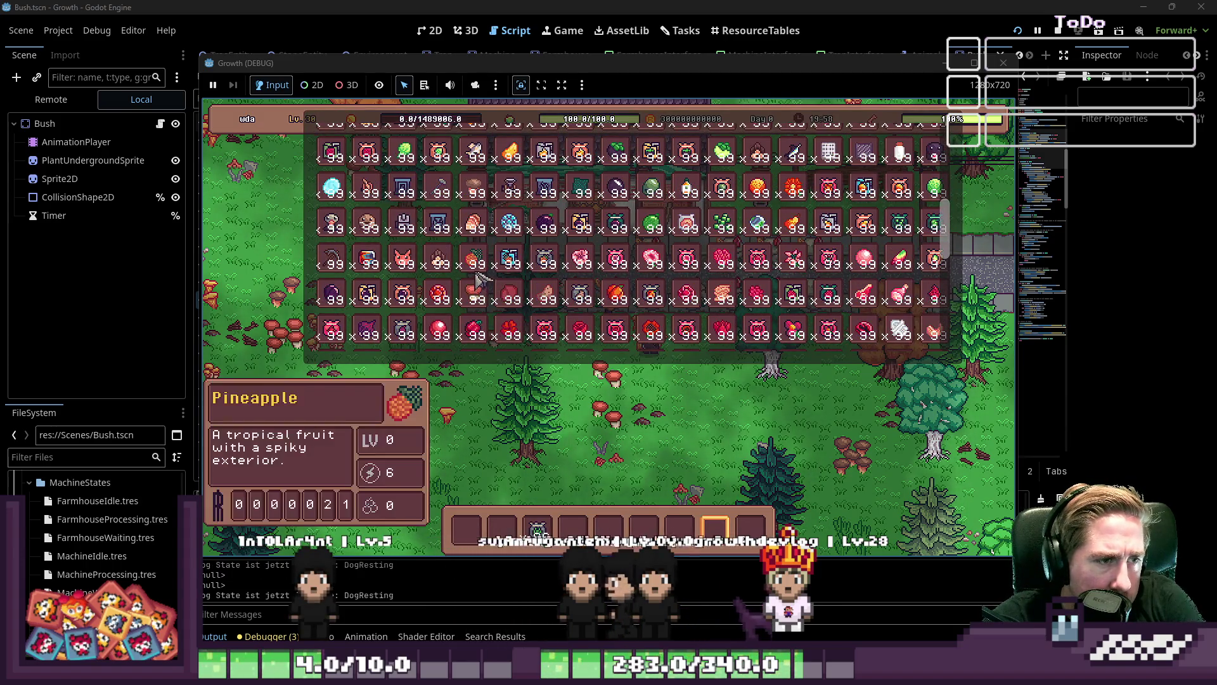
scroll(477, 279, "down", 1)
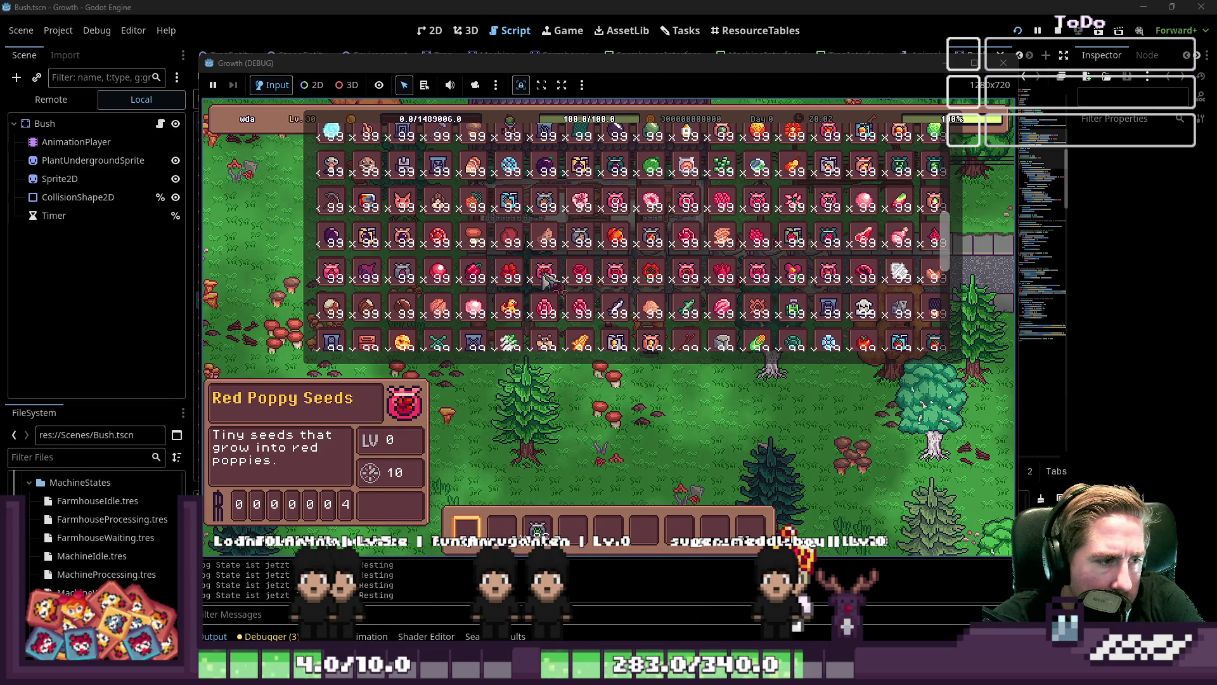
left_click(545, 279)
key("i")
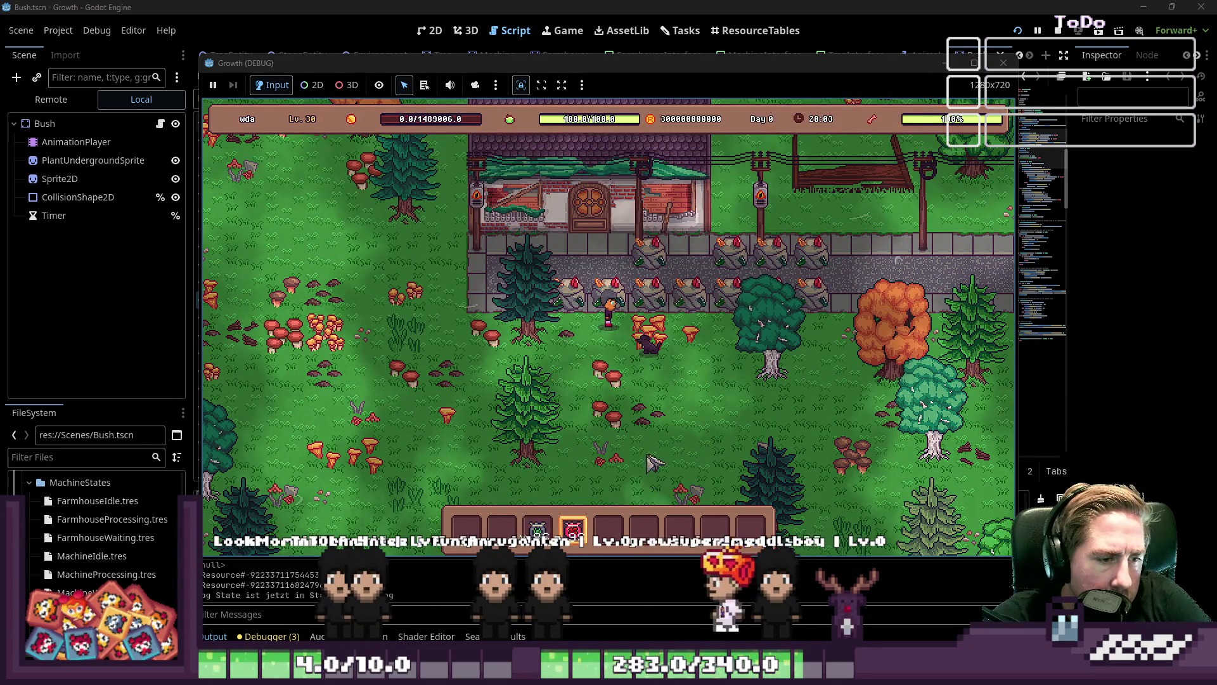
Walk the character down and add the Yellow Sunflower to the hotbar
scroll(715, 432, "down", 1)
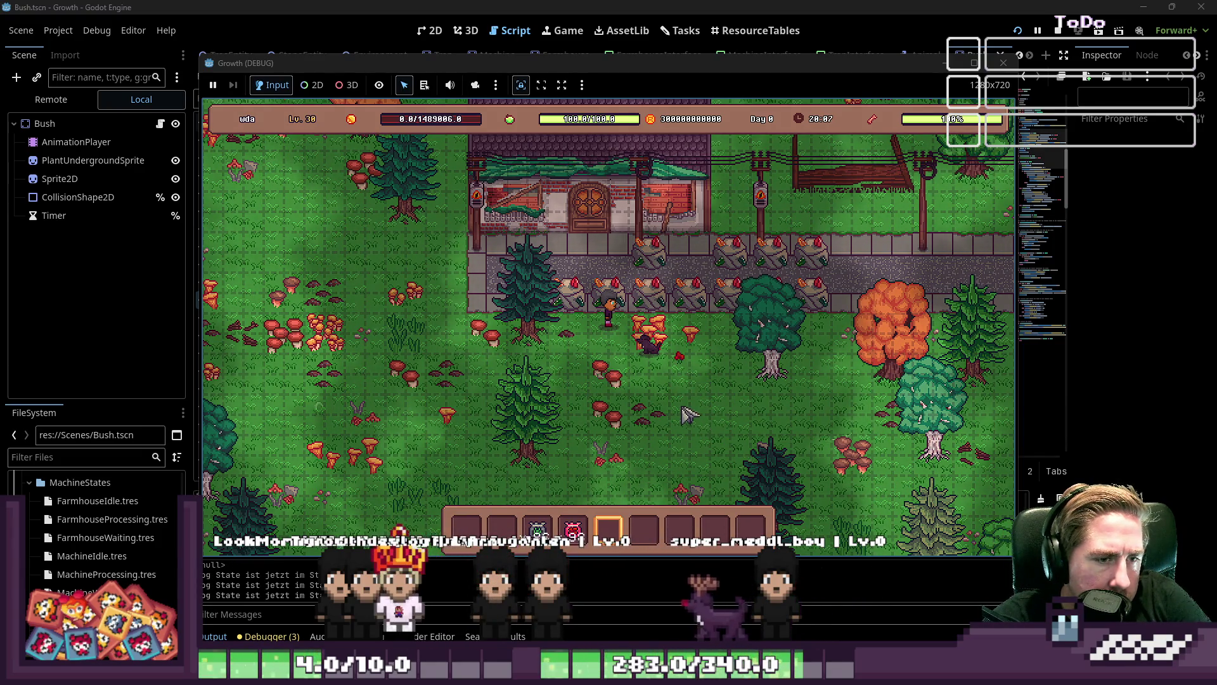
key("s")
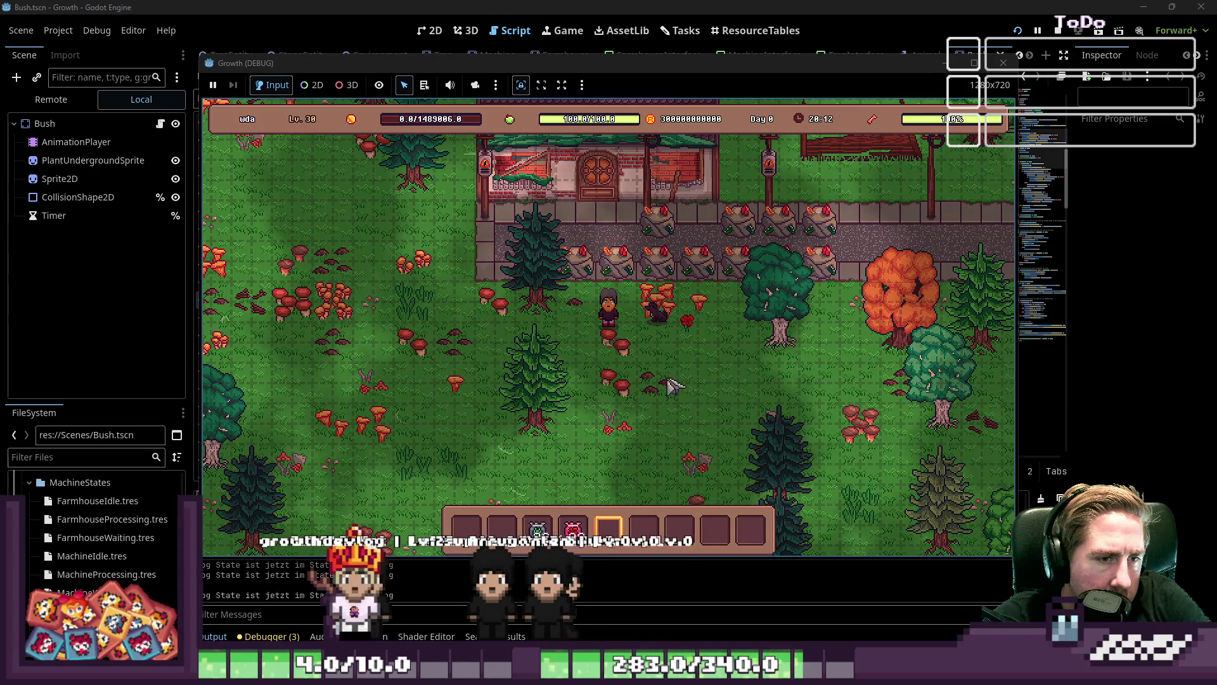
key("i")
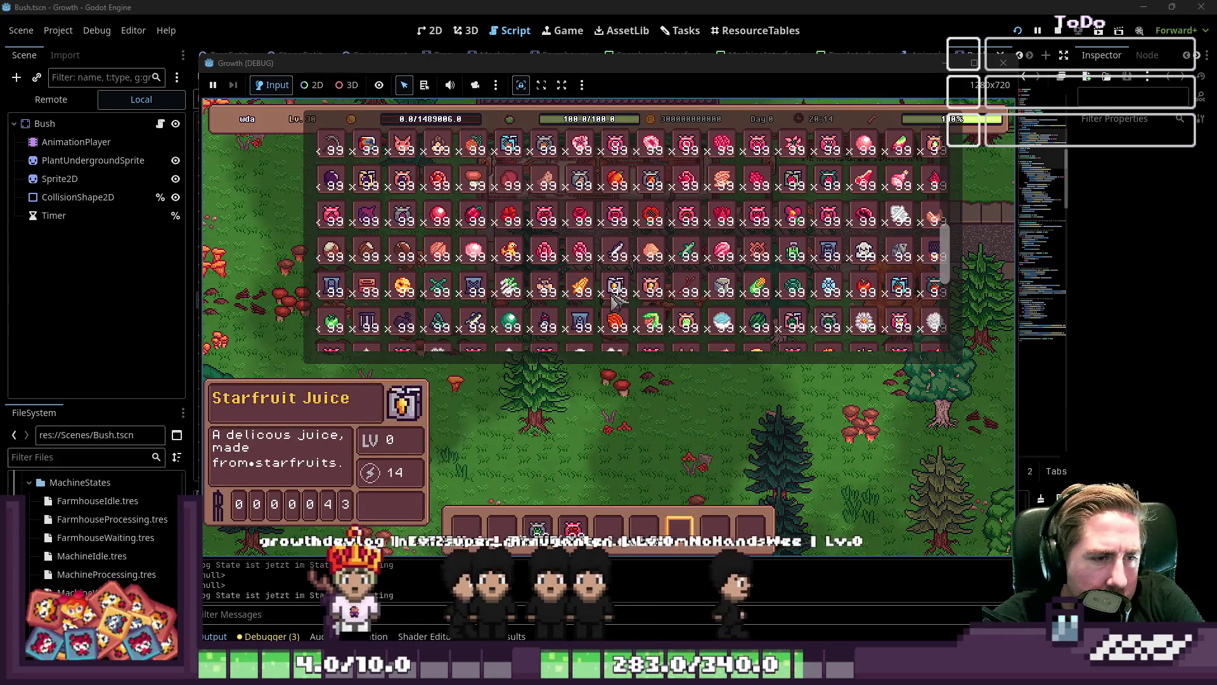
scroll(523, 308, "down", 3)
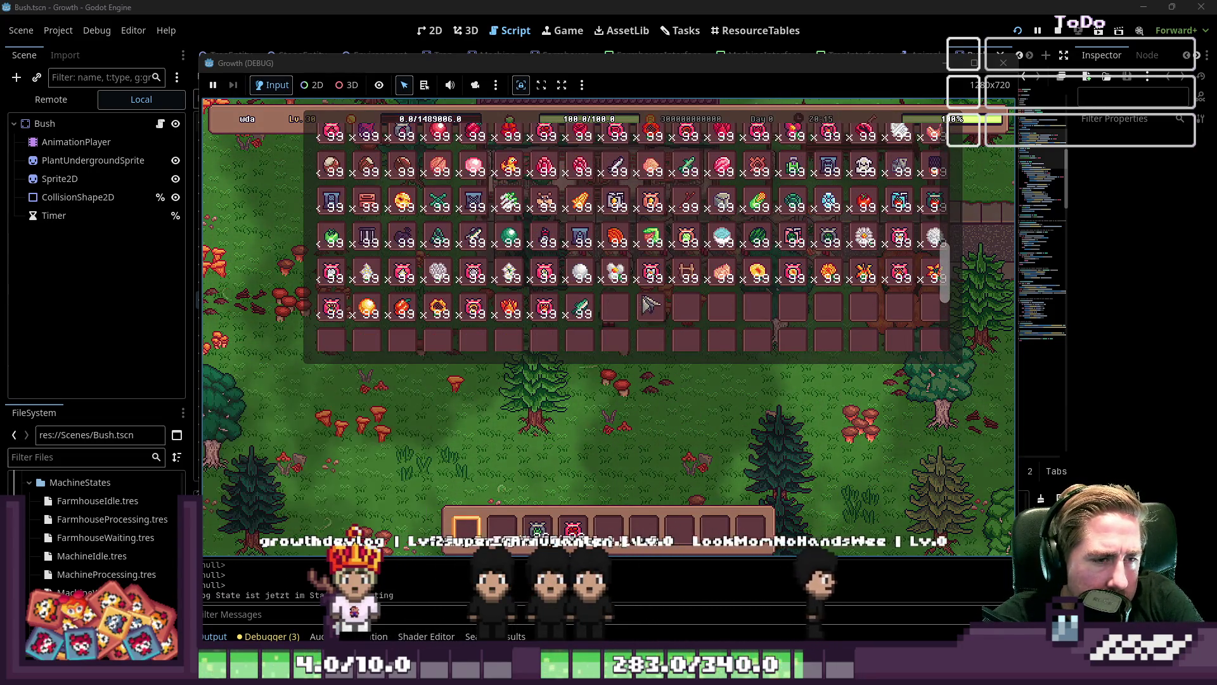
left_click(438, 314)
key("i")
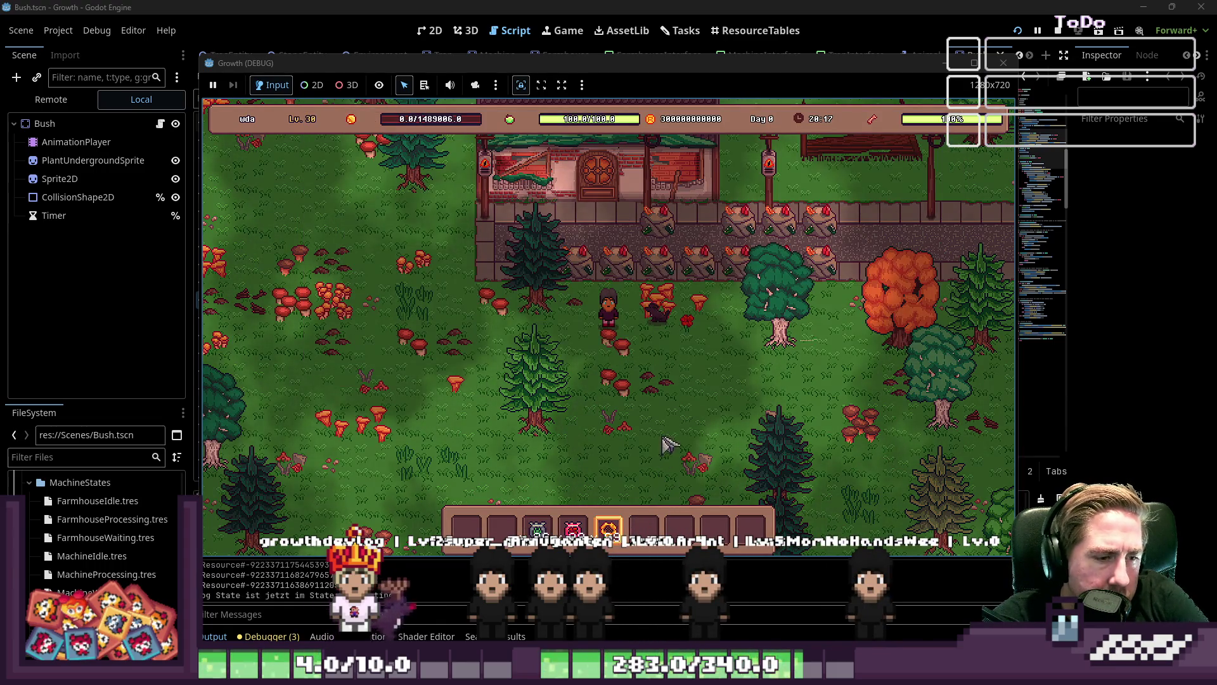
Plant a flower on the grass, triggering the Nil 'mature' error at Plants.gd line 45
left_click(707, 352)
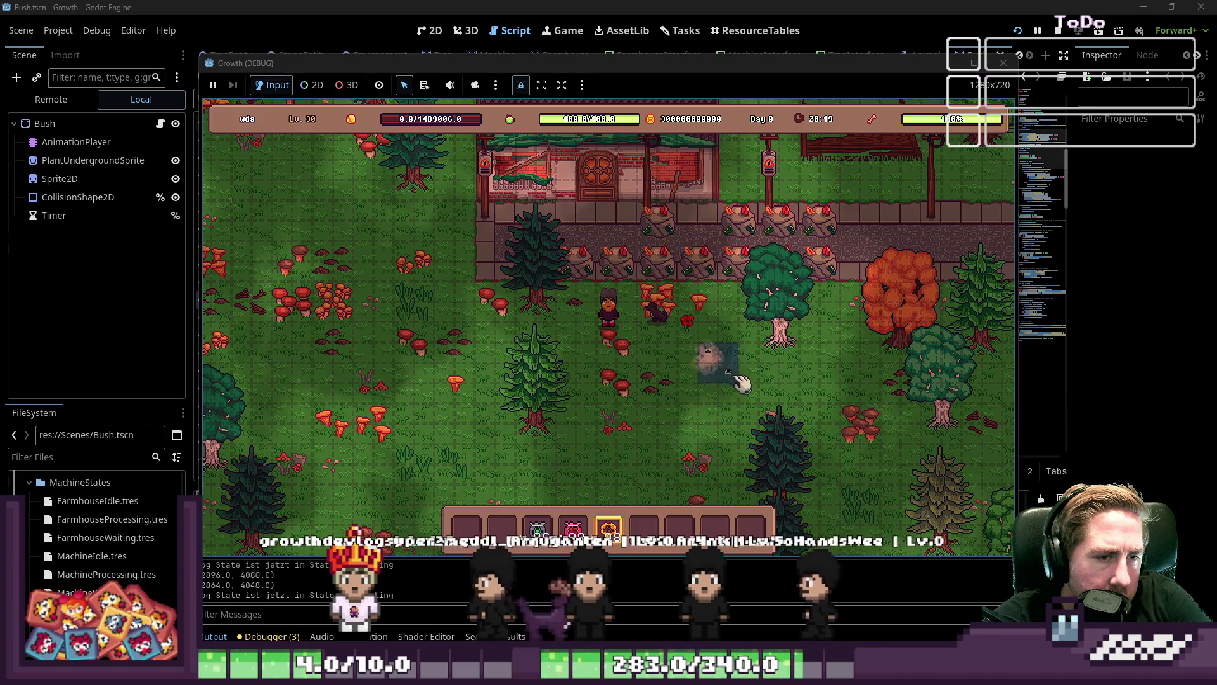
scroll(711, 438, "down", 1)
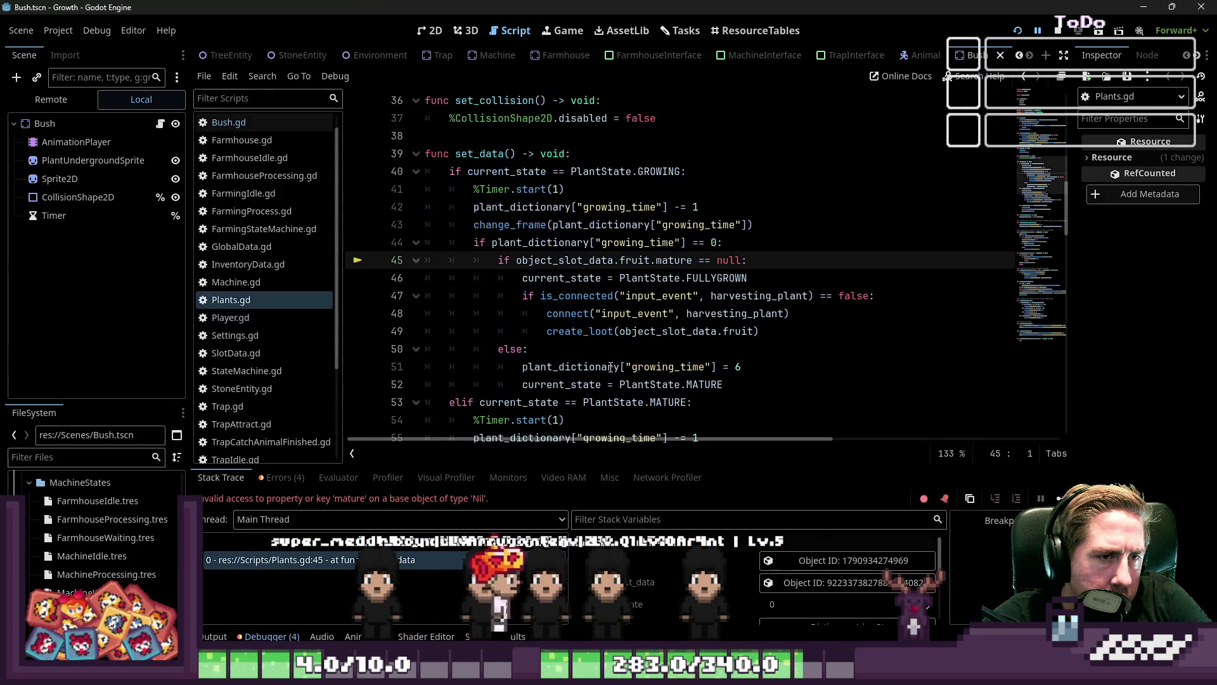
left_click(605, 361)
left_click(603, 355)
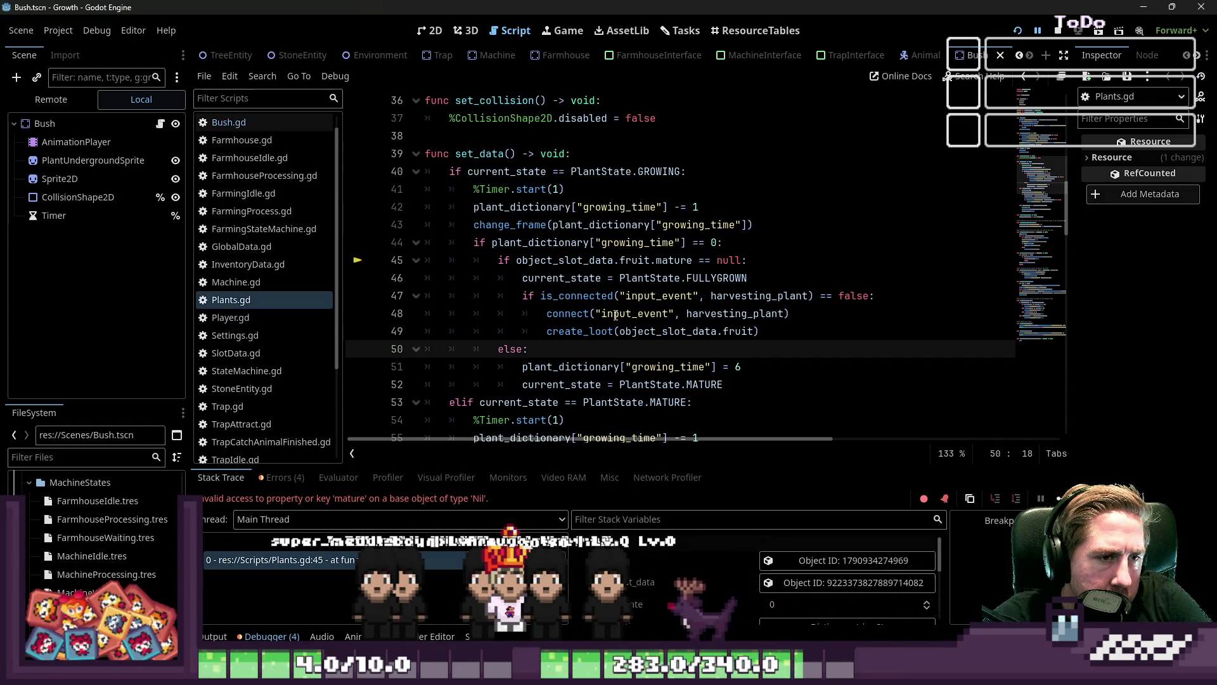
double_click(658, 260)
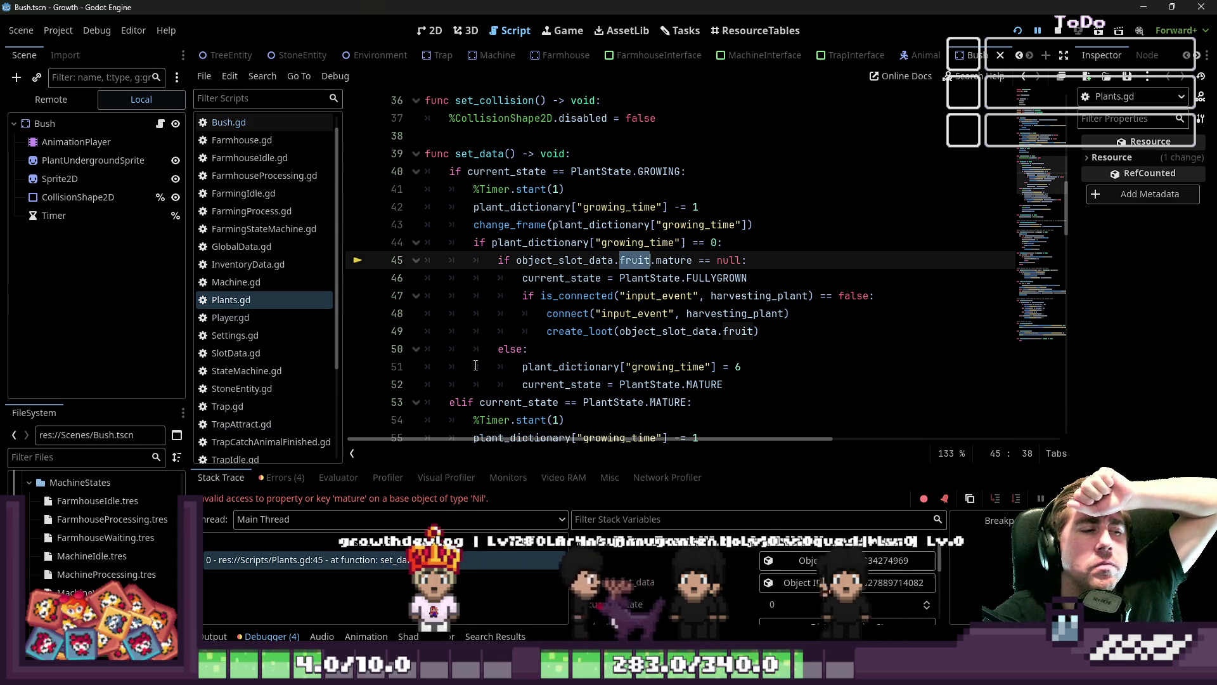
left_click(122, 462)
type("p")
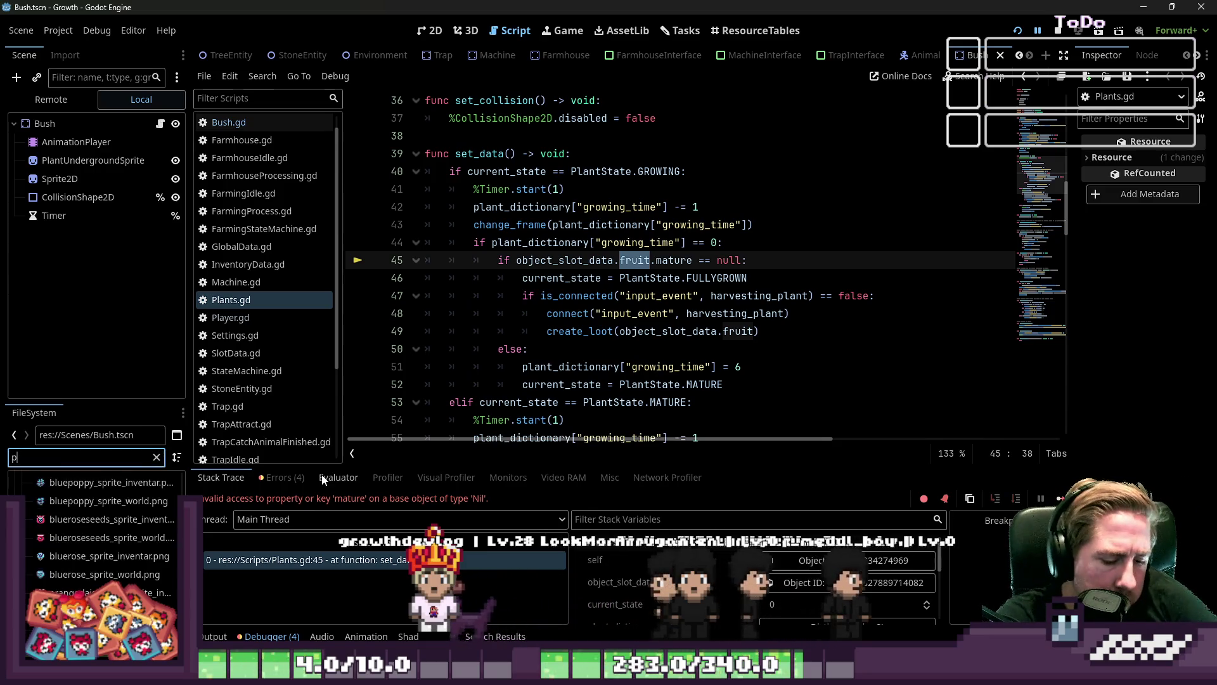
type("oppyseeds")
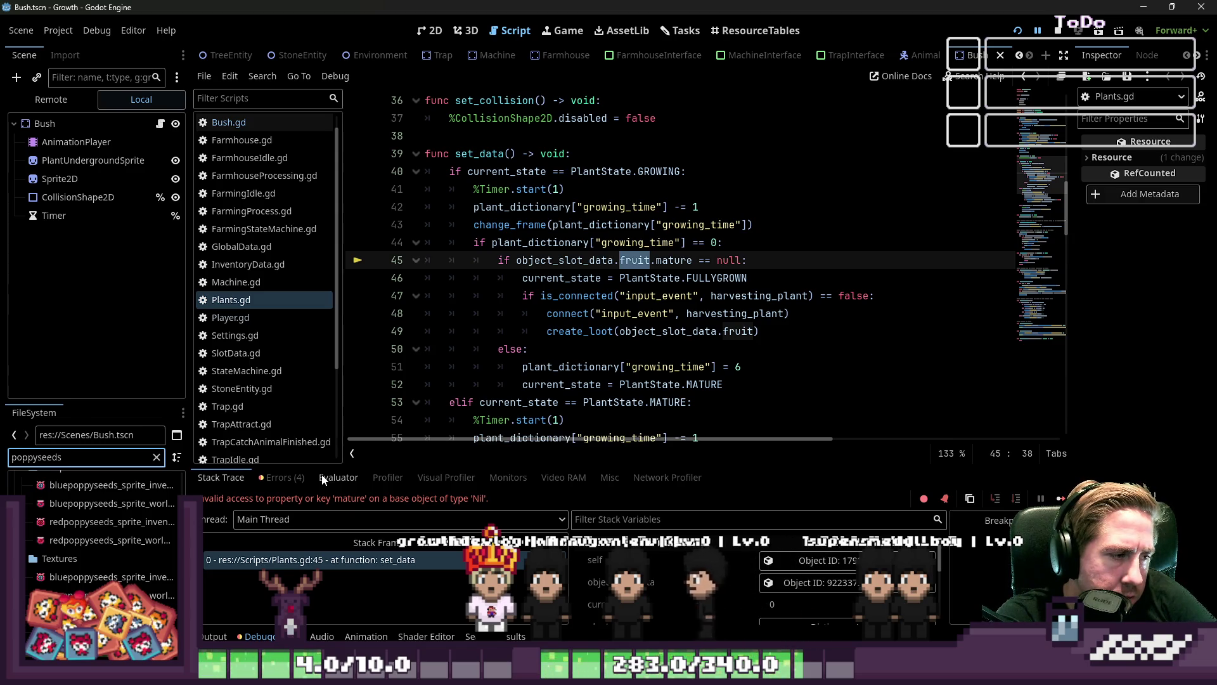
key("ctrl+BackSpace")
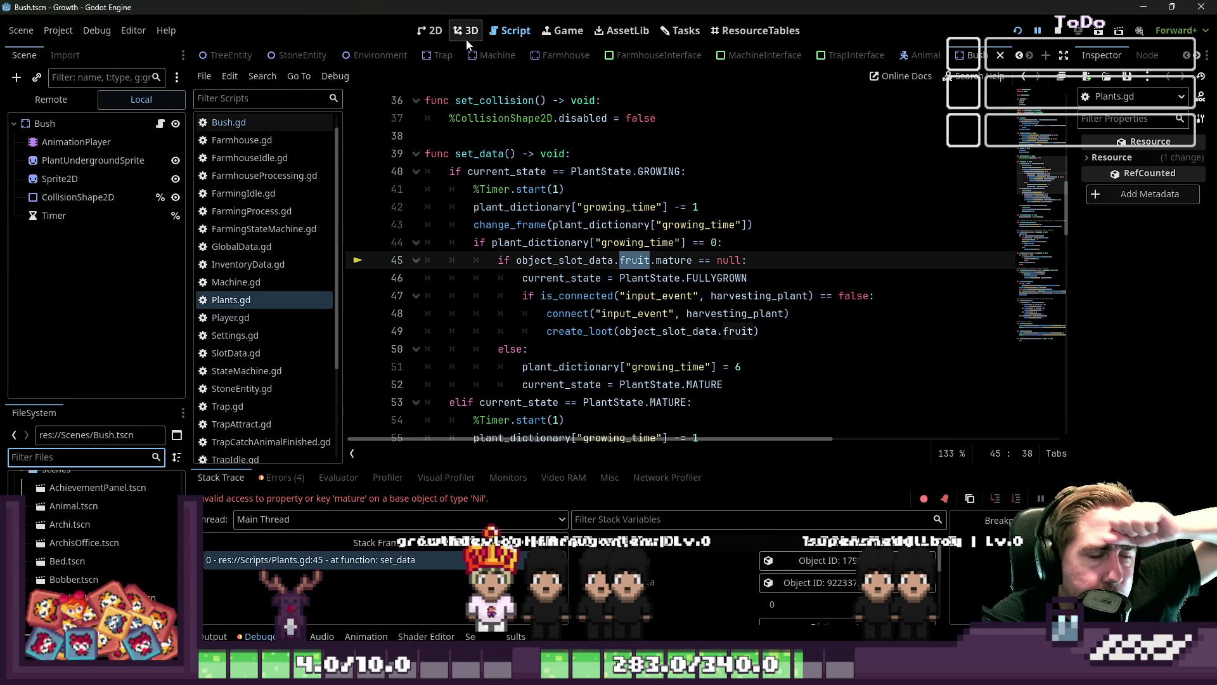
Switch to the ResourceTables item table and sort it by Item Type
left_click(709, 30)
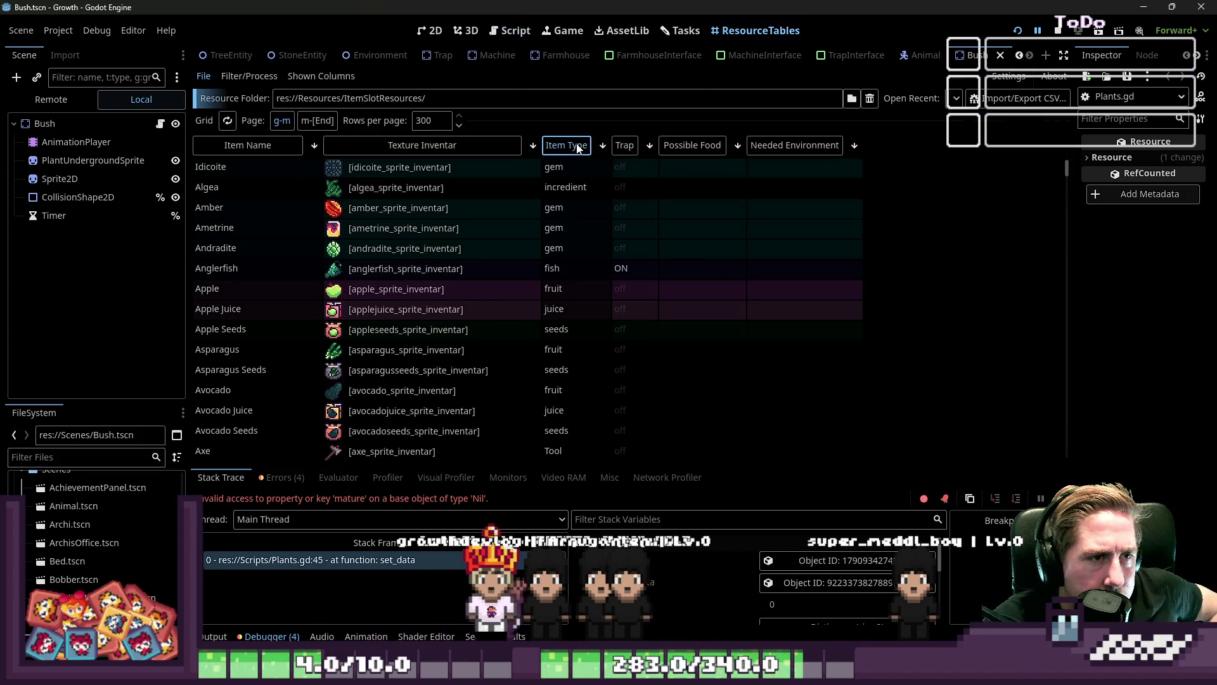
left_click(578, 147)
scroll(619, 237, "down", 15)
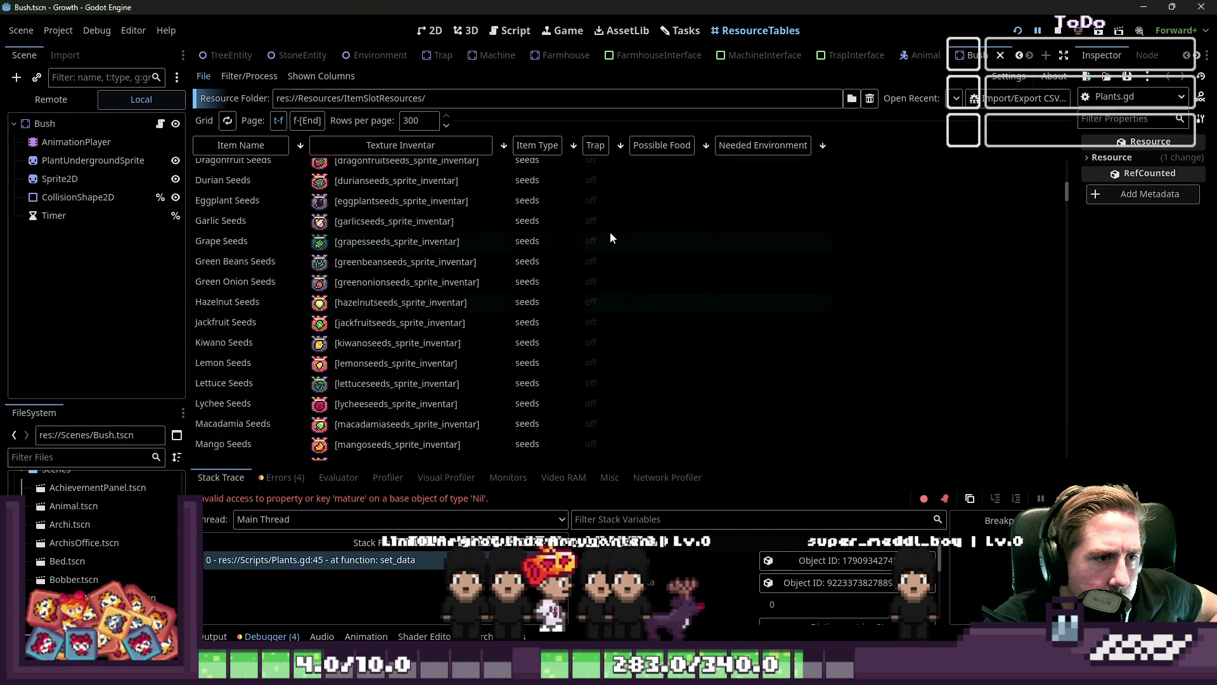
scroll(605, 232, "down", 15)
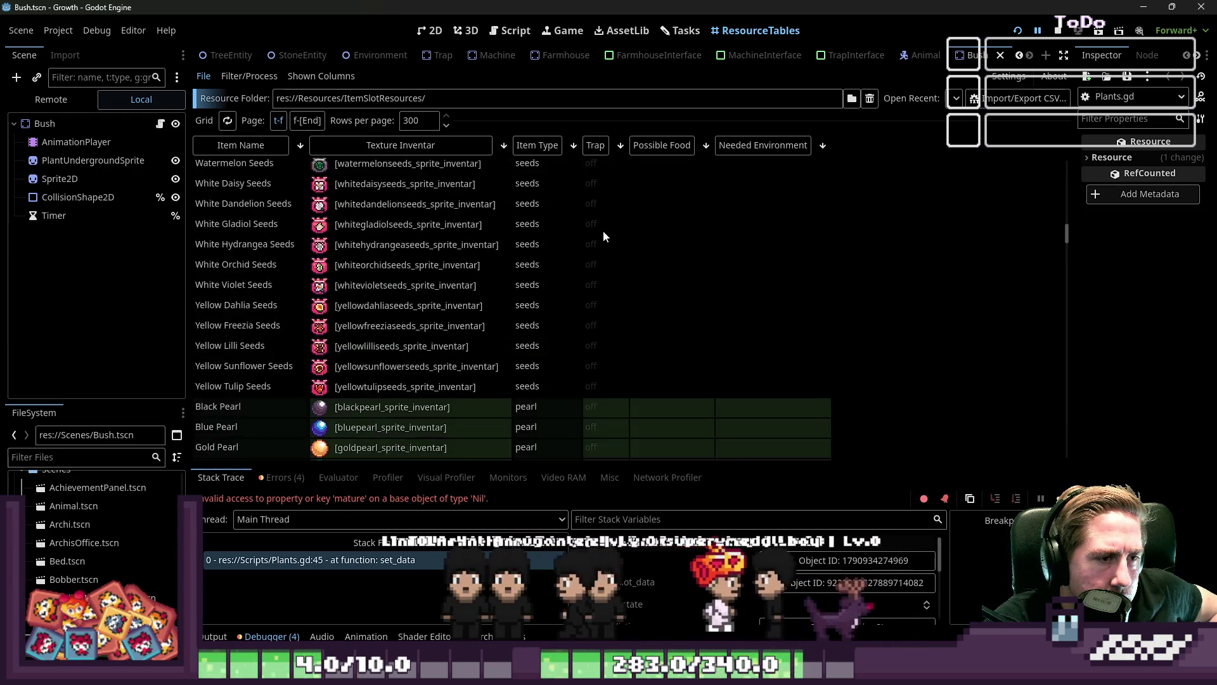
scroll(601, 236, "down", 15)
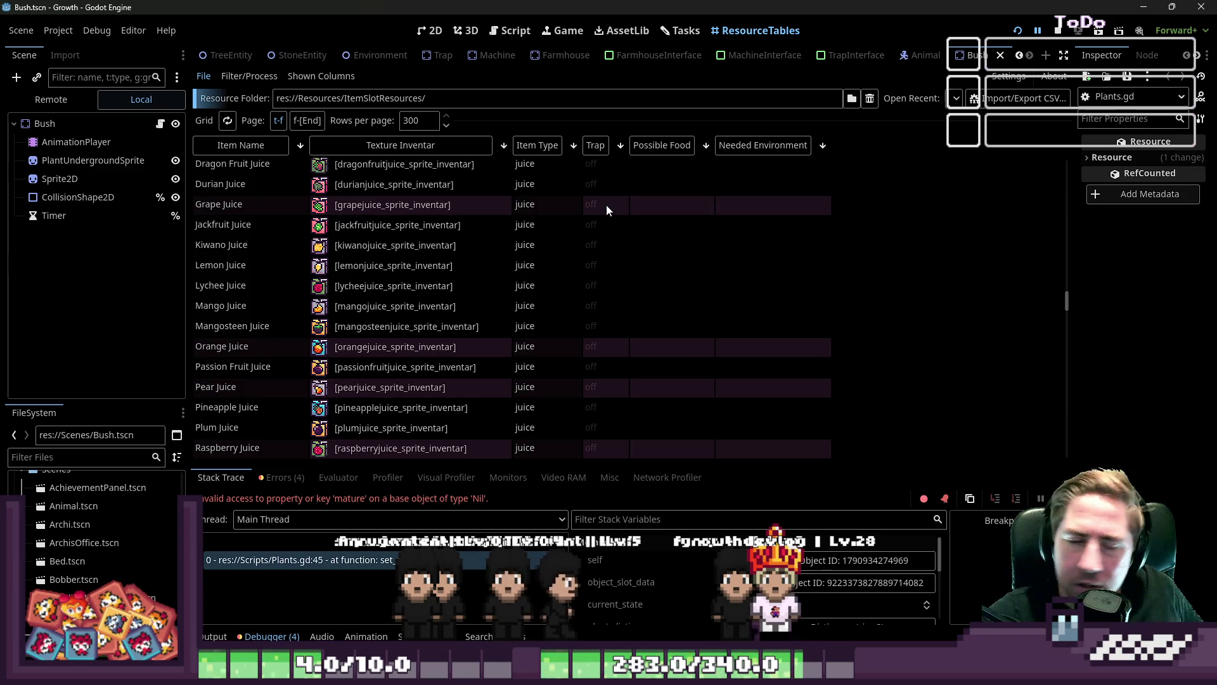
Scroll down through the item rows and bring up the Shown Columns menu
scroll(606, 241, "down", 10)
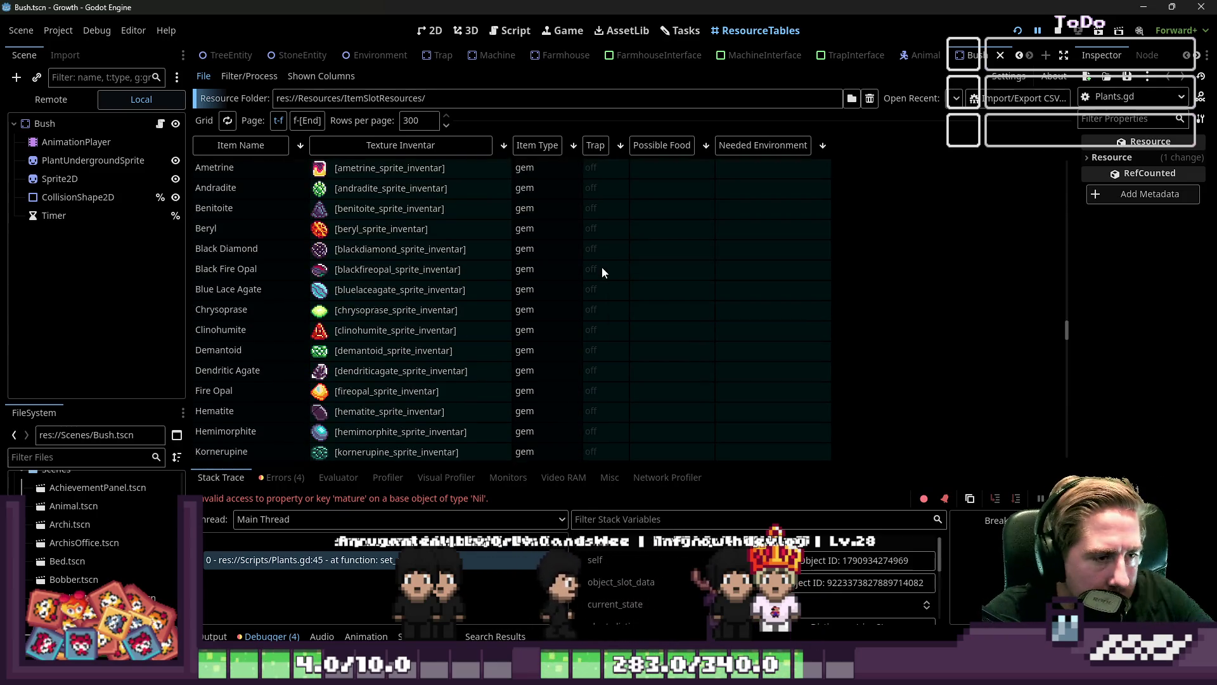
scroll(561, 351, "down", 10)
scroll(556, 325, "down", 10)
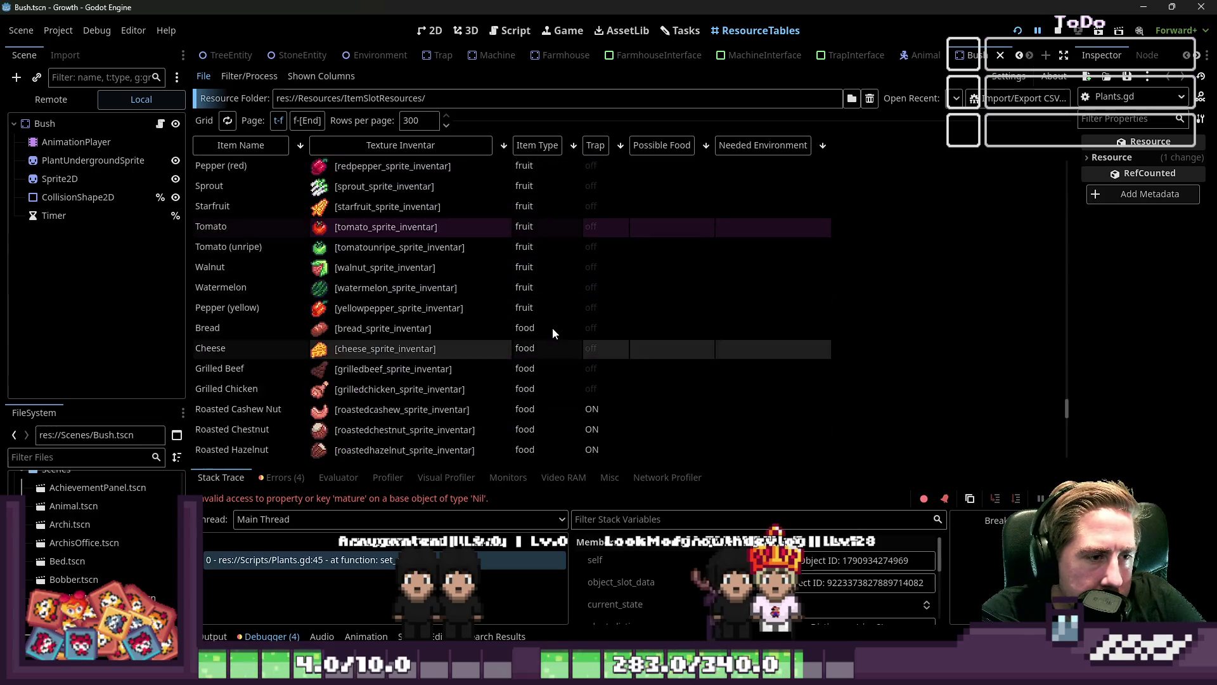
scroll(552, 326, "up", 4)
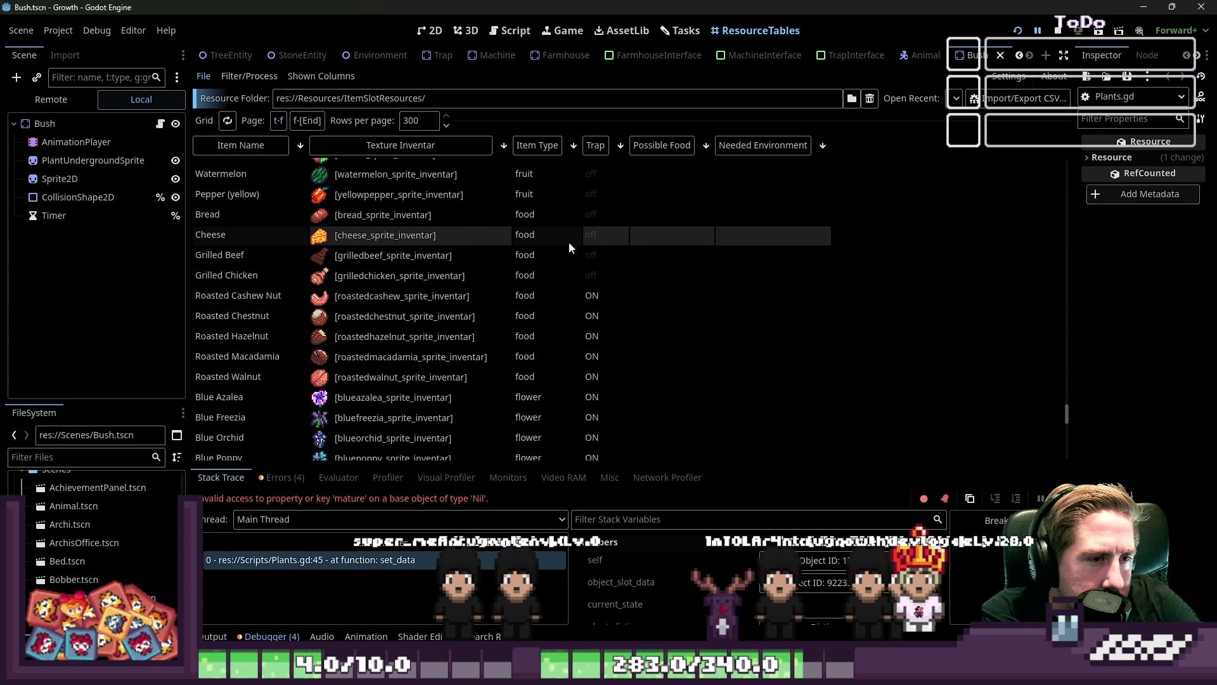
scroll(567, 304, "down", 3)
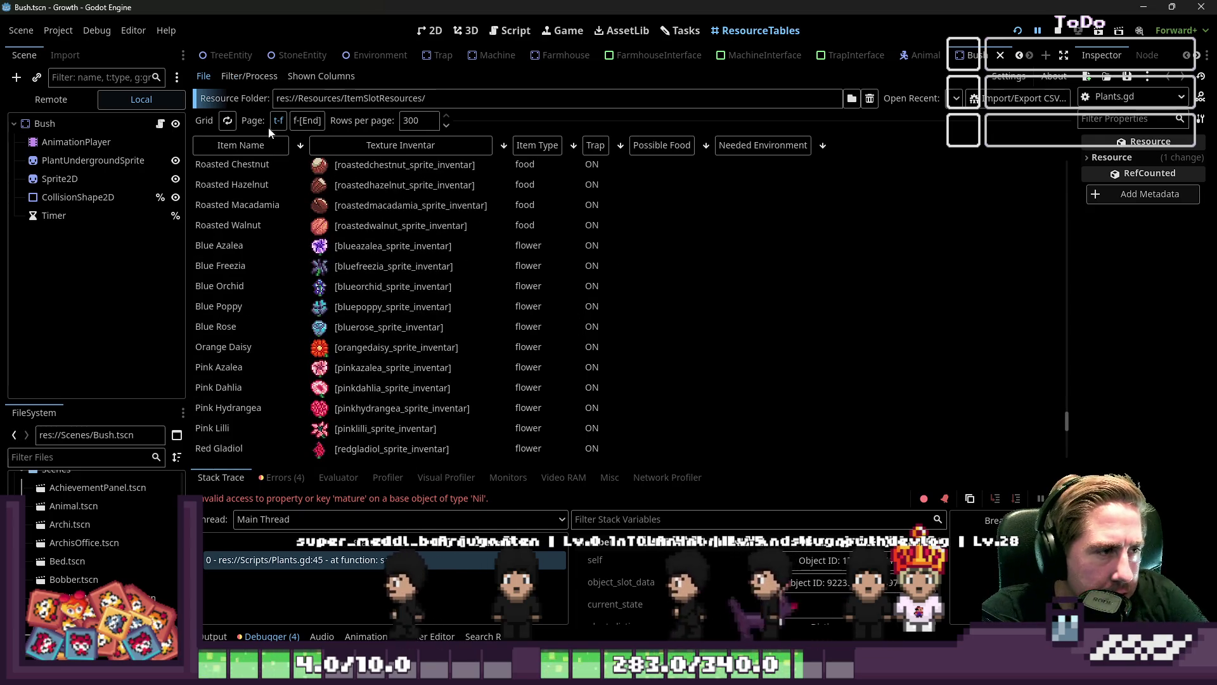
left_click(321, 76)
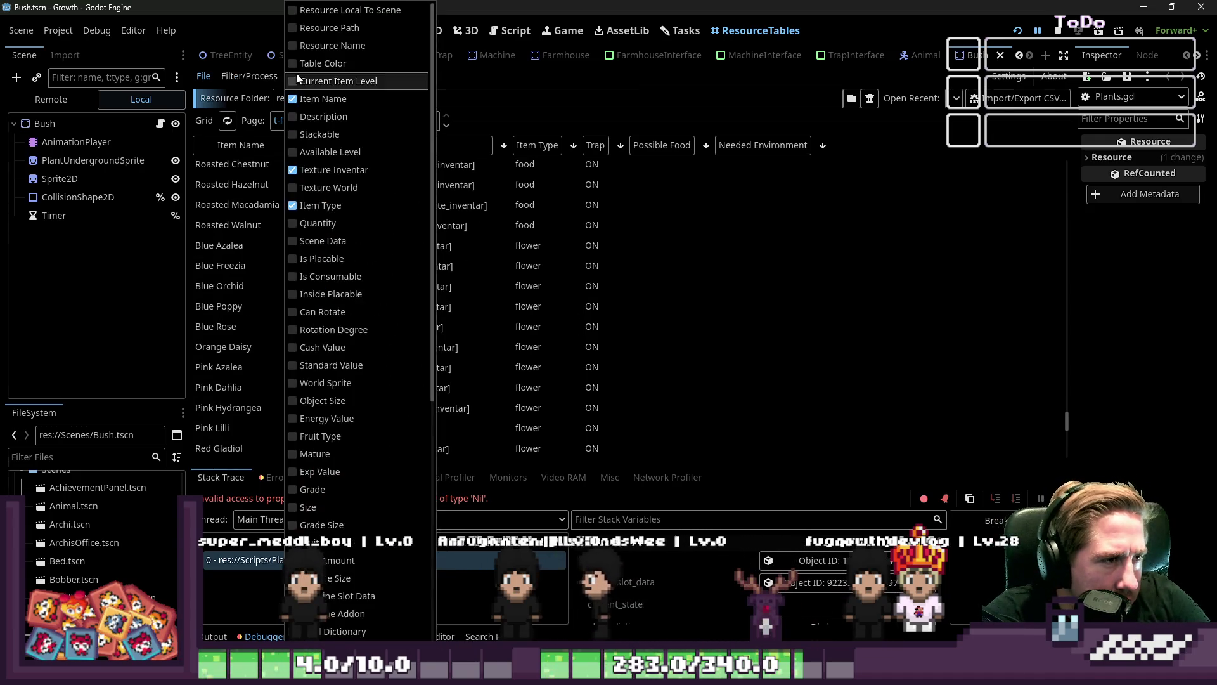
Add the Is Placable and Scene Data columns to the item table
left_click(294, 260)
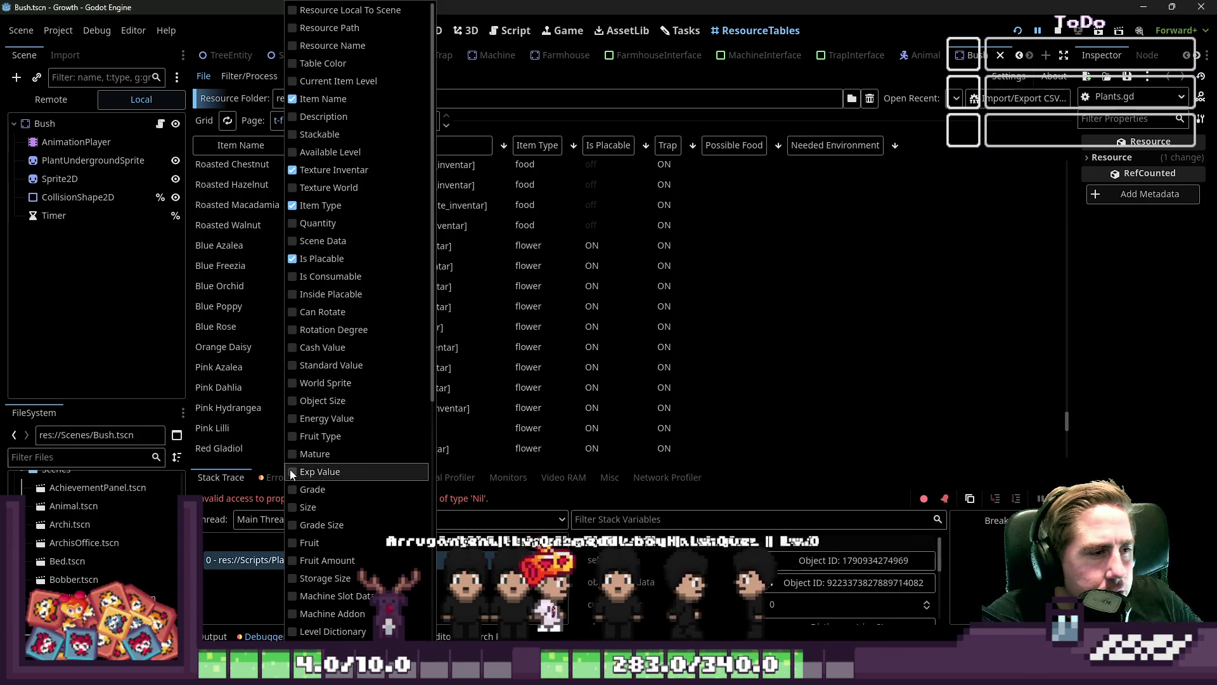
scroll(313, 429, "down", 2)
scroll(314, 438, "up", 2)
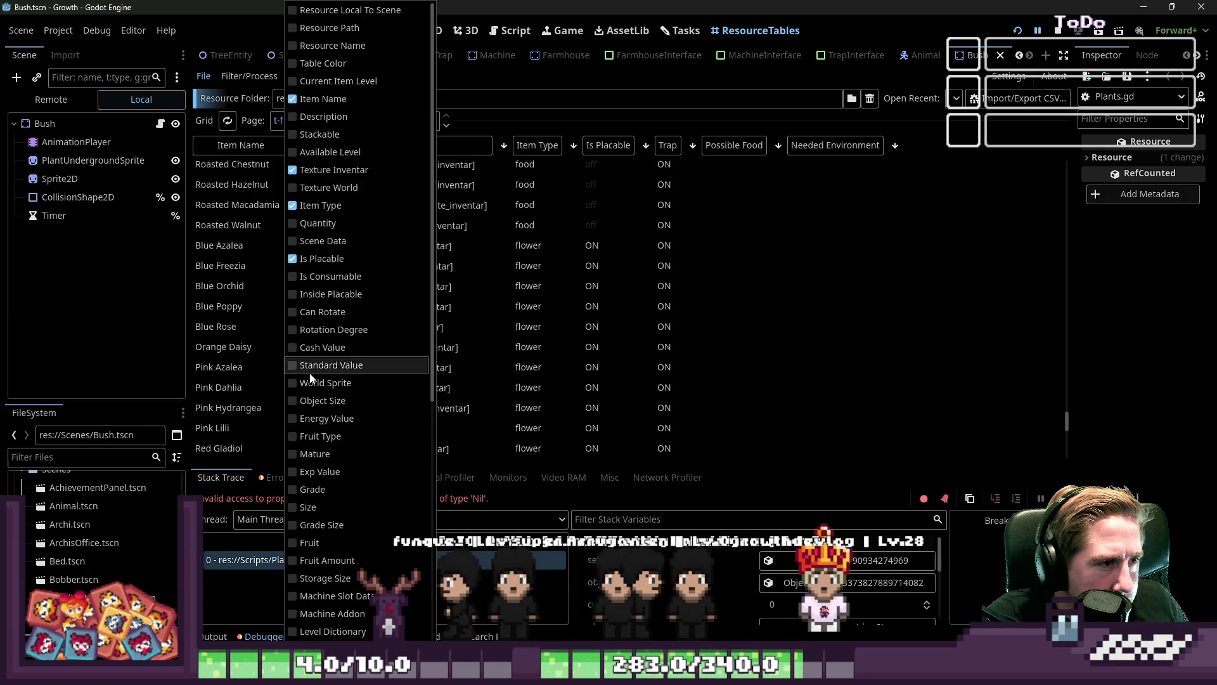
left_click(320, 241)
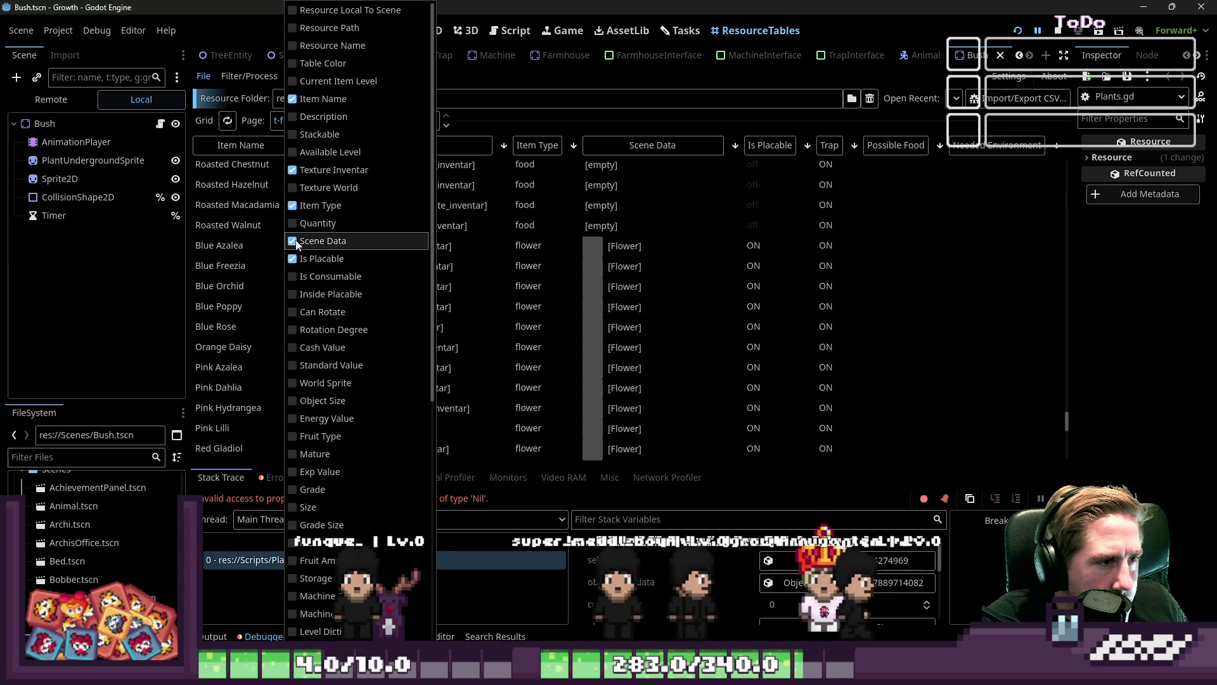
left_click(647, 278)
Clear the Scene Data of every flower item, from Blue Azalea down, to empty
left_click(618, 245)
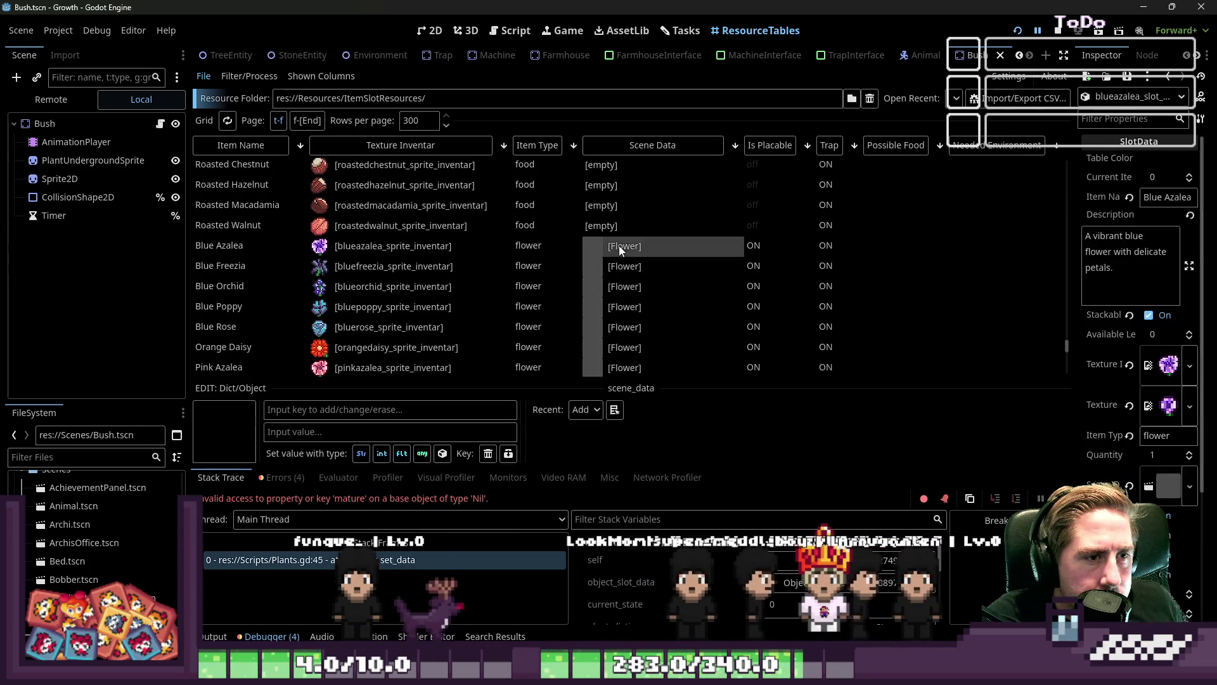
scroll(663, 286, "down", 3)
scroll(663, 284, "down", 5)
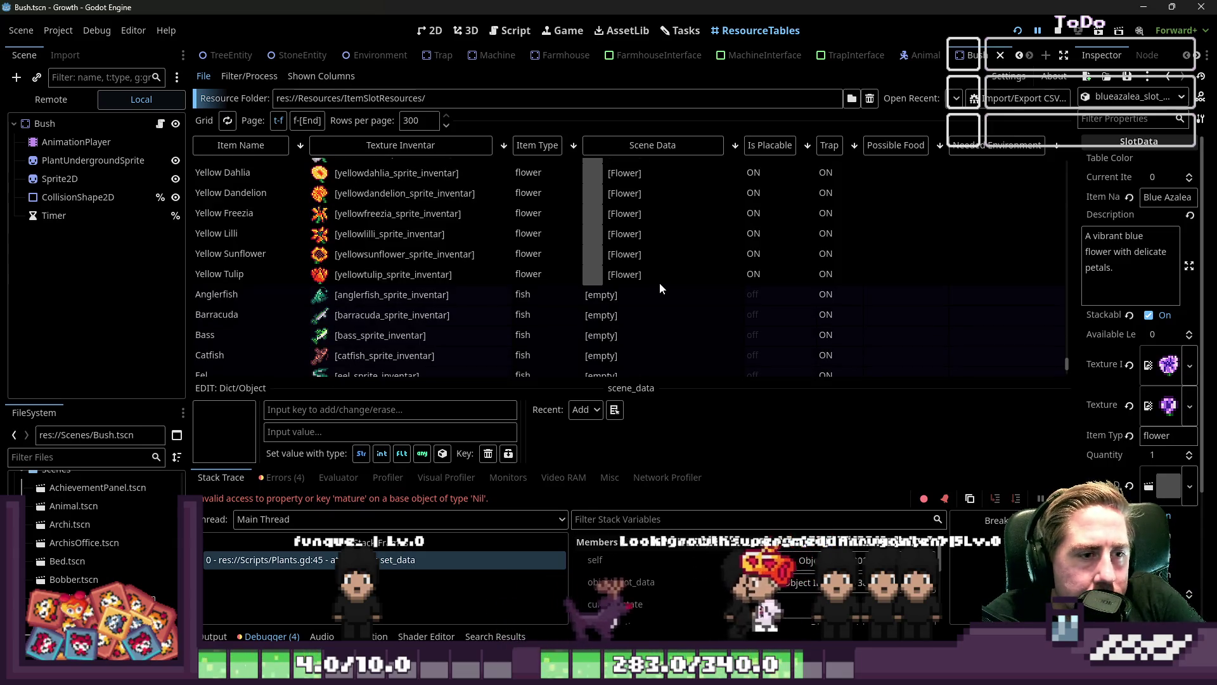
left_click(659, 279, "shift")
left_click(1190, 485)
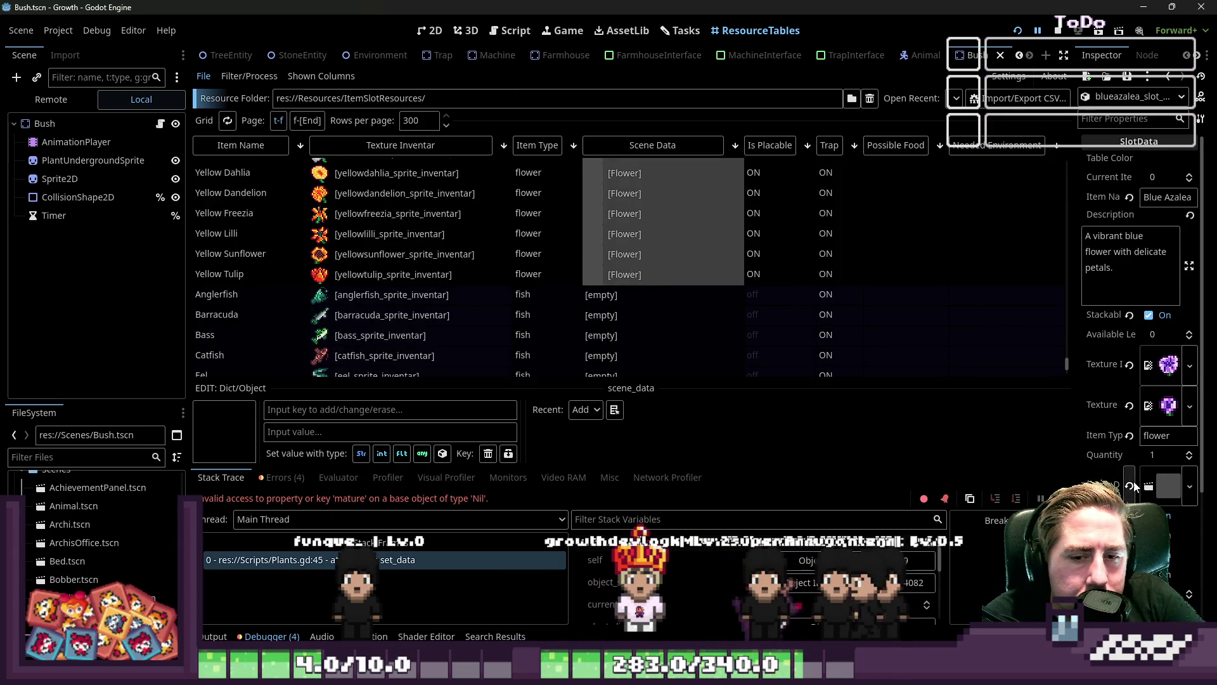
left_click(1142, 571)
left_click(829, 331)
Select the Is Placable cells of all the flower items
scroll(831, 328, "up", 4)
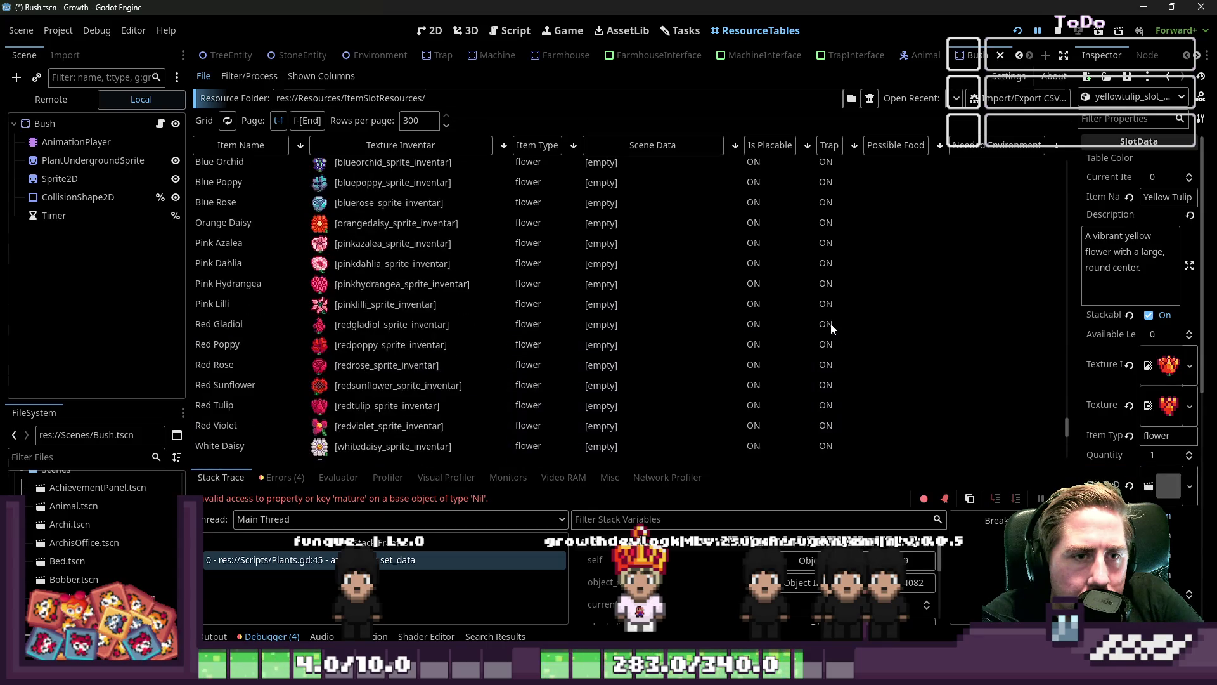
scroll(782, 333, "down", 2)
scroll(777, 330, "up", 8)
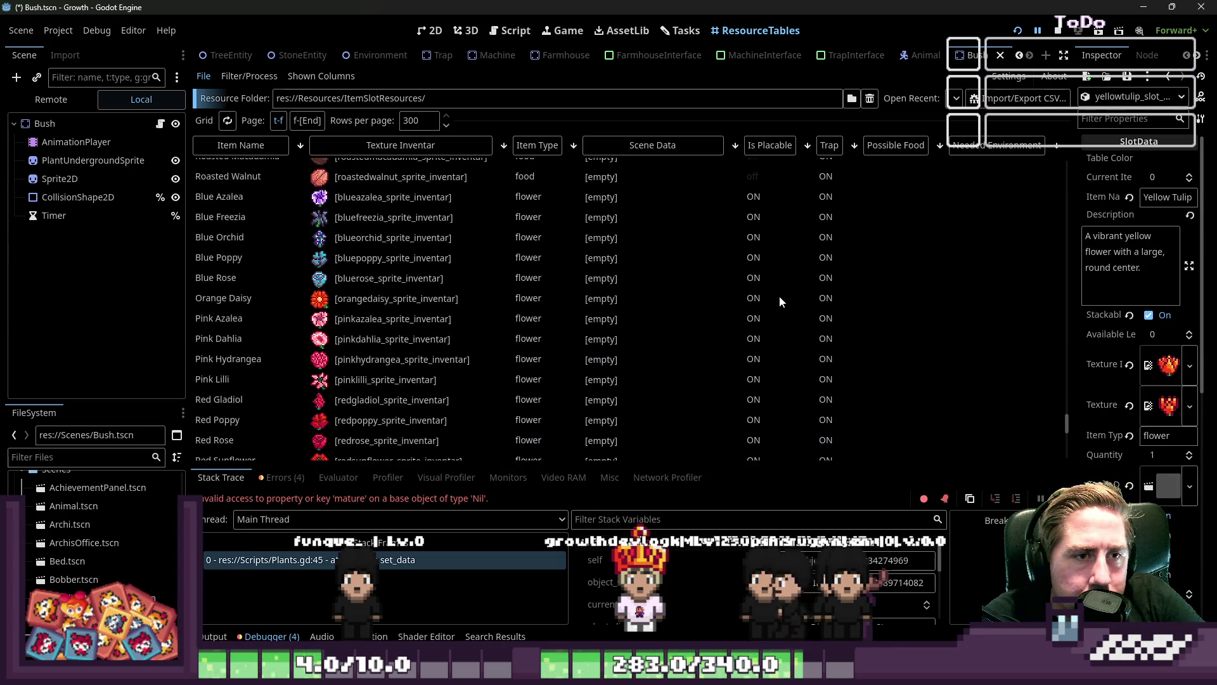
left_click(770, 313, "shift")
scroll(1134, 317, "down", 5)
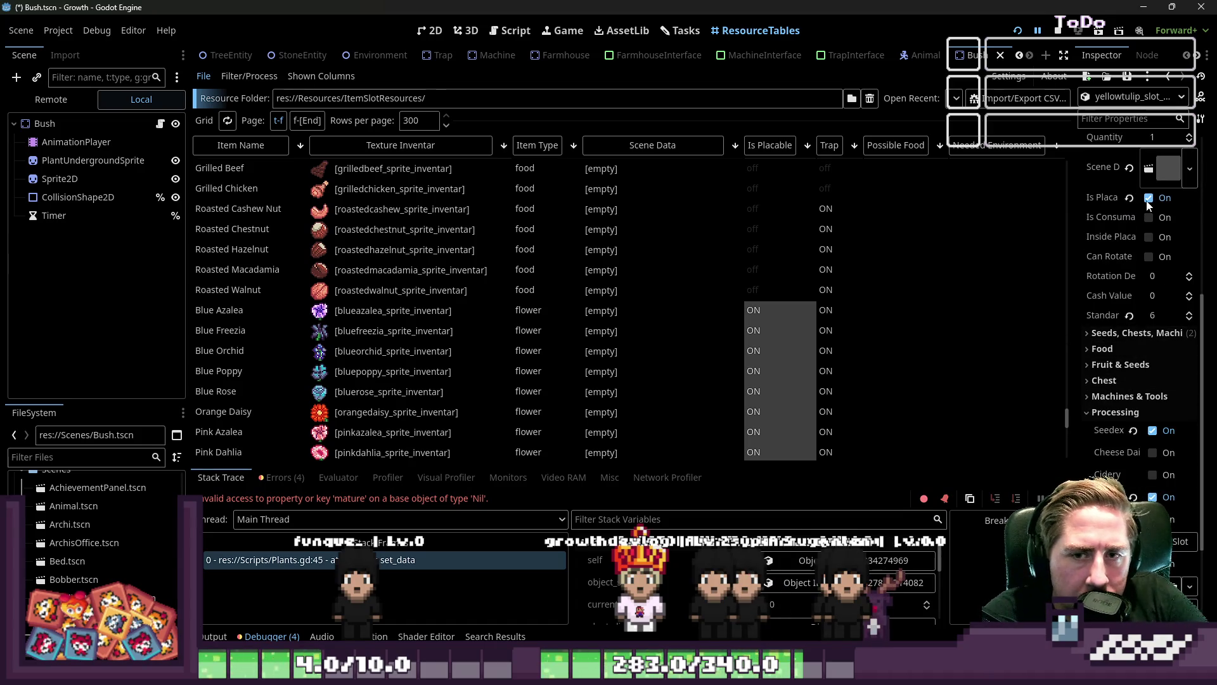
Untick Is Placable for the selected flowers, save, and run then stop the game
left_click(1149, 197)
left_click(942, 292)
key("ctrl+s")
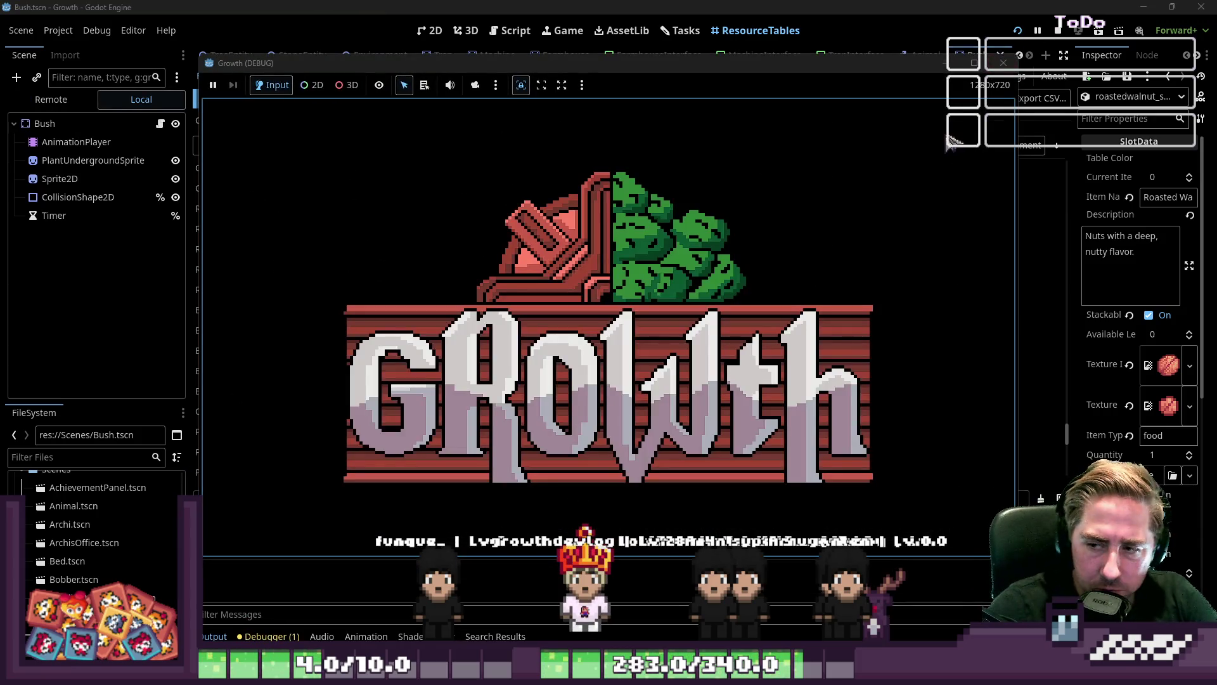
key("alt+Tab")
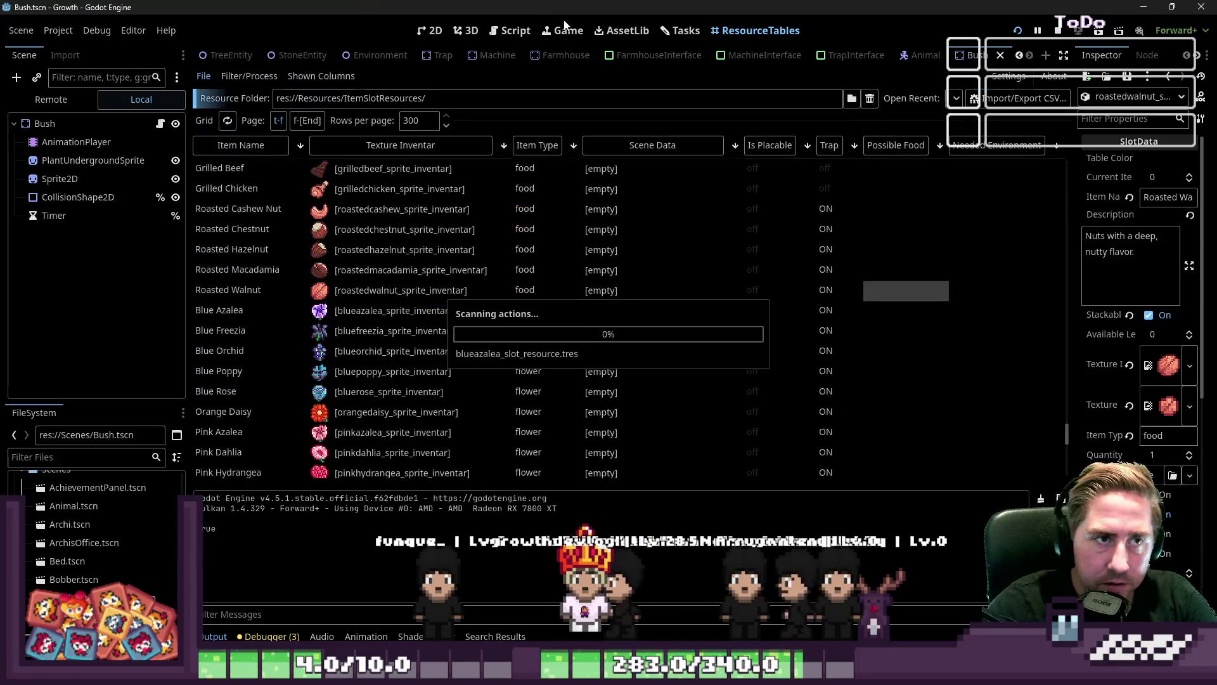
Check the Roasted Cashew Nut and Blue Freezia cells, then undo to keep flowers unplaceable
left_click(759, 290)
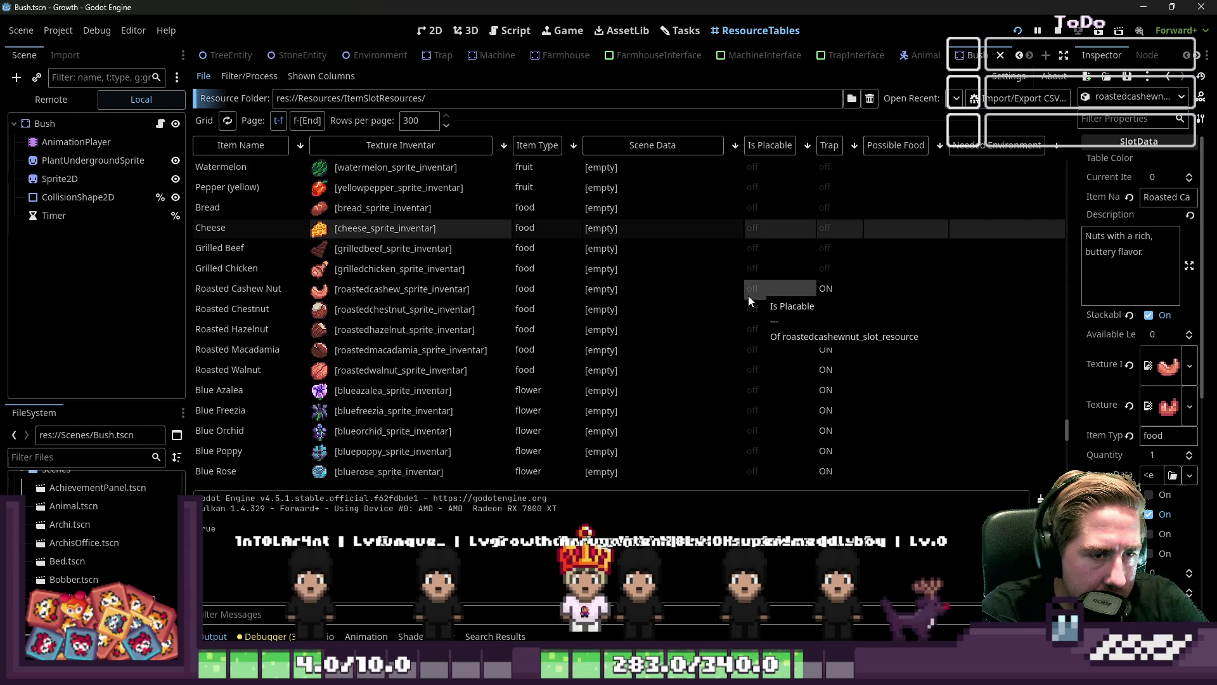
scroll(732, 329, "down", 2)
left_click(733, 328)
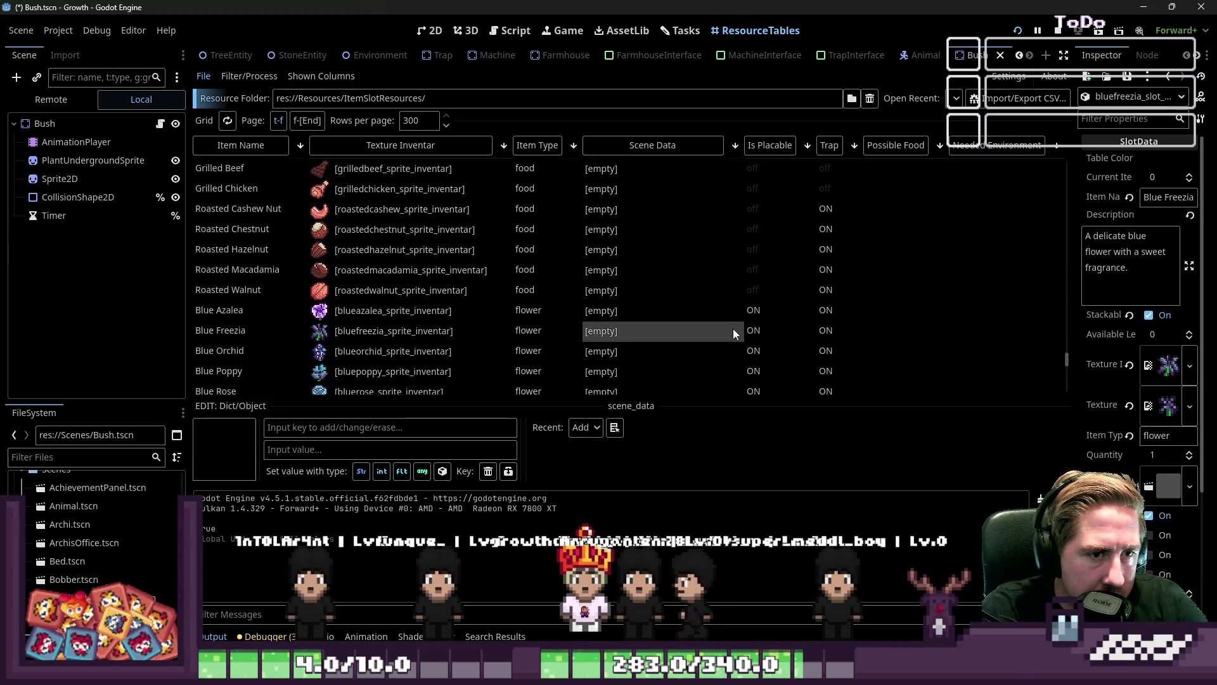
scroll(743, 325, "down", 3)
scroll(744, 320, "down", 8)
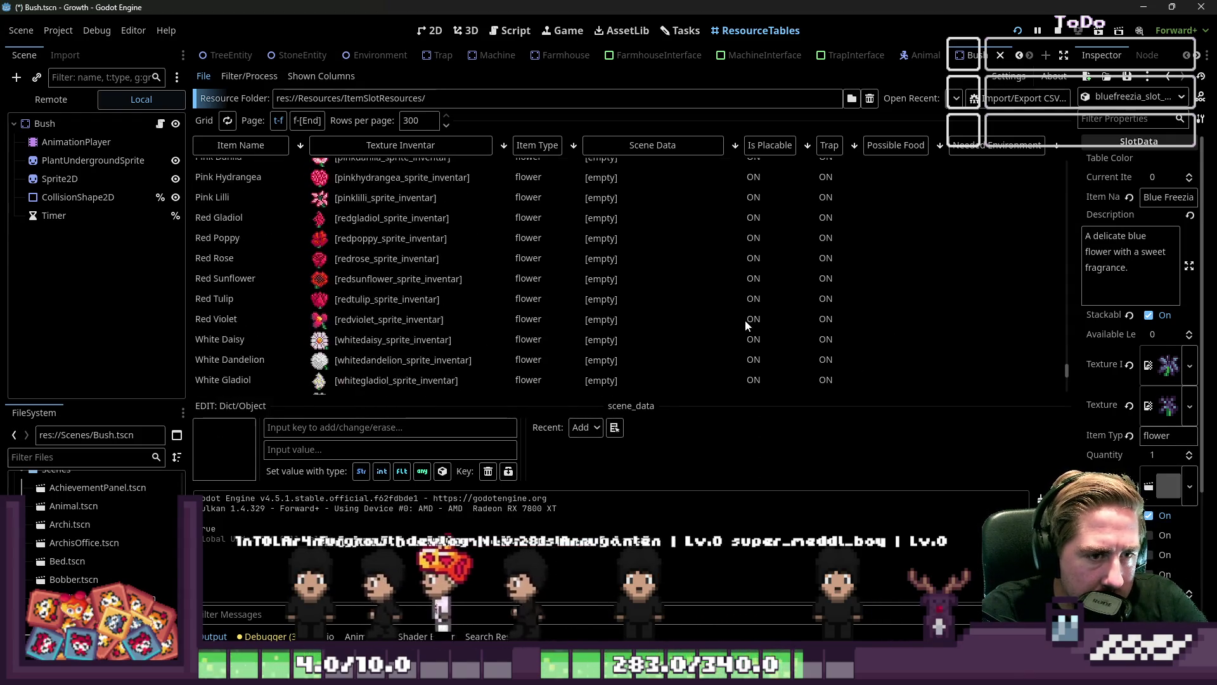
key("ctrl+z")
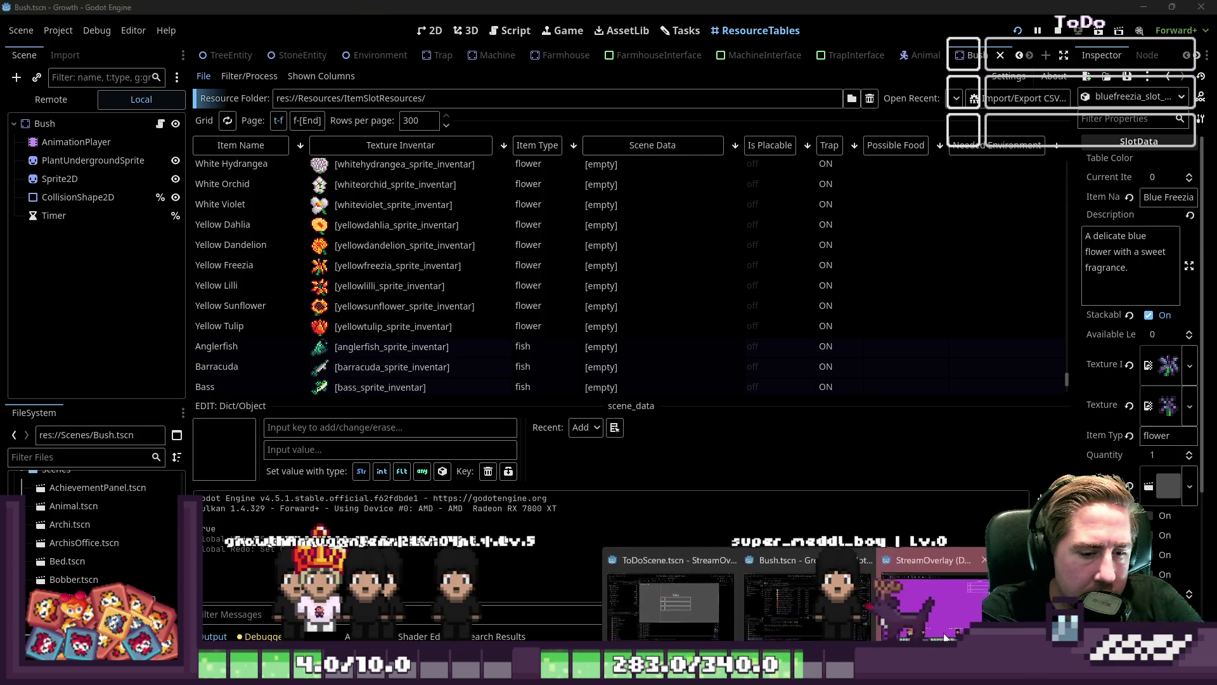
Start a new game with a character name and browse through the inventory
type("sdag")
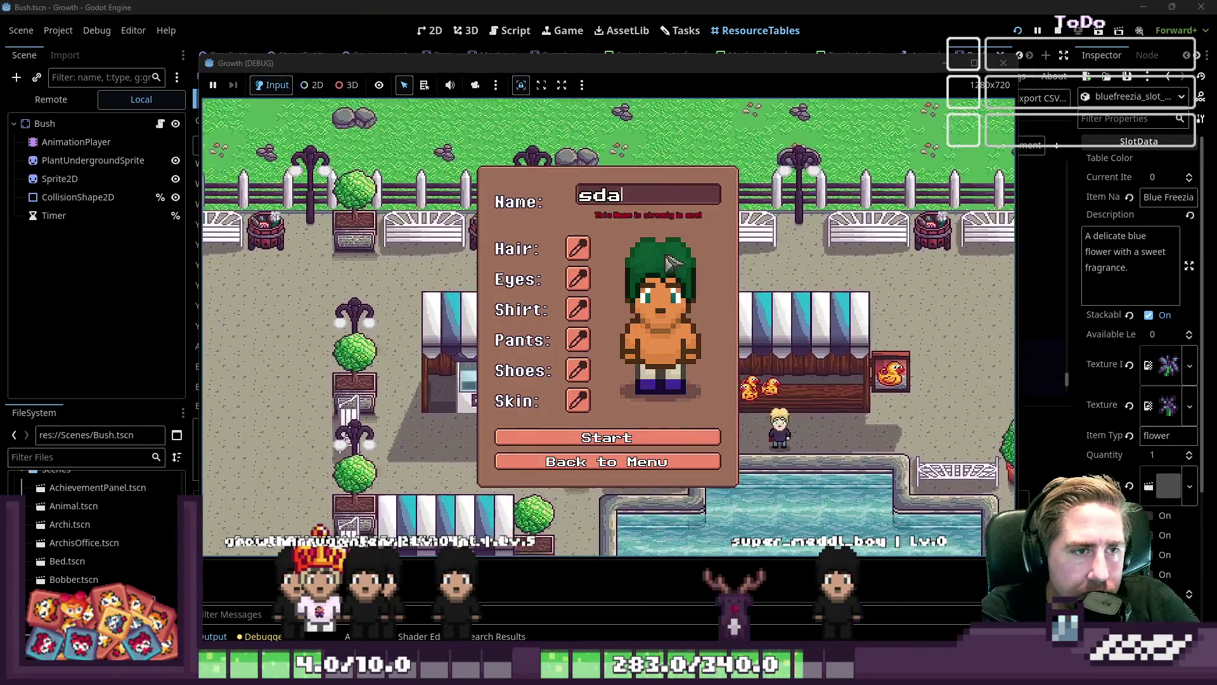
left_click(607, 437)
key("i")
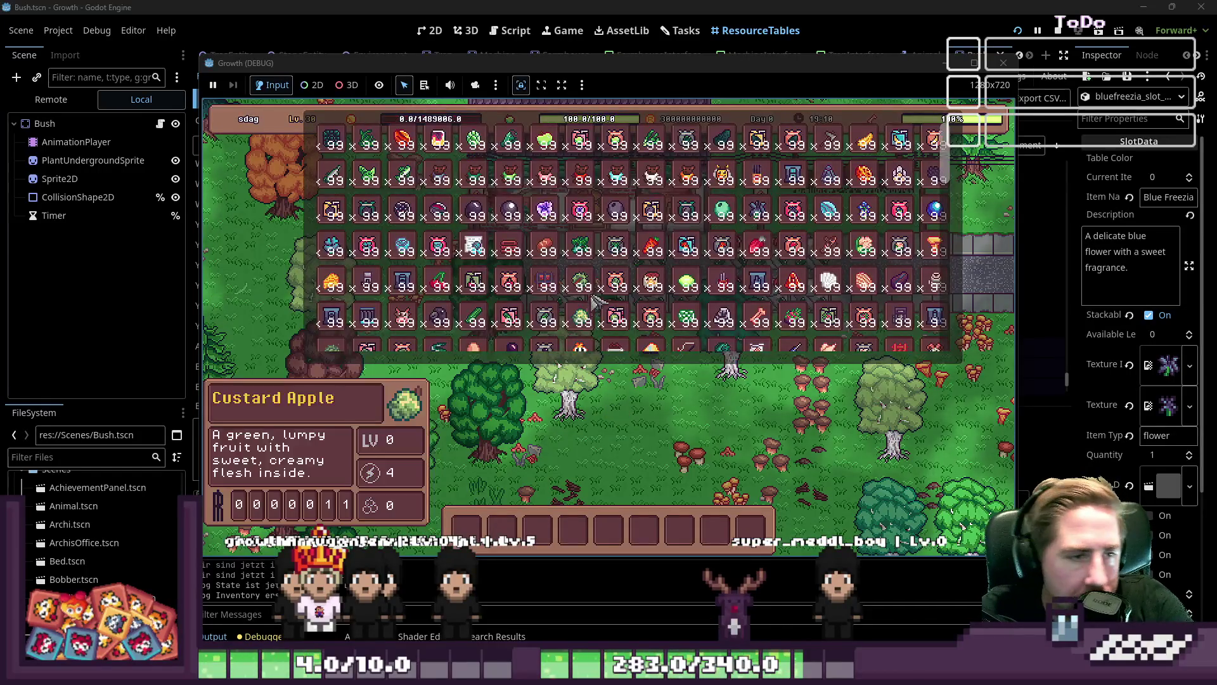
key("3")
scroll(540, 286, "down", 4)
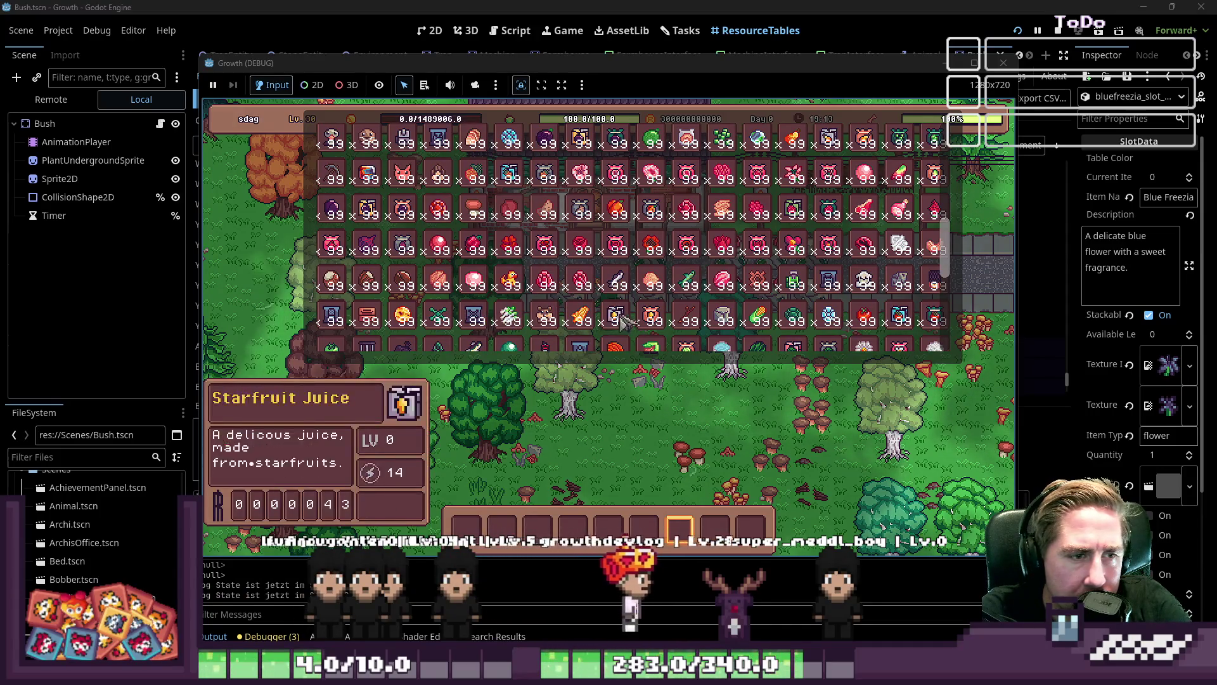
scroll(602, 298, "down", 4)
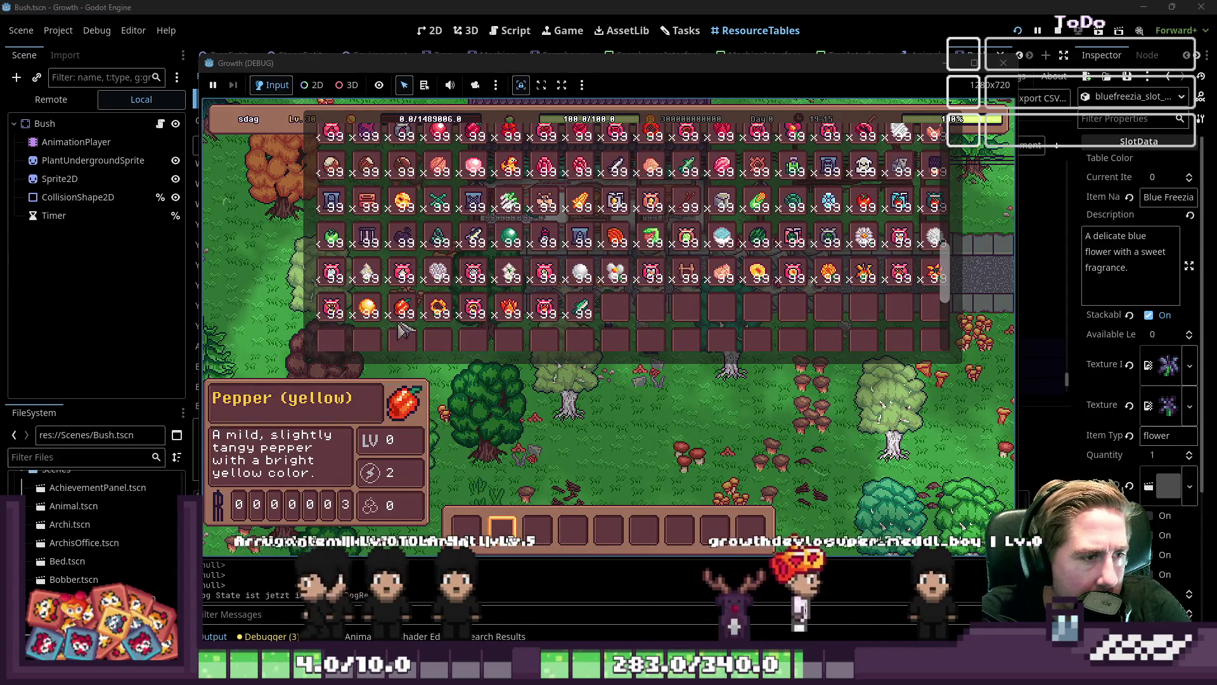
key("i")
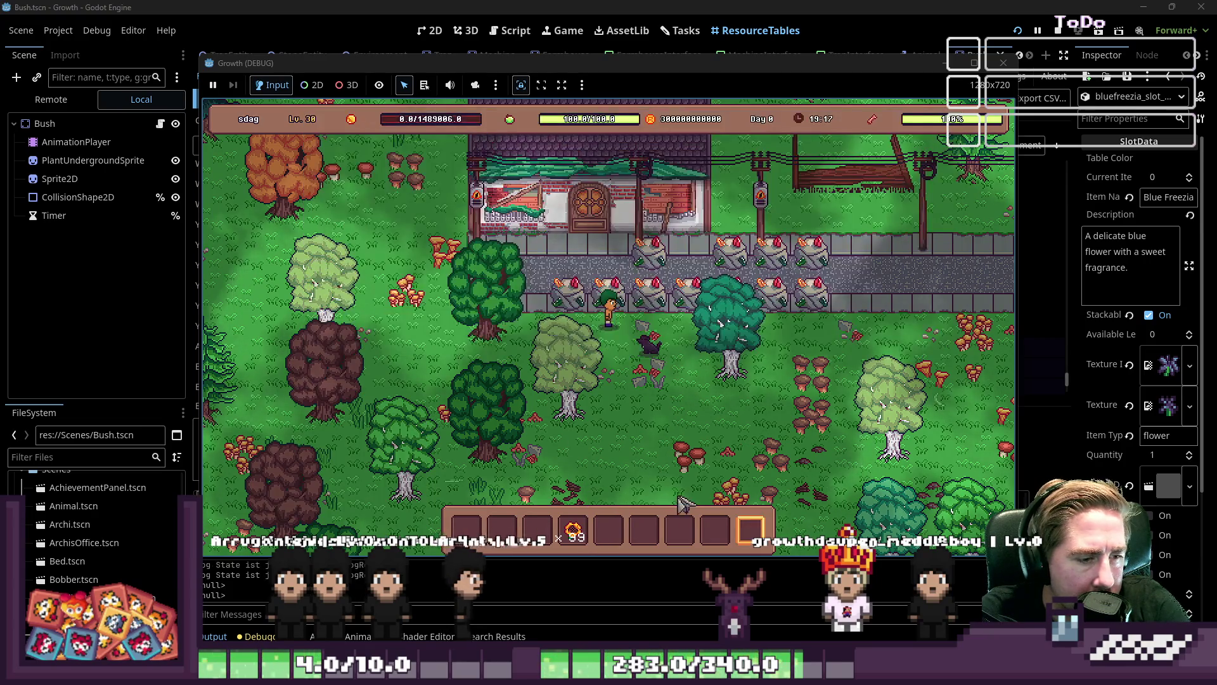
Close the running game and return to the Bush scene in the 2D editor
scroll(634, 456, "down", 2)
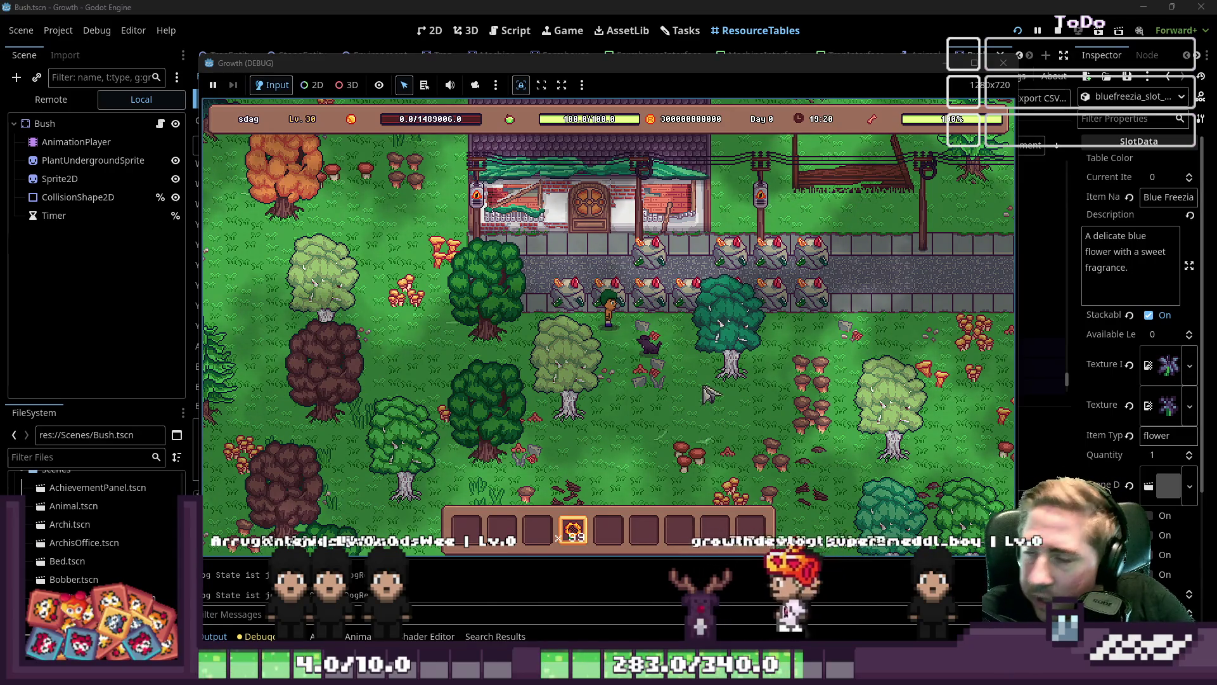
left_click(1003, 63)
left_click(444, 29)
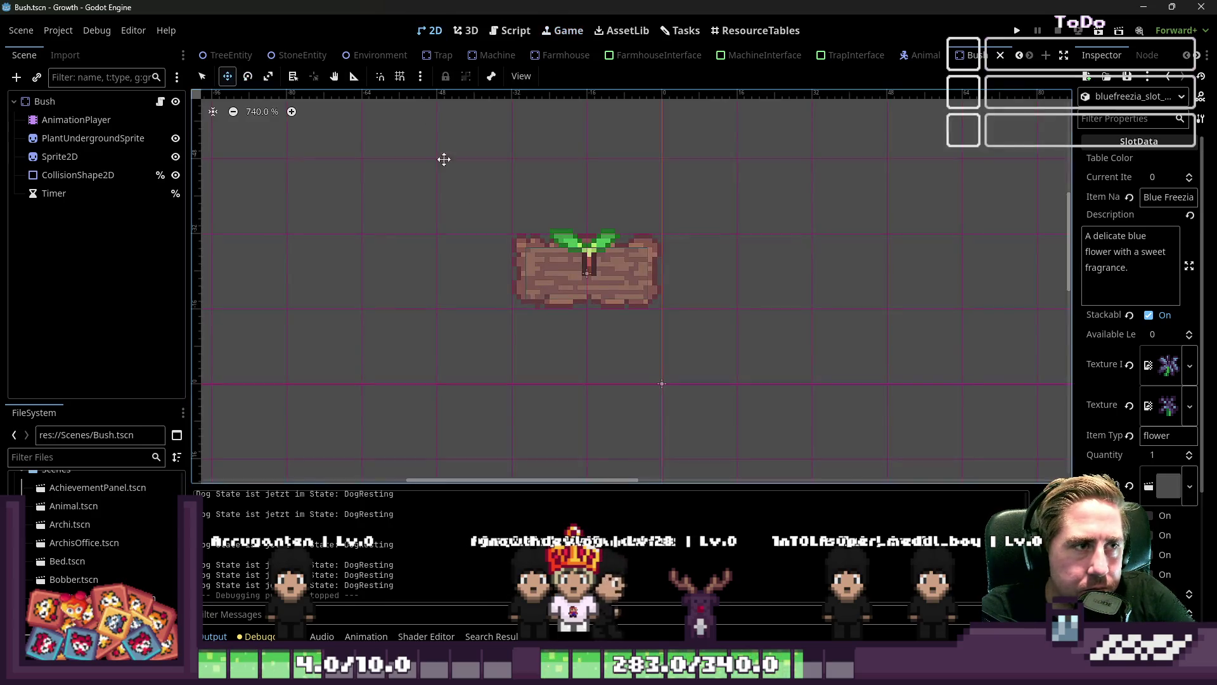
View Bush.gd in the script editor, then switch to the Tasks board
left_click(510, 33)
scroll(617, 304, "up", 2)
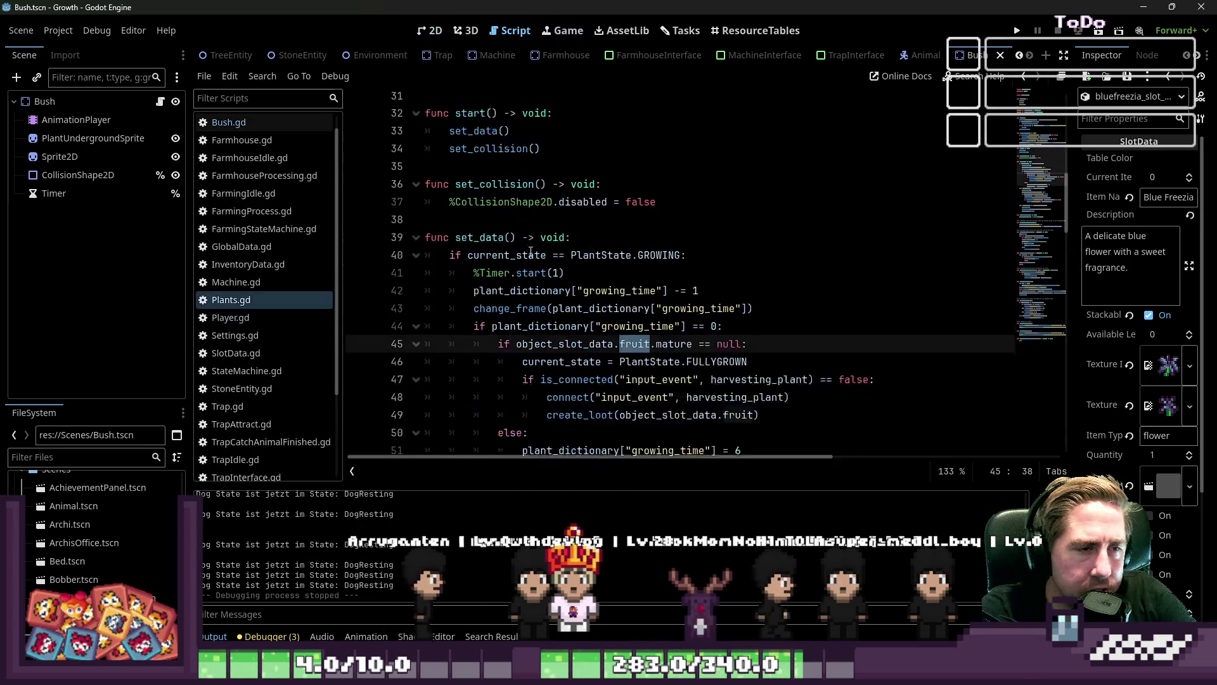
left_click(228, 122)
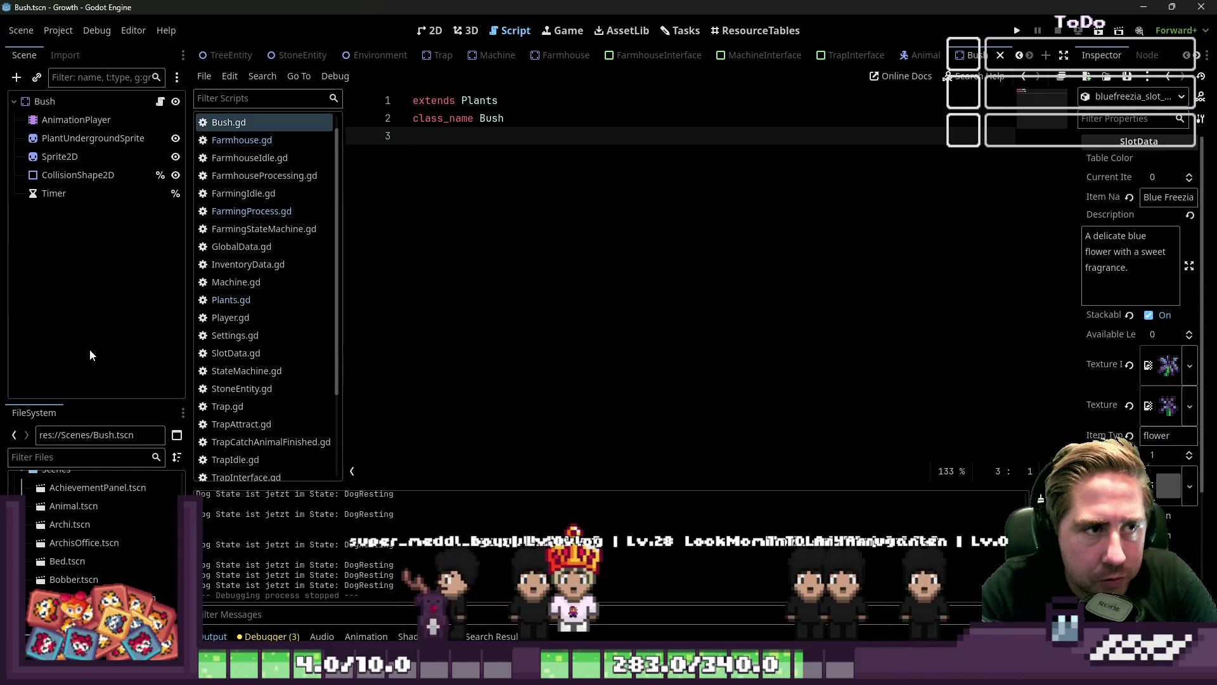
left_click(680, 30)
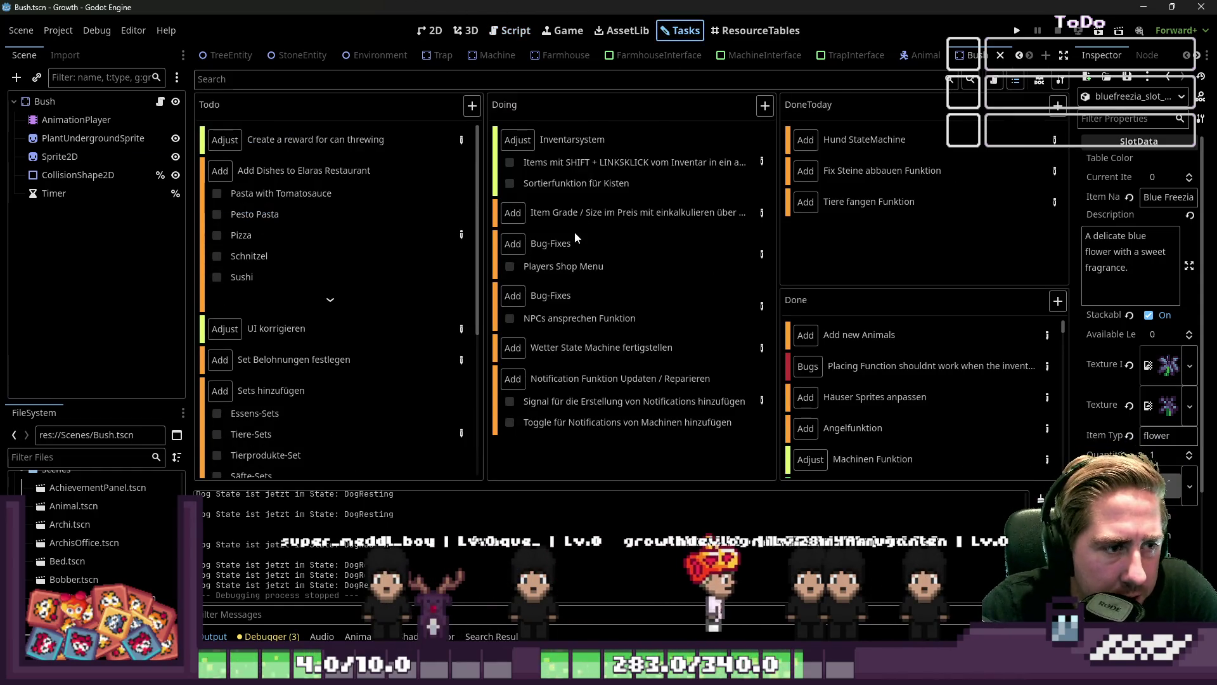